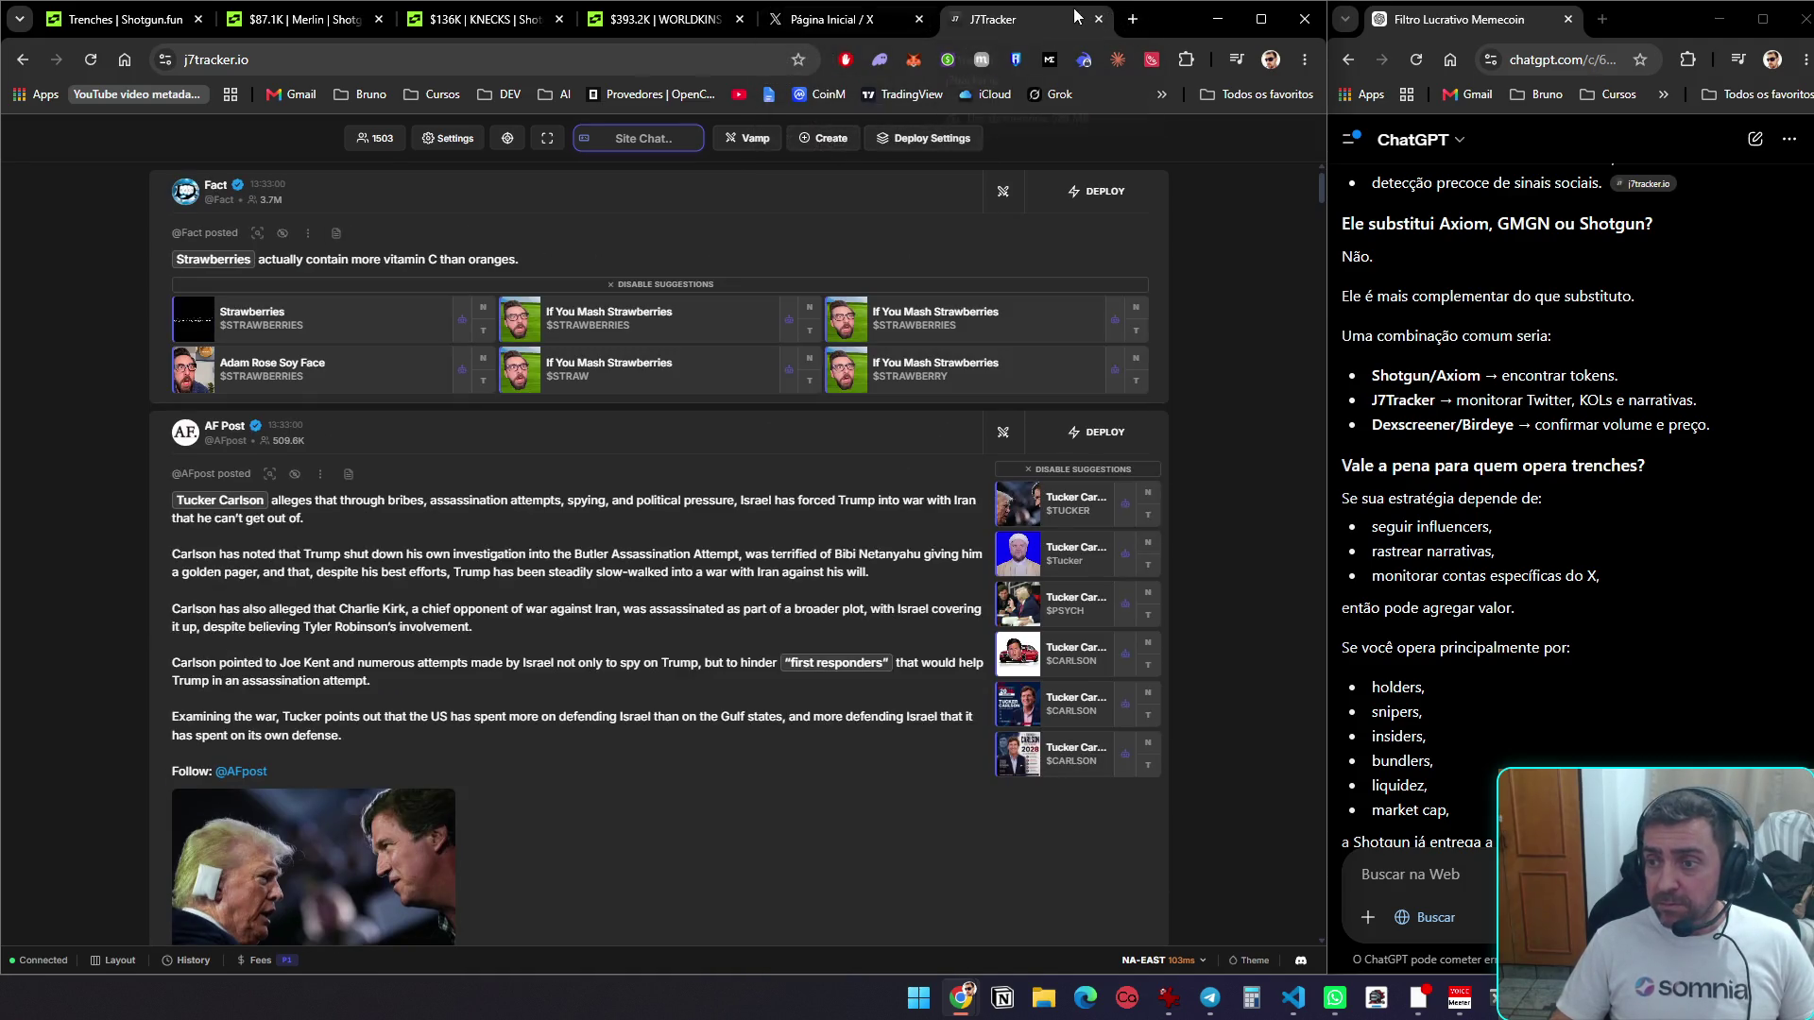
Load cnn in a new tab, skim the homepage headlines, then return to the J7Tracker feed
click(1133, 20)
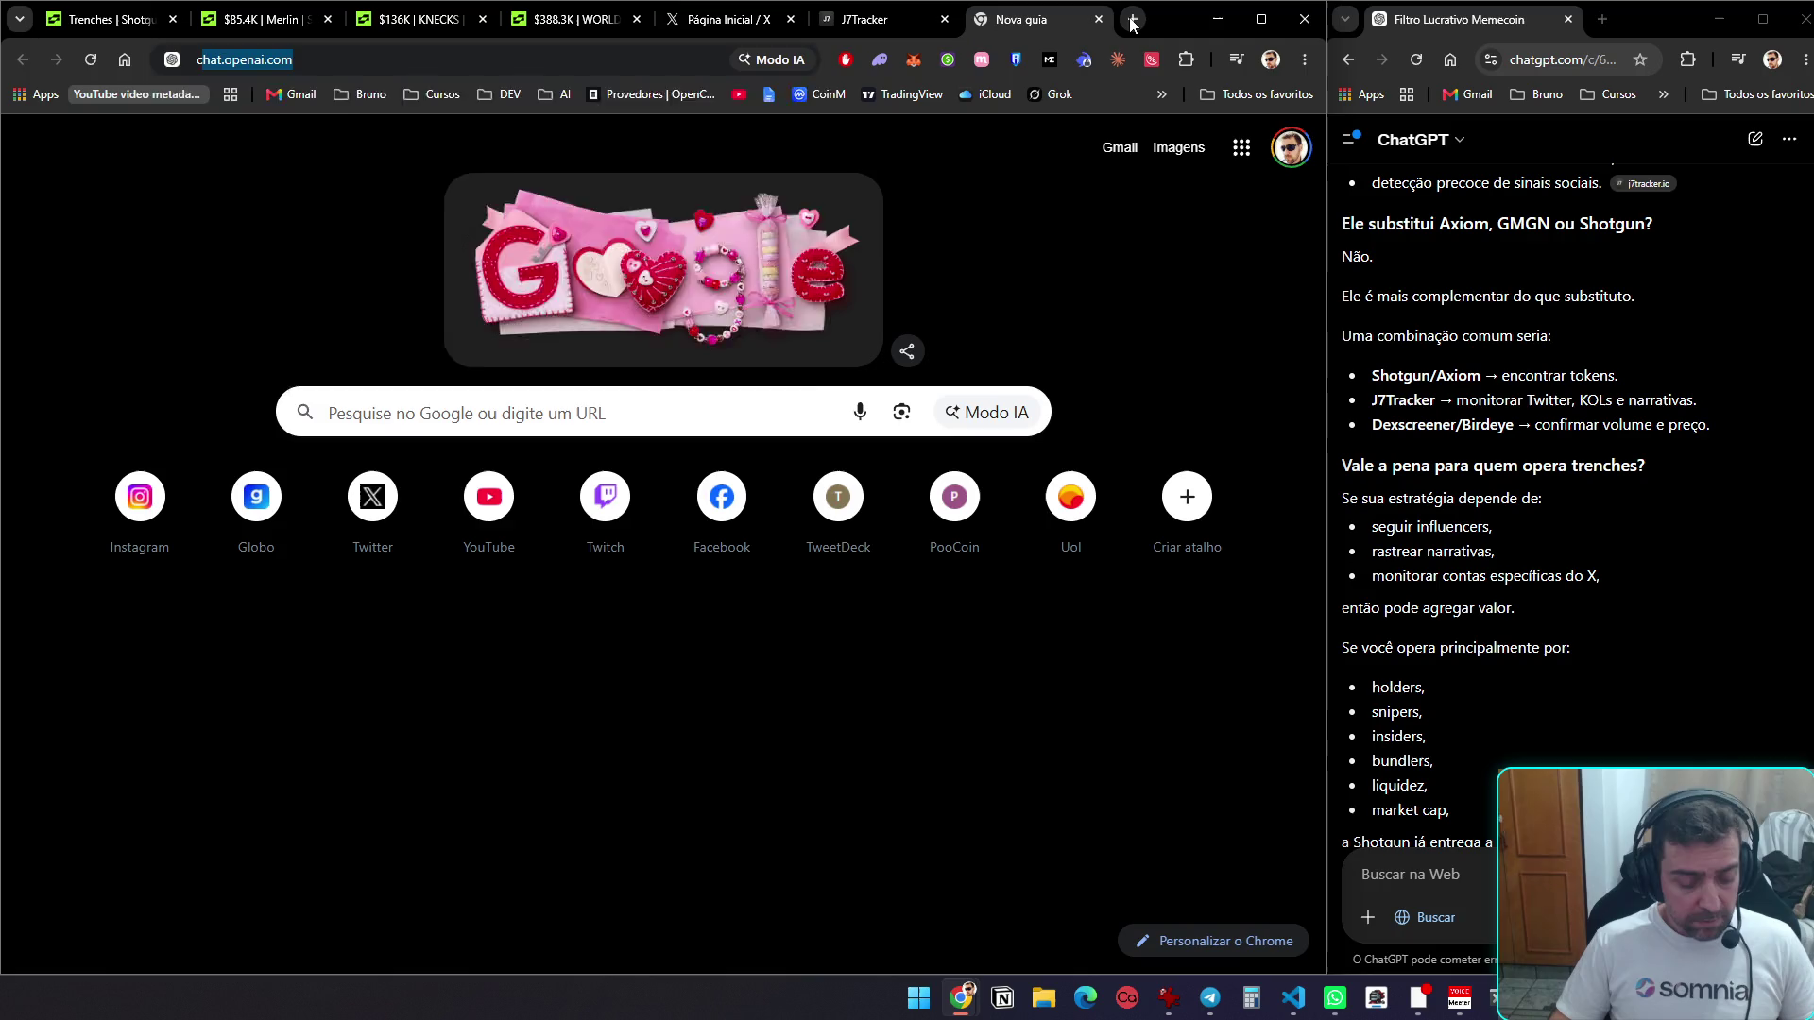
text(cnn)
key(Return)
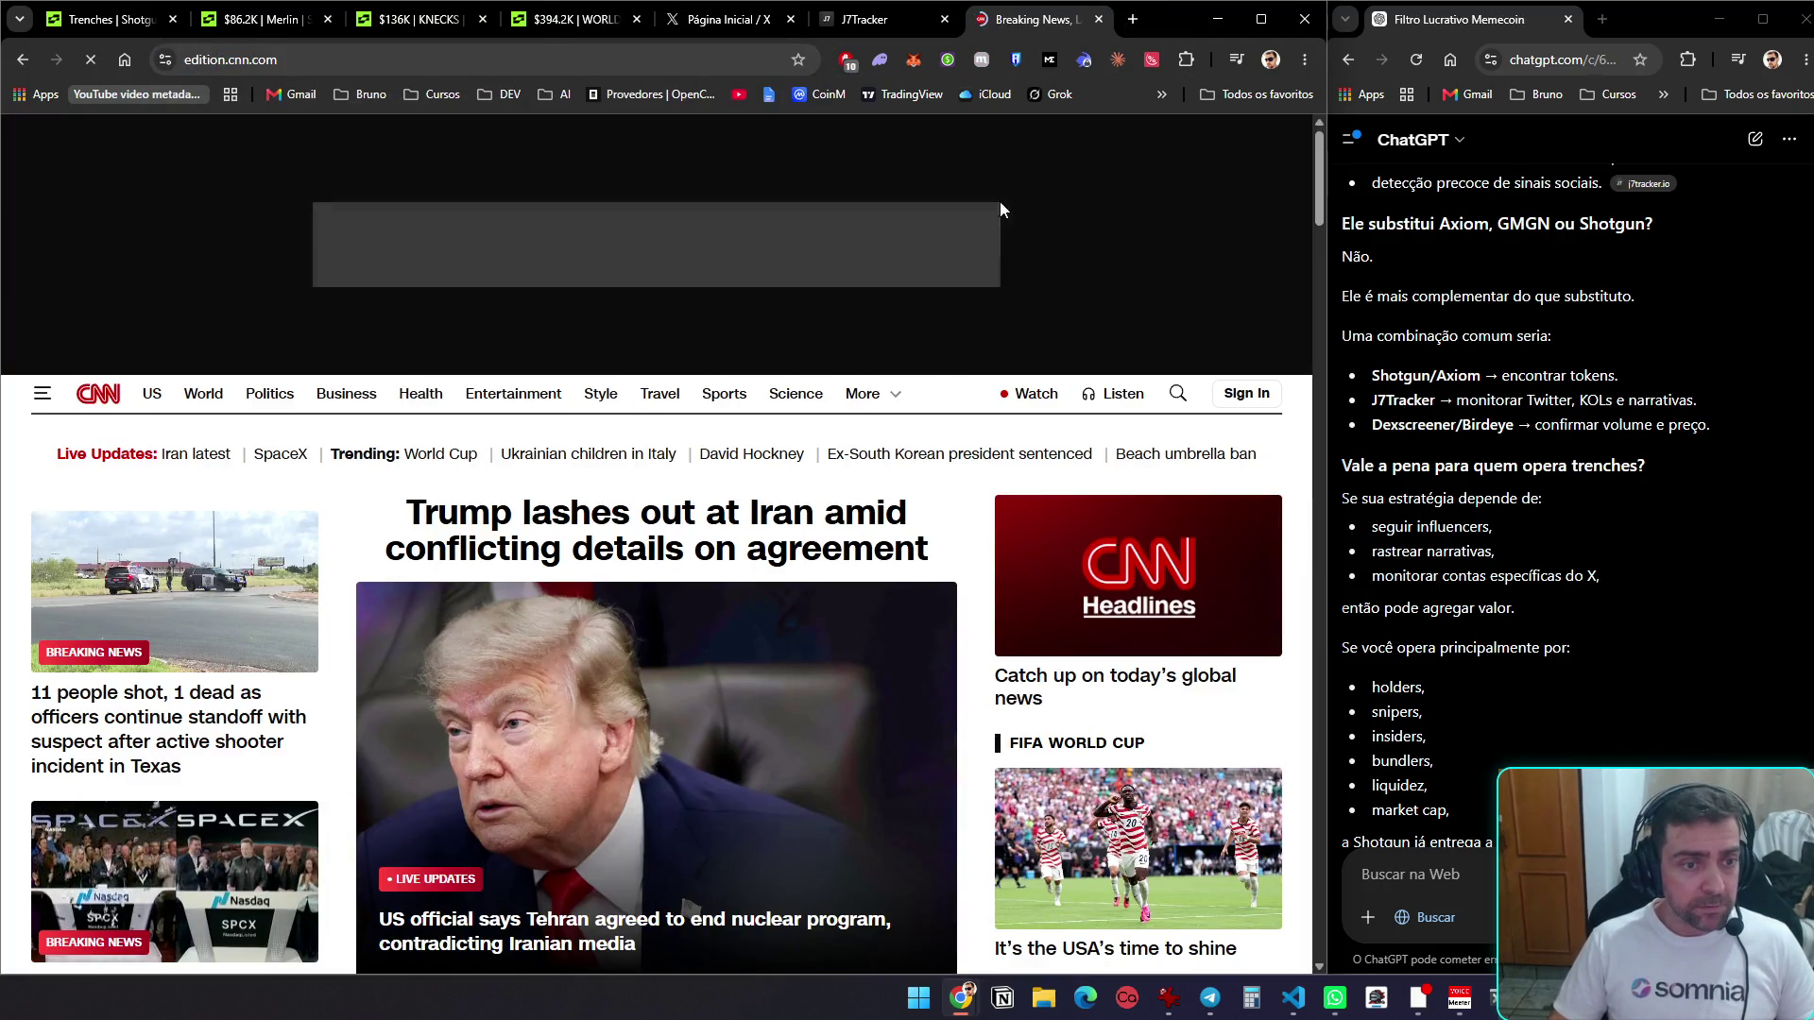
scroll(964, 269, down, 2)
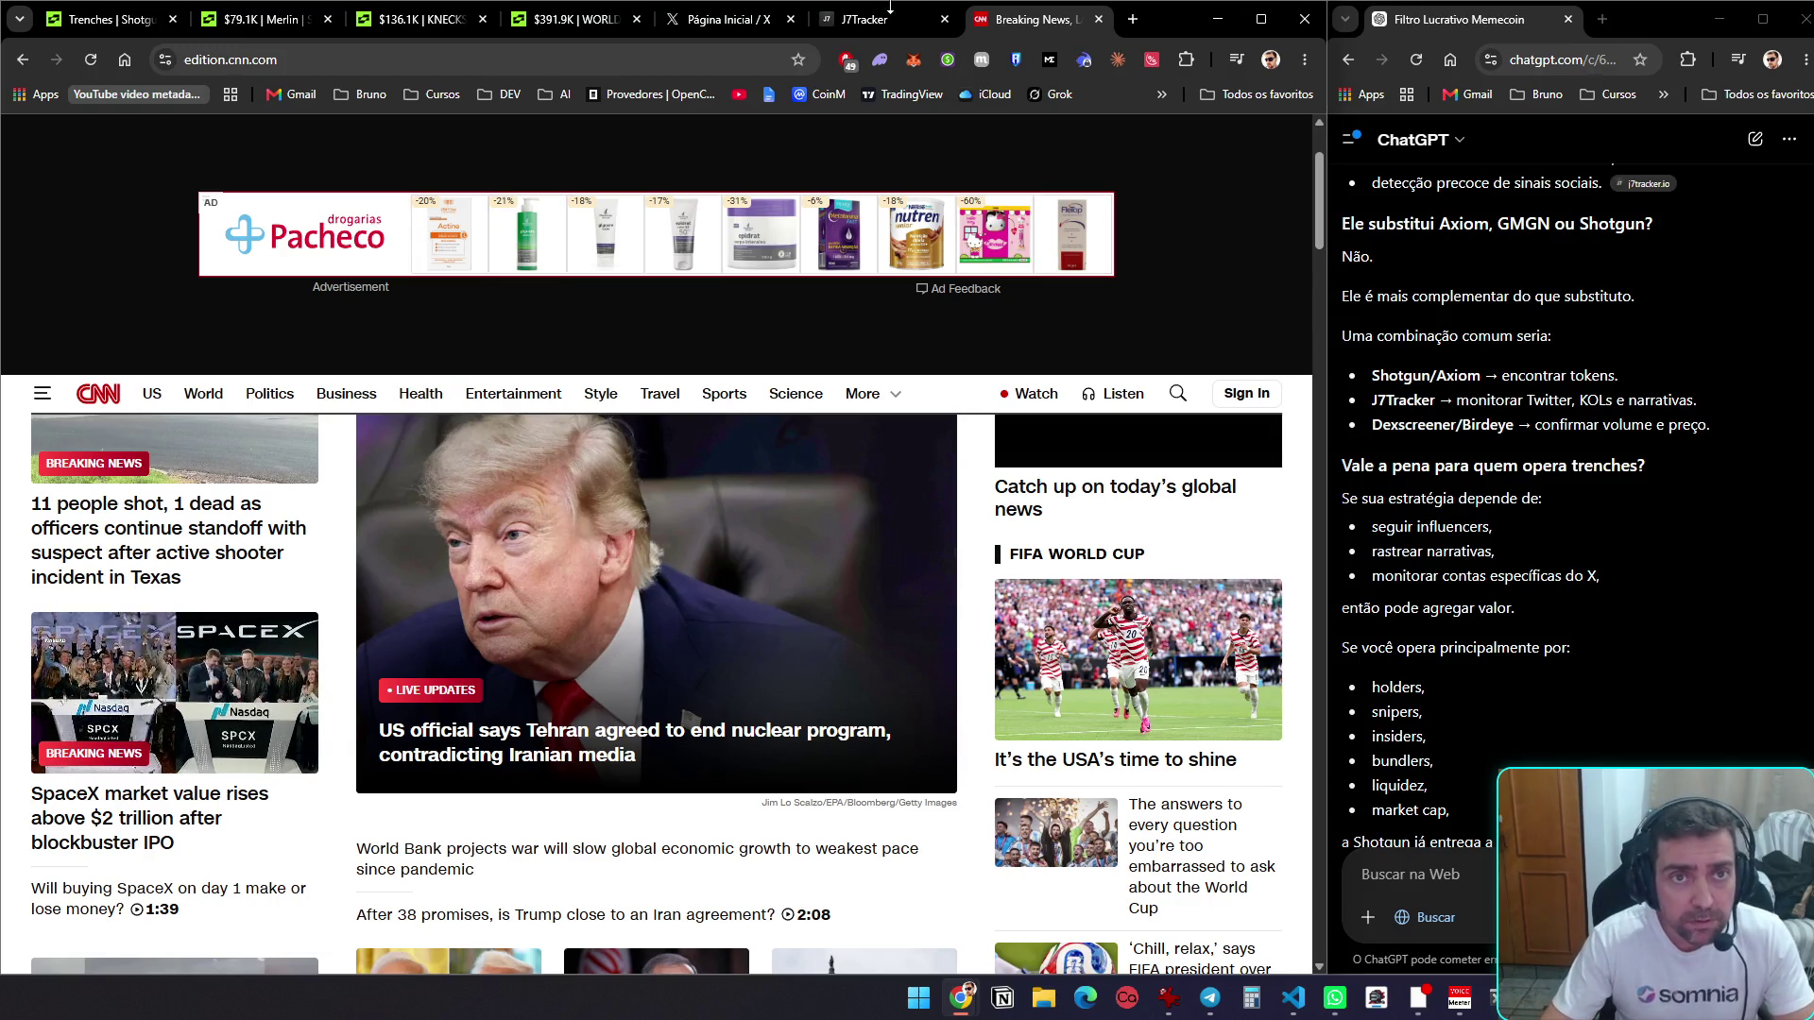
click(879, 19)
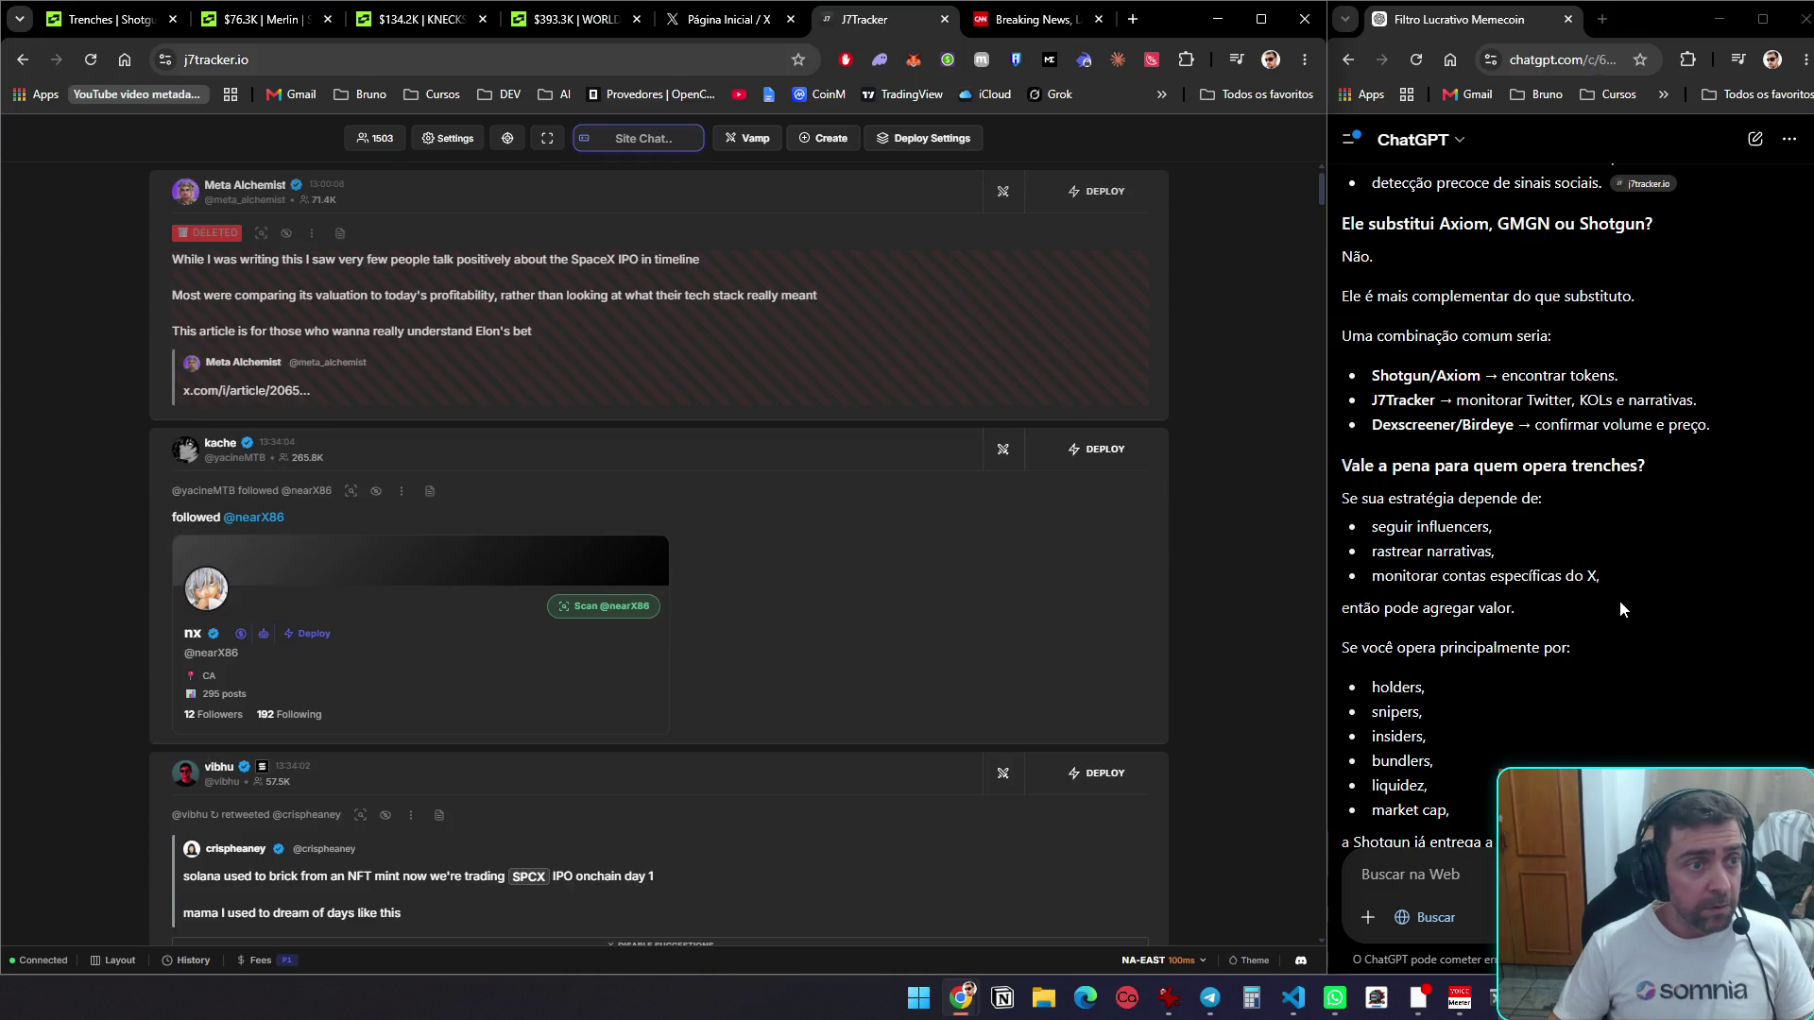
Split the J7Tracker tab into its own right-side window and show the Shotgun.fun Trenches tab
mouse_move(864, 18)
mouse_down()
mouse_move(1632, 32)
mouse_move(1549, 20)
mouse_up()
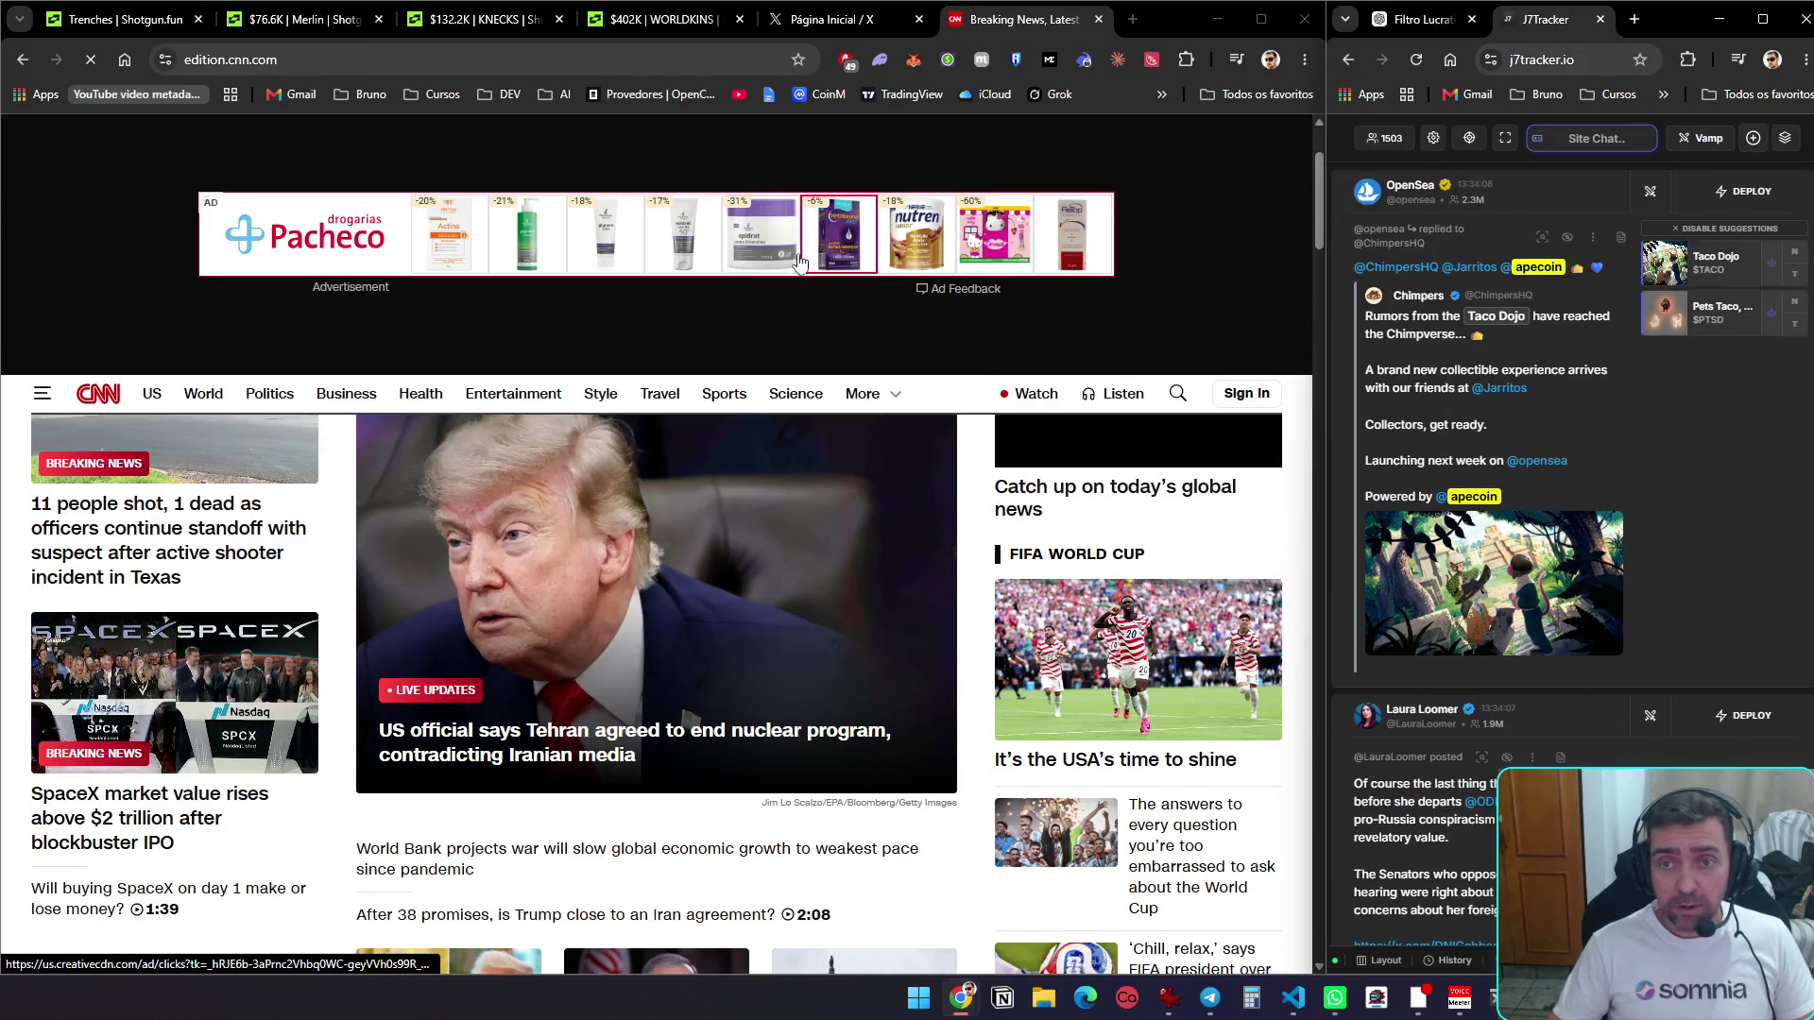
click(156, 23)
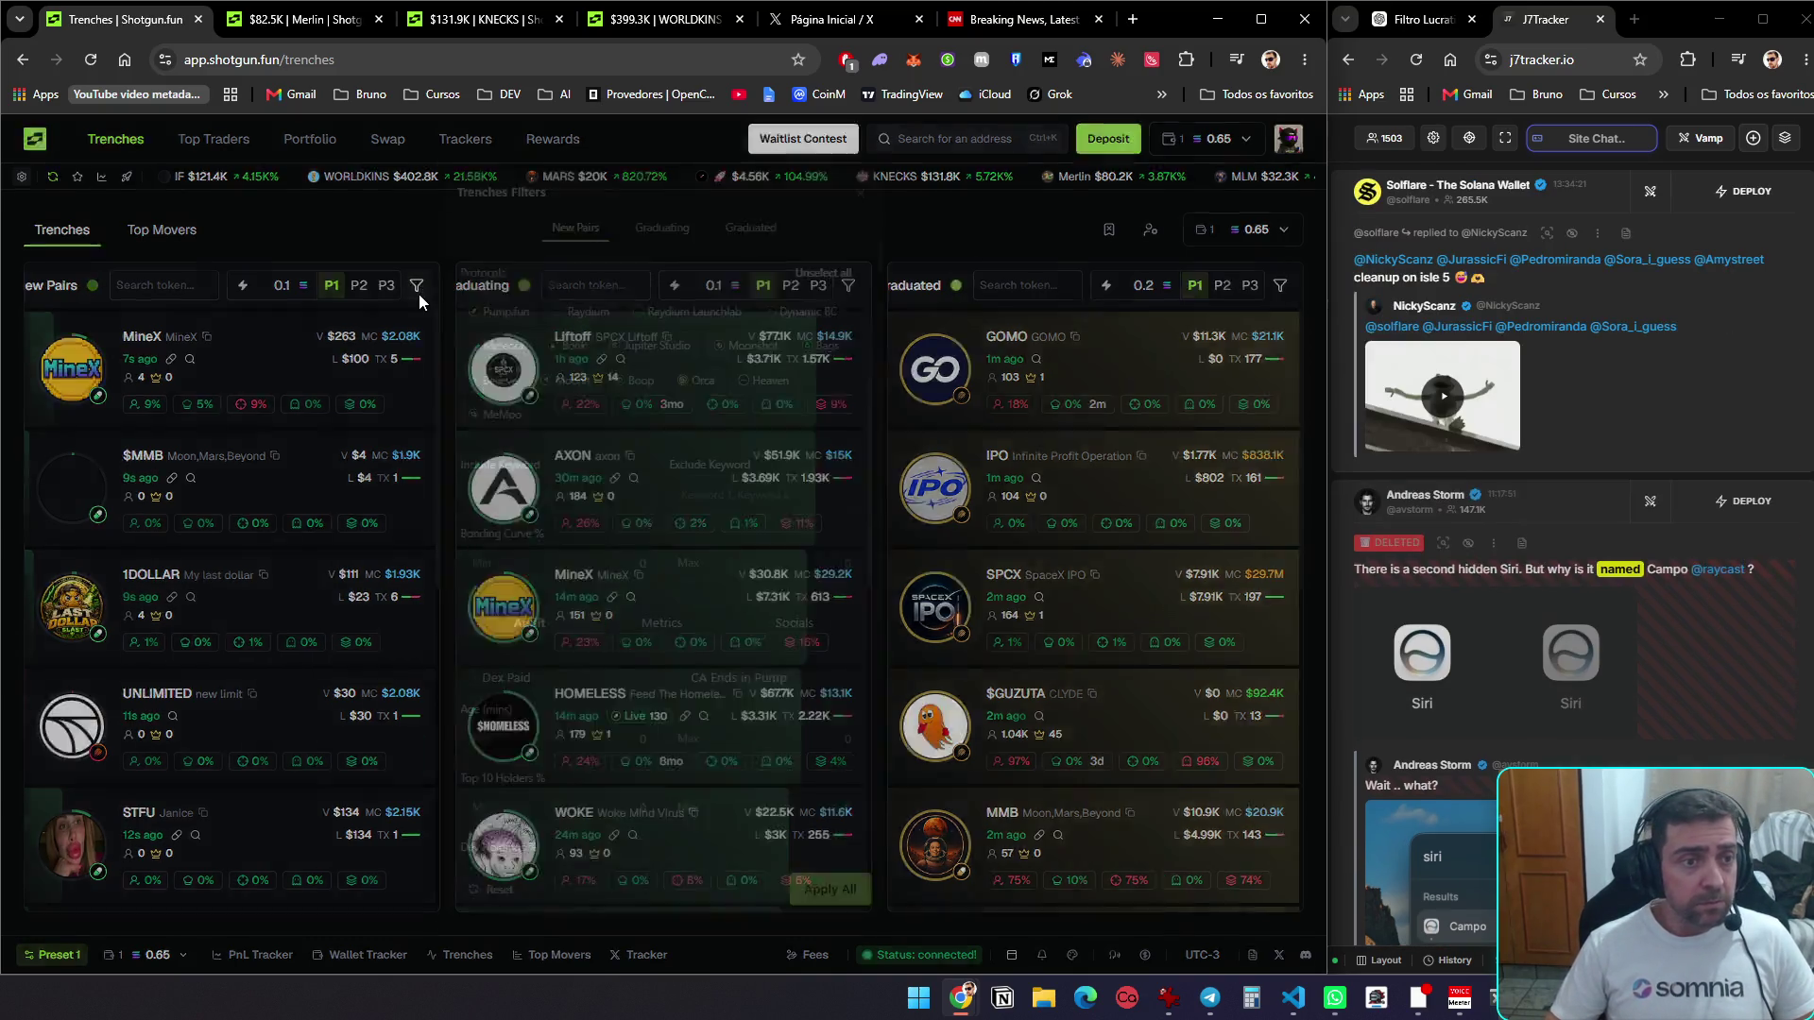
Look through the New Pairs Trenches Filters settings
click(417, 291)
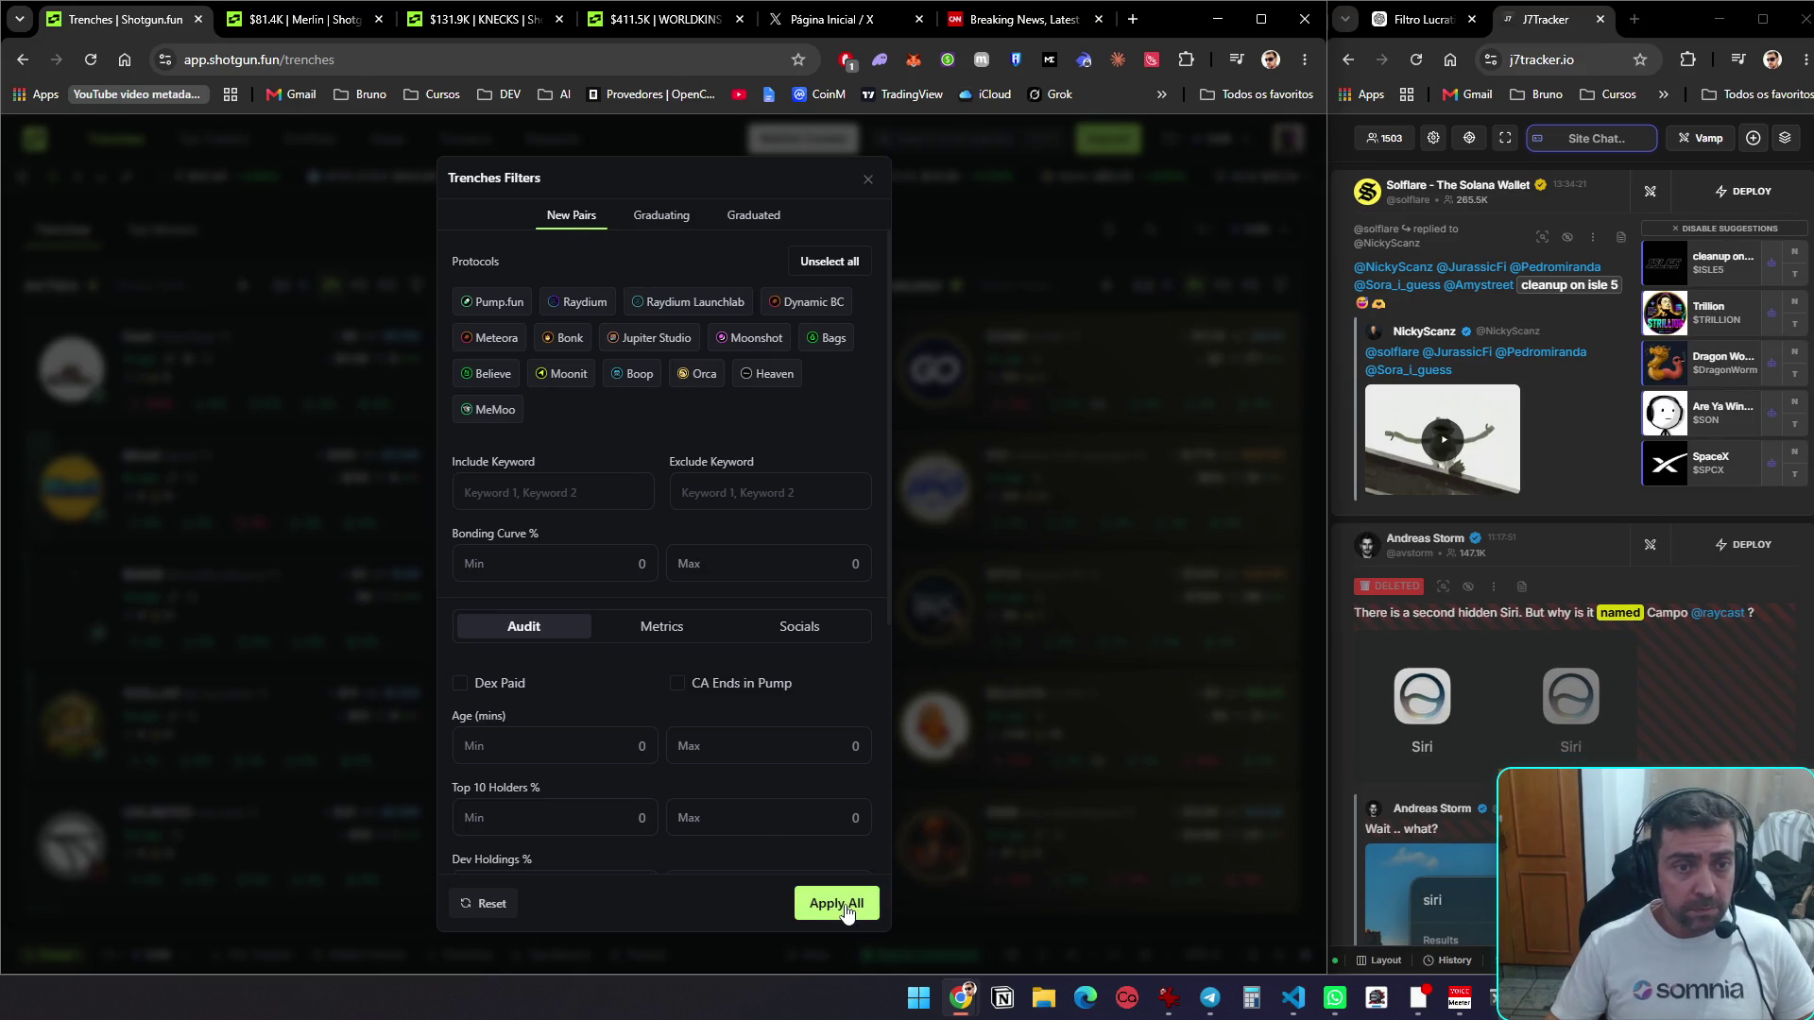
scroll(776, 674, down, 4)
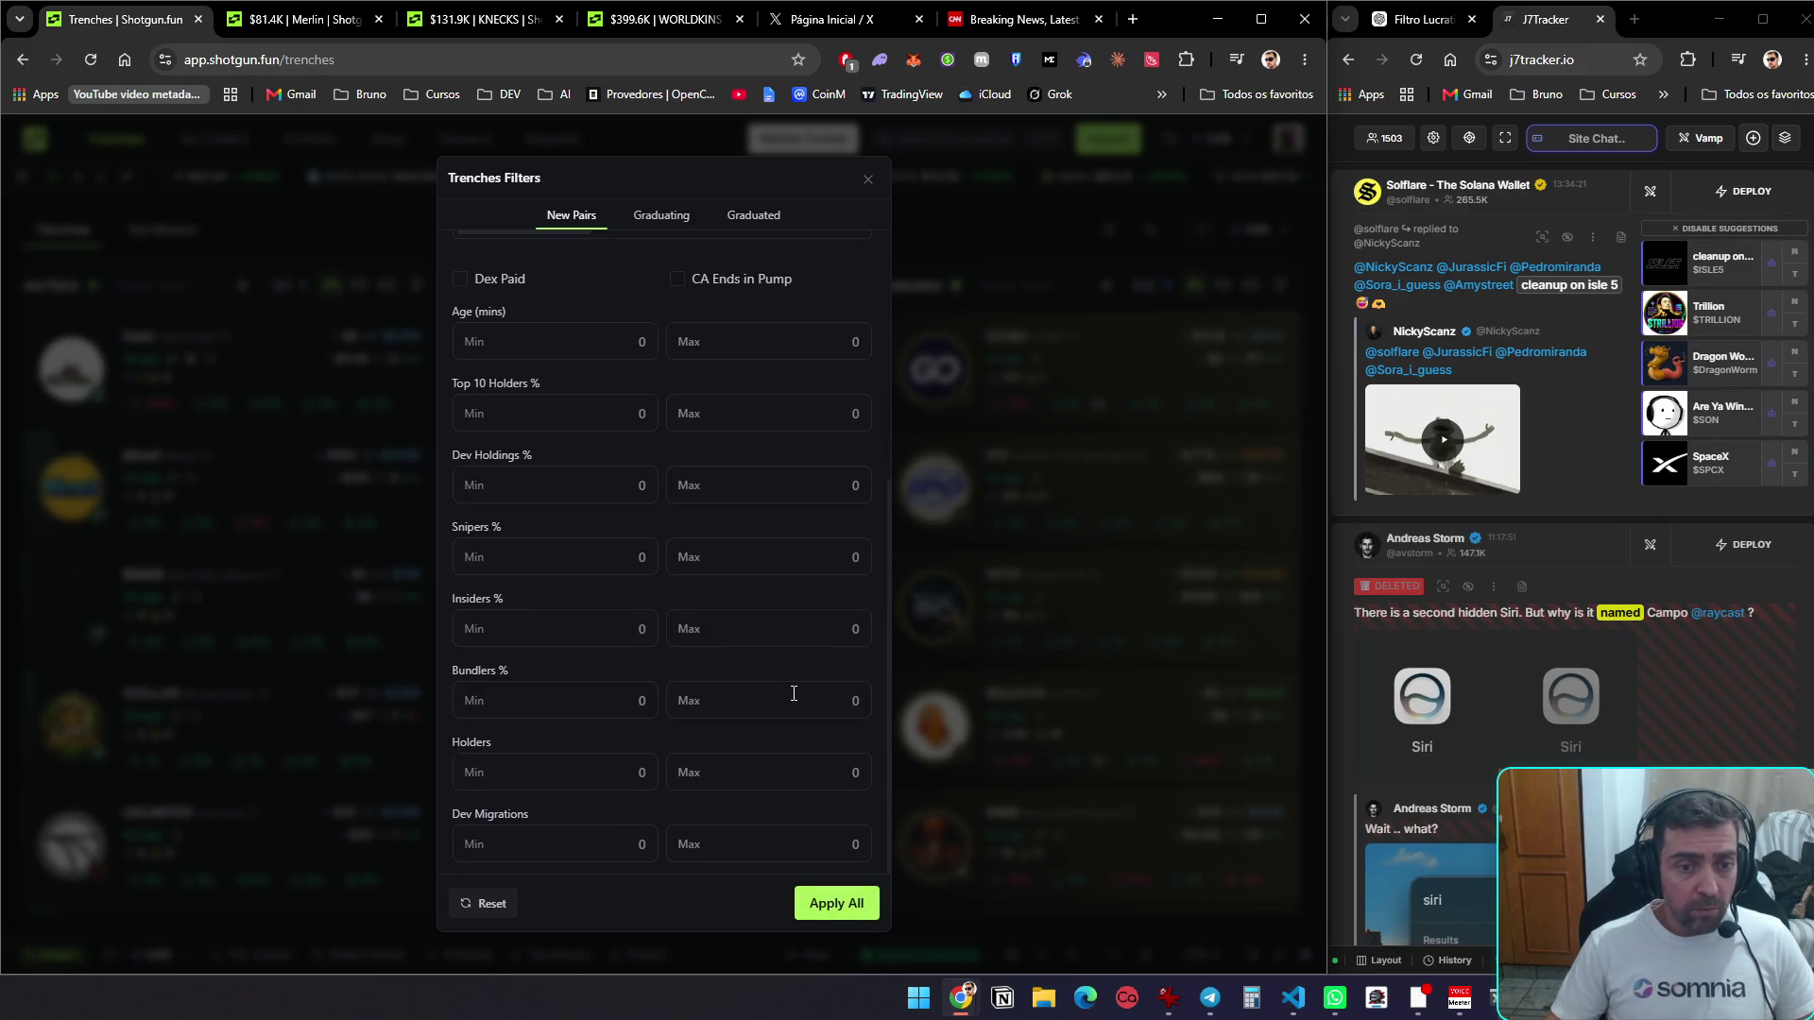
scroll(790, 770, up, 4)
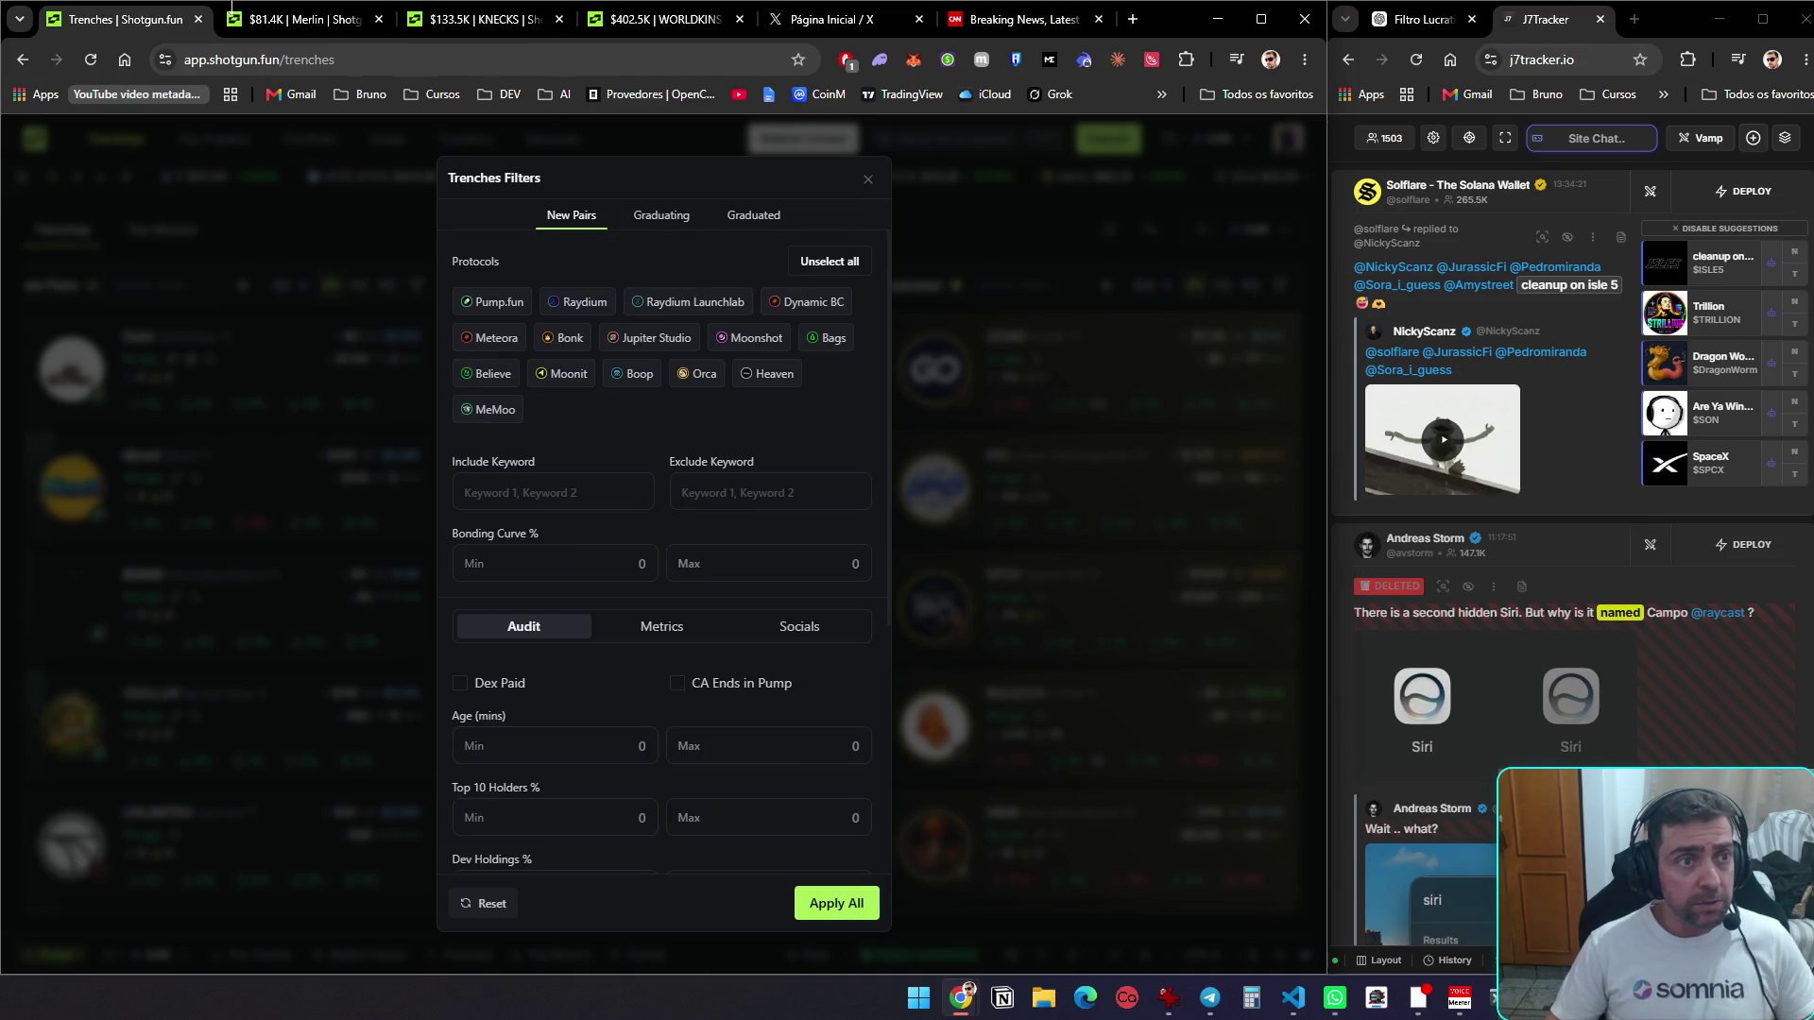
Close the extra Trenches tab, recheck the New Pairs filters, and close the current Trenches tab
click(199, 19)
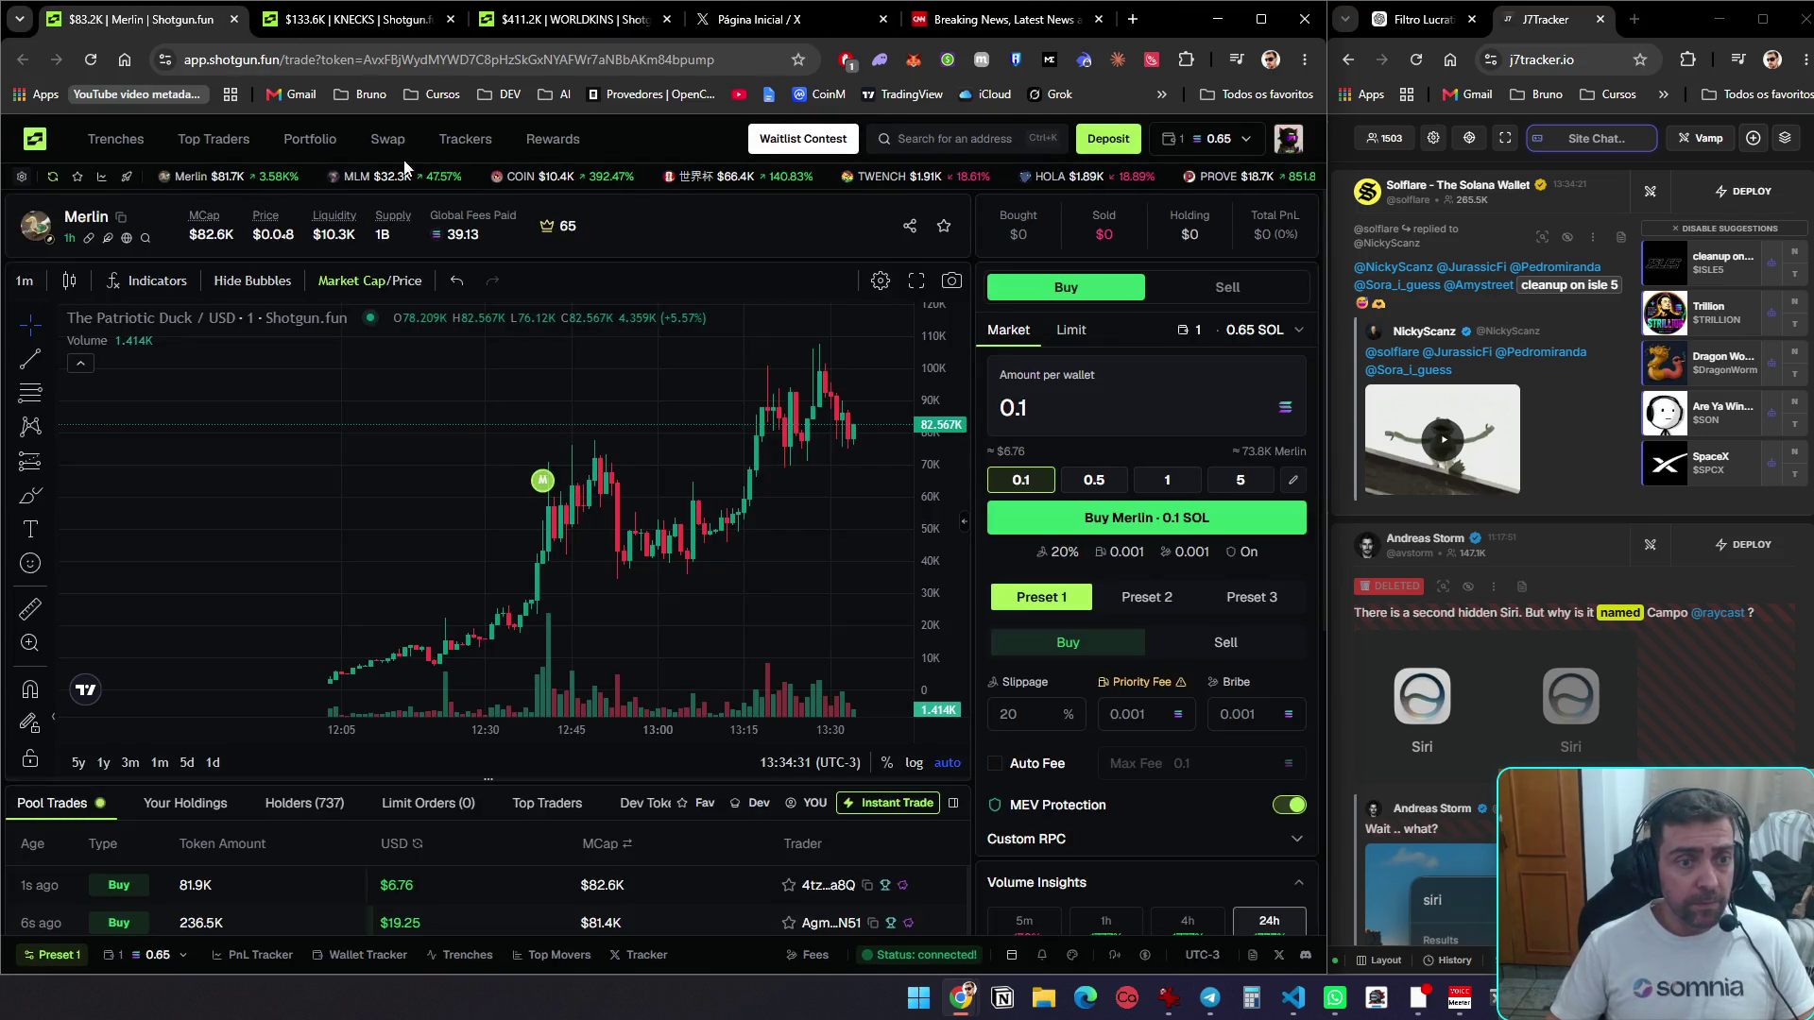
click(115, 139)
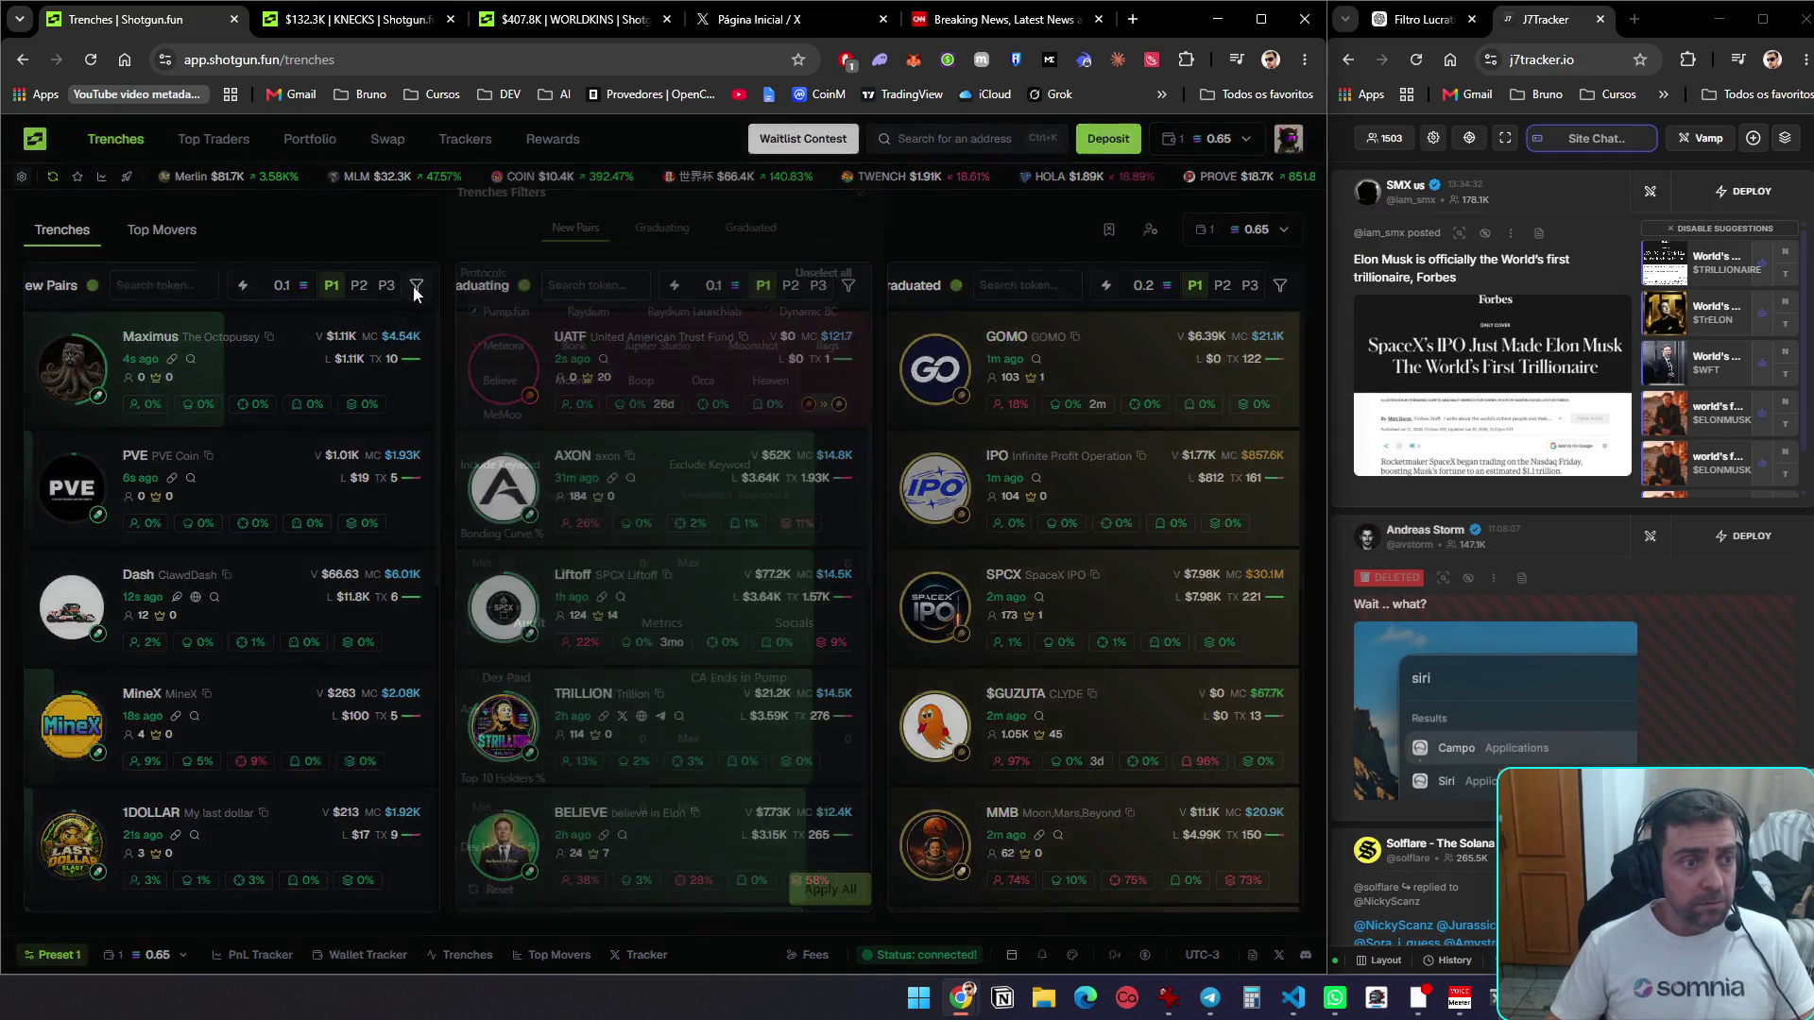
click(417, 285)
scroll(746, 588, down, 5)
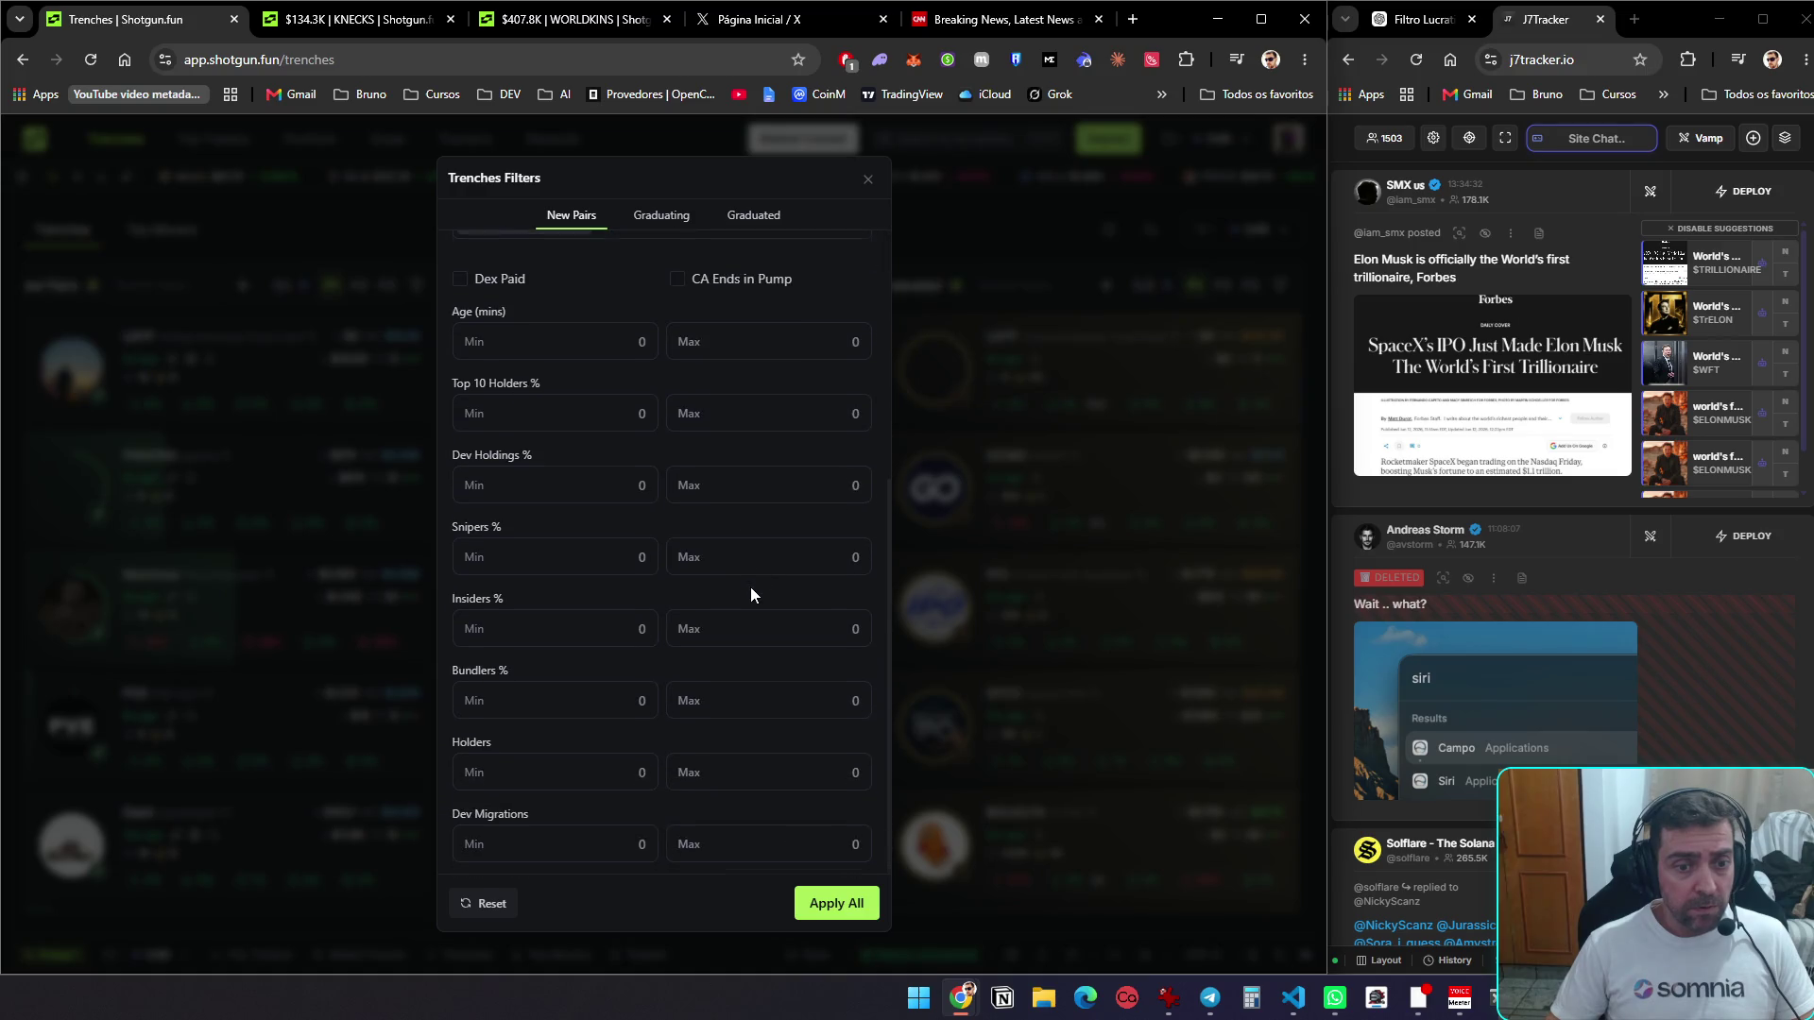
click(200, 242)
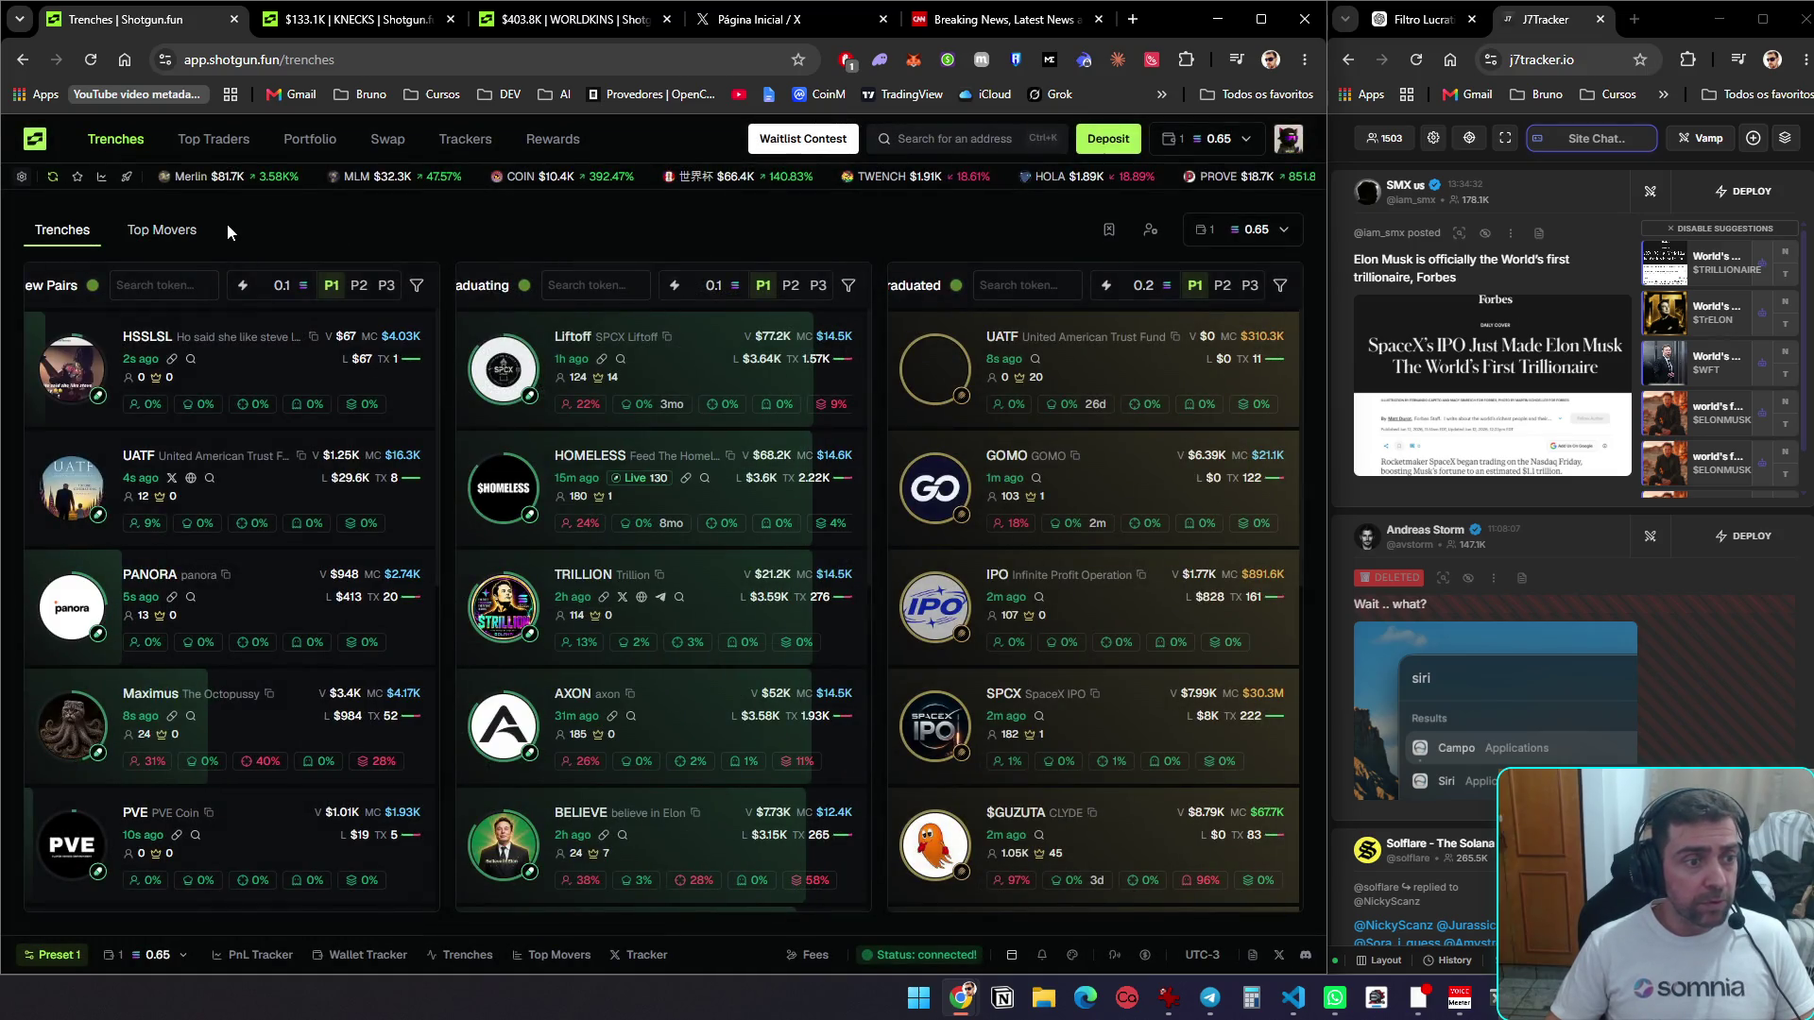
key(ctrl+w)
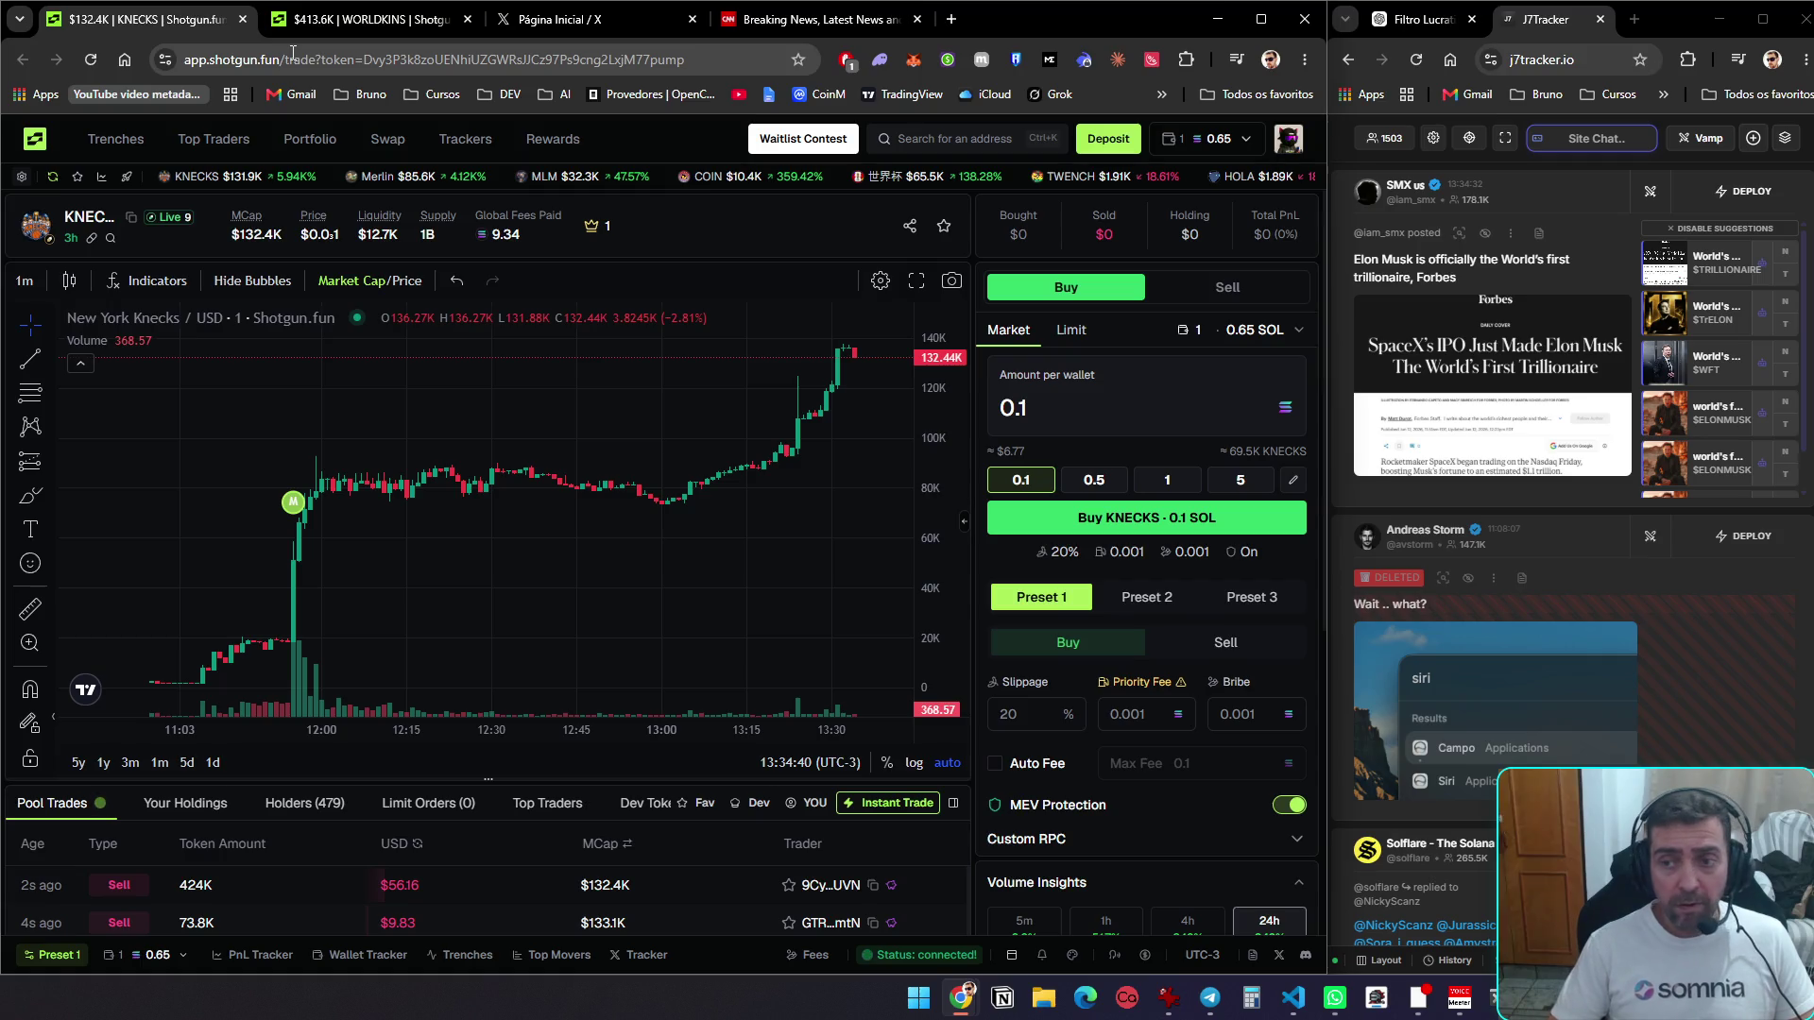
On the second desktop, check the New Pairs and Graduated filters, then put away the Shotgun.fun window
key(ctrl+super+Right)
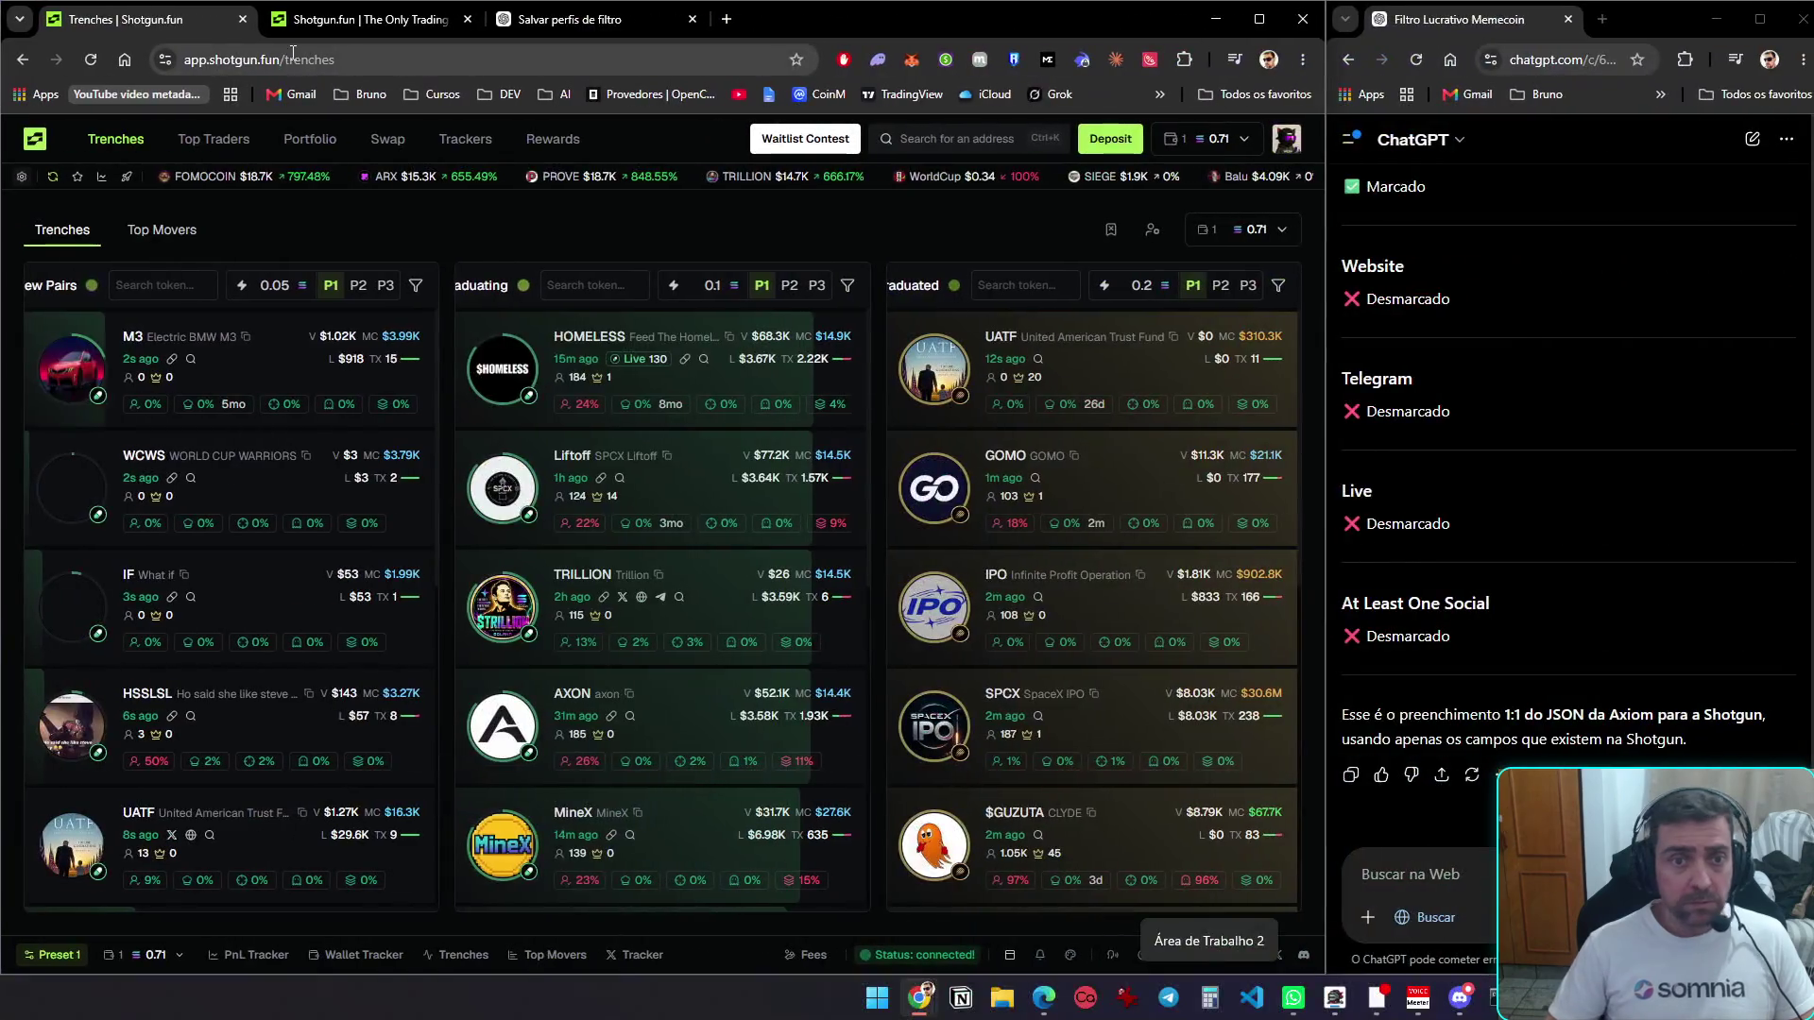
click(416, 286)
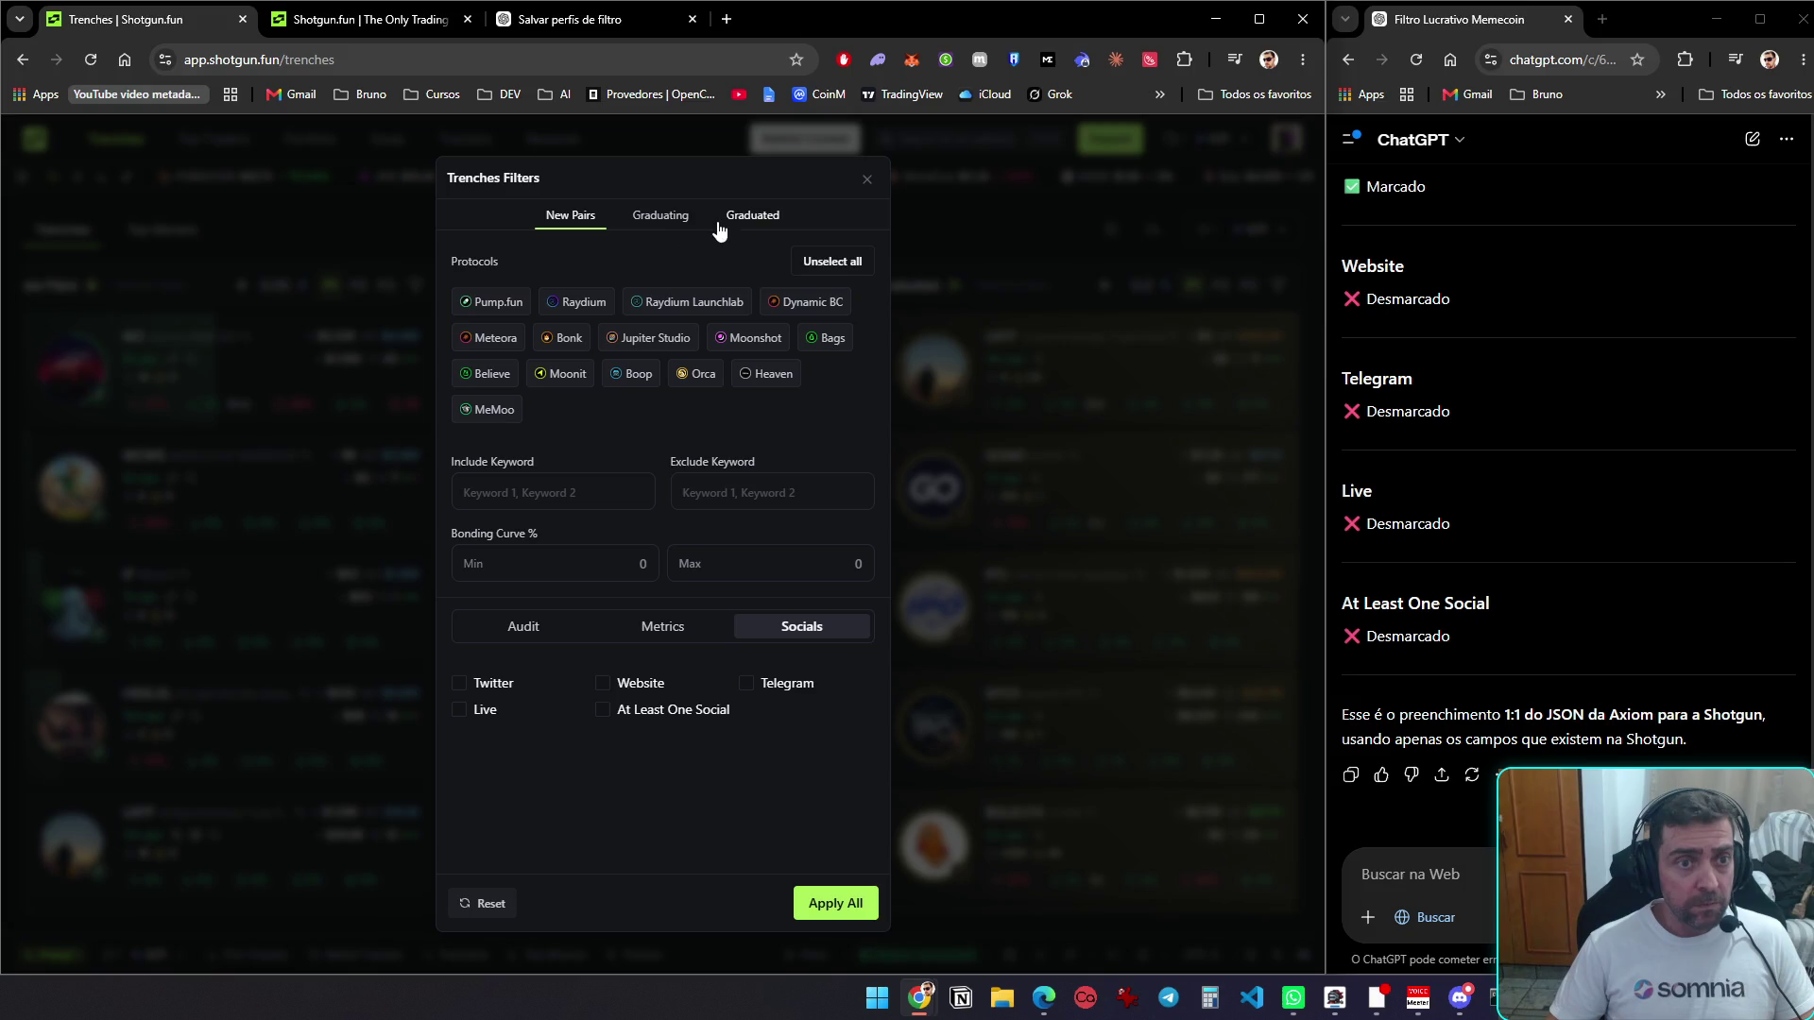
click(753, 219)
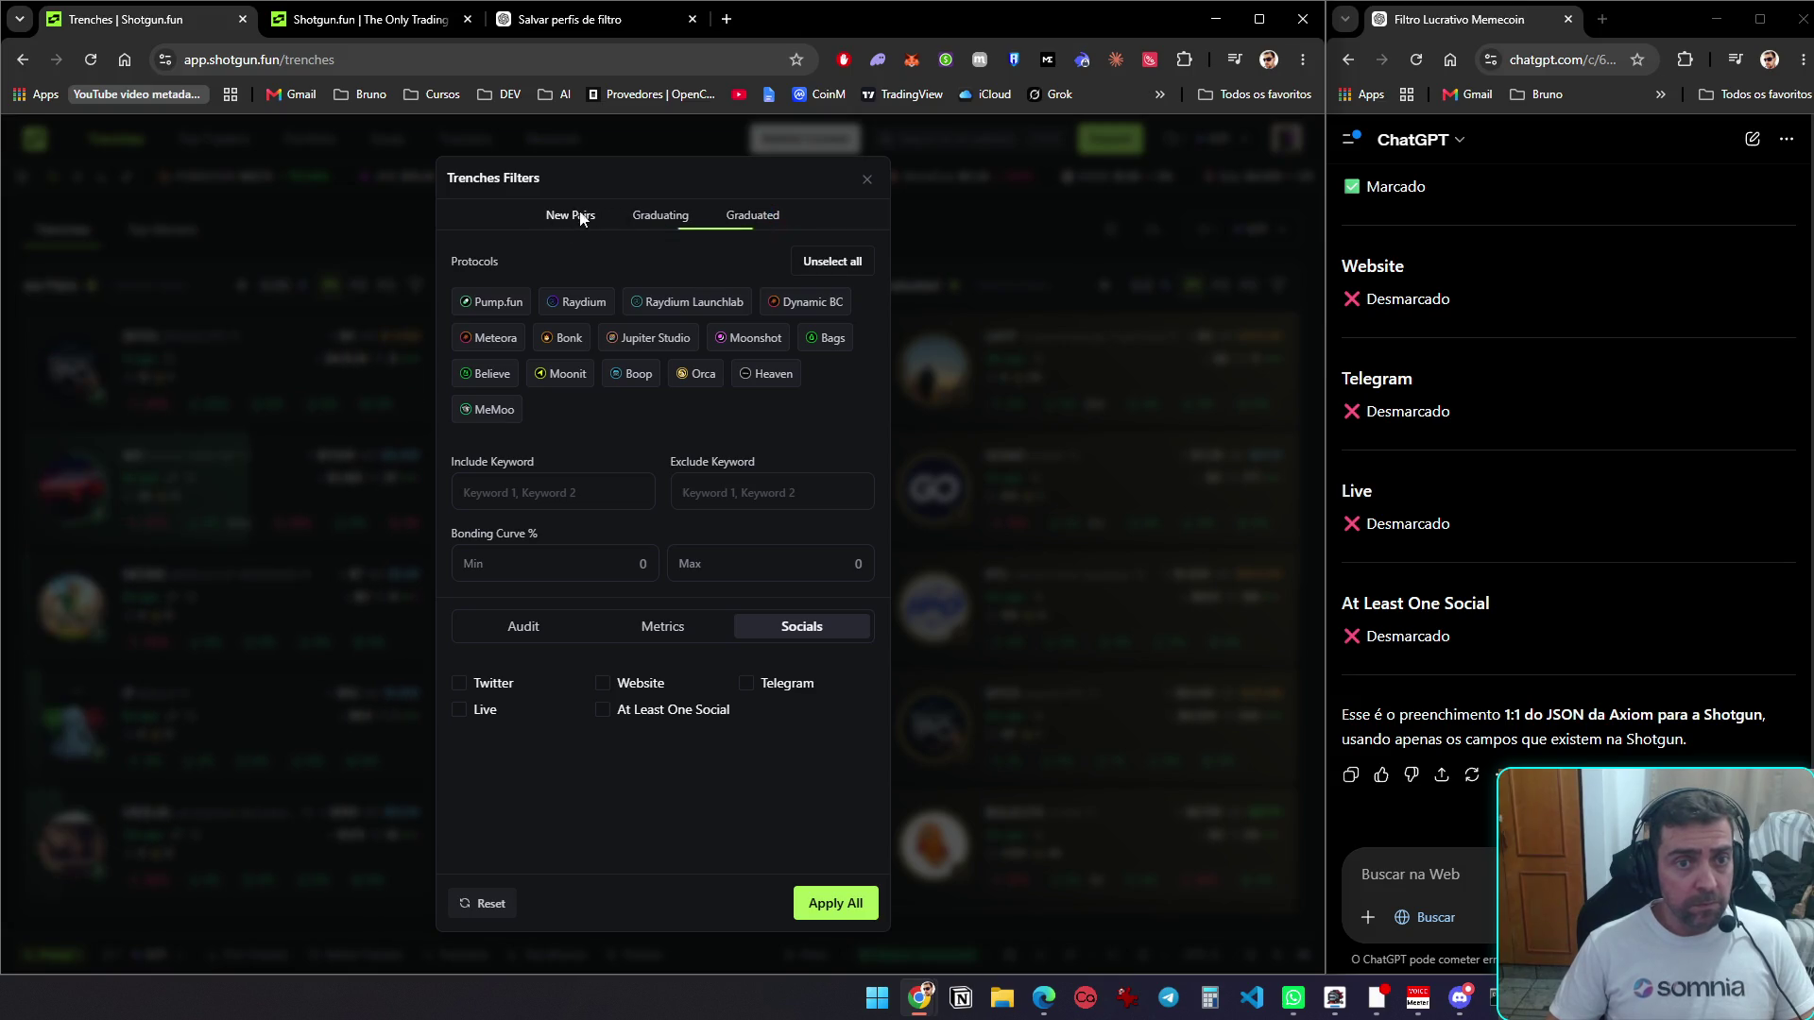
click(867, 180)
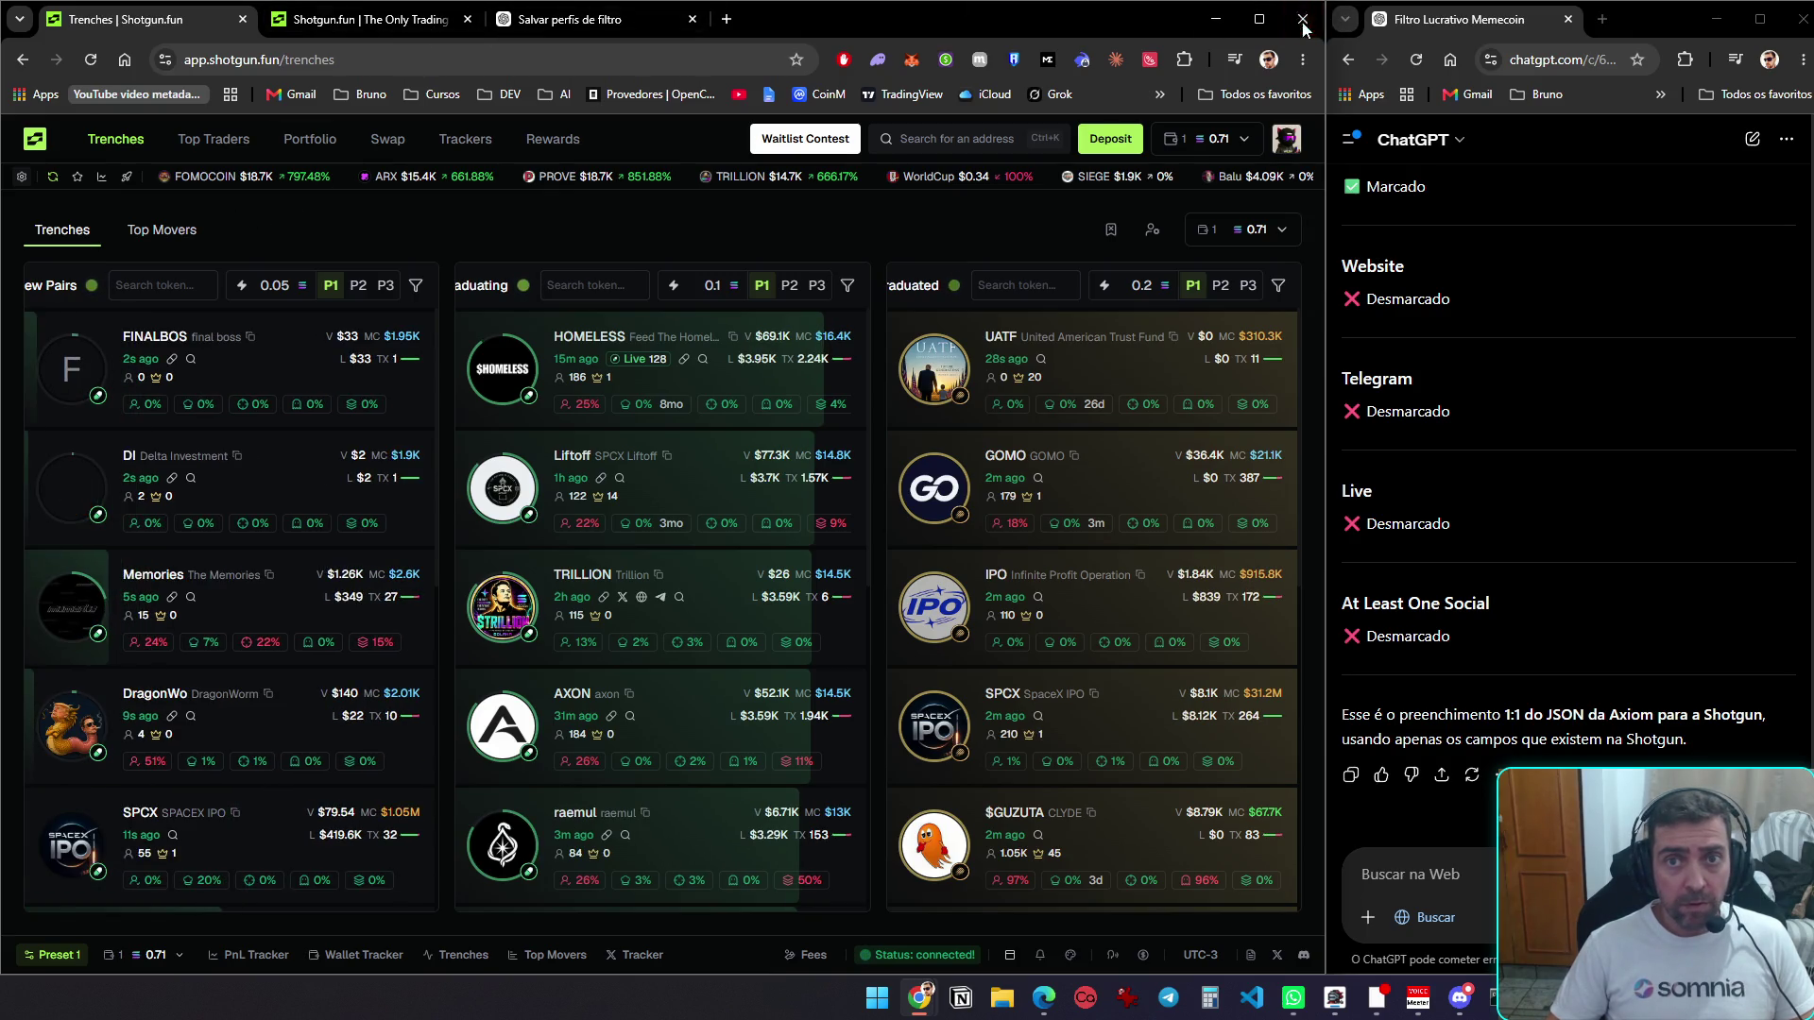
key(super+Down)
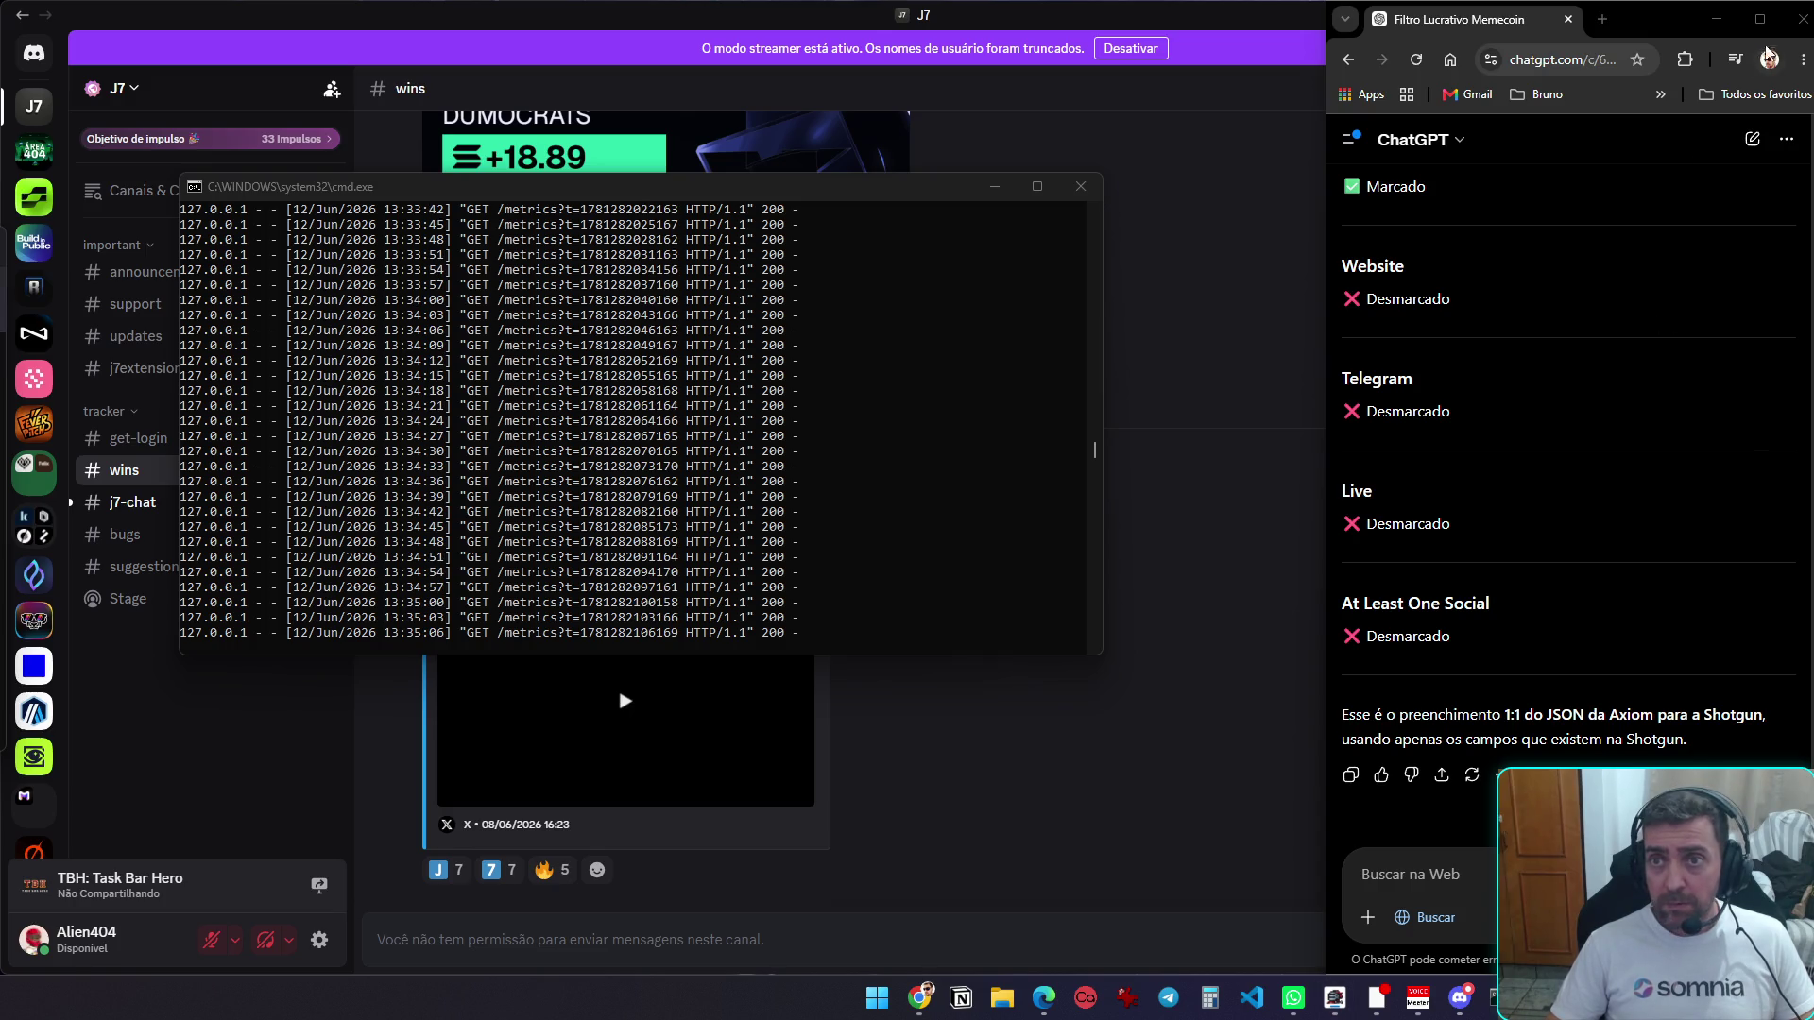
Close the ChatGPT and Discord windows and return to Desktop 1 with KNECKS and J7Tracker
click(1801, 19)
click(1801, 17)
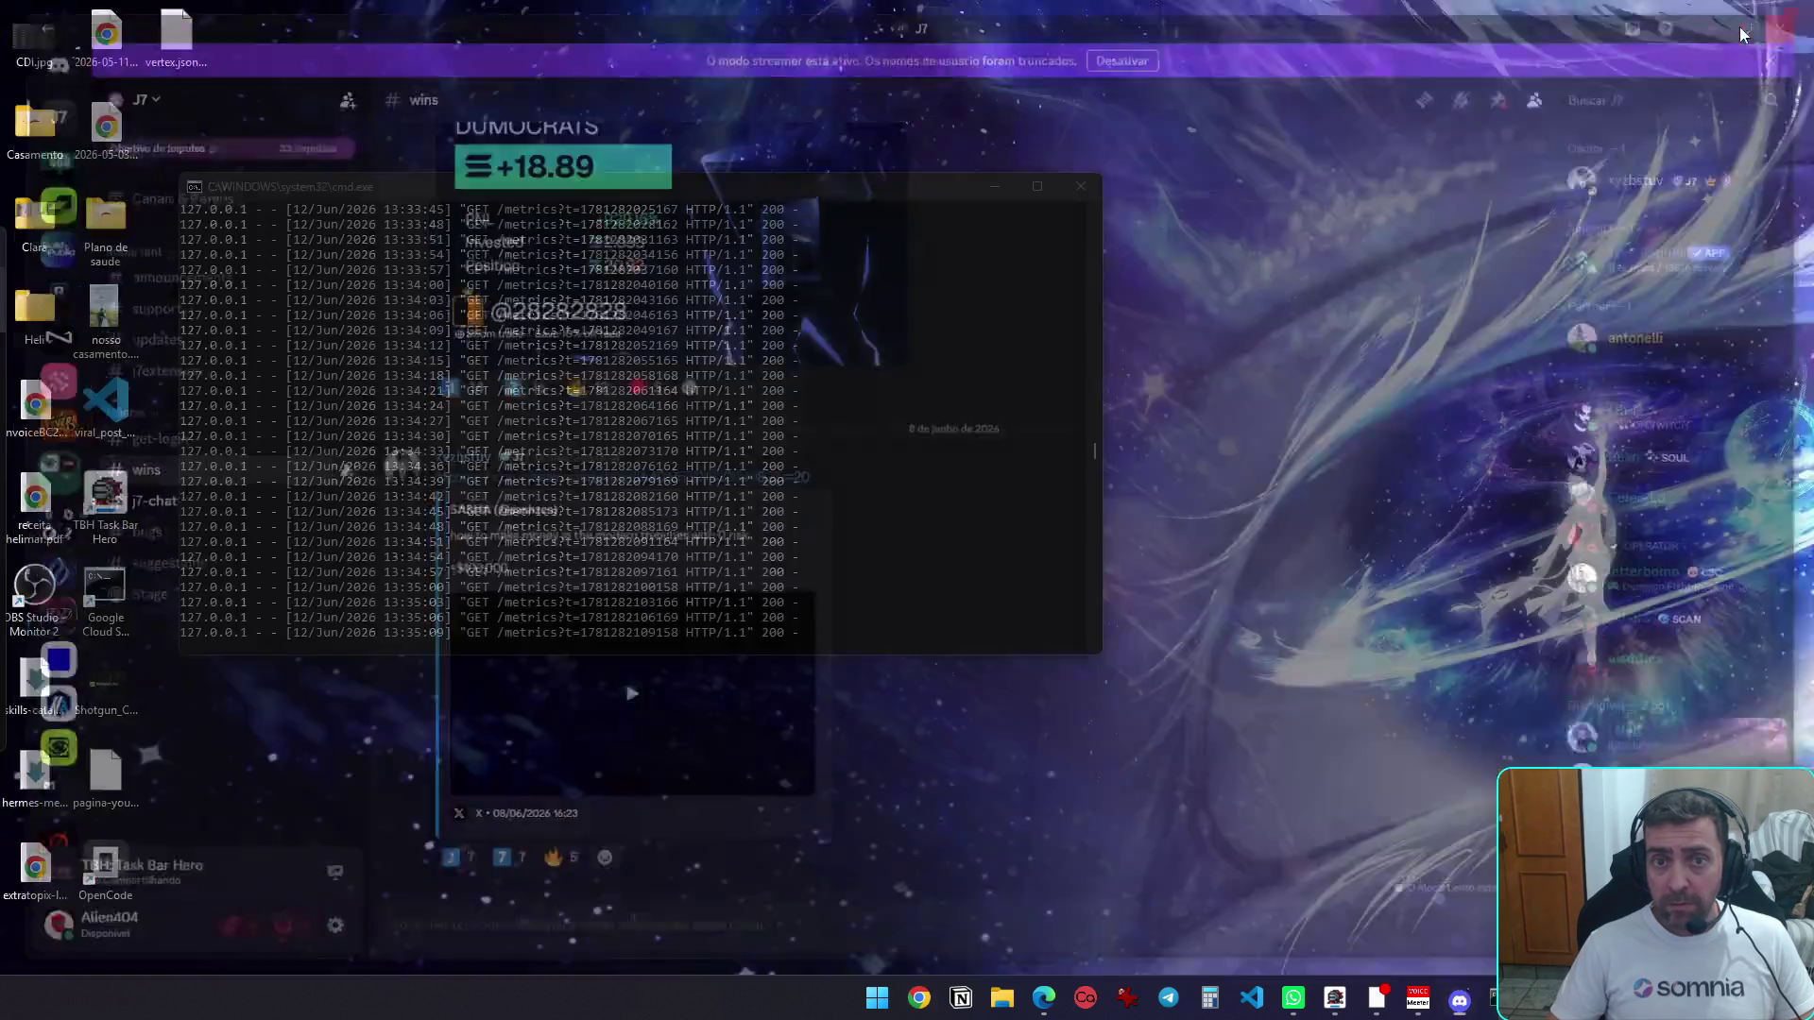
key(ctrl+super+Left)
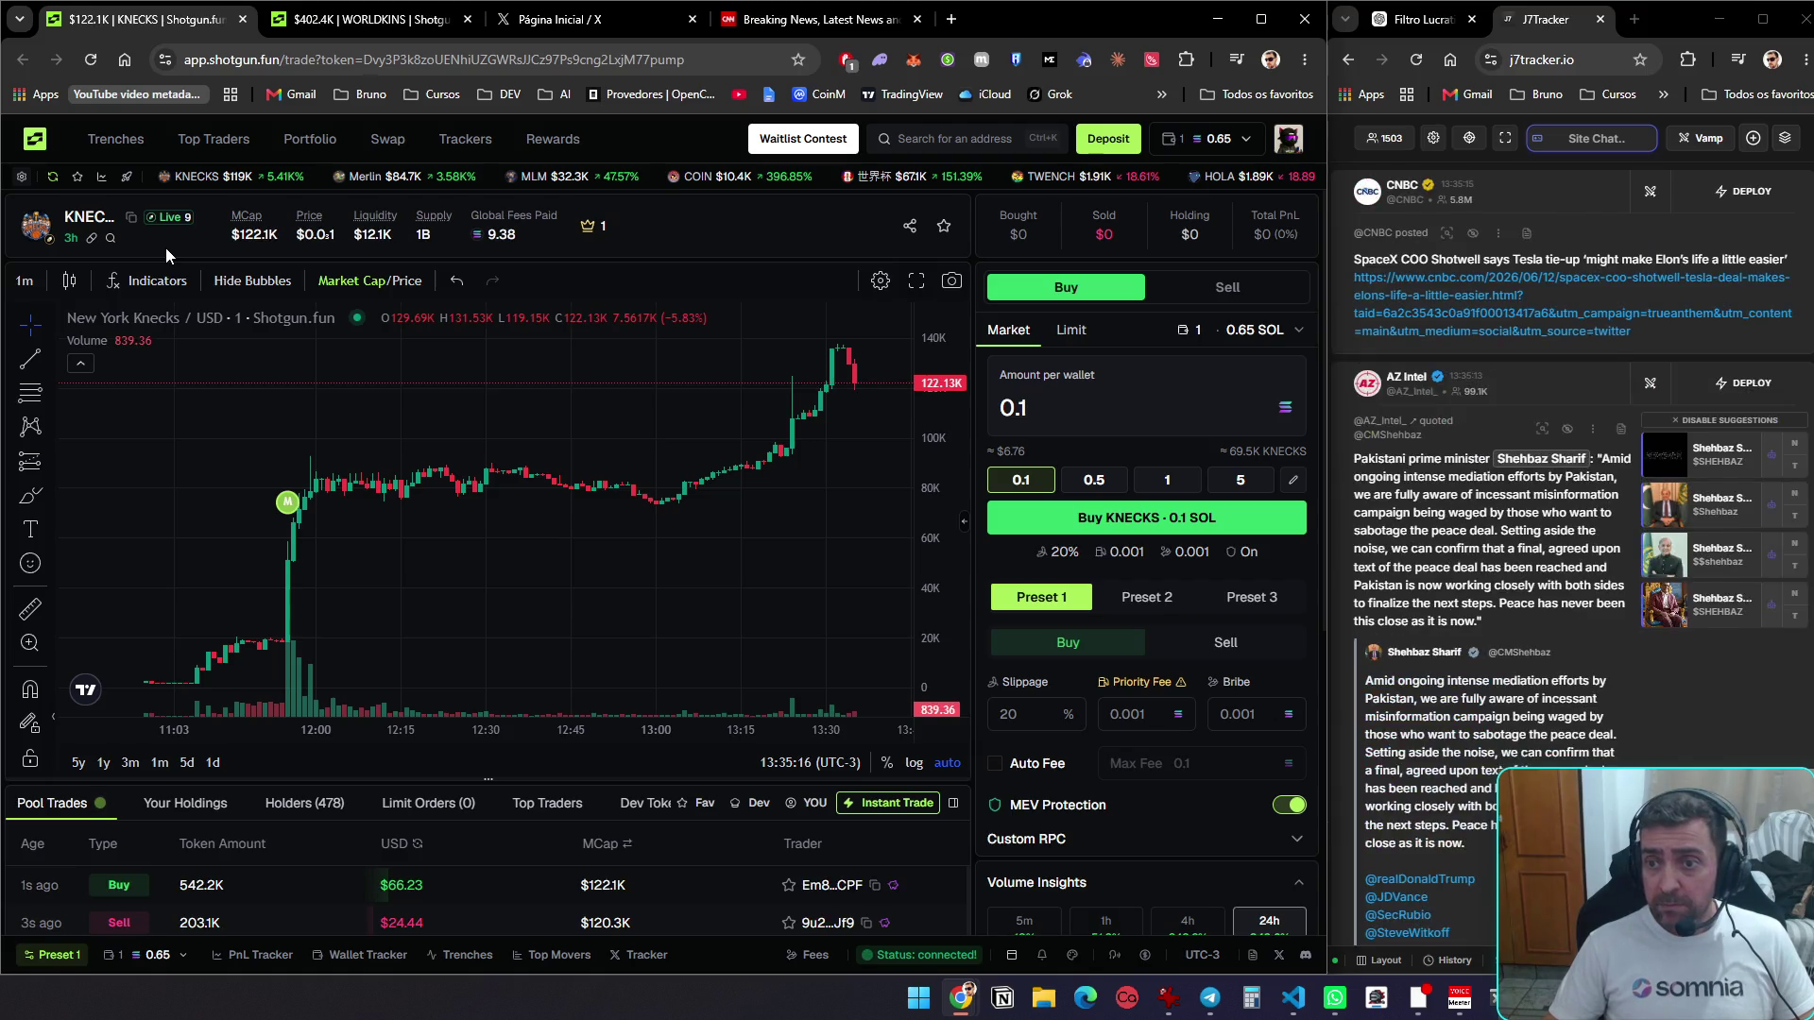
scroll(1727, 348, down, 3)
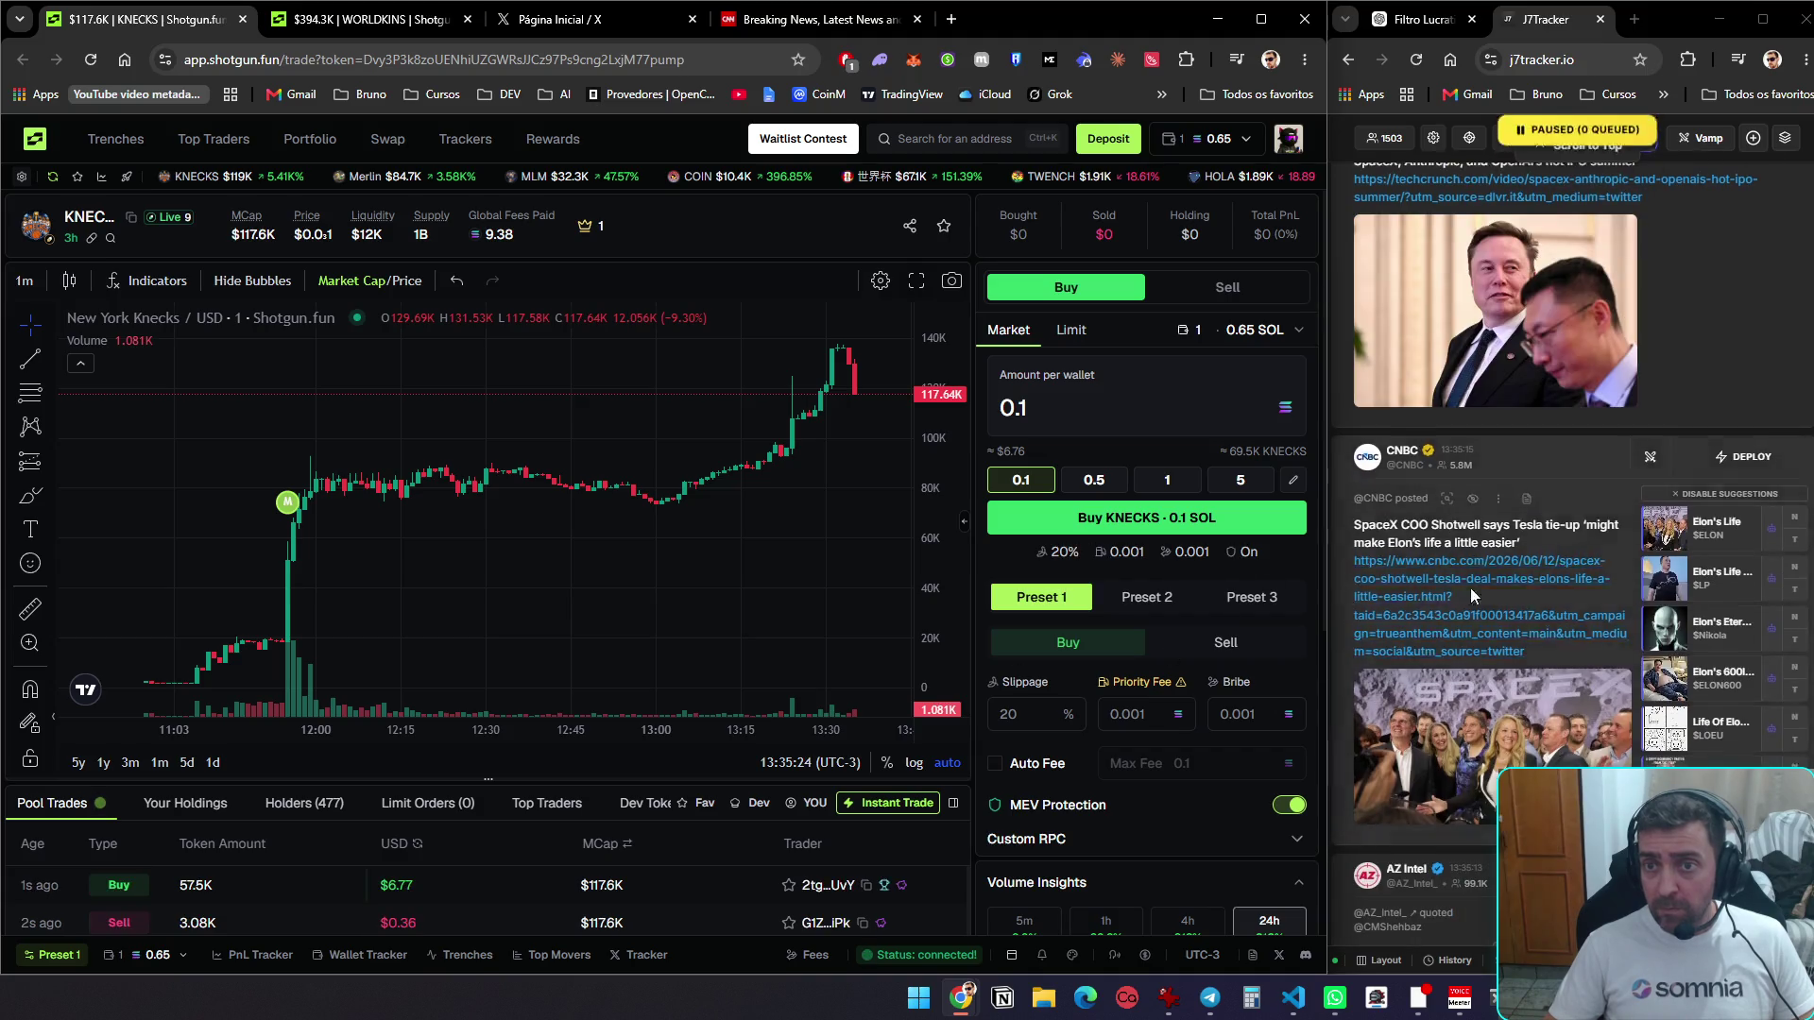
scroll(1482, 592, up, 10)
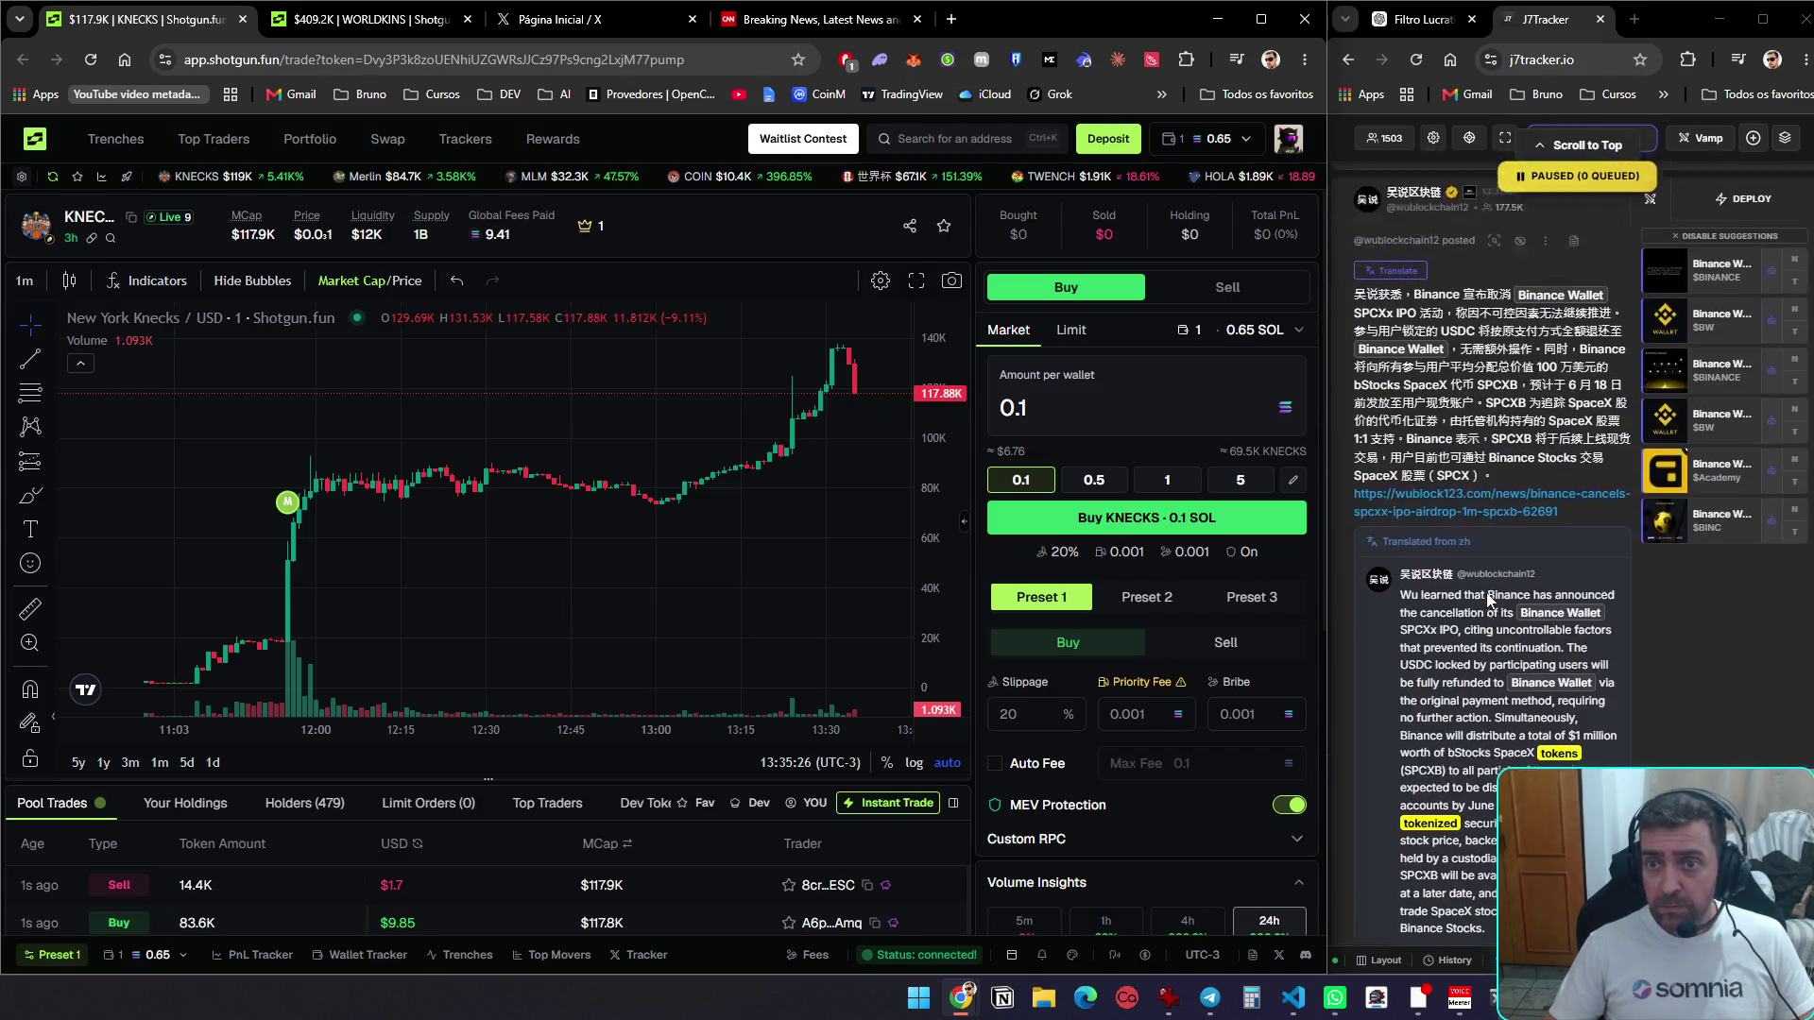
scroll(1501, 599, up, 5)
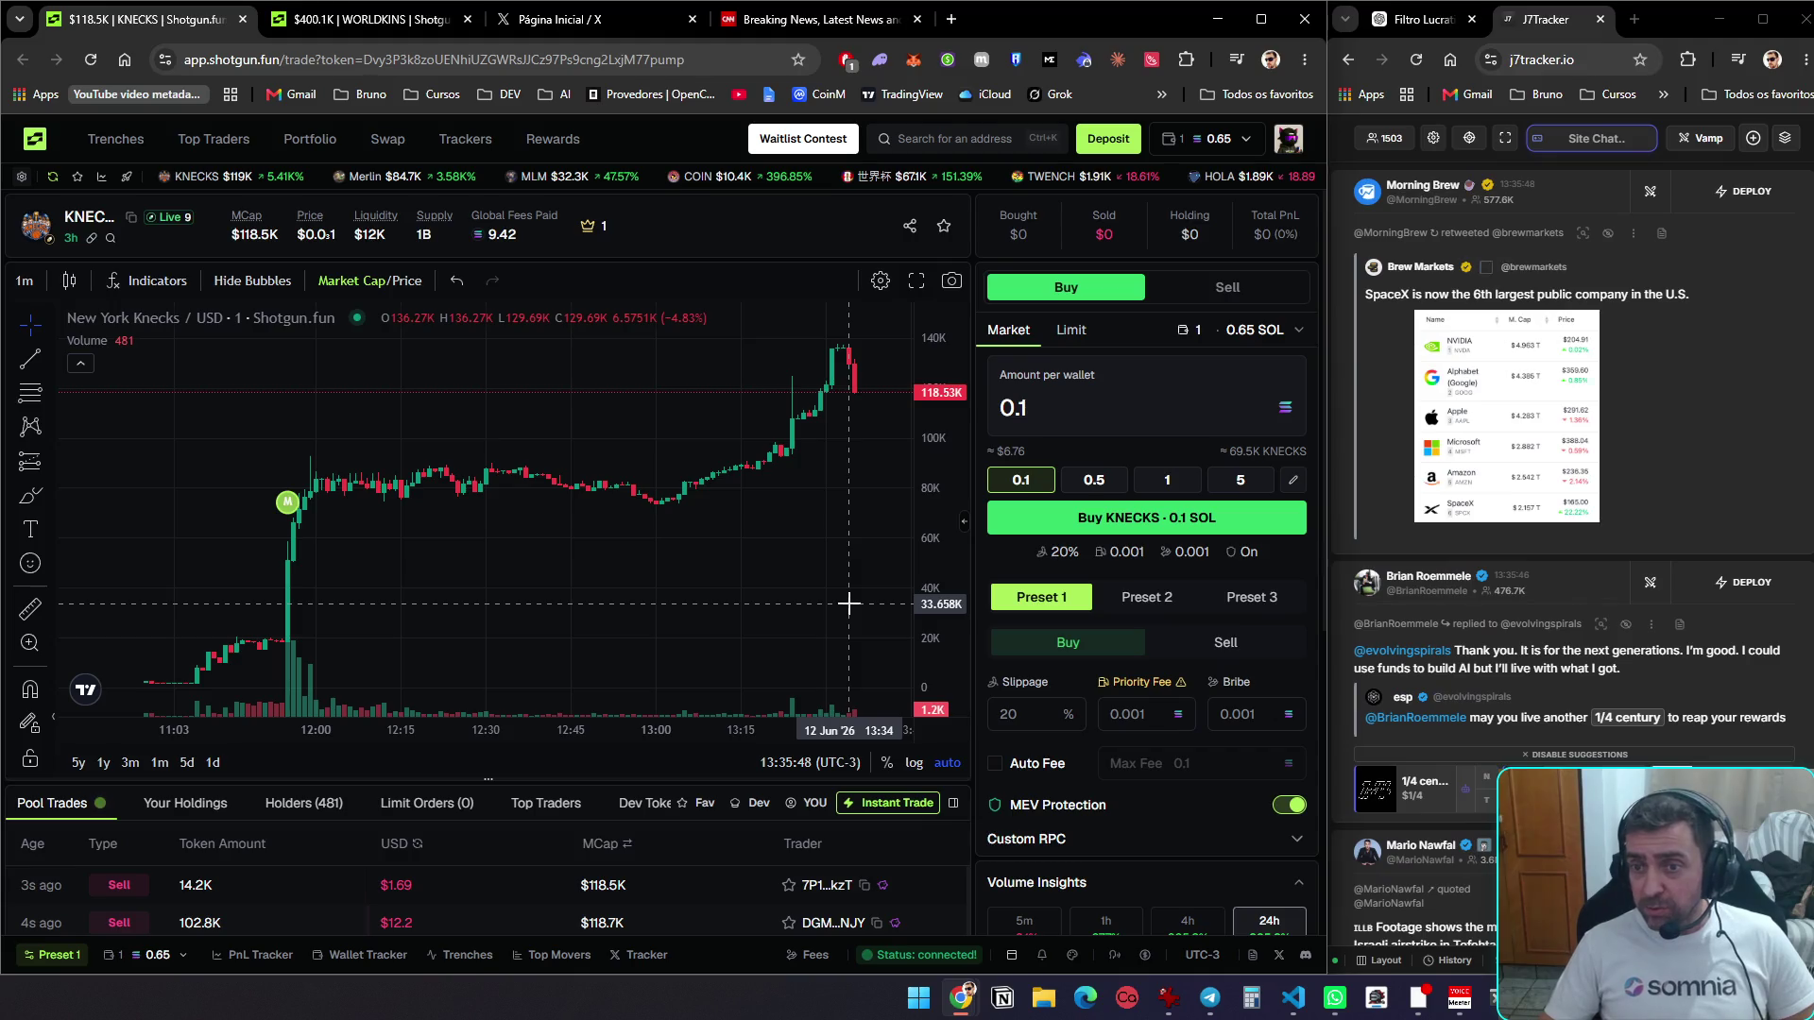
scroll(1650, 550, down, 4)
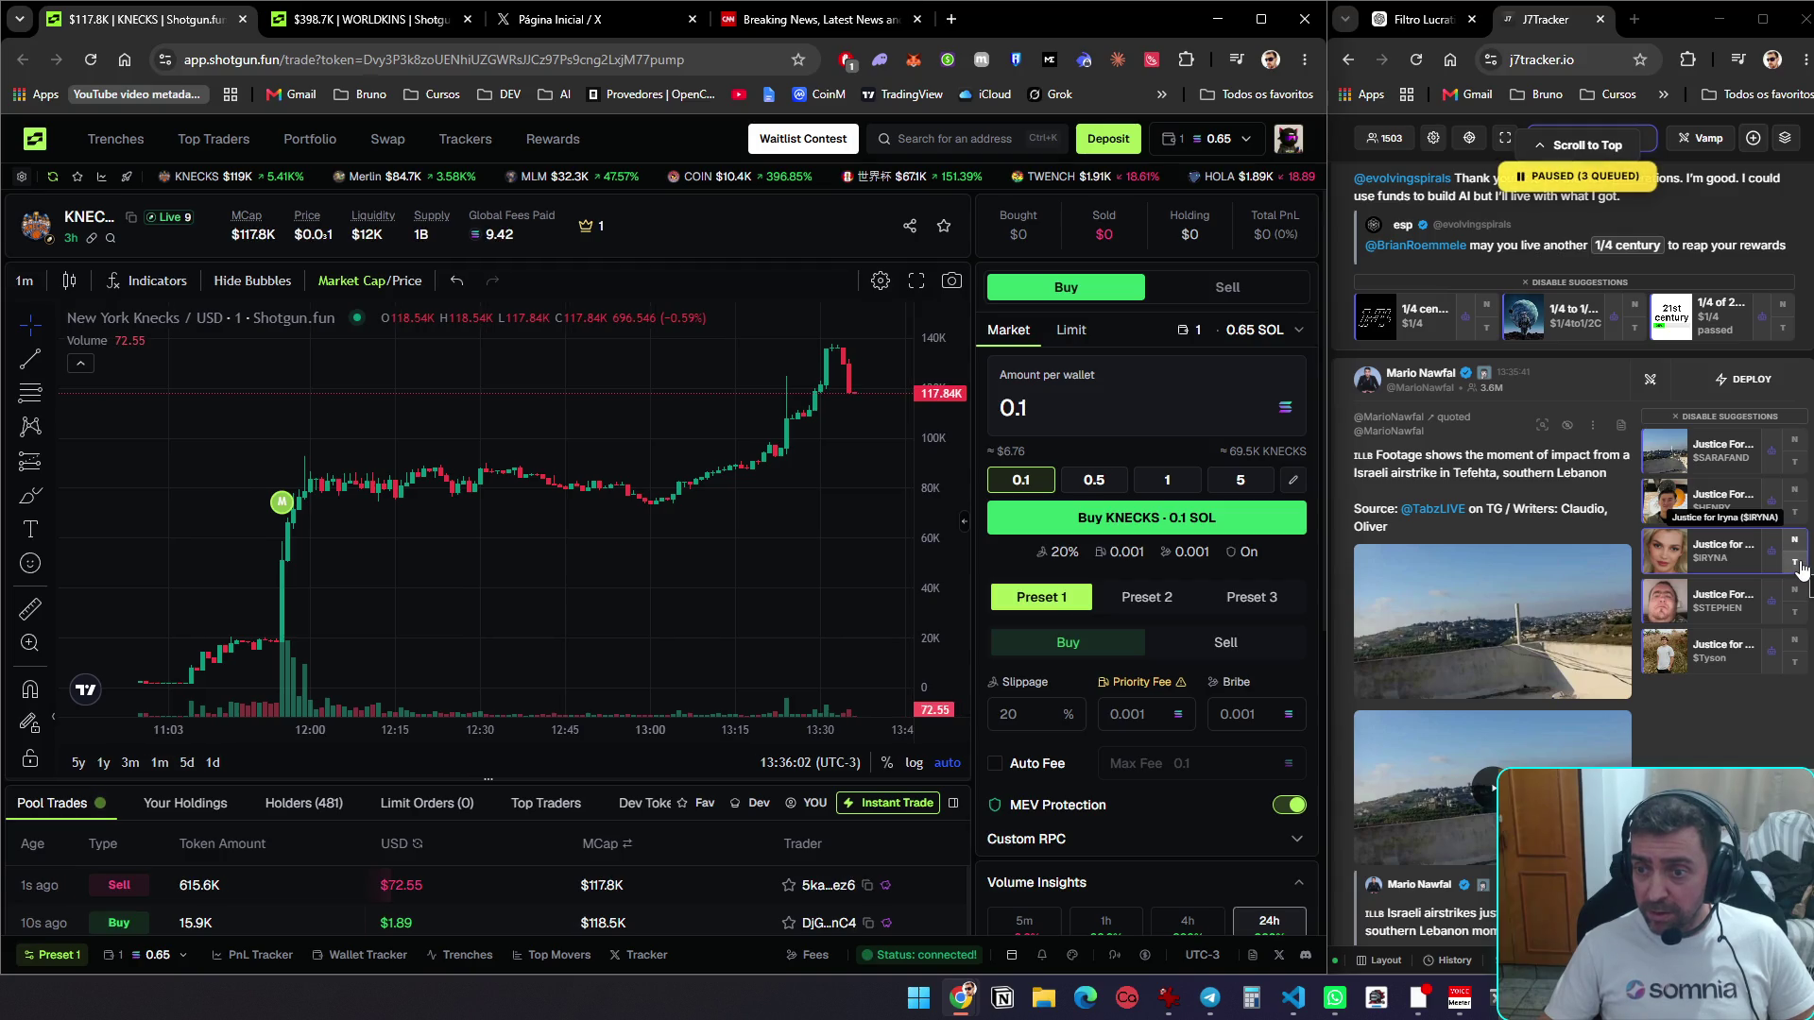
click(1795, 561)
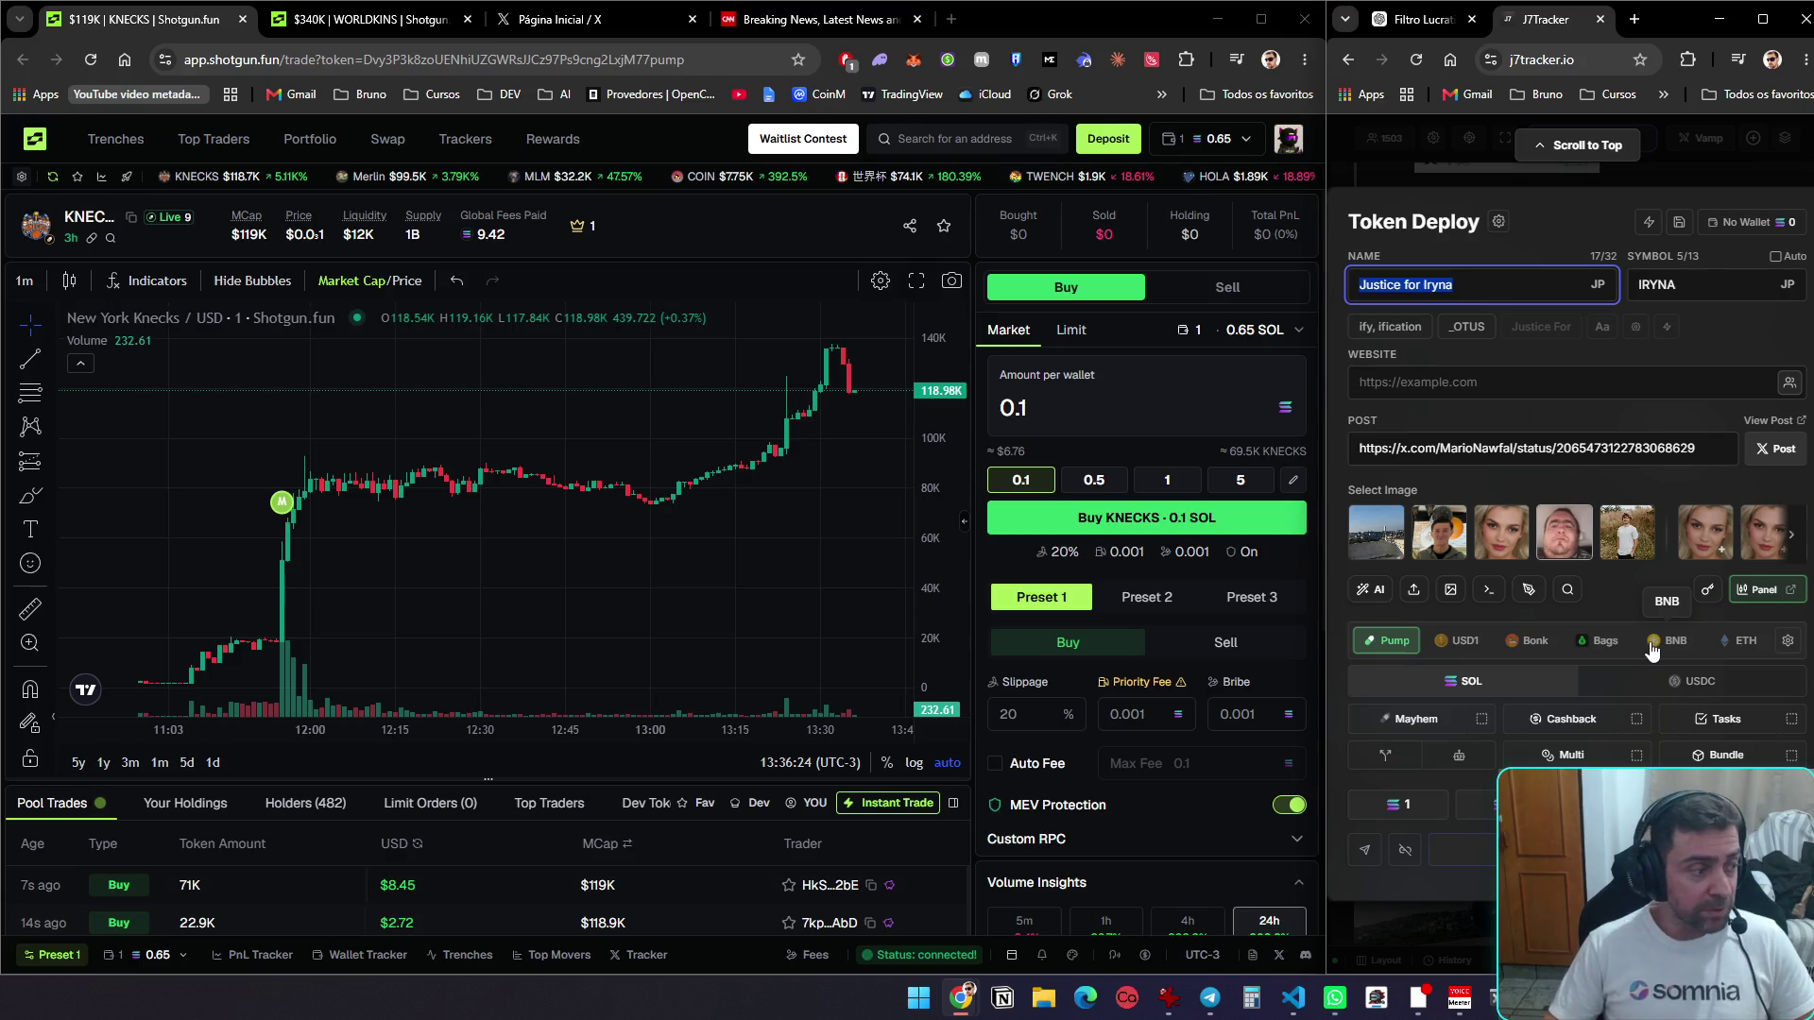
click(1780, 176)
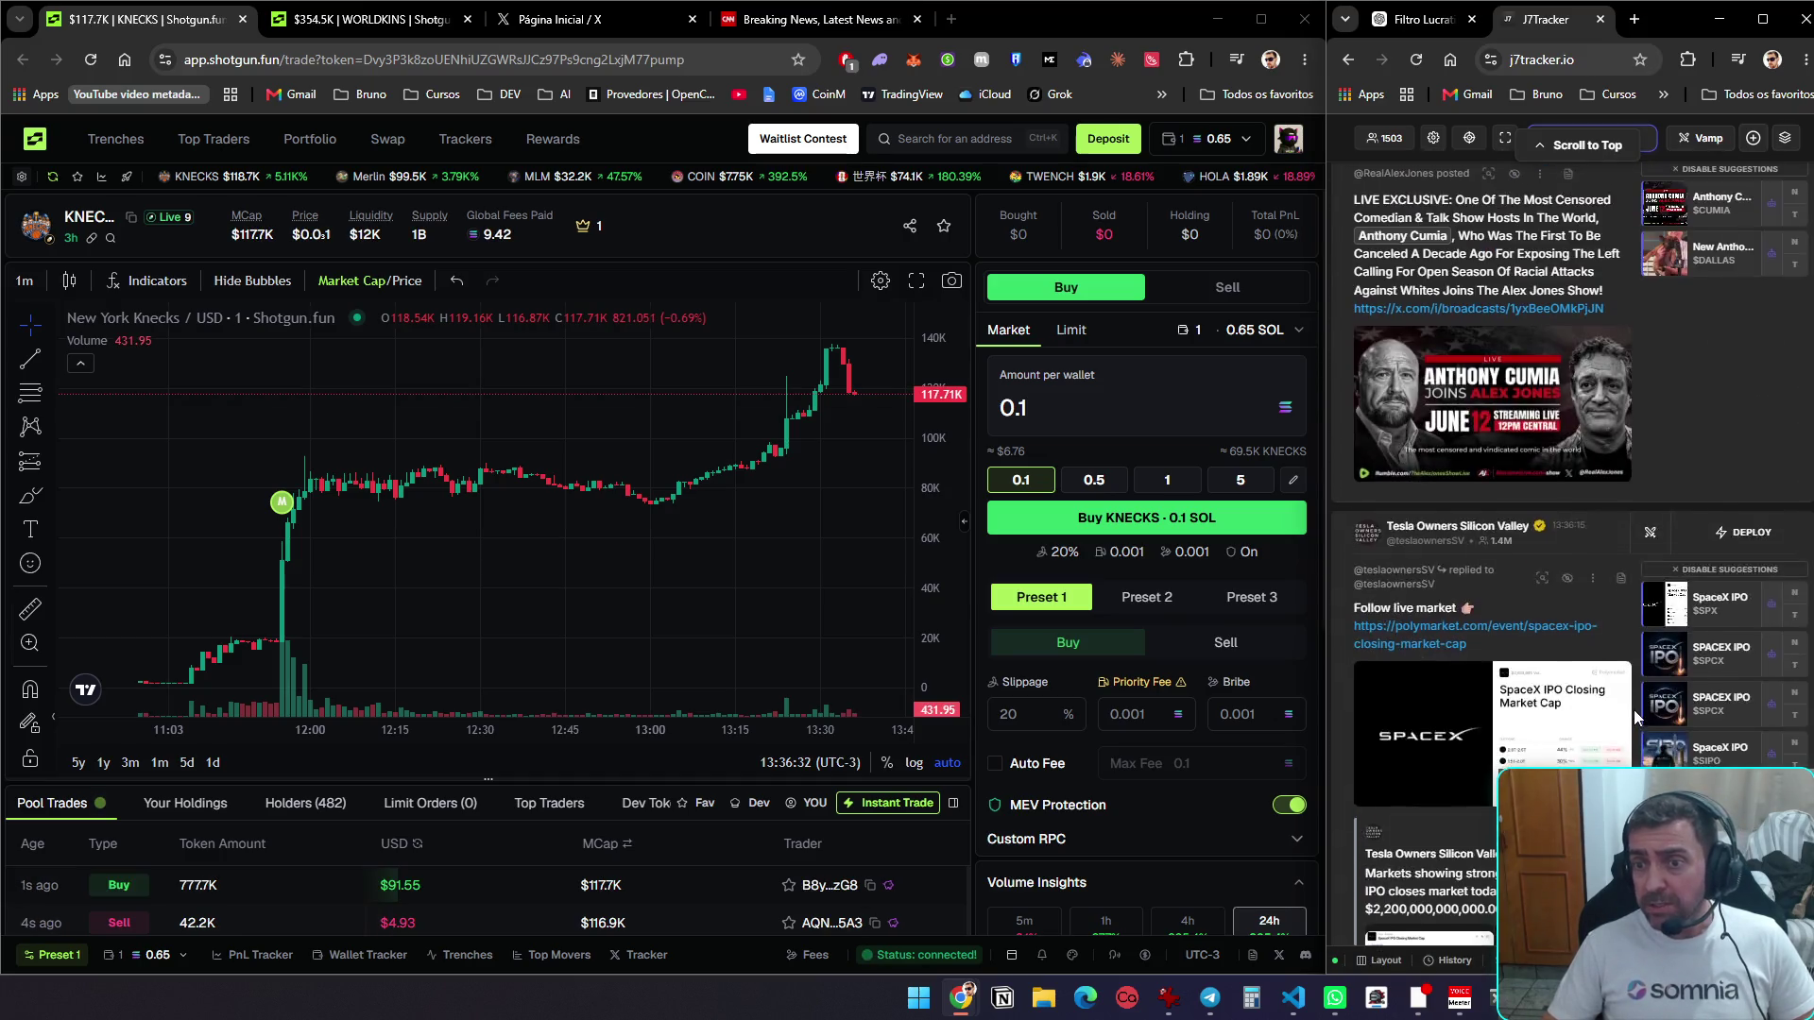
Scroll through the KNECKS trade page, then switch to the Trenches lists of new, graduating and graduated pairs
scroll(1637, 716, up, 5)
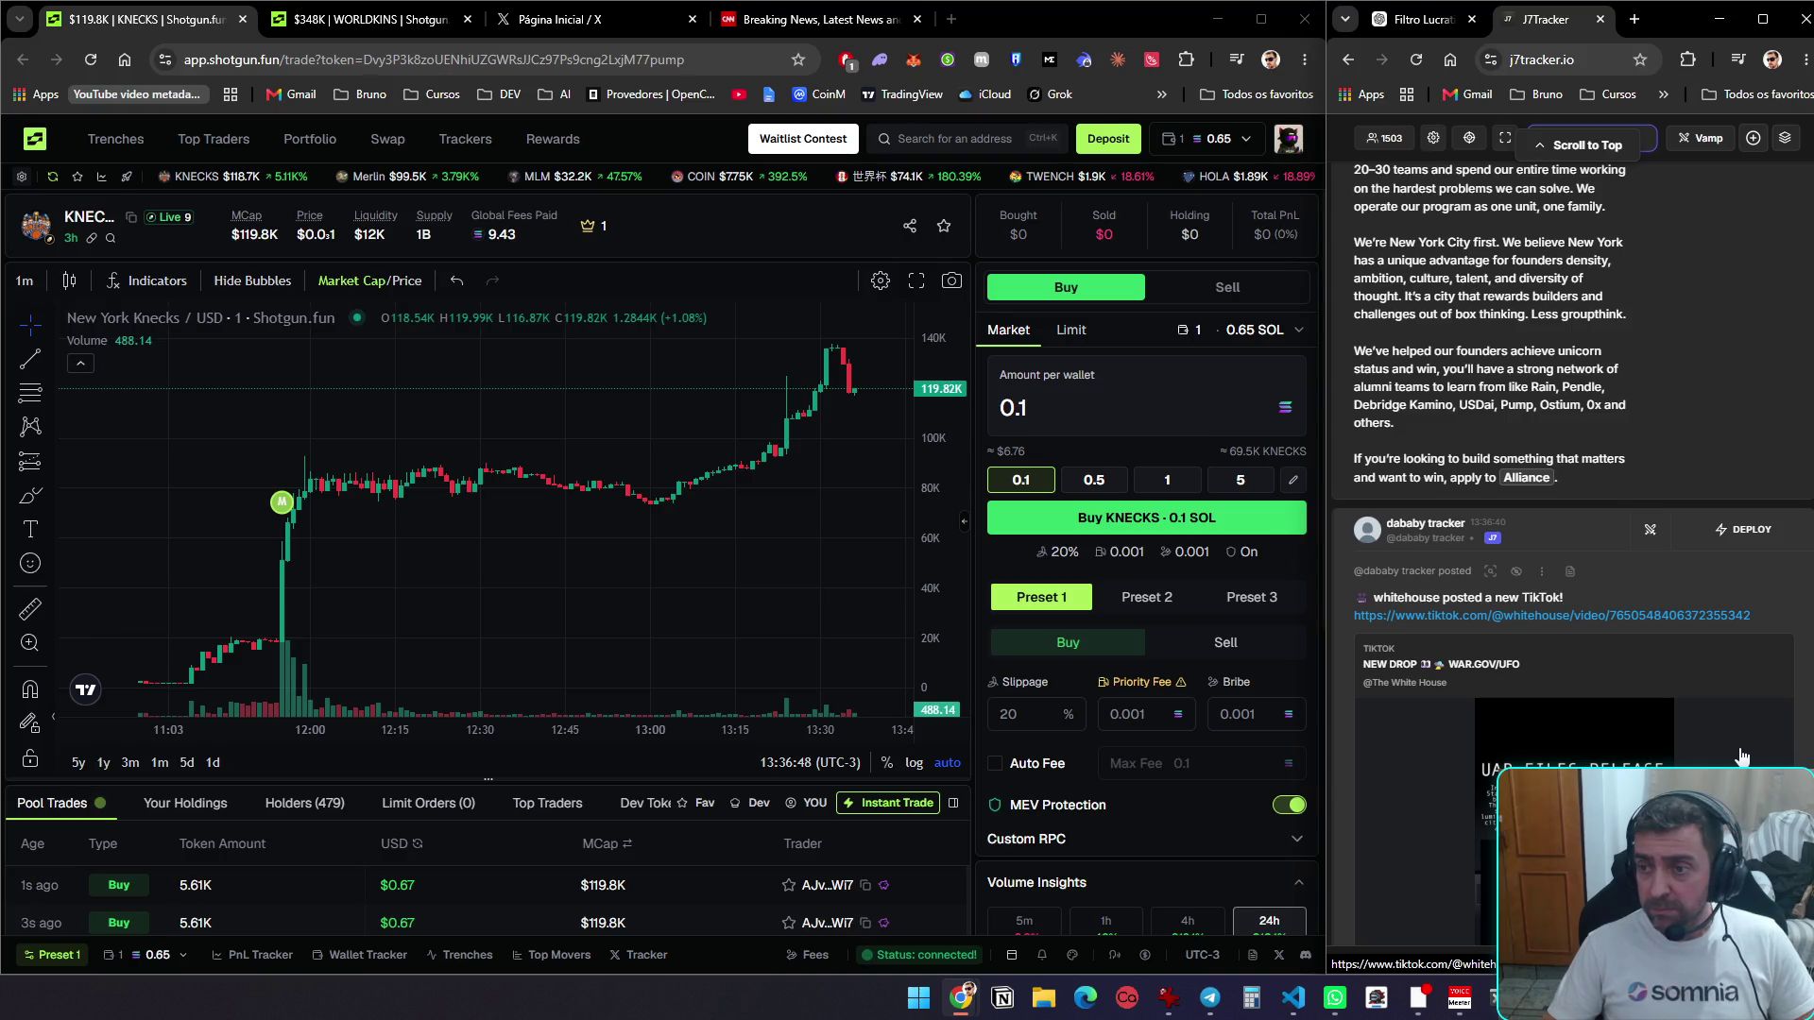
scroll(1744, 756, down, 5)
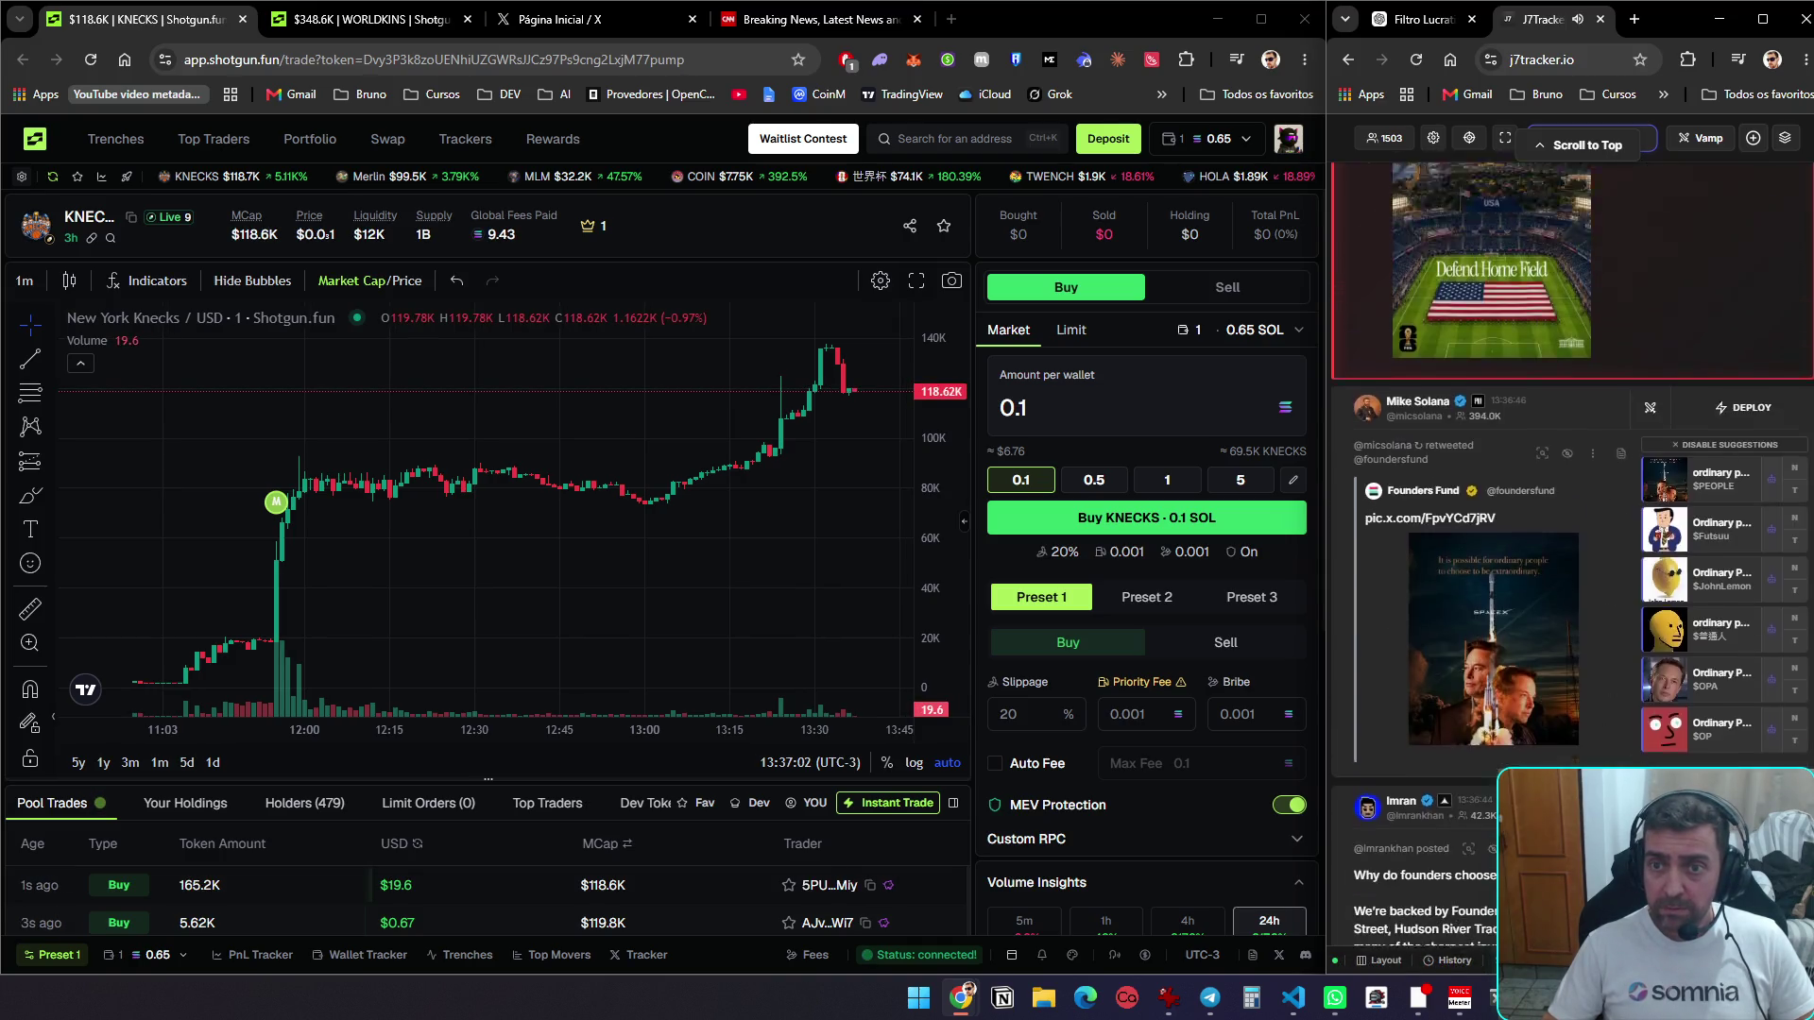
scroll(1569, 567, down, 2)
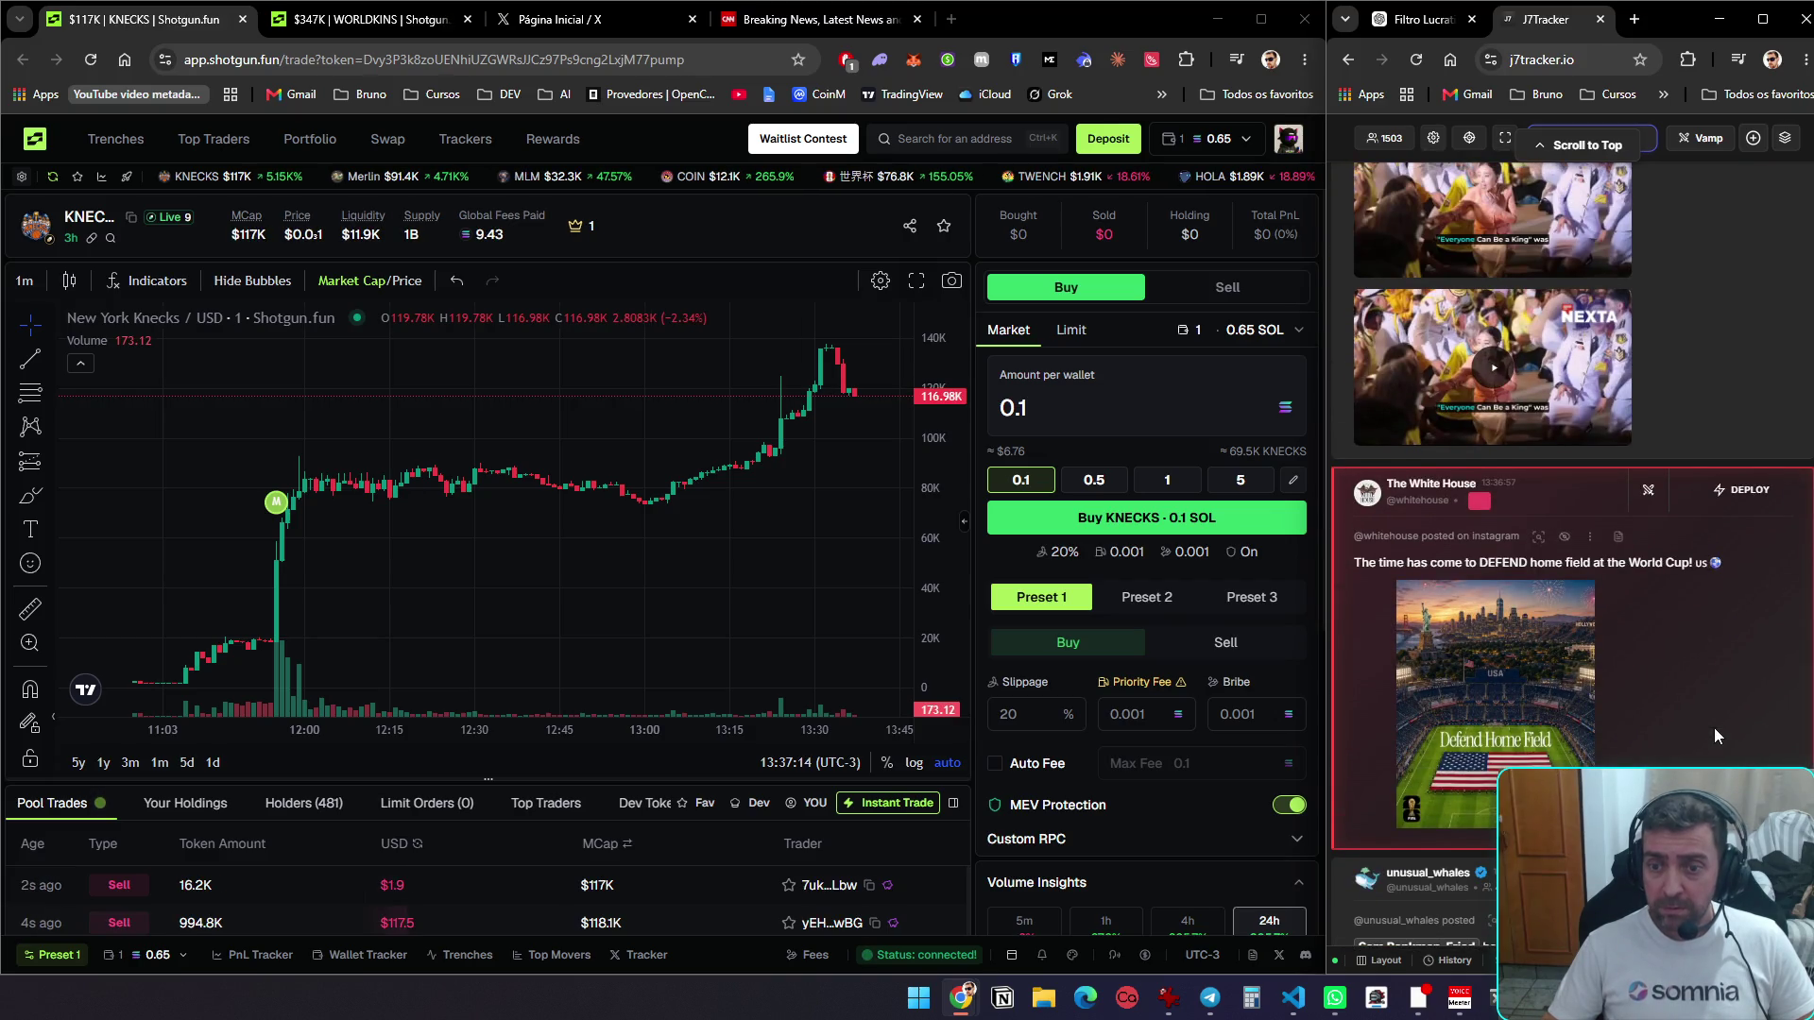
scroll(1714, 728, up, 5)
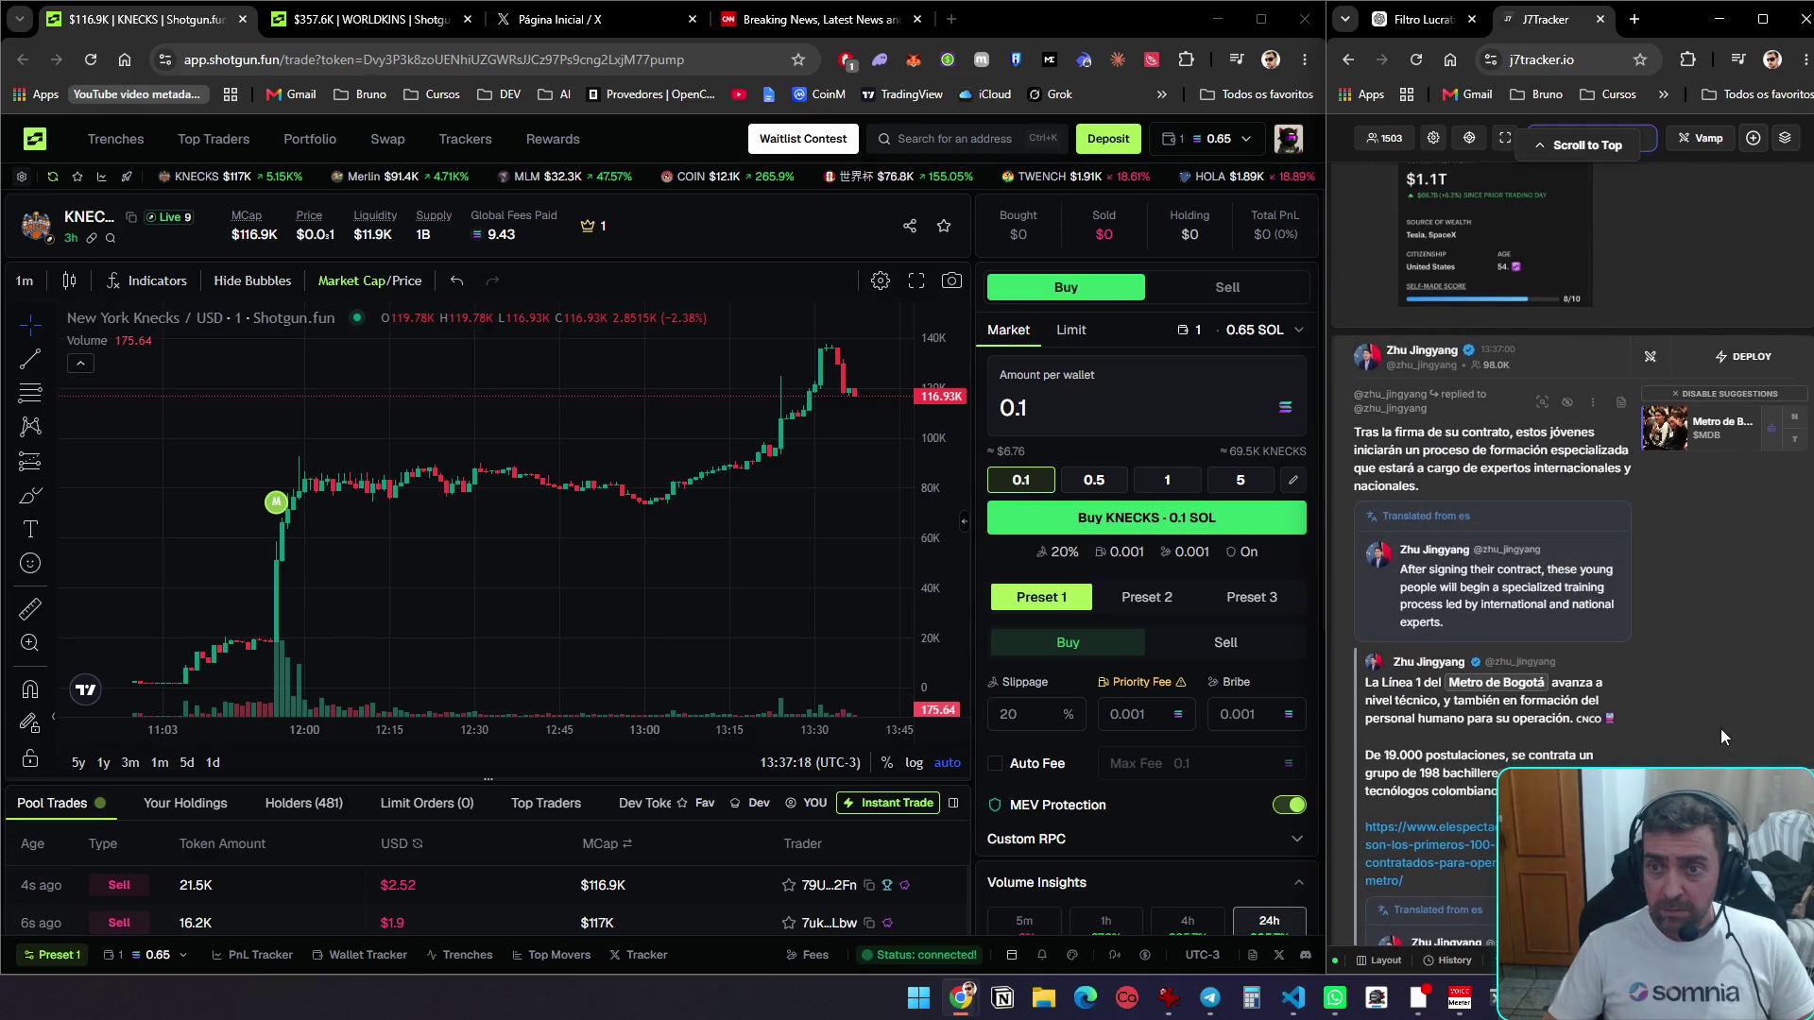
scroll(1723, 733, up, 10)
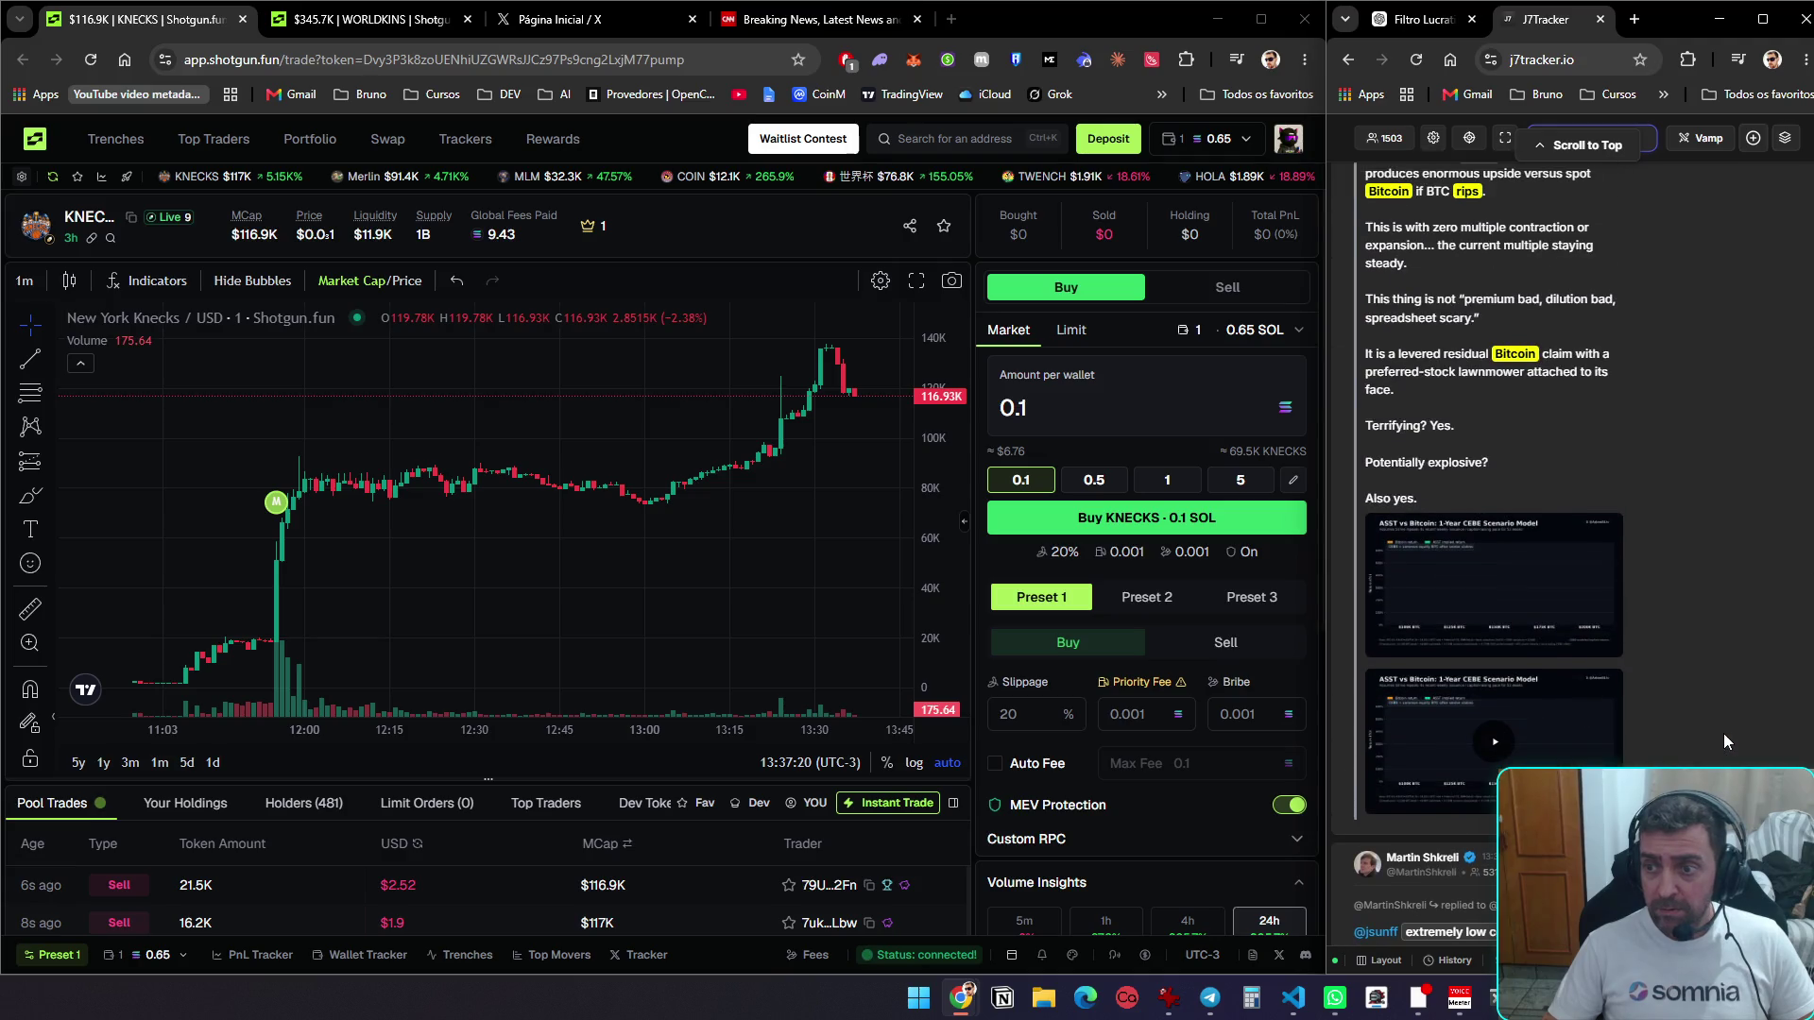
scroll(1726, 735, up, 10)
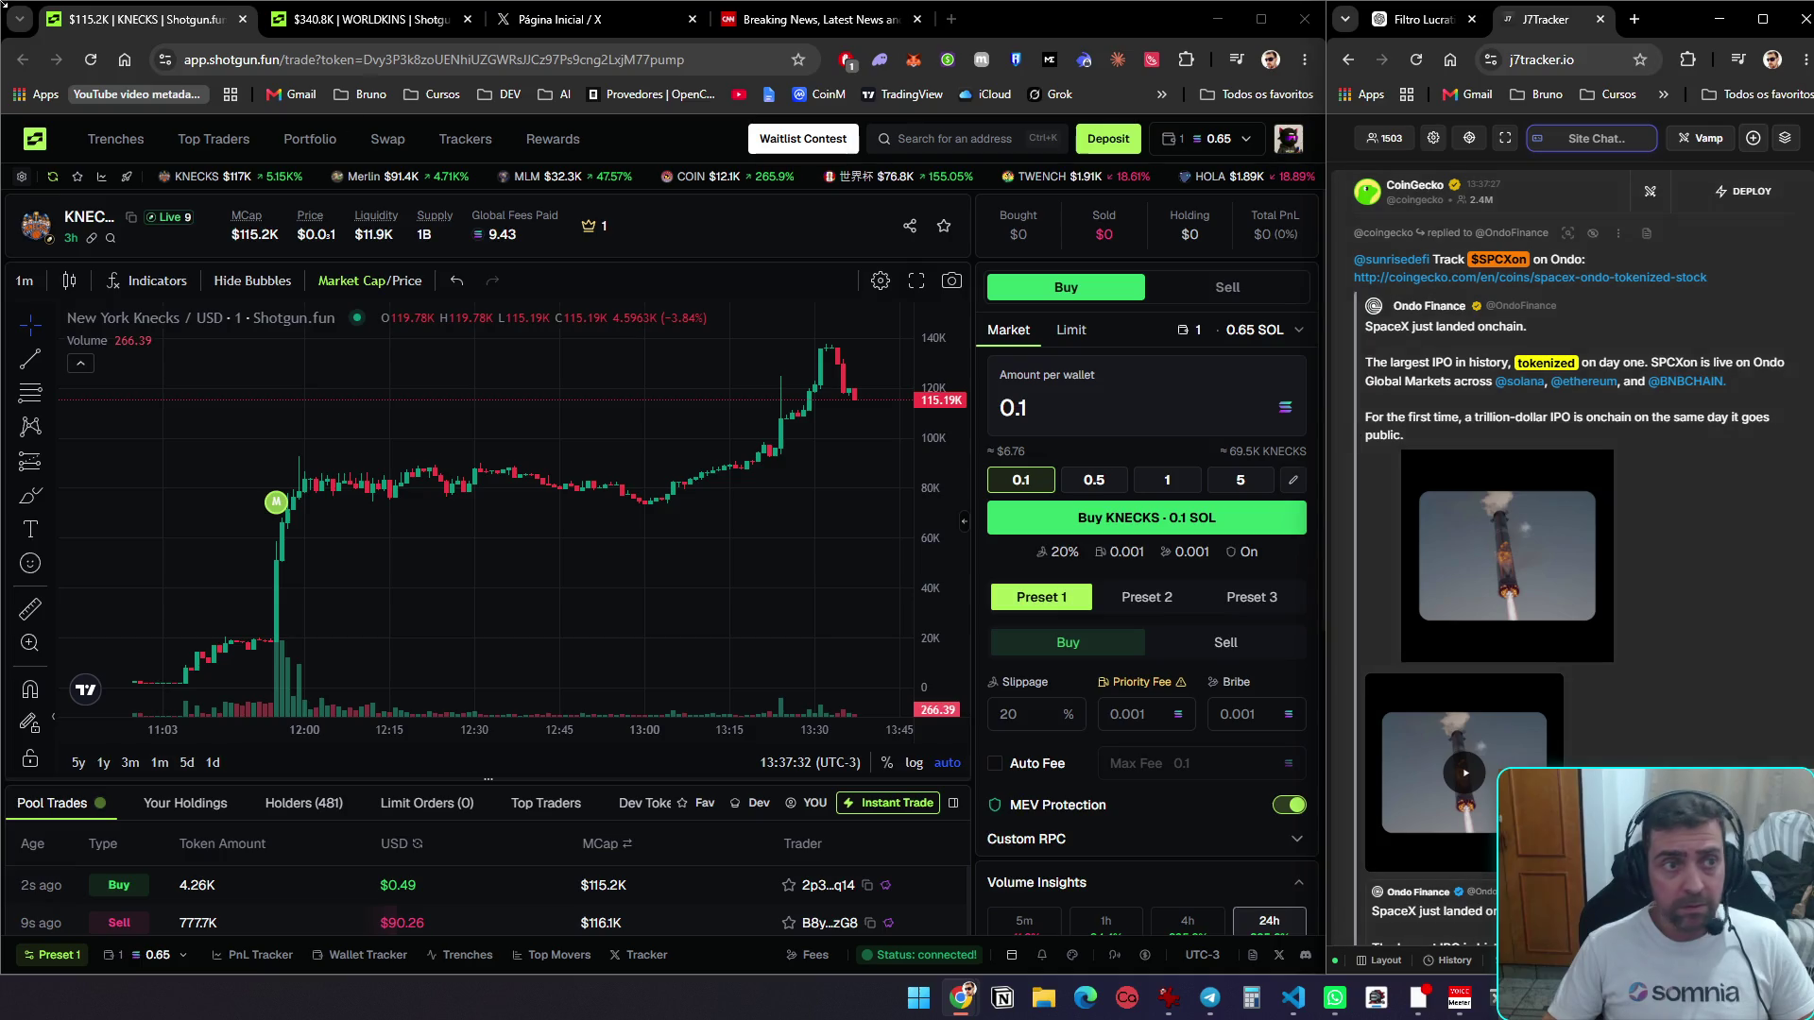
click(118, 140)
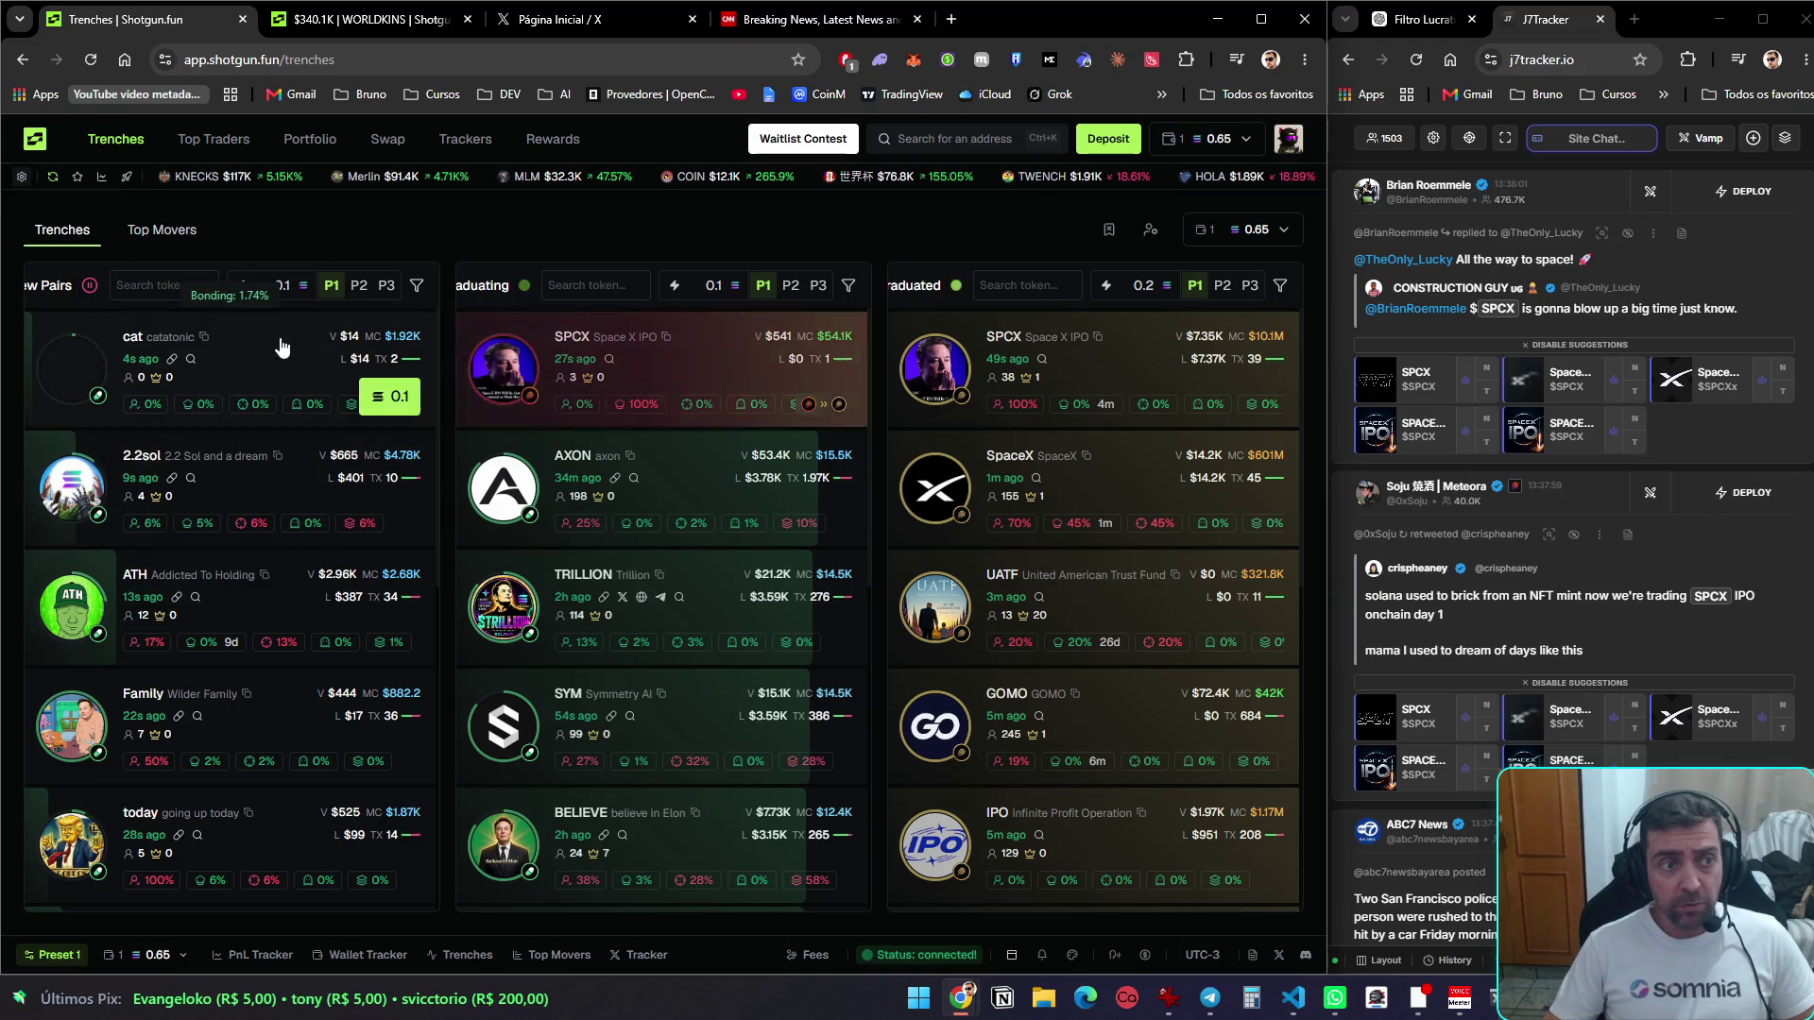
mouse_move(234, 325)
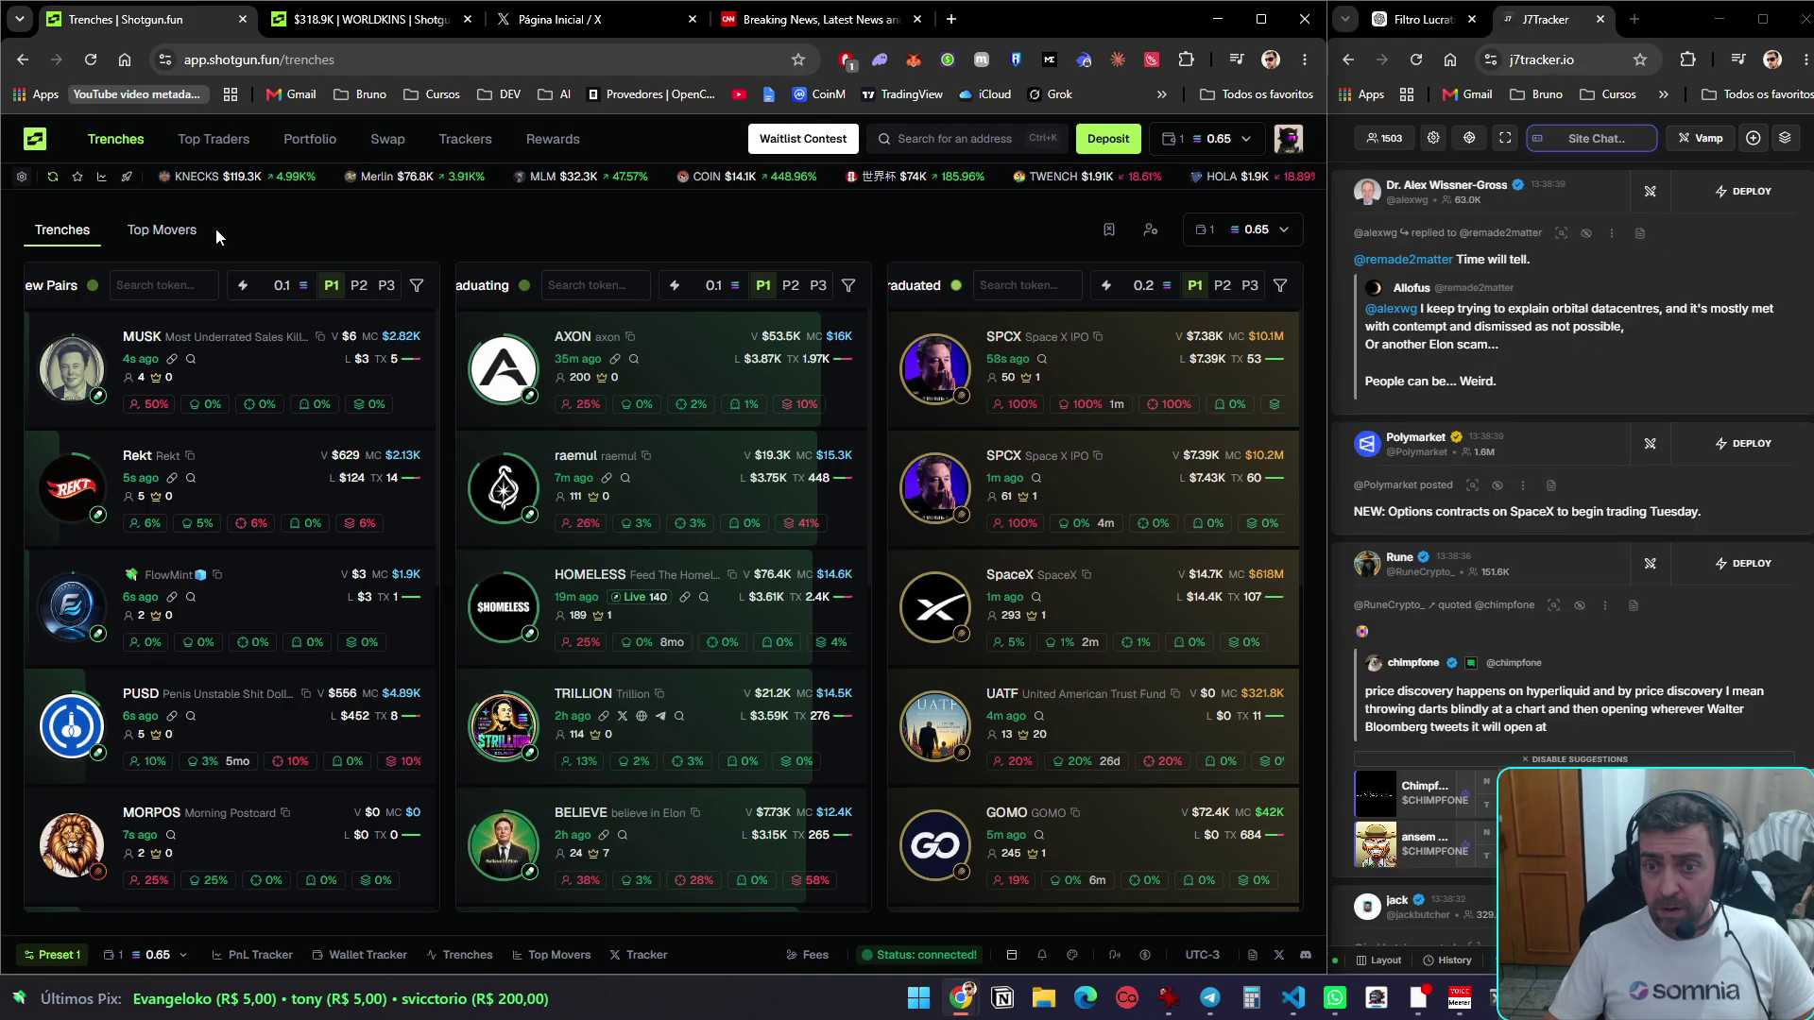
scroll(1512, 519, down, 4)
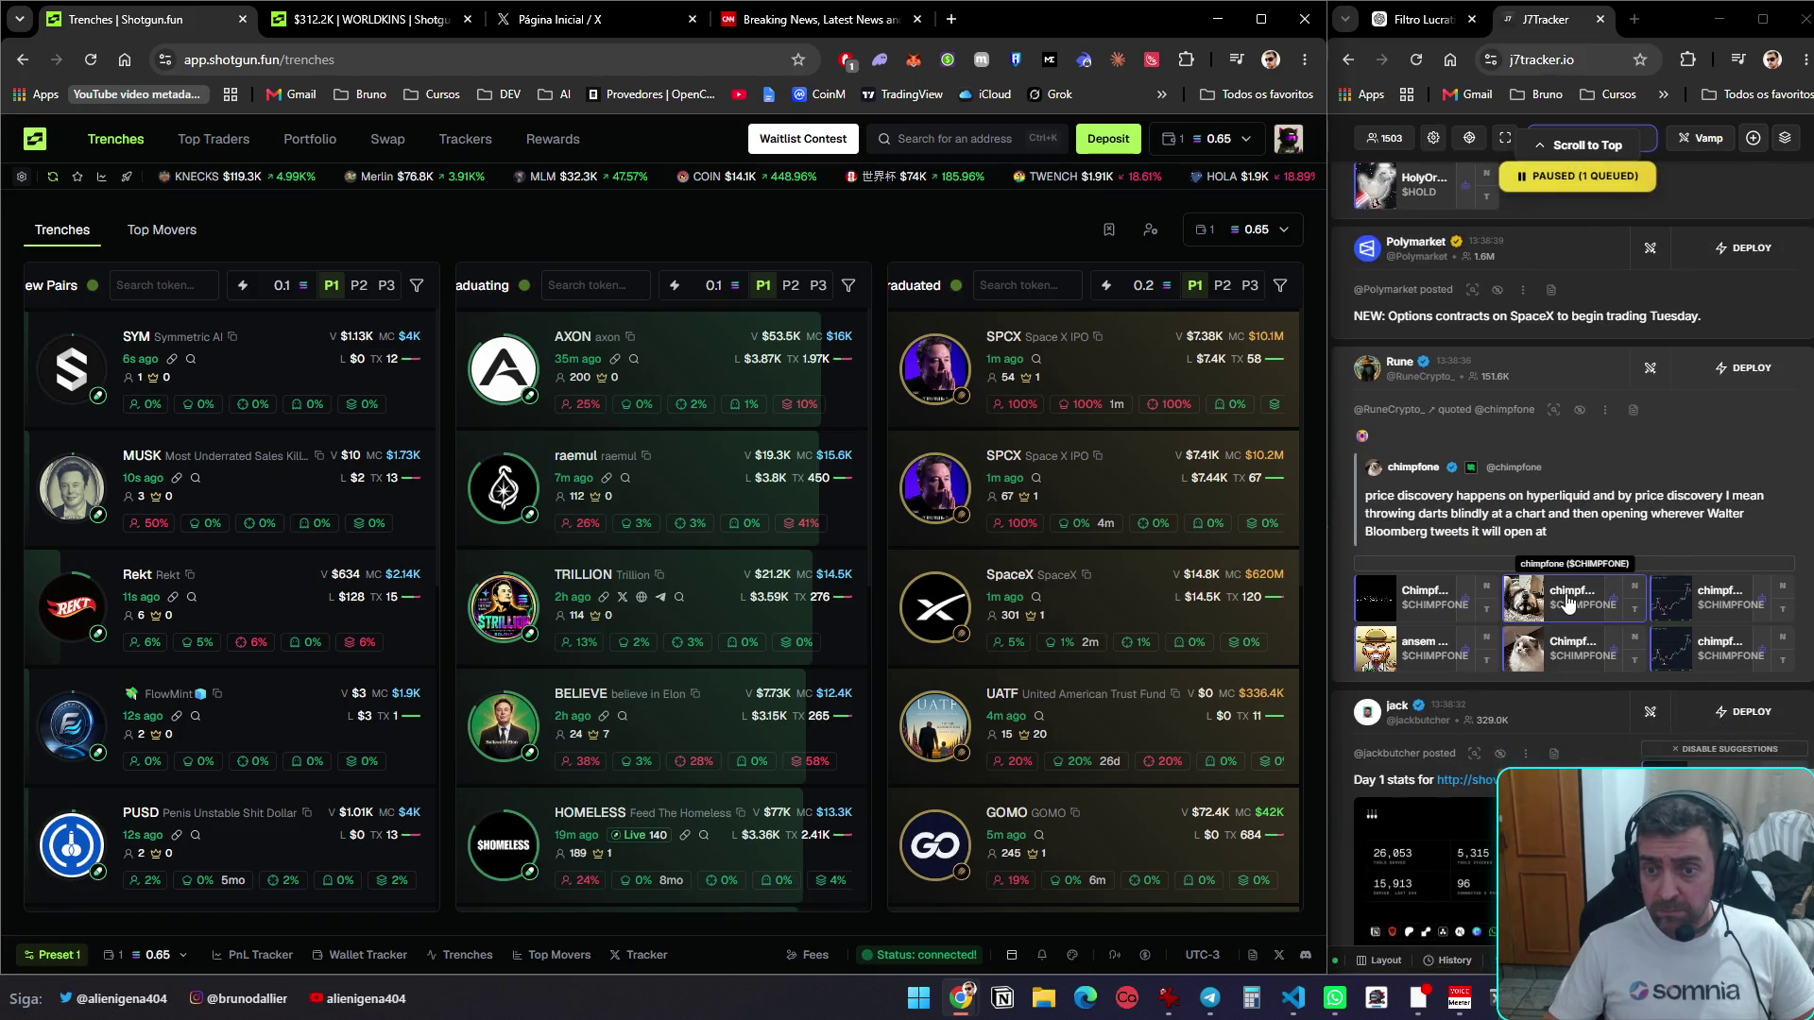
scroll(1553, 630, up, 5)
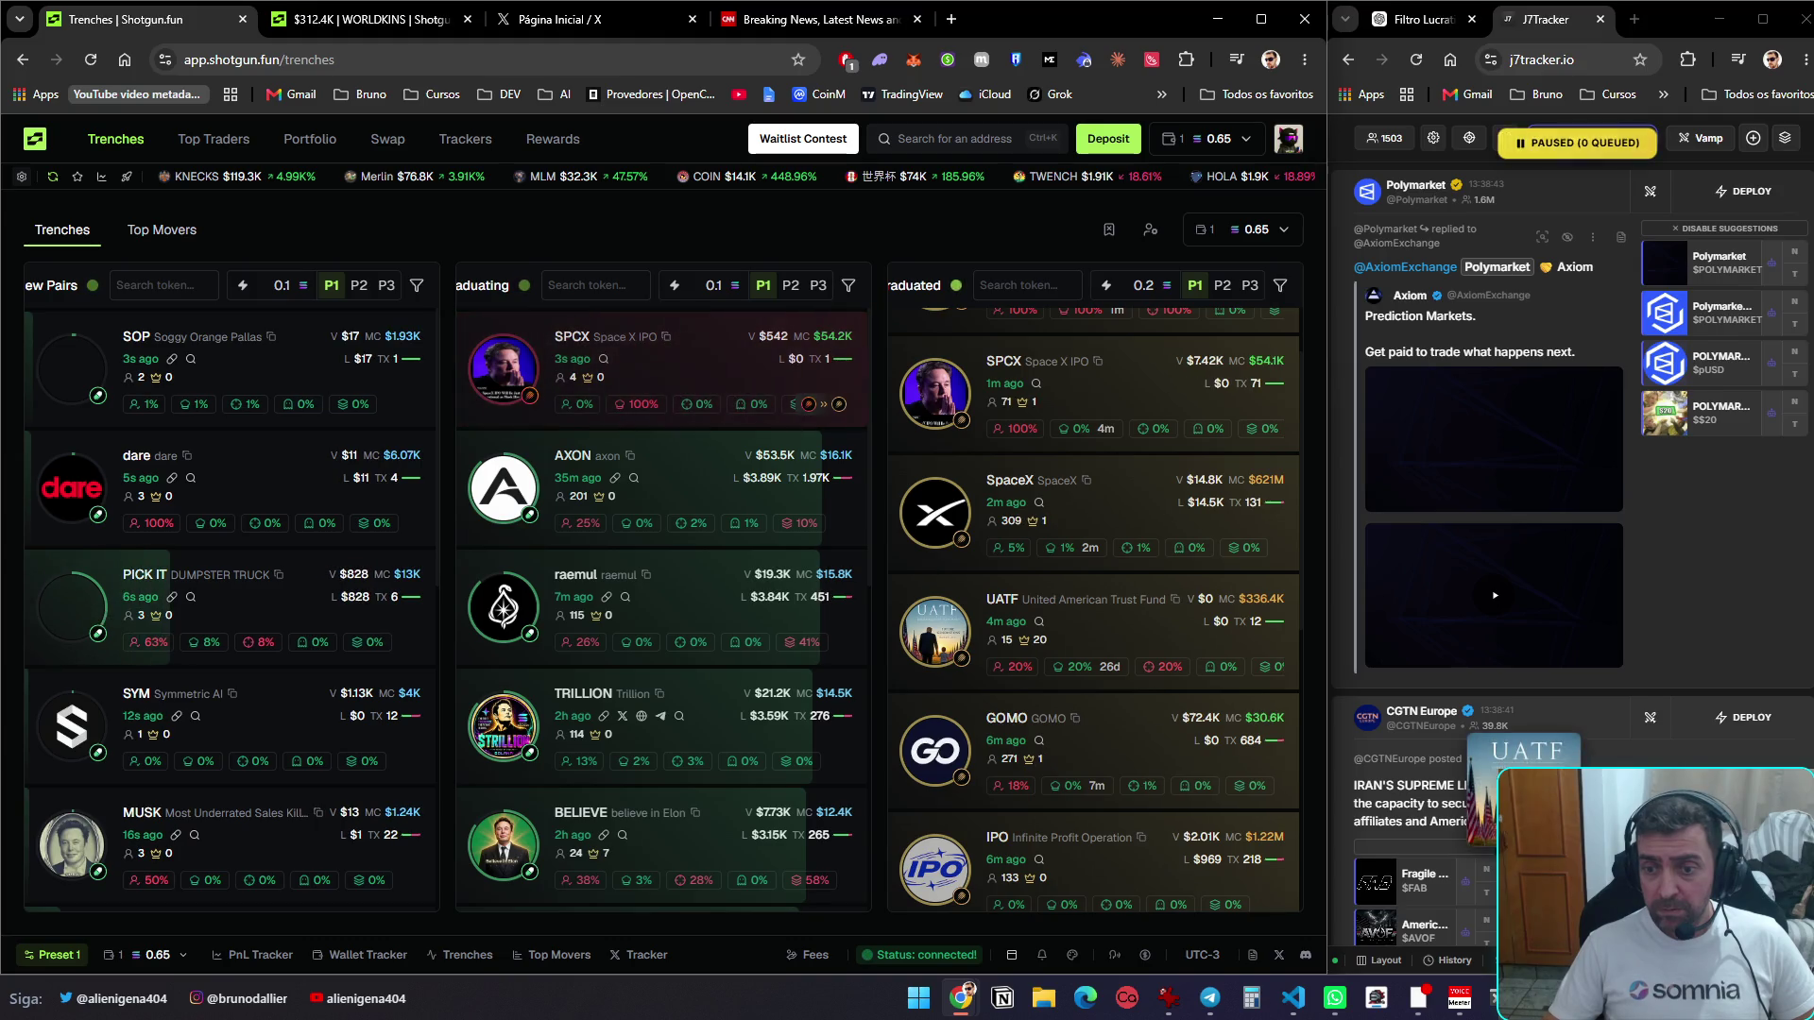
scroll(1573, 567, down, 2)
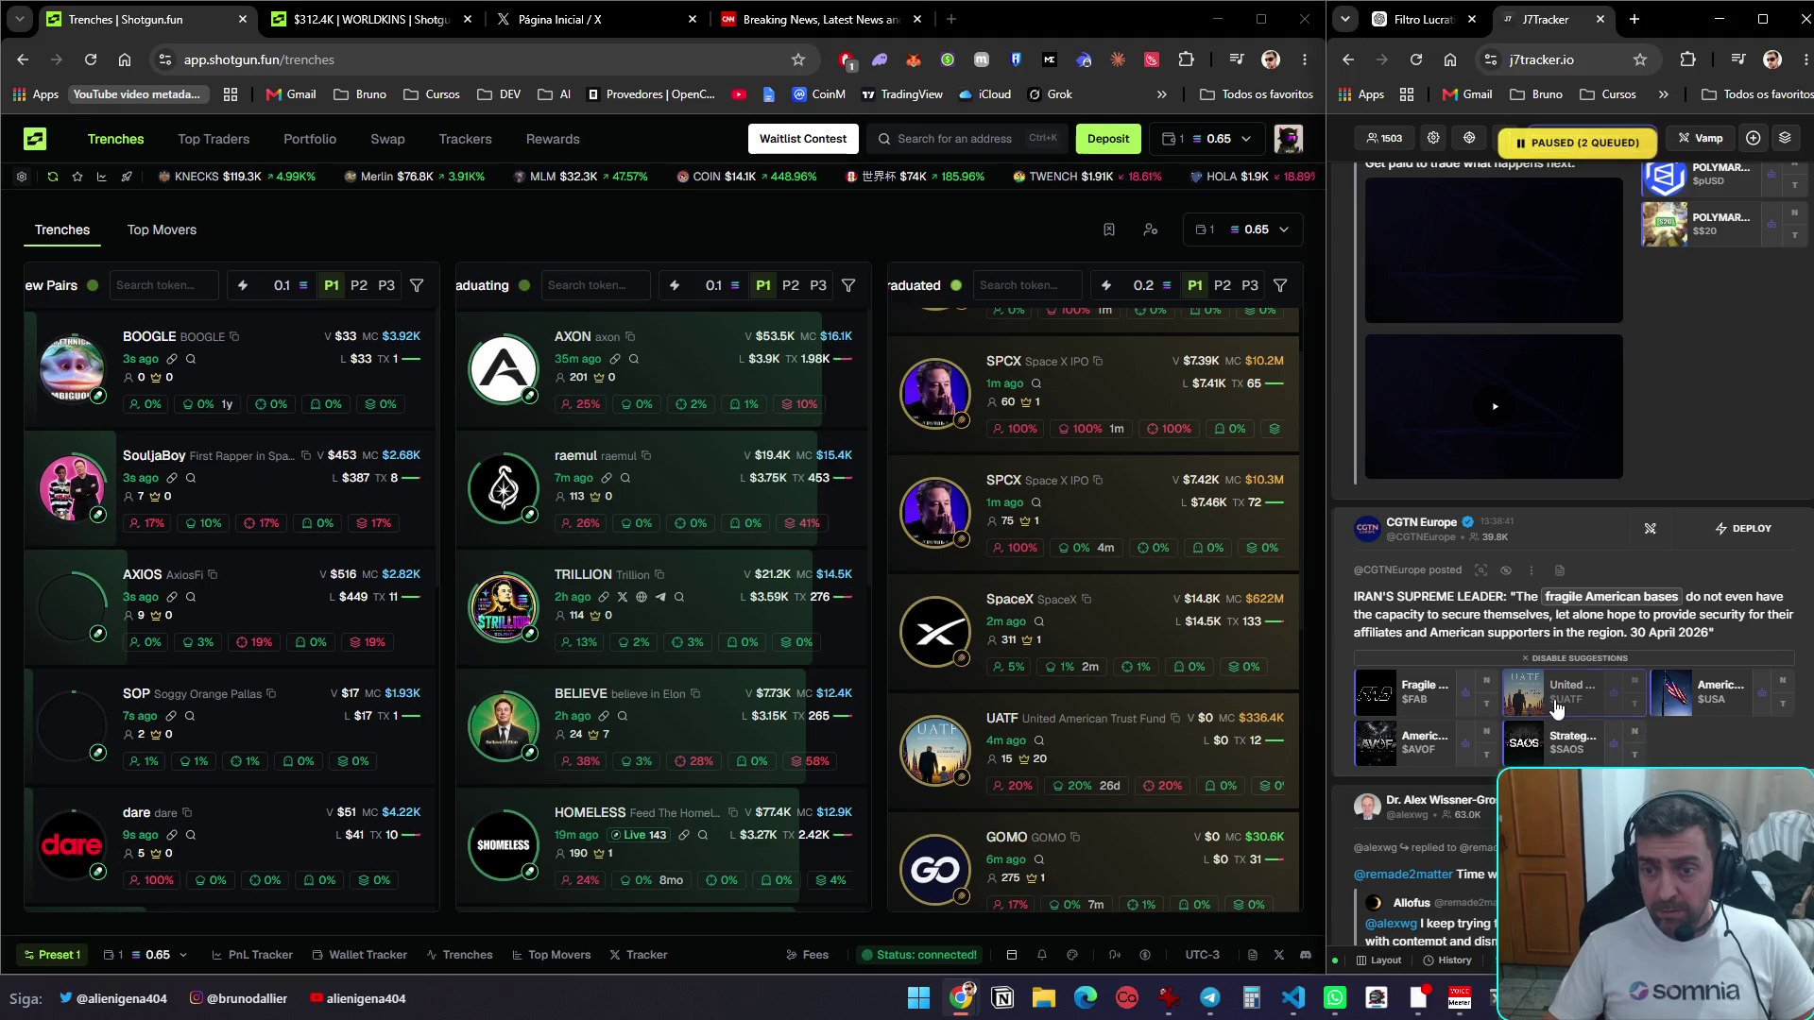
Deploy United American Trust Fund (UATF) from the CGTN post, getting the 'No Solana Wallet Imported' notice
click(1635, 682)
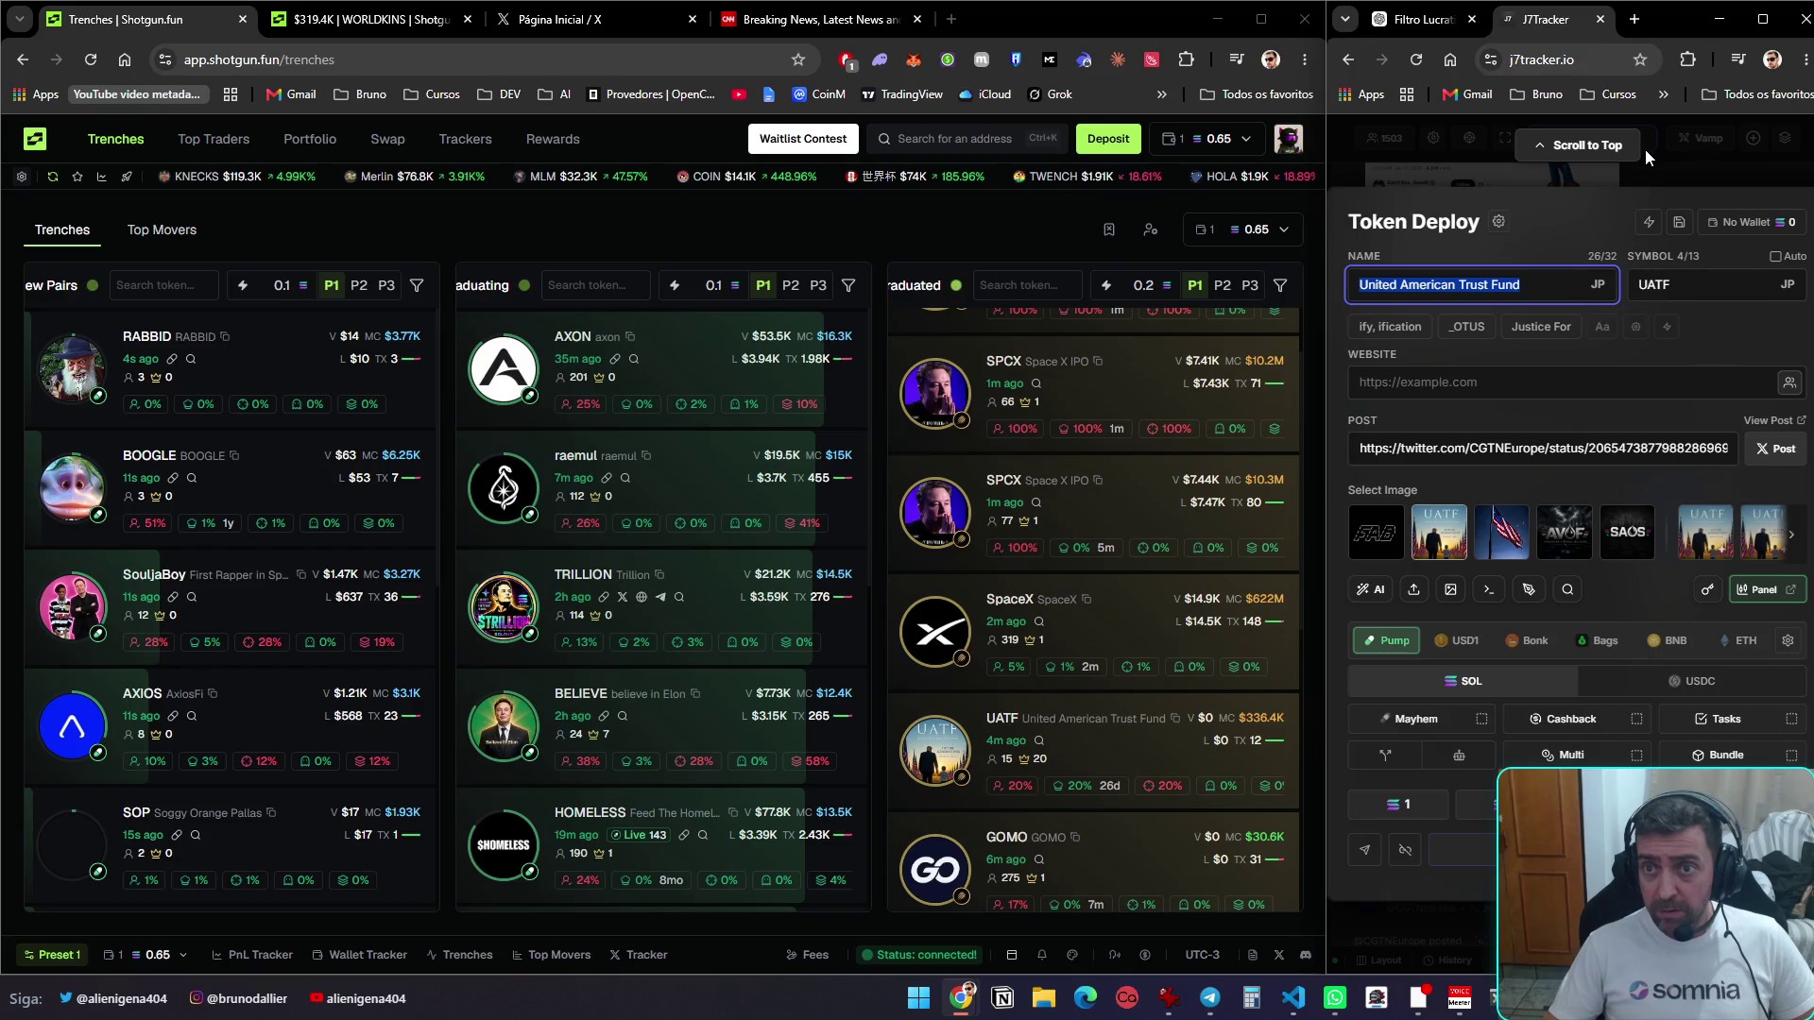
click(1646, 148)
scroll(1649, 718, down, 5)
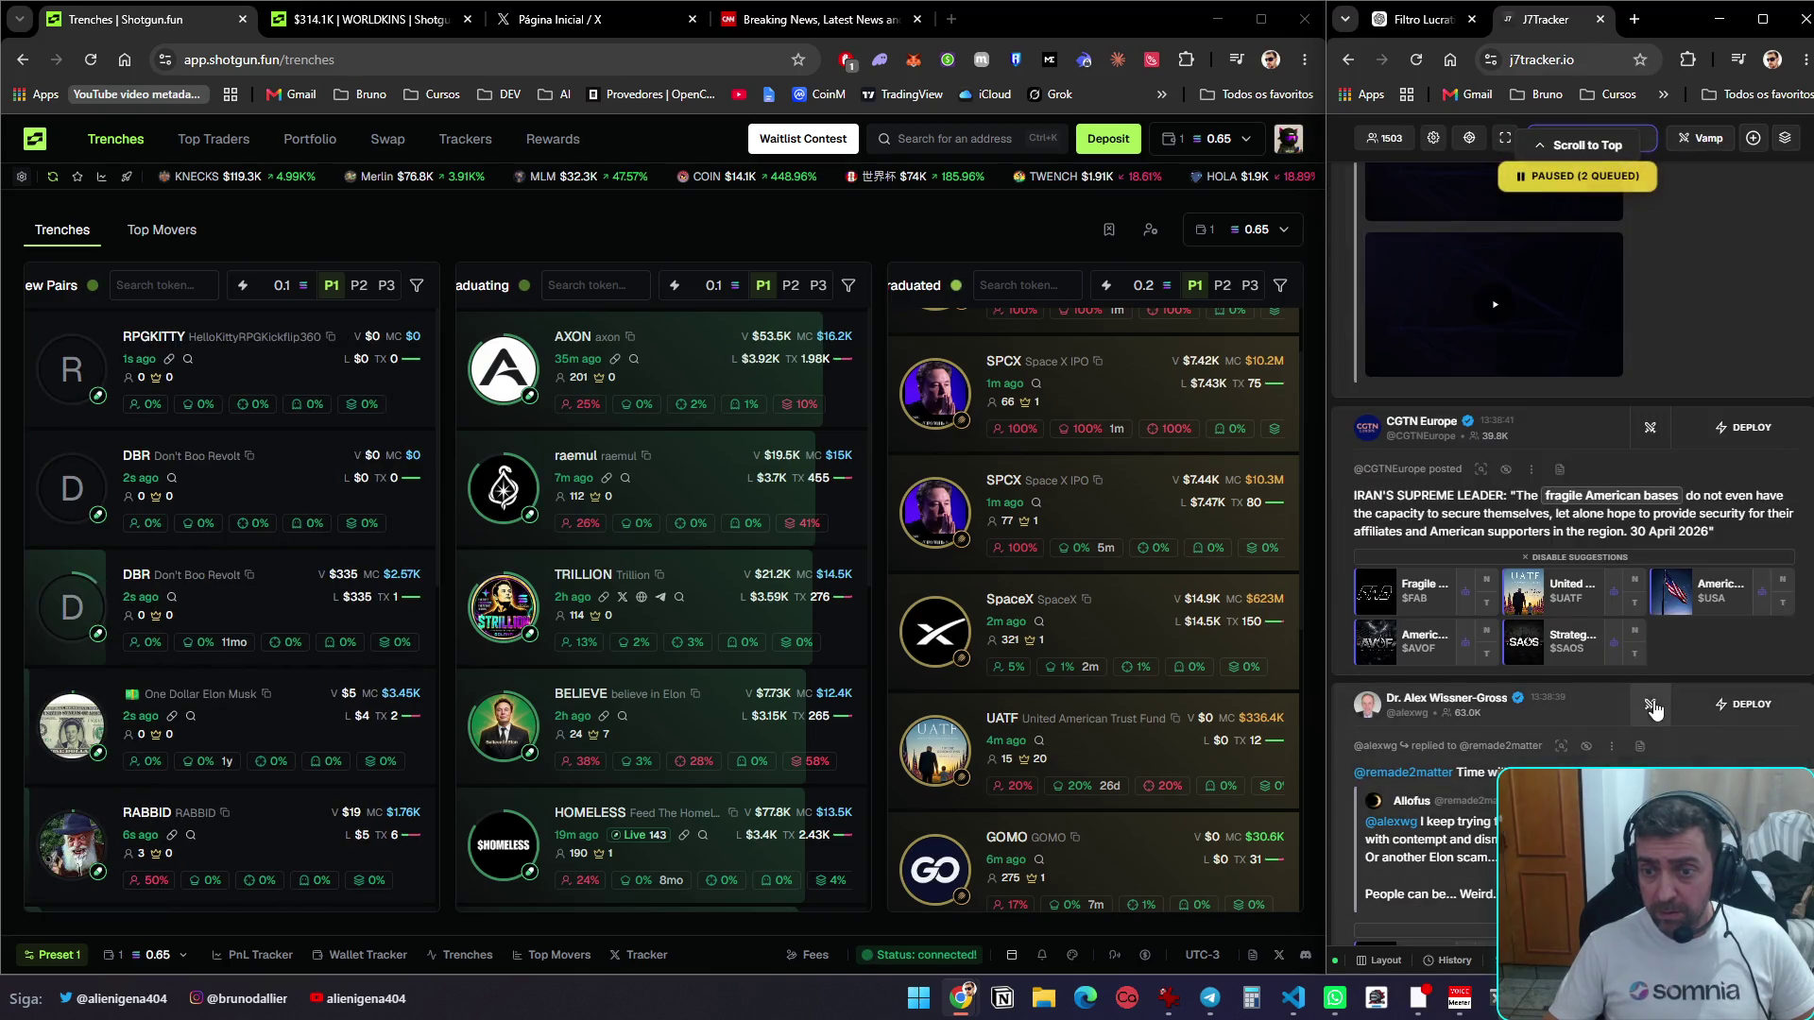
click(1635, 603)
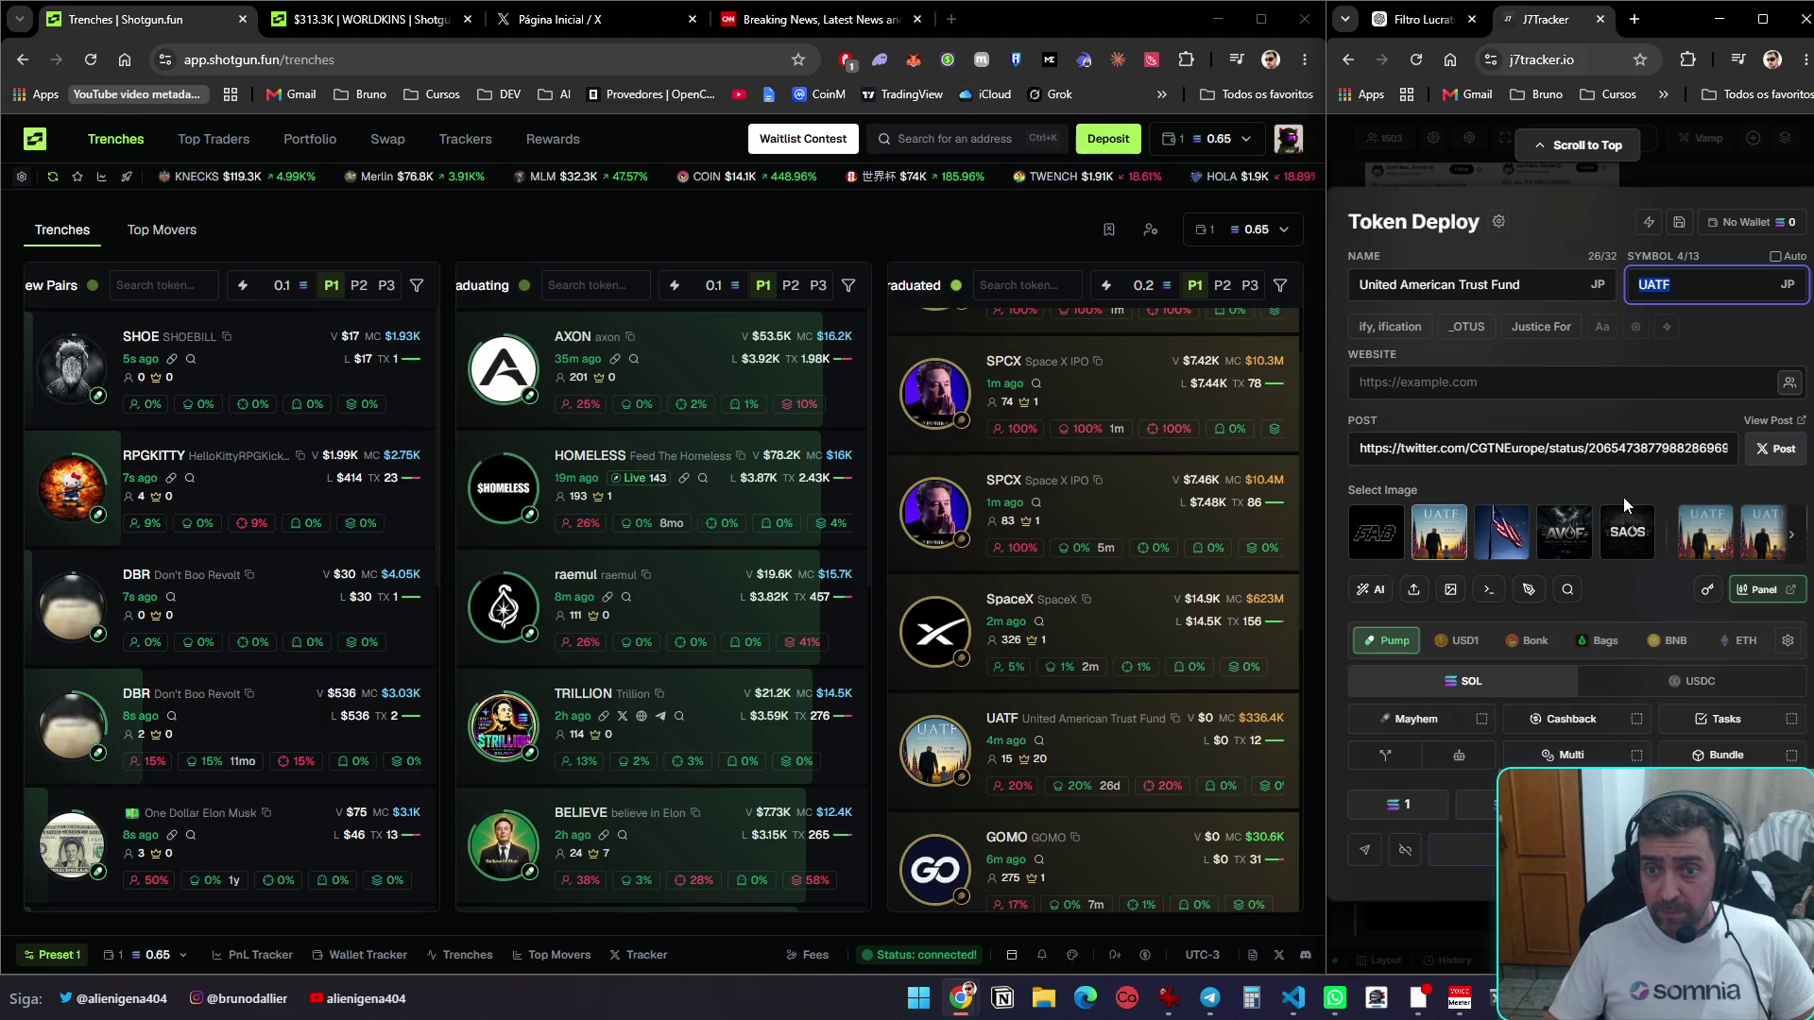
mouse_move(1440, 552)
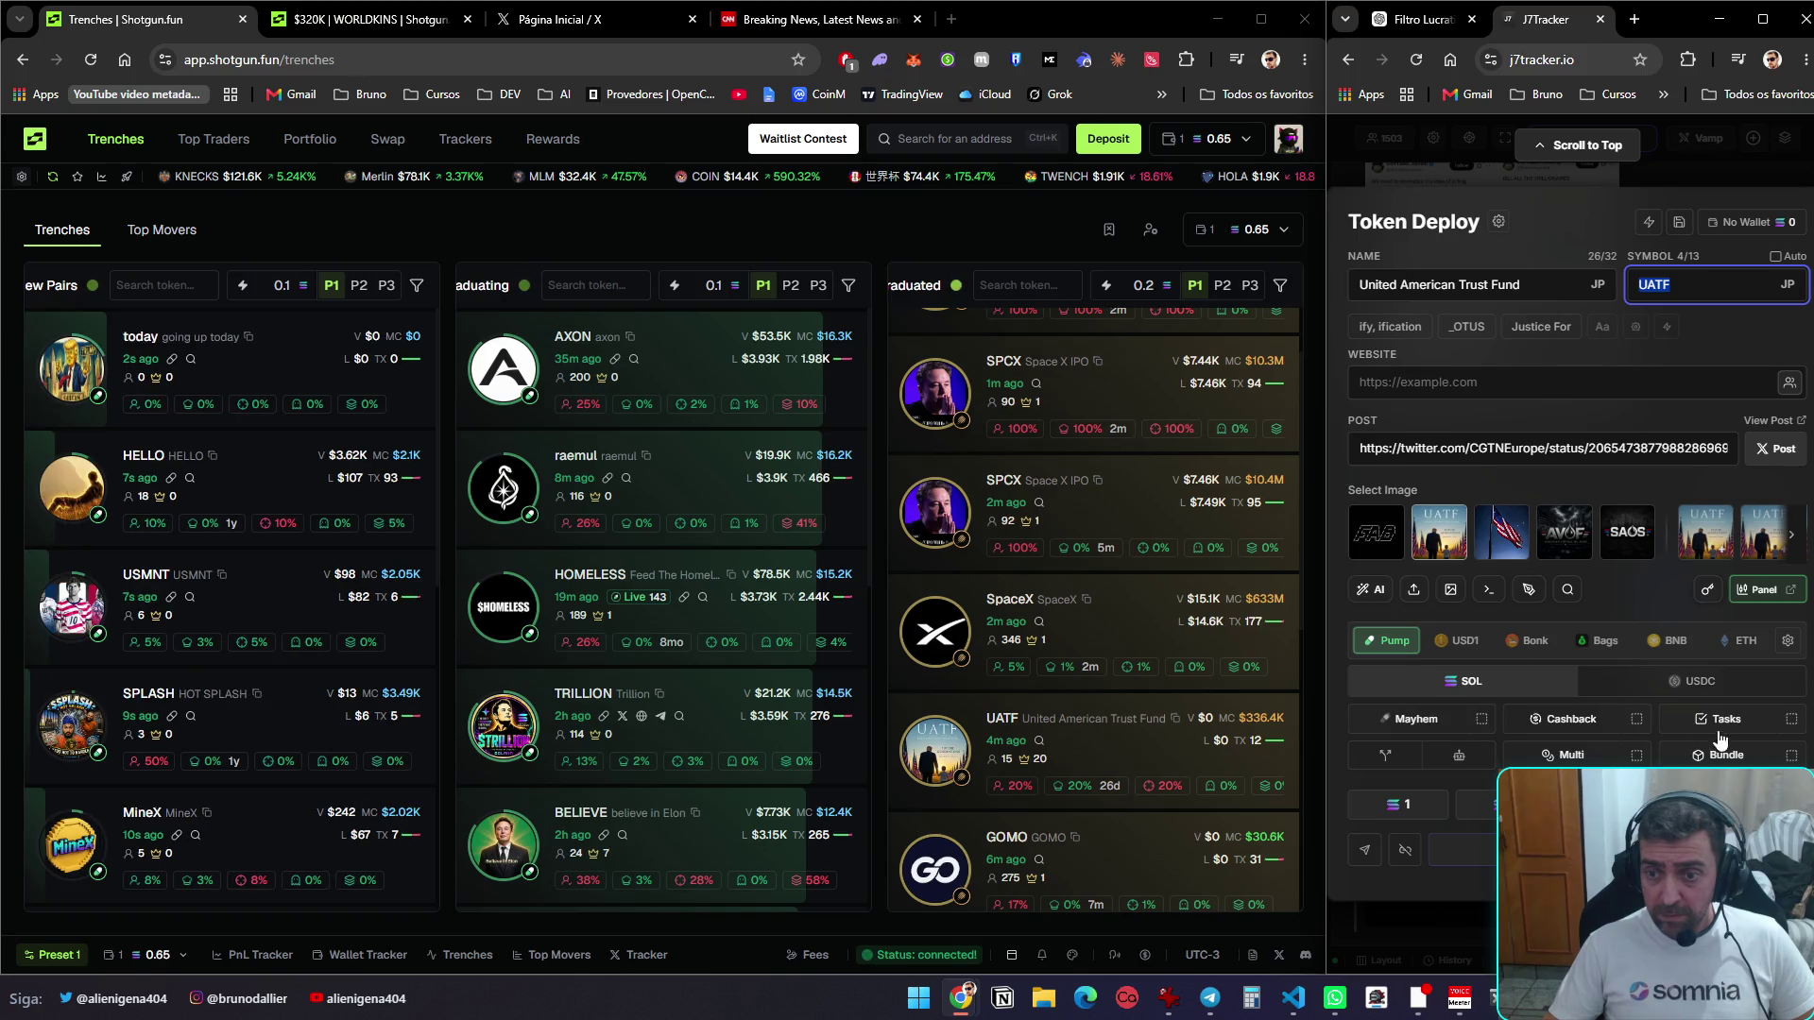
click(1571, 755)
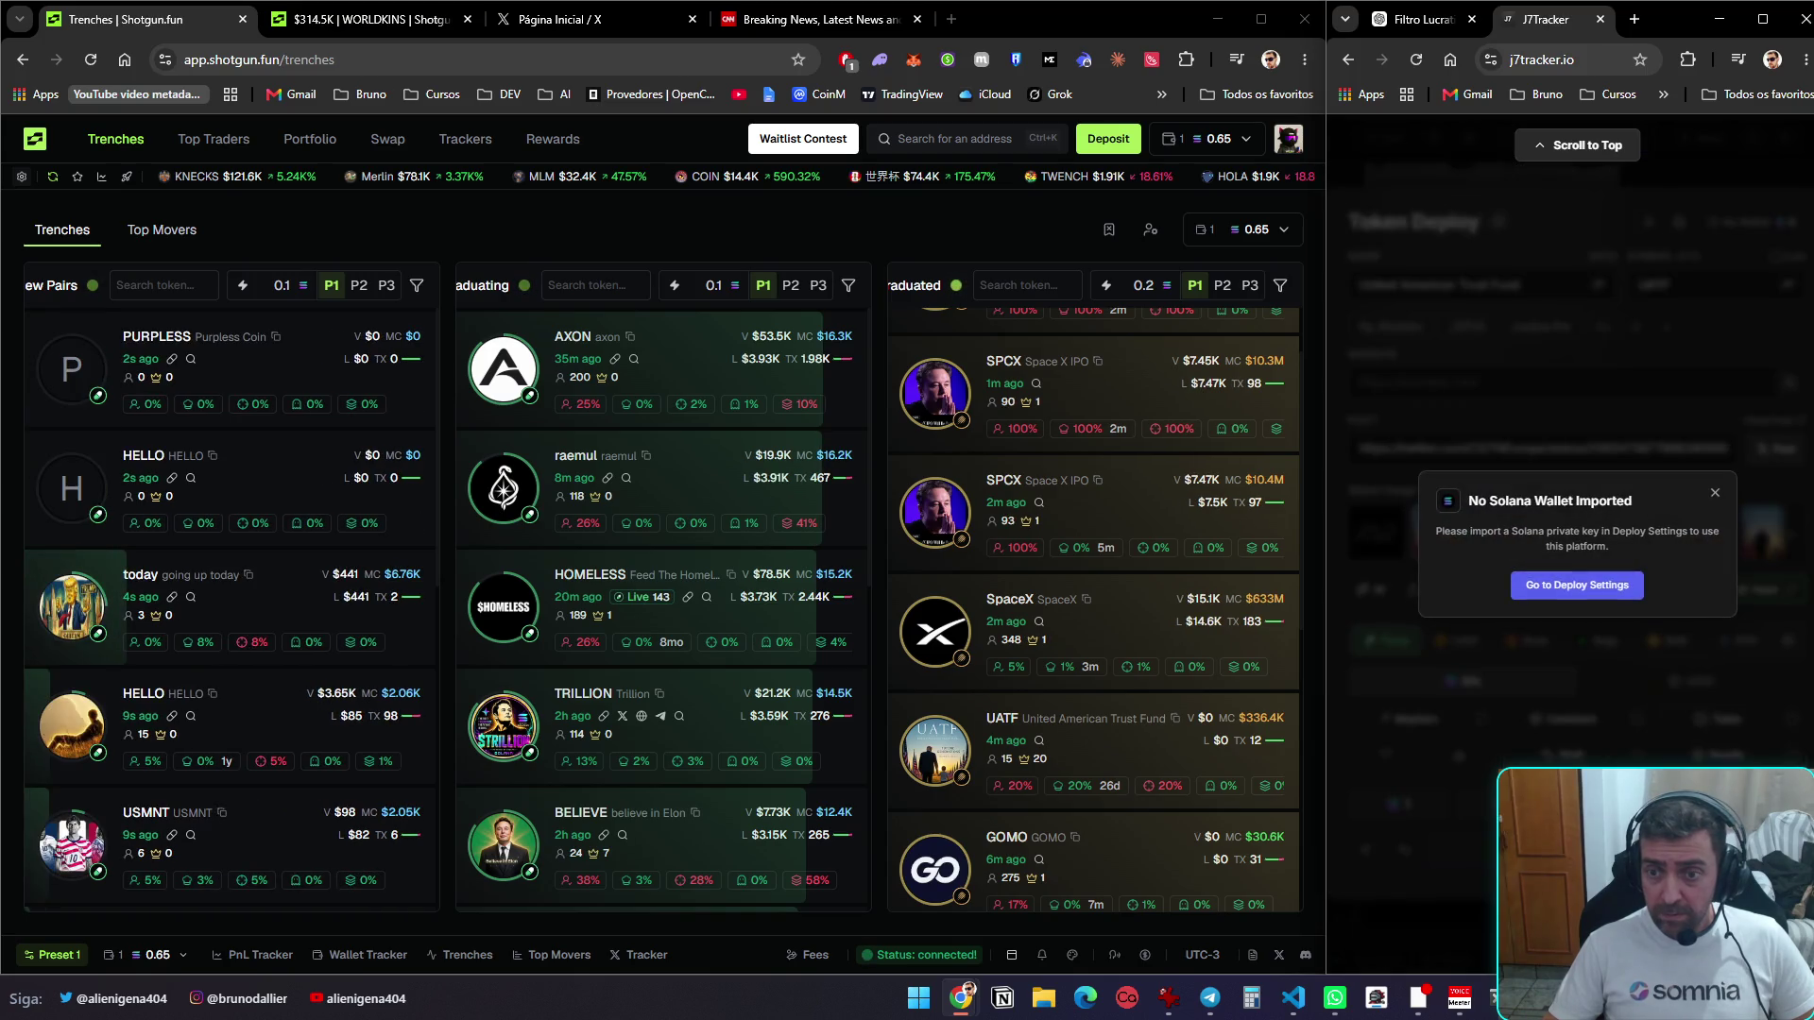
Check the empty deploy wallet list, Tracker Settings and General deploy settings, then return to the feed
click(1580, 582)
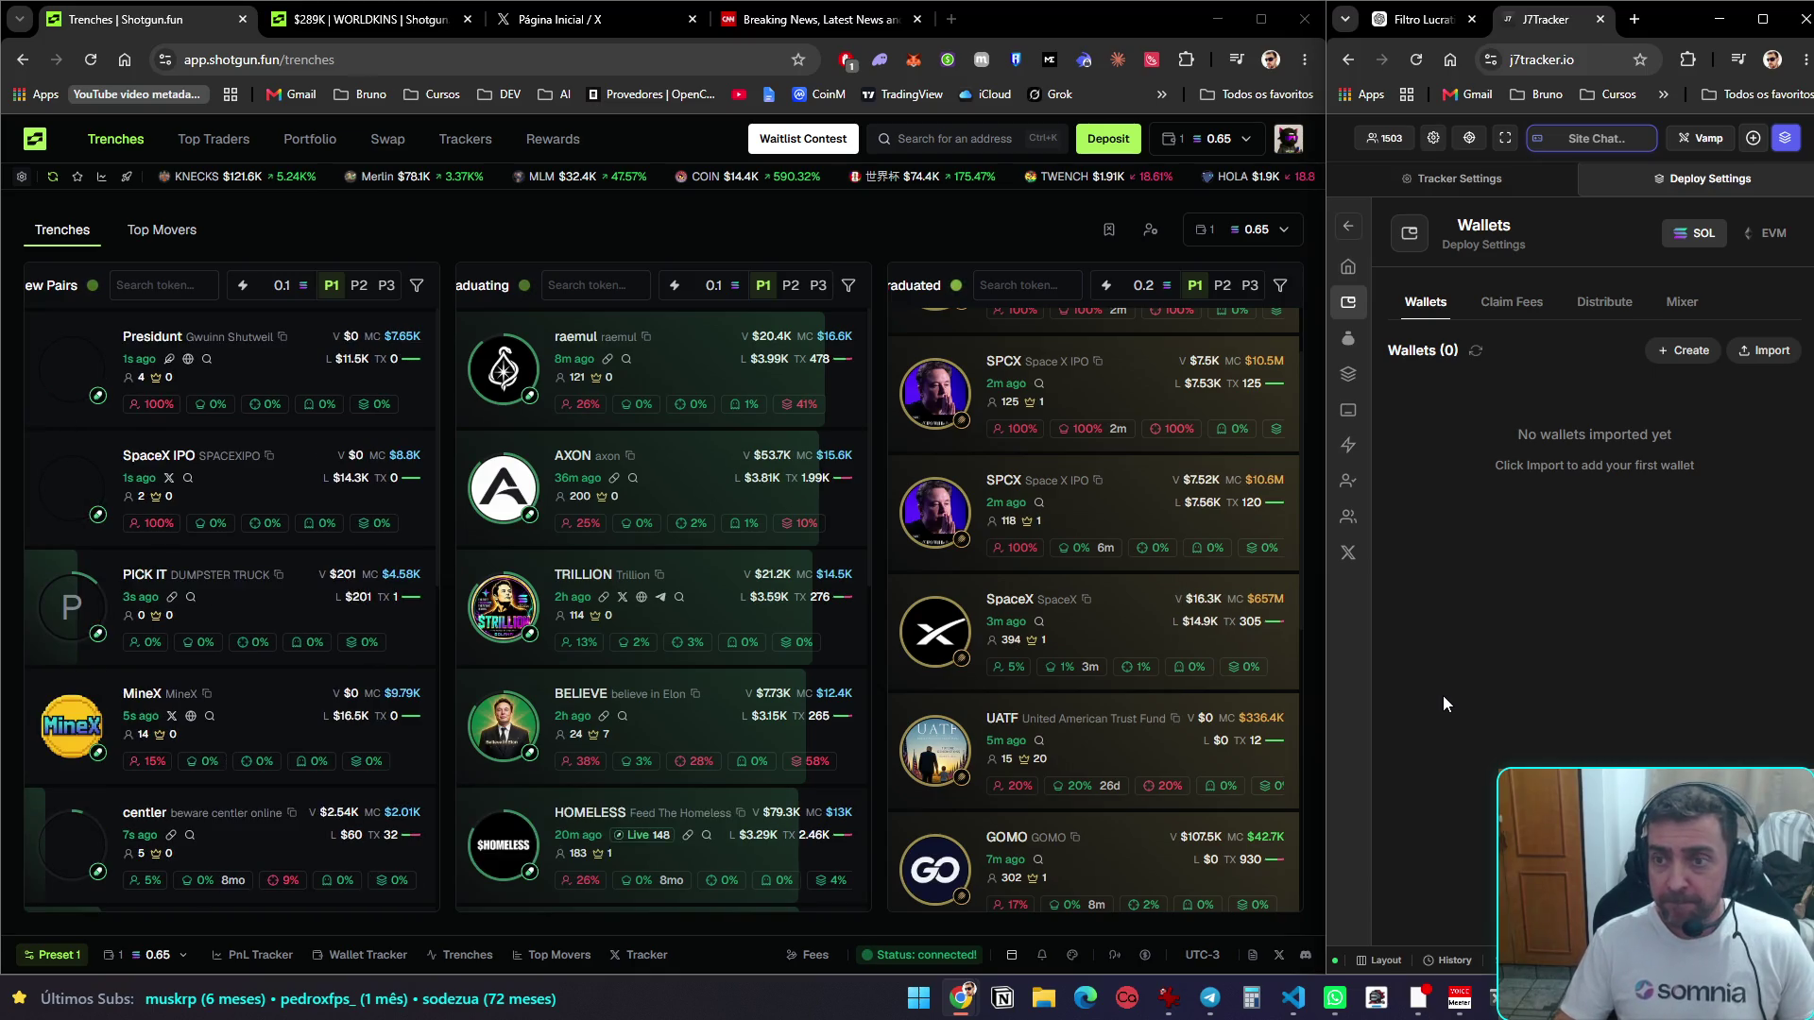
click(1485, 188)
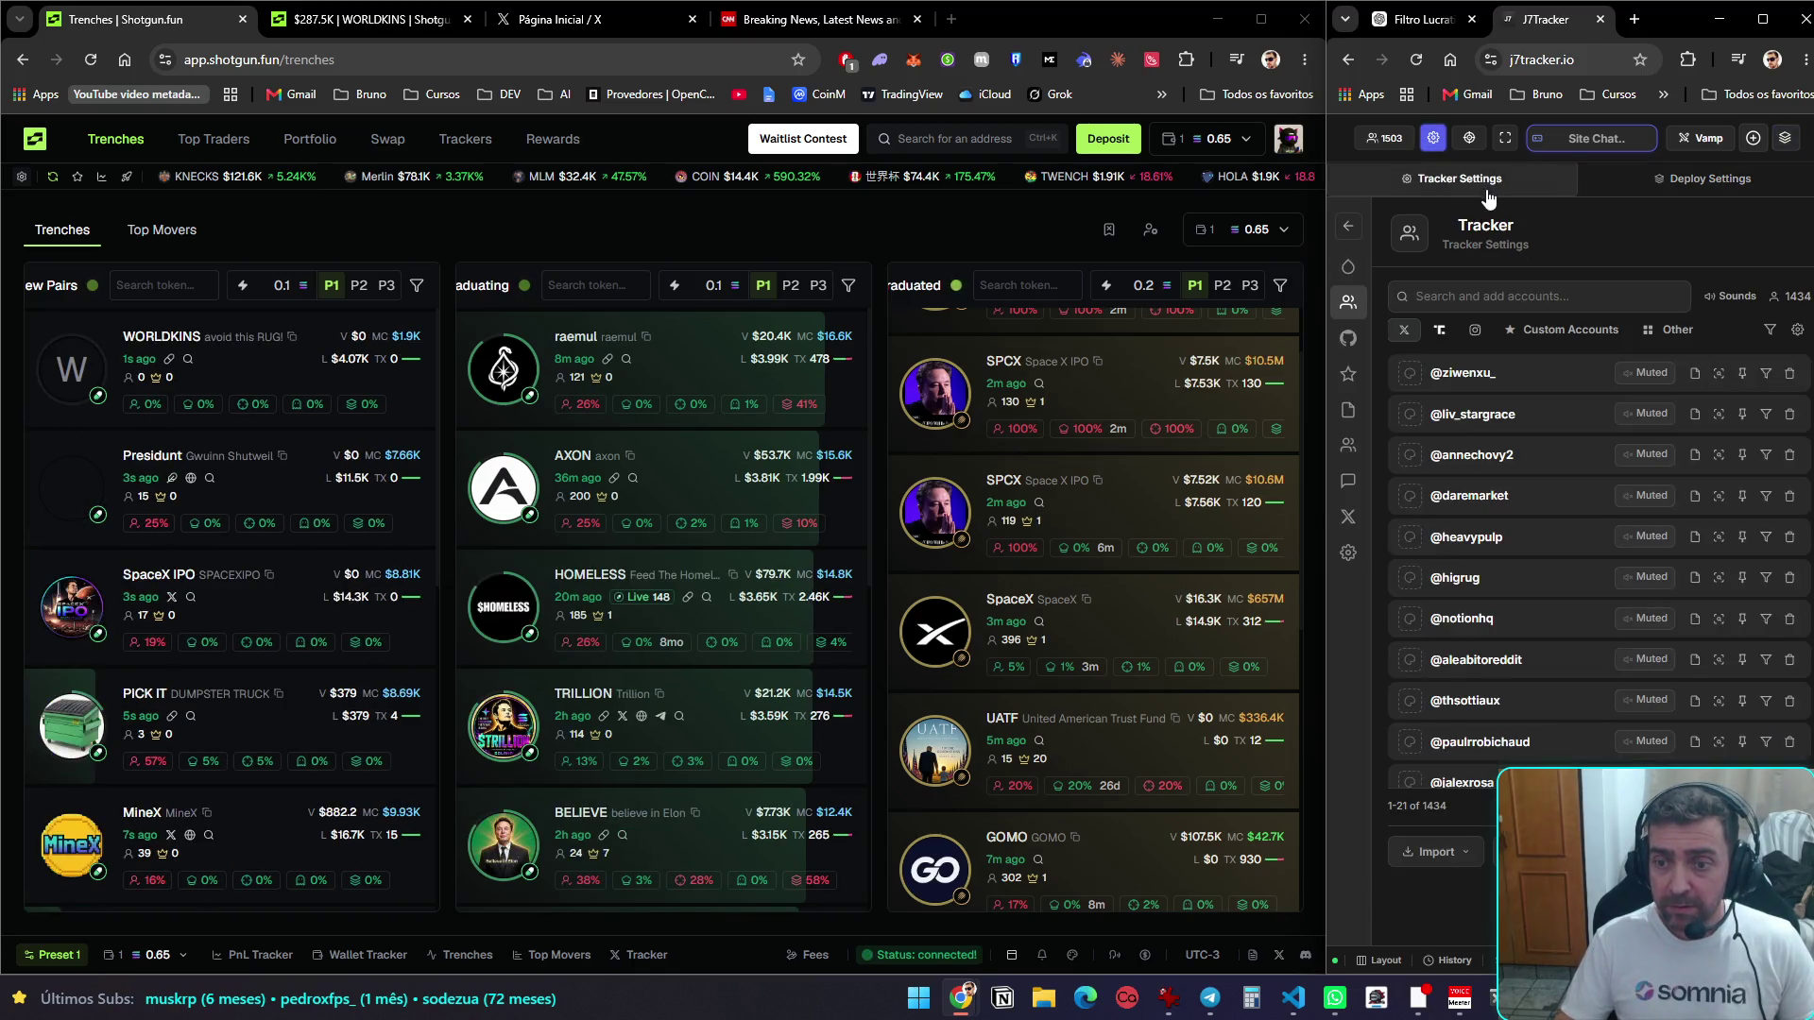
click(1599, 189)
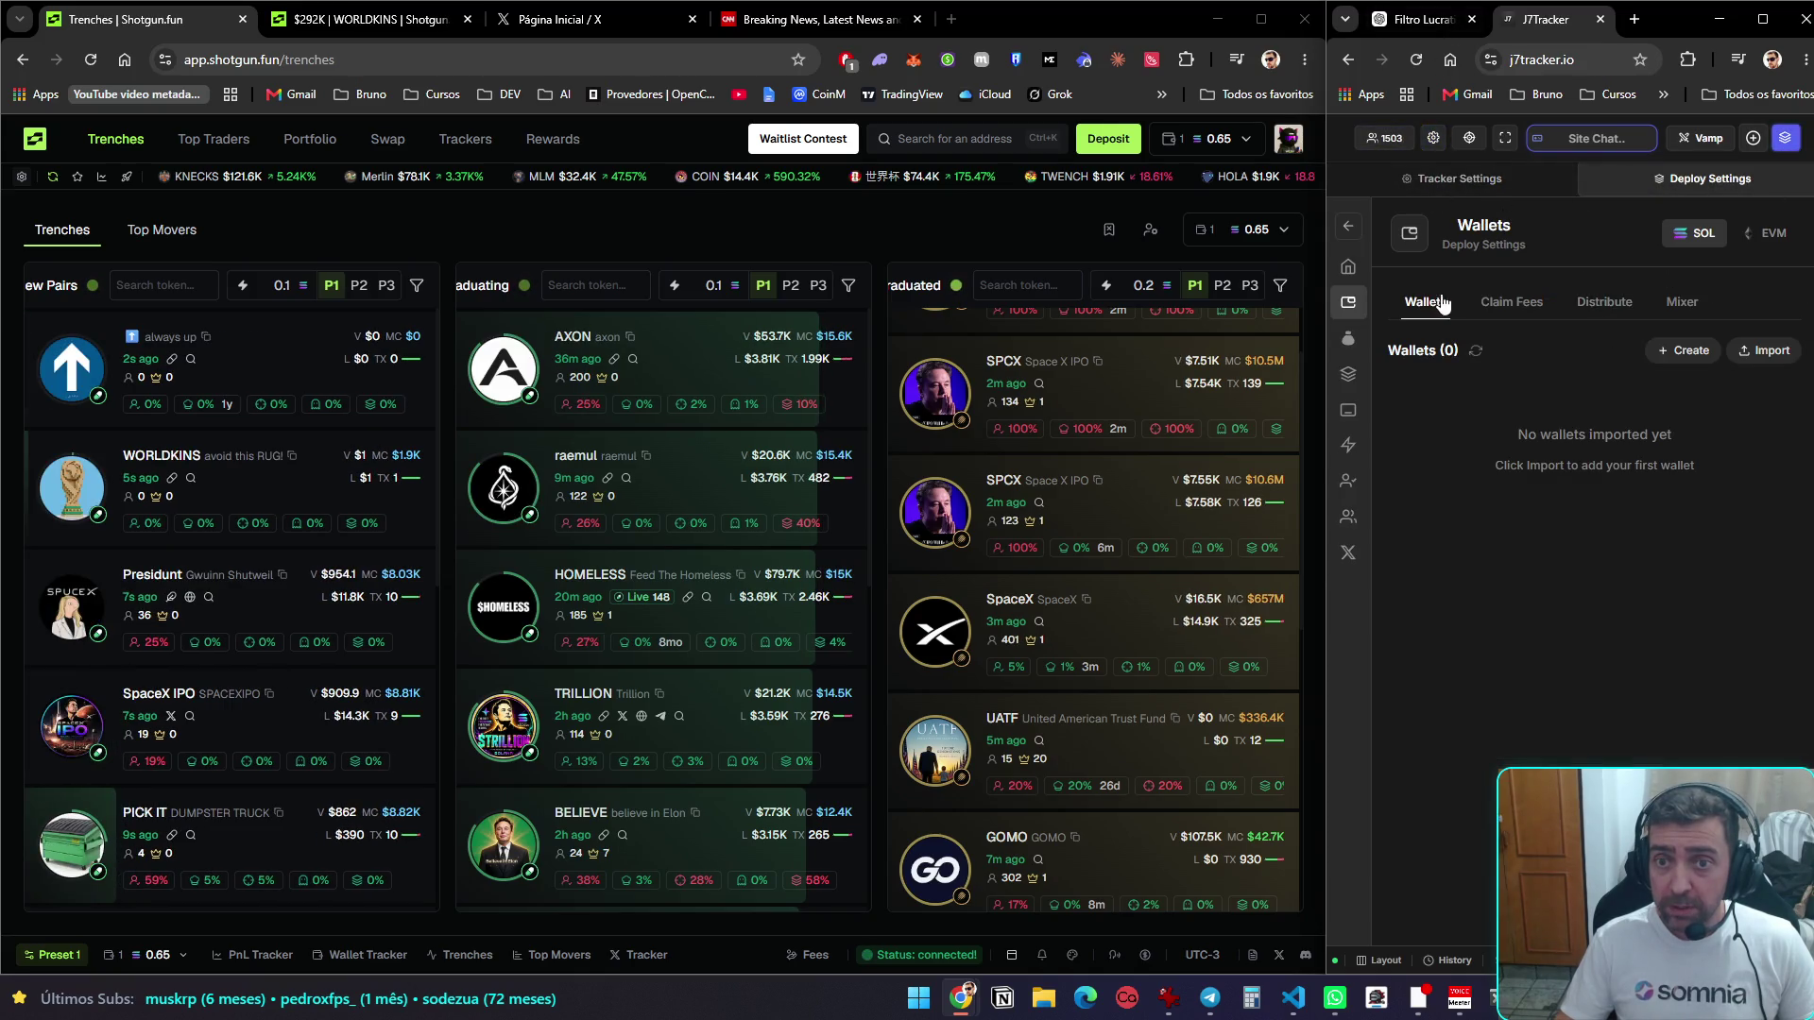
mouse_move(1351, 342)
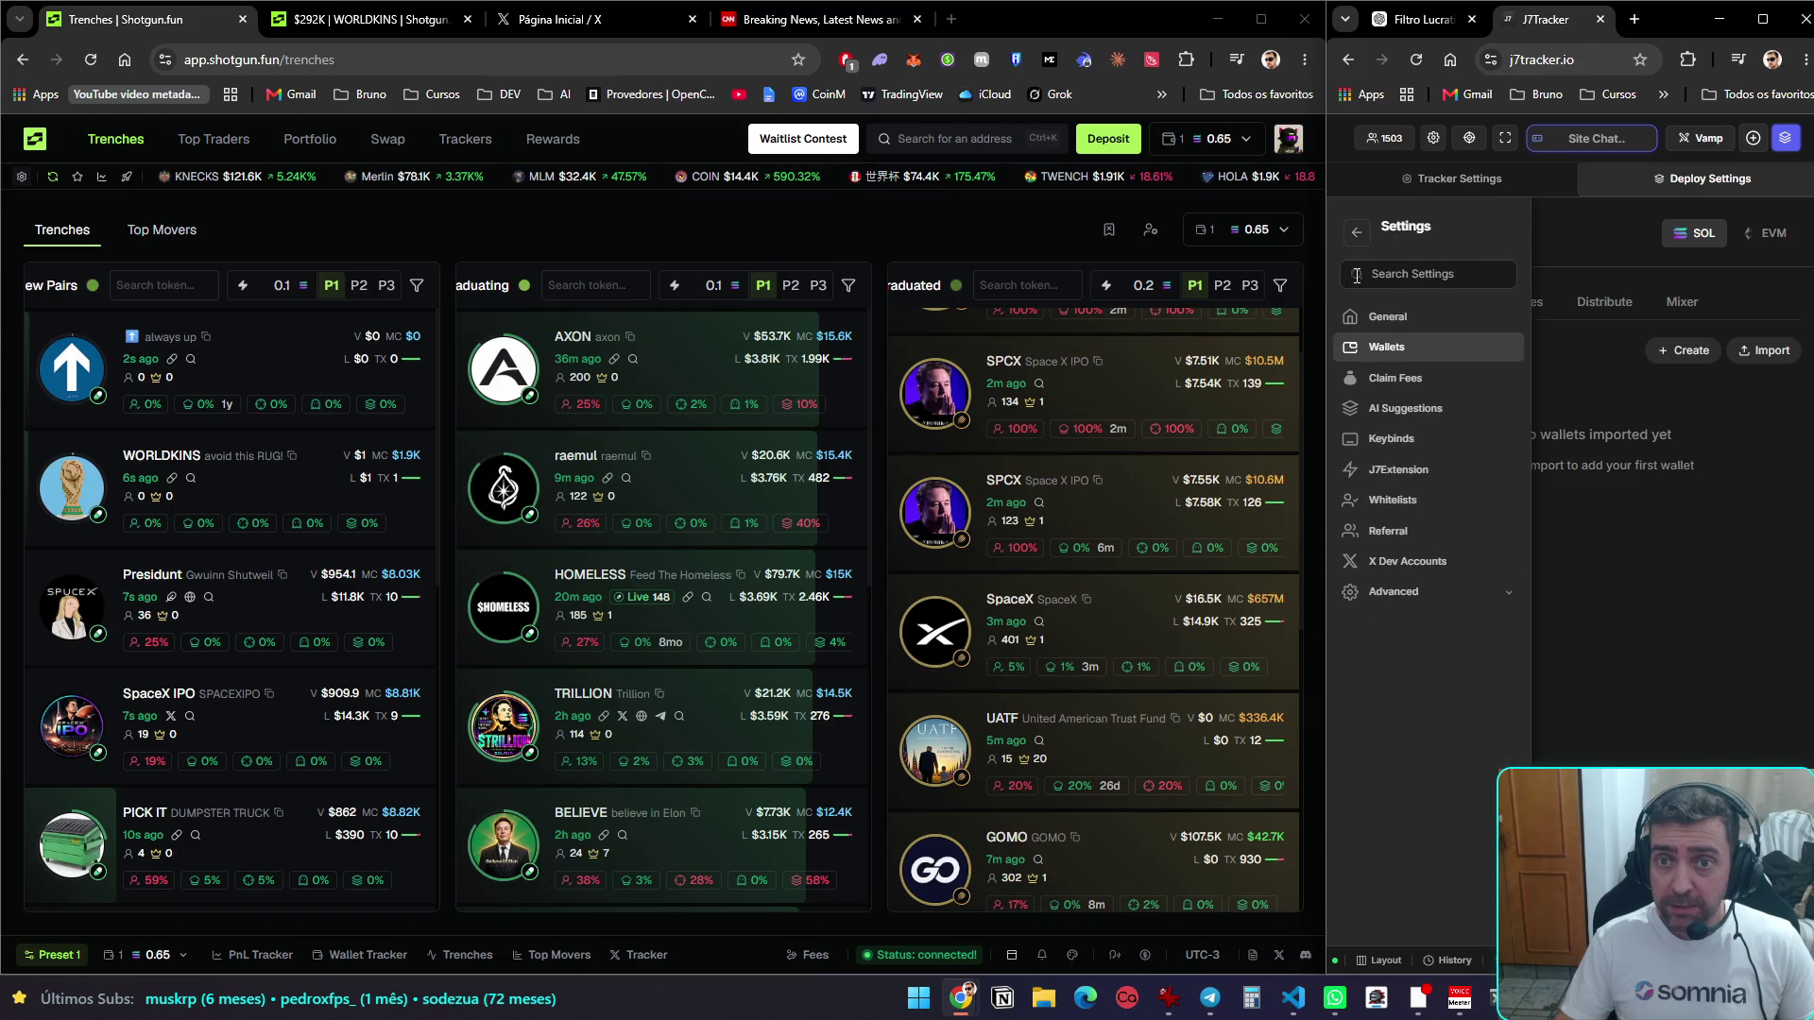
click(1389, 317)
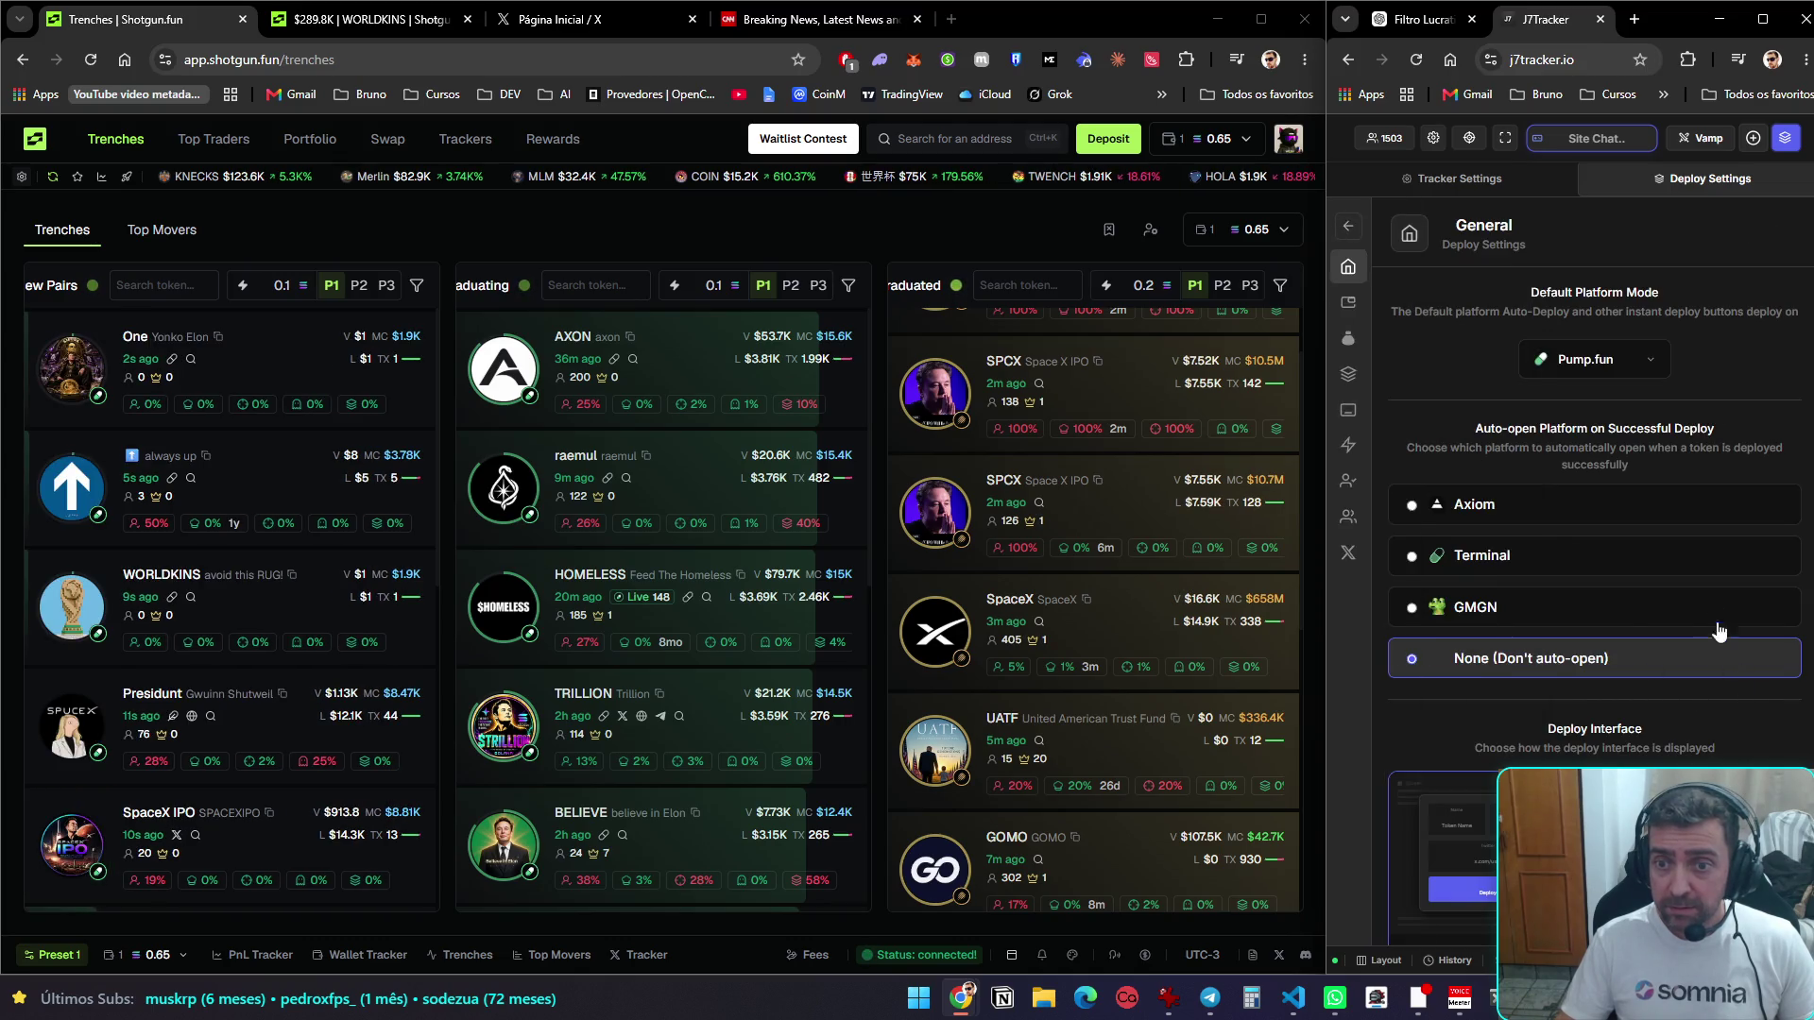
mouse_move(1346, 257)
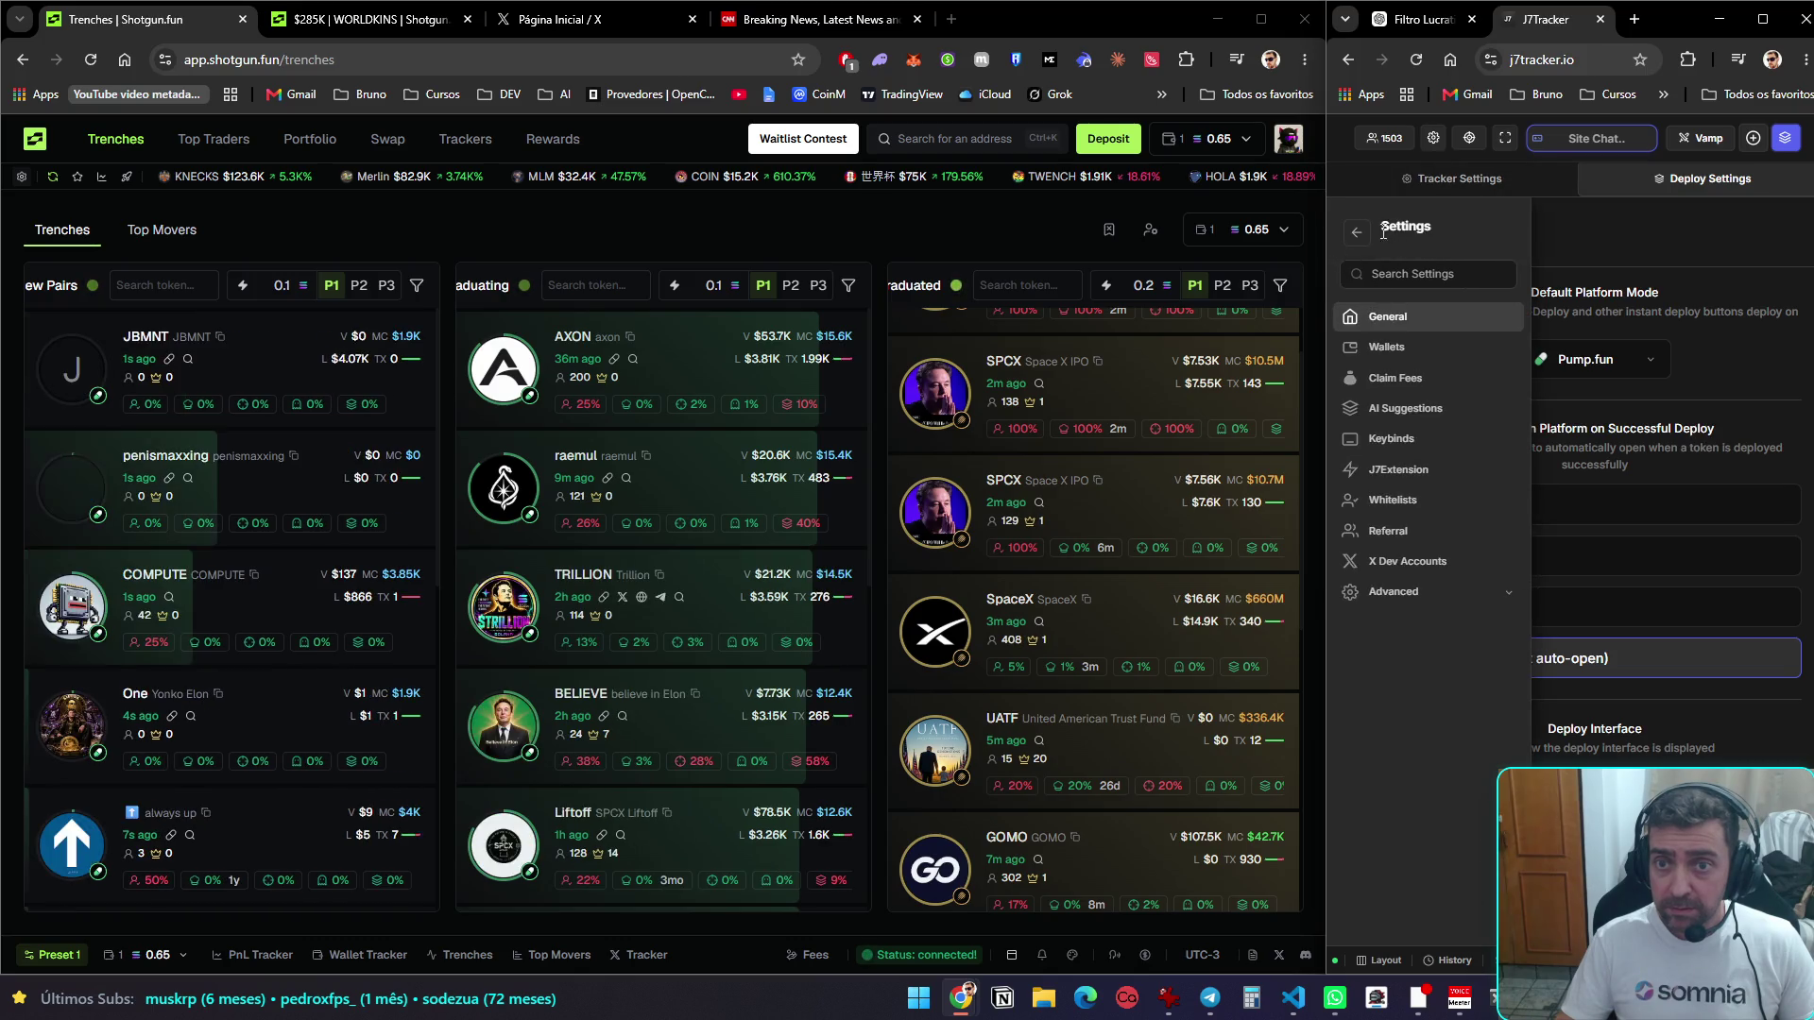
click(1359, 233)
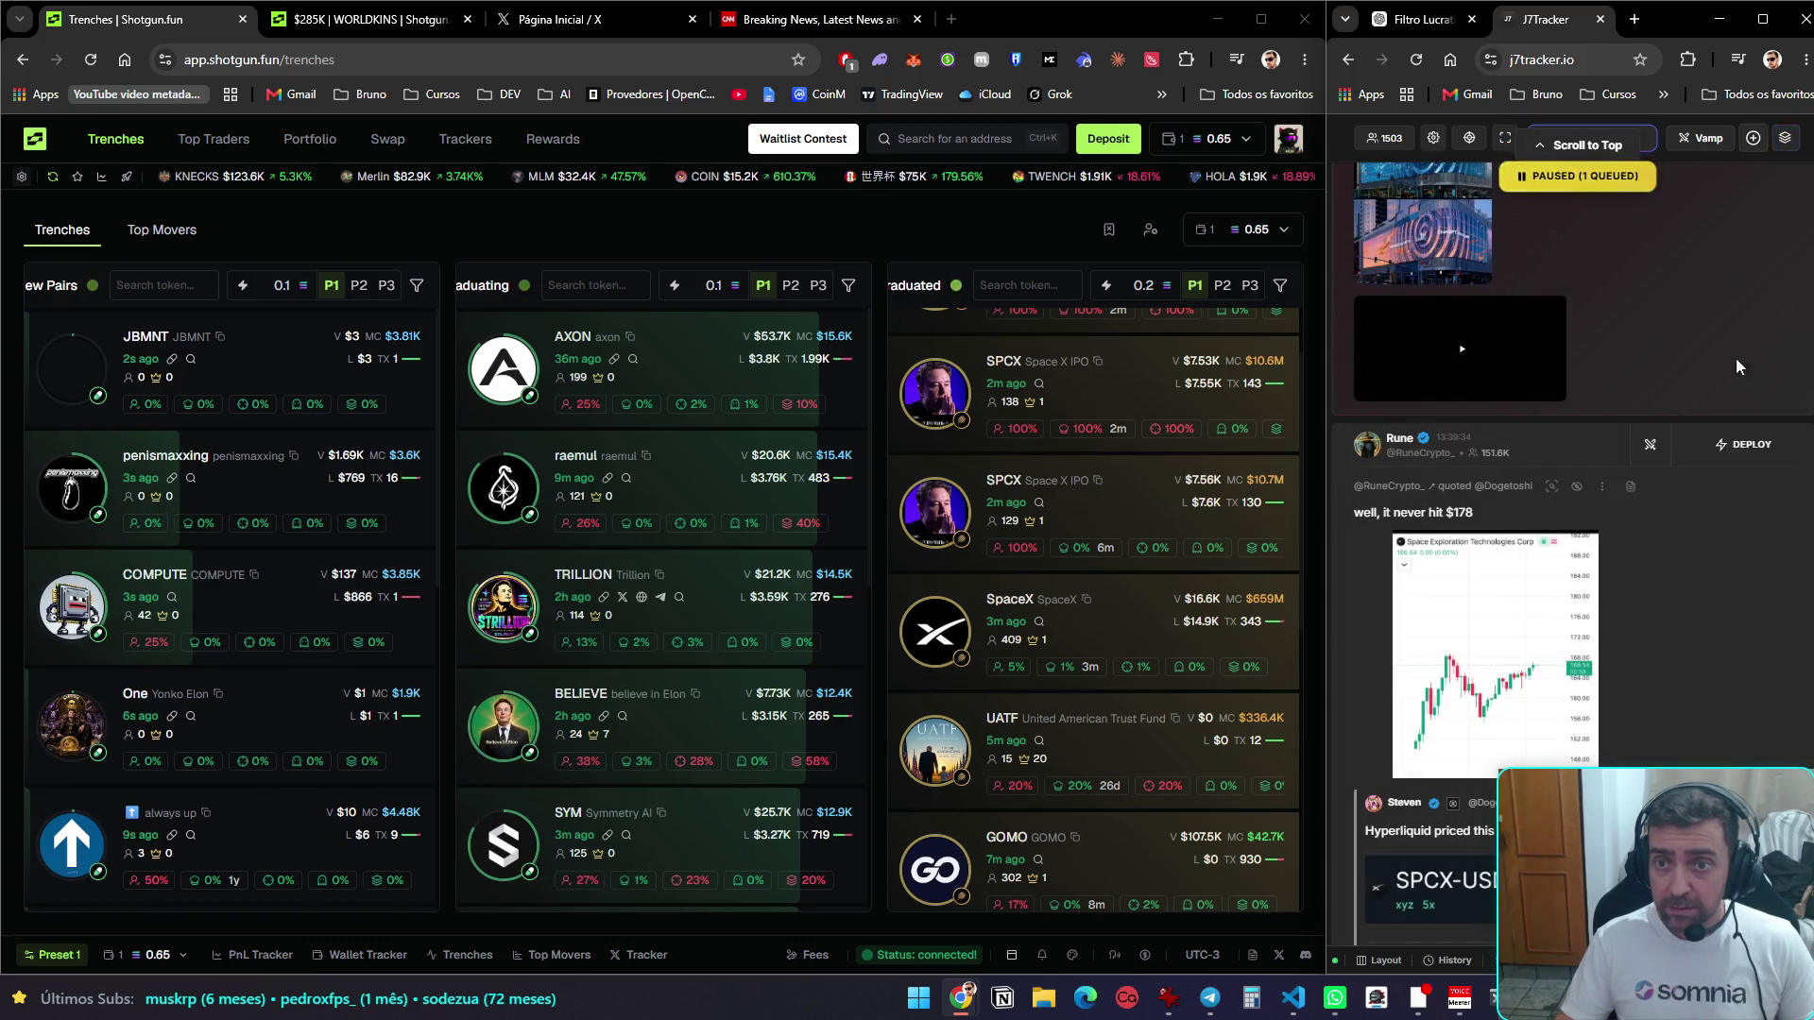
Merge J7Tracker into the left Chrome window and start an Iranian Foreign Minister (IFM) deploy from the Axios post
scroll(1738, 367, up, 8)
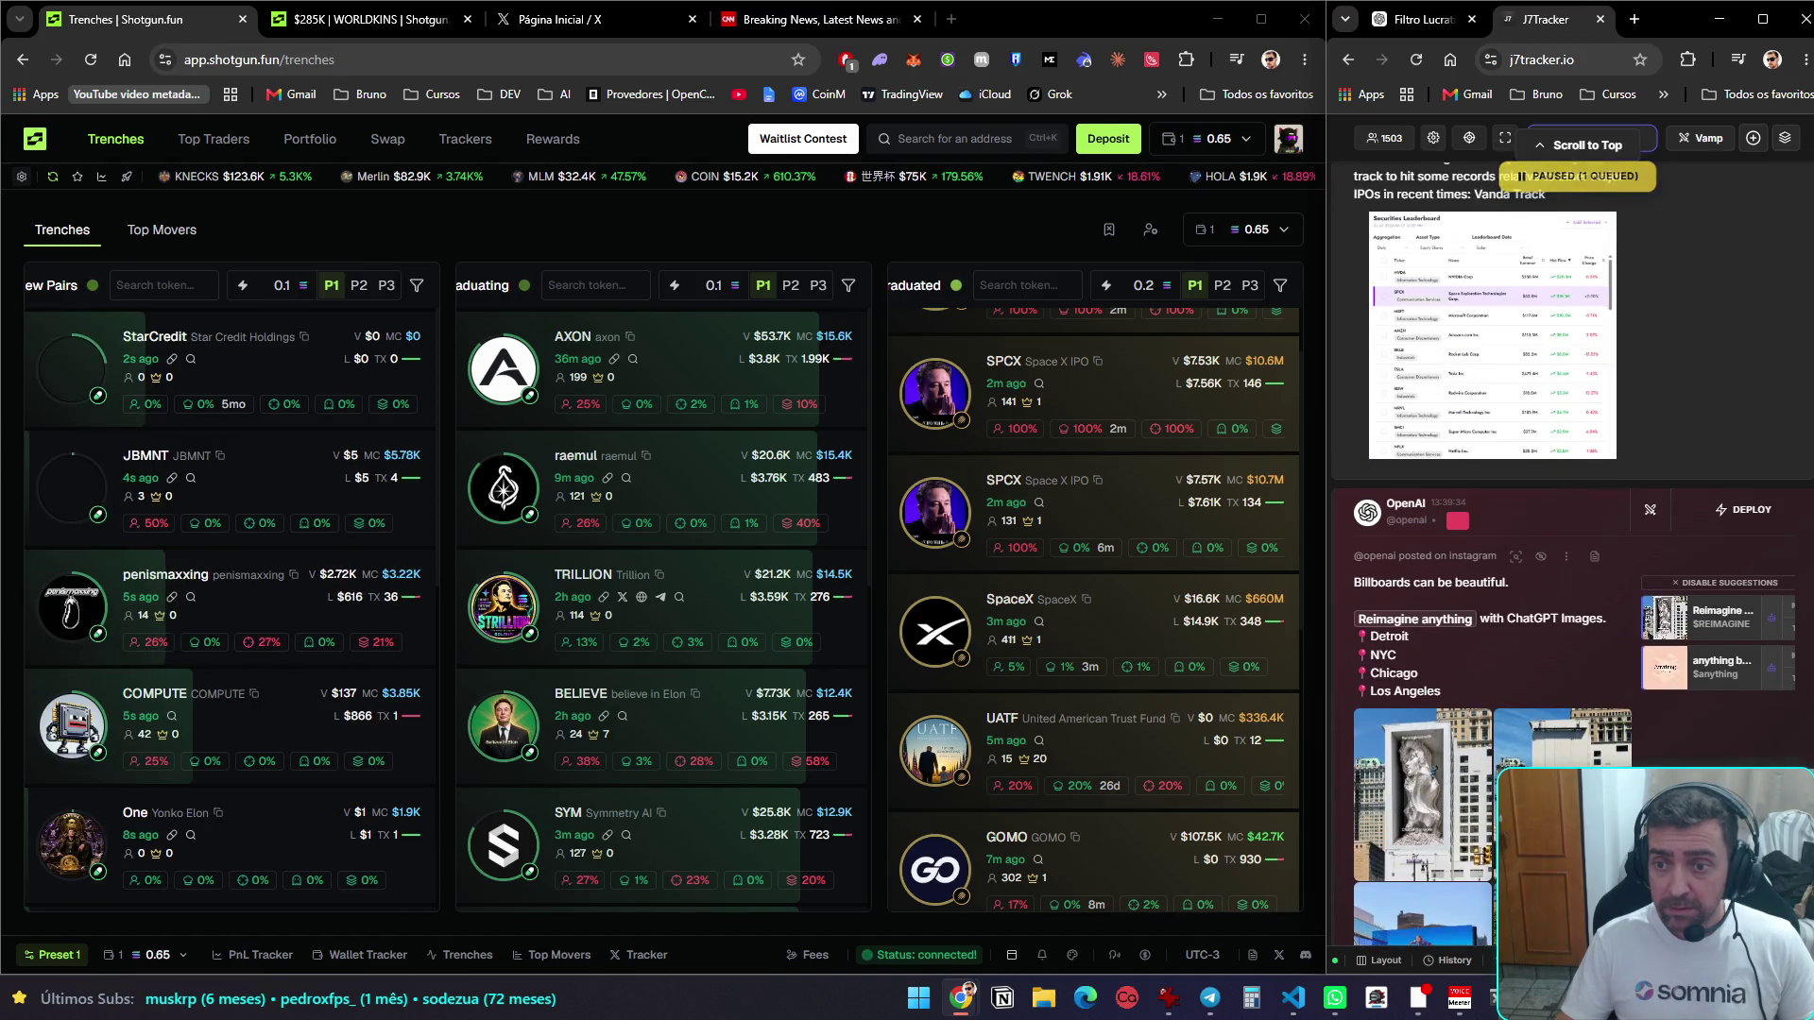
scroll(1483, 558, up, 10)
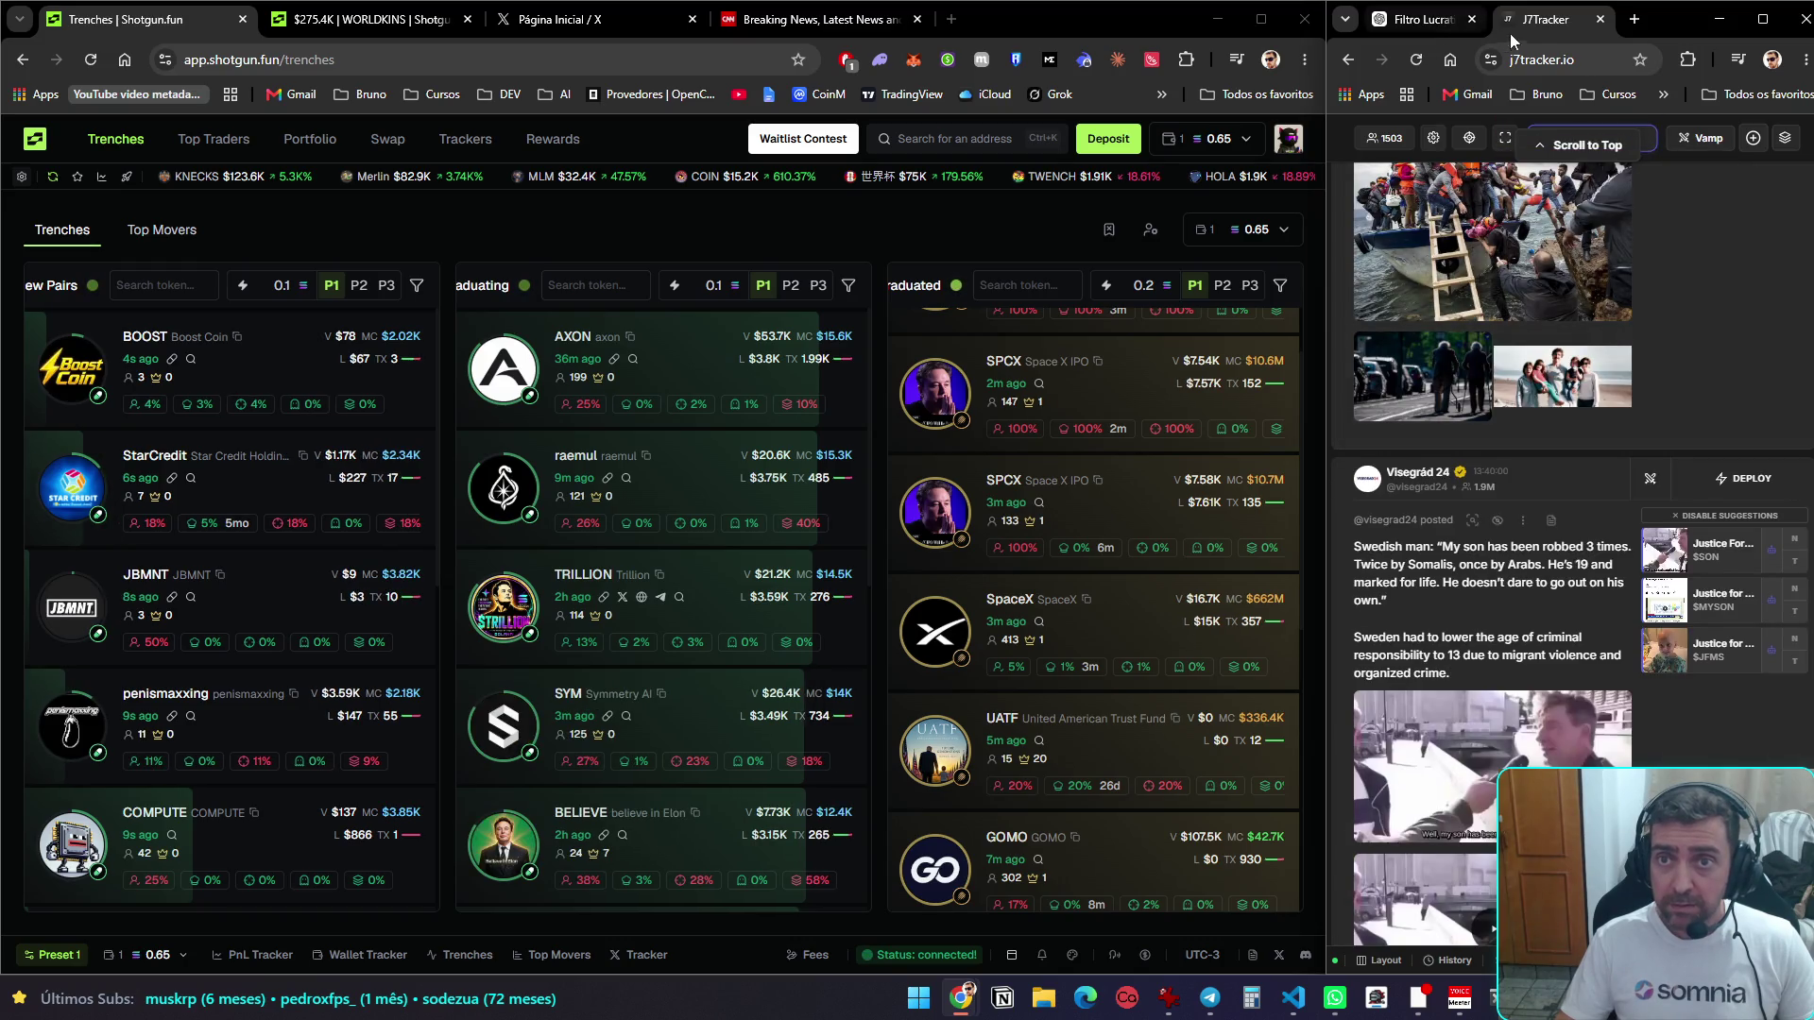
drag(1531, 21, 1002, 19)
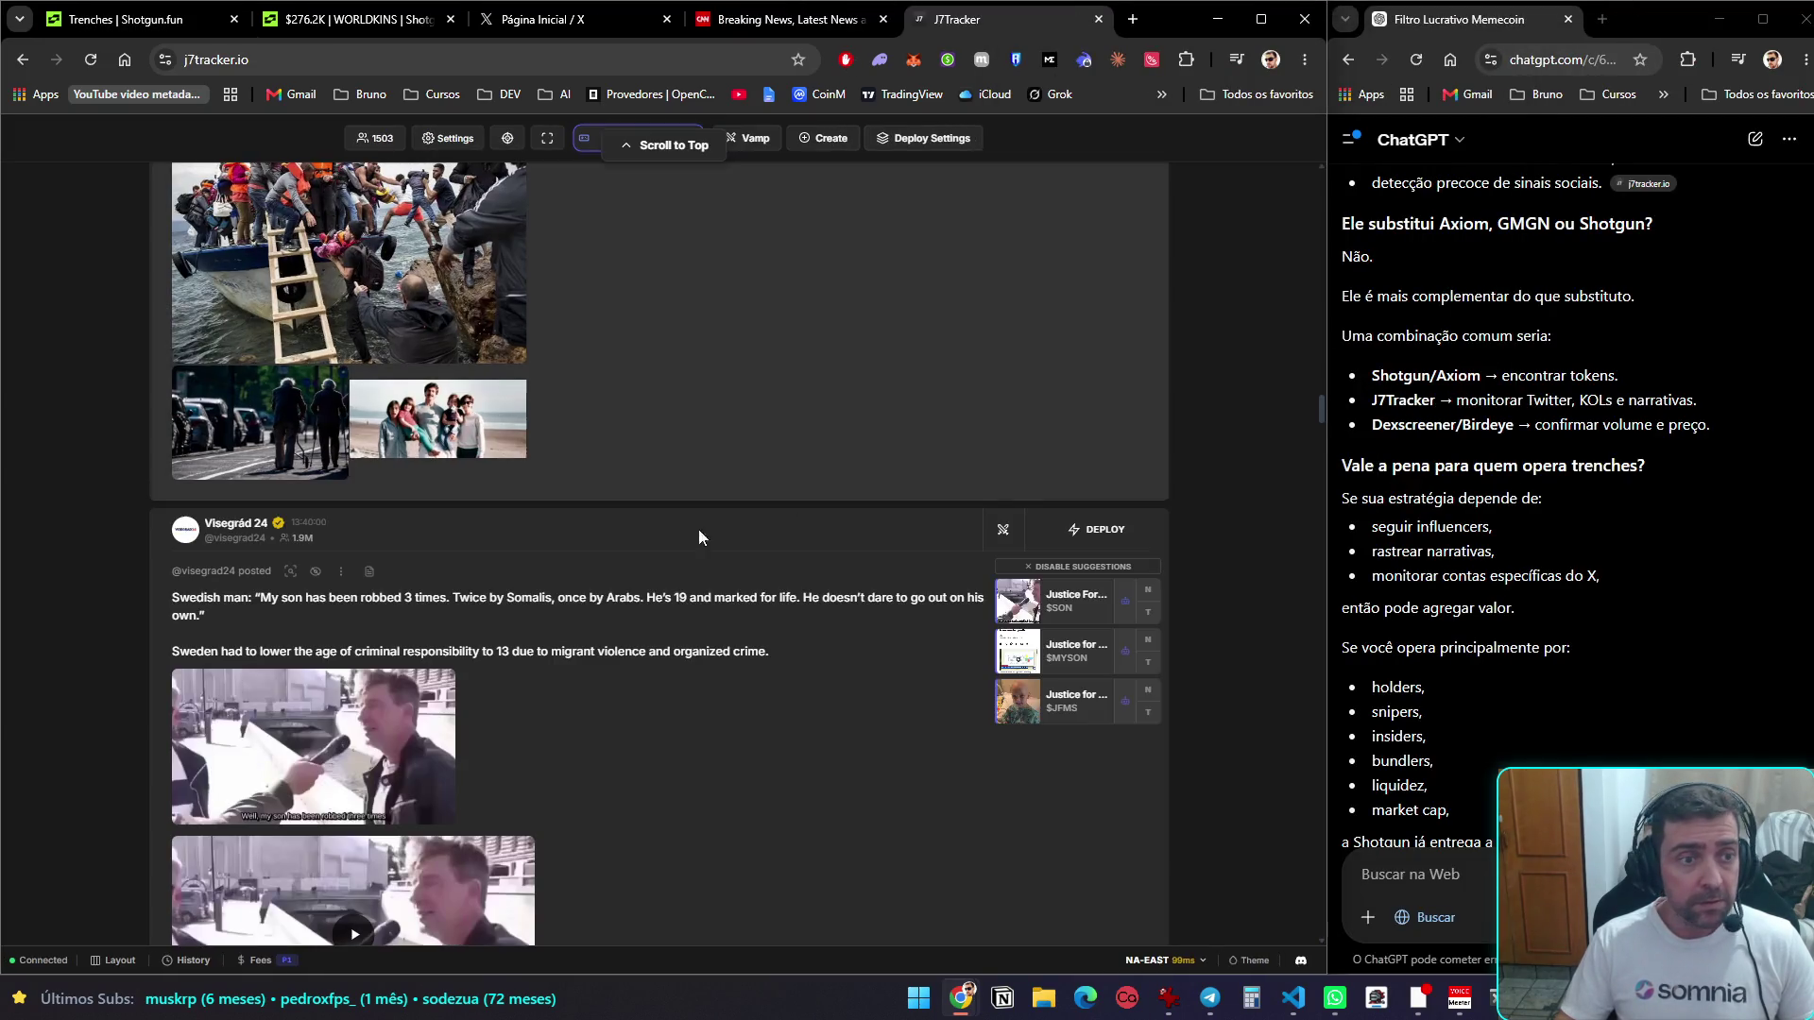
scroll(1234, 840, up, 10)
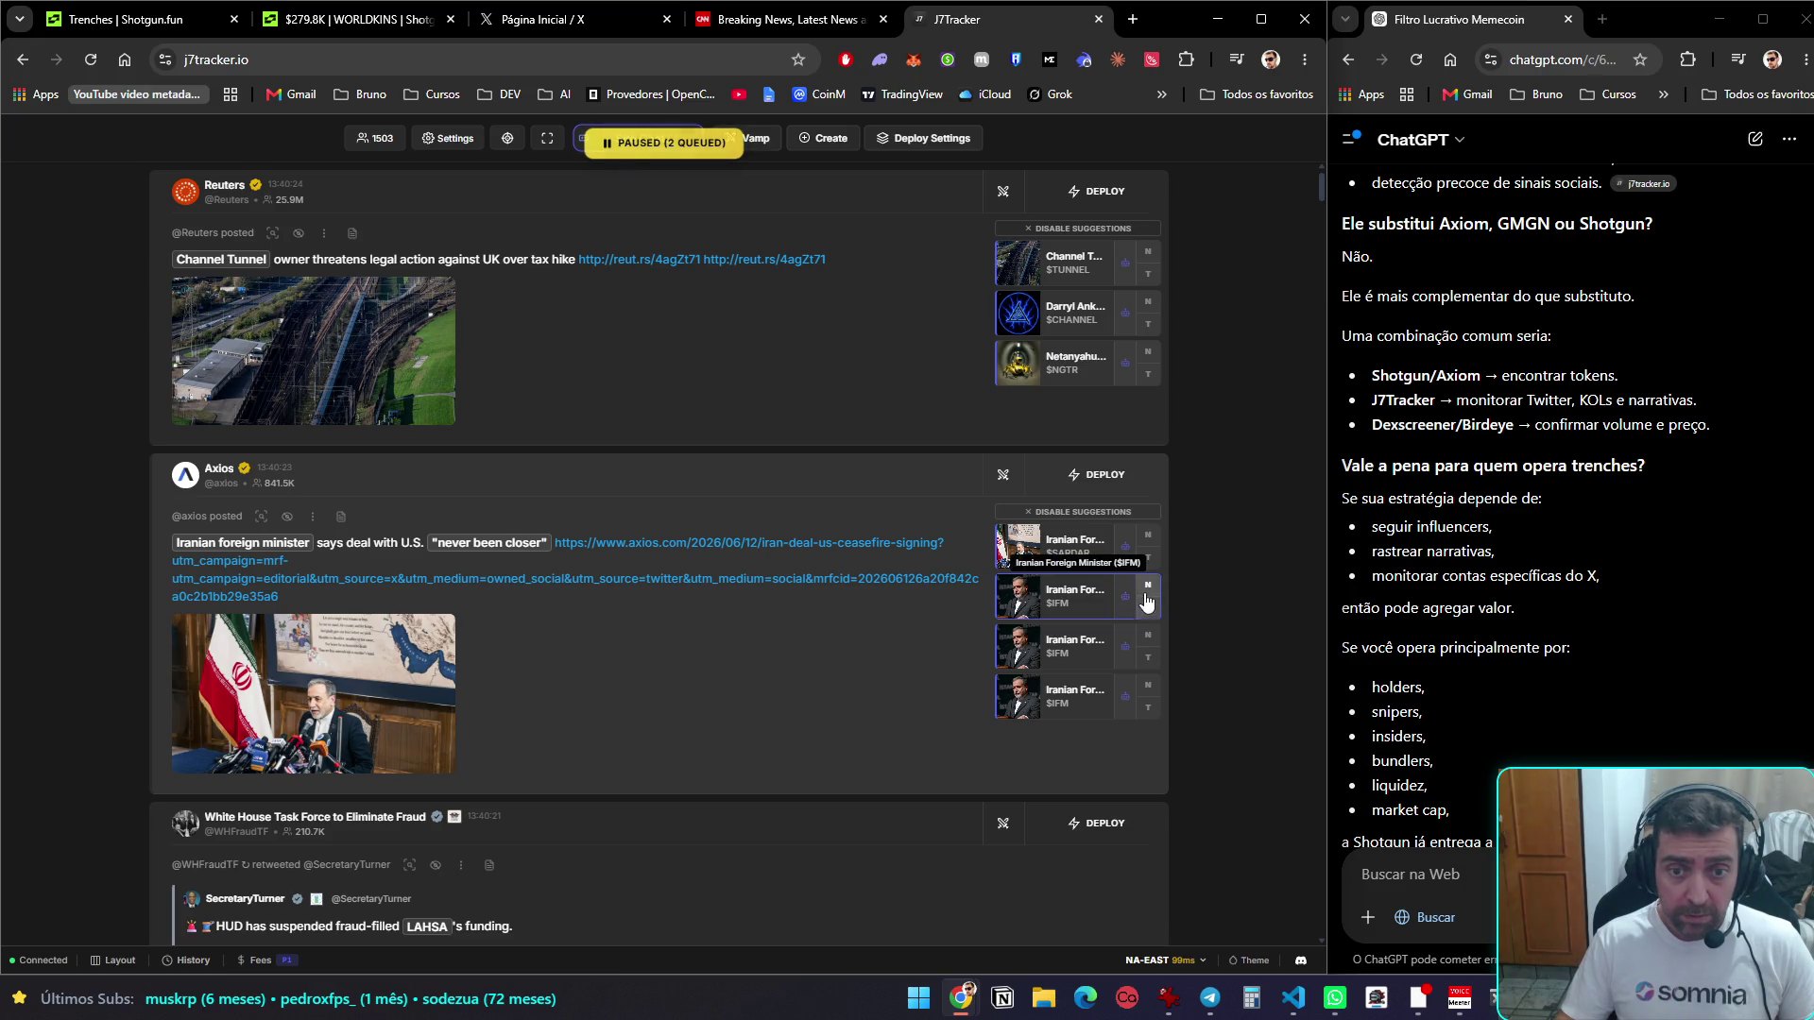
click(1147, 590)
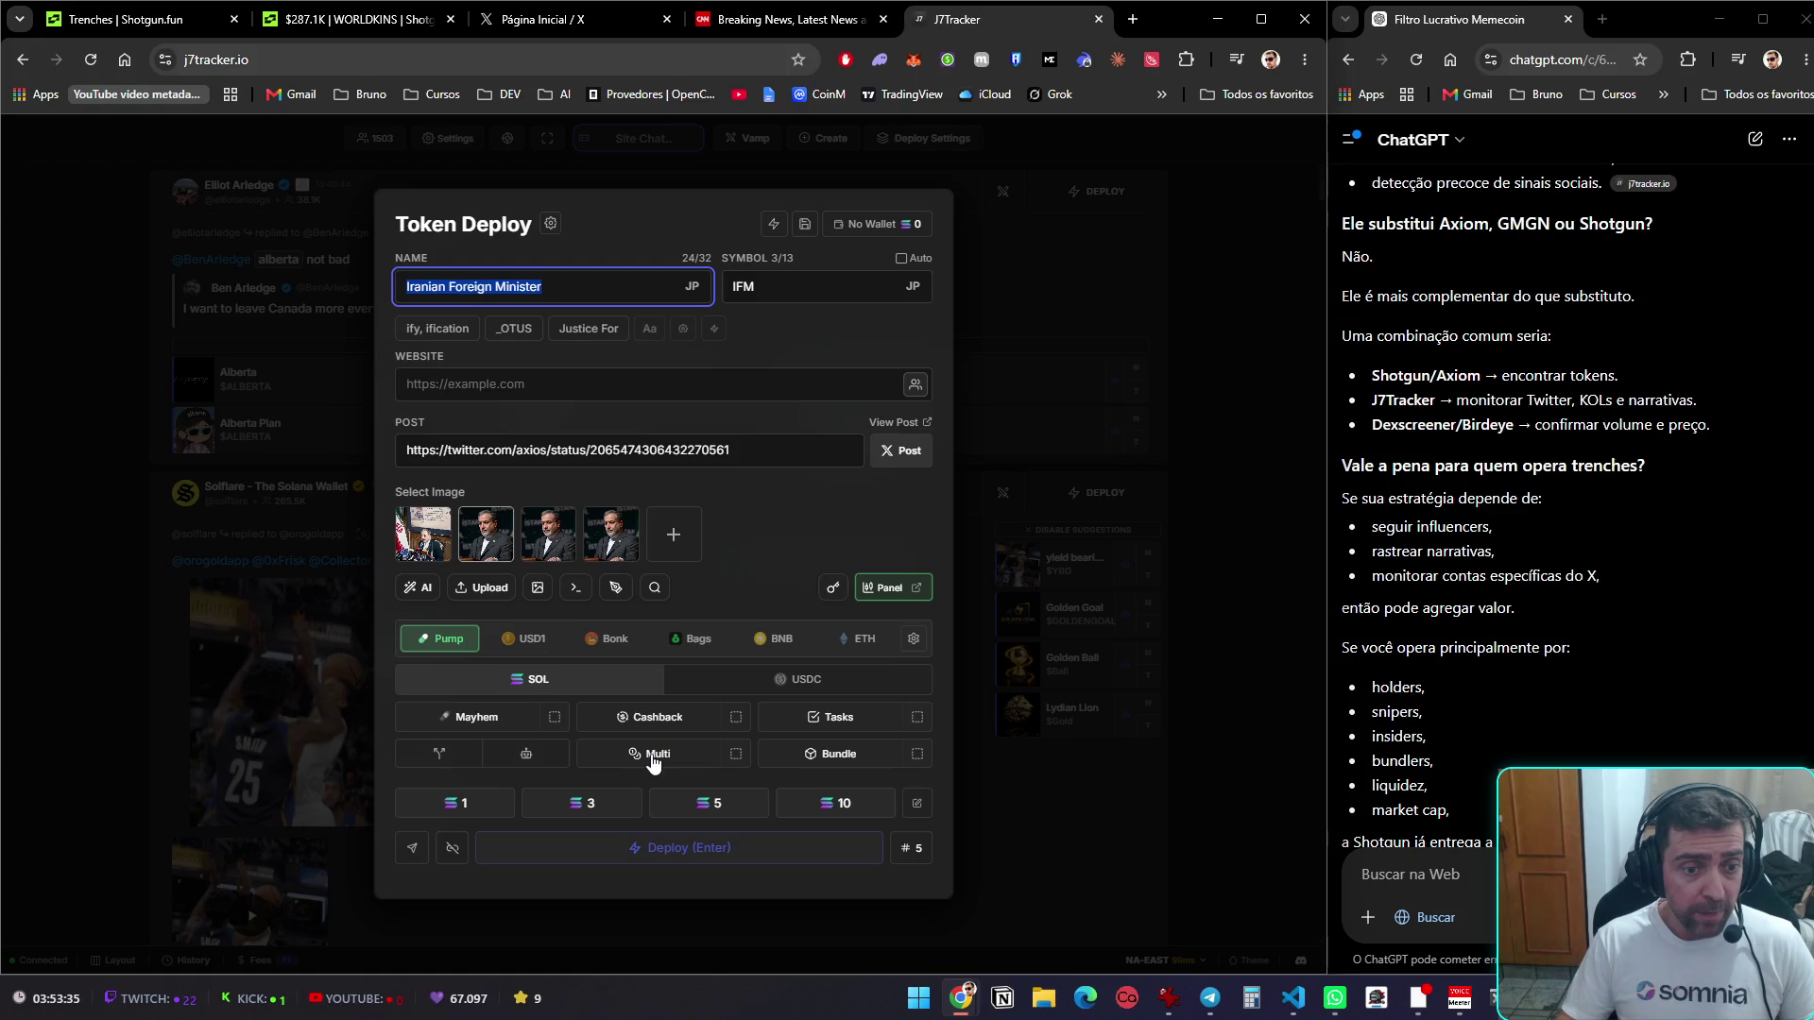
Save 0.01 as SOL Preset 1 and deploy IFM, getting the 'No Solana Wallet Imported' notice
click(737, 760)
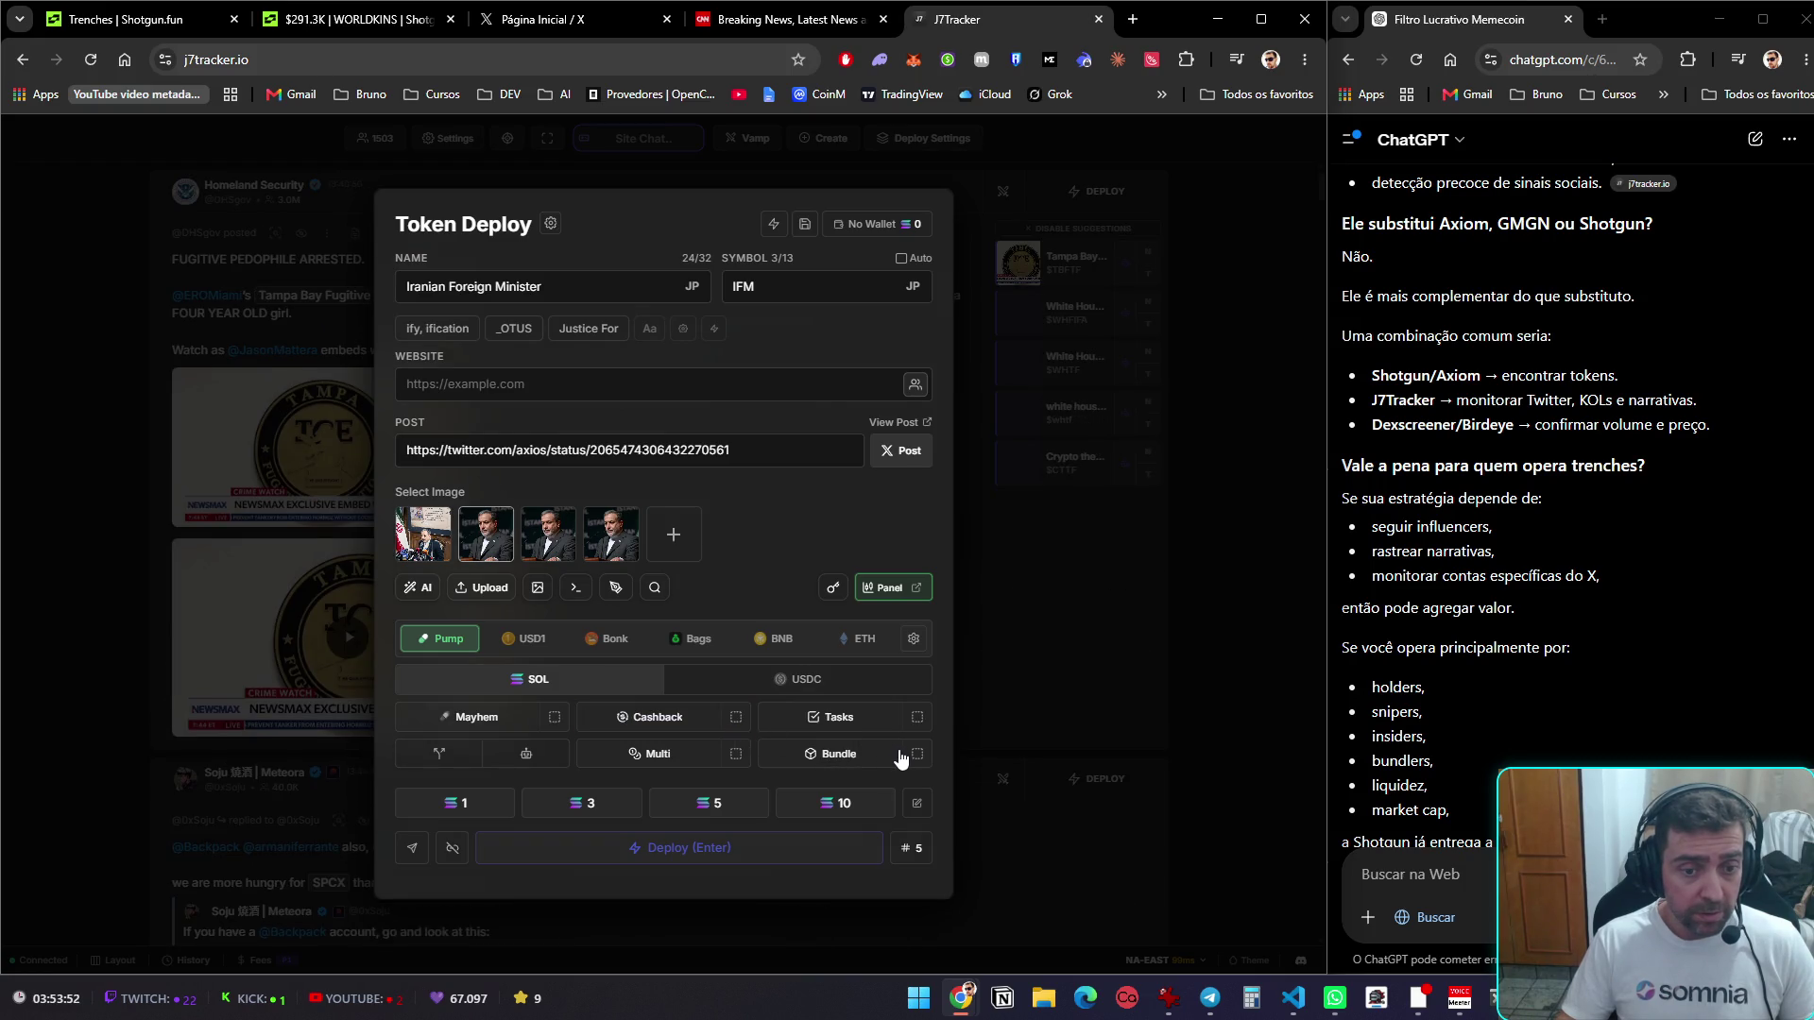
click(922, 805)
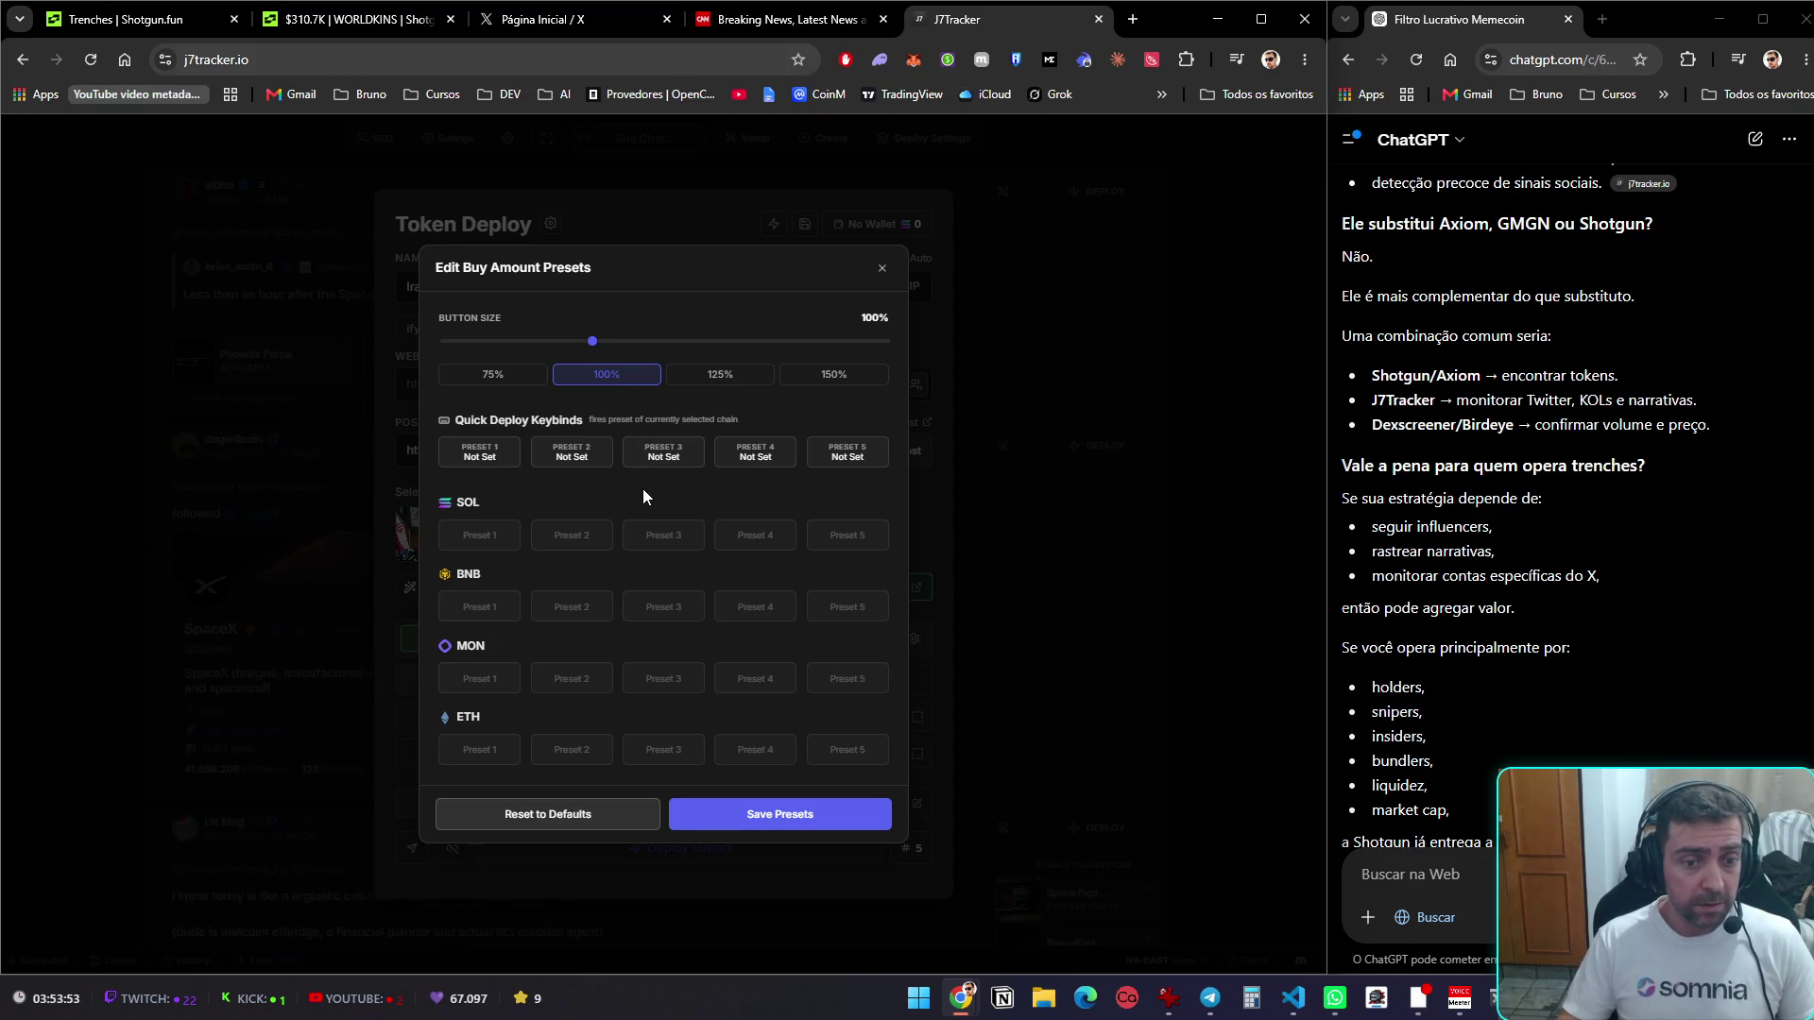
click(884, 272)
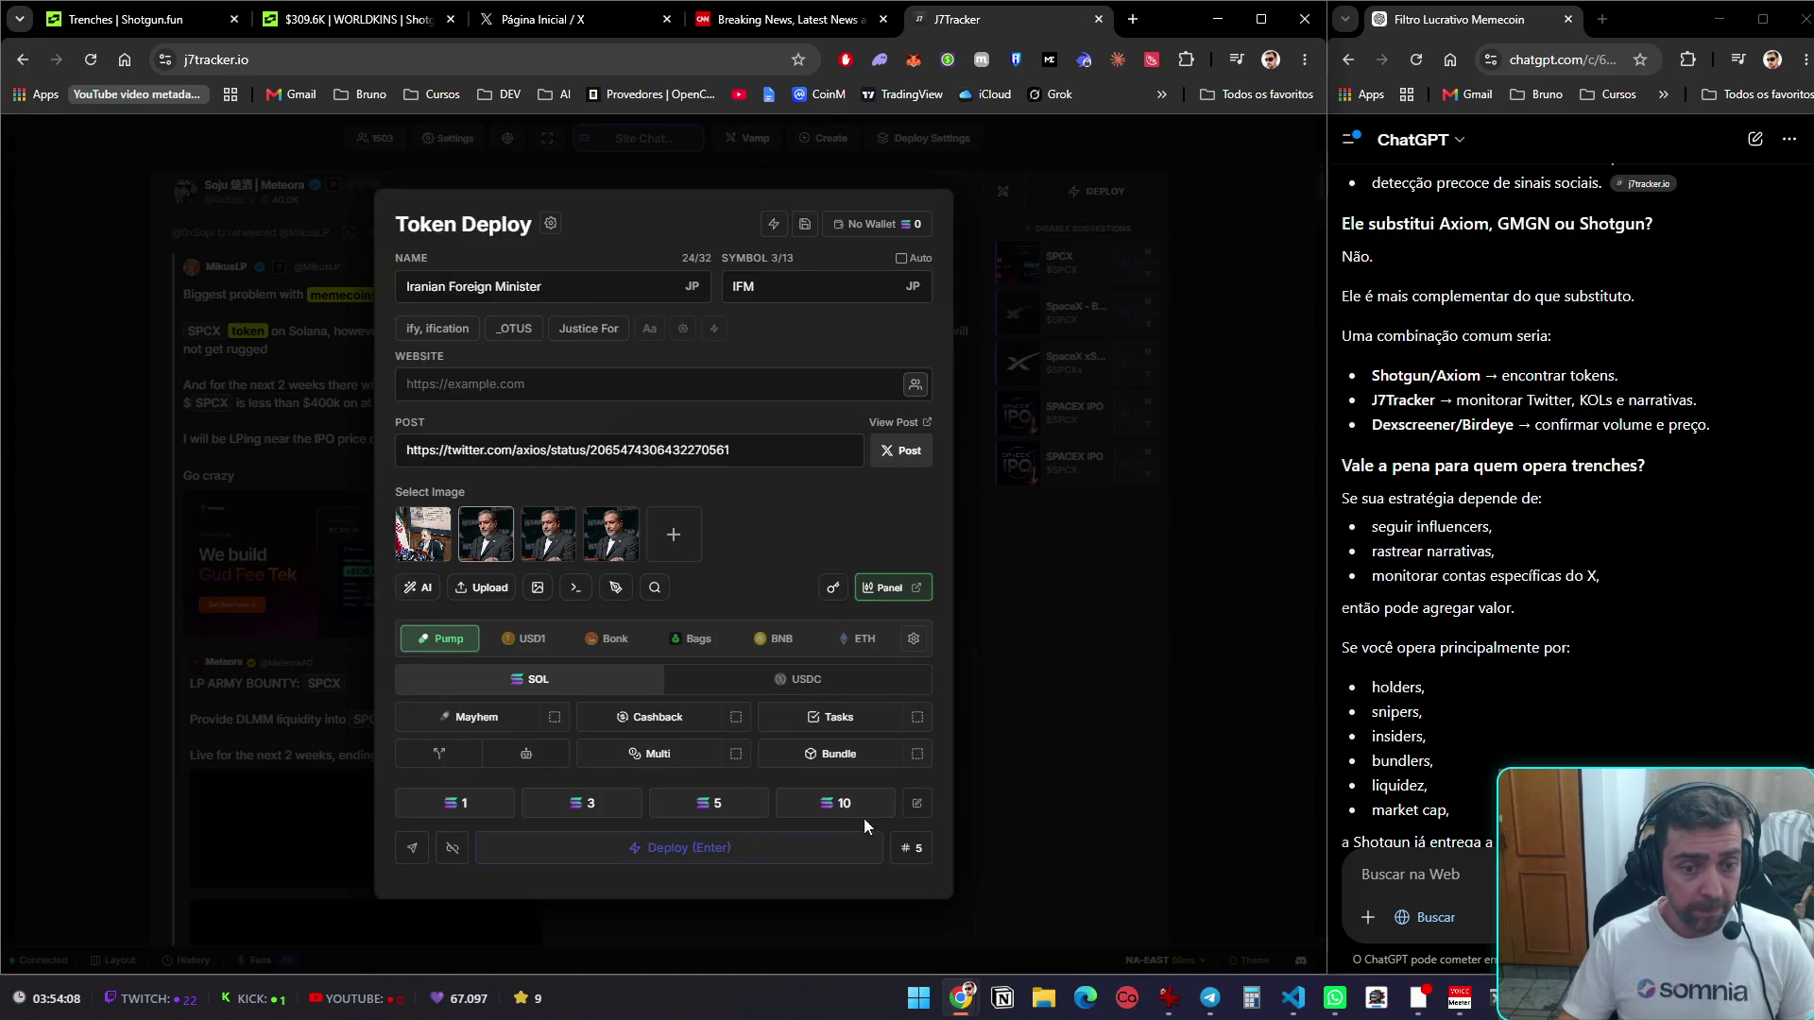
click(915, 806)
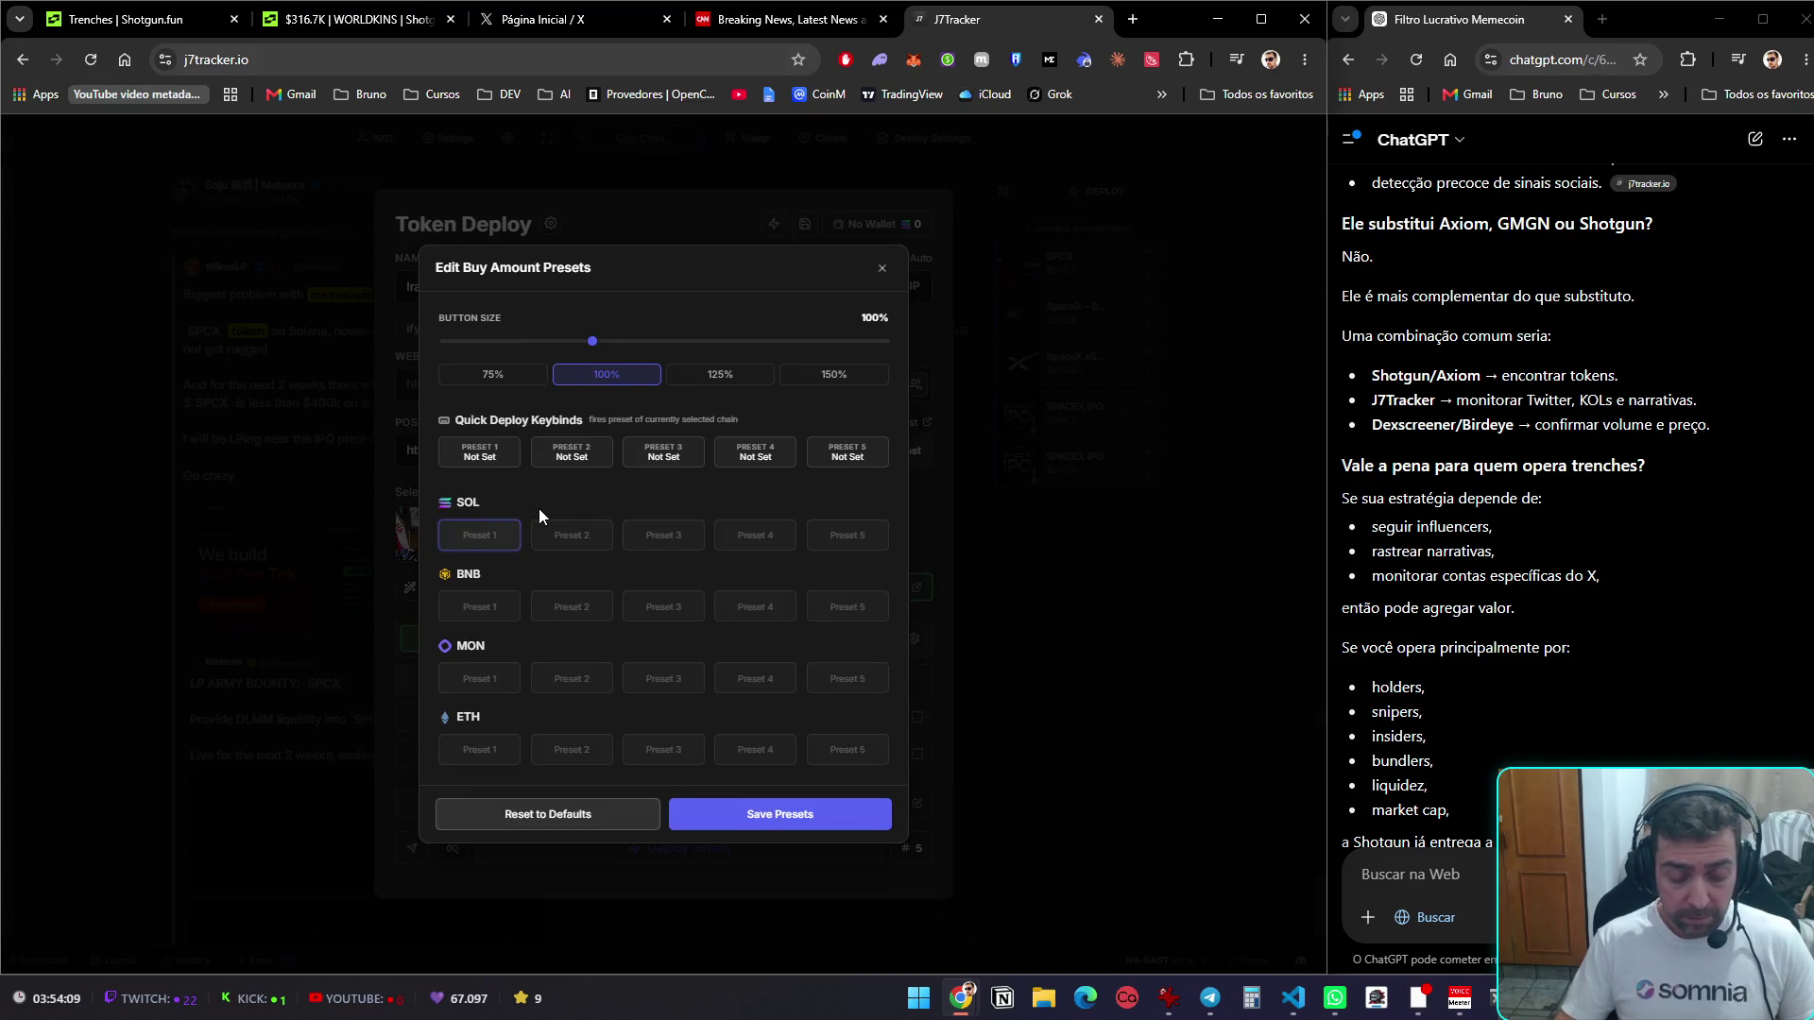
text(0.)
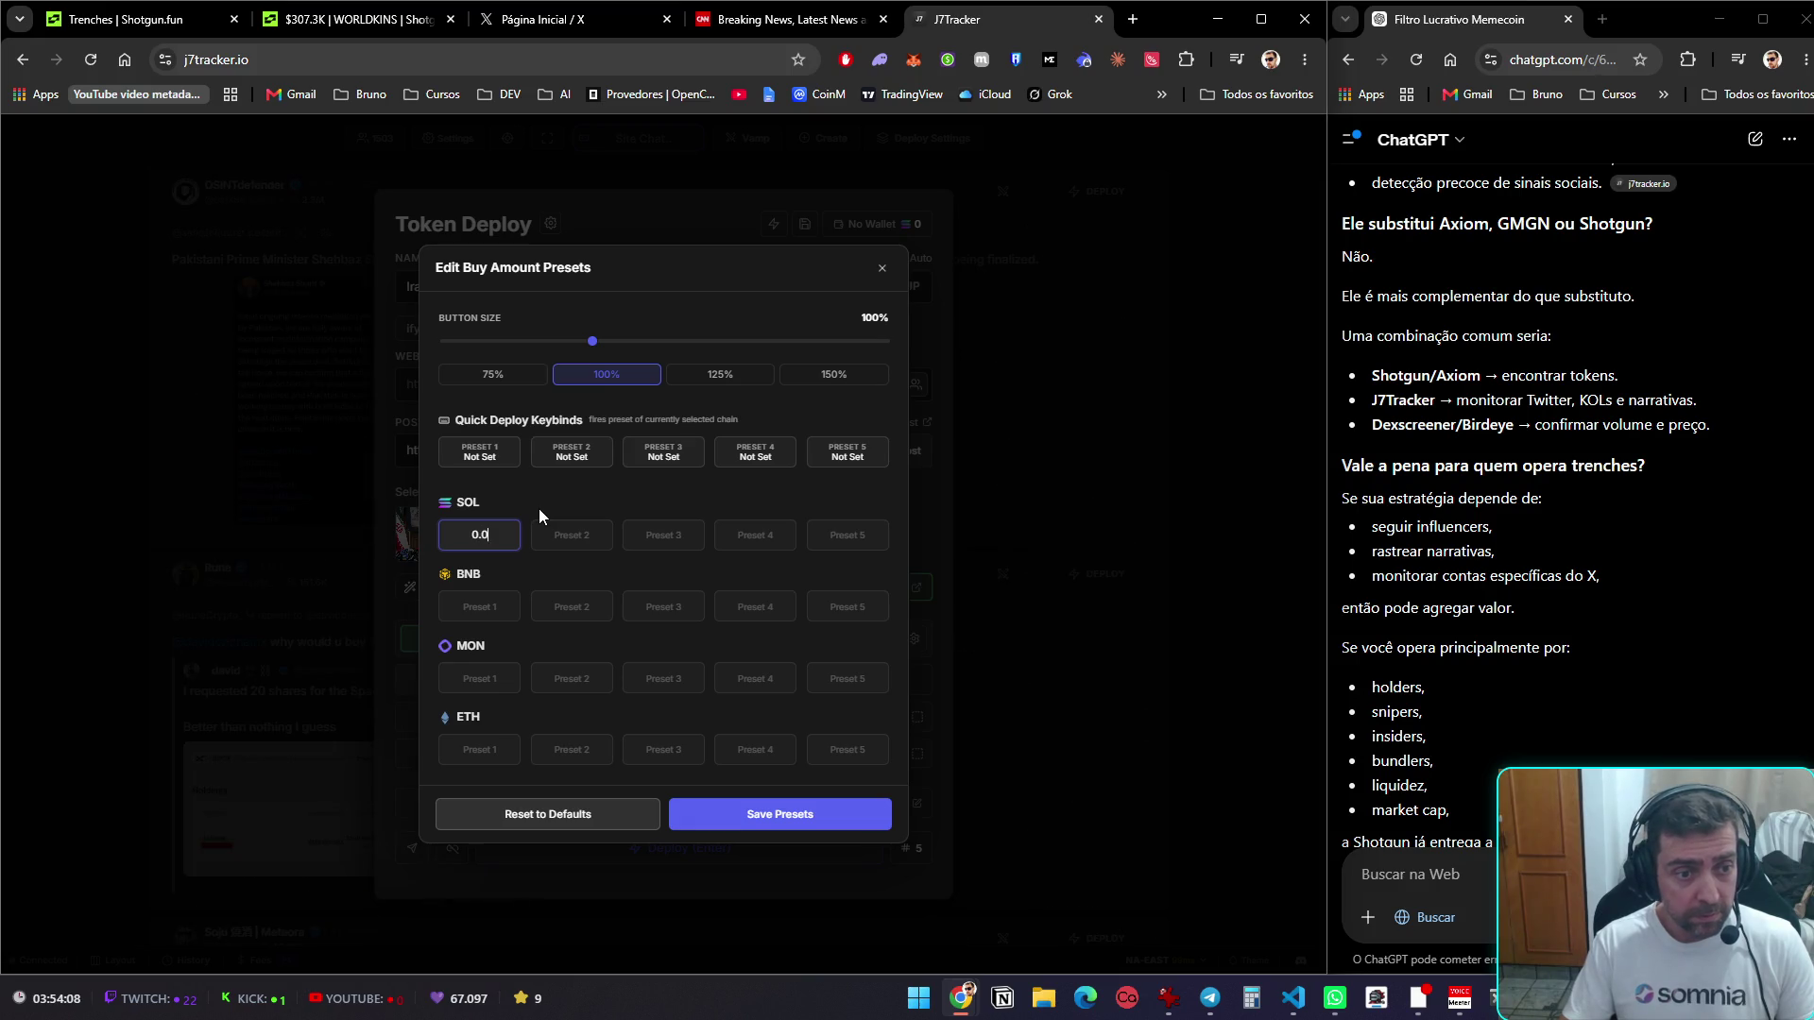
text(01)
click(696, 813)
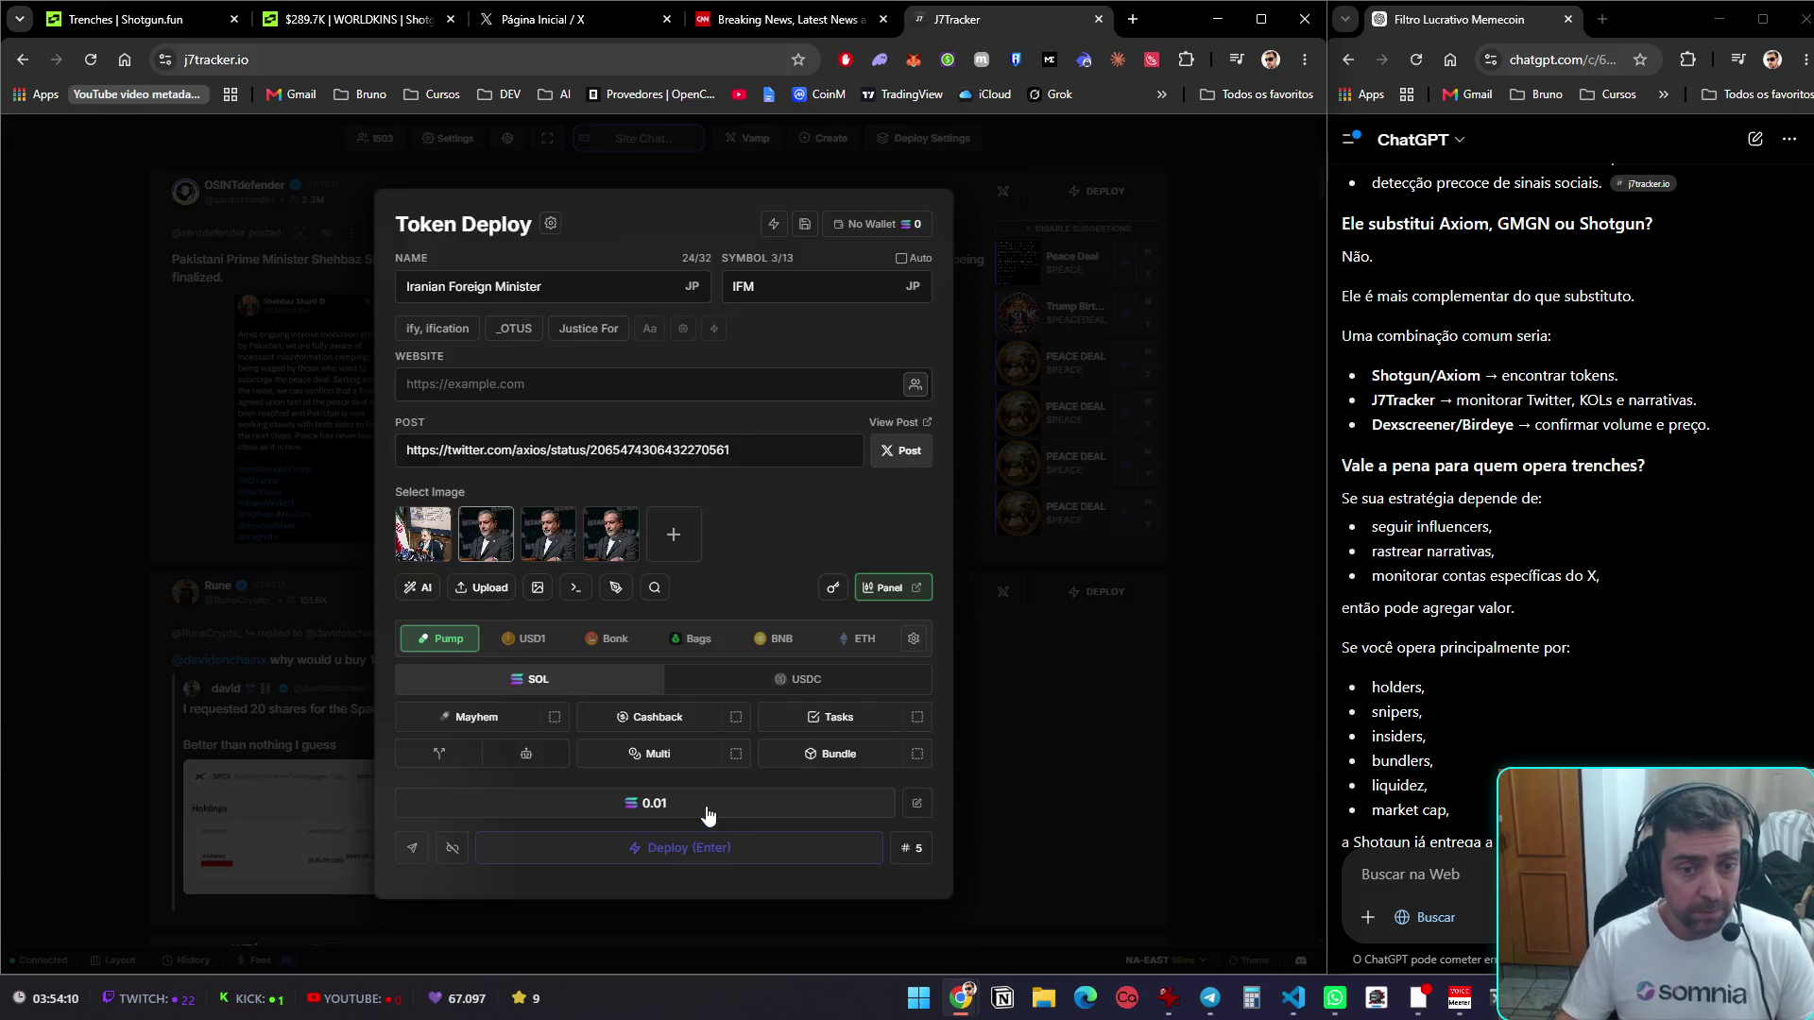
click(781, 853)
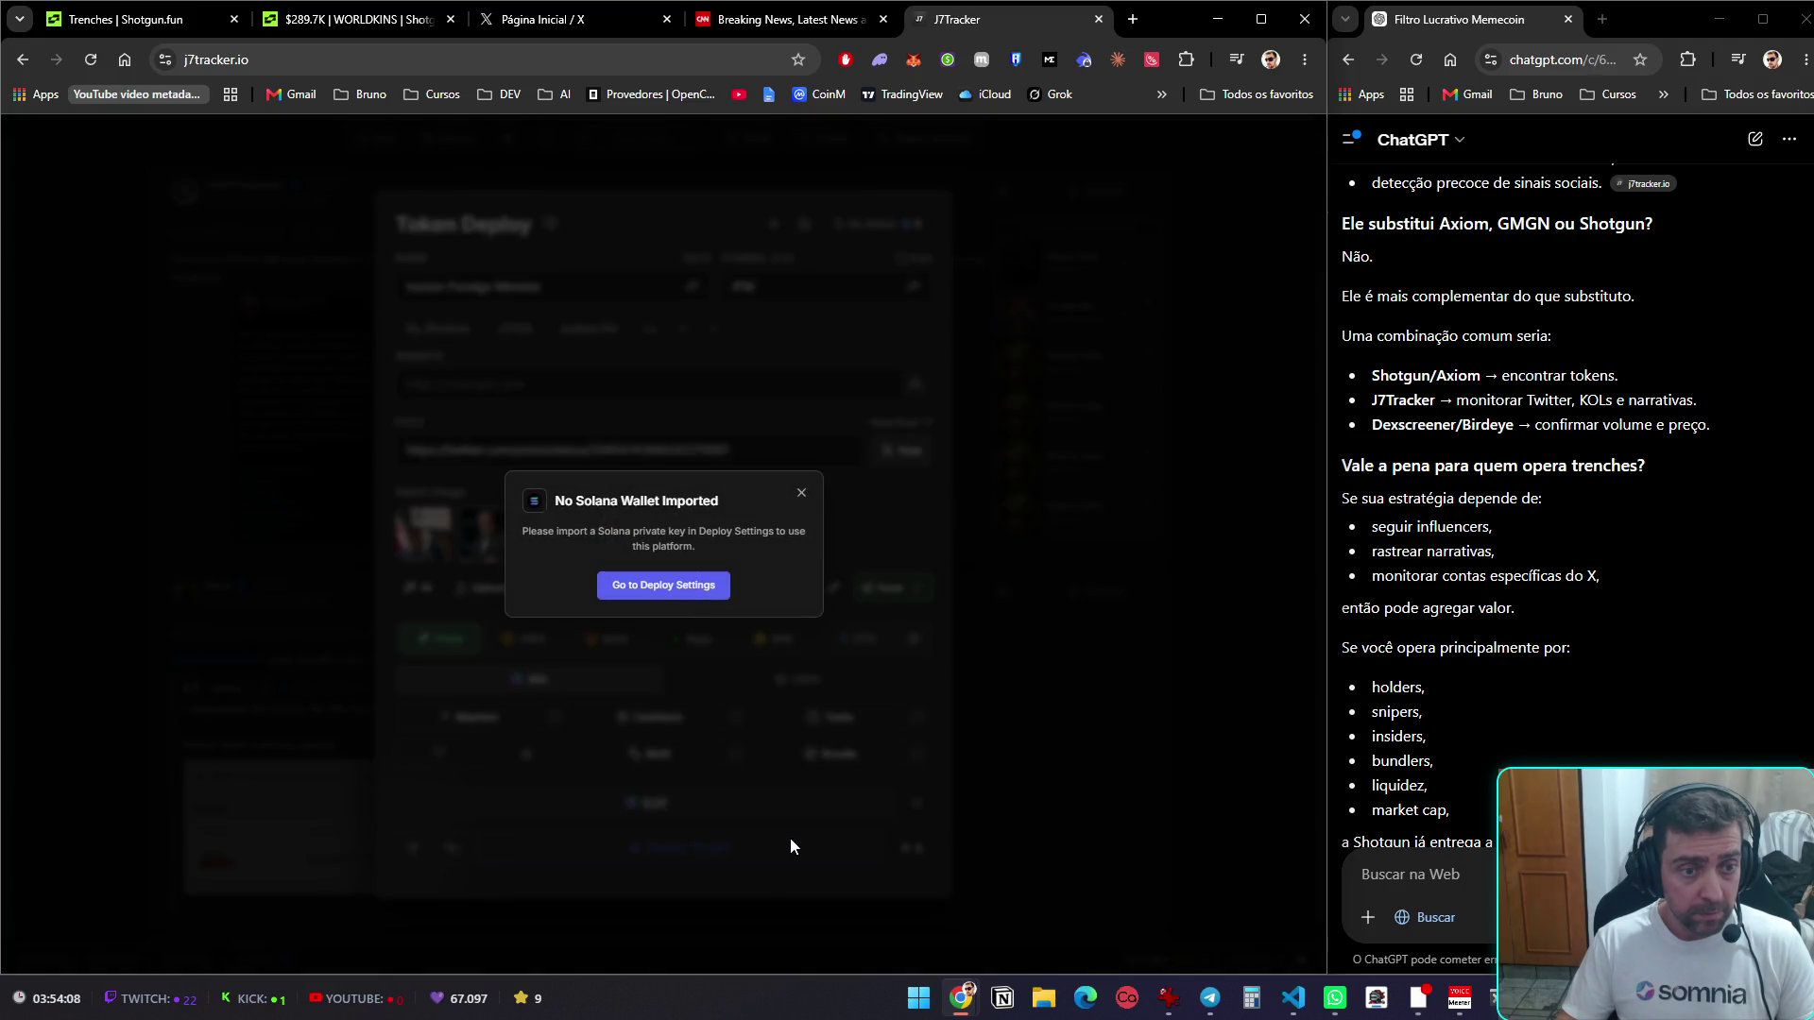
Close the J7Tracker, CNN, X and WORLDKINS tabs, leaving only Shotgun Trenches
click(715, 593)
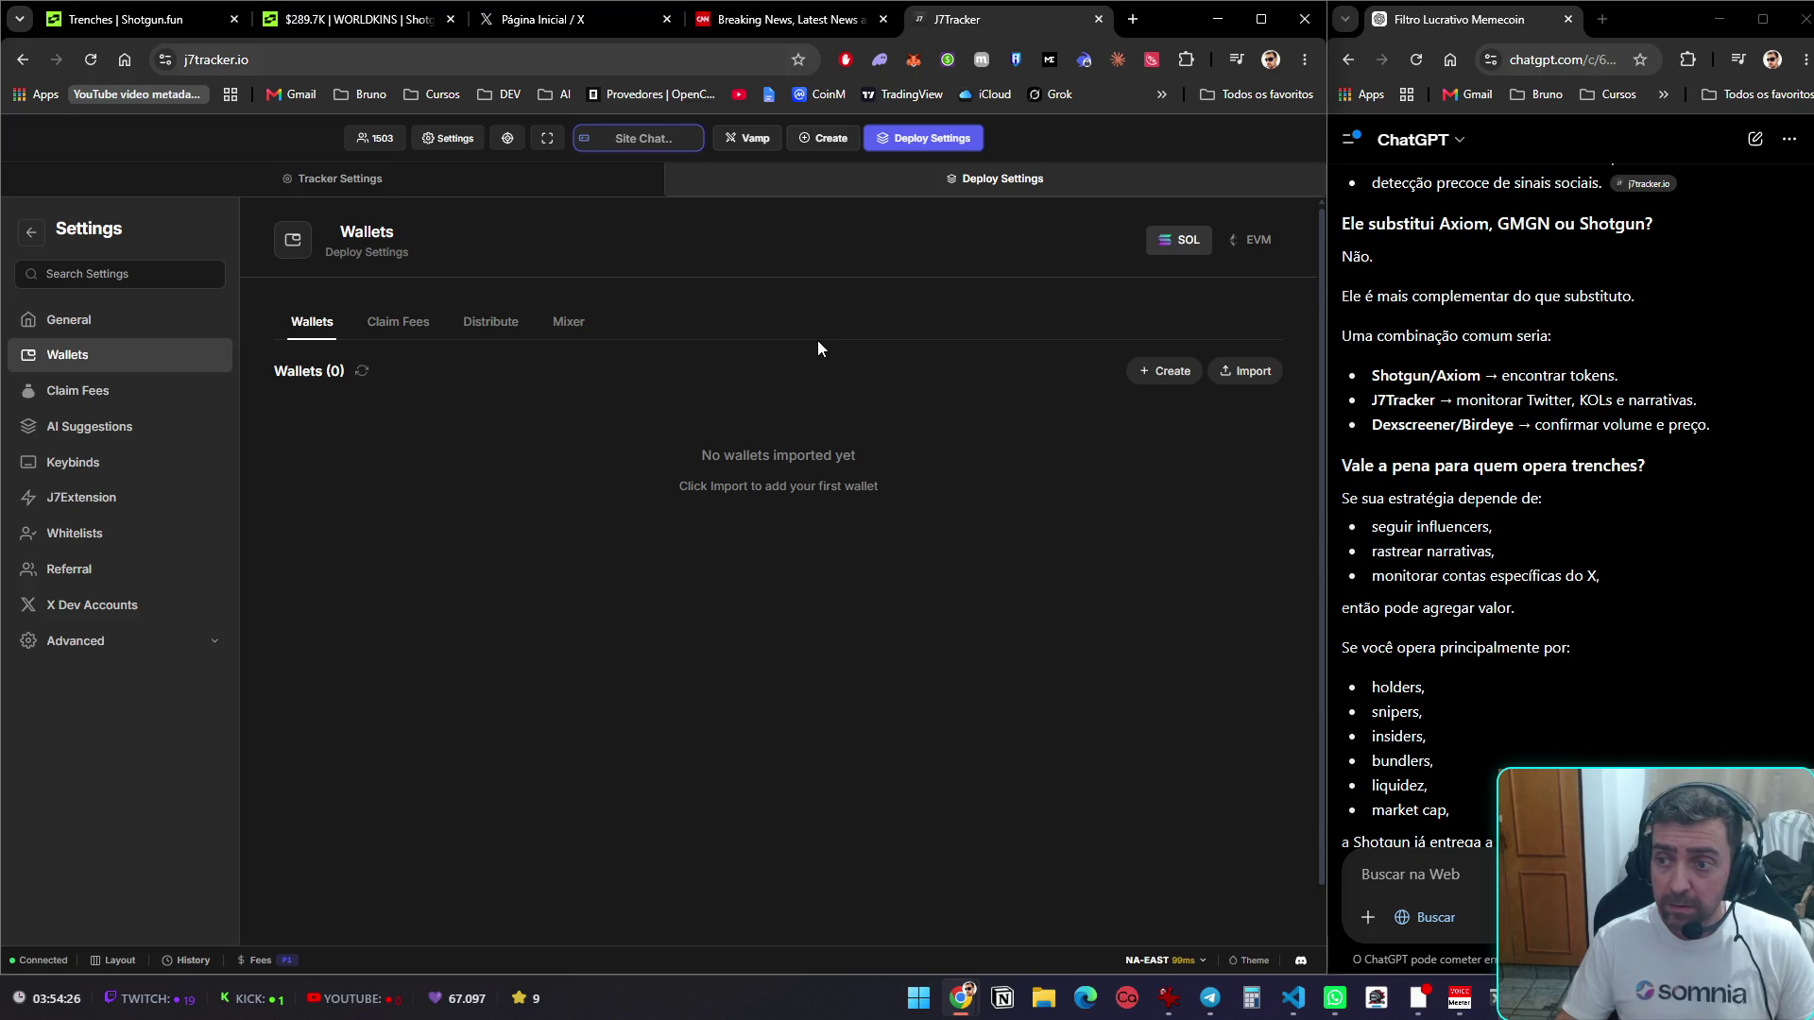
key(ctrl+w)
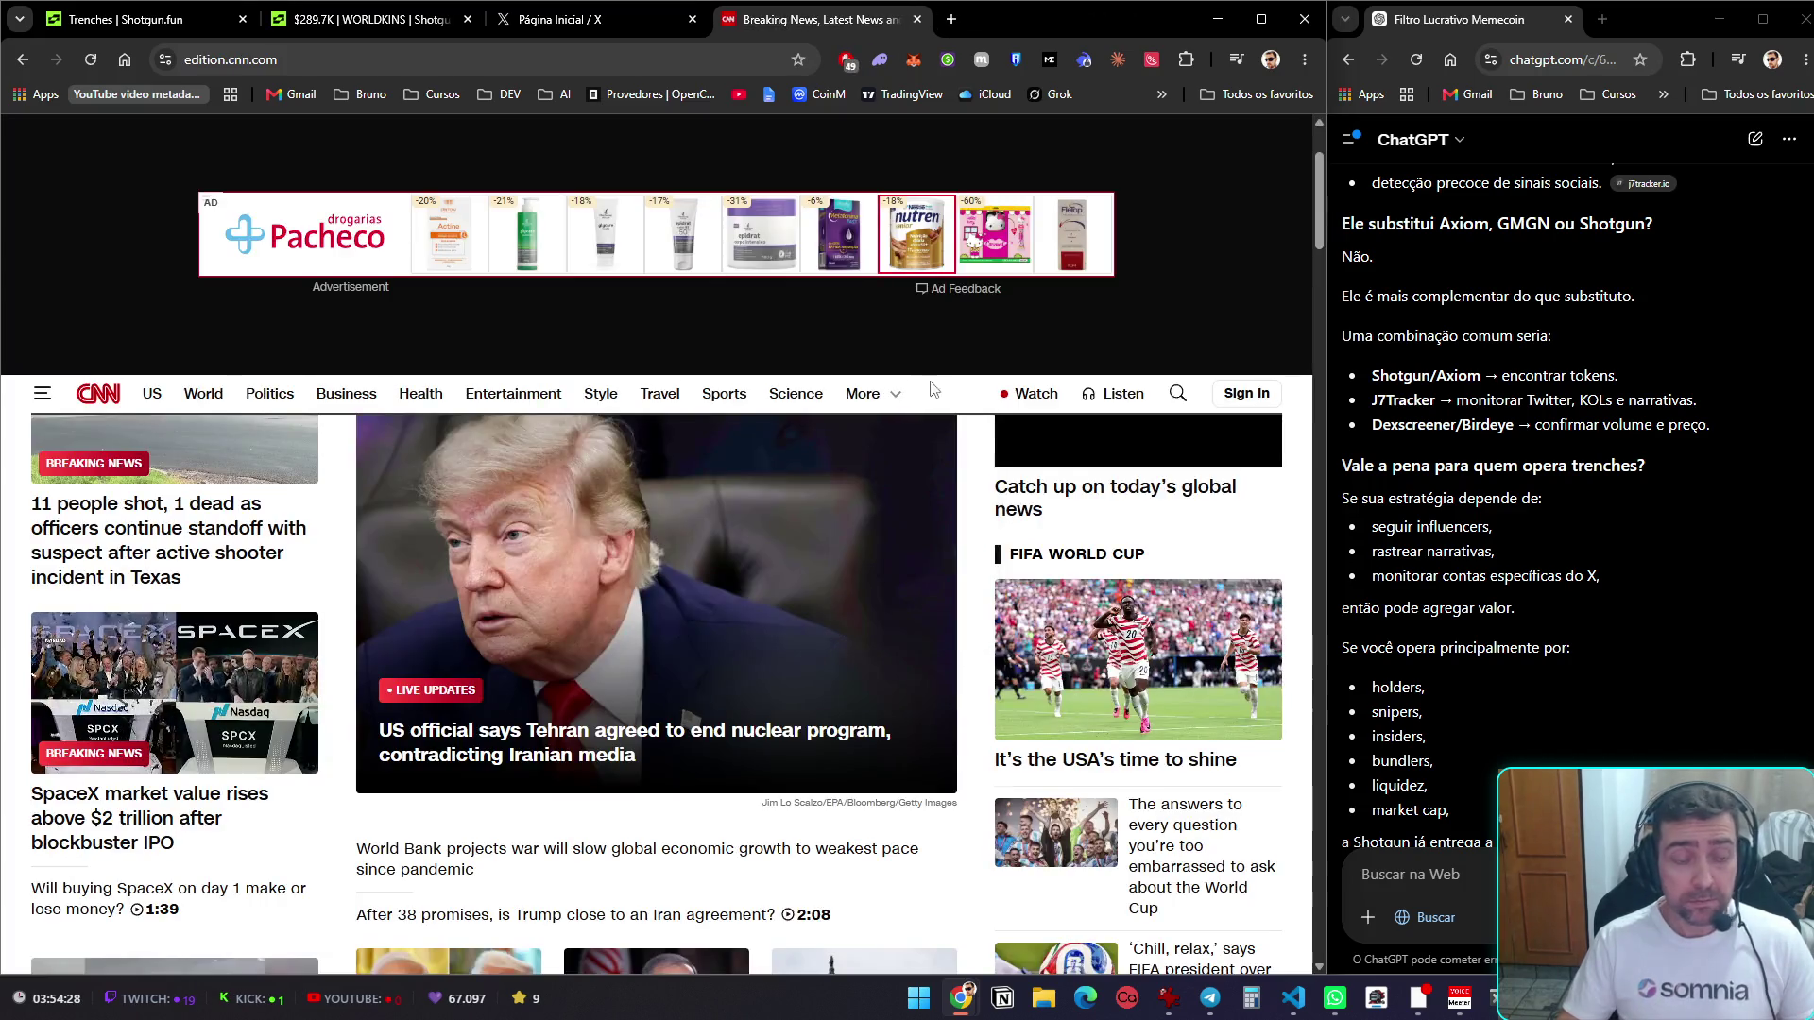
key(ctrl+w)
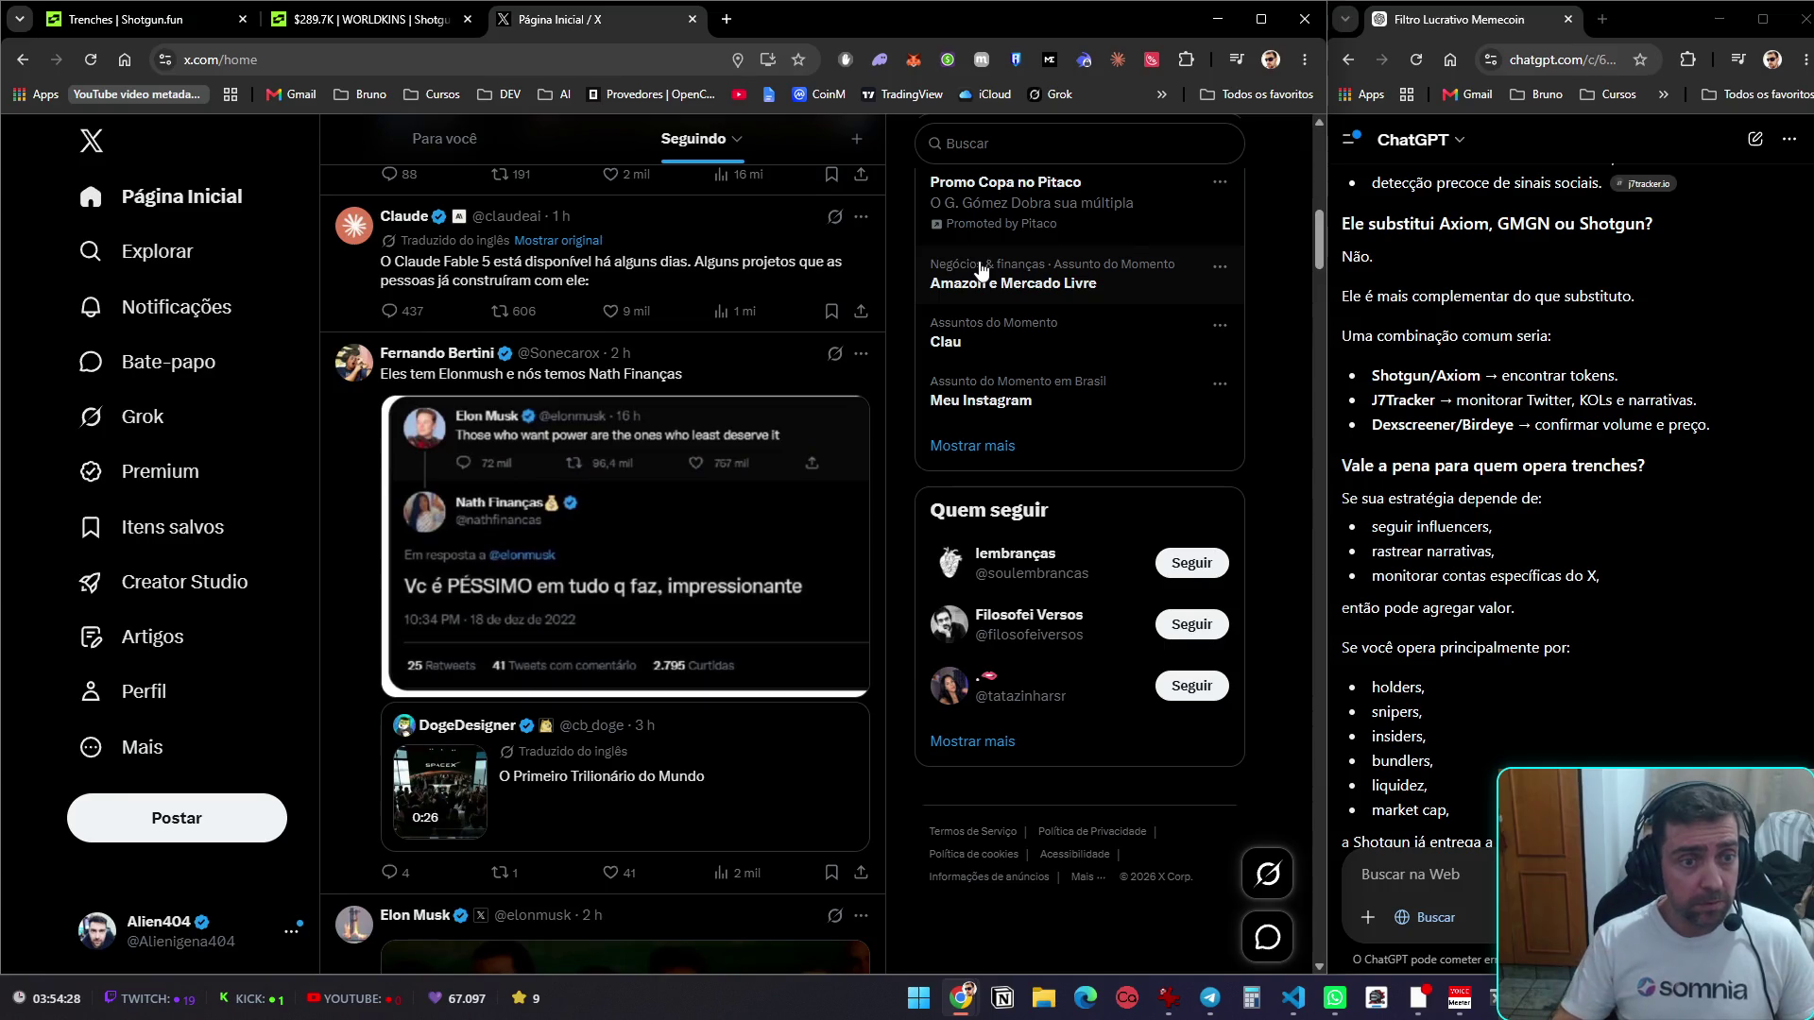
key(ctrl+w)
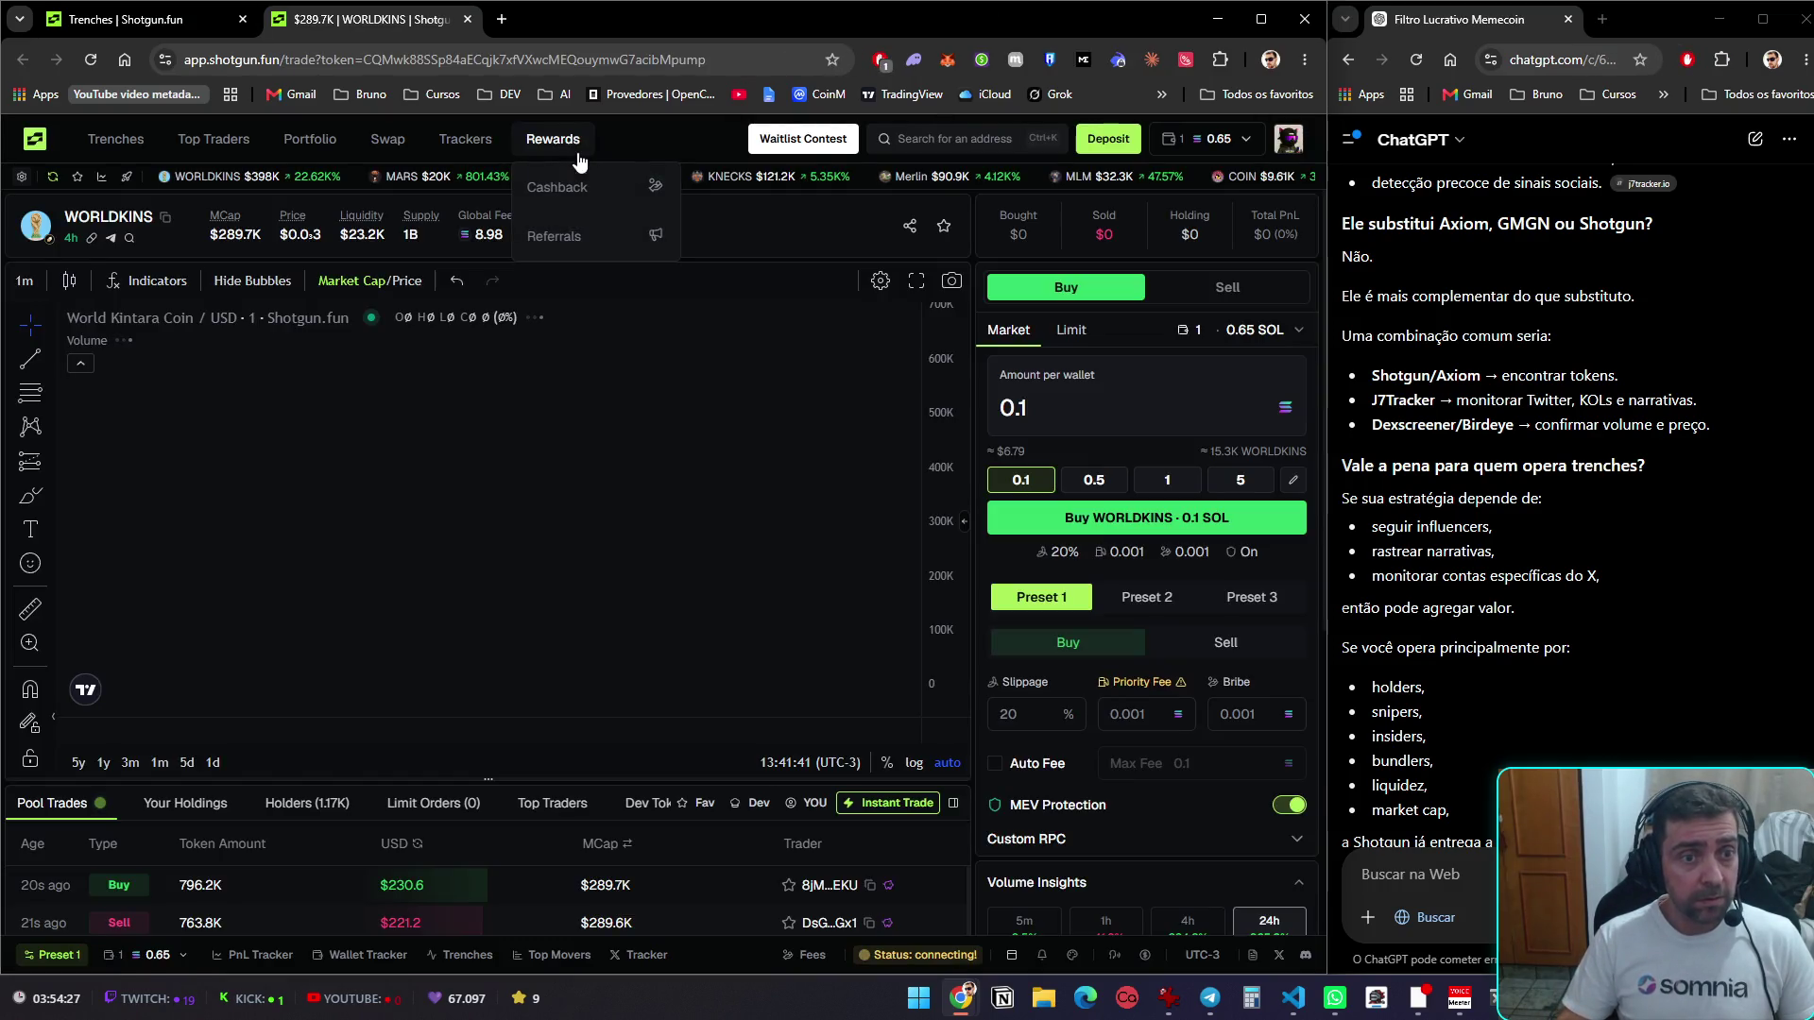
key(ctrl+w)
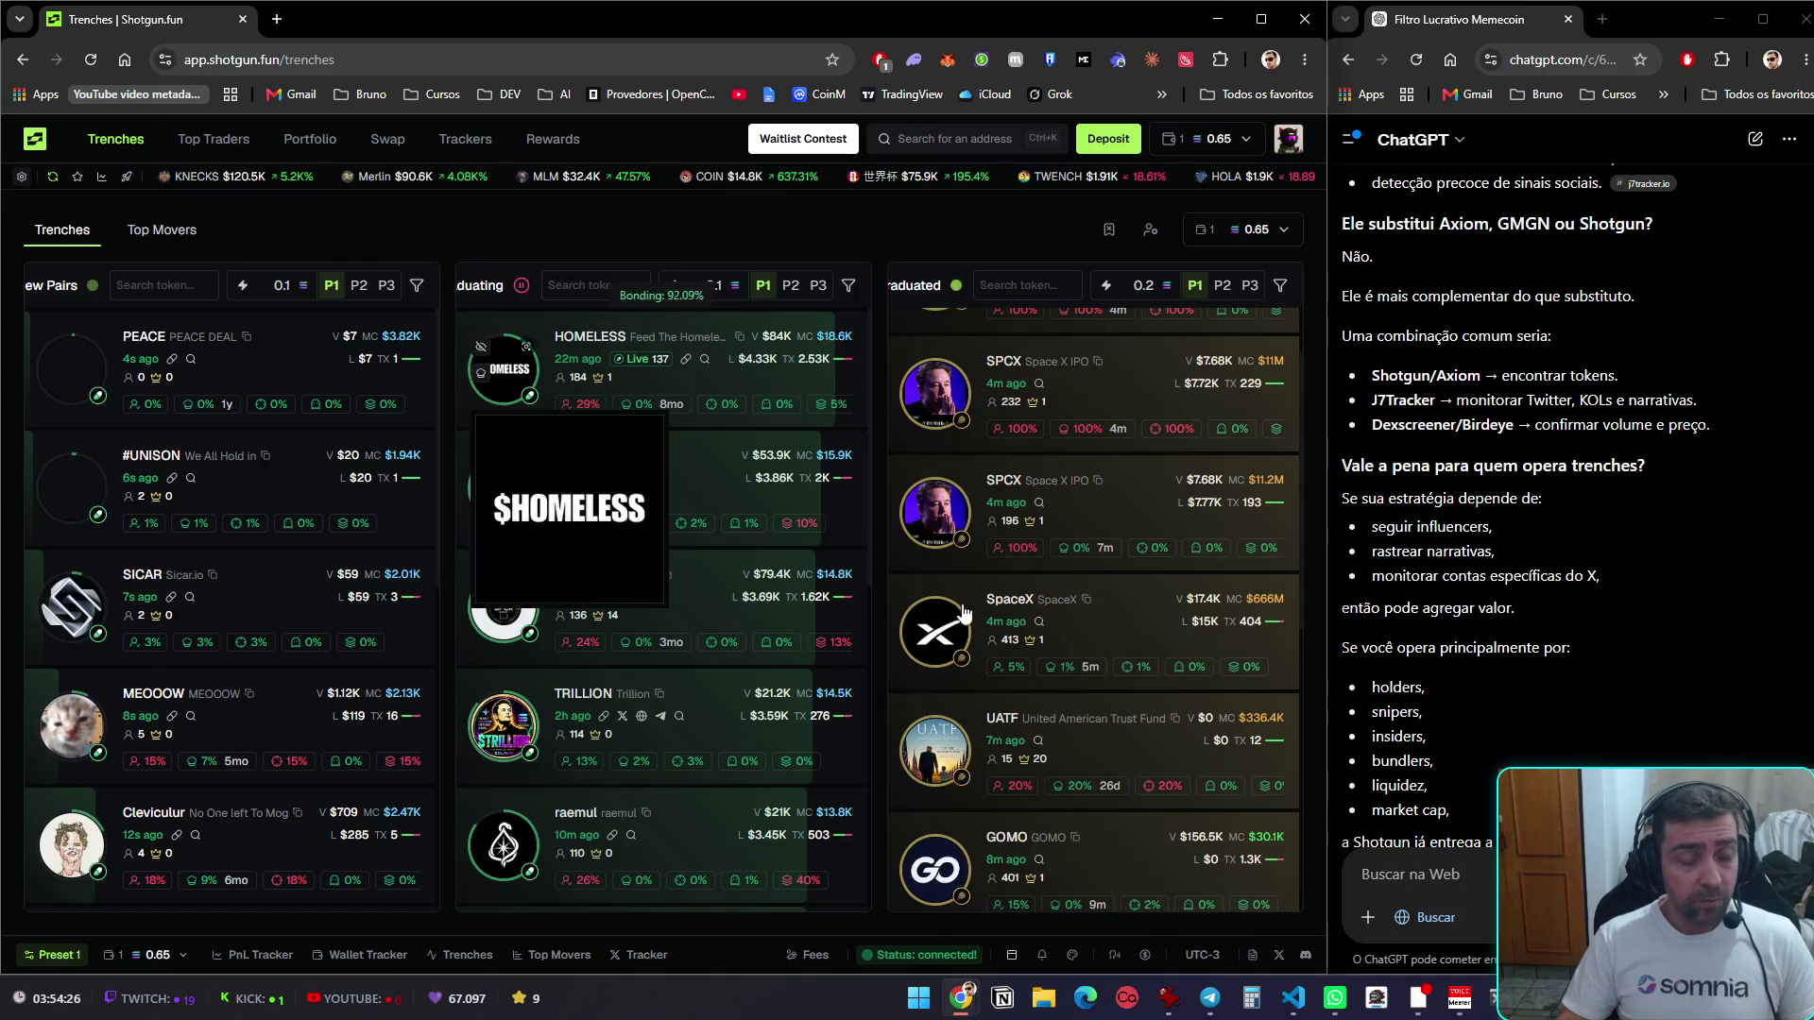
Launch Discord from the system search
key(super)
text(discord)
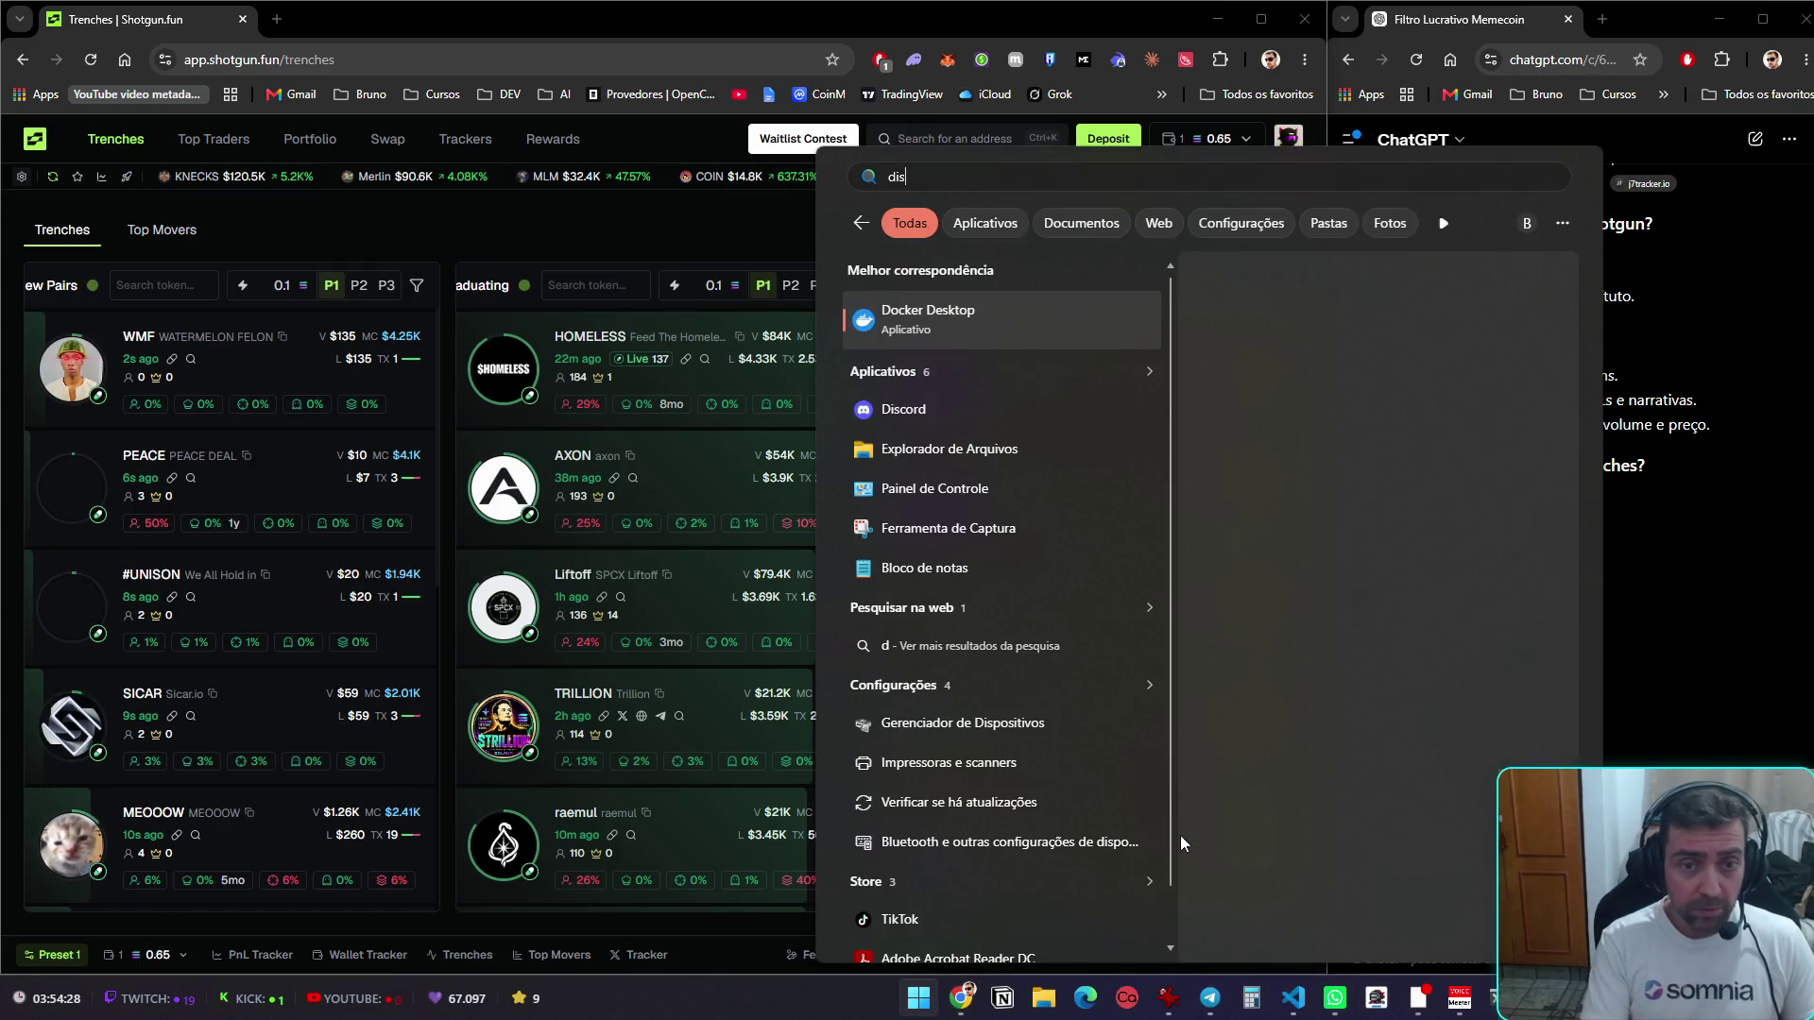
key(Return)
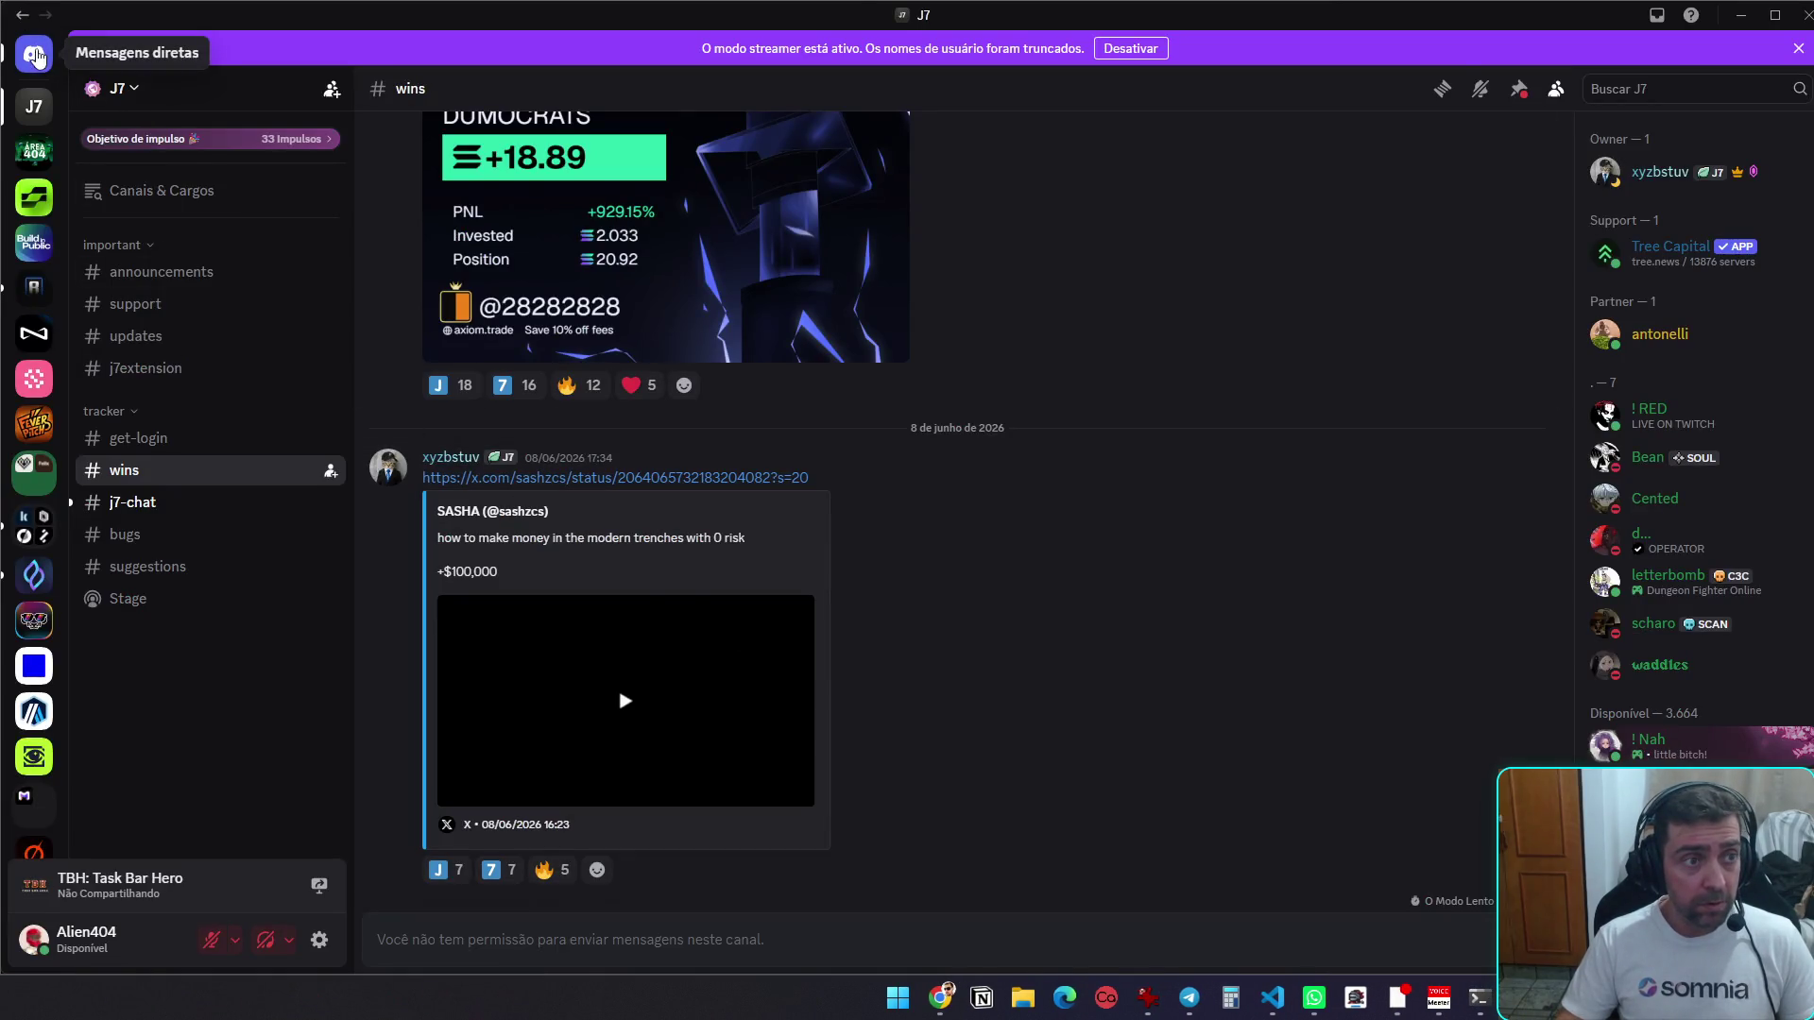
Copy the whole message.txt filter JSON from Discord direct messages and return to Chrome
click(33, 52)
scroll(699, 546, up, 10)
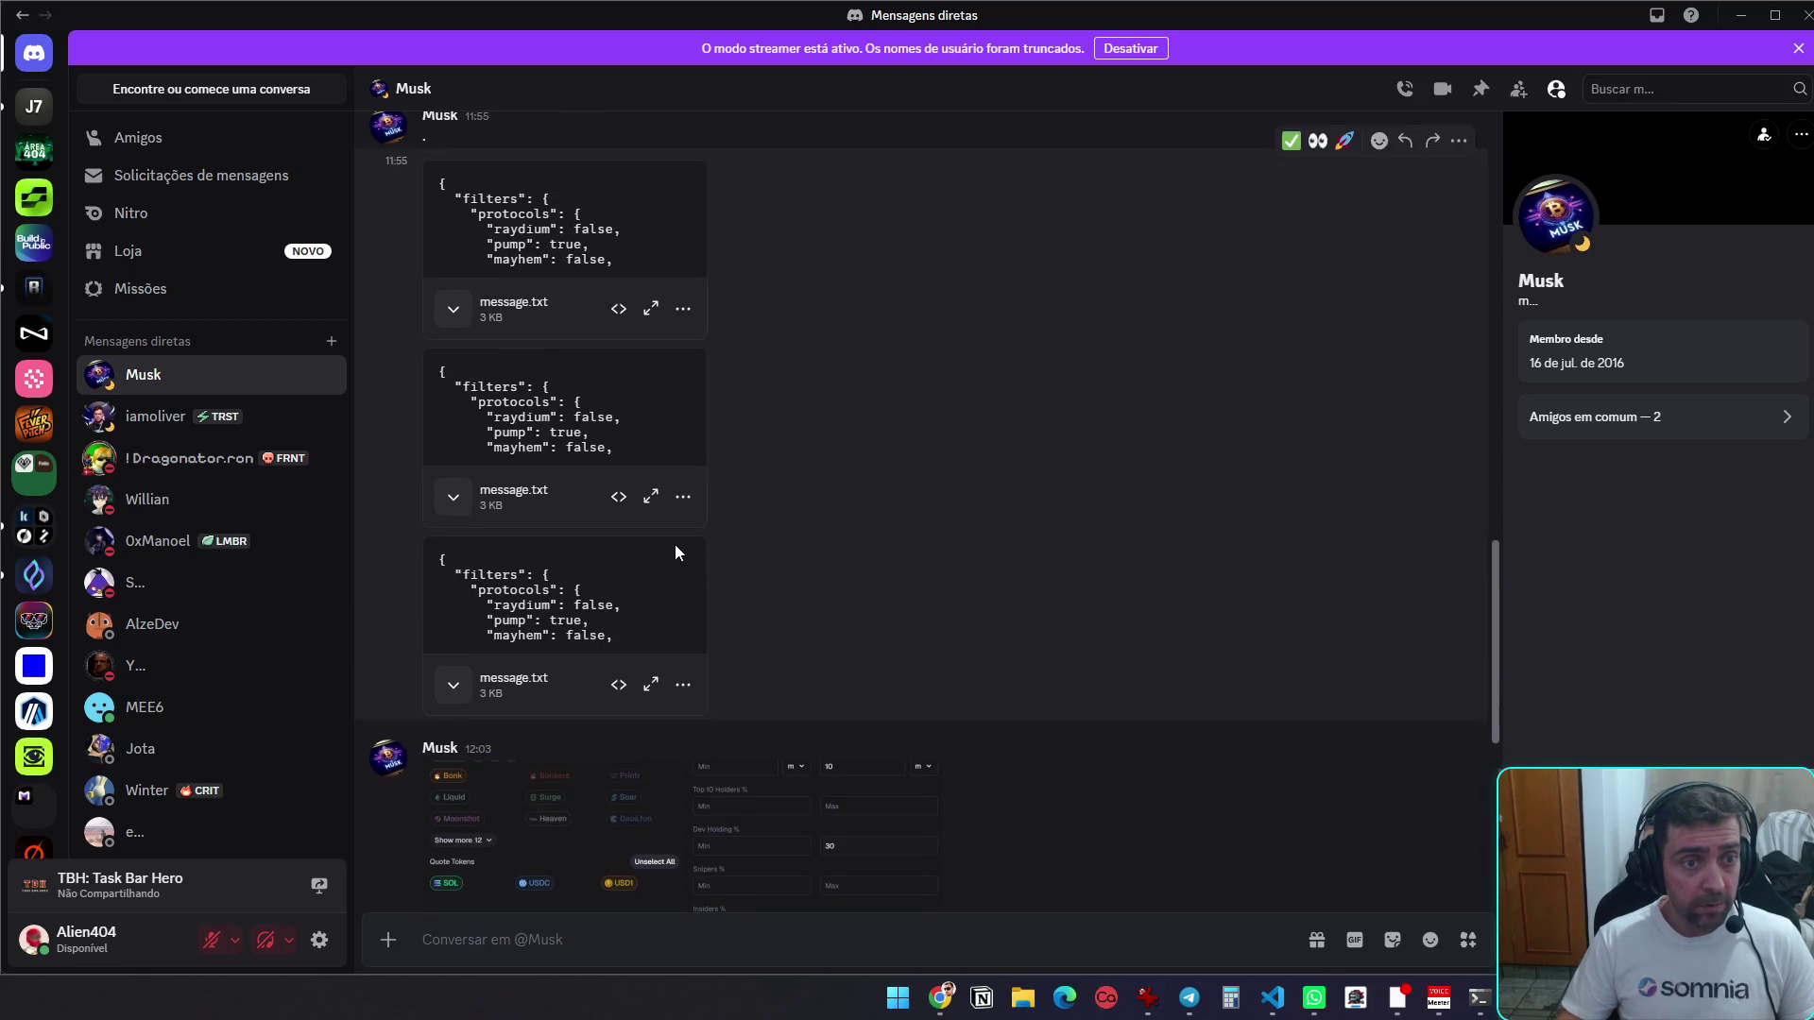
click(651, 498)
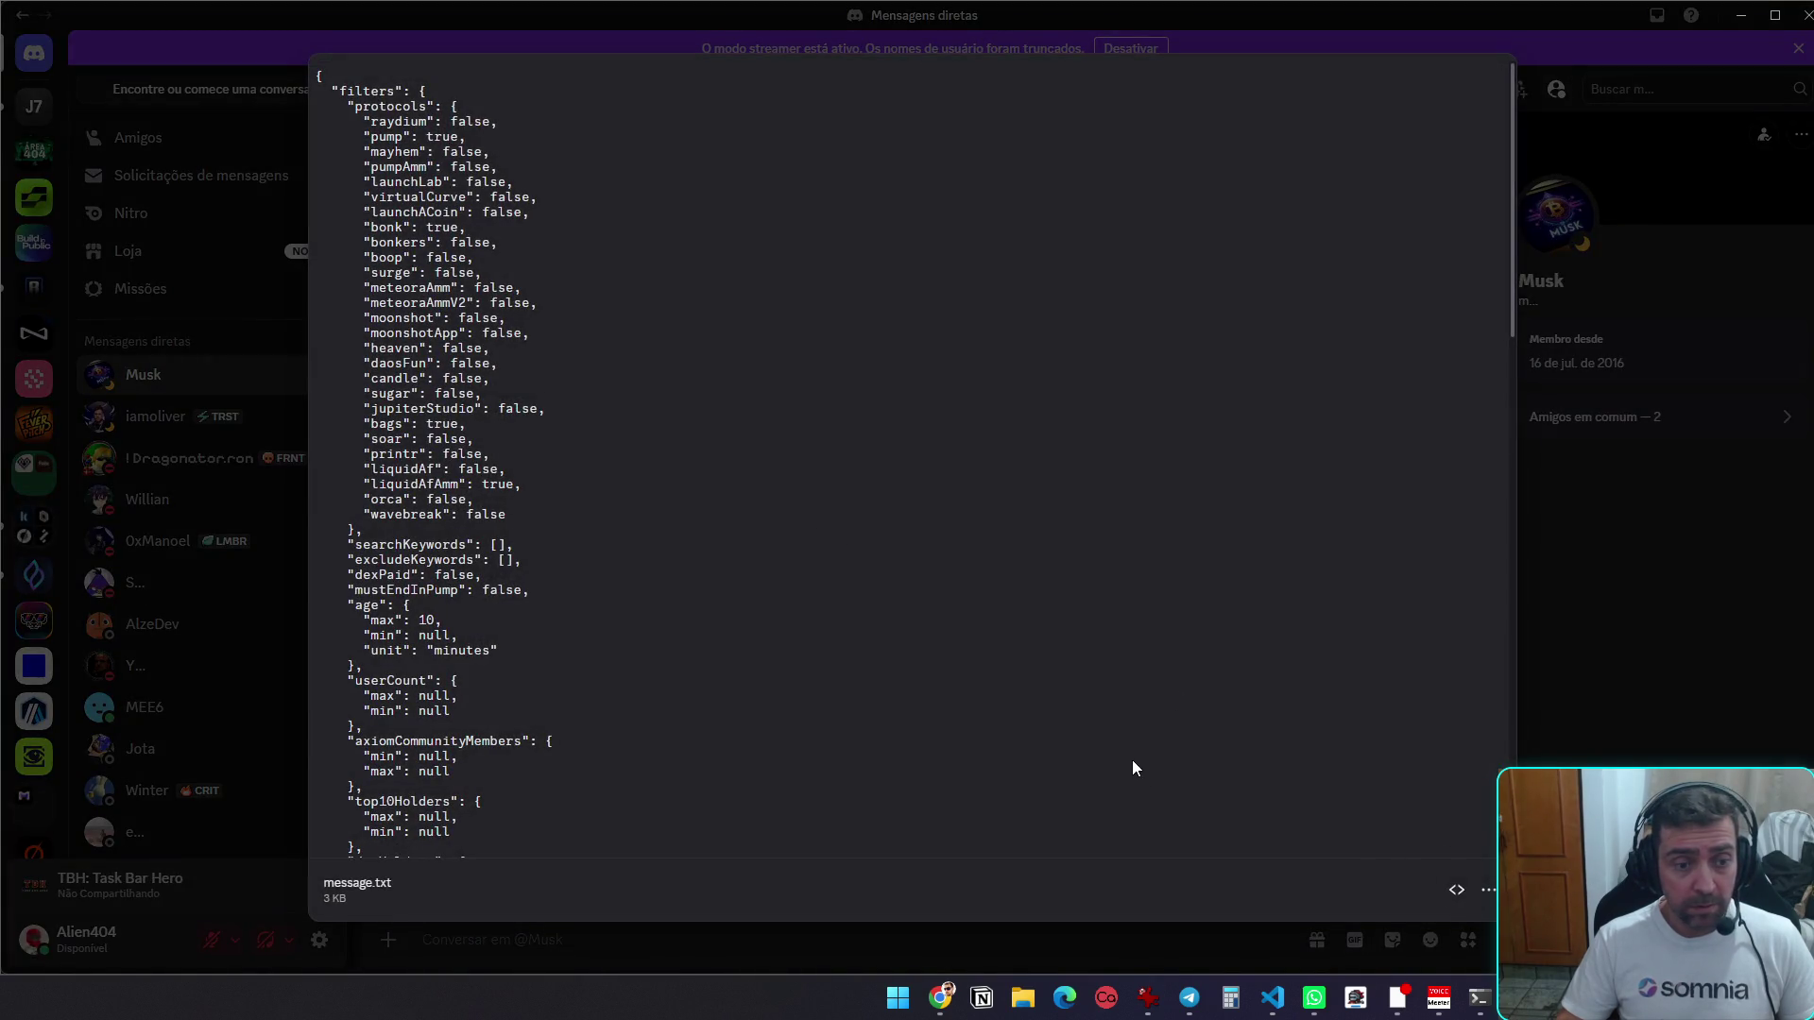
key(ctrl+a)
key(alt+Tab)
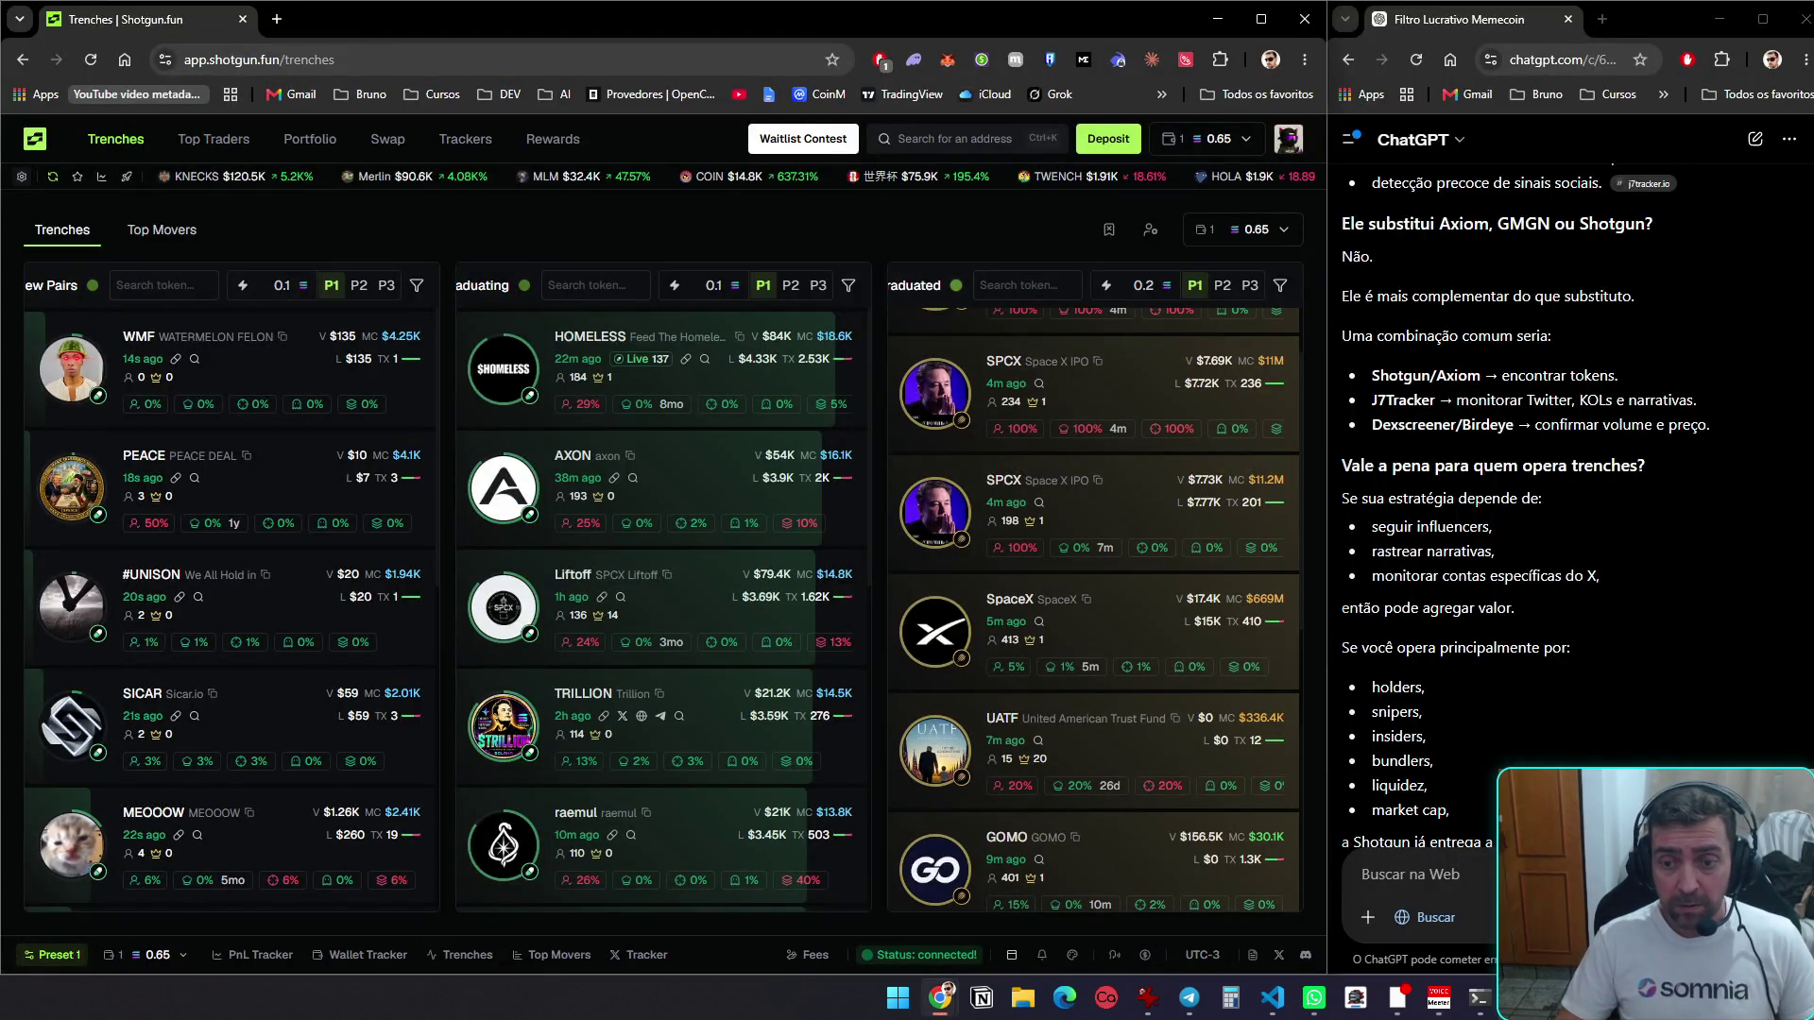
Send ChatGPT the pasted filter JSON requesting a New Pairs guide, then bring up the New Pairs filters
click(1413, 874)
text(guia rapido)
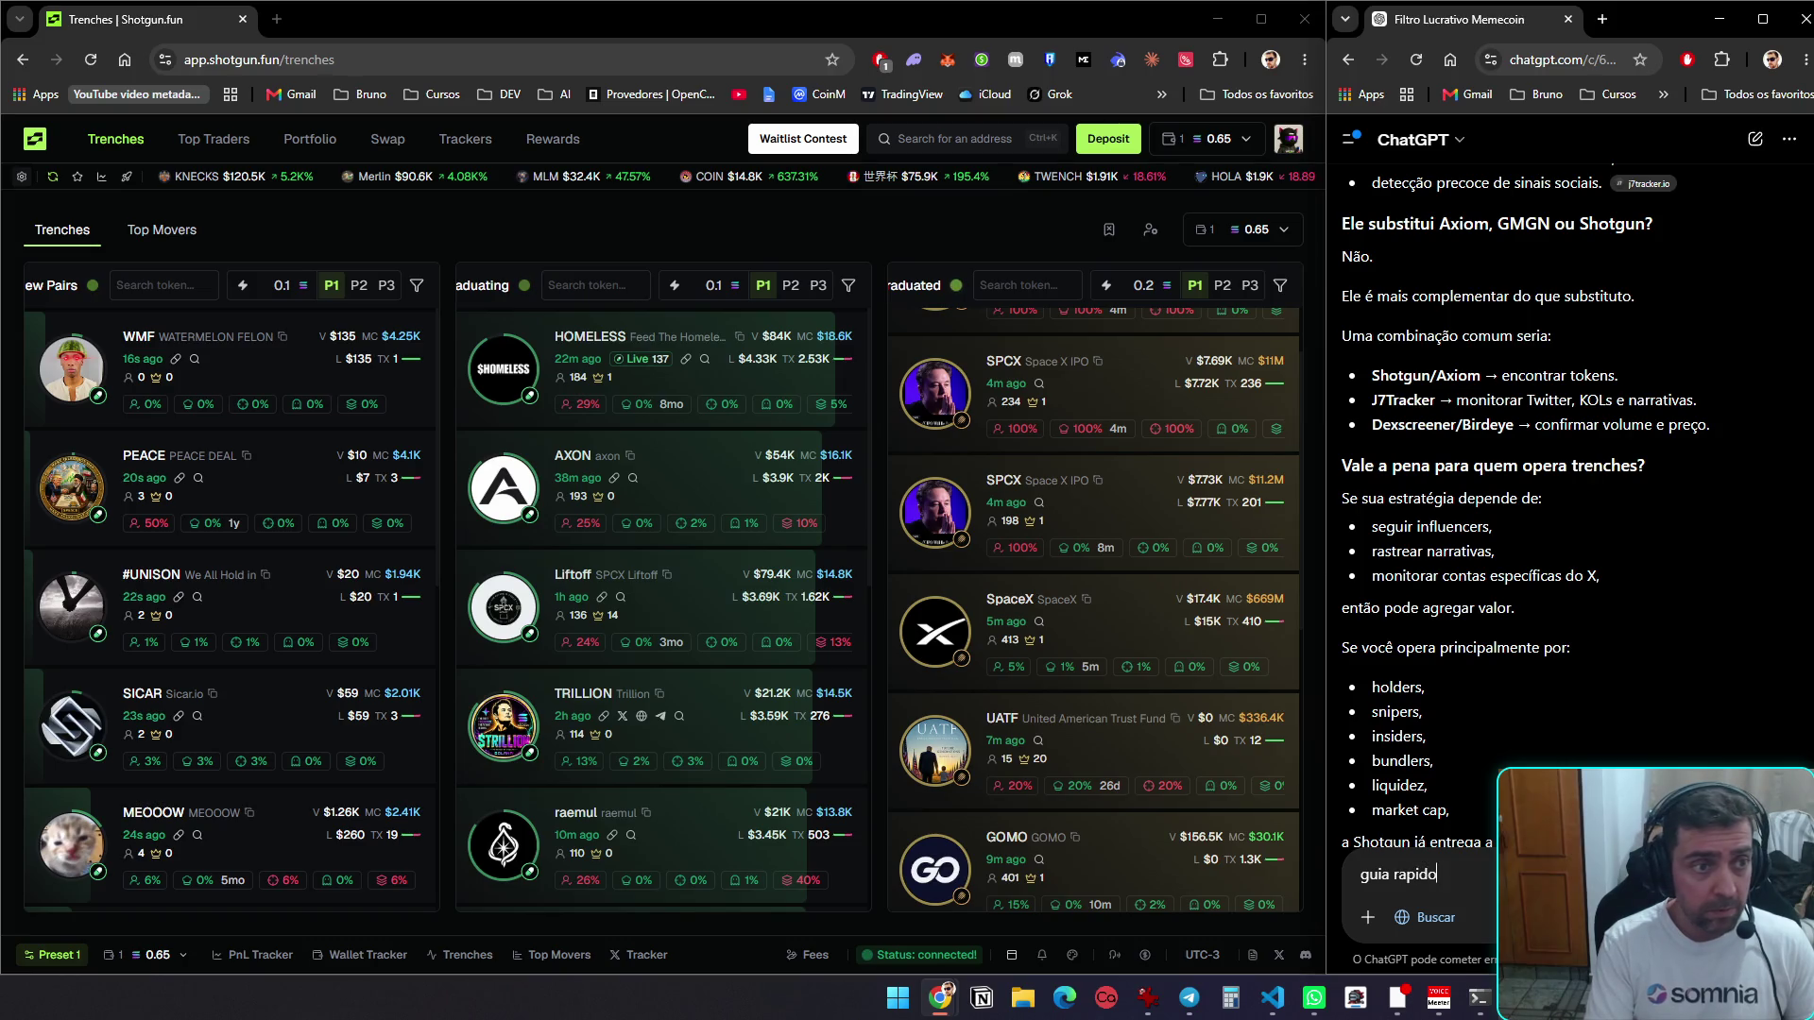
text(, esse é p)
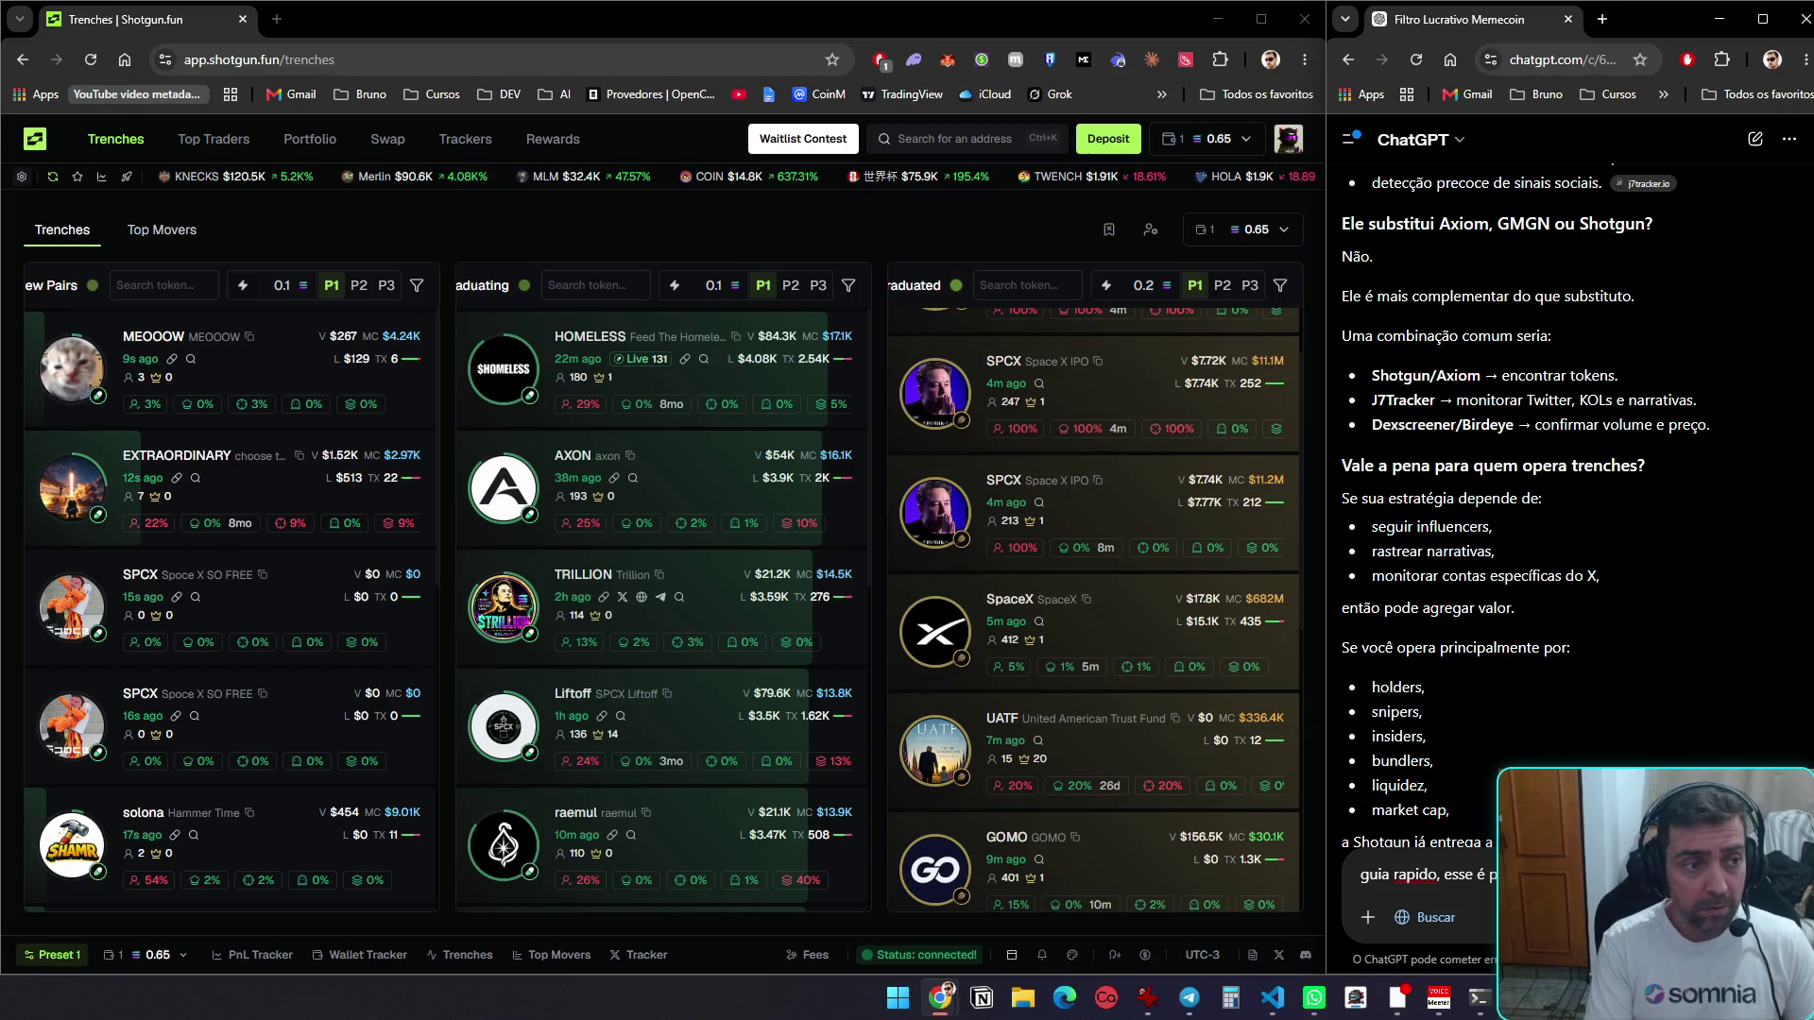
key(shift+Return)
key(ctrl+v)
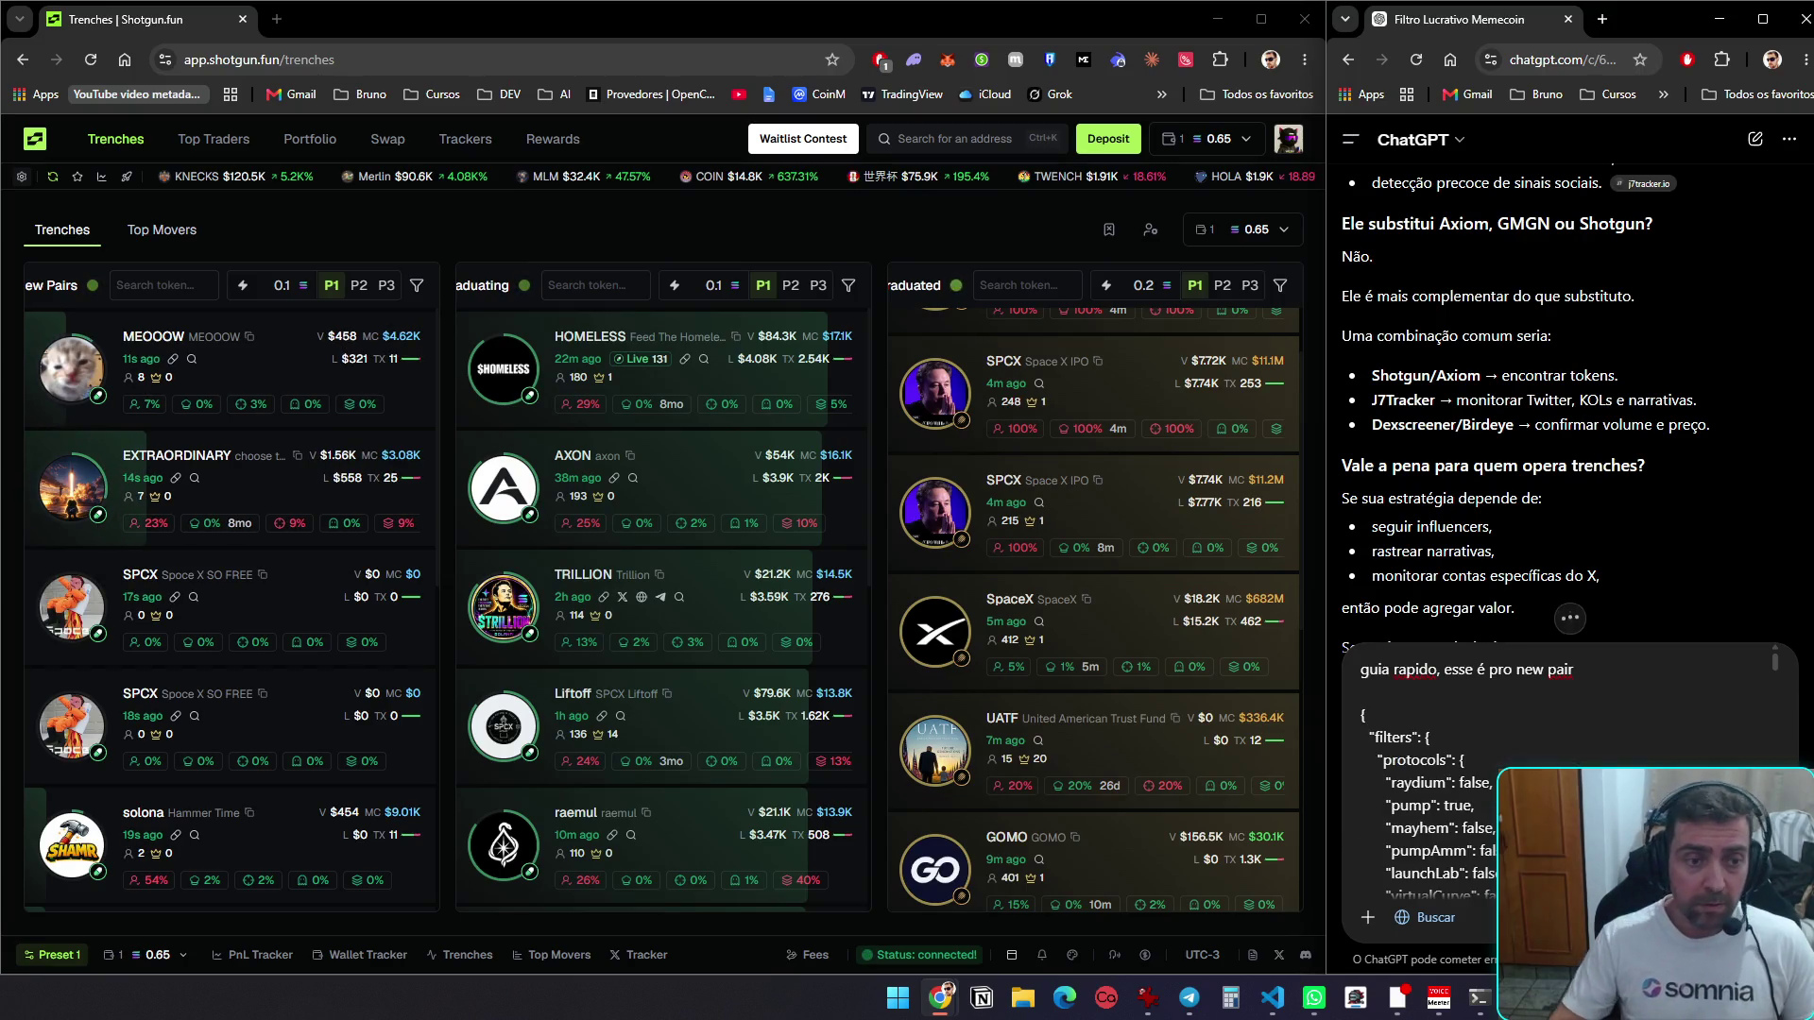
key(Return)
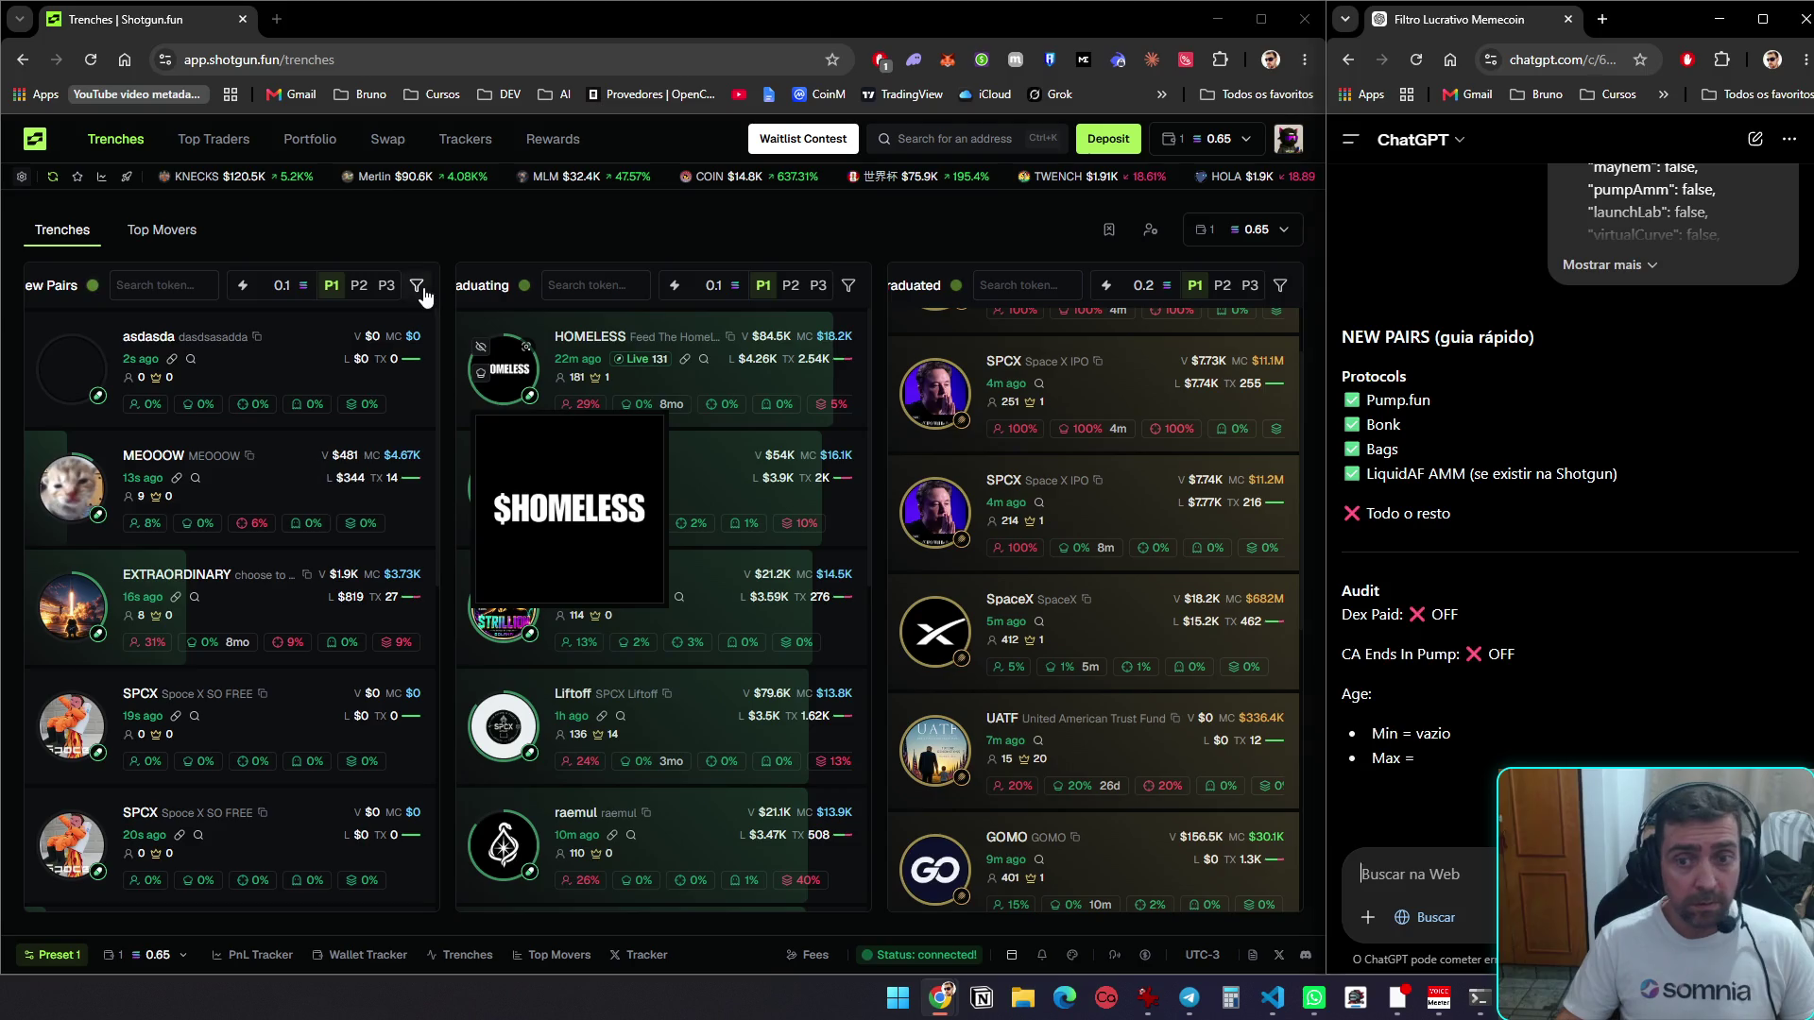
click(416, 285)
Deselect all New Pairs protocols, closing and reopening the filters panel
click(499, 307)
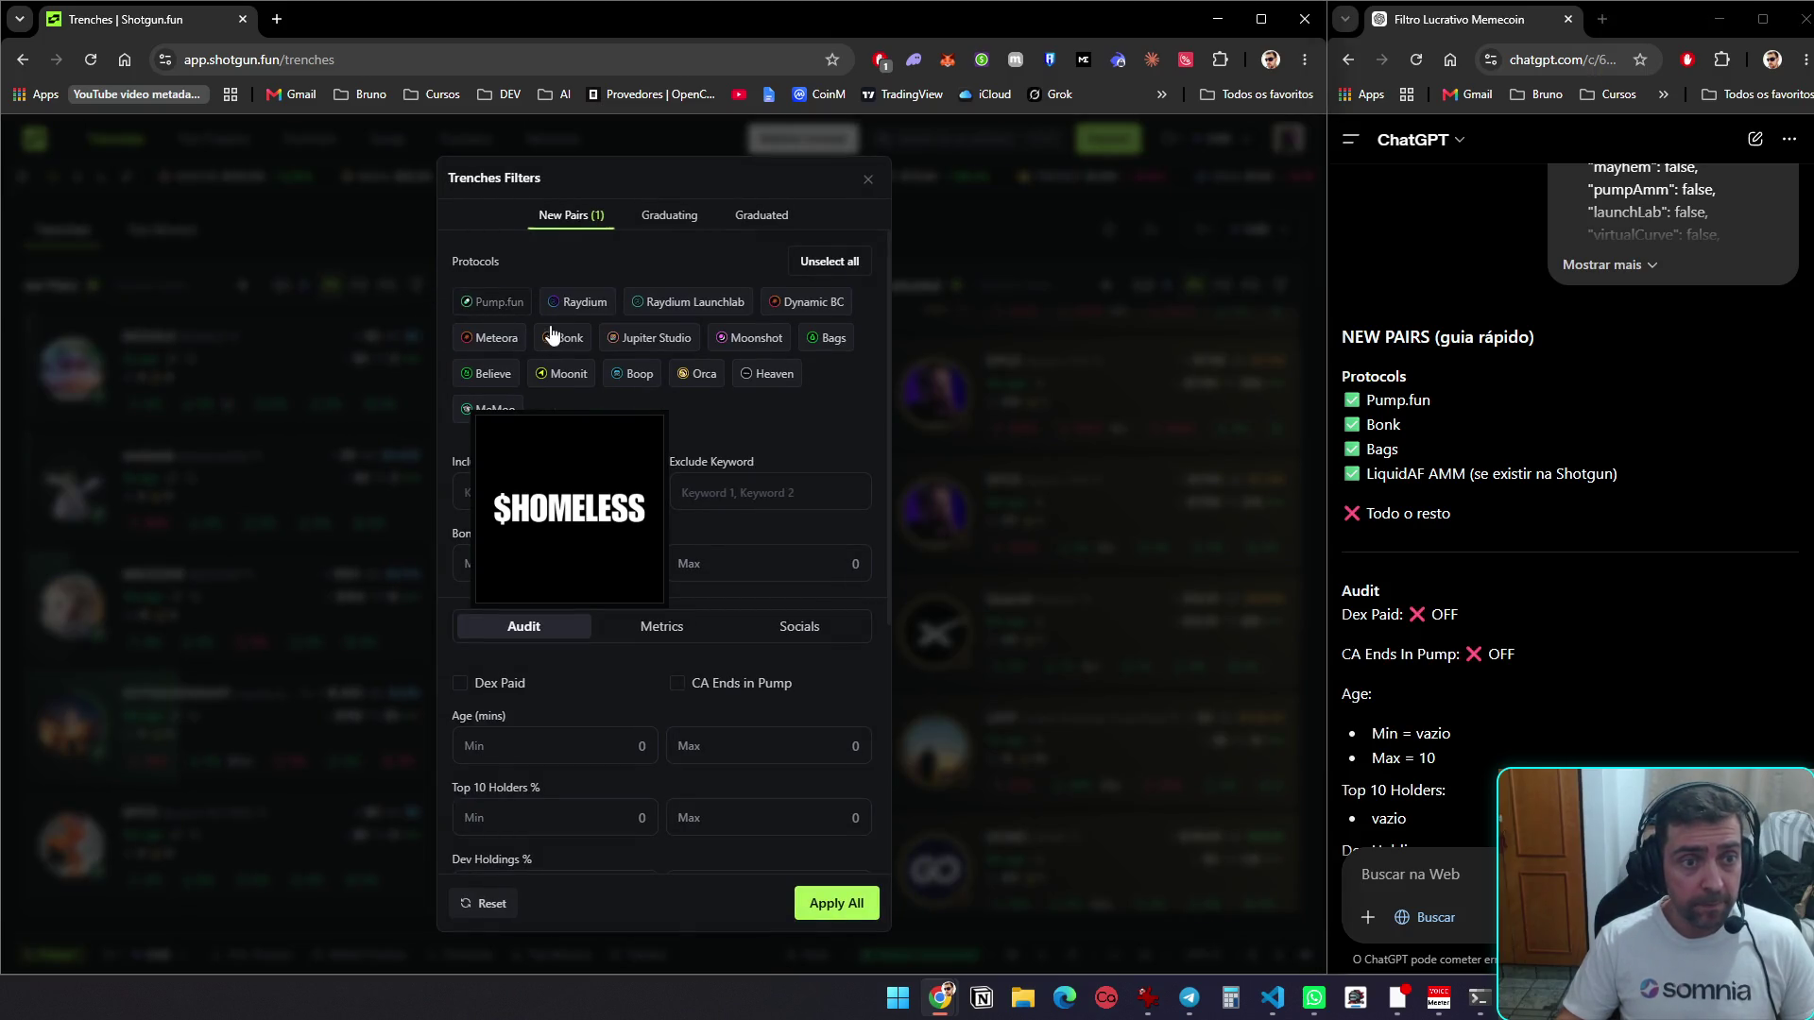
click(810, 269)
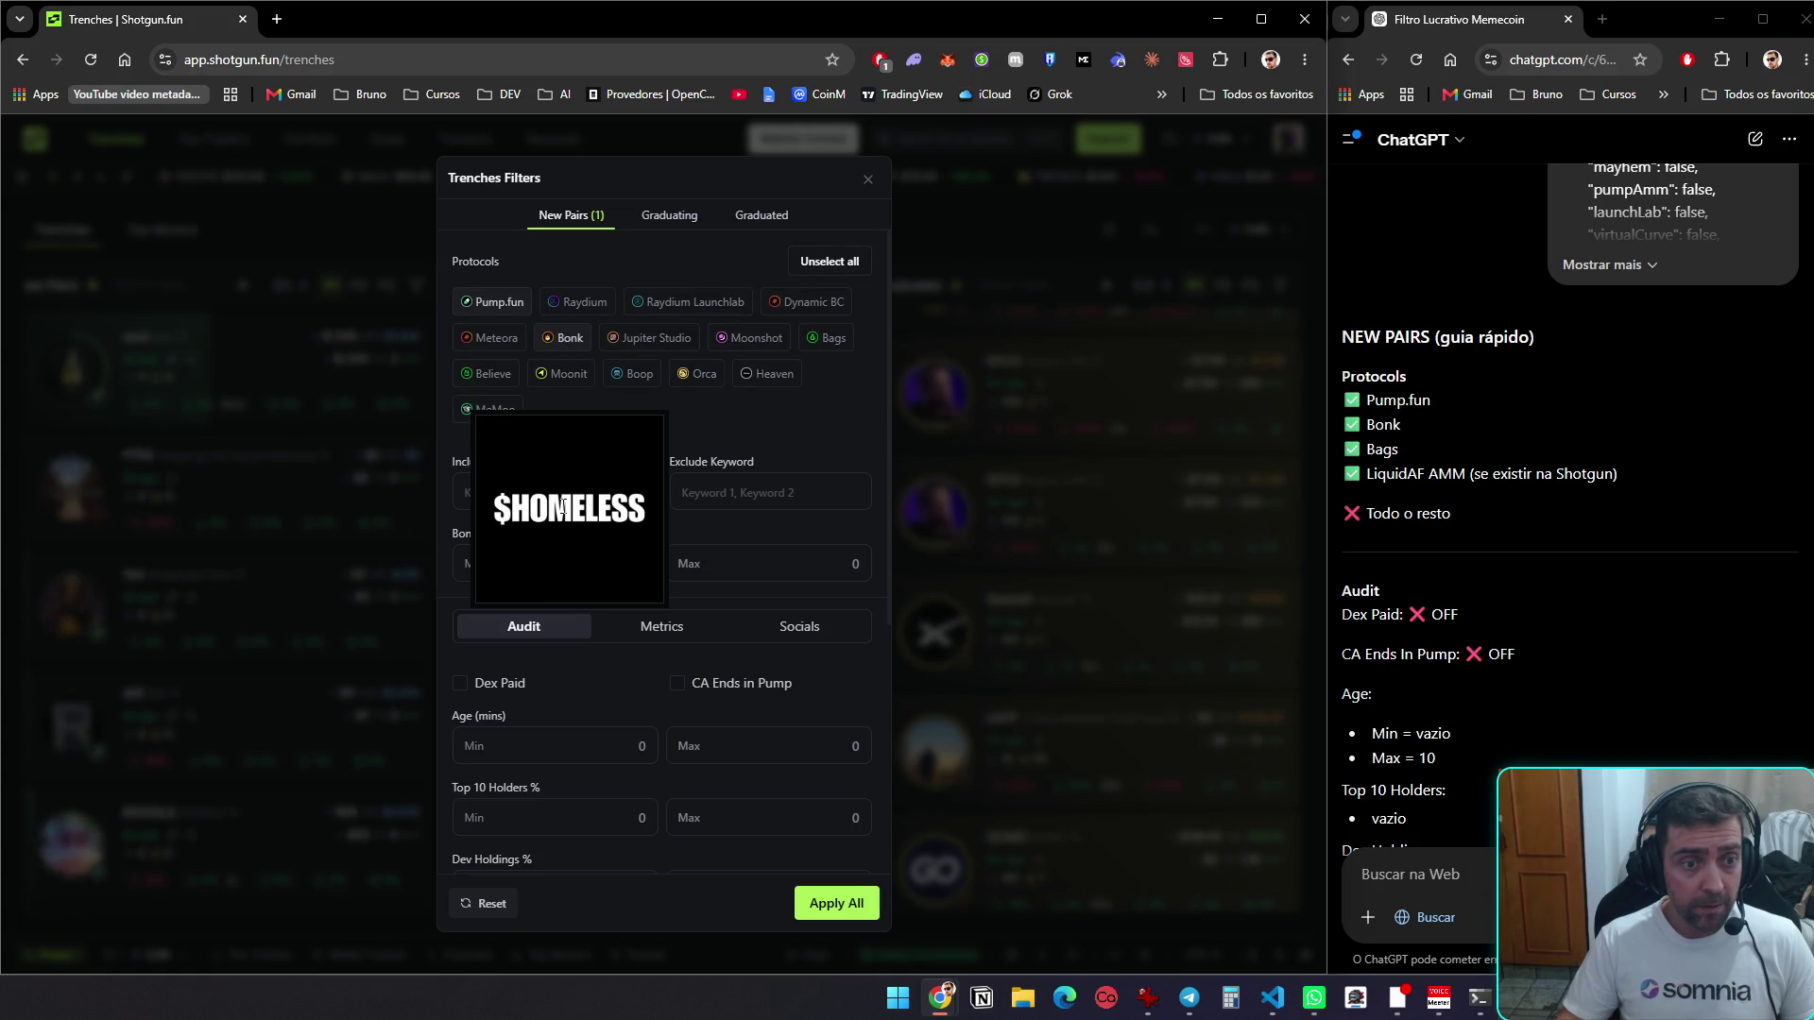
click(953, 596)
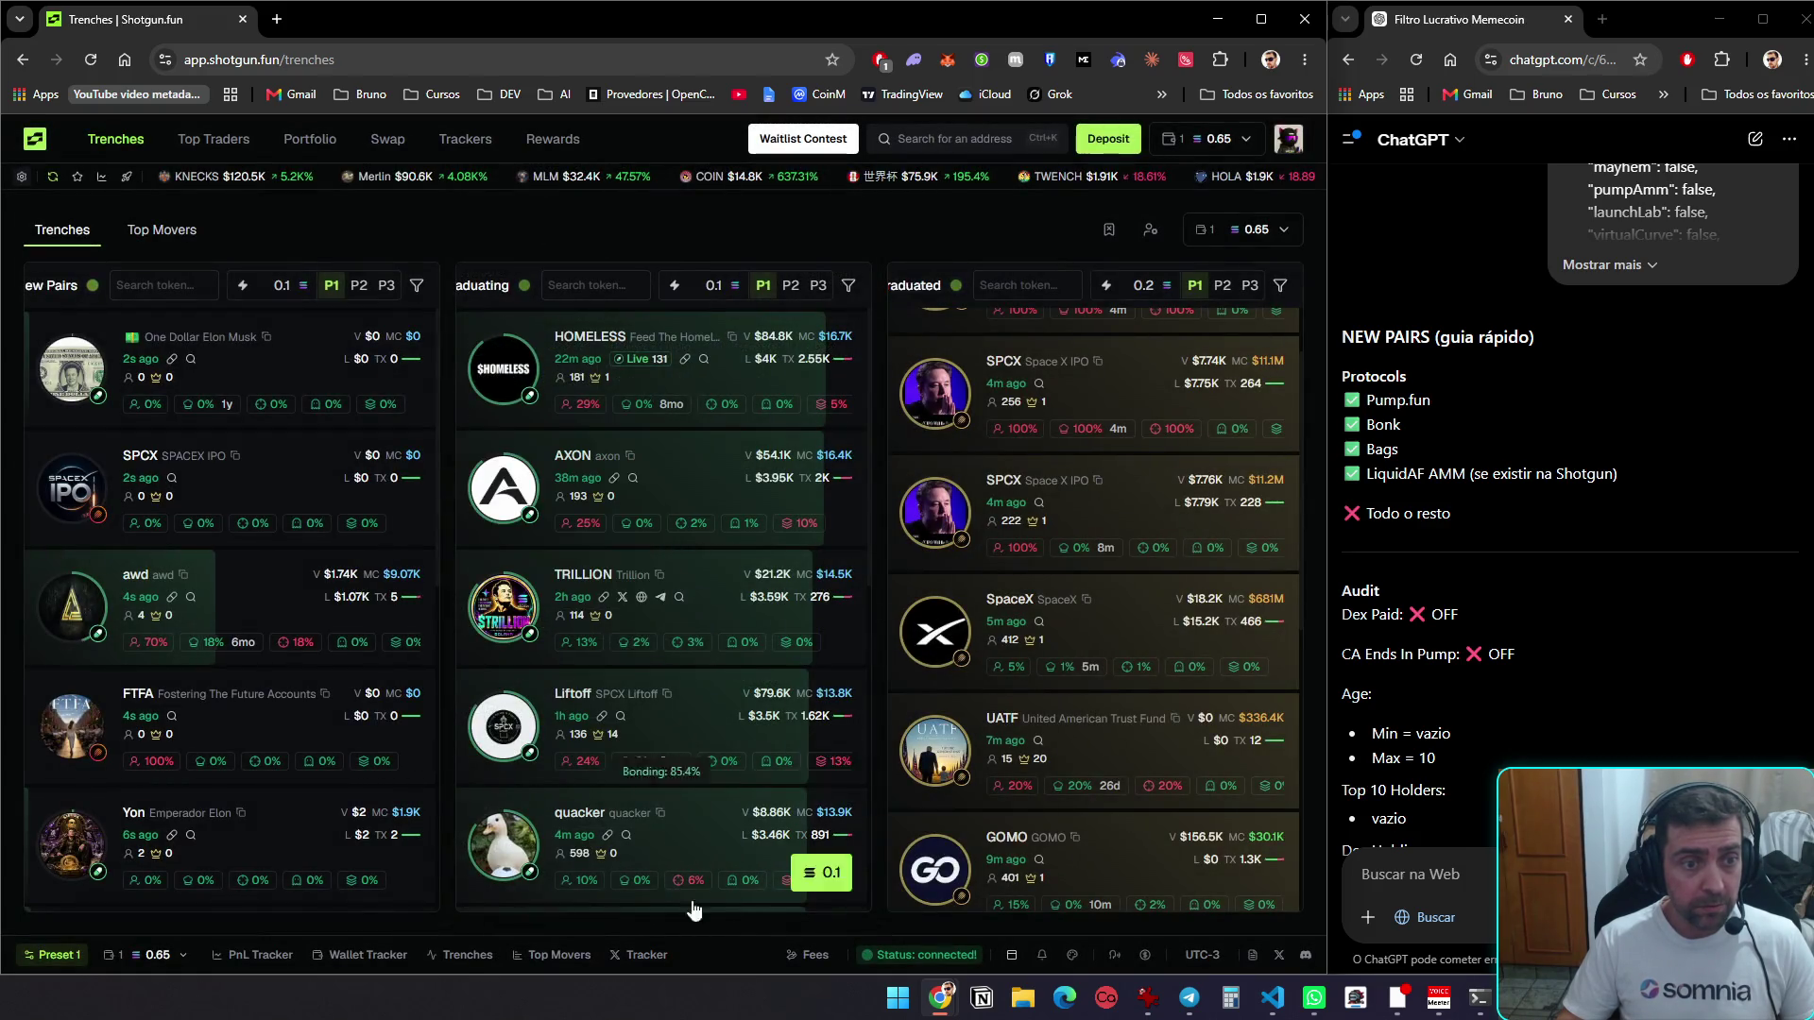
click(417, 285)
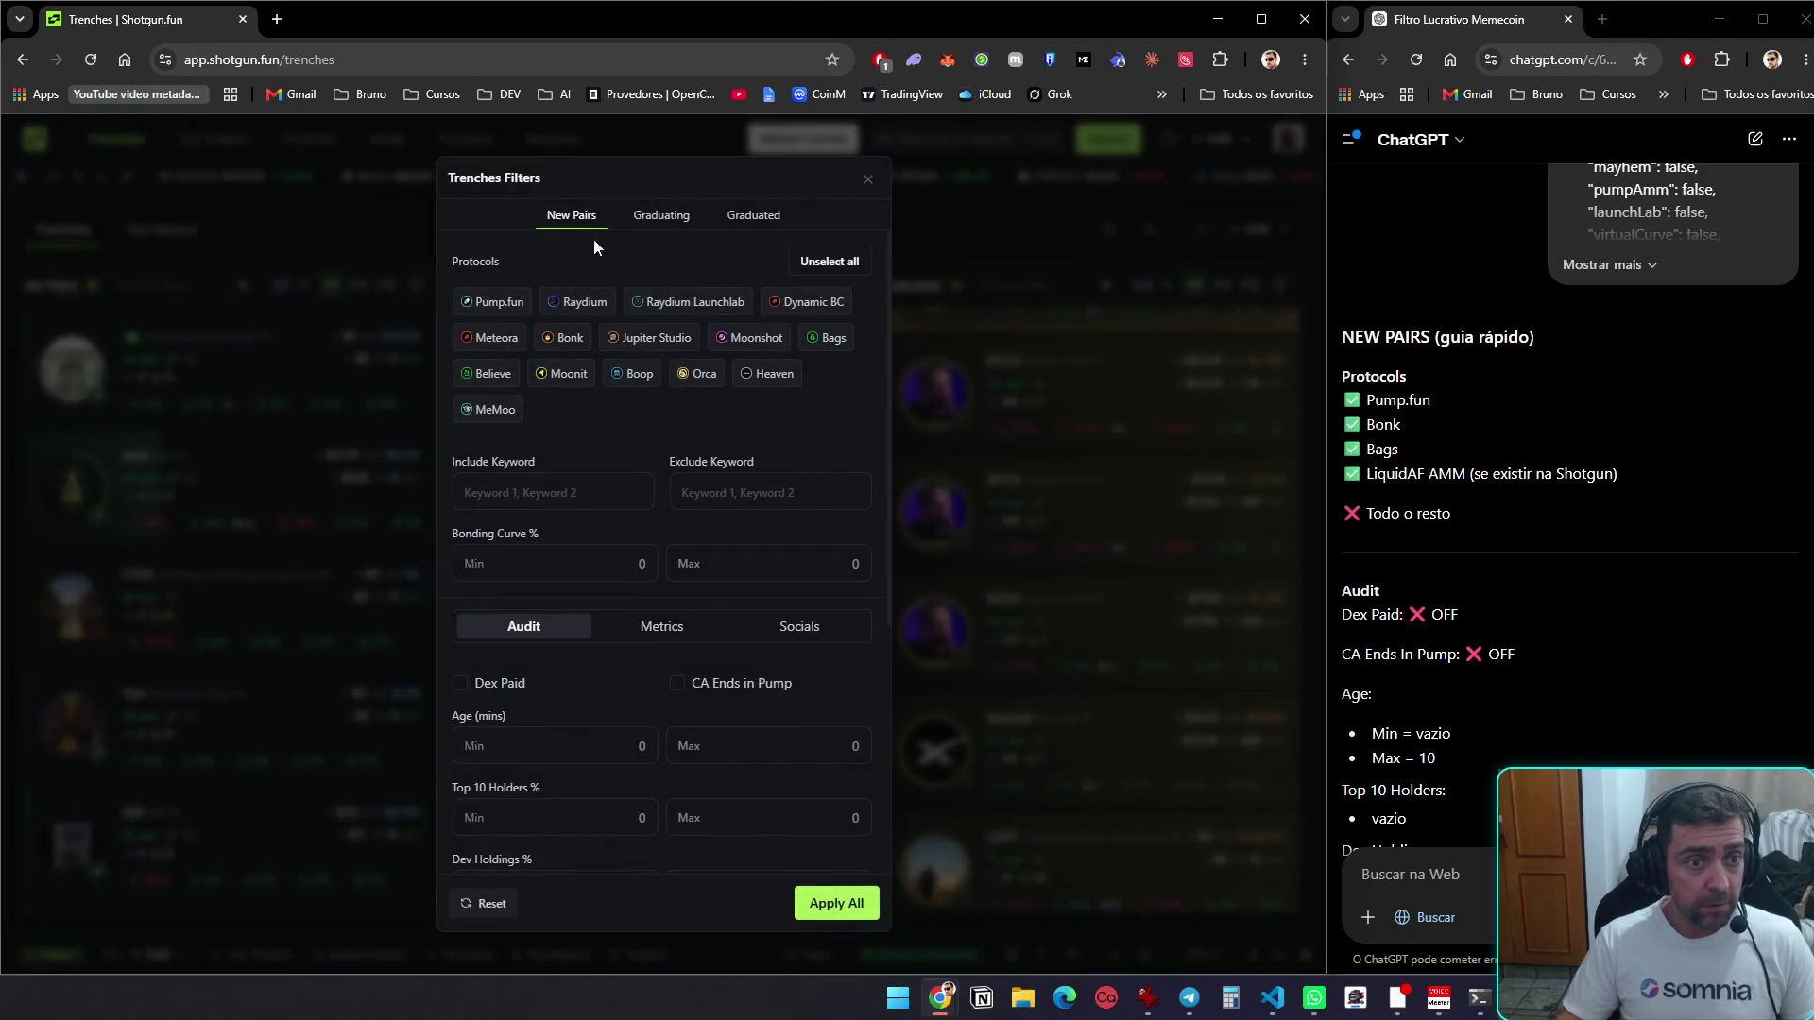
click(818, 266)
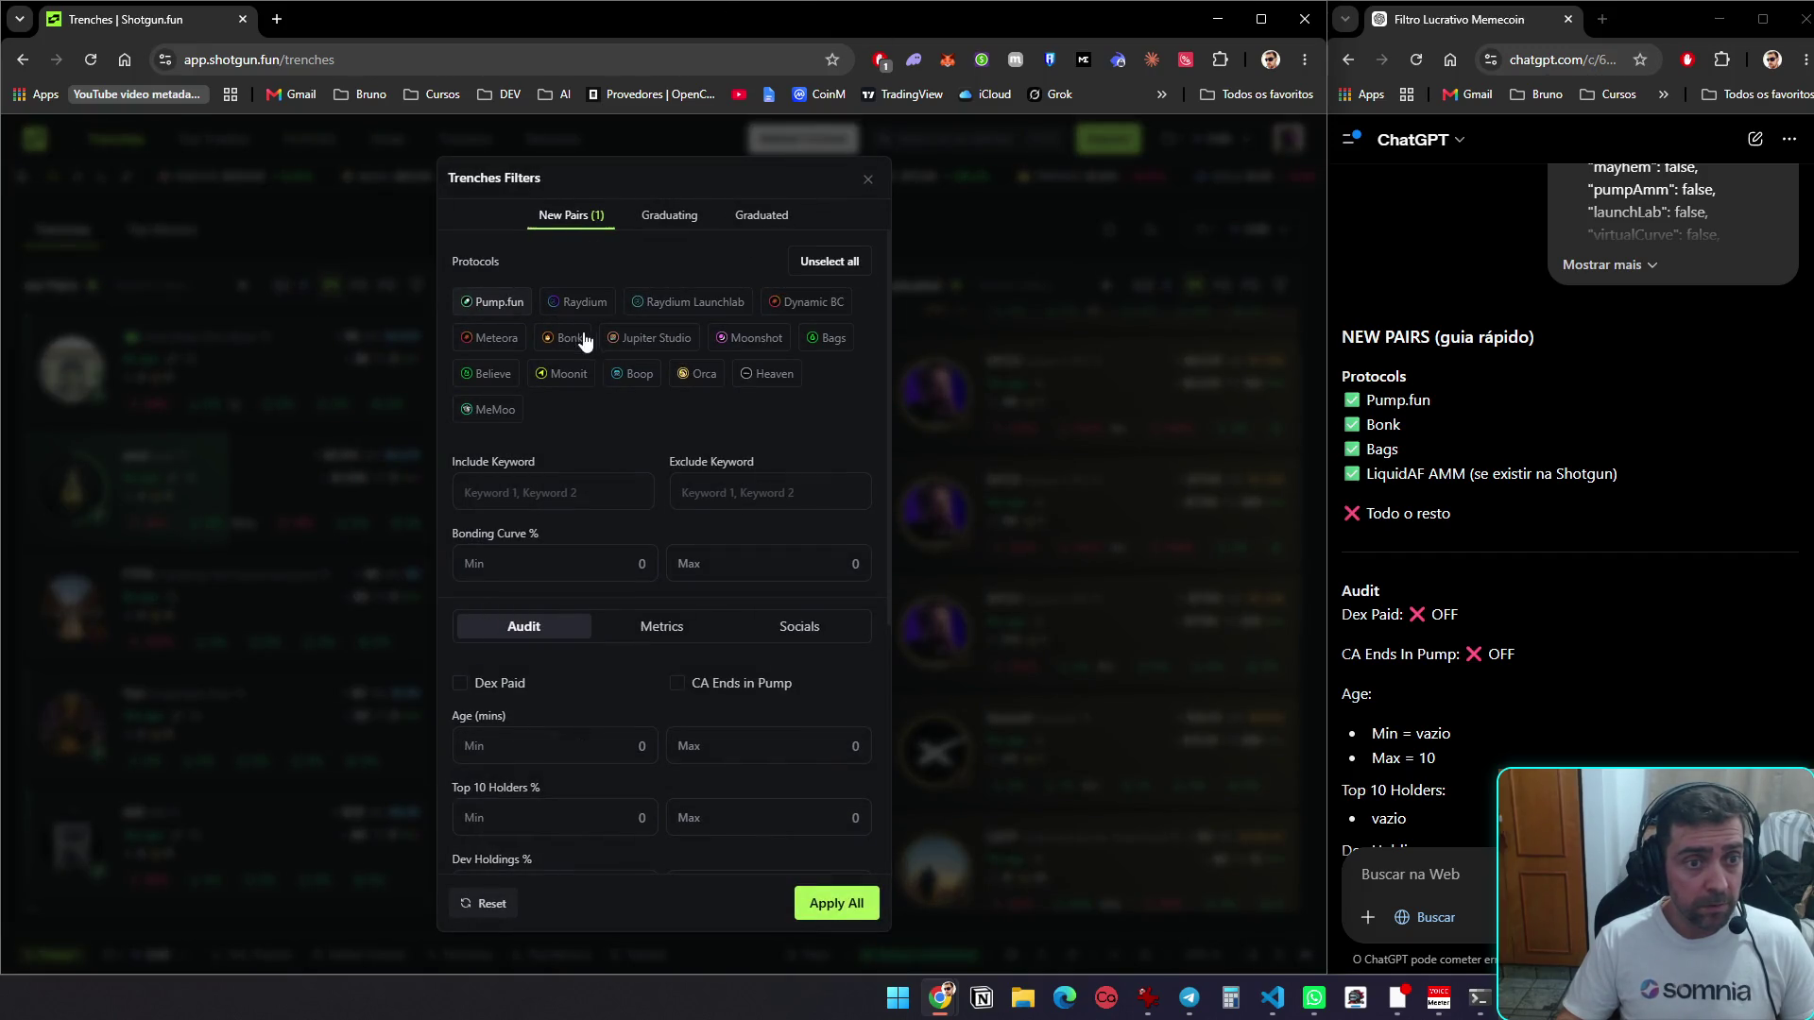
scroll(796, 395, down, 2)
scroll(1424, 483, down, 3)
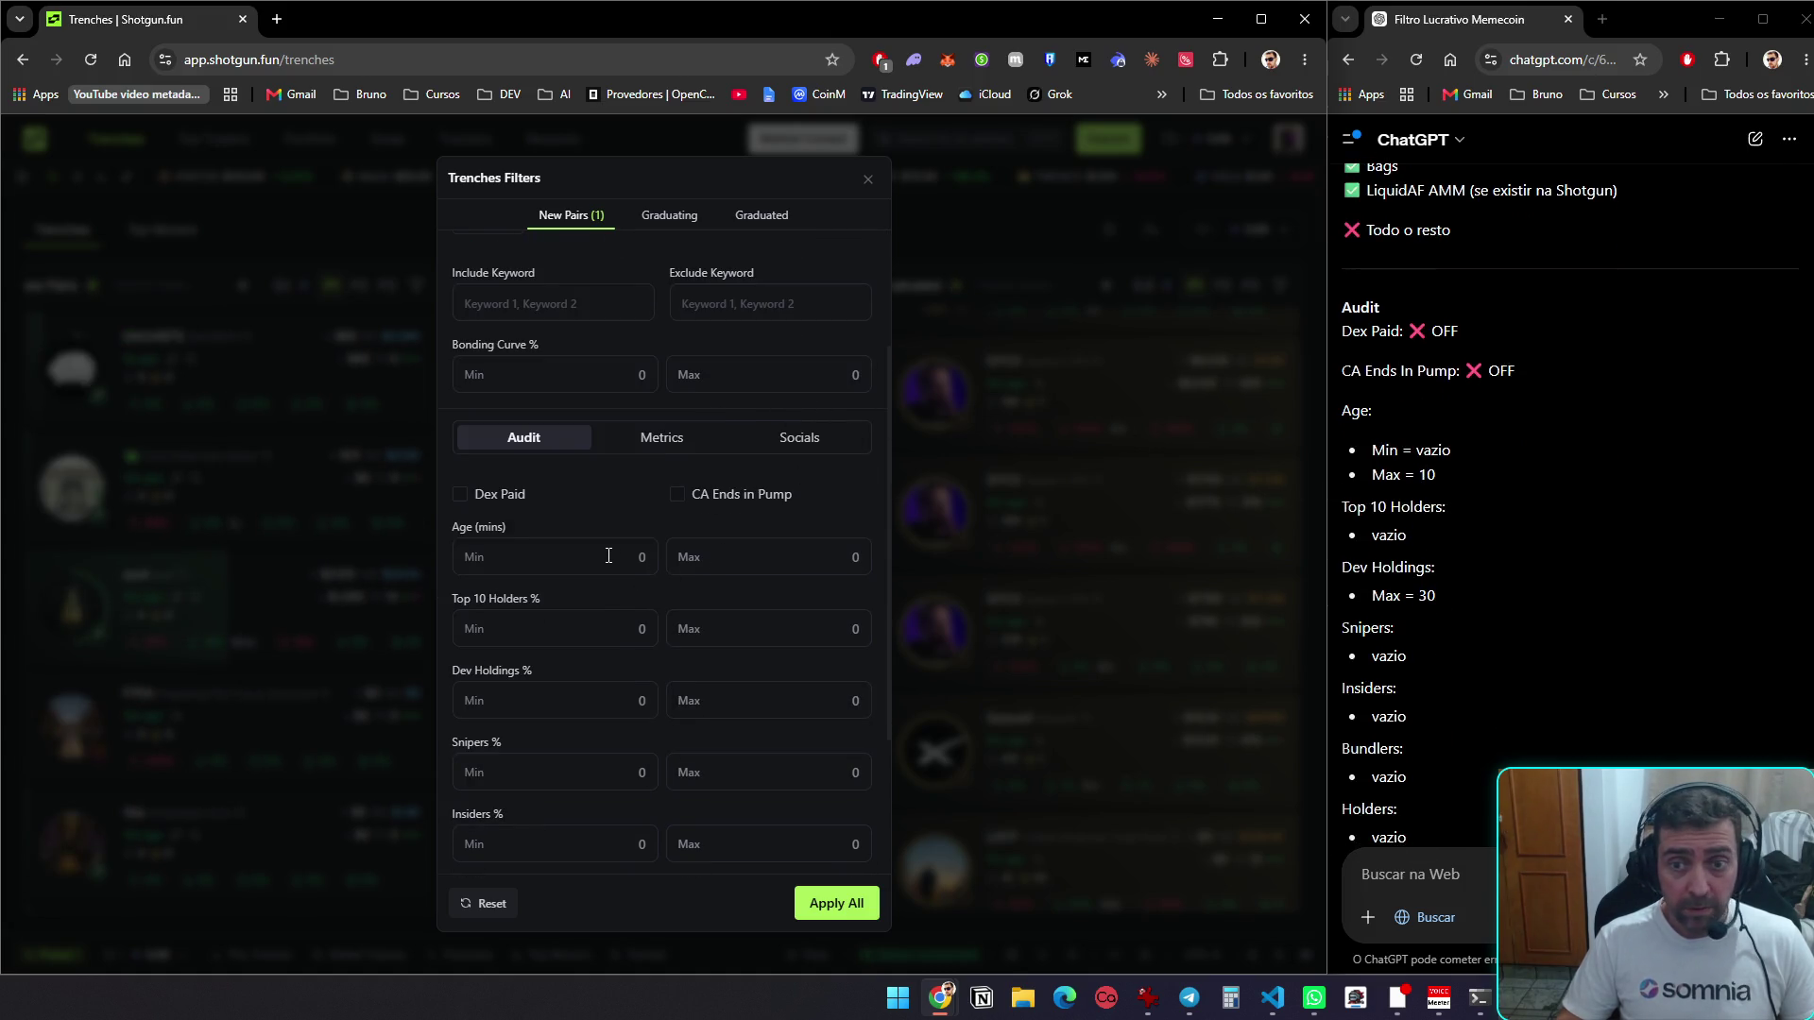
Set Audit filters to Age Max 10 minutes and Dev Holdings Max 30%
click(747, 545)
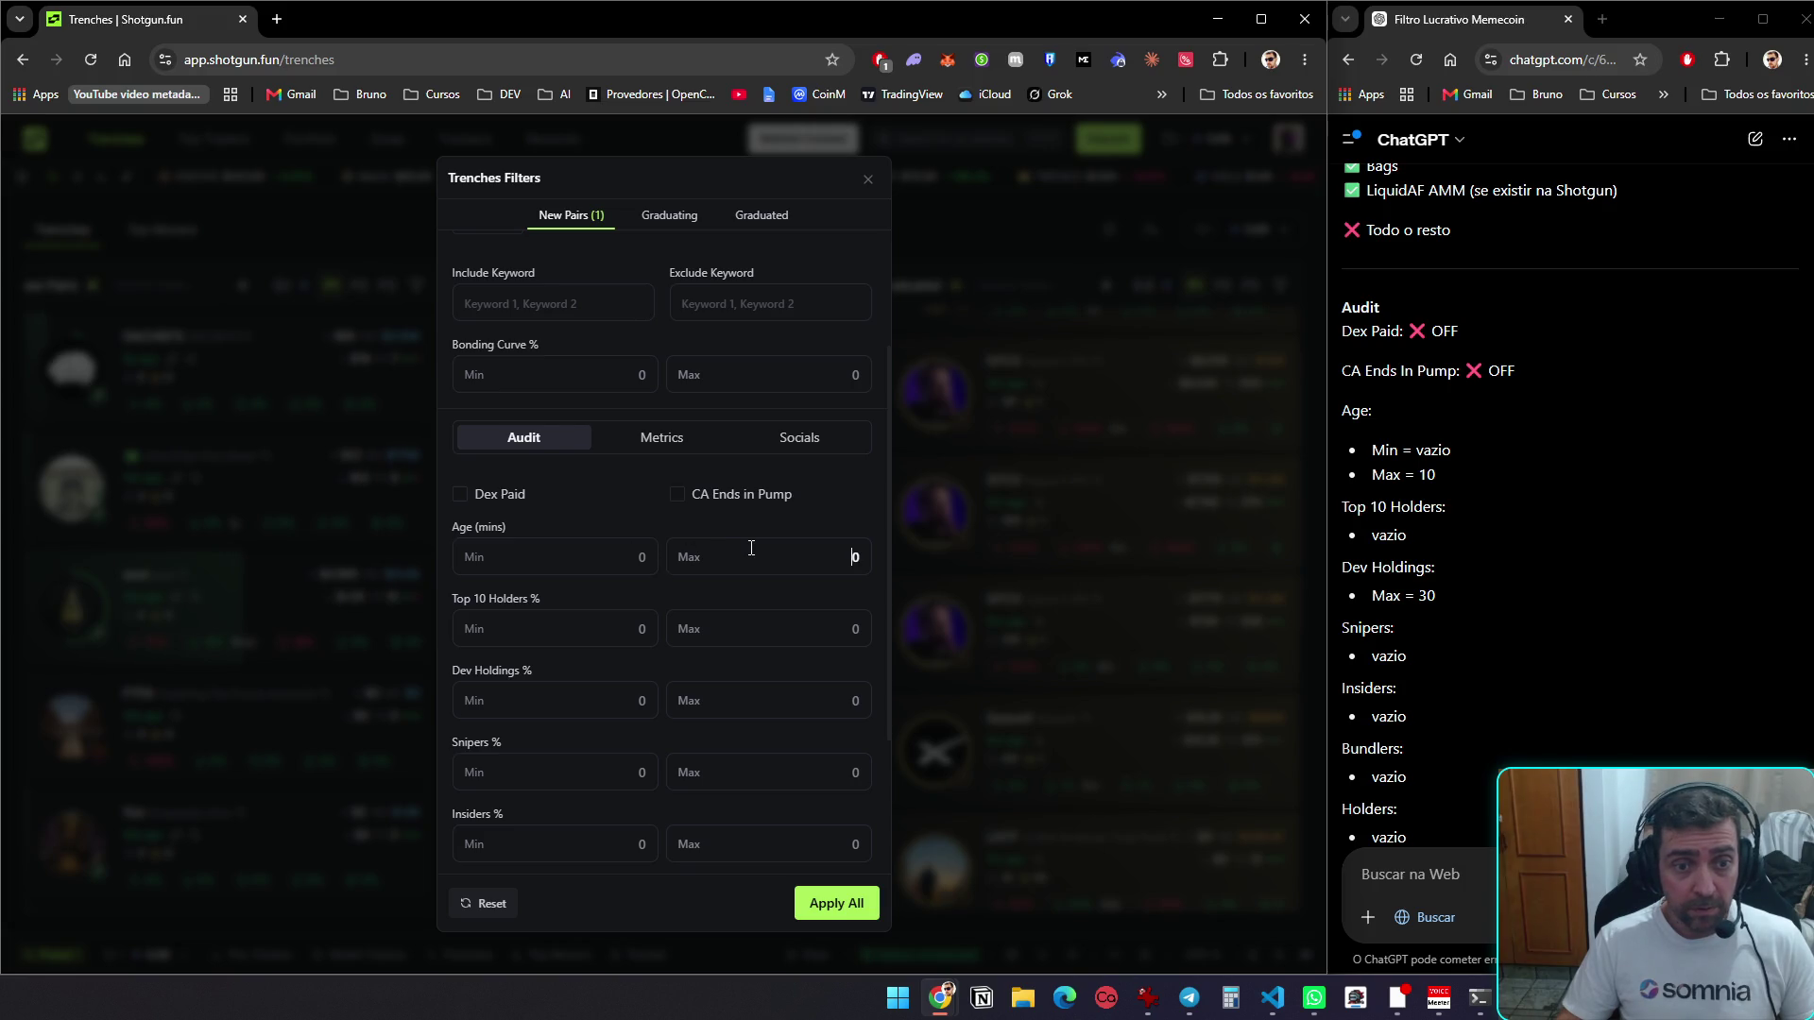
text(10)
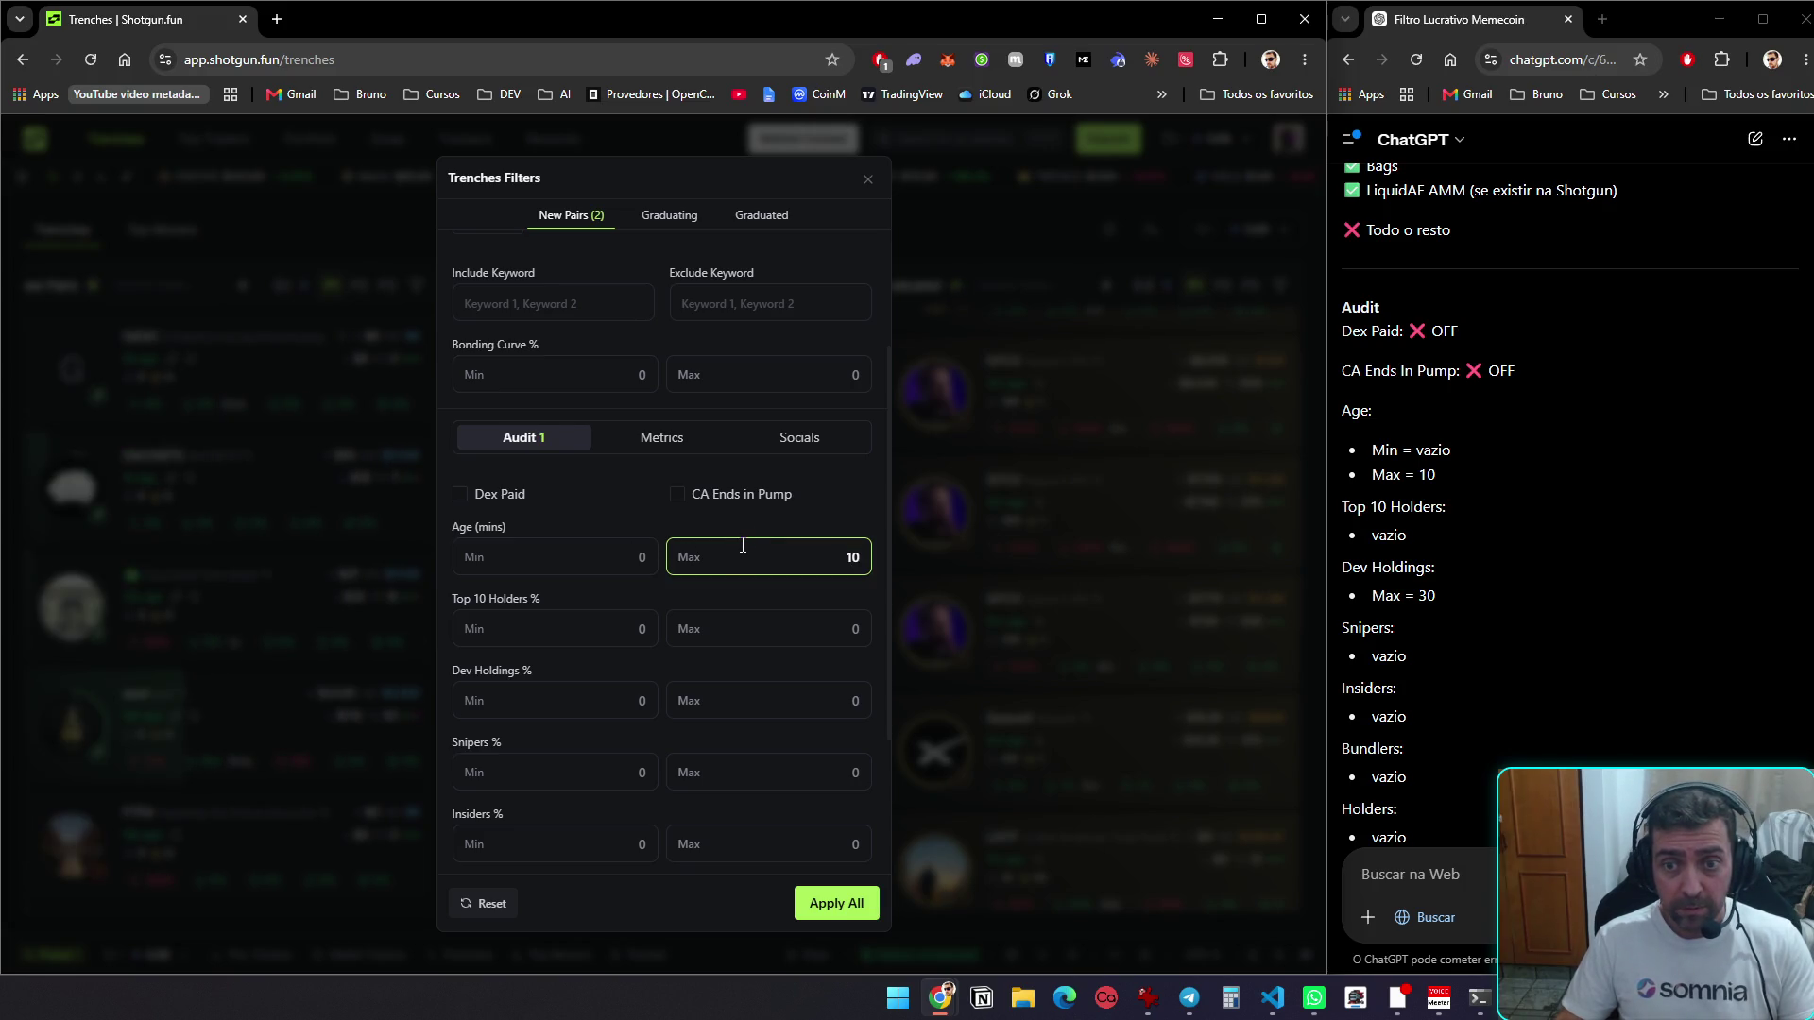
click(702, 700)
text(30)
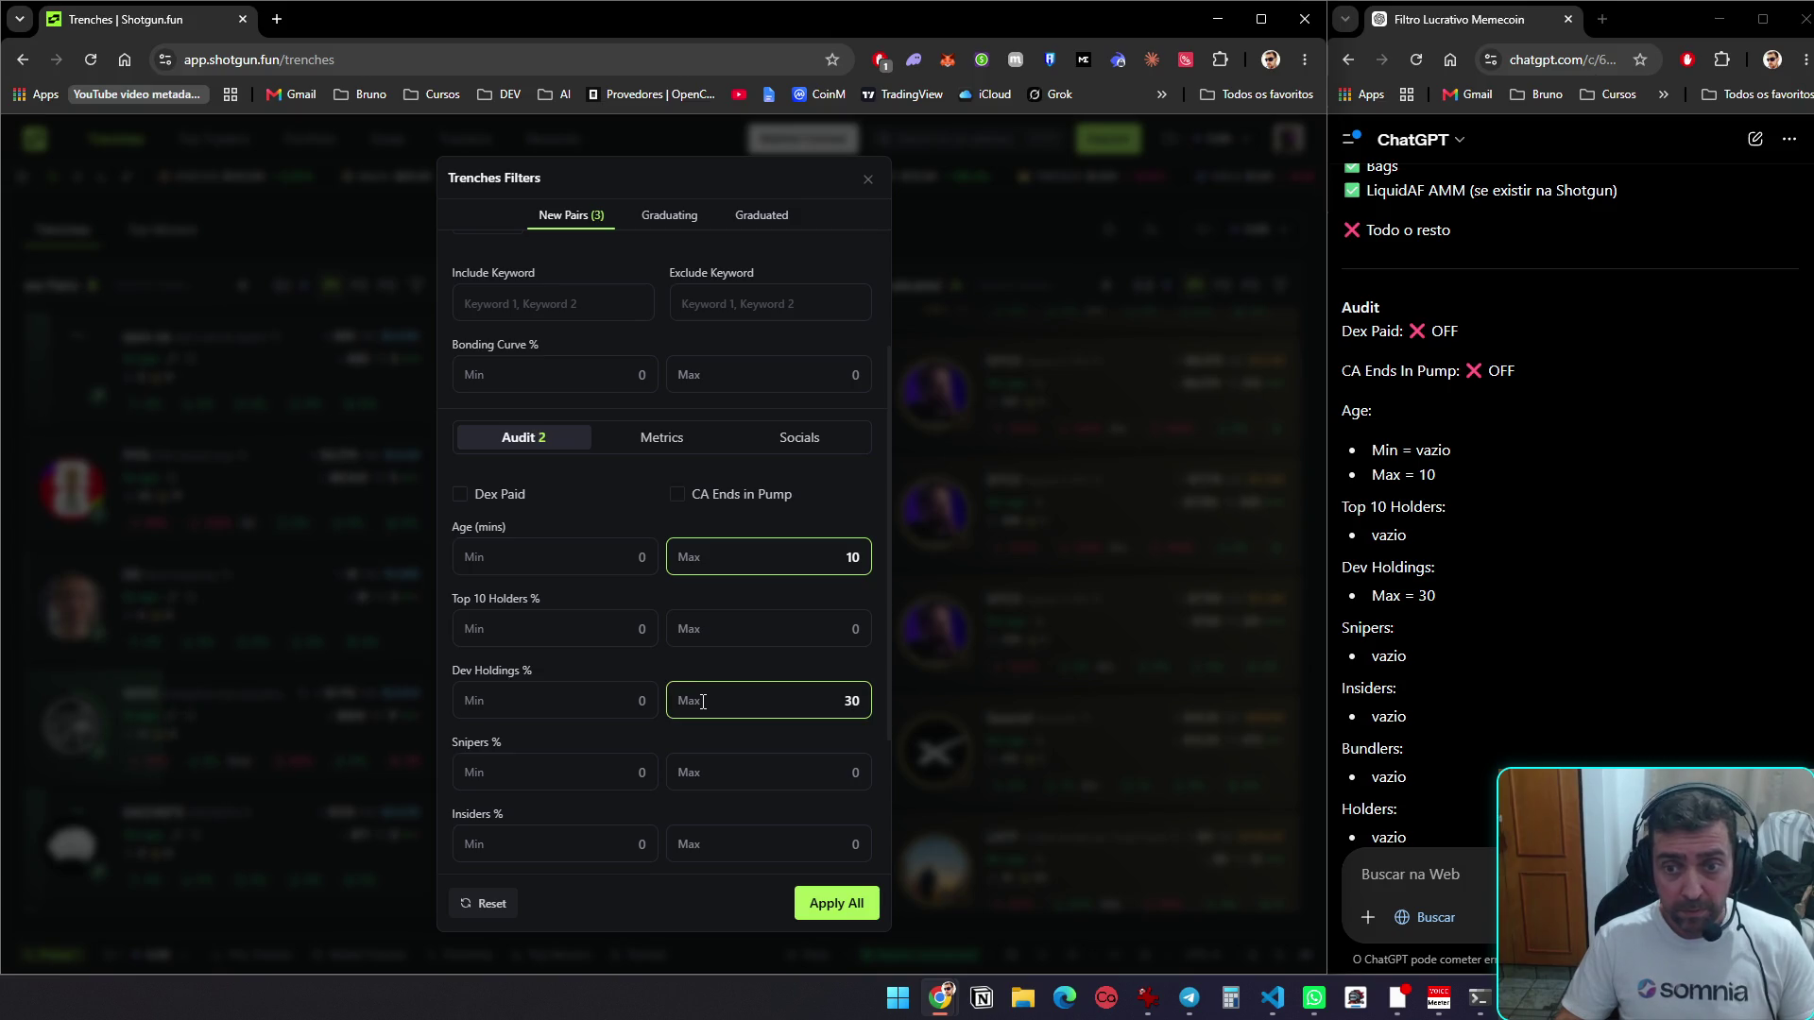
scroll(1570, 474, down, 5)
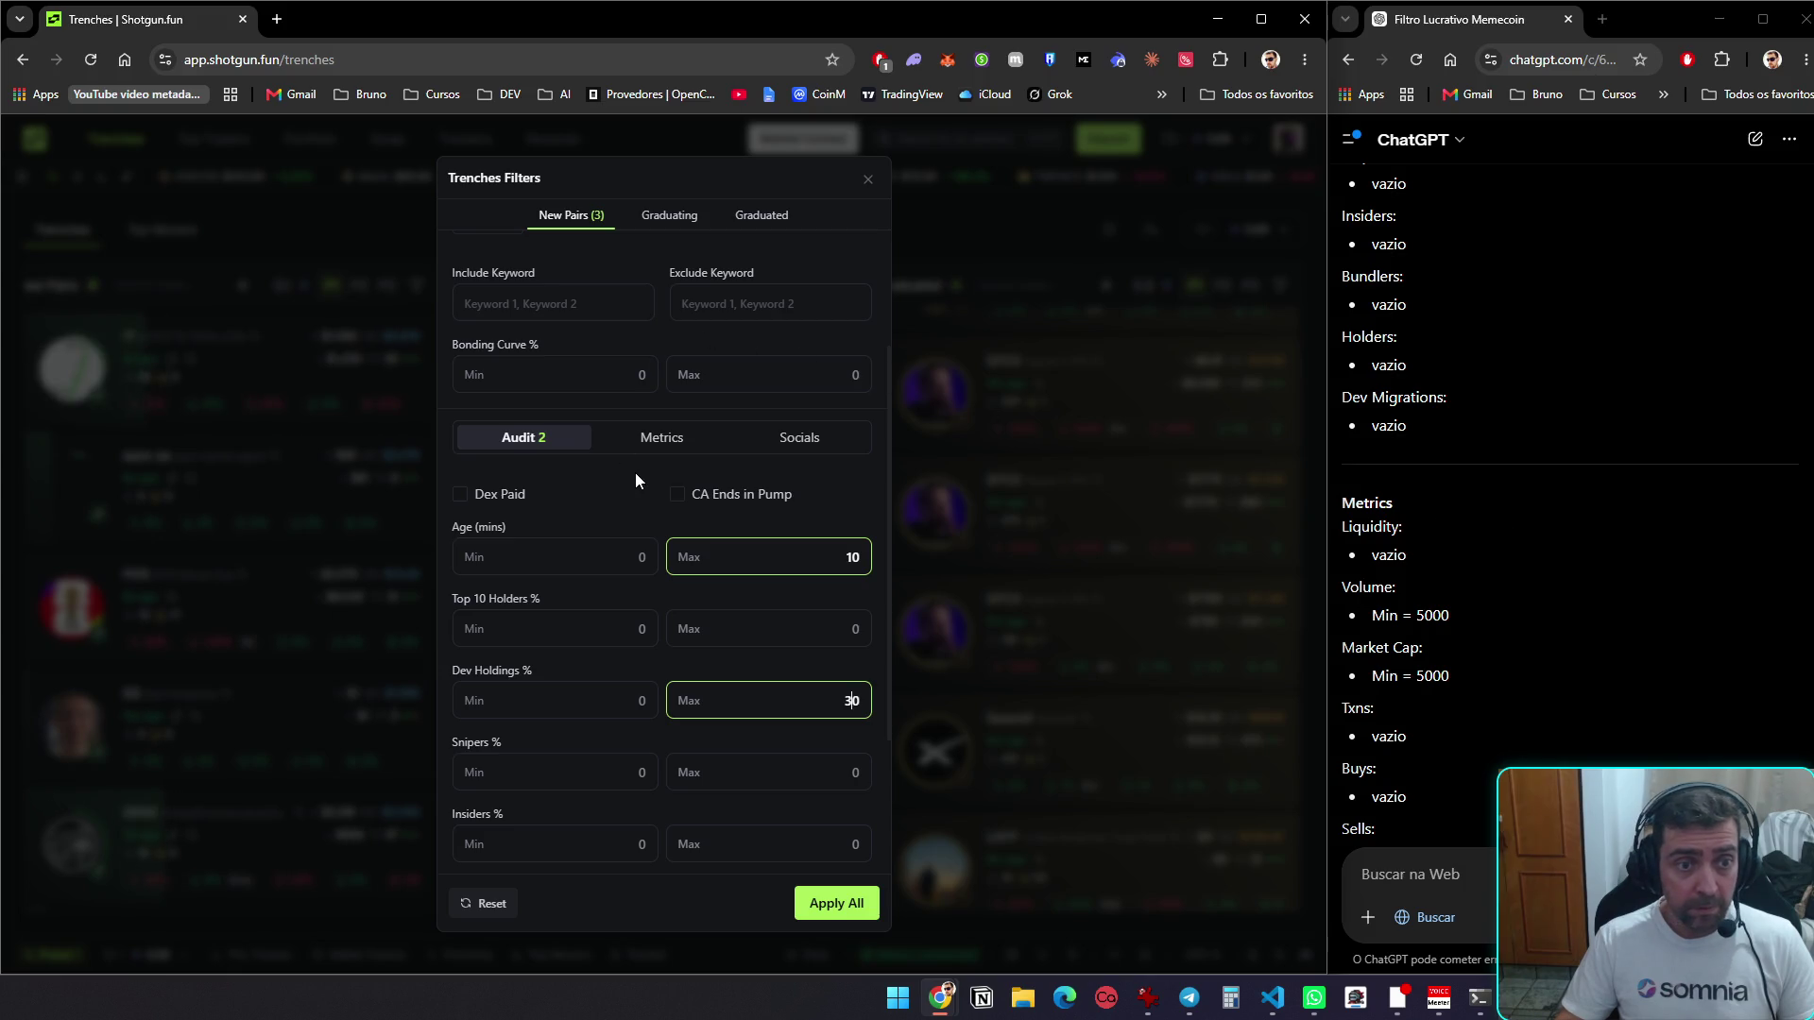
Set Volume and Market Cap minimums to 5000 and require Twitter under Socials
click(656, 445)
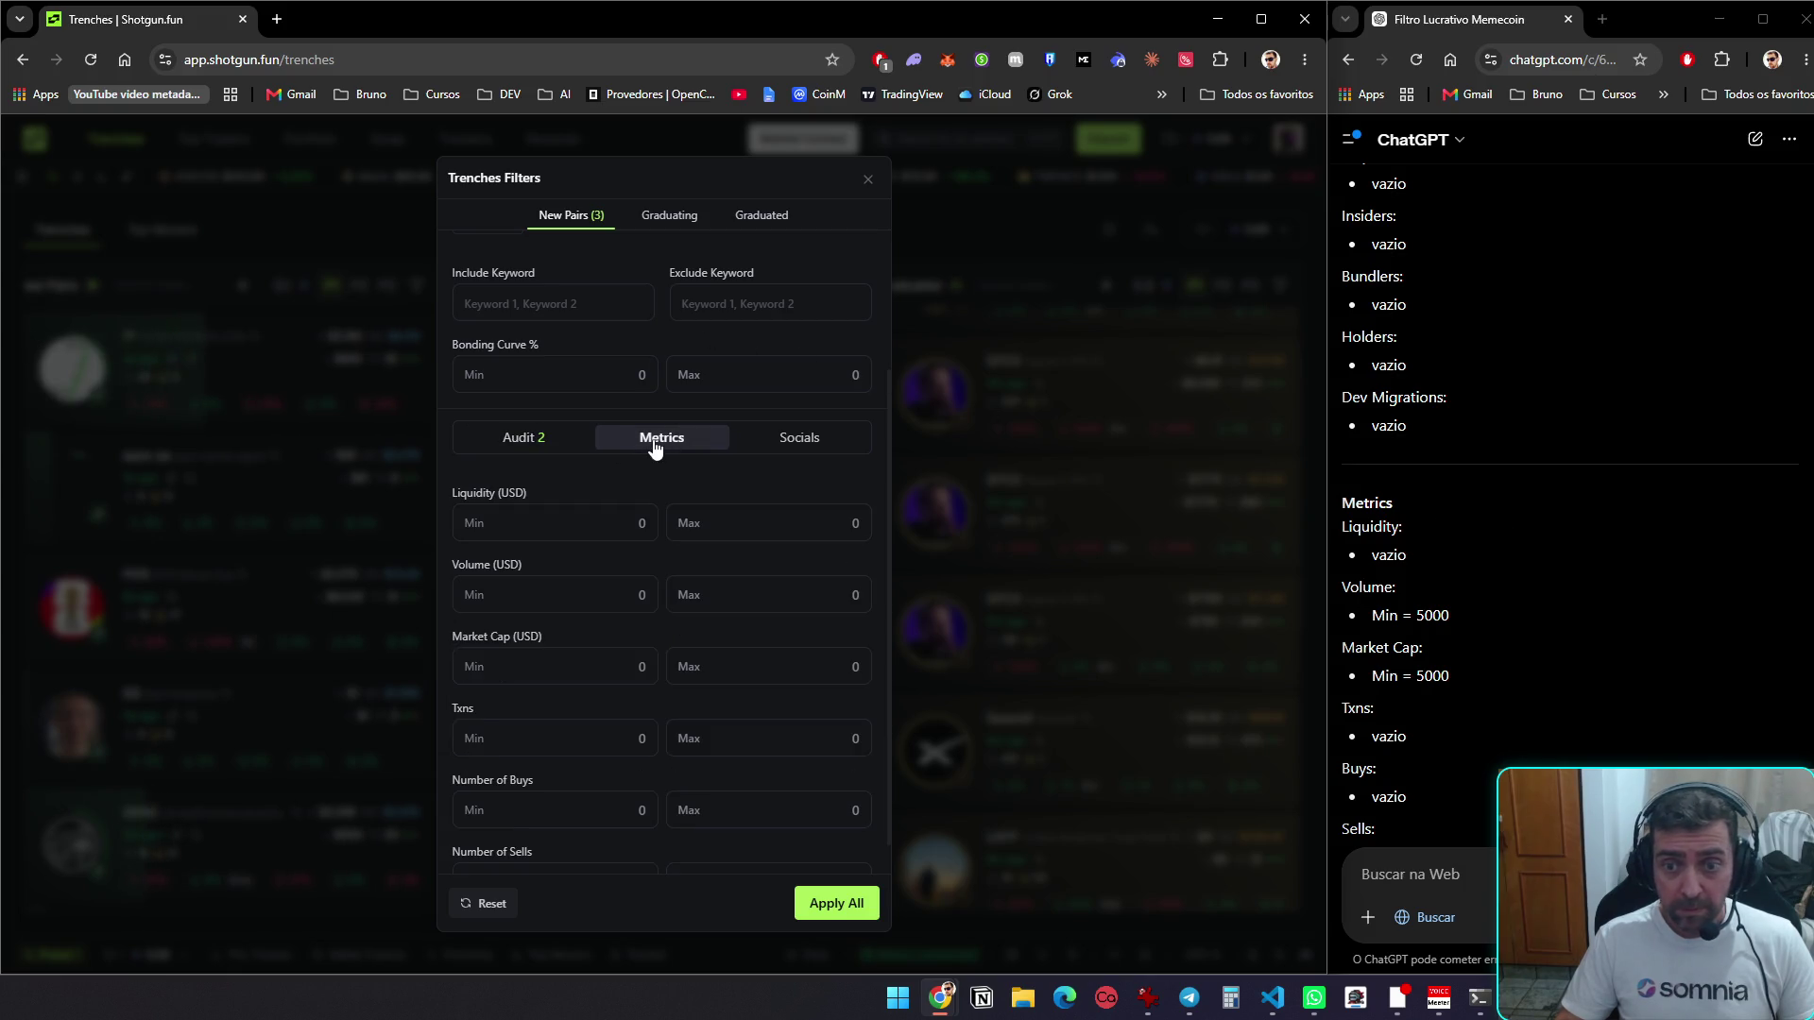
click(614, 594)
text(50)
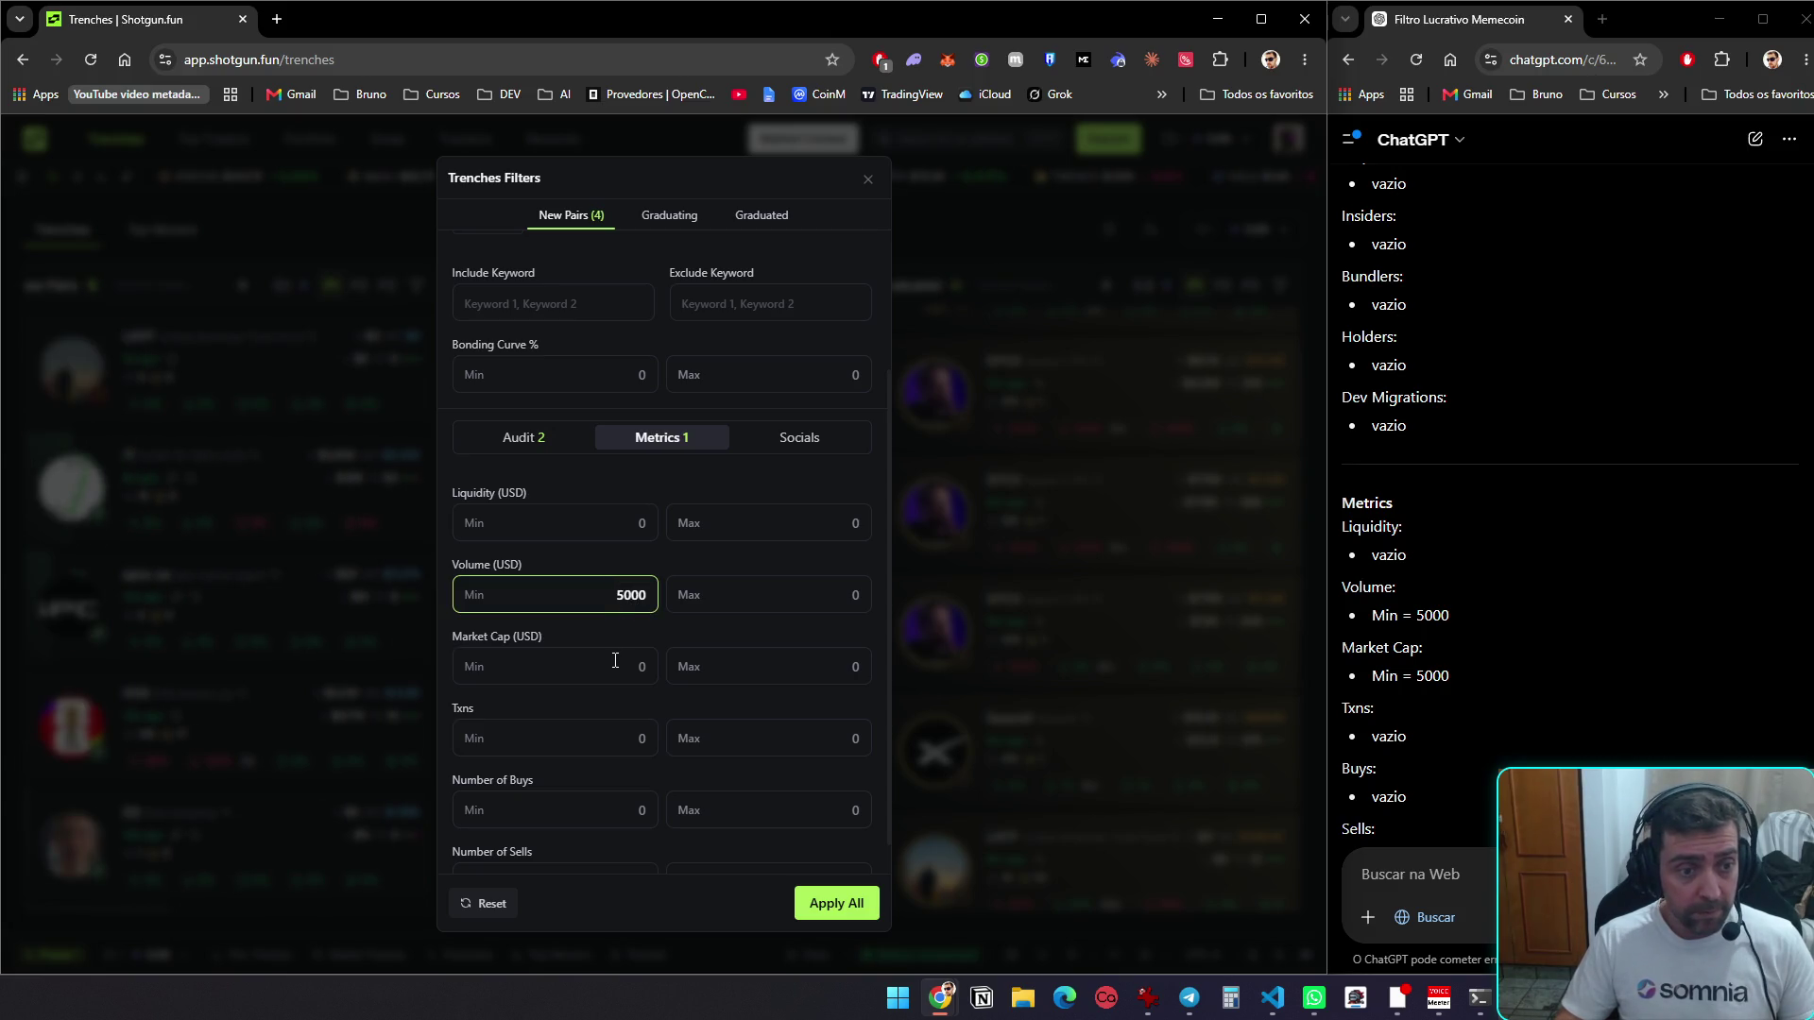
text(00)
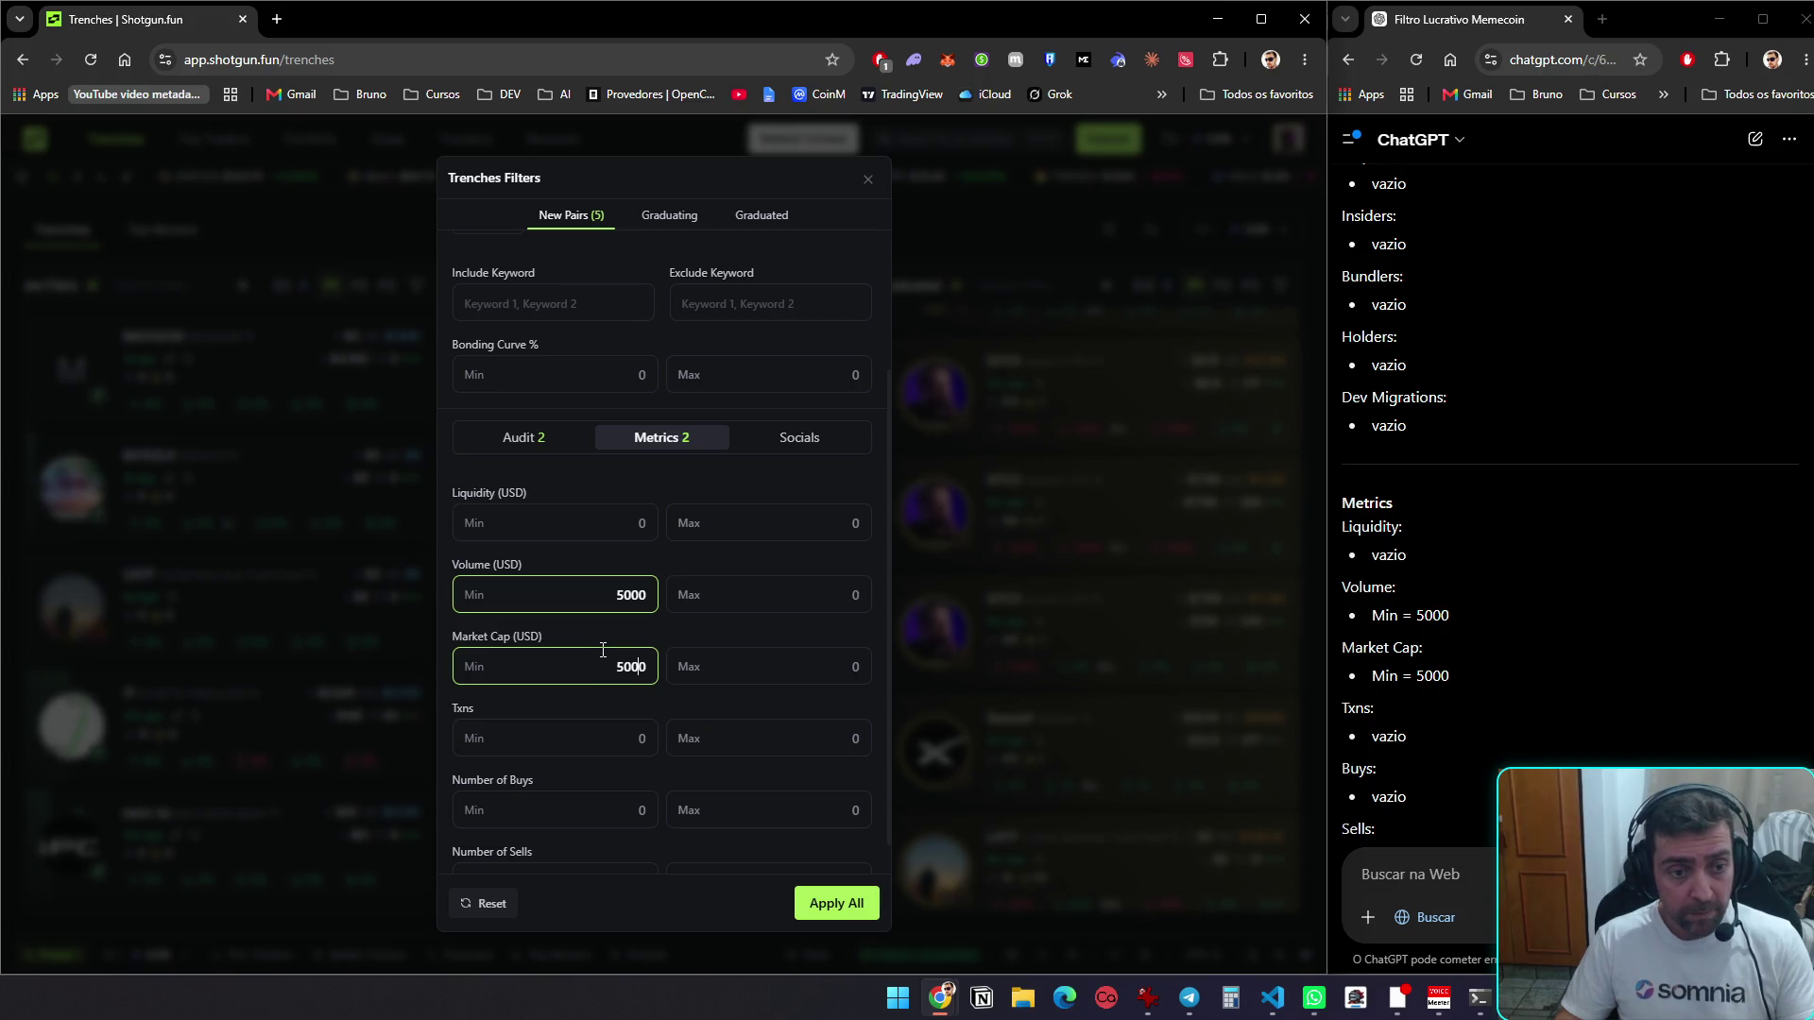
scroll(1512, 518, down, 5)
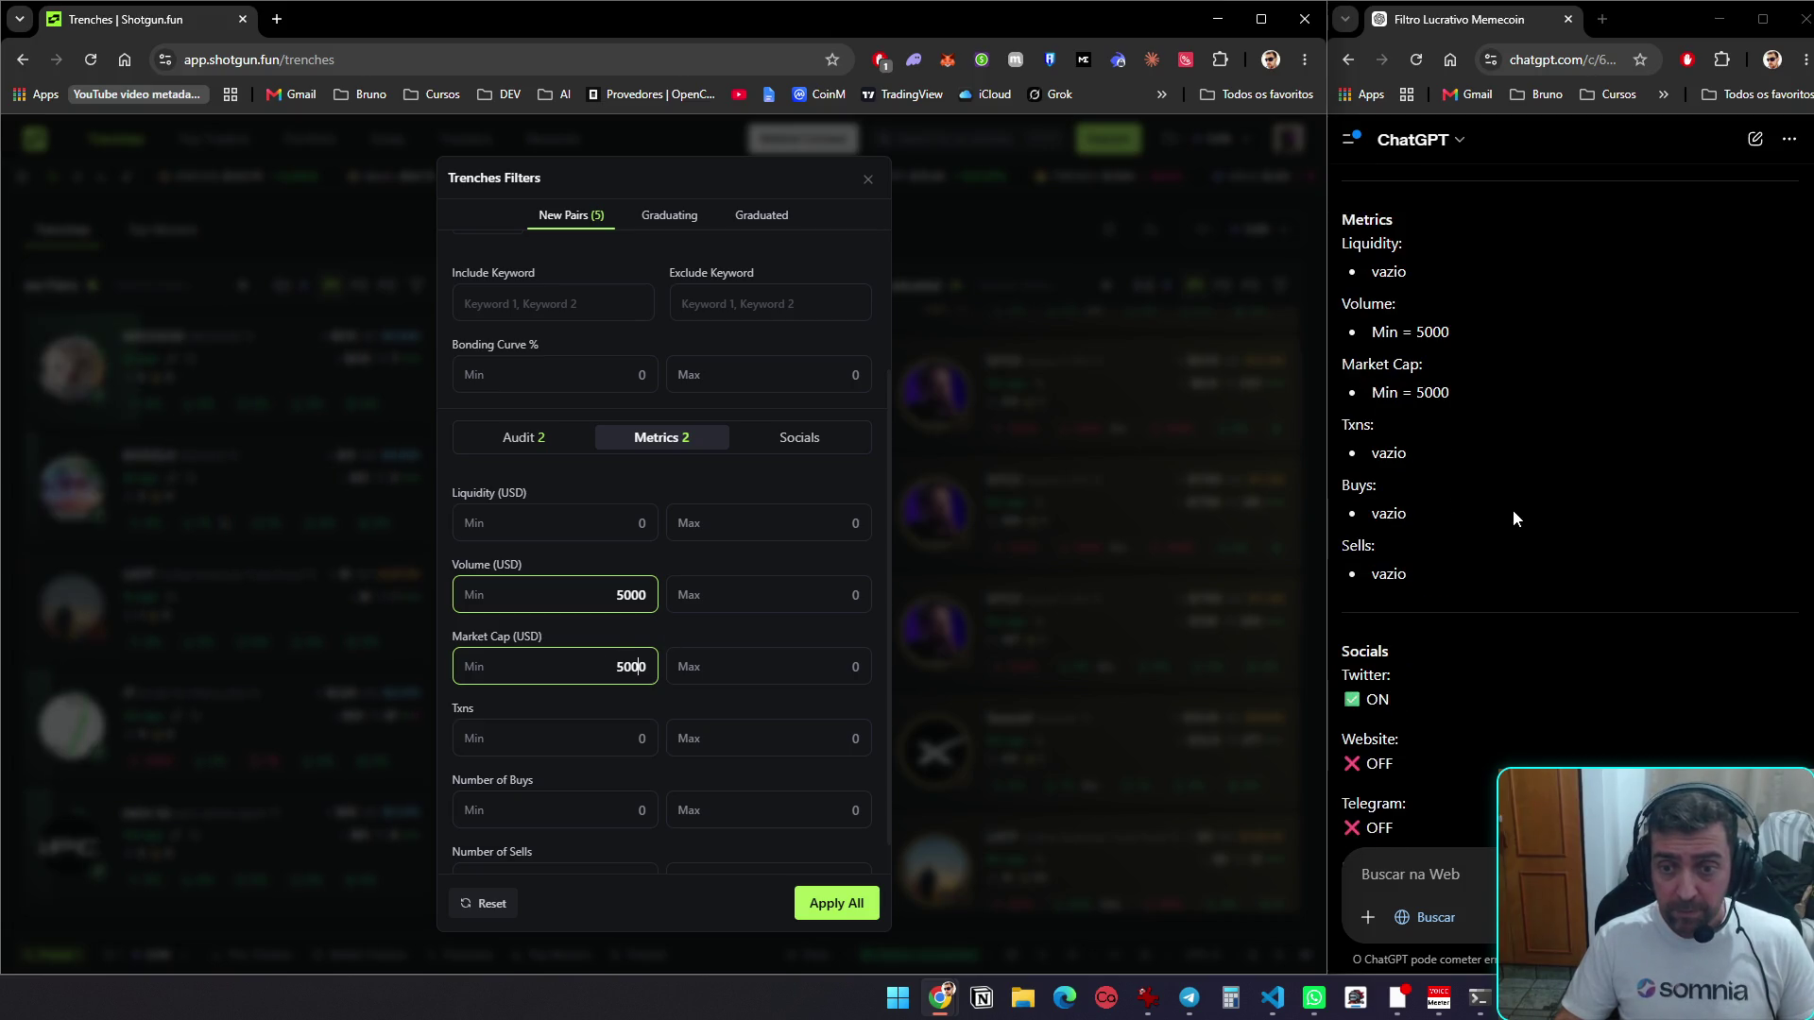
click(807, 440)
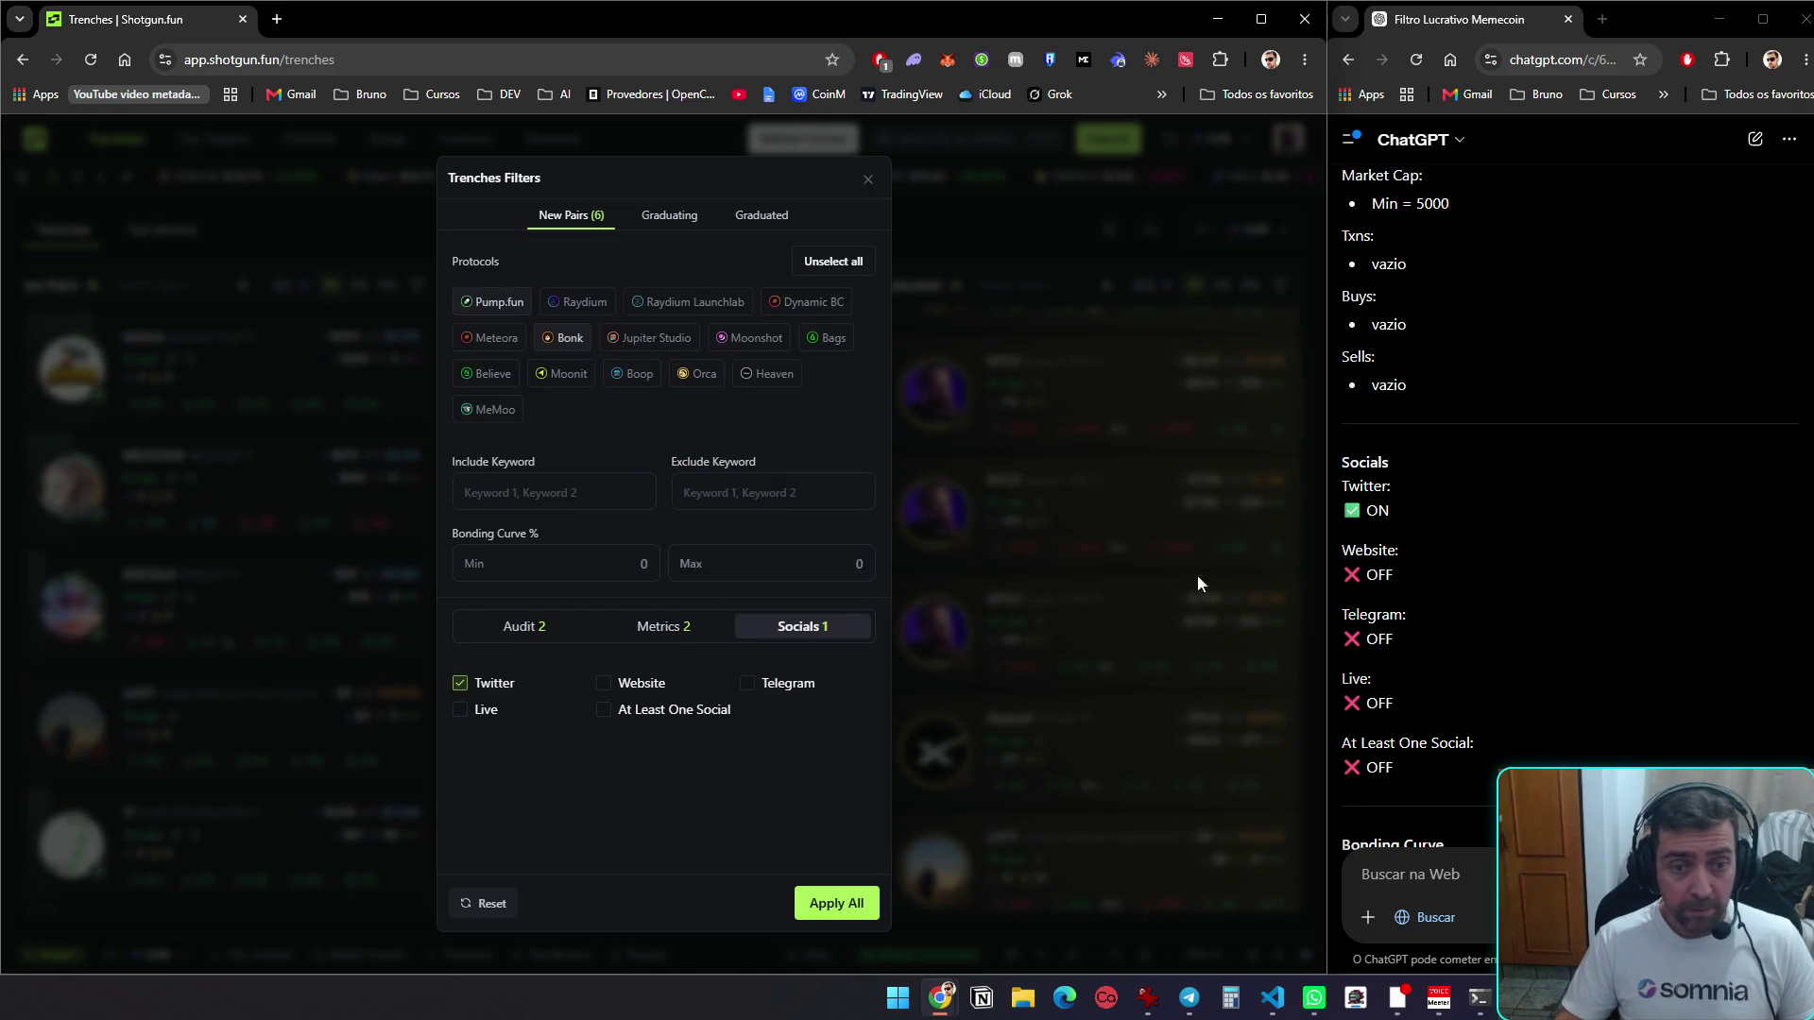
scroll(1504, 547, down, 4)
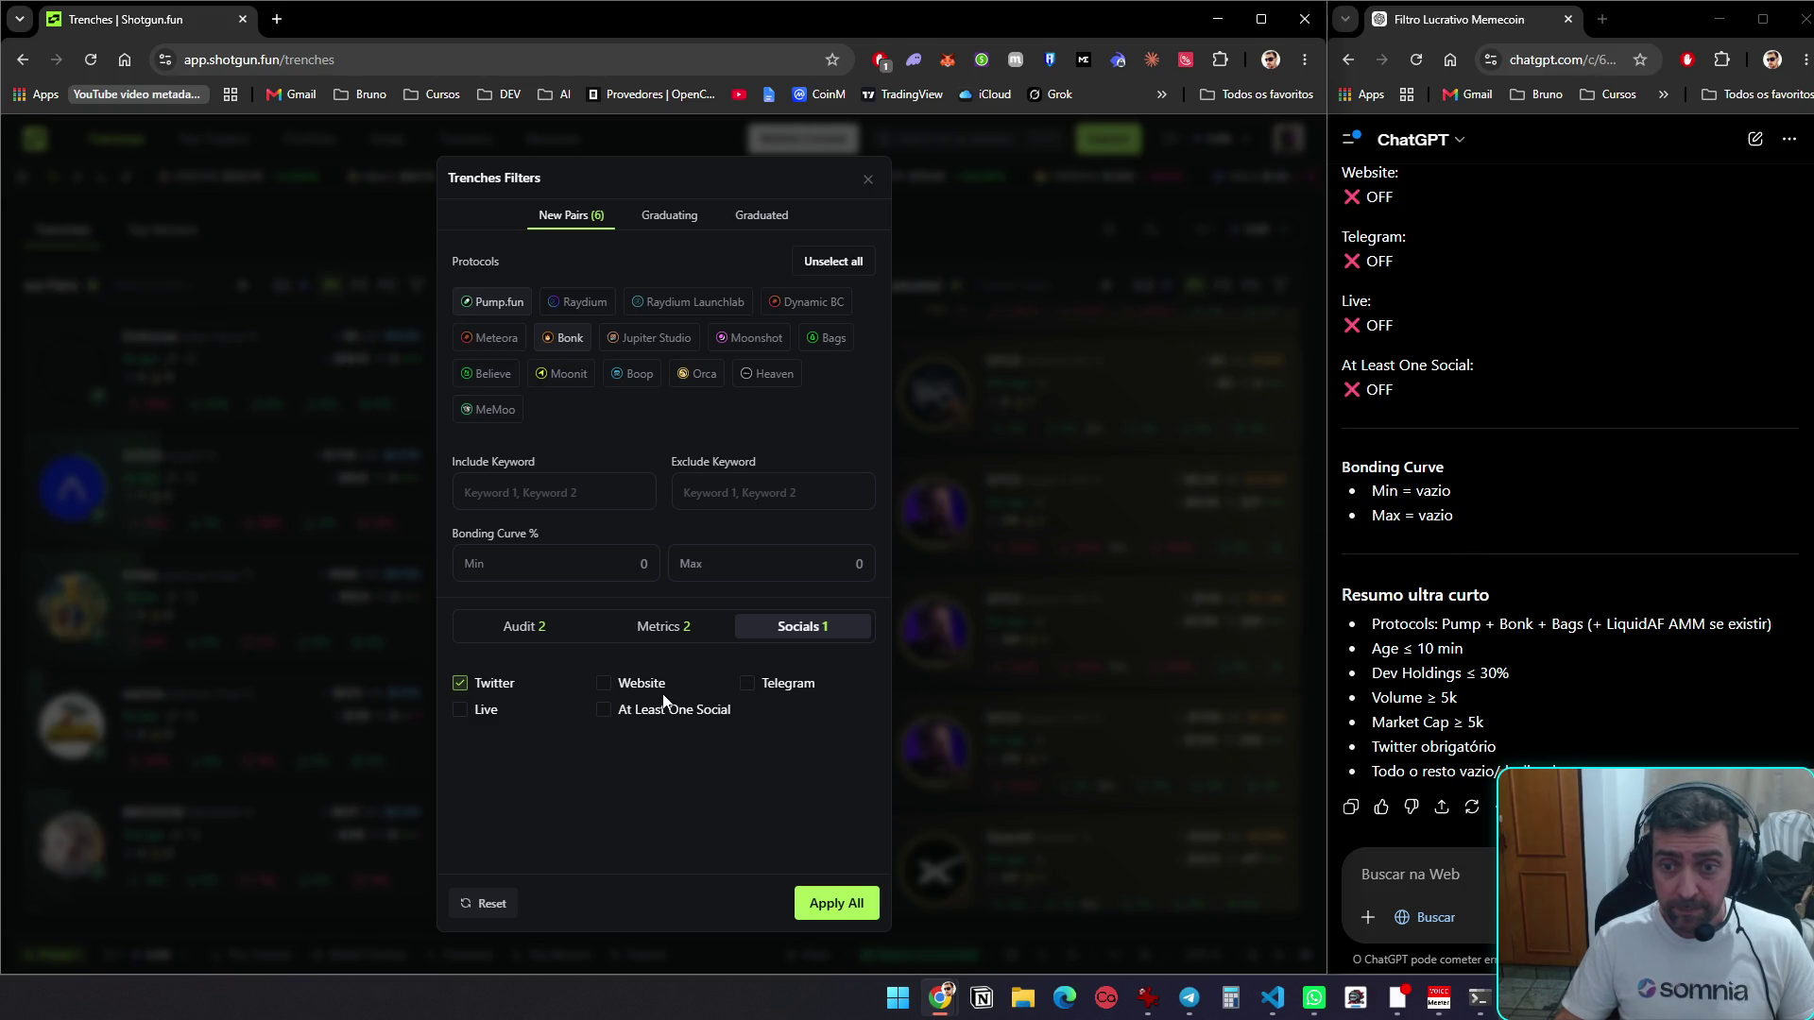
Apply all the New Pairs filters and scroll the filtered token list
click(854, 914)
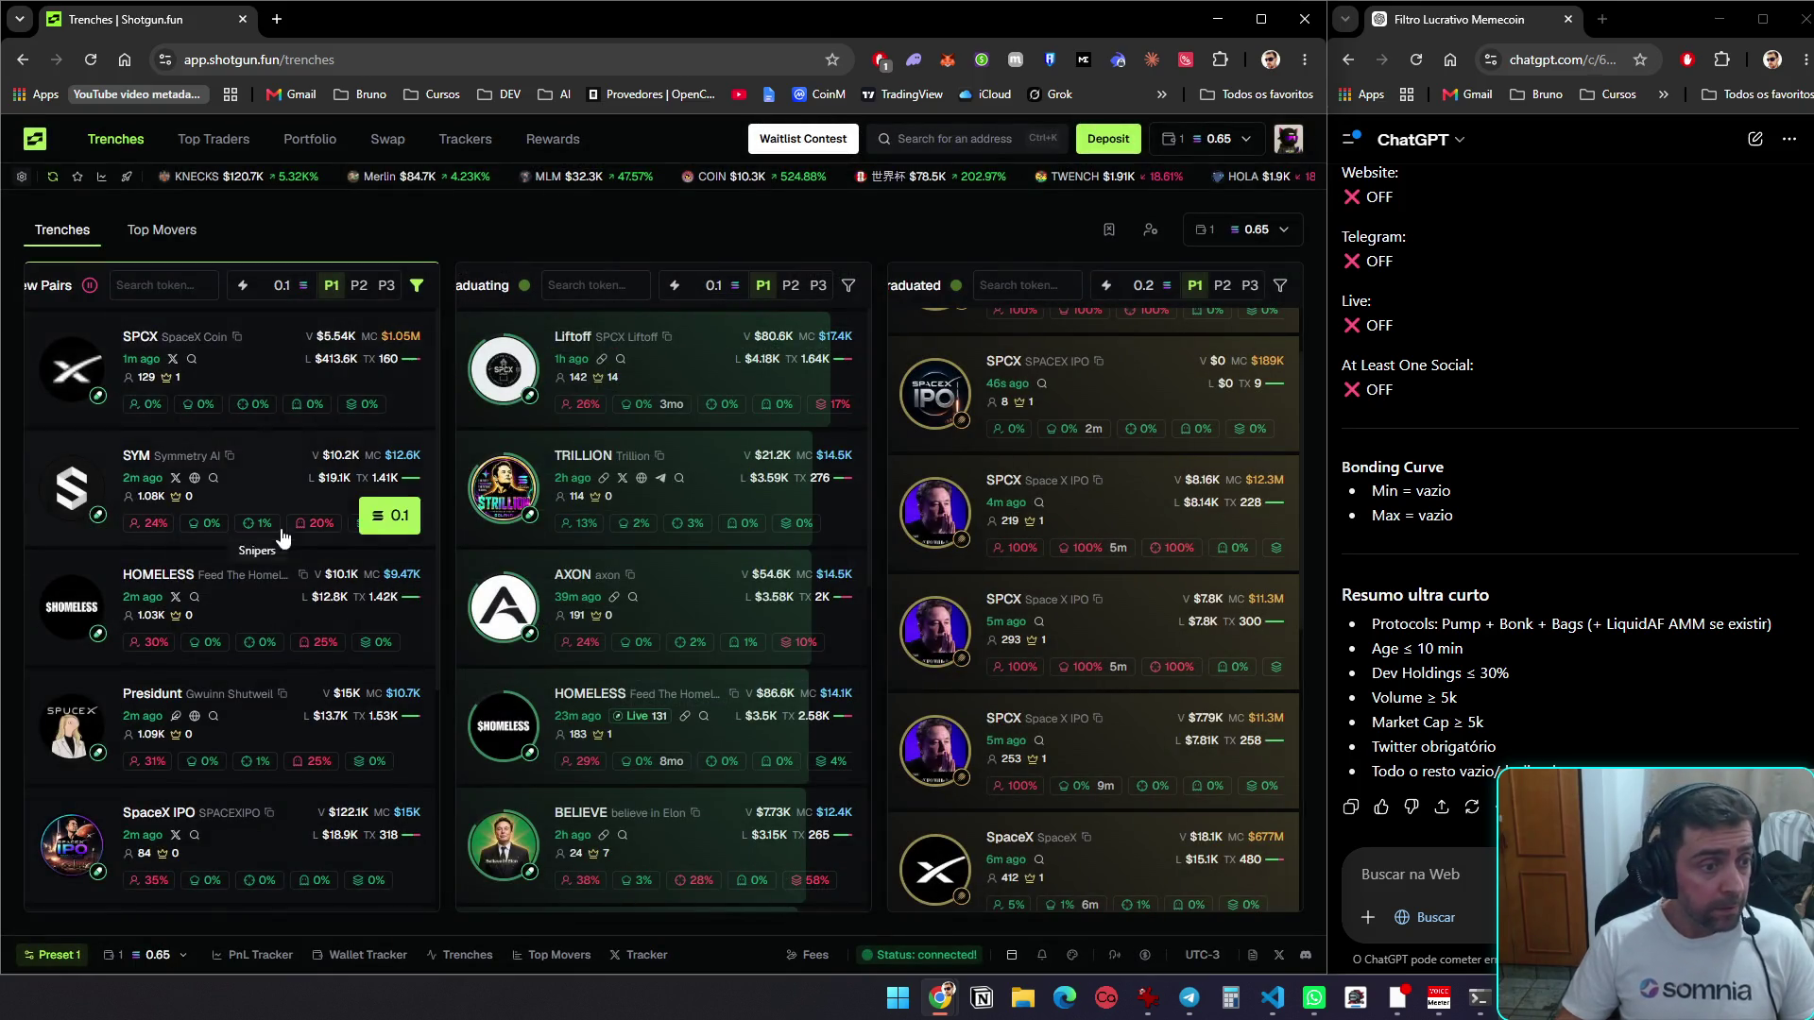
scroll(273, 565, down, 3)
scroll(269, 576, down, 1)
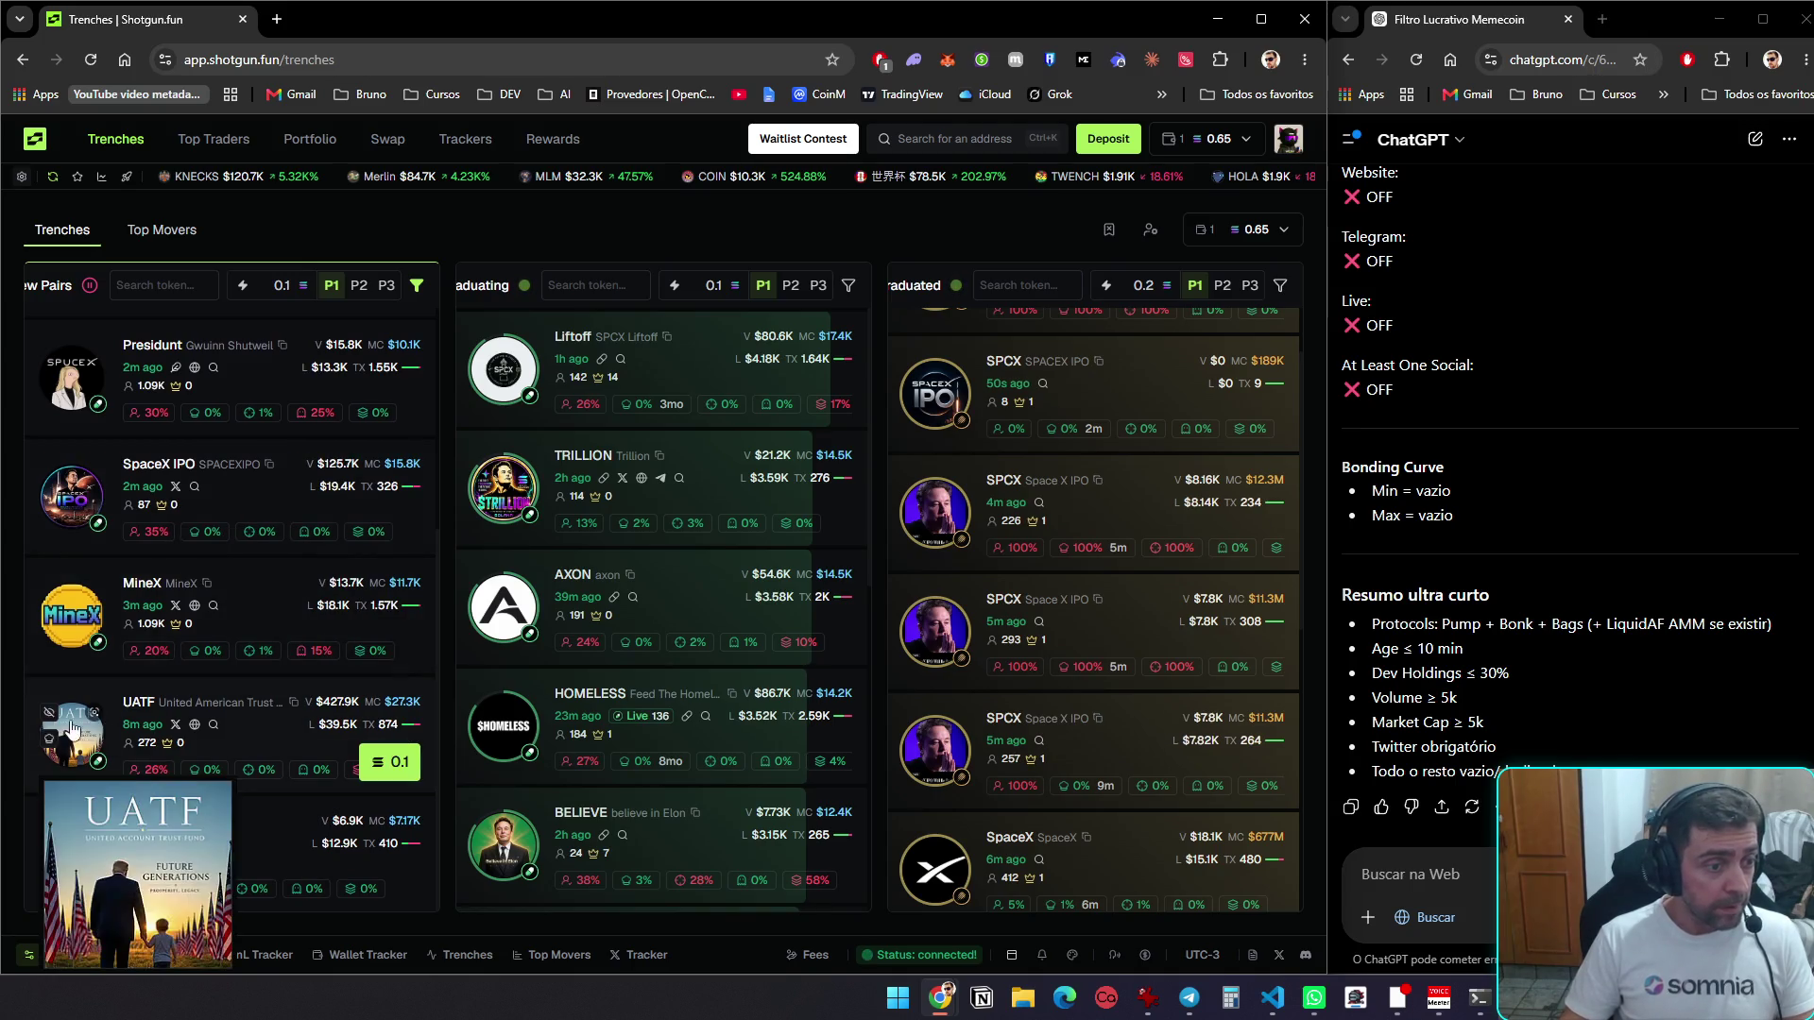
Open the UATF token page in a new tab, close the extra tab, and return to Trenches
middle_click(253, 739)
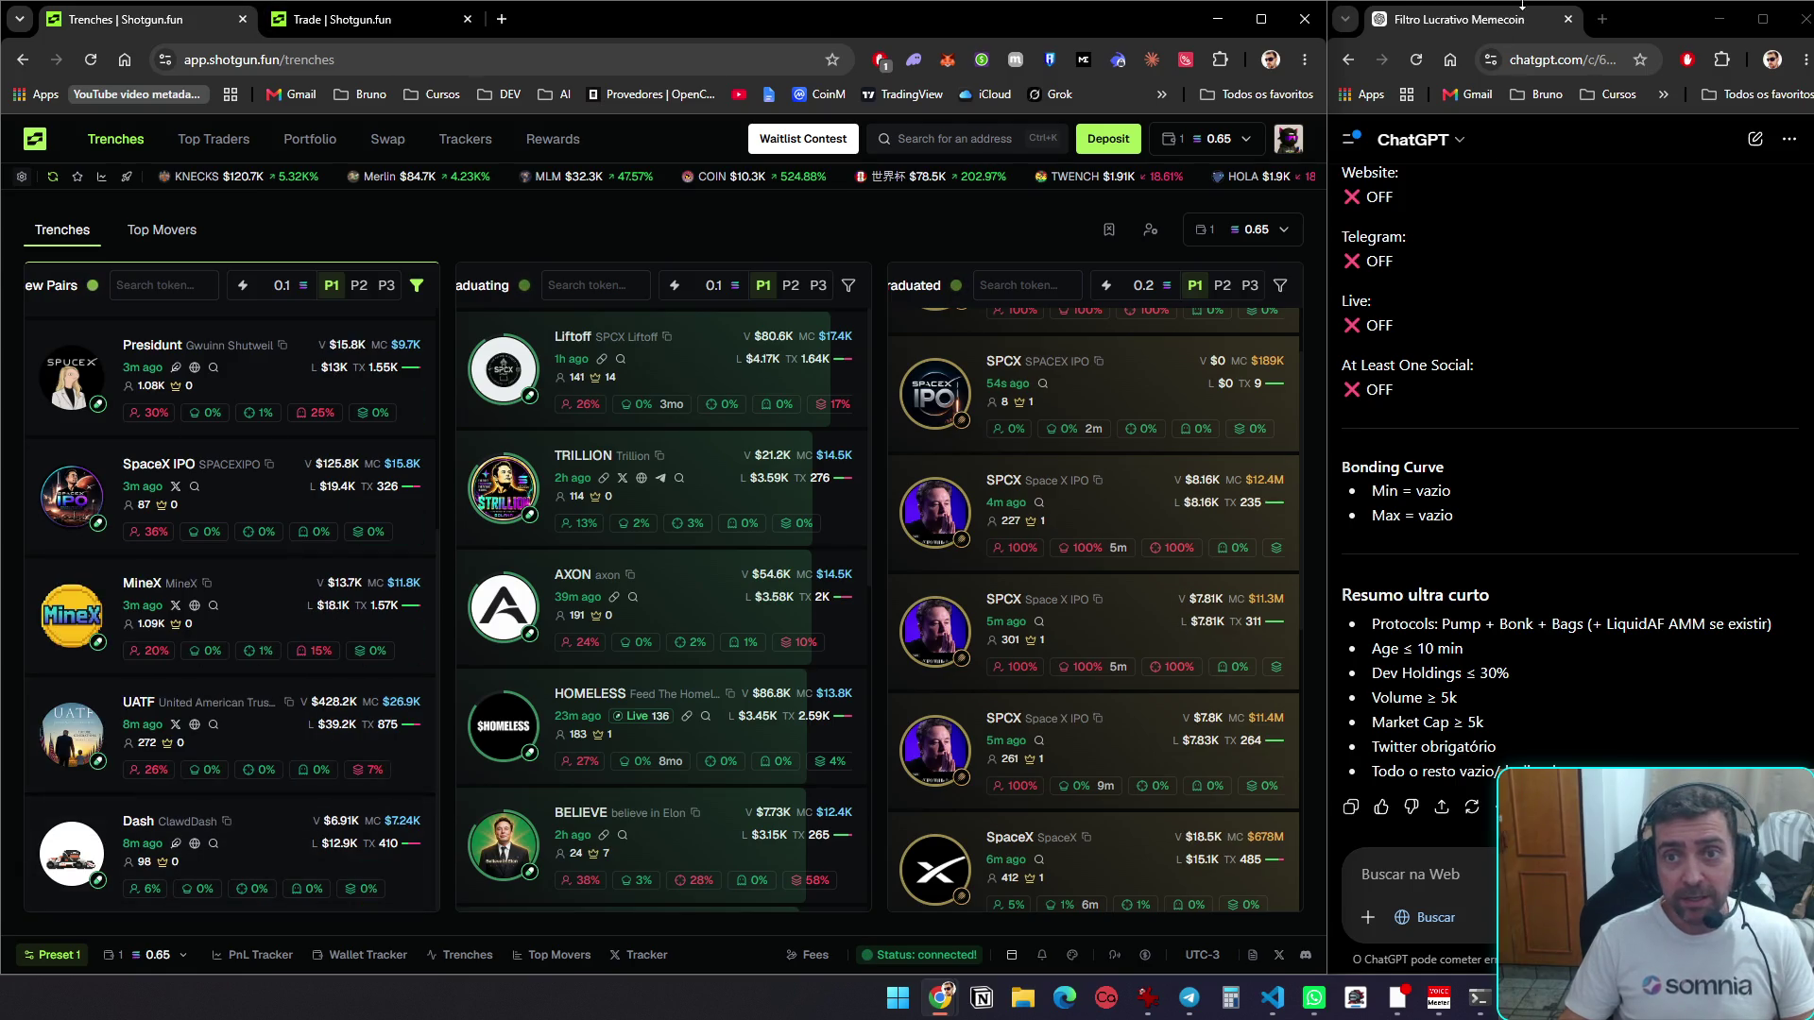
click(1602, 20)
click(1022, 368)
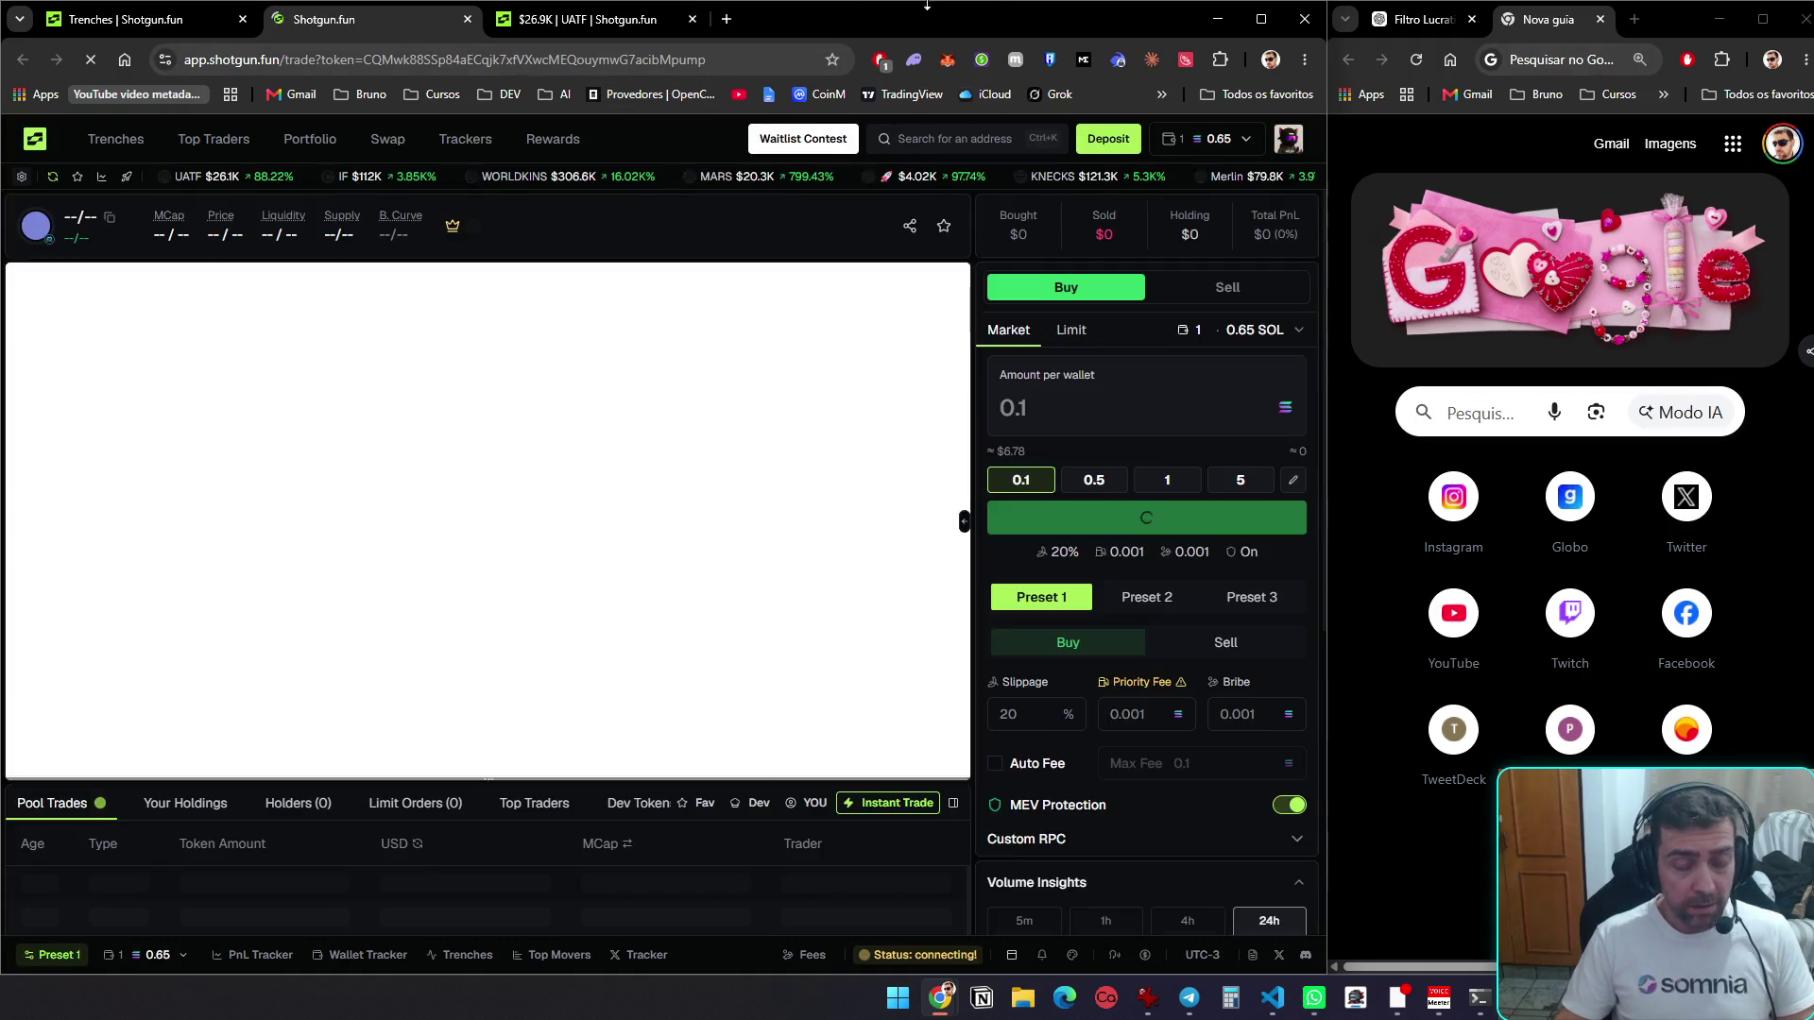
click(467, 19)
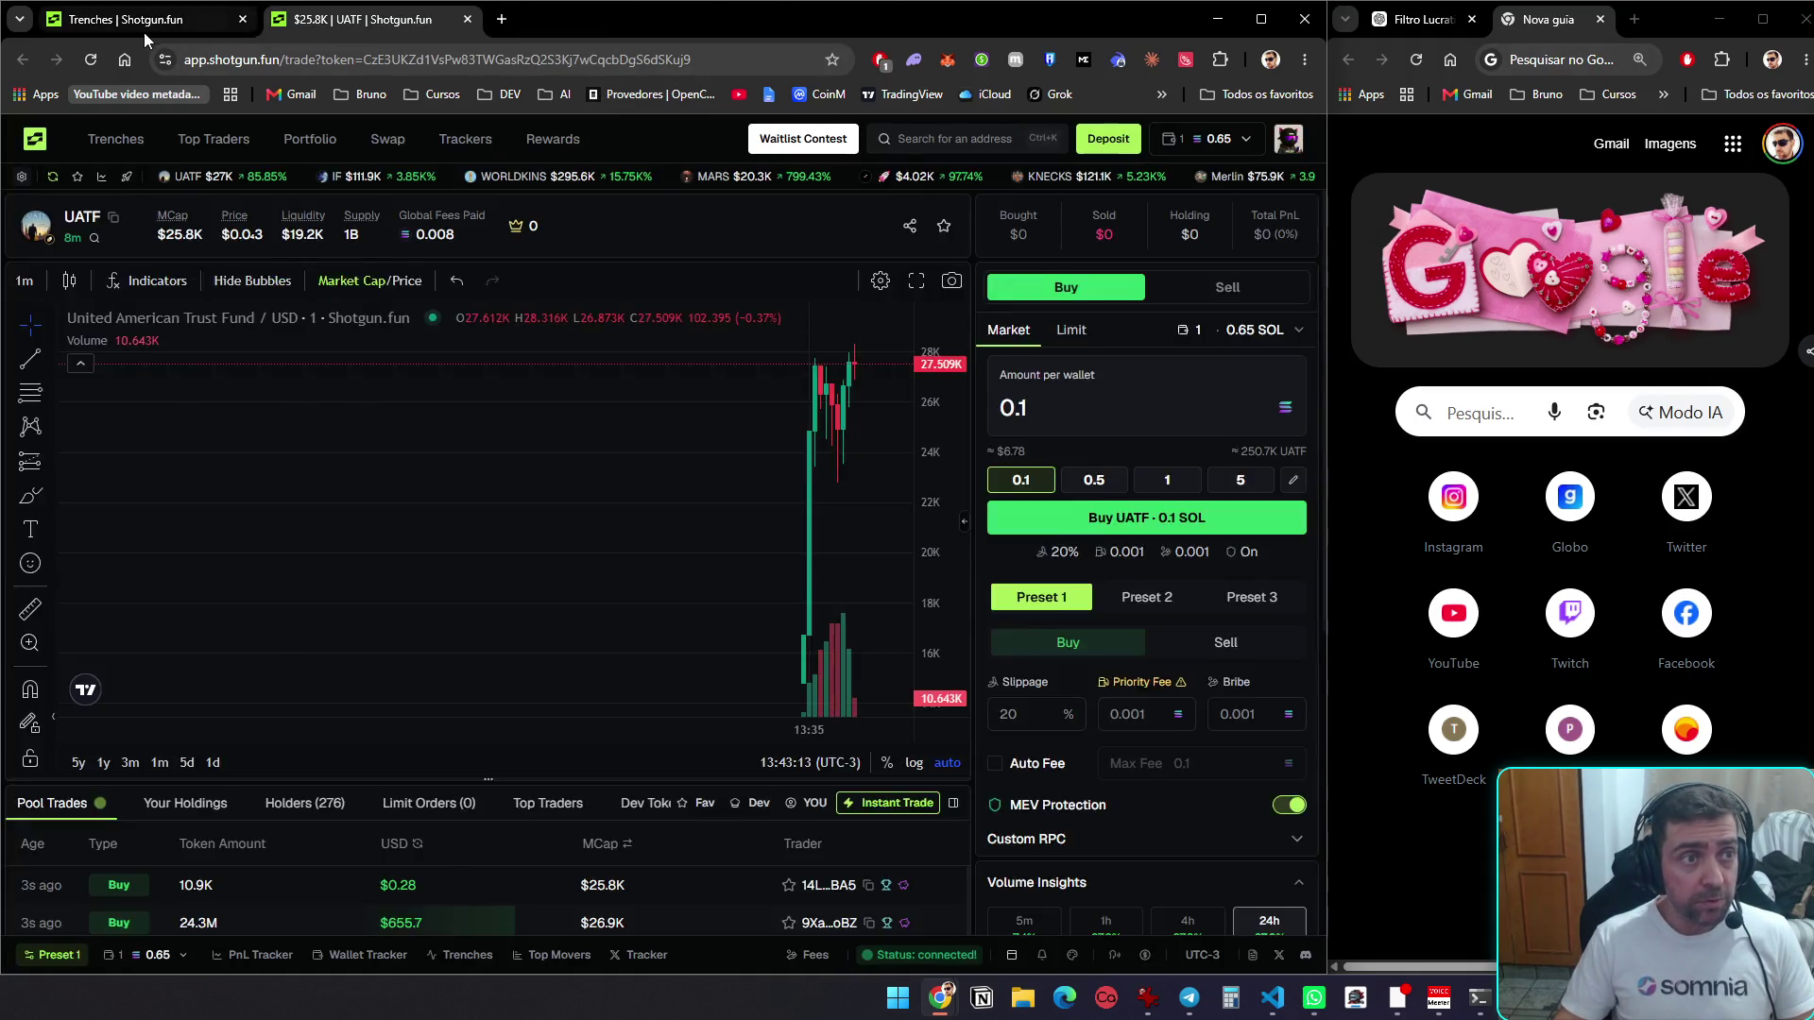
click(144, 33)
Load j7tracker.io in a new tab via the '7tr' address-bar suggestion
click(1633, 19)
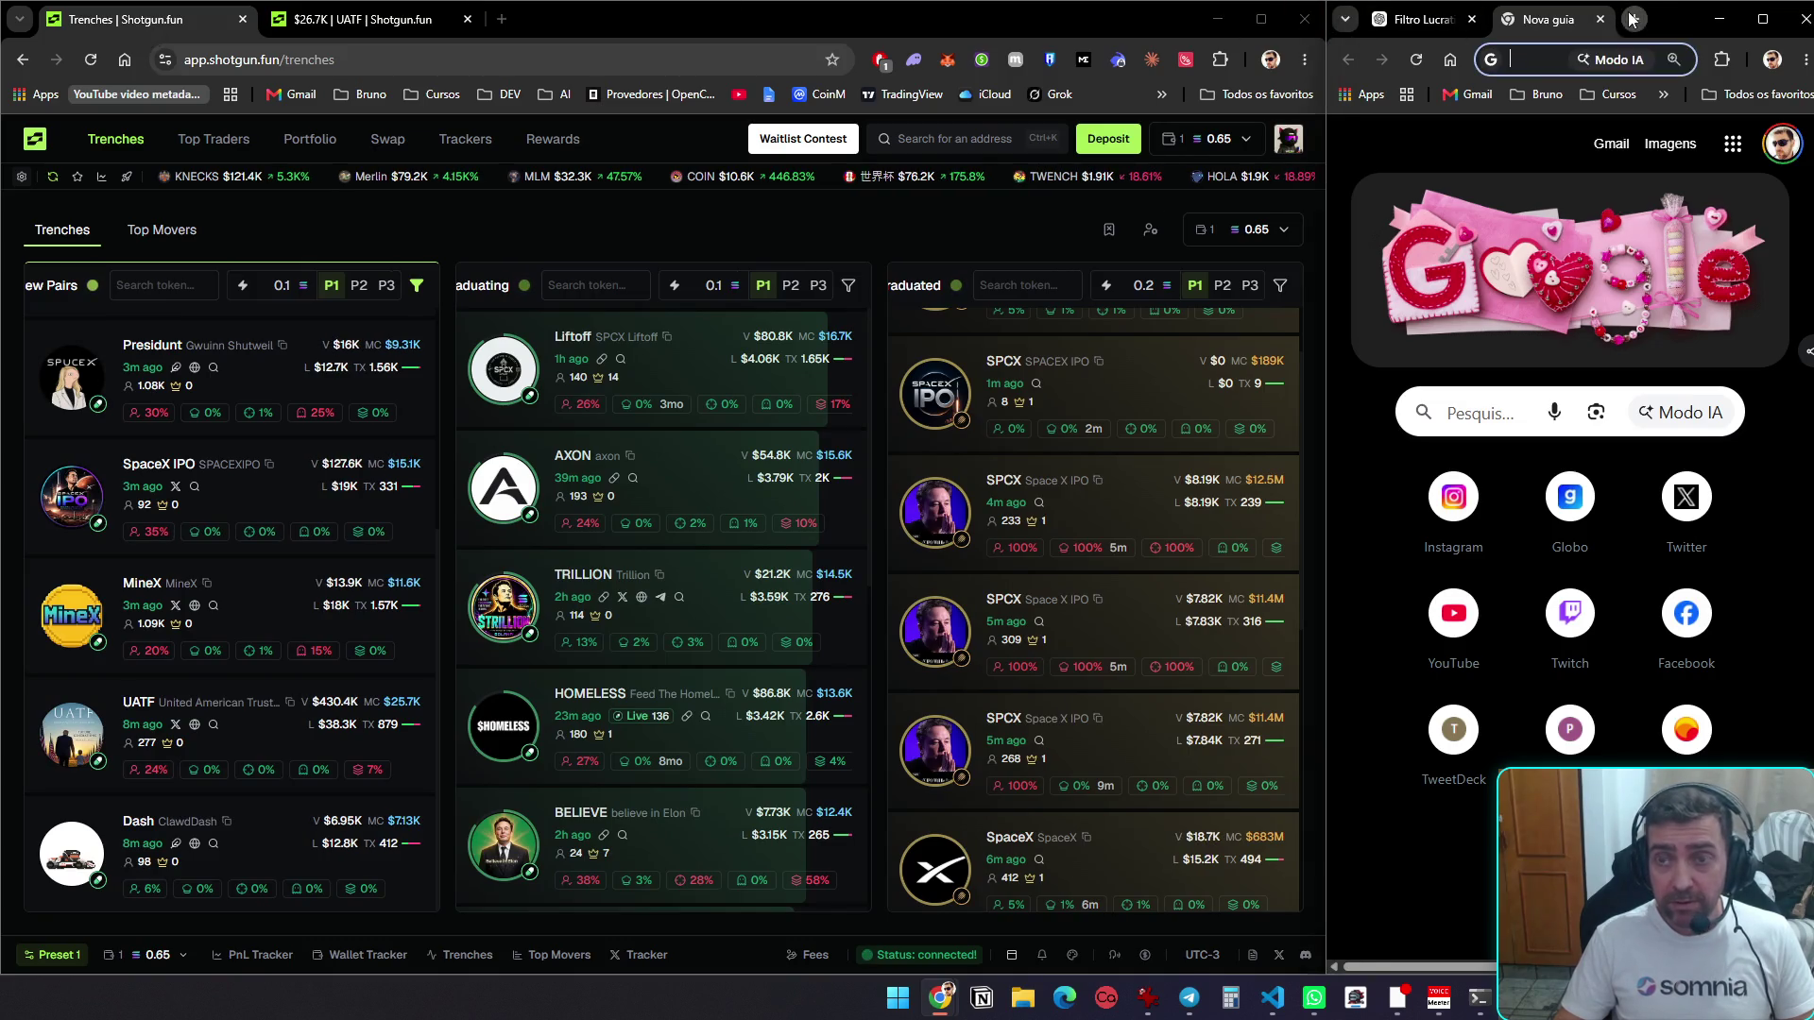
text(7tr)
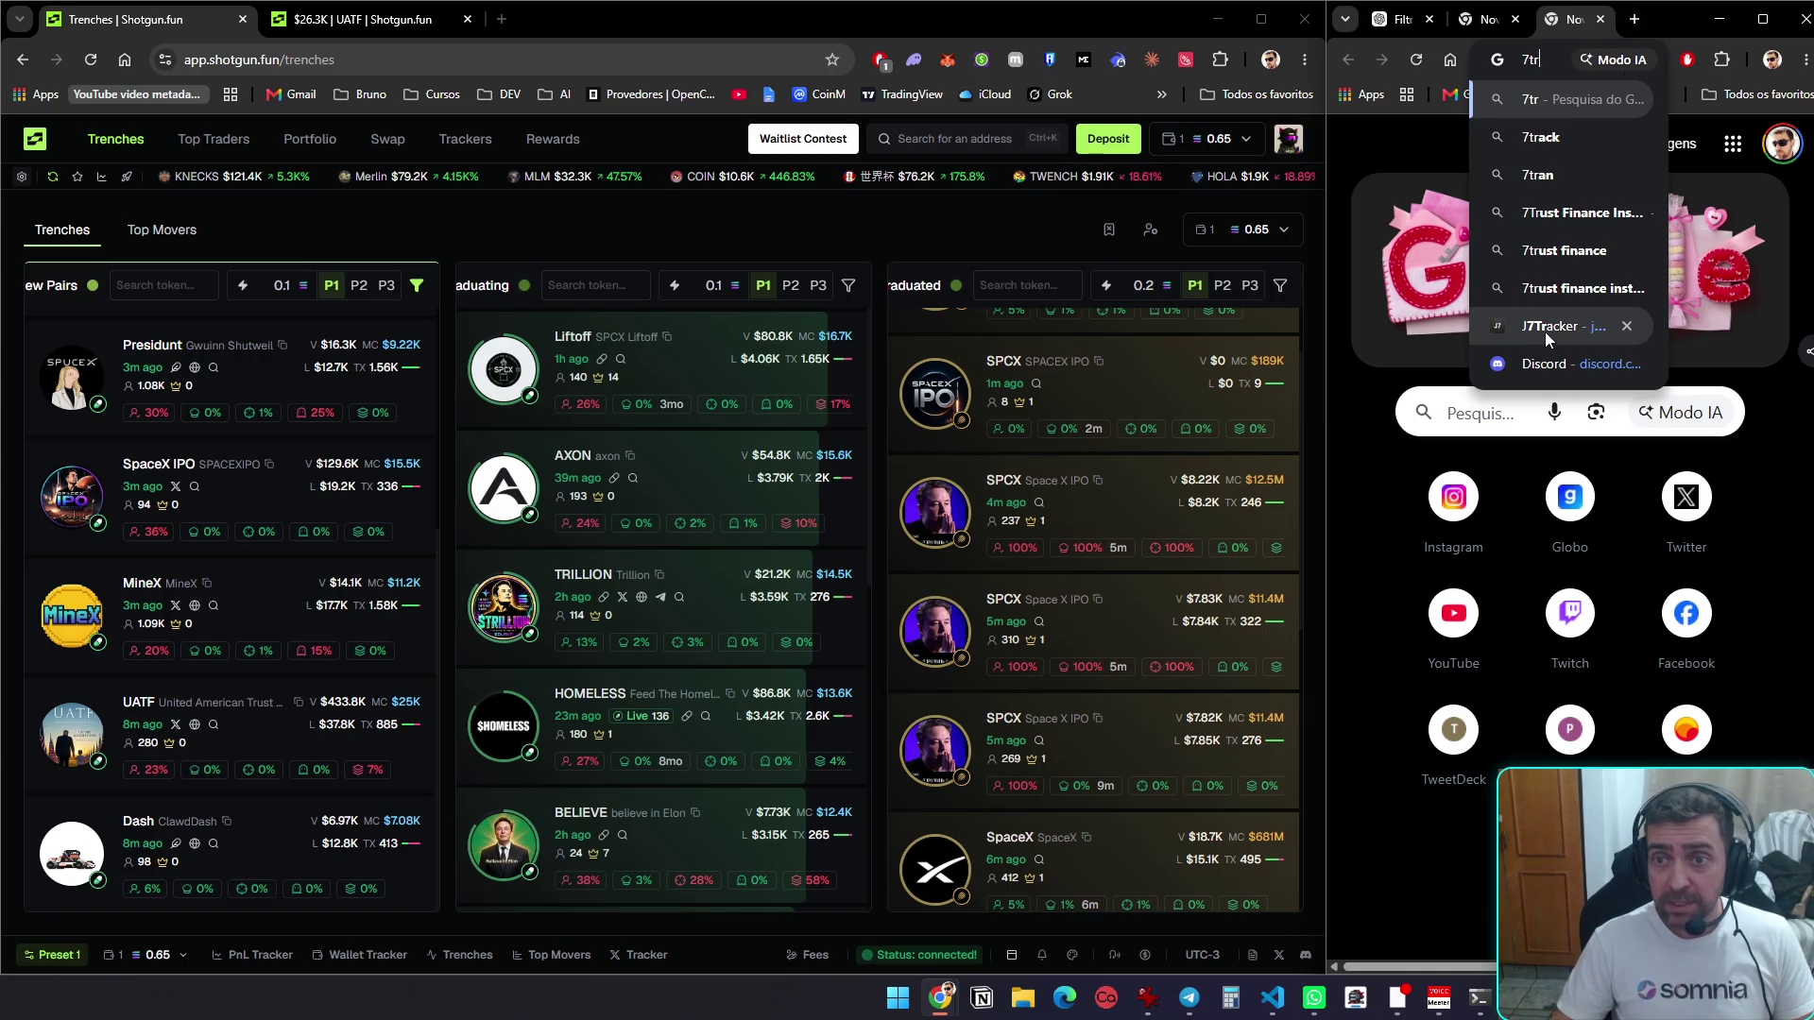
click(1547, 327)
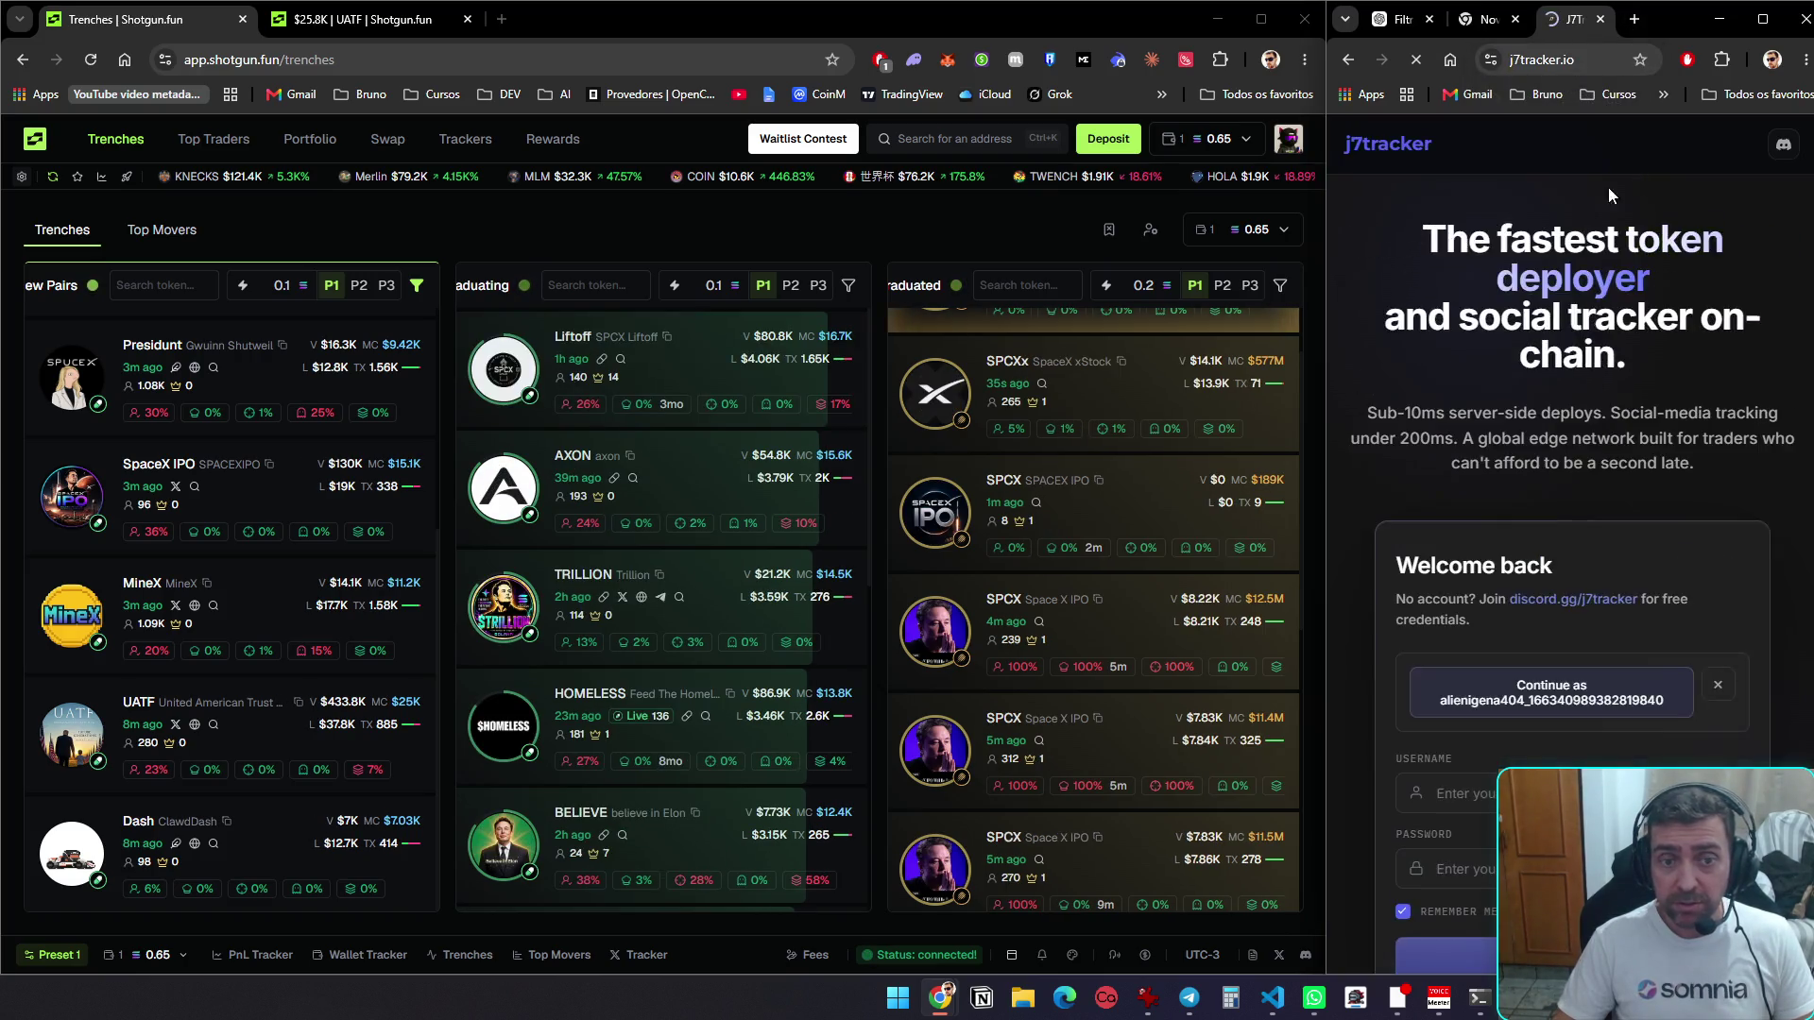
mouse_move(91, 754)
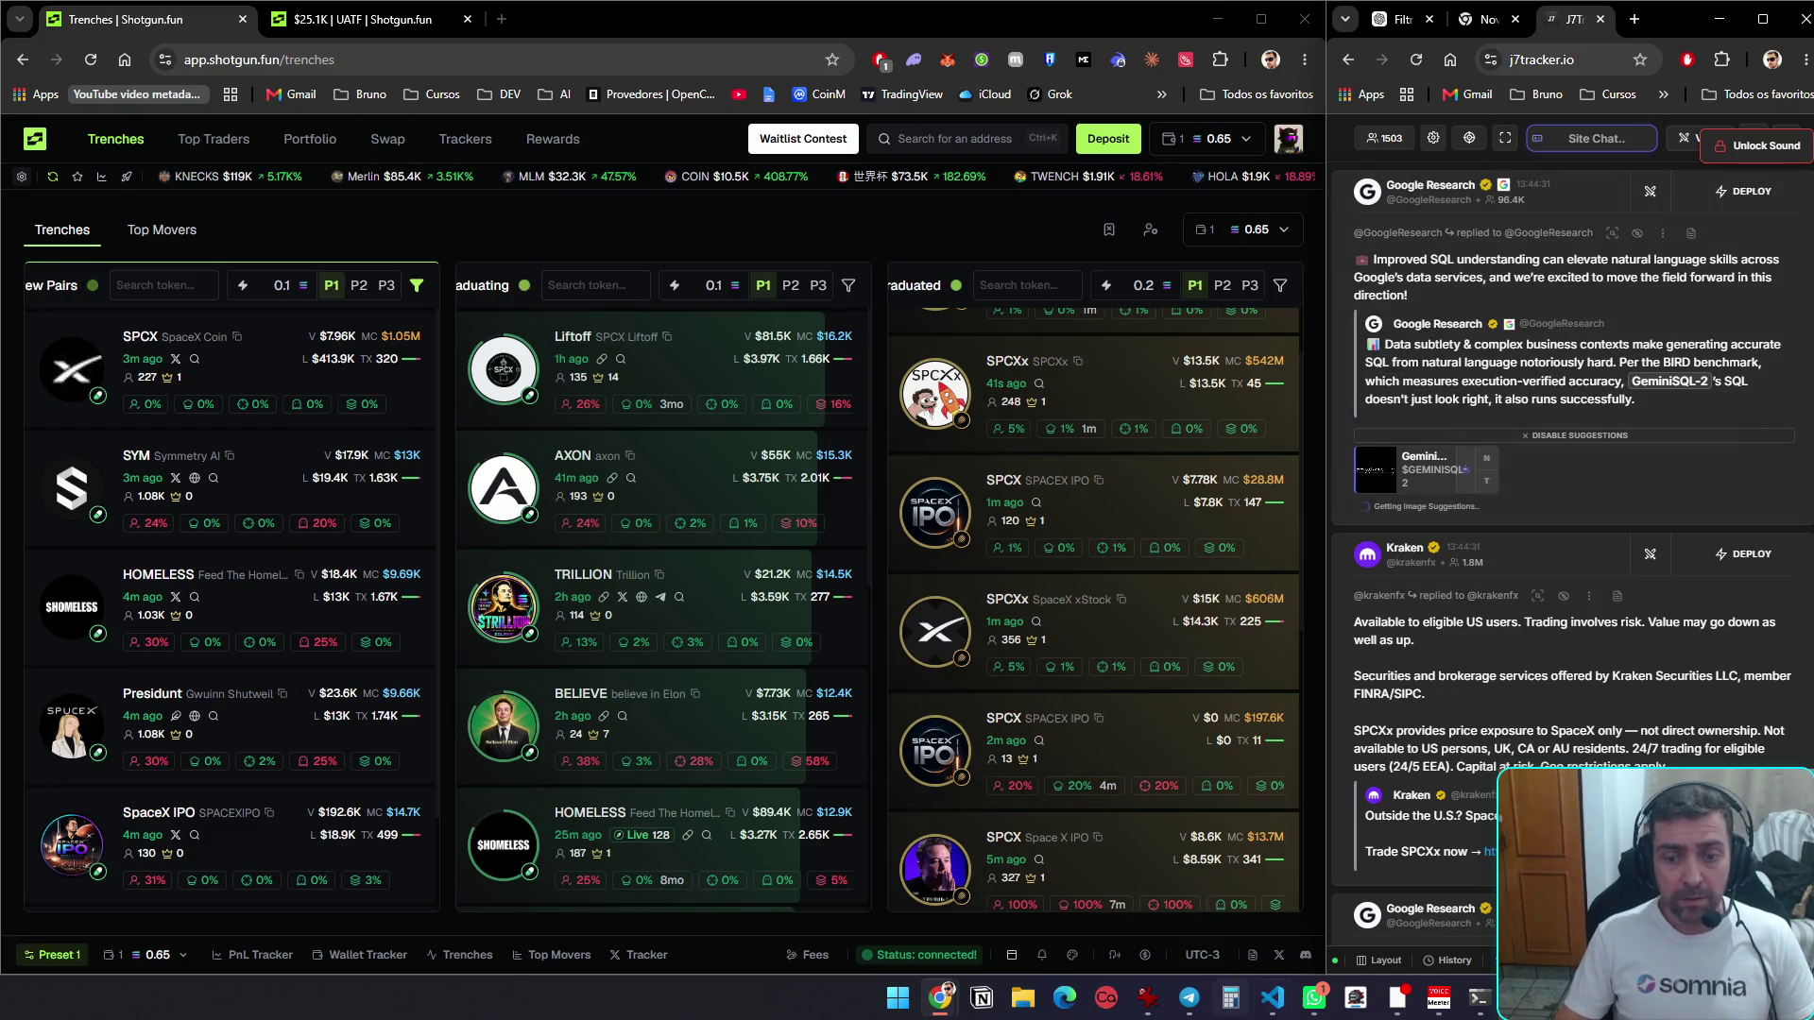
Copy the full JSON from the age-max-60 message.txt in Discord, then minimize Discord
mouse_move(1272, 997)
mouse_move(1323, 902)
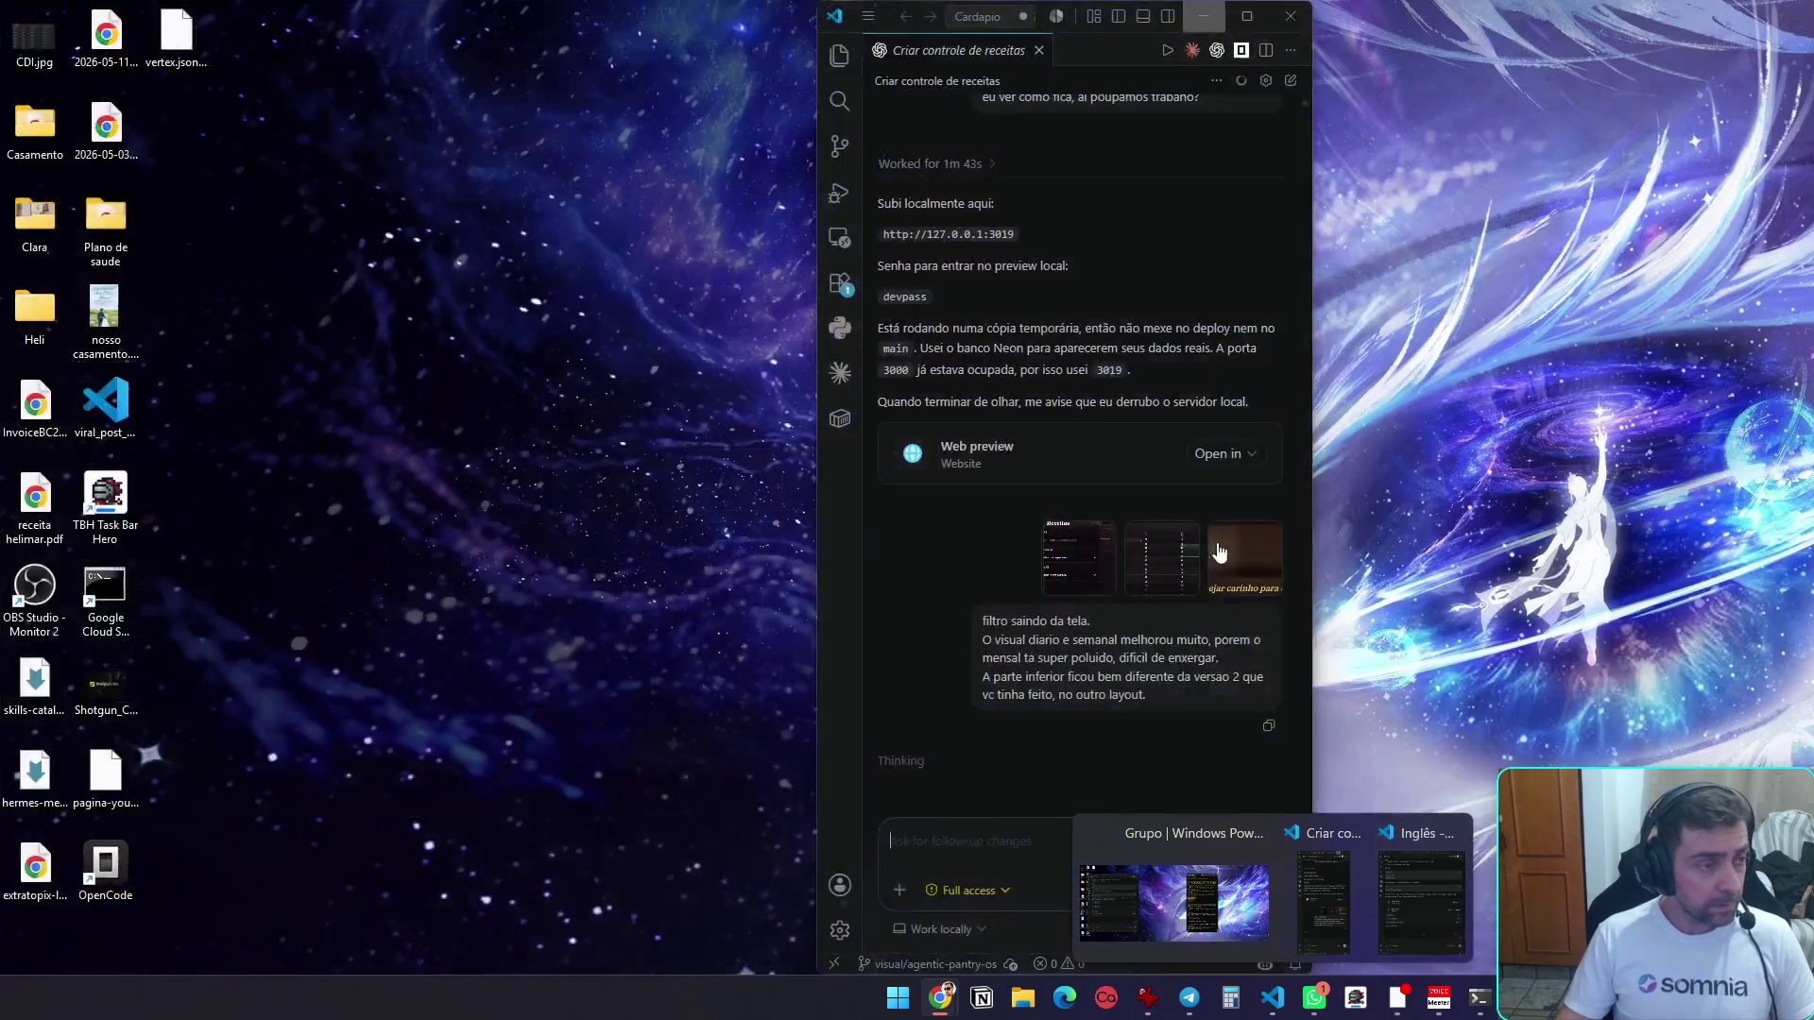
key(alt+Tab)
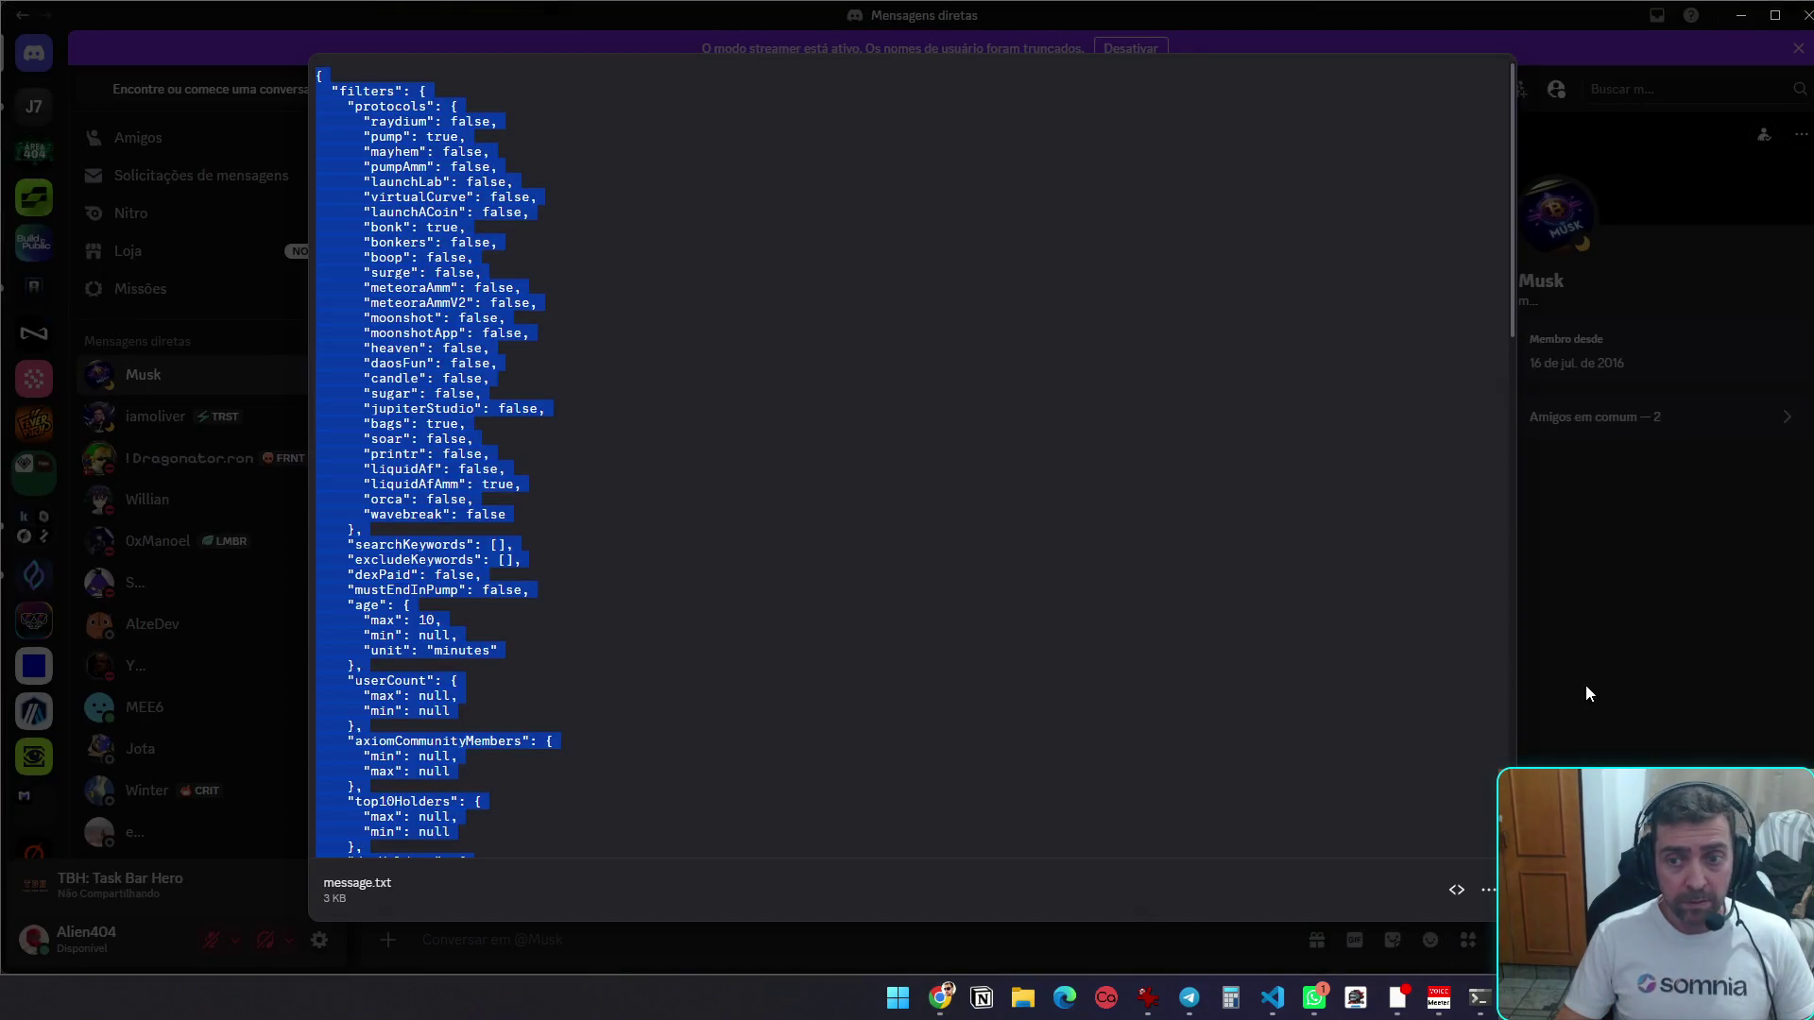
click(1585, 684)
click(652, 678)
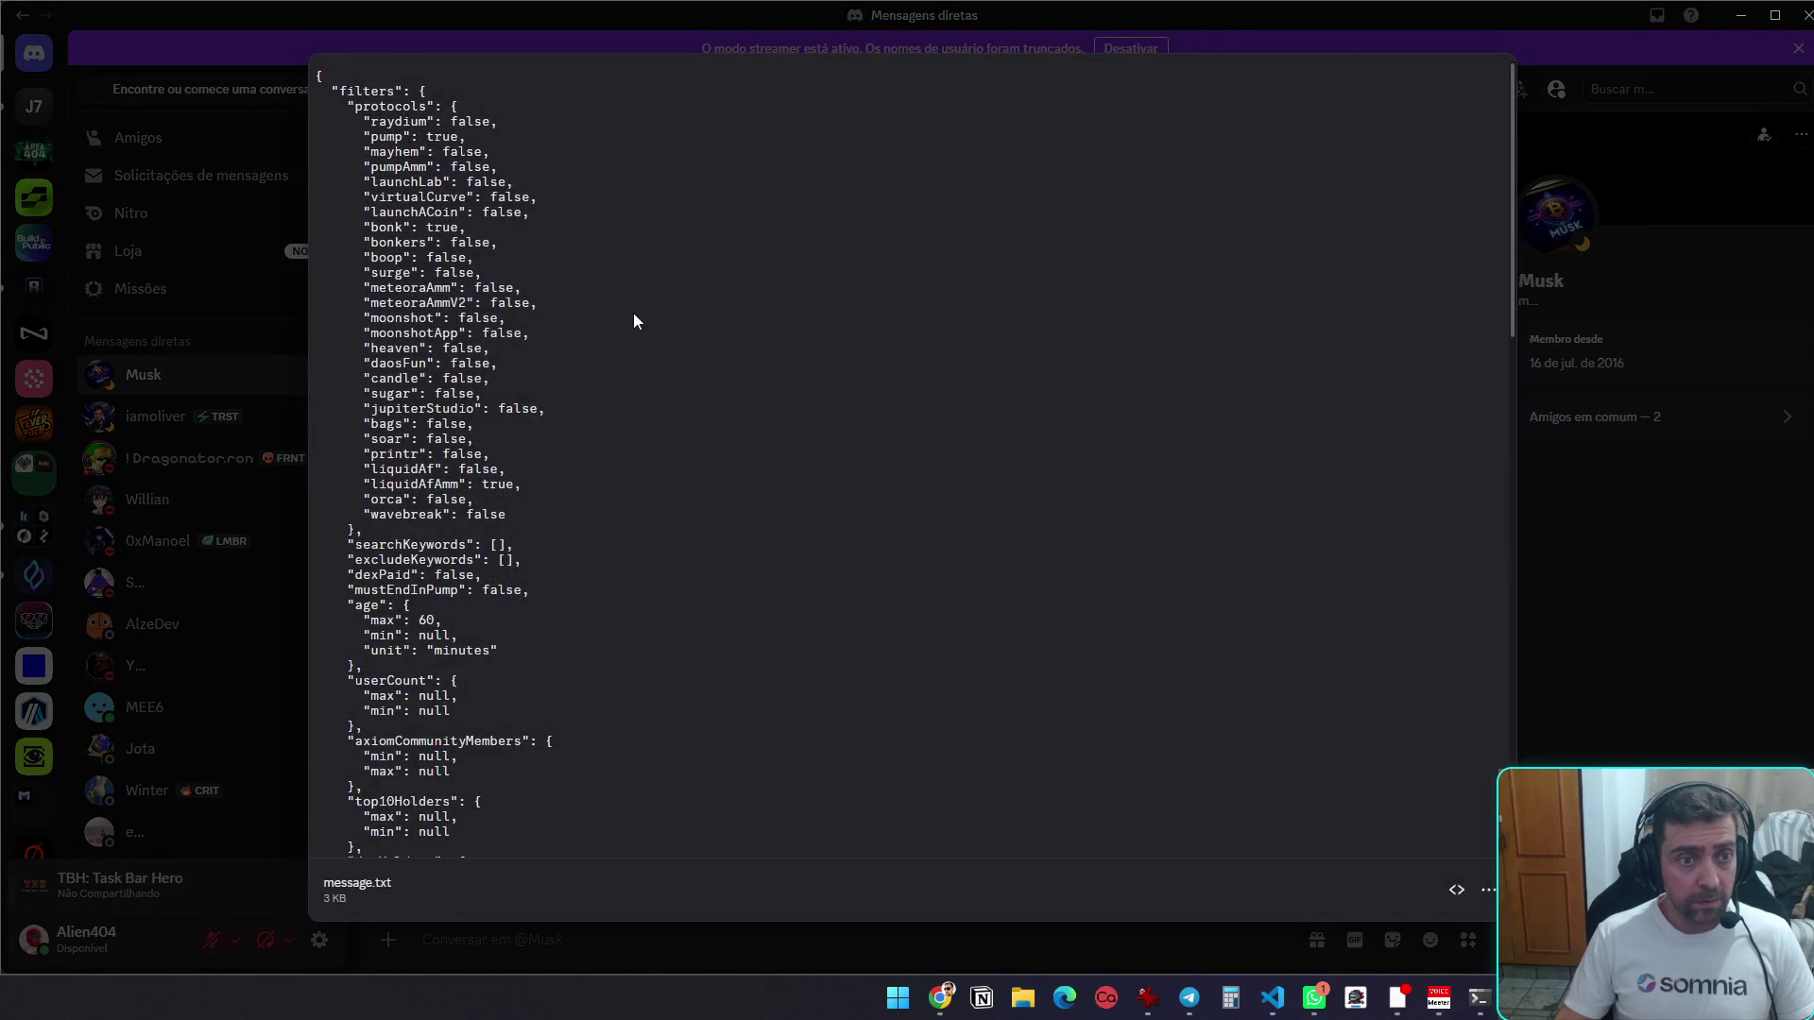
key(ctrl+a)
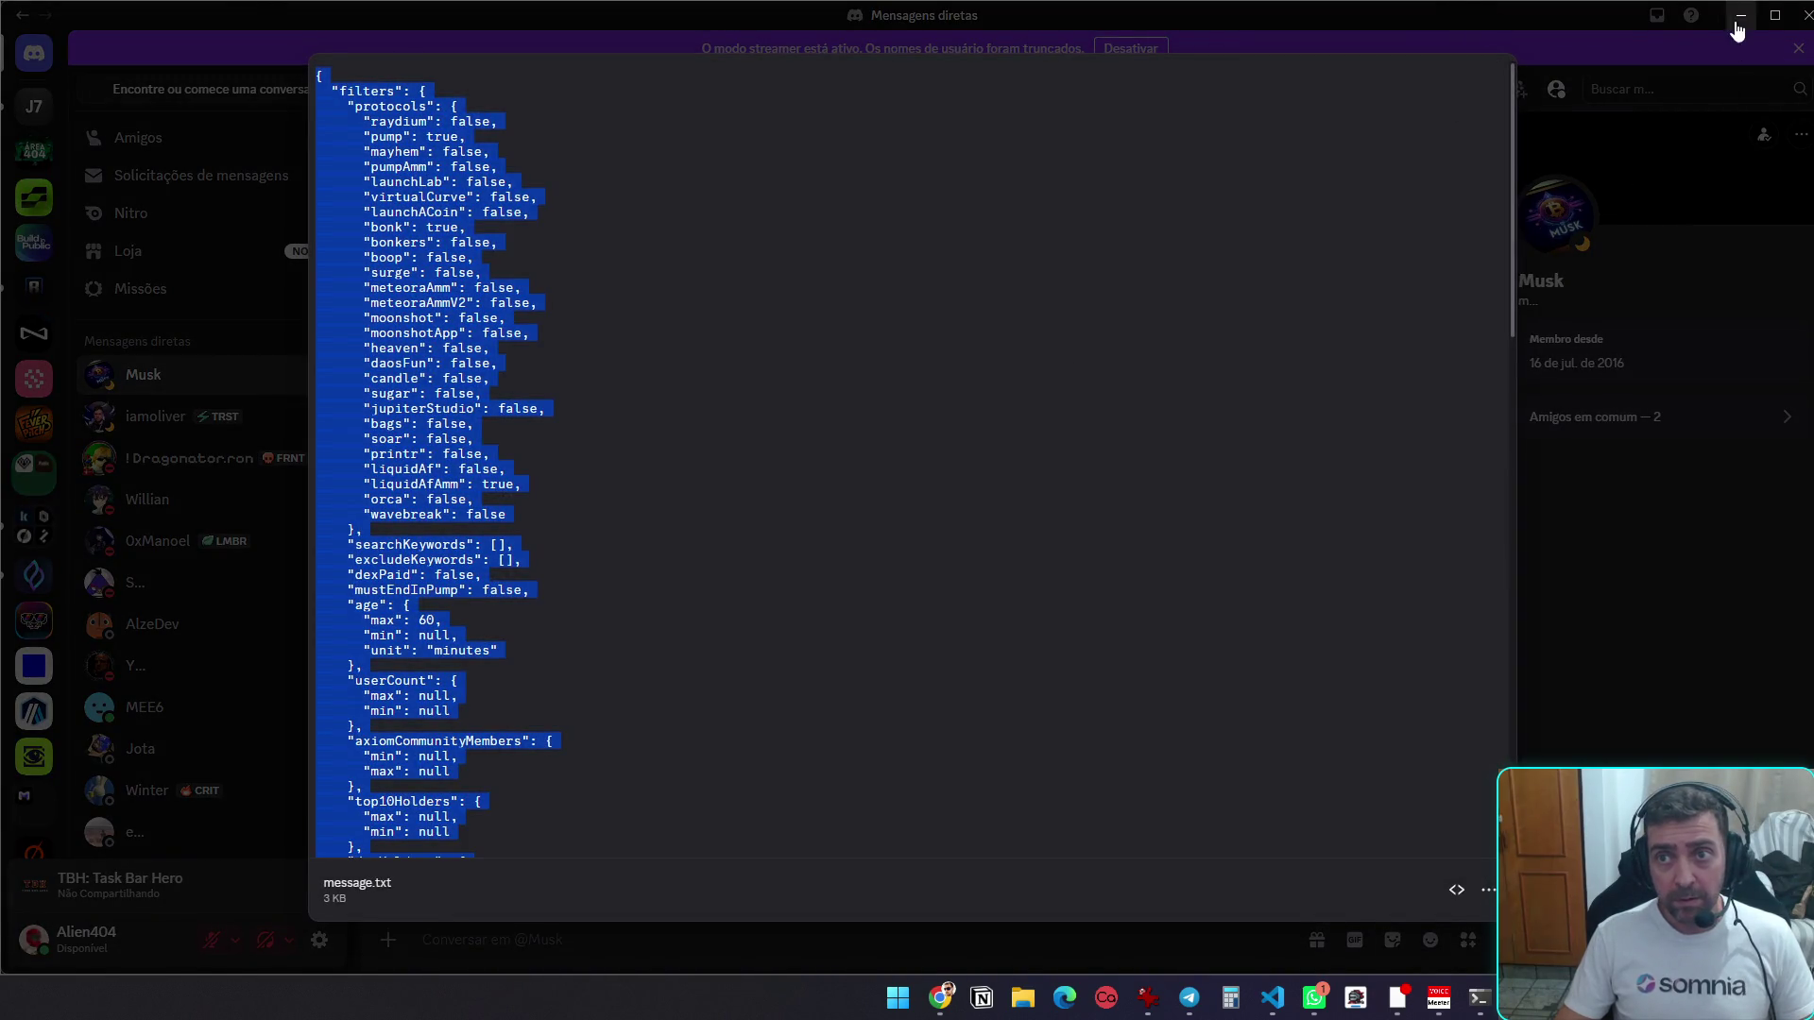
click(1740, 16)
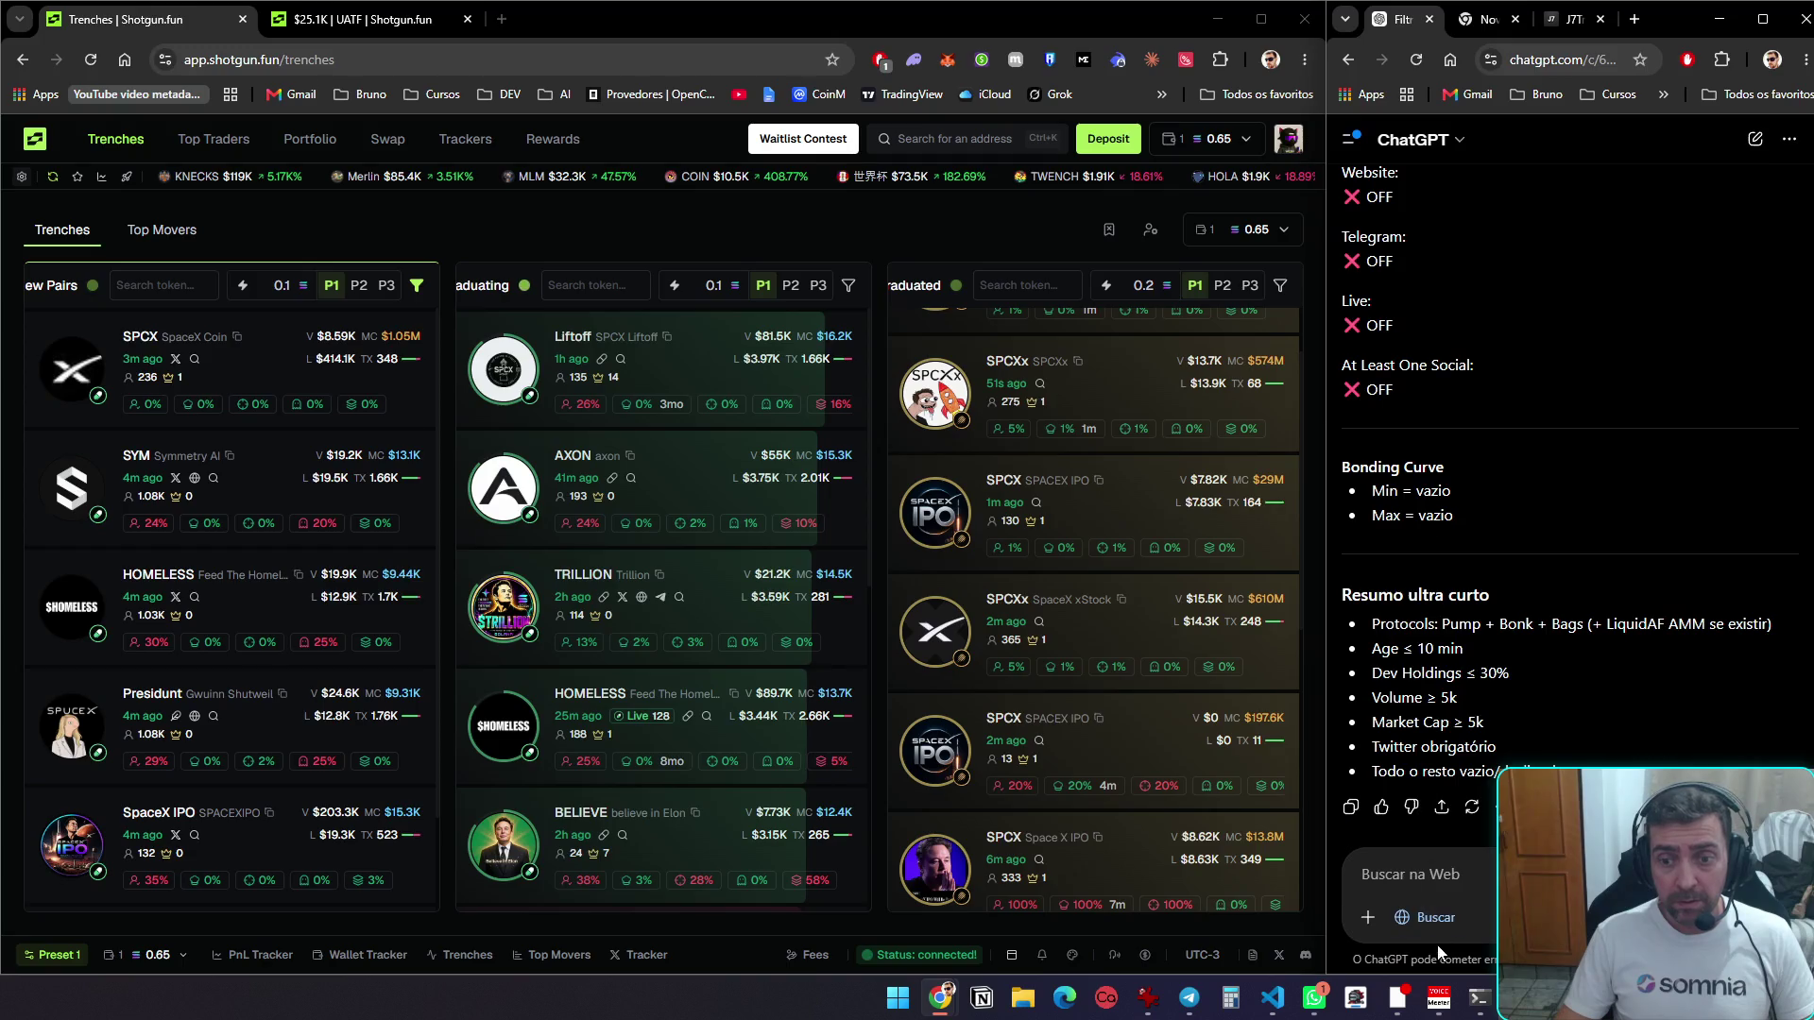
Ask ChatGPT 'guia para migraçao' with the copied JSON filters pasted in
click(1455, 887)
text(guia para mi)
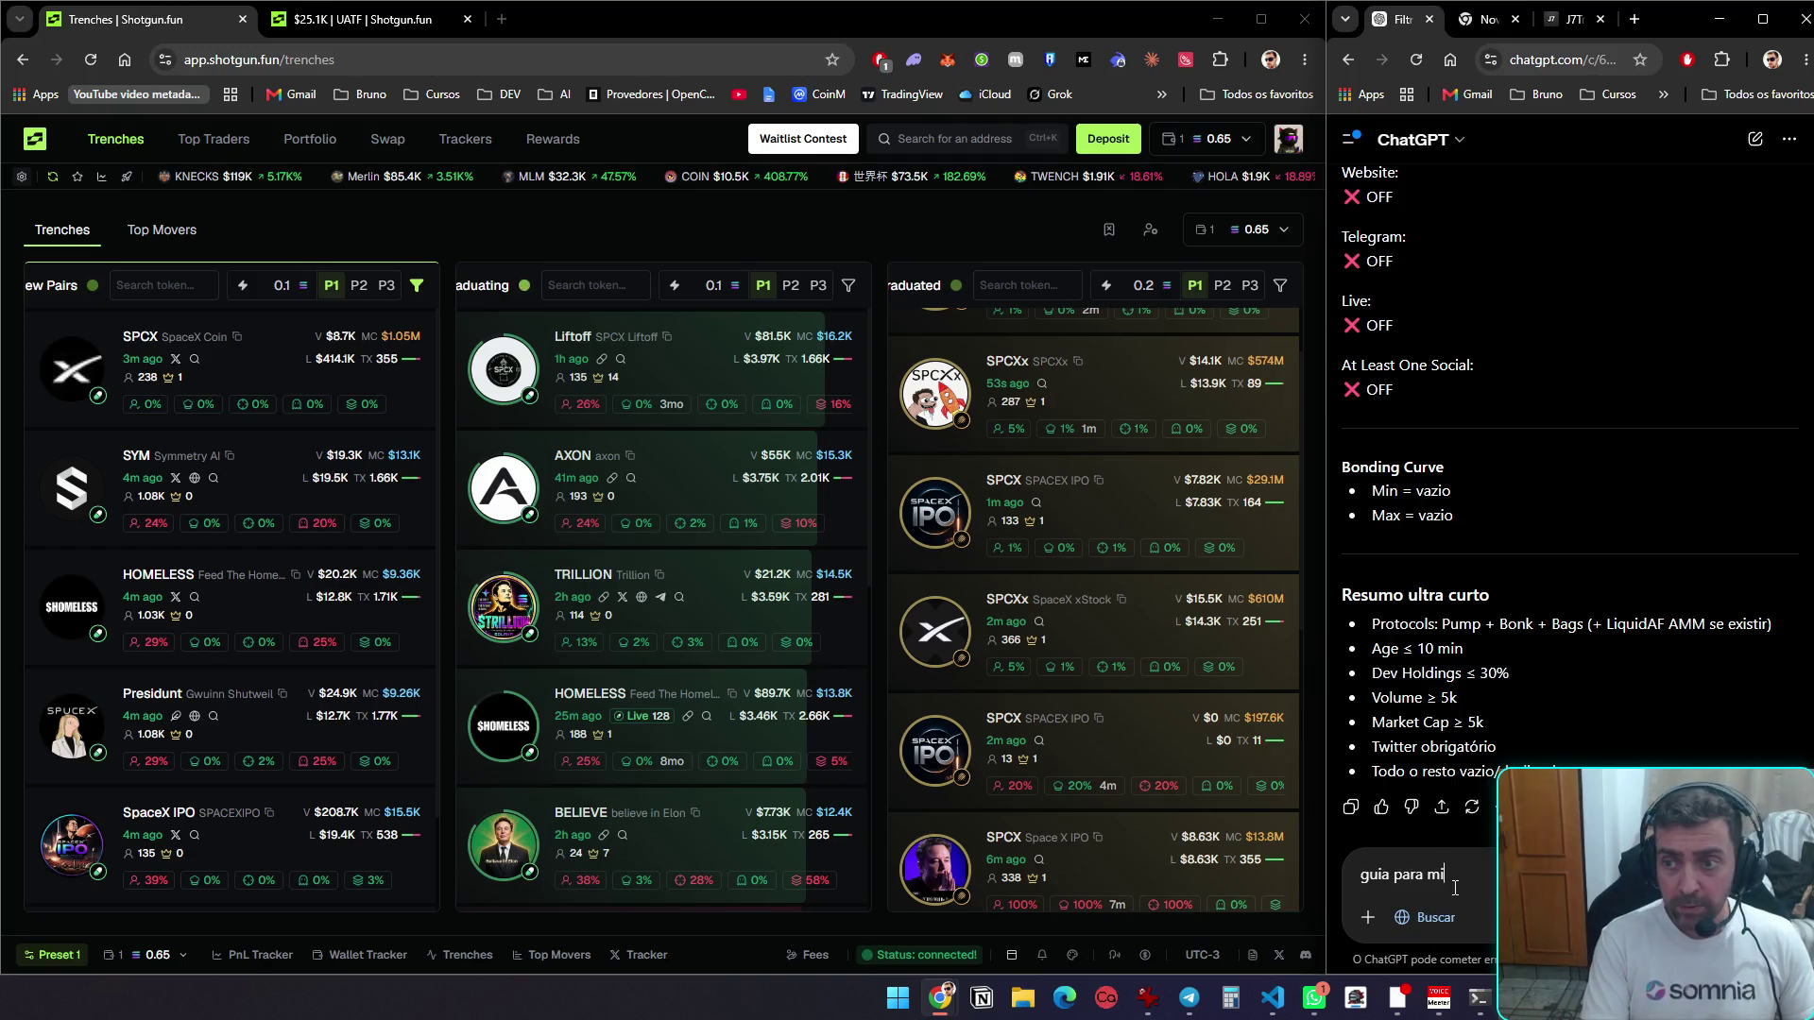
text(graçao)
key(ctrl+v)
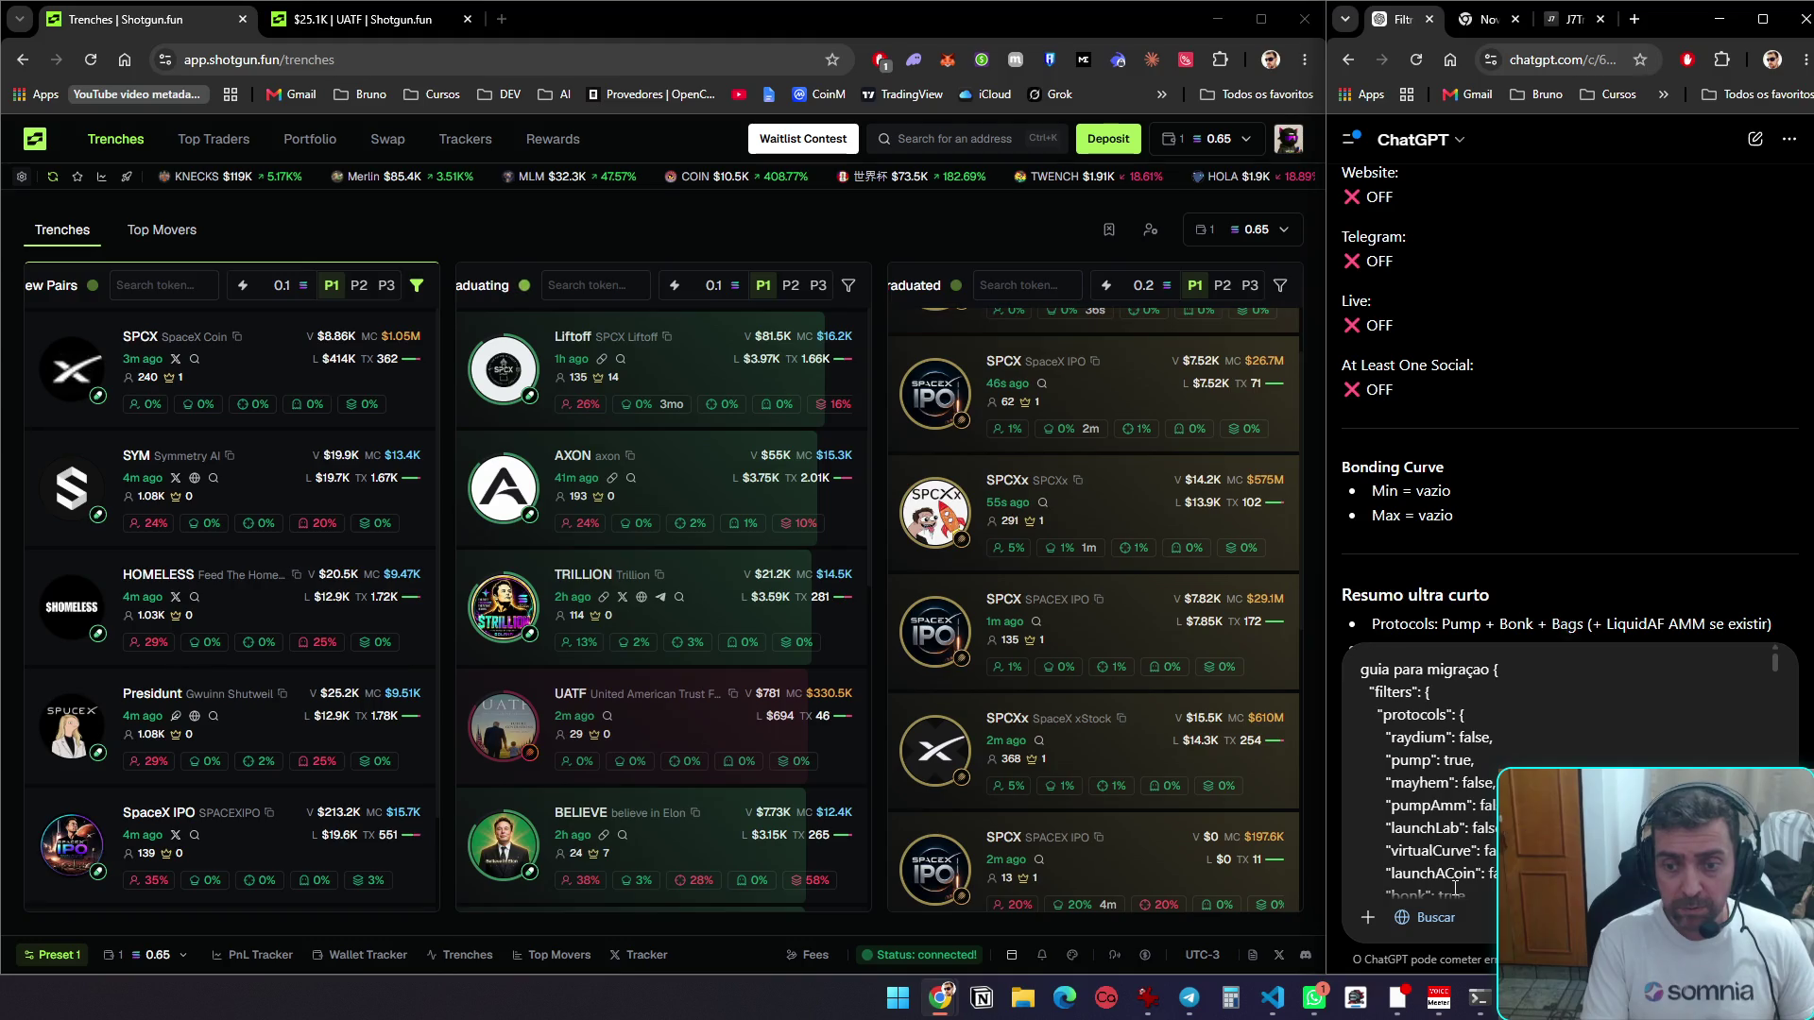
key(Return)
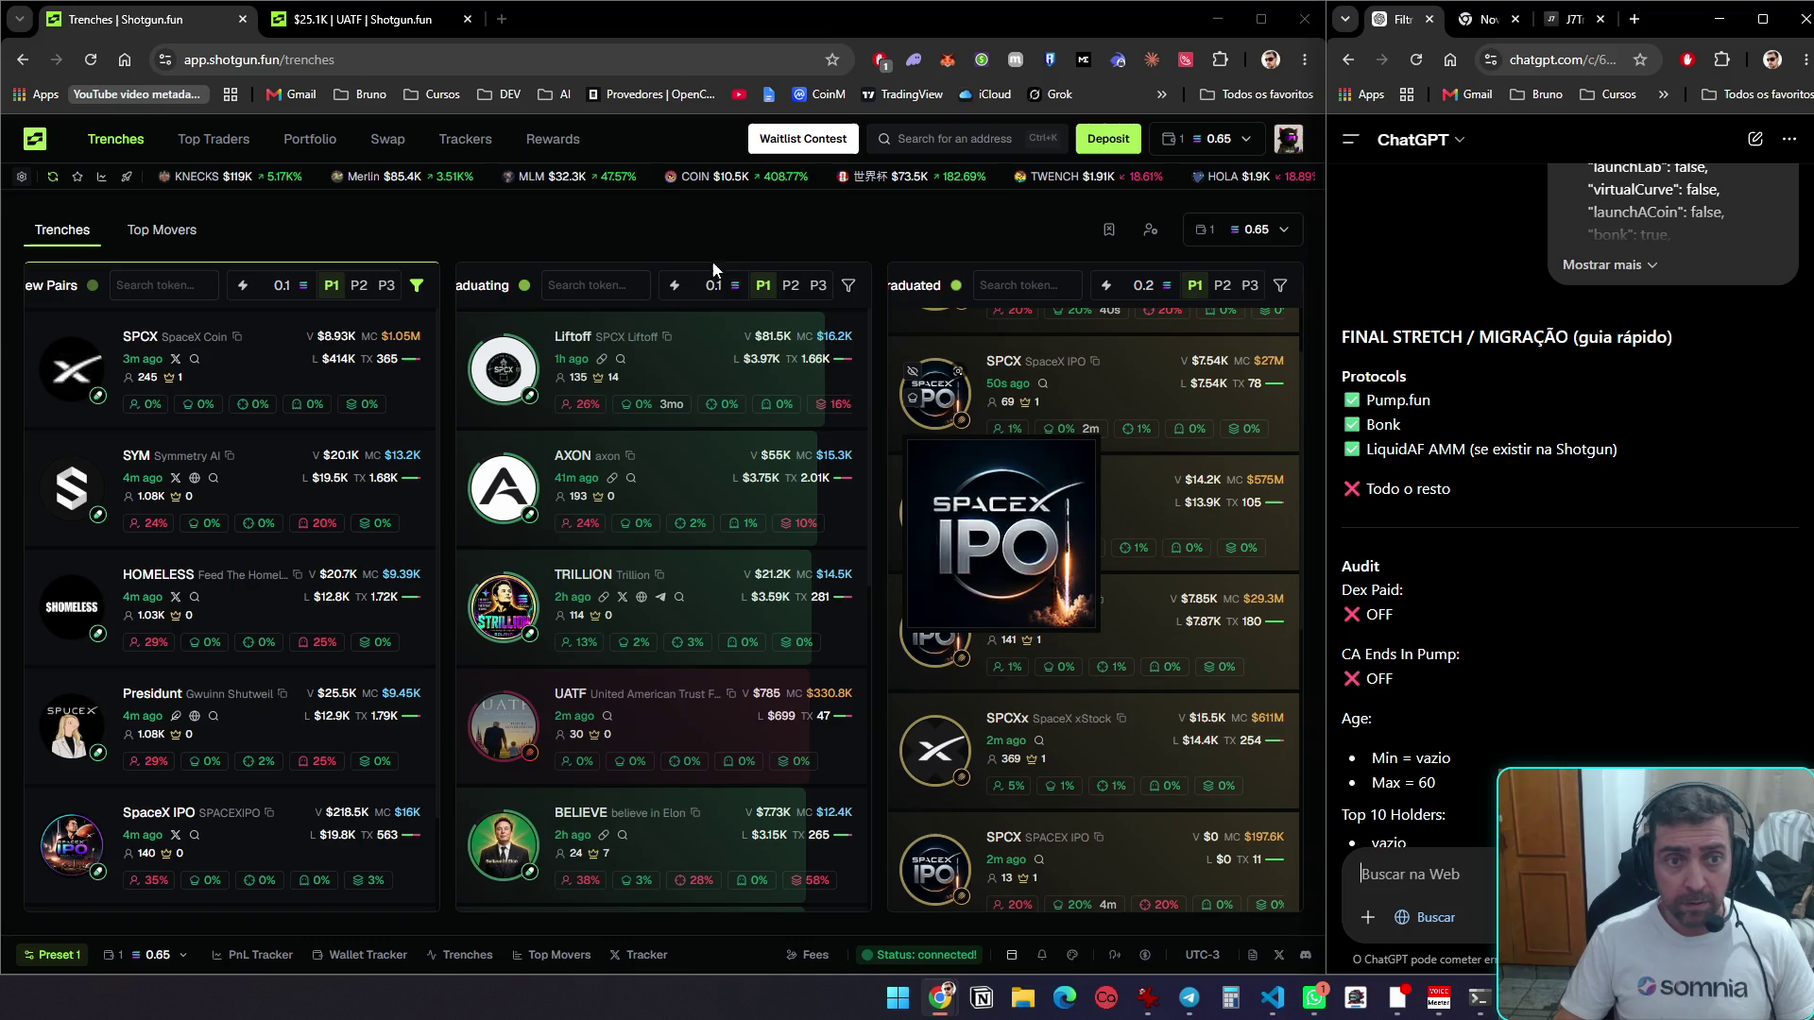
Open the Graduating filters and set Age Max 60, Dev Holdings Max 4%, Insiders Max 20%
click(848, 285)
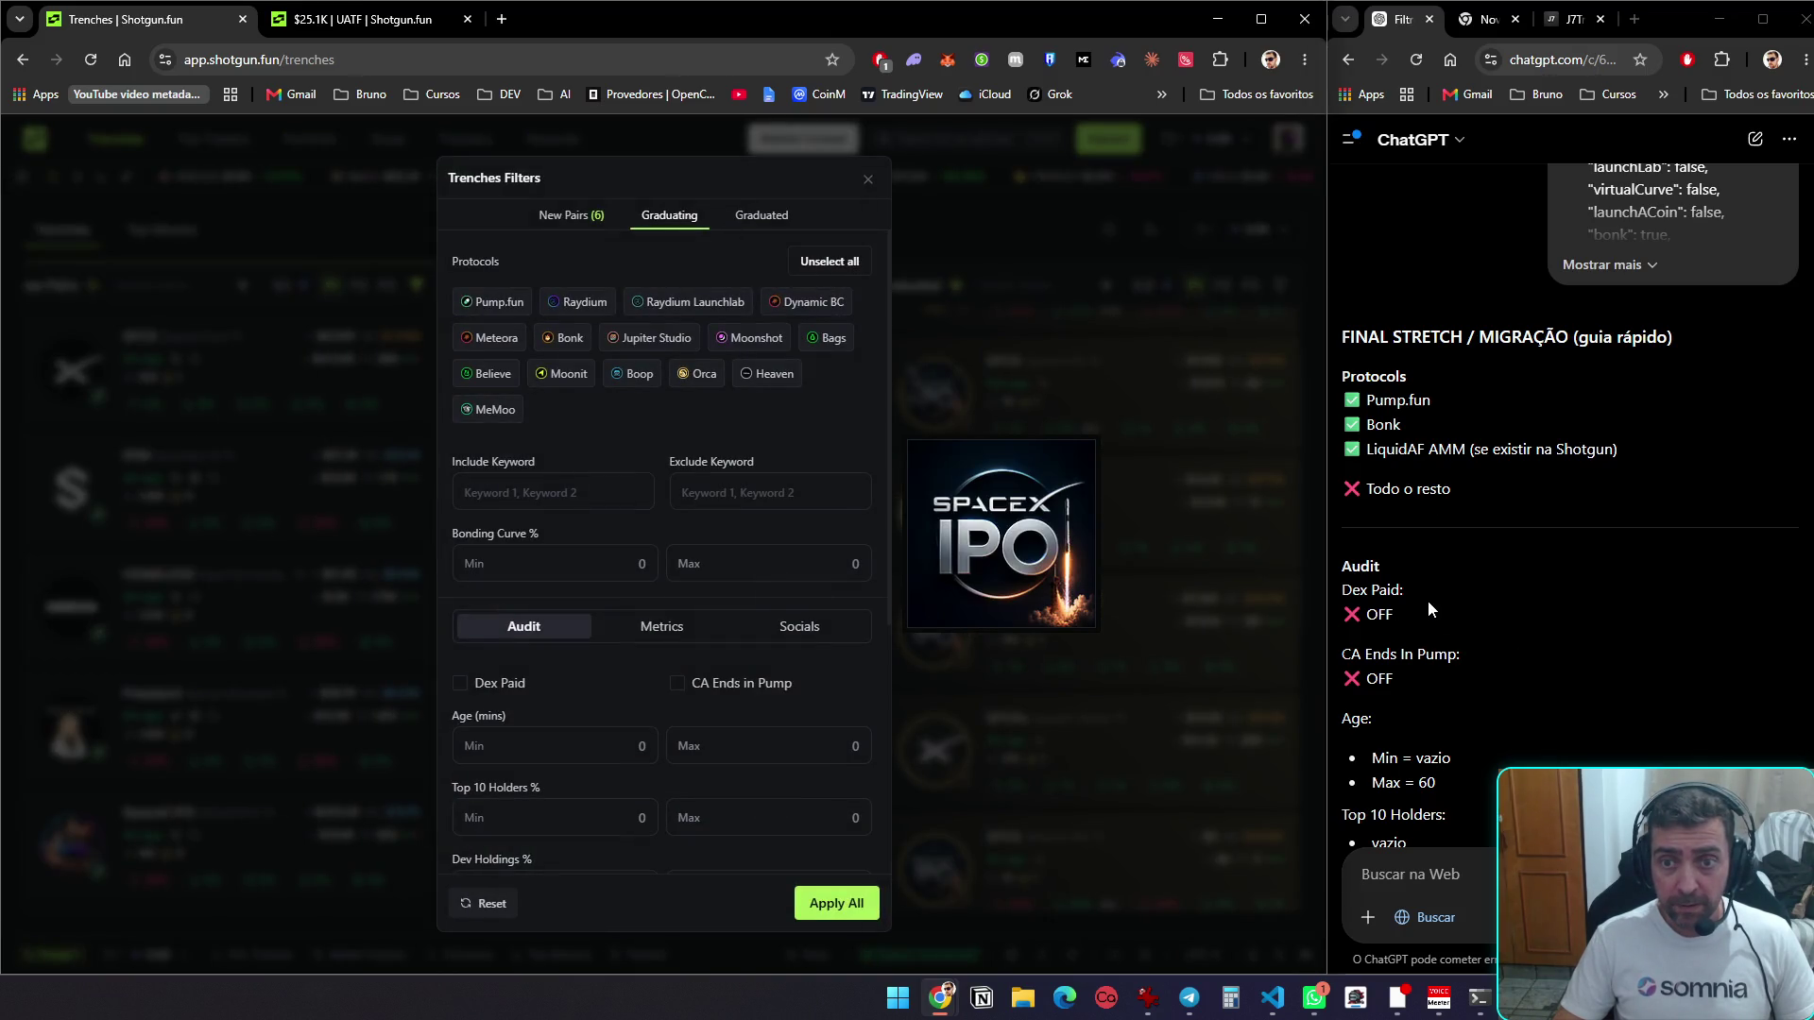
scroll(1469, 629, down, 2)
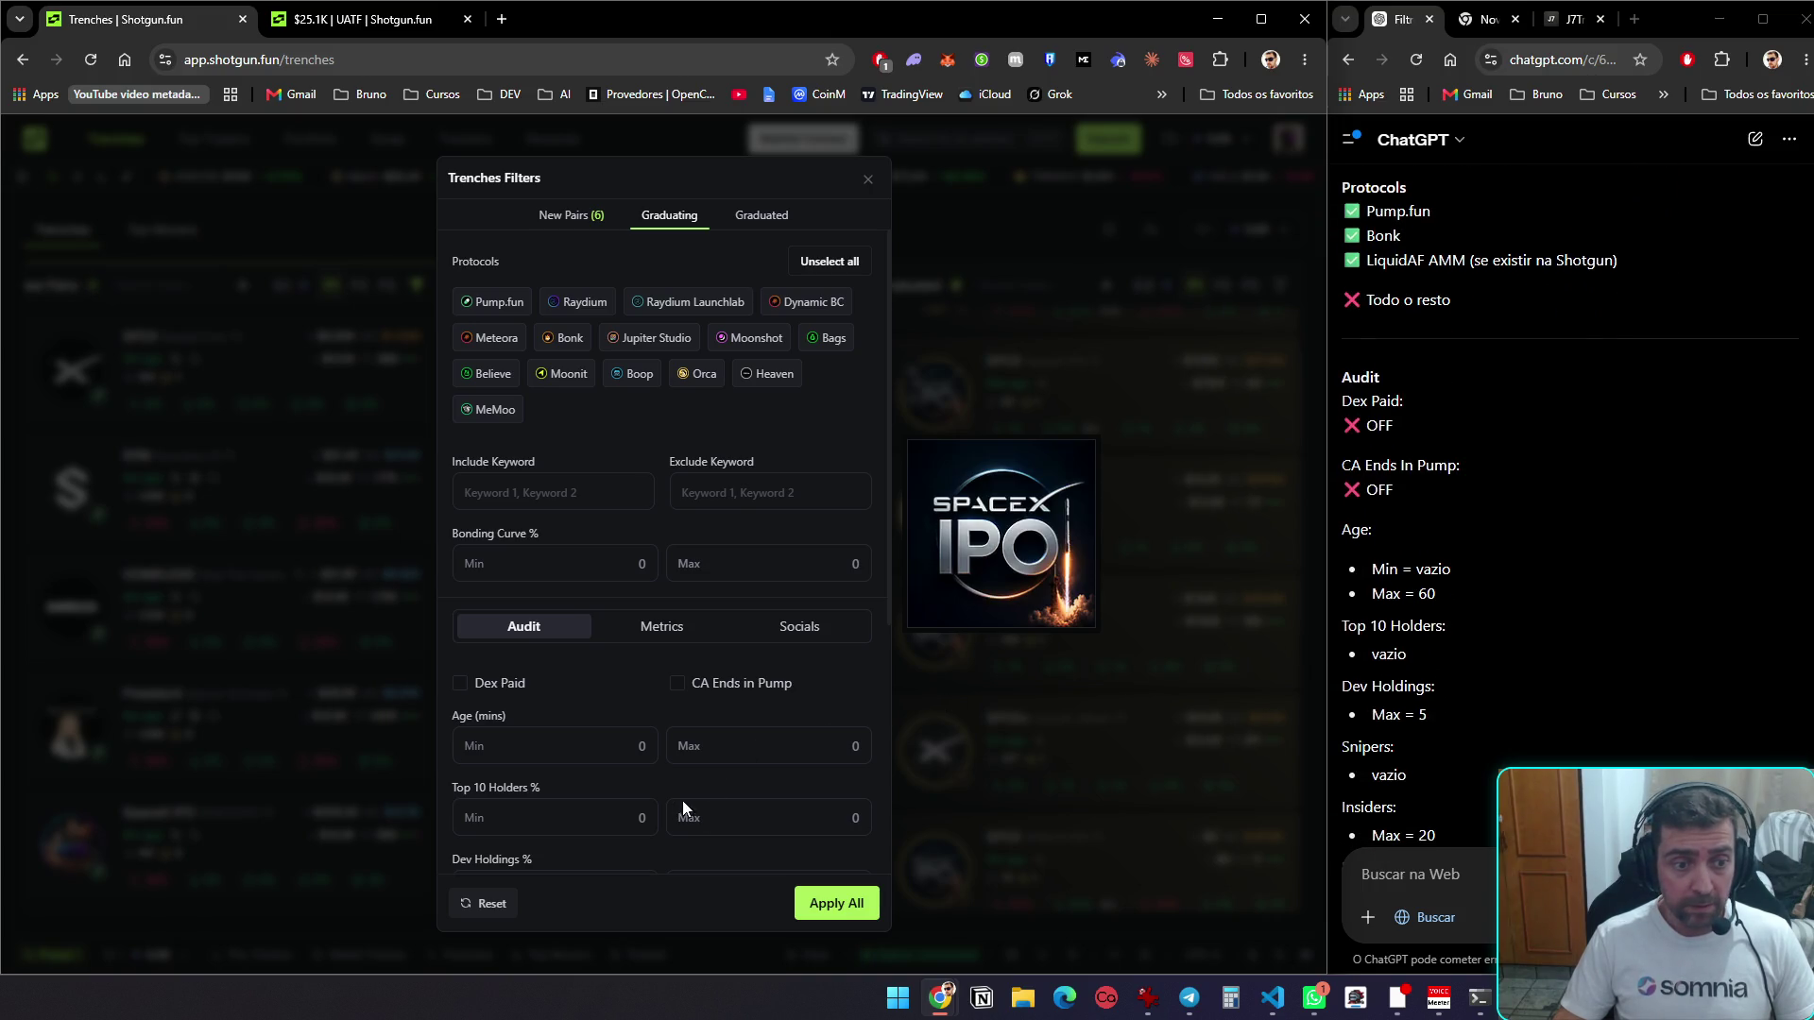
click(788, 748)
text(60)
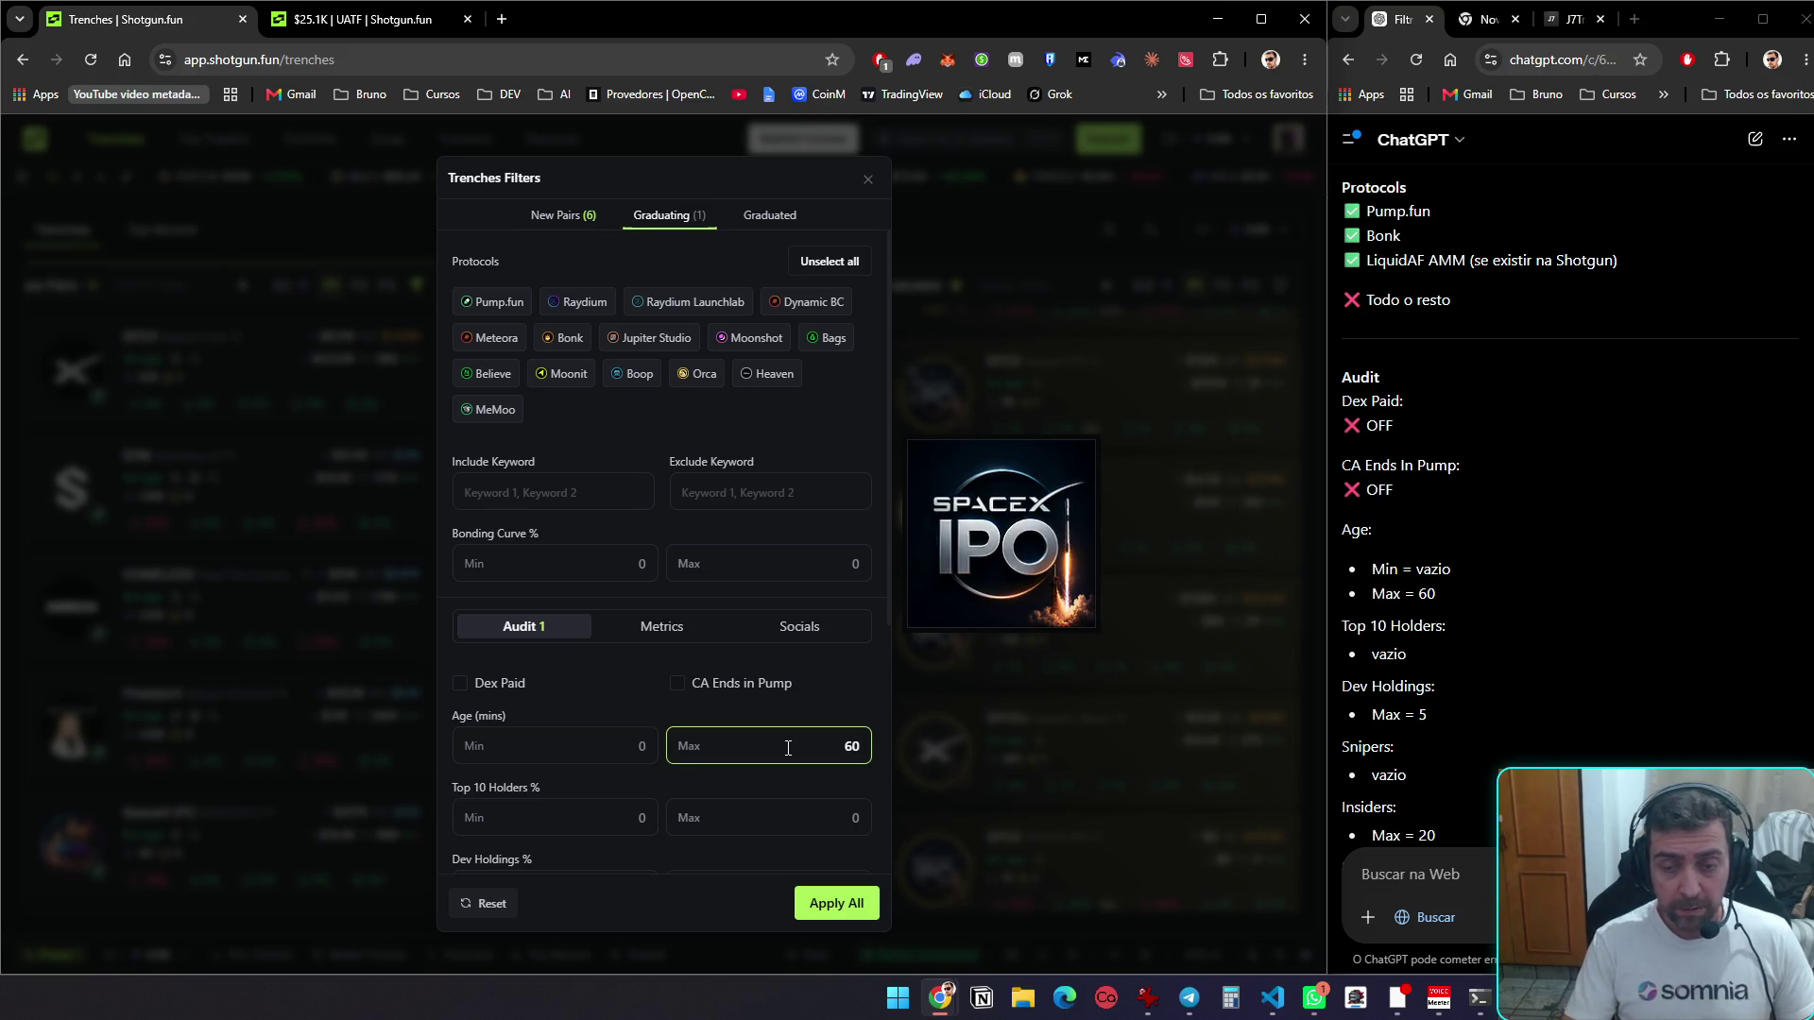
scroll(798, 718, down, 2)
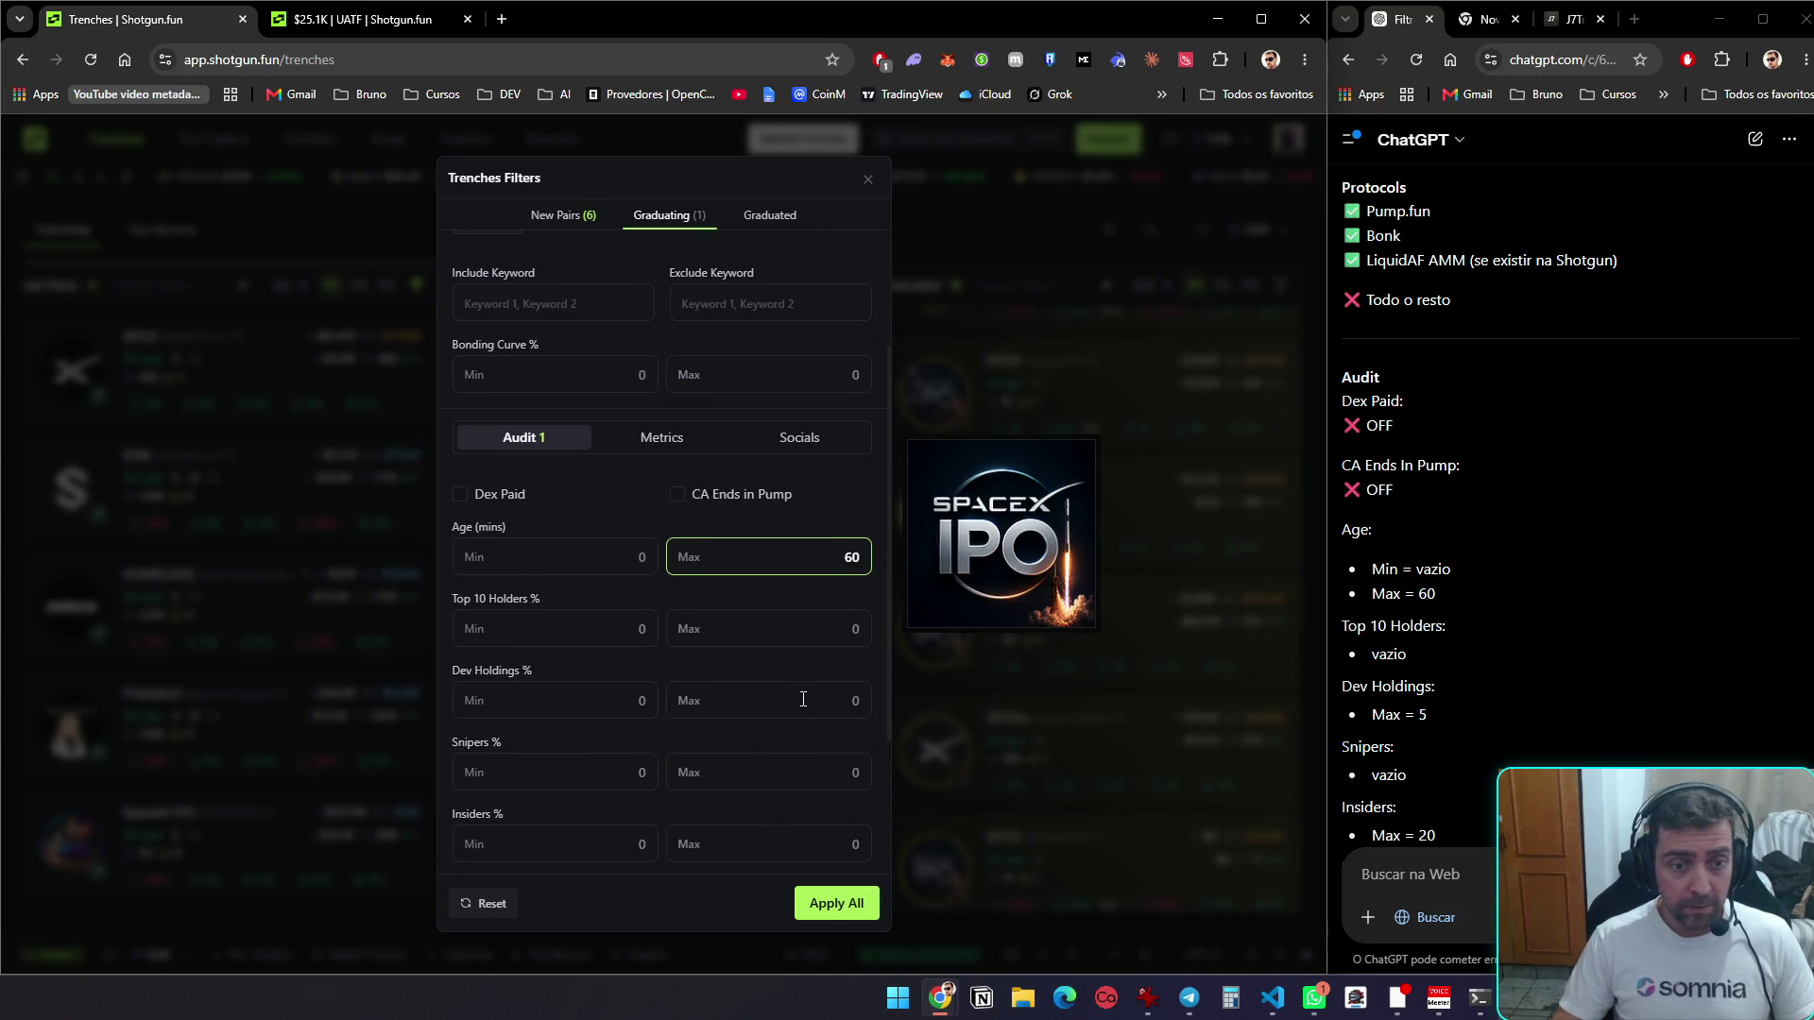
text(5)
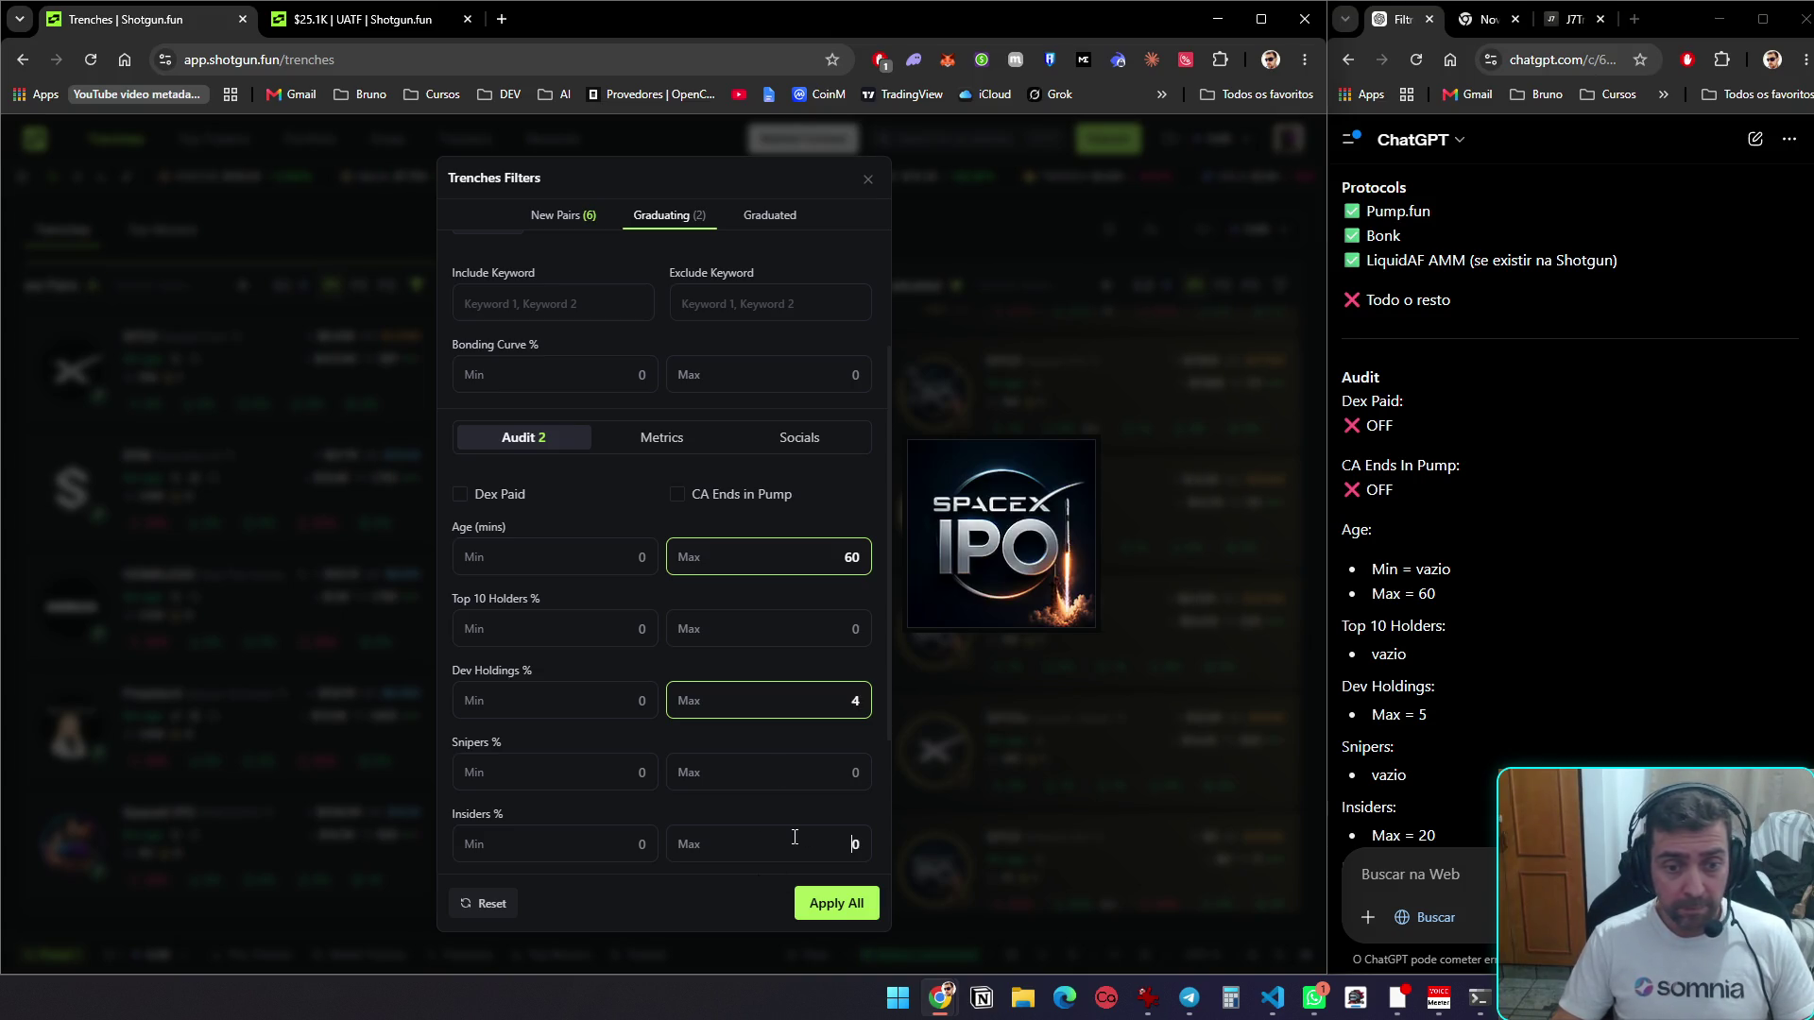
text(2)
scroll(1464, 646, down, 4)
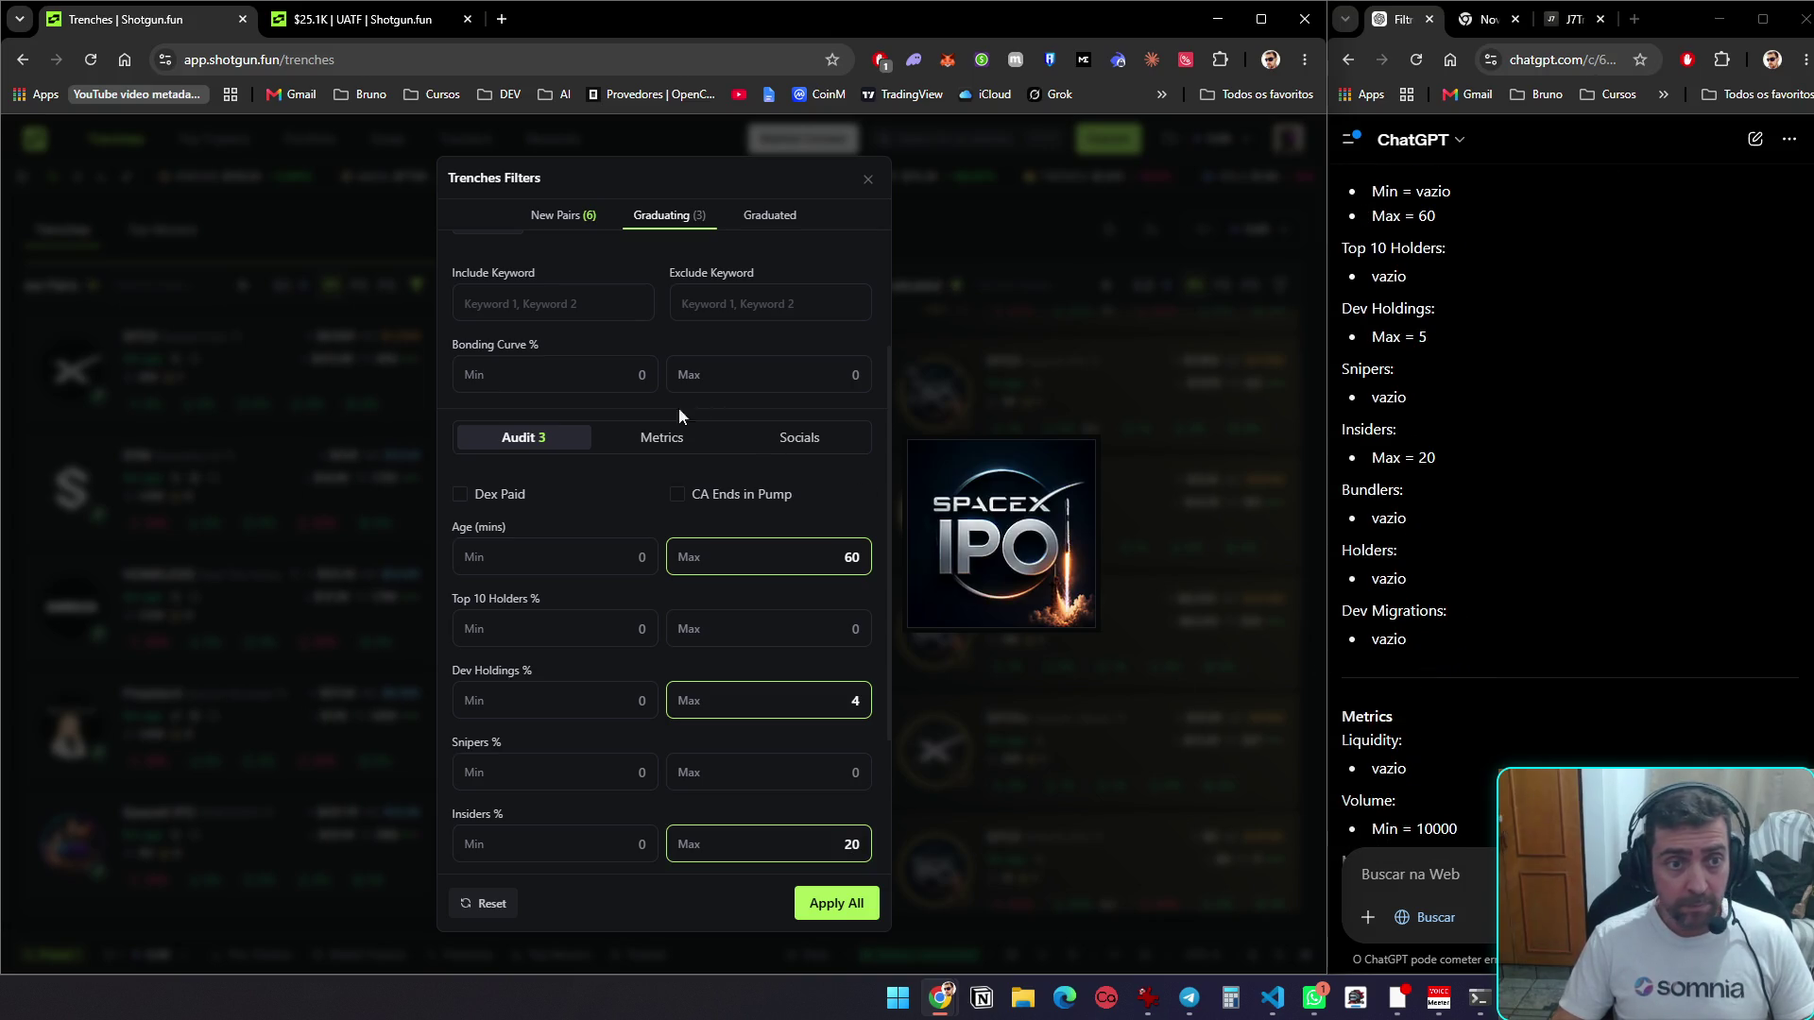
Set Volume and Market Cap minimums to 10000 and show the Socials filters
click(652, 439)
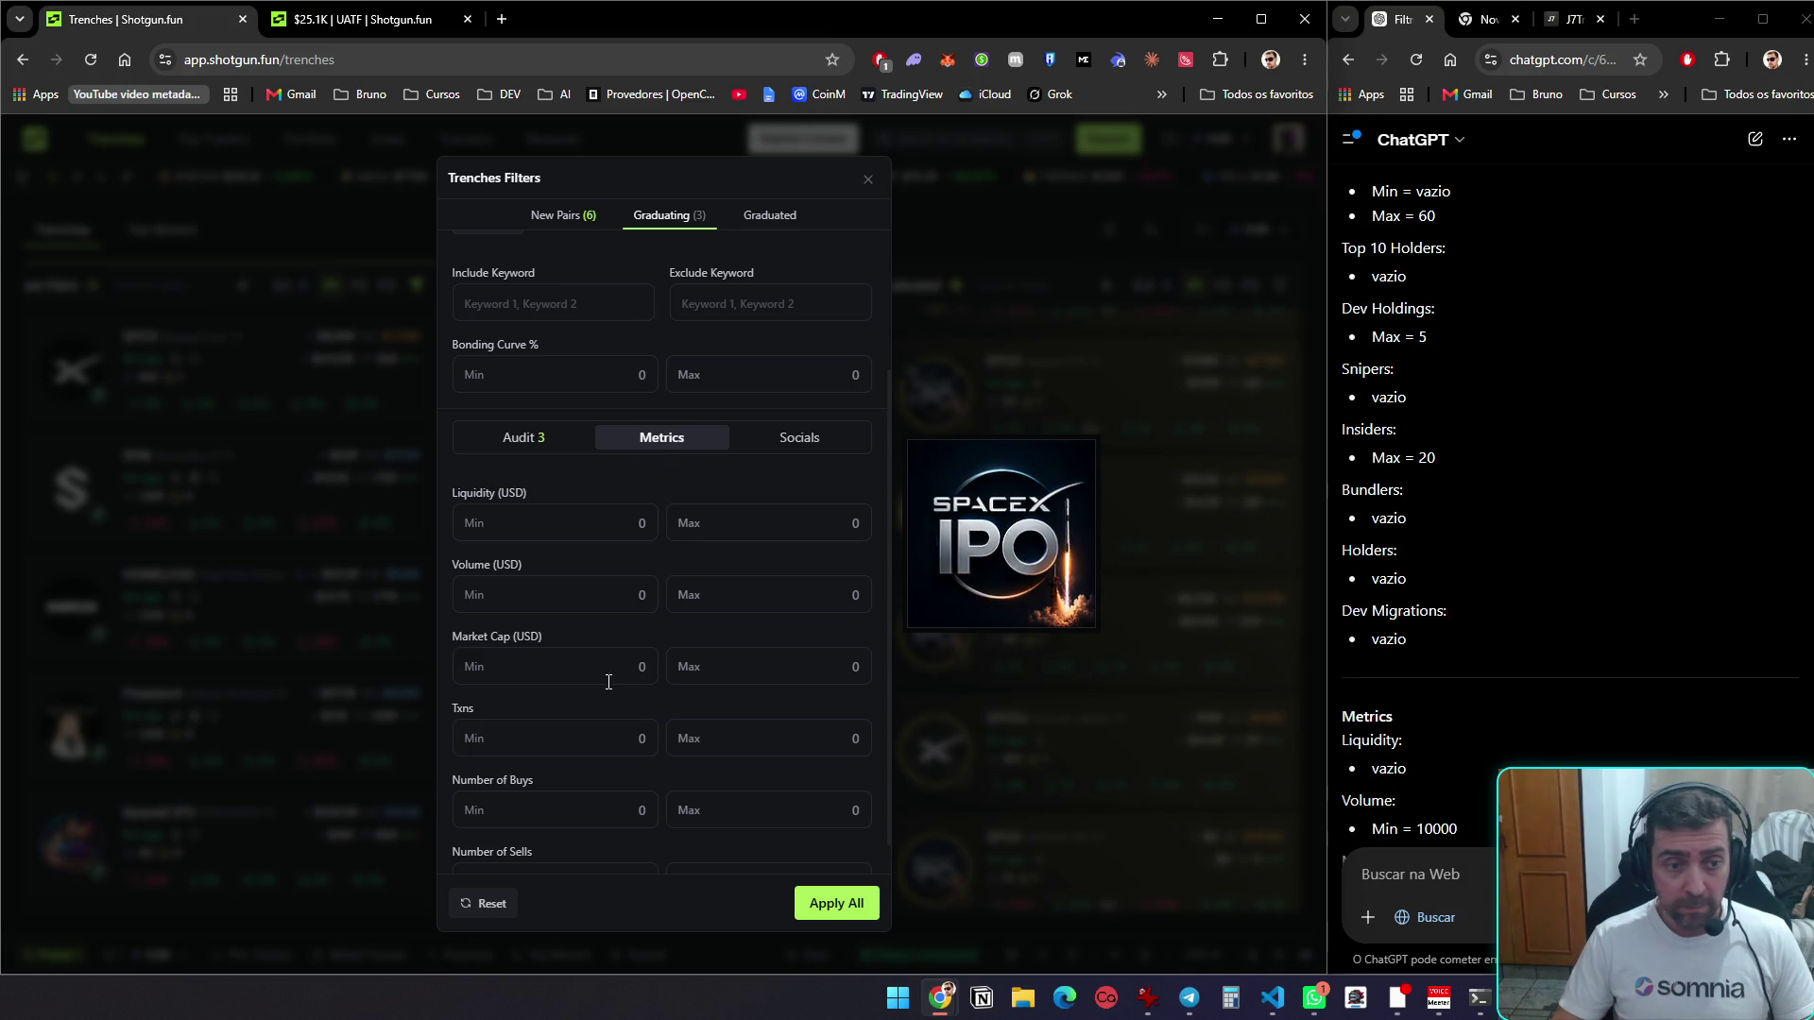
text(10000)
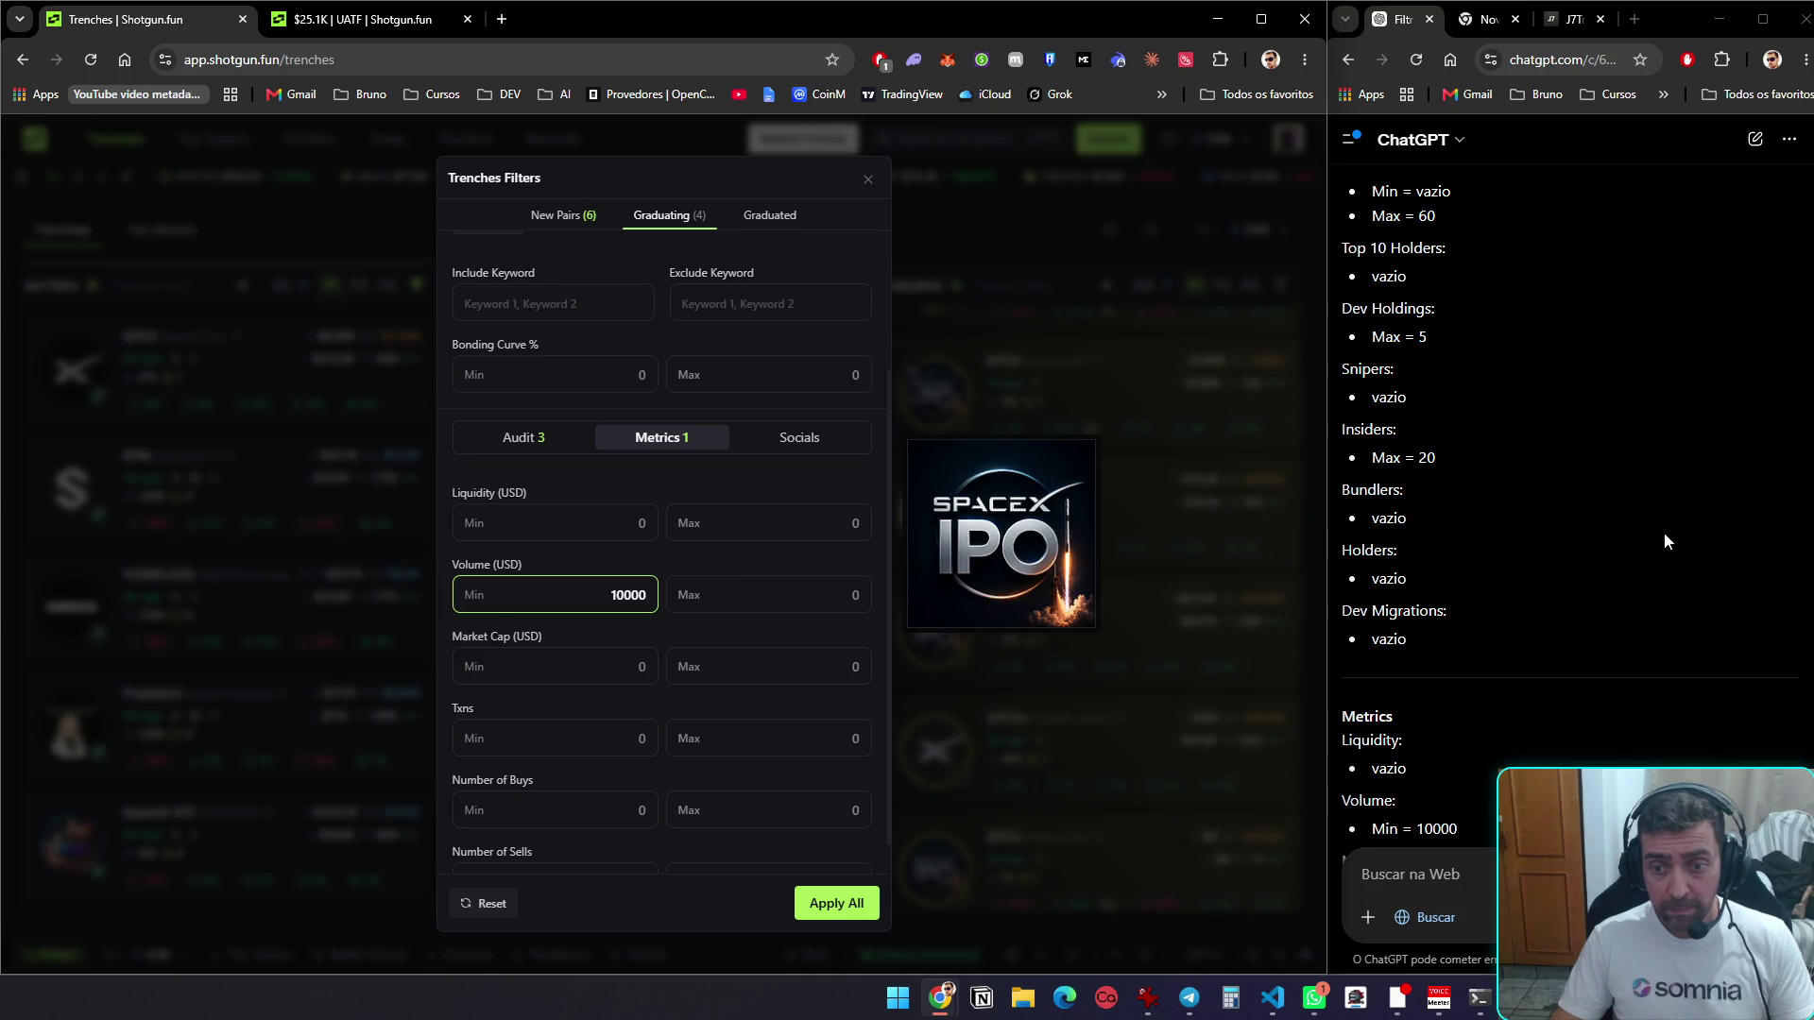
scroll(1664, 531, down, 3)
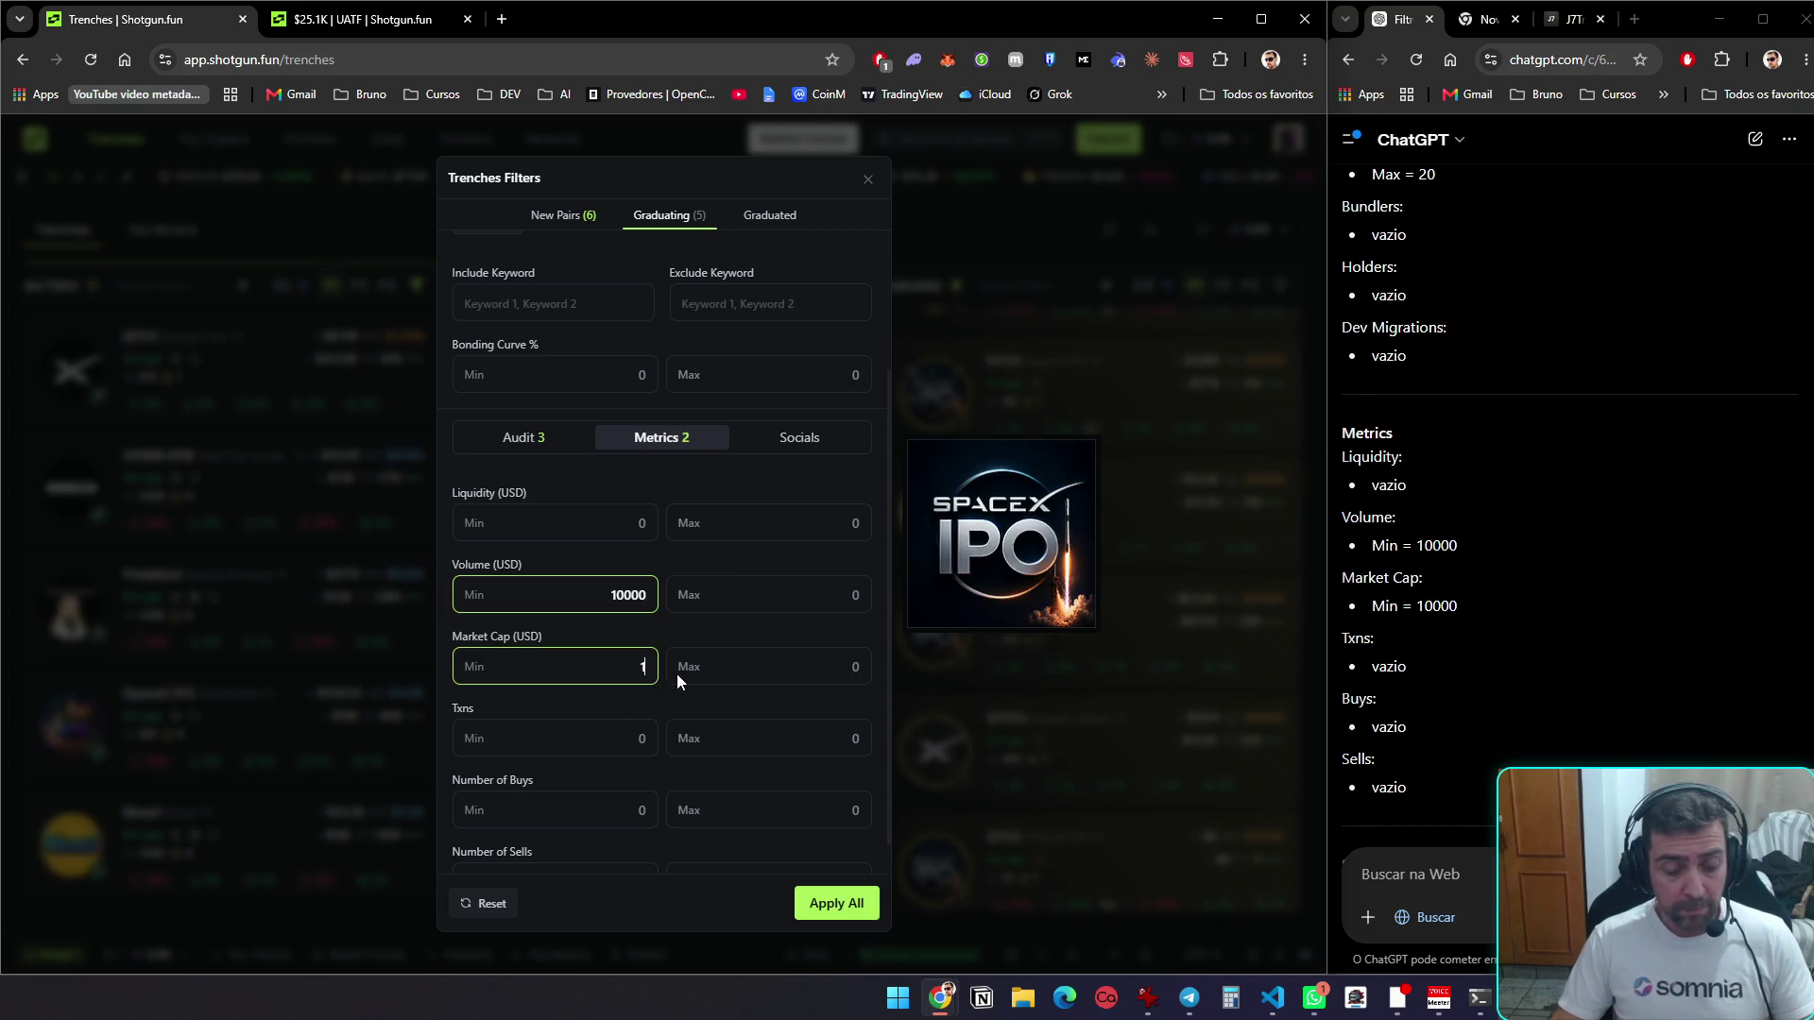
scroll(1663, 605, down, 4)
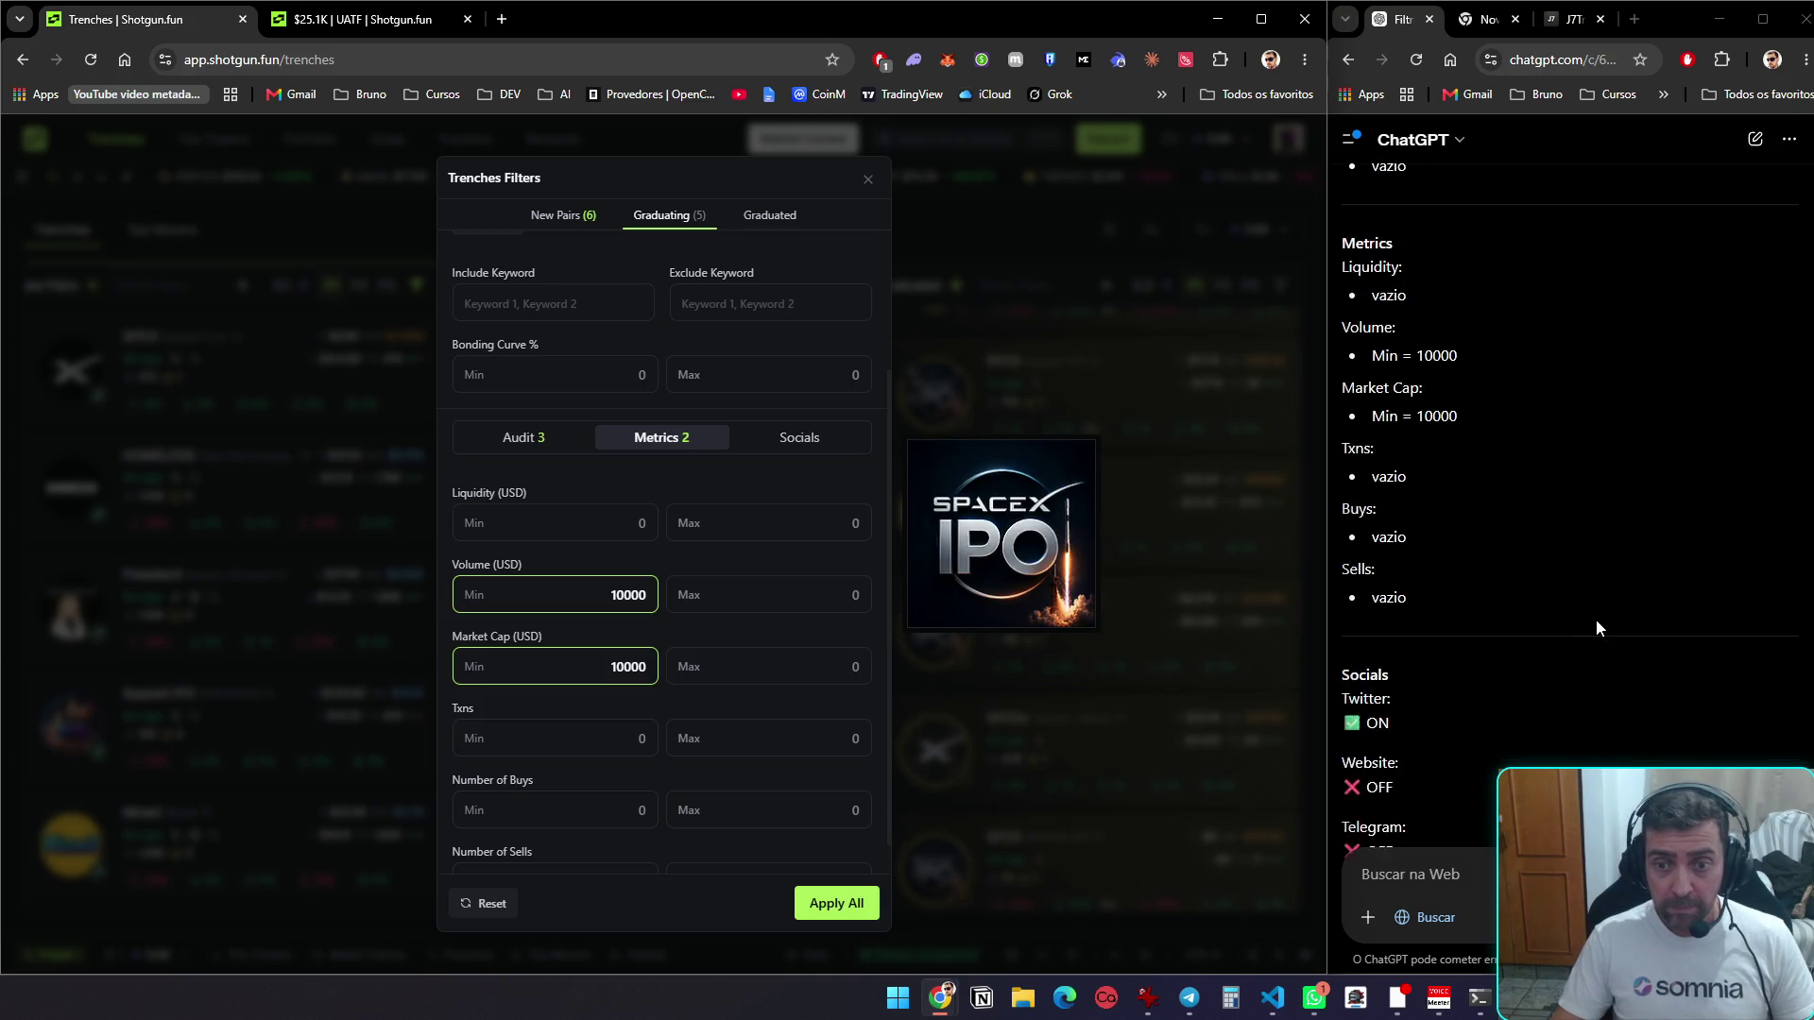
click(815, 448)
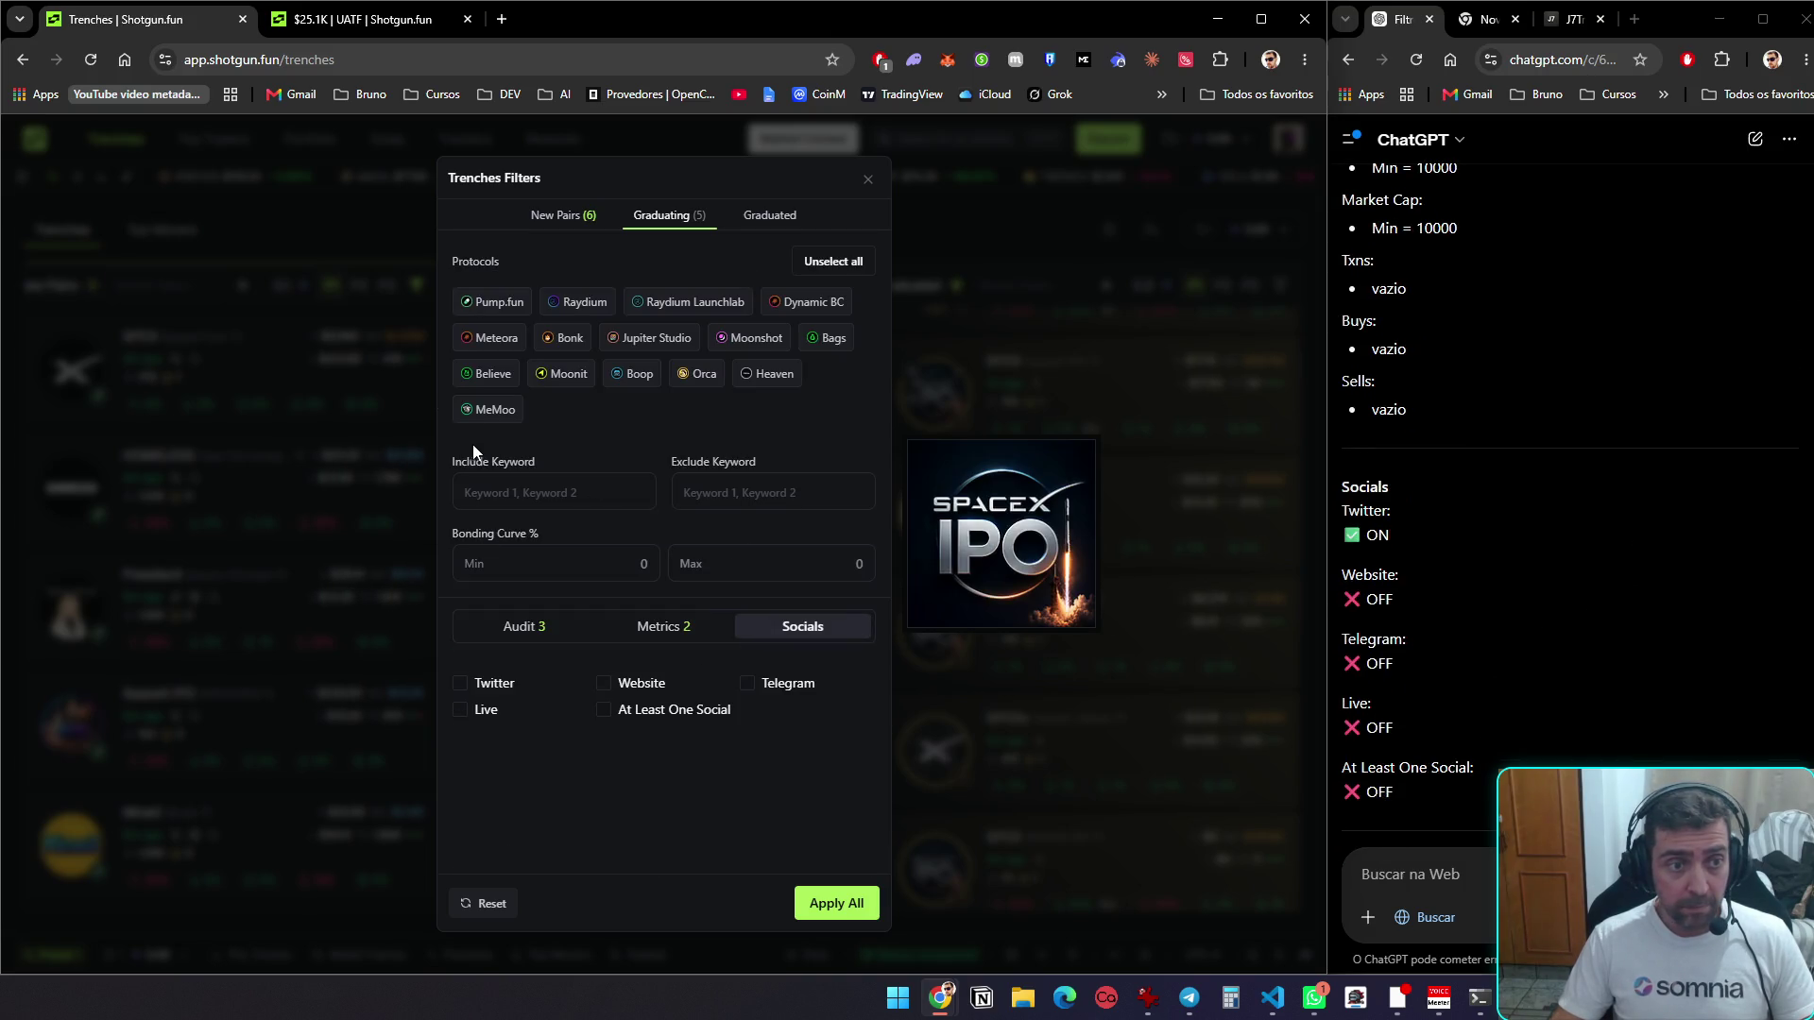
Apply the Graduating filters, then raise Dev Holdings Max to 5% and reapply
click(856, 919)
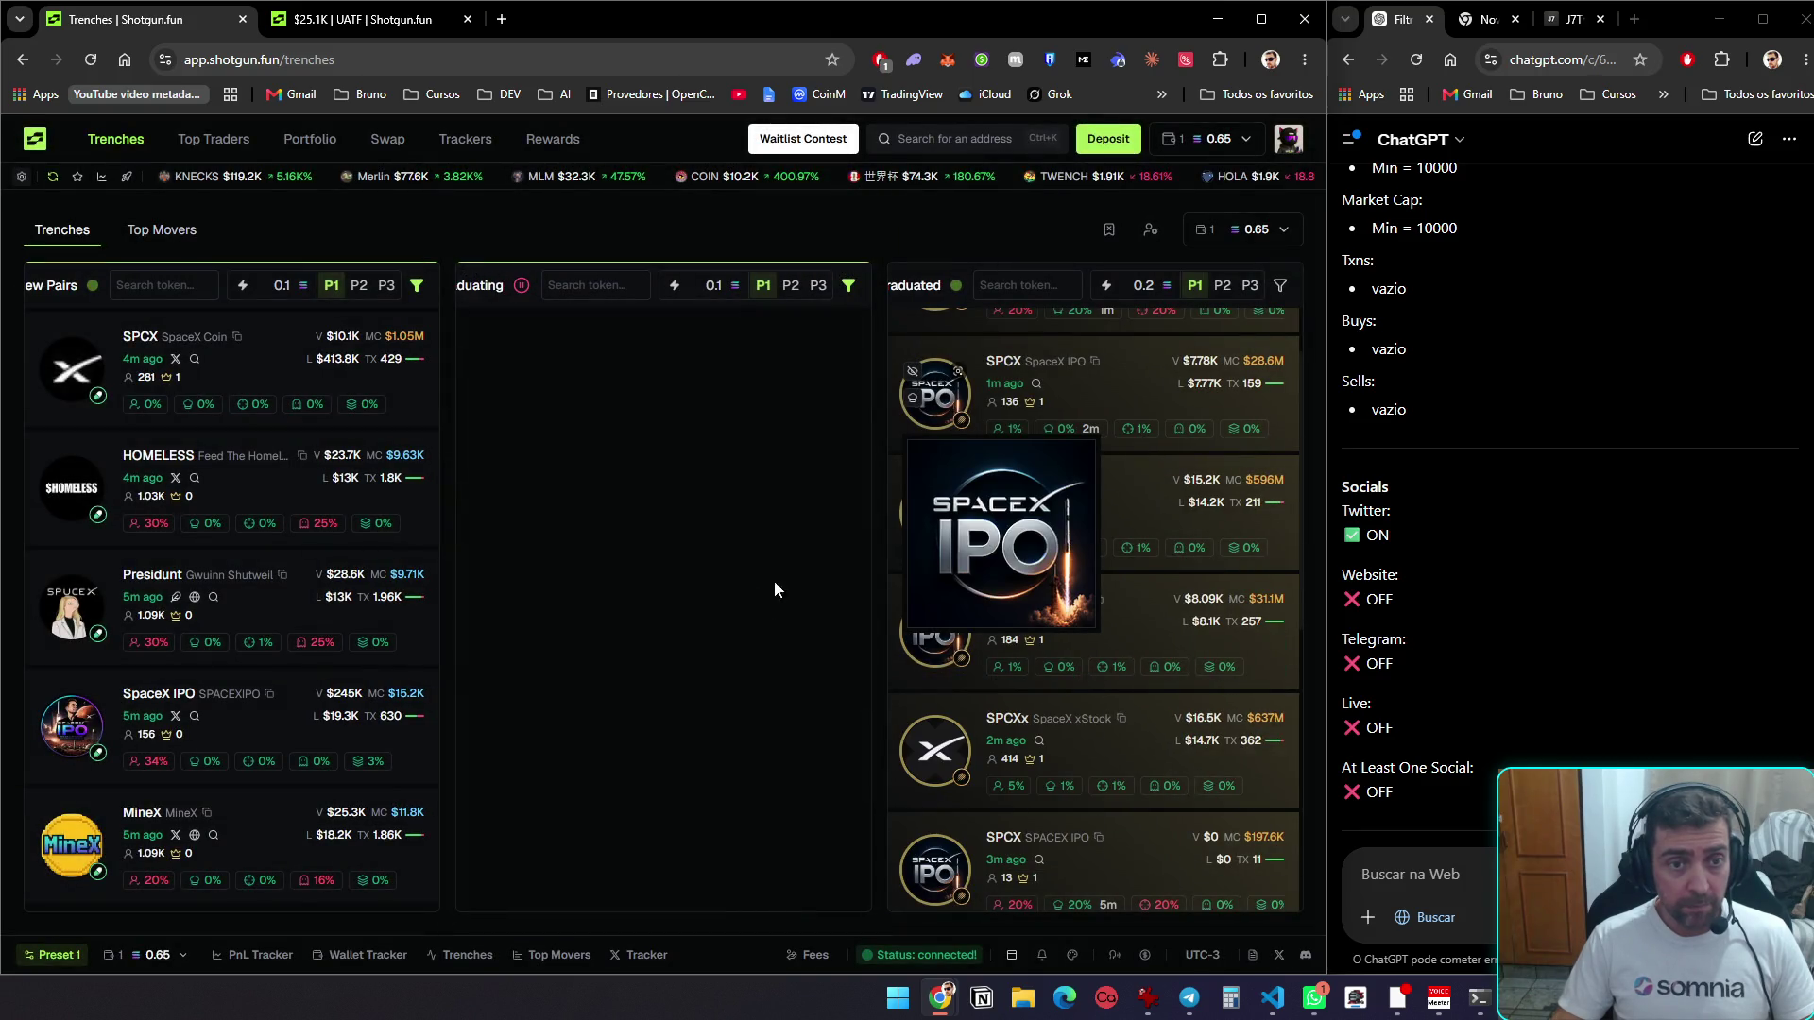
click(845, 289)
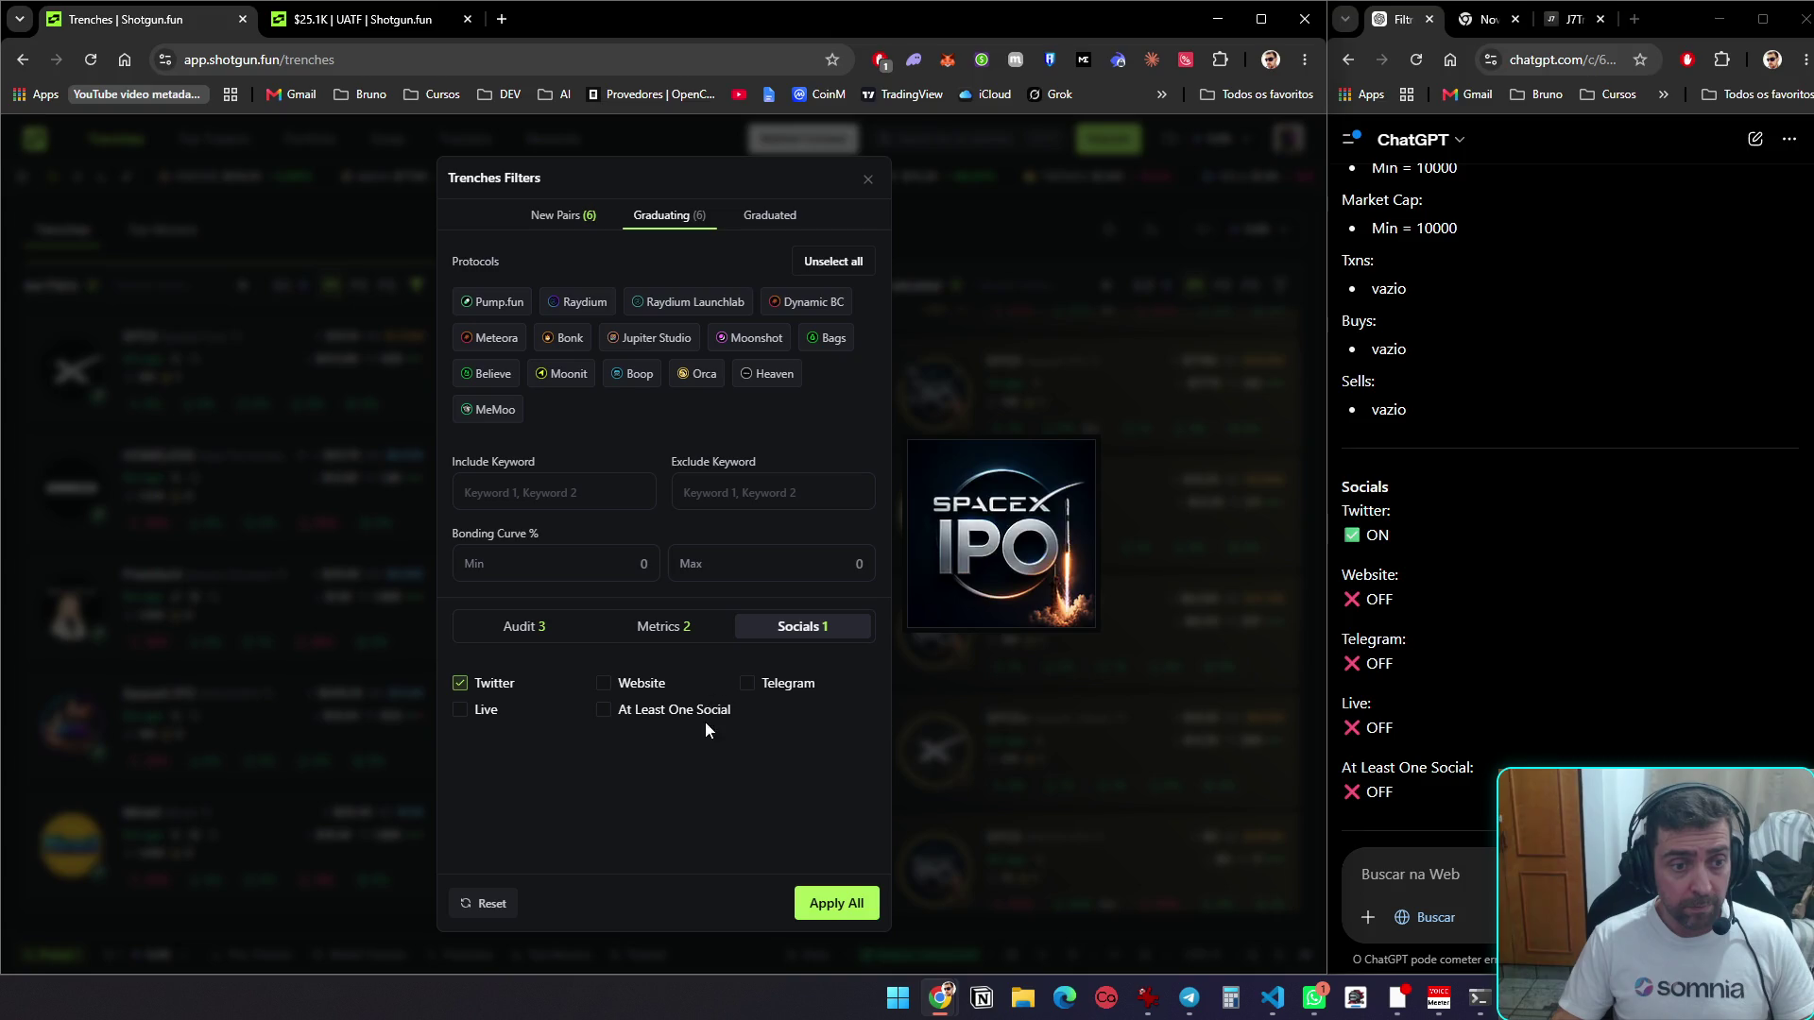
click(652, 626)
scroll(679, 673, down, 3)
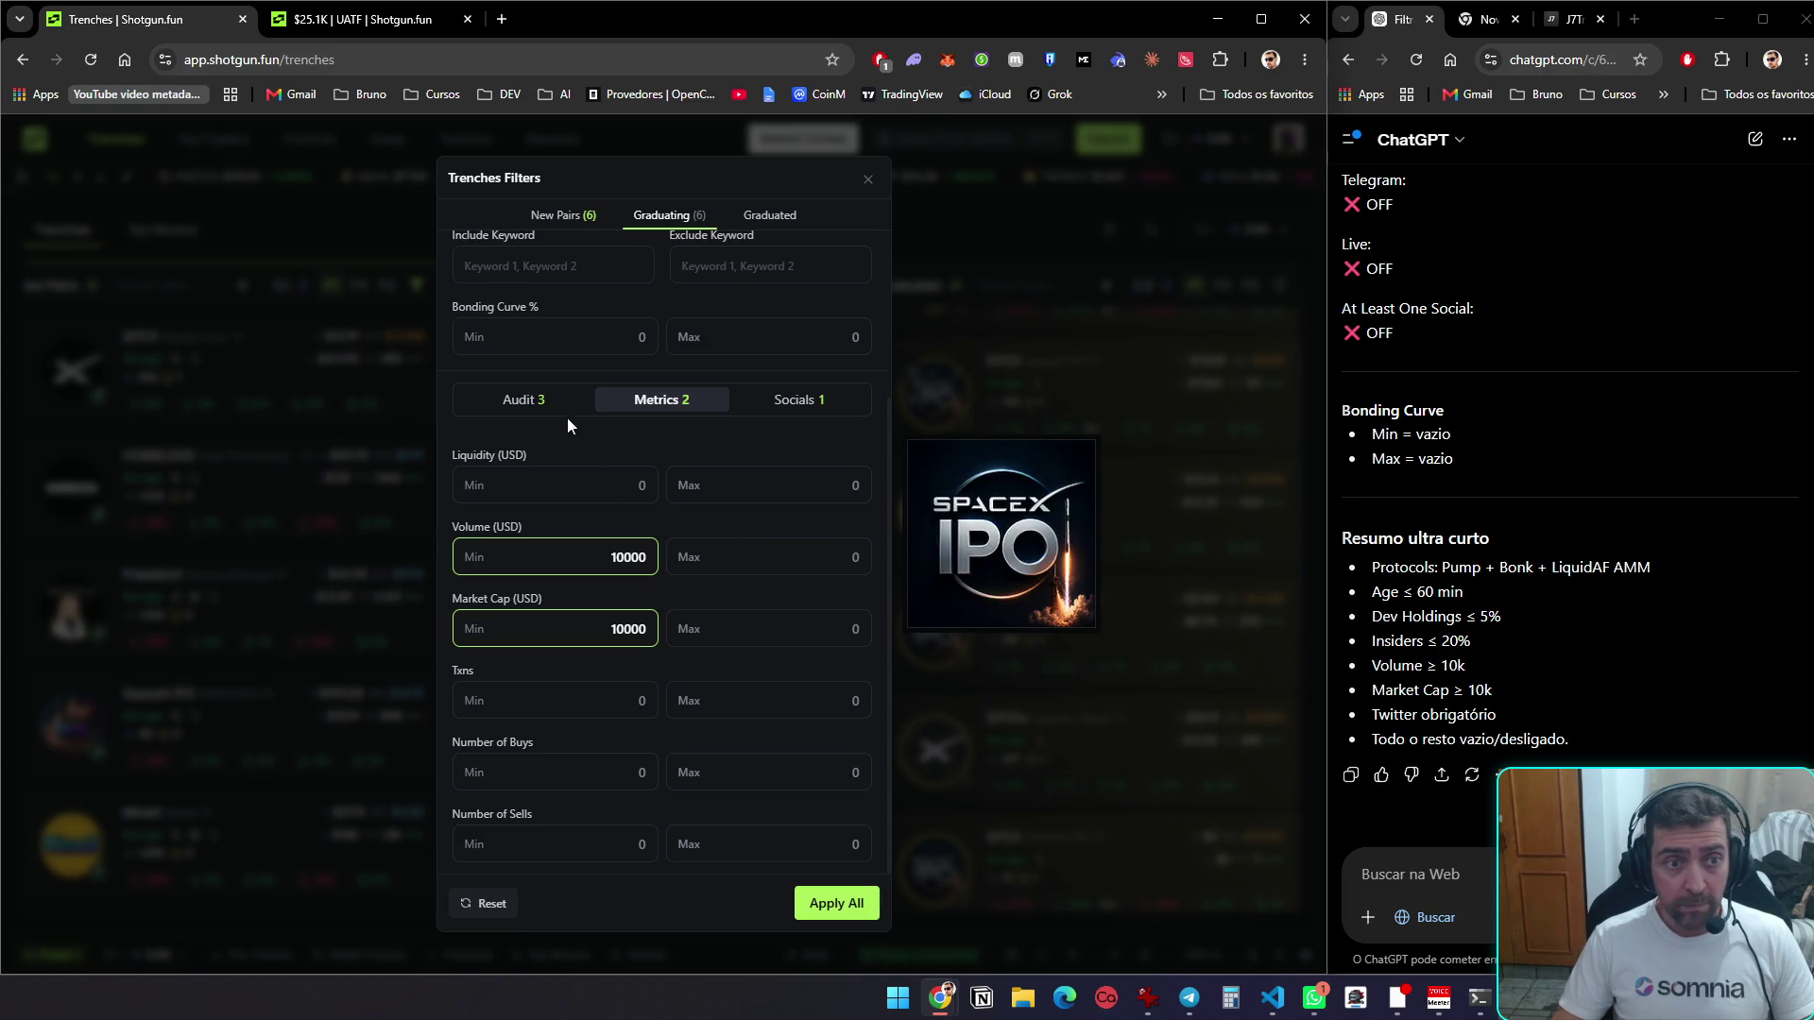
click(540, 401)
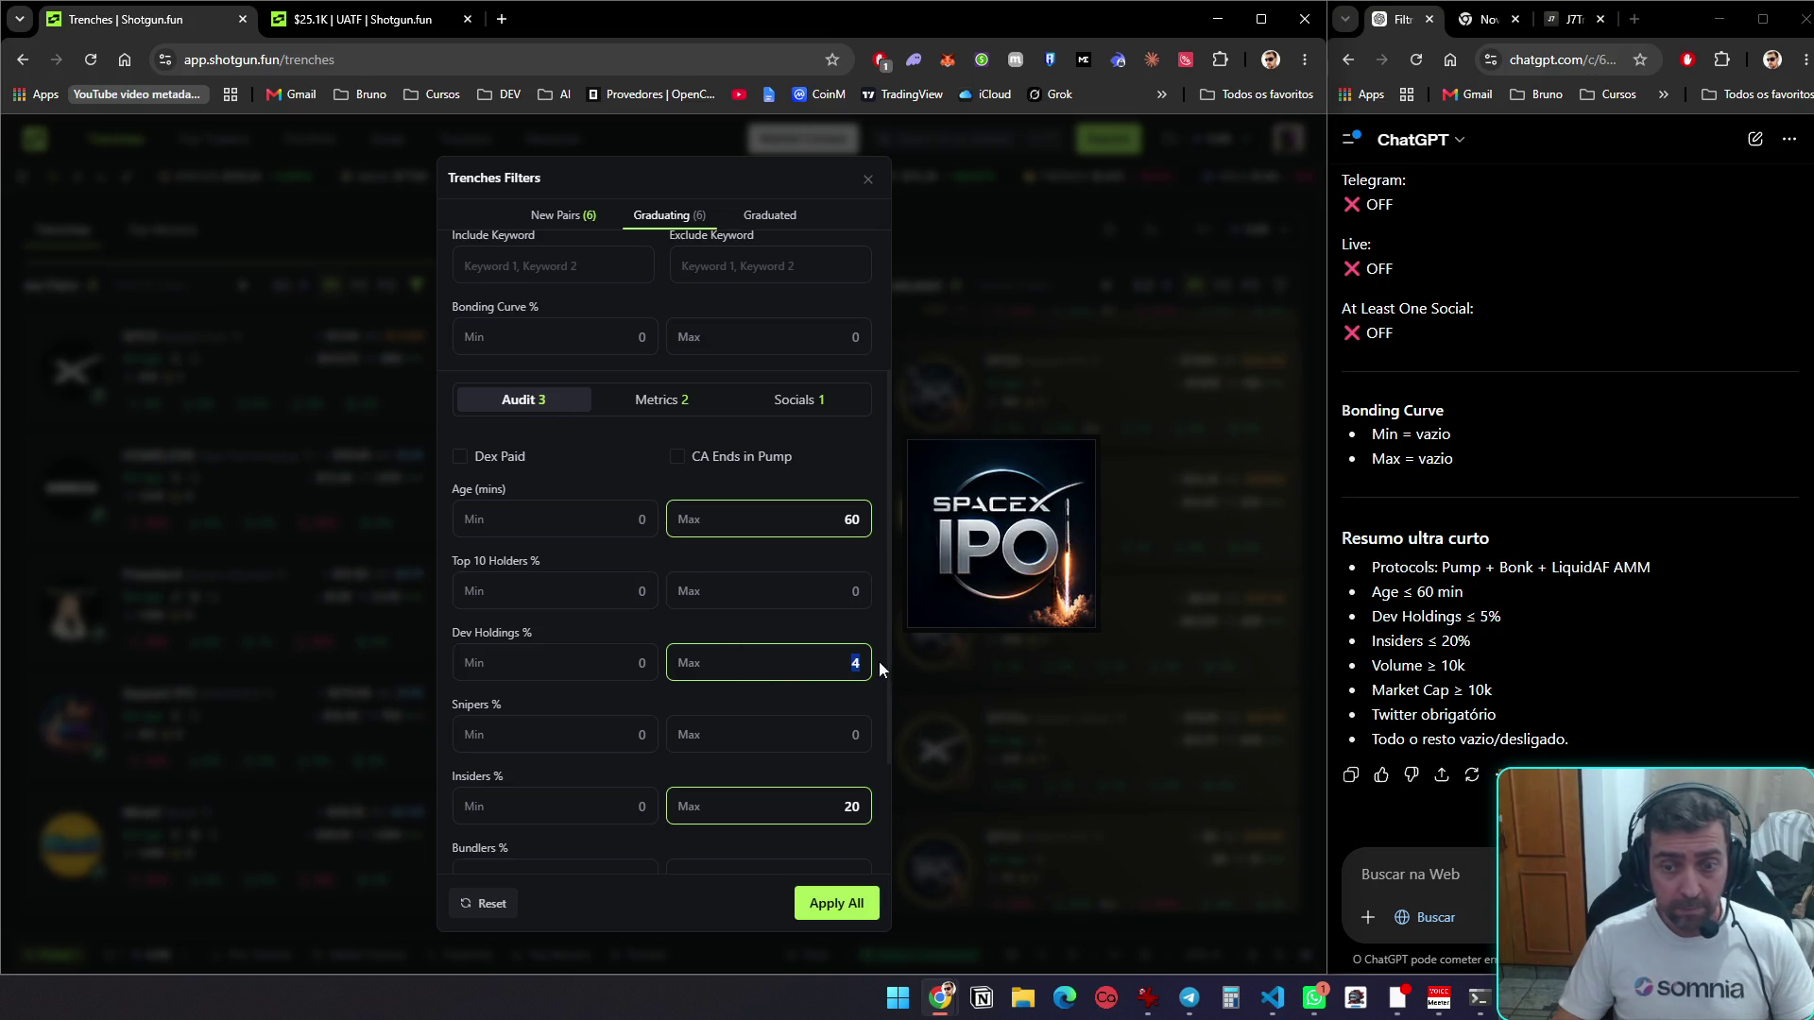
text(5)
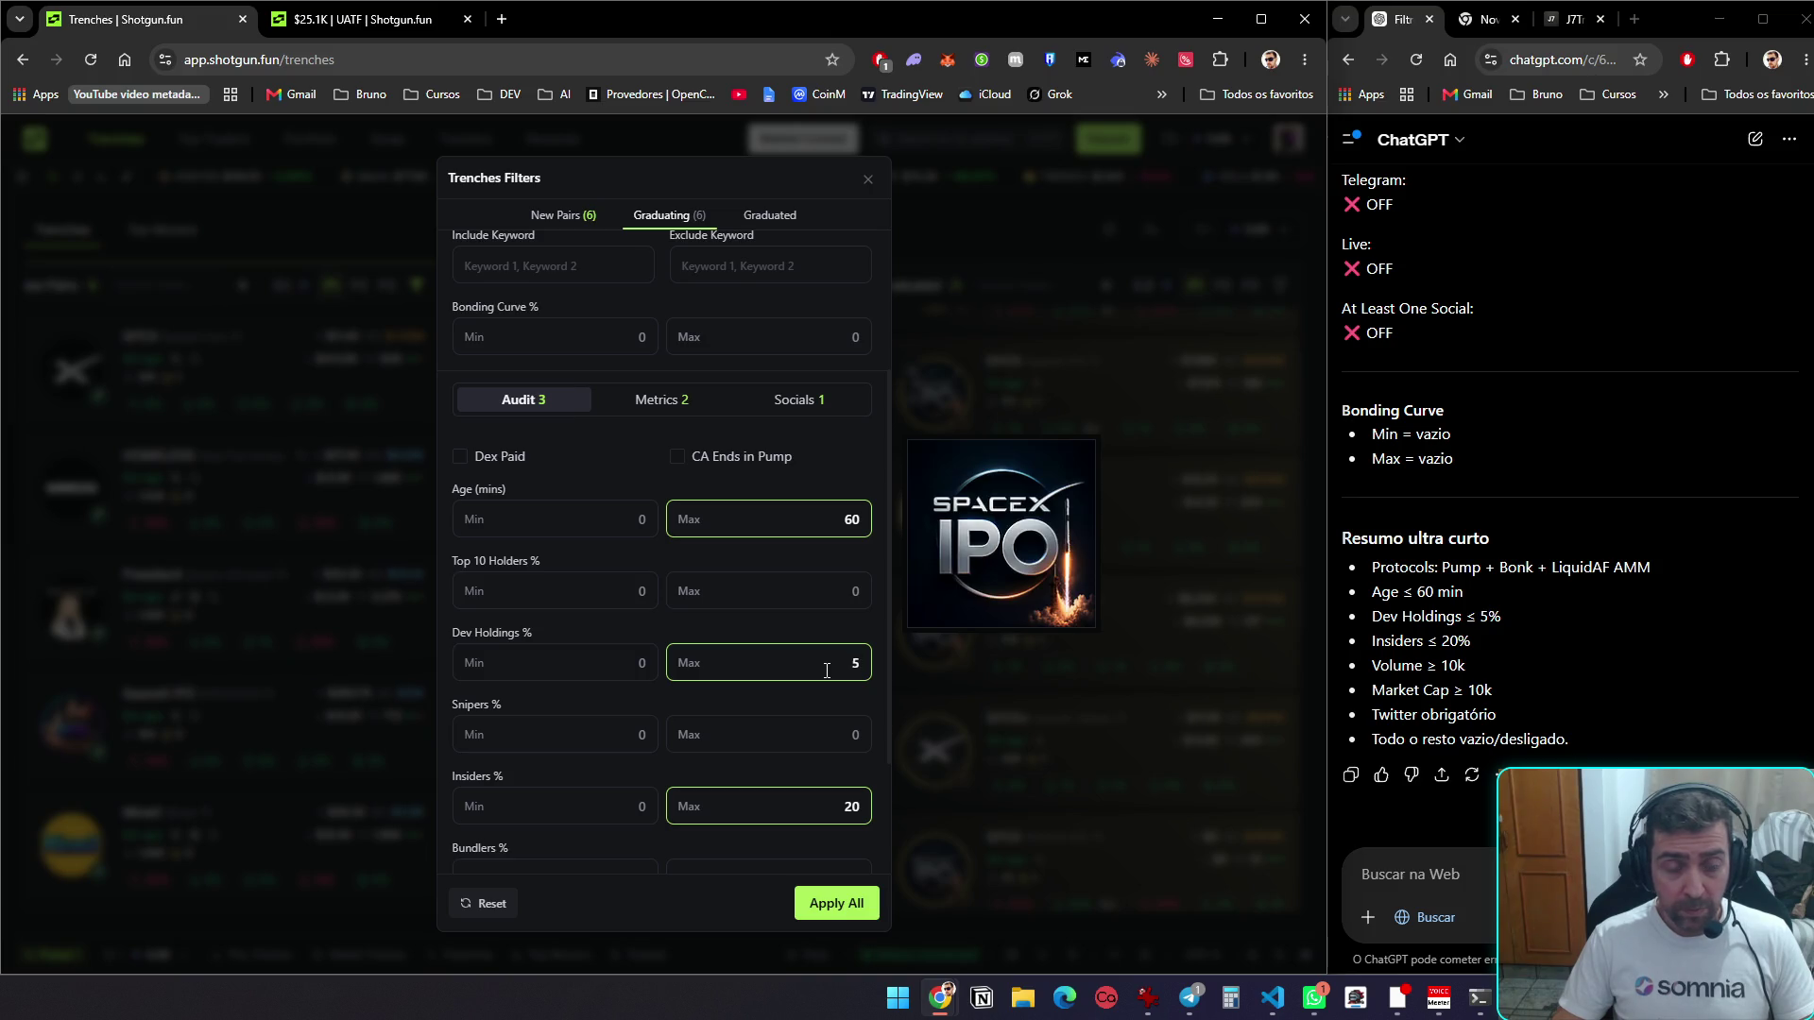
click(837, 904)
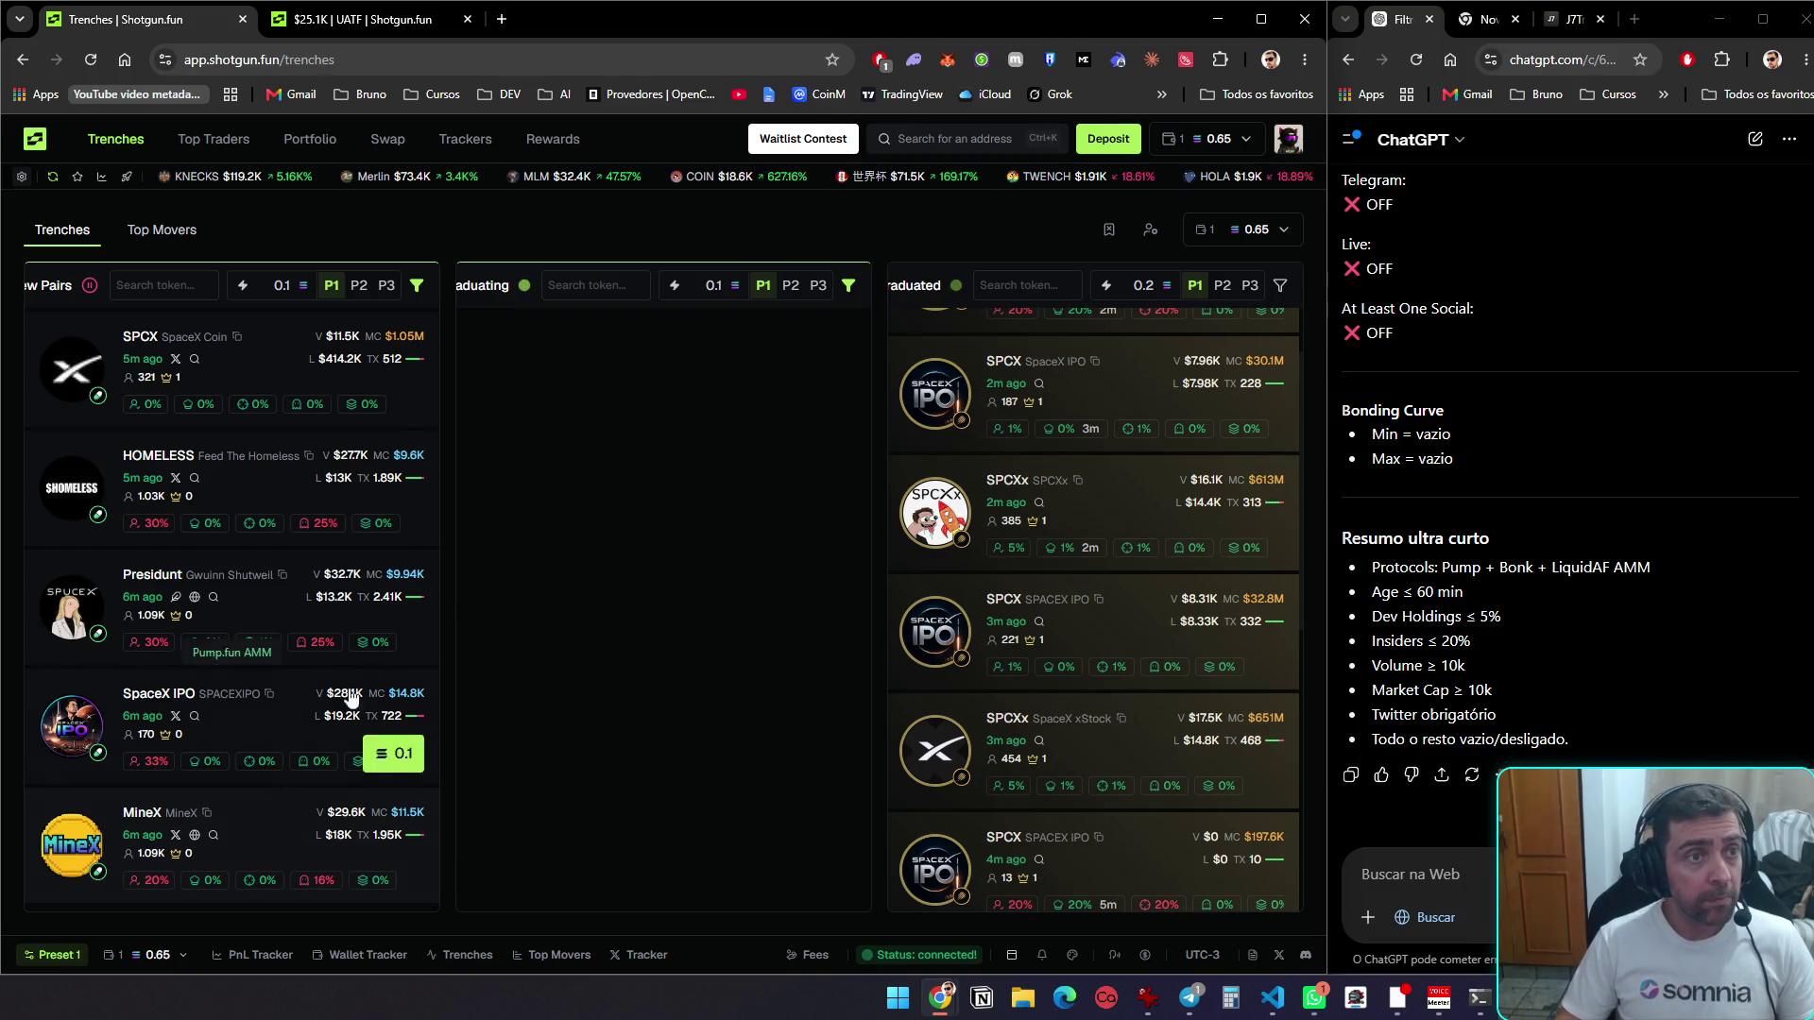
Open MineX's trade page in a new tab and close the old UATF tab
middle_click(266, 841)
key(ctrl+Tab)
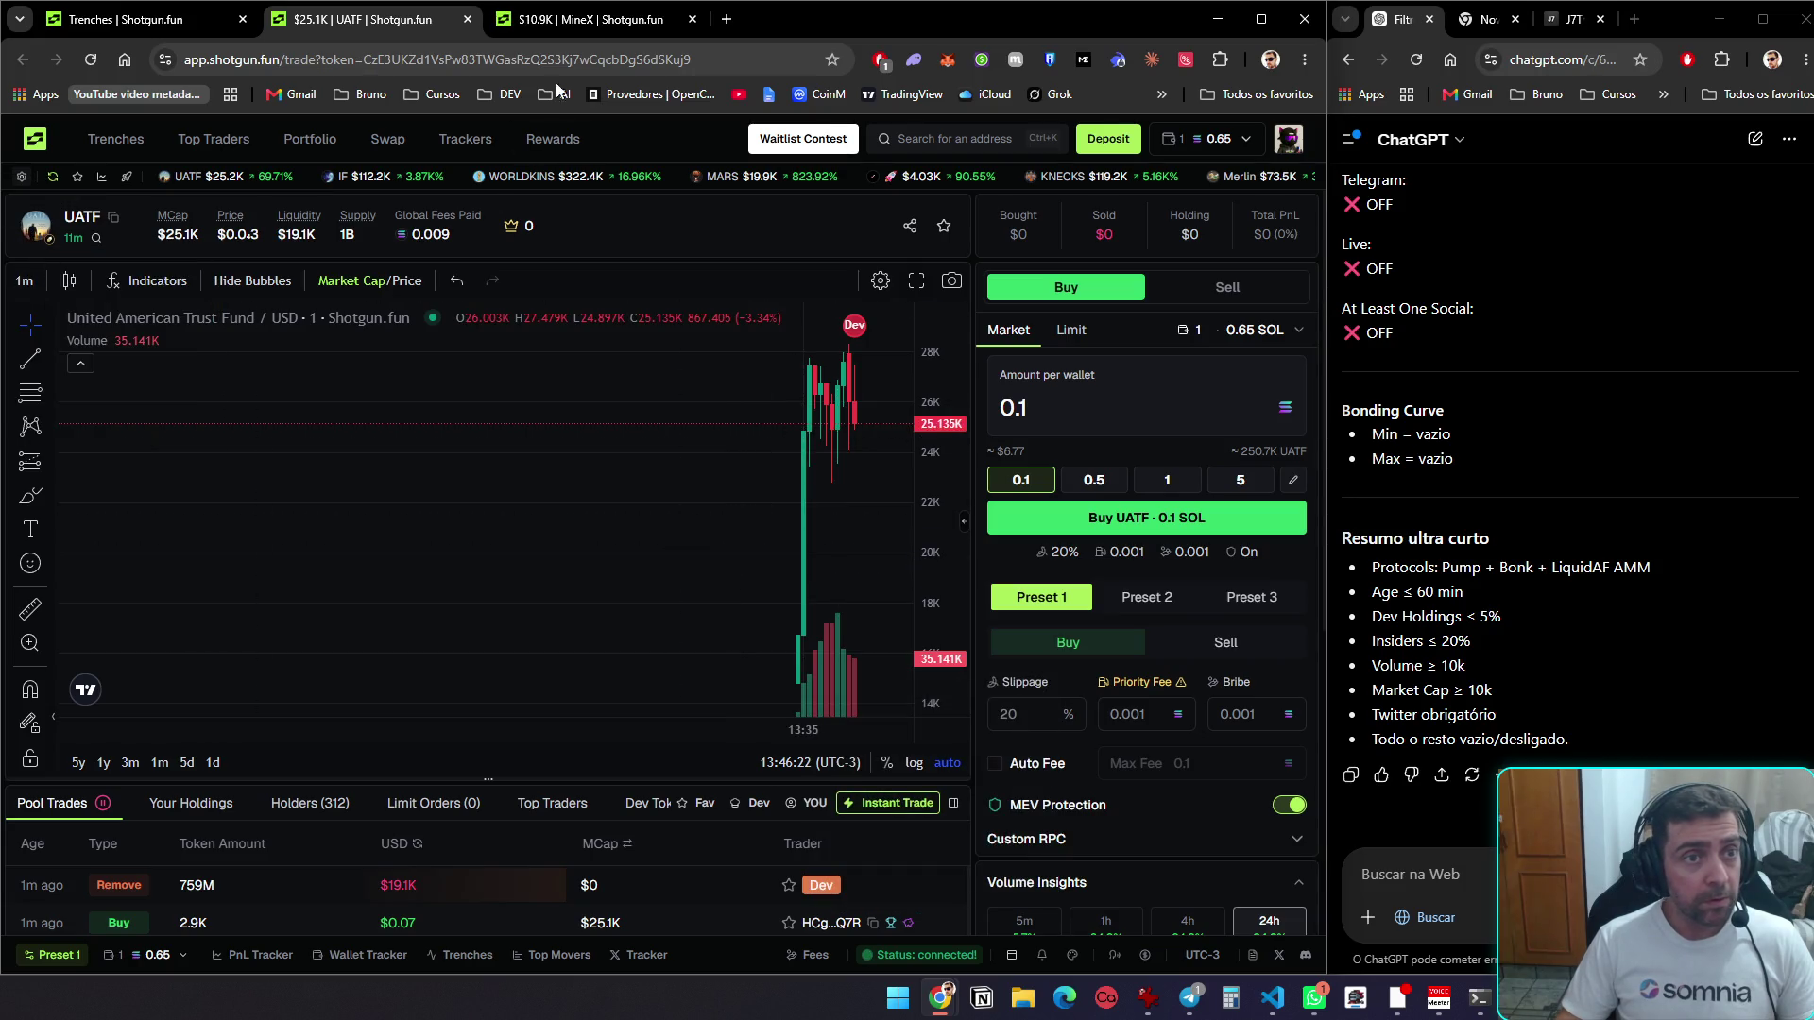
middle_click(384, 26)
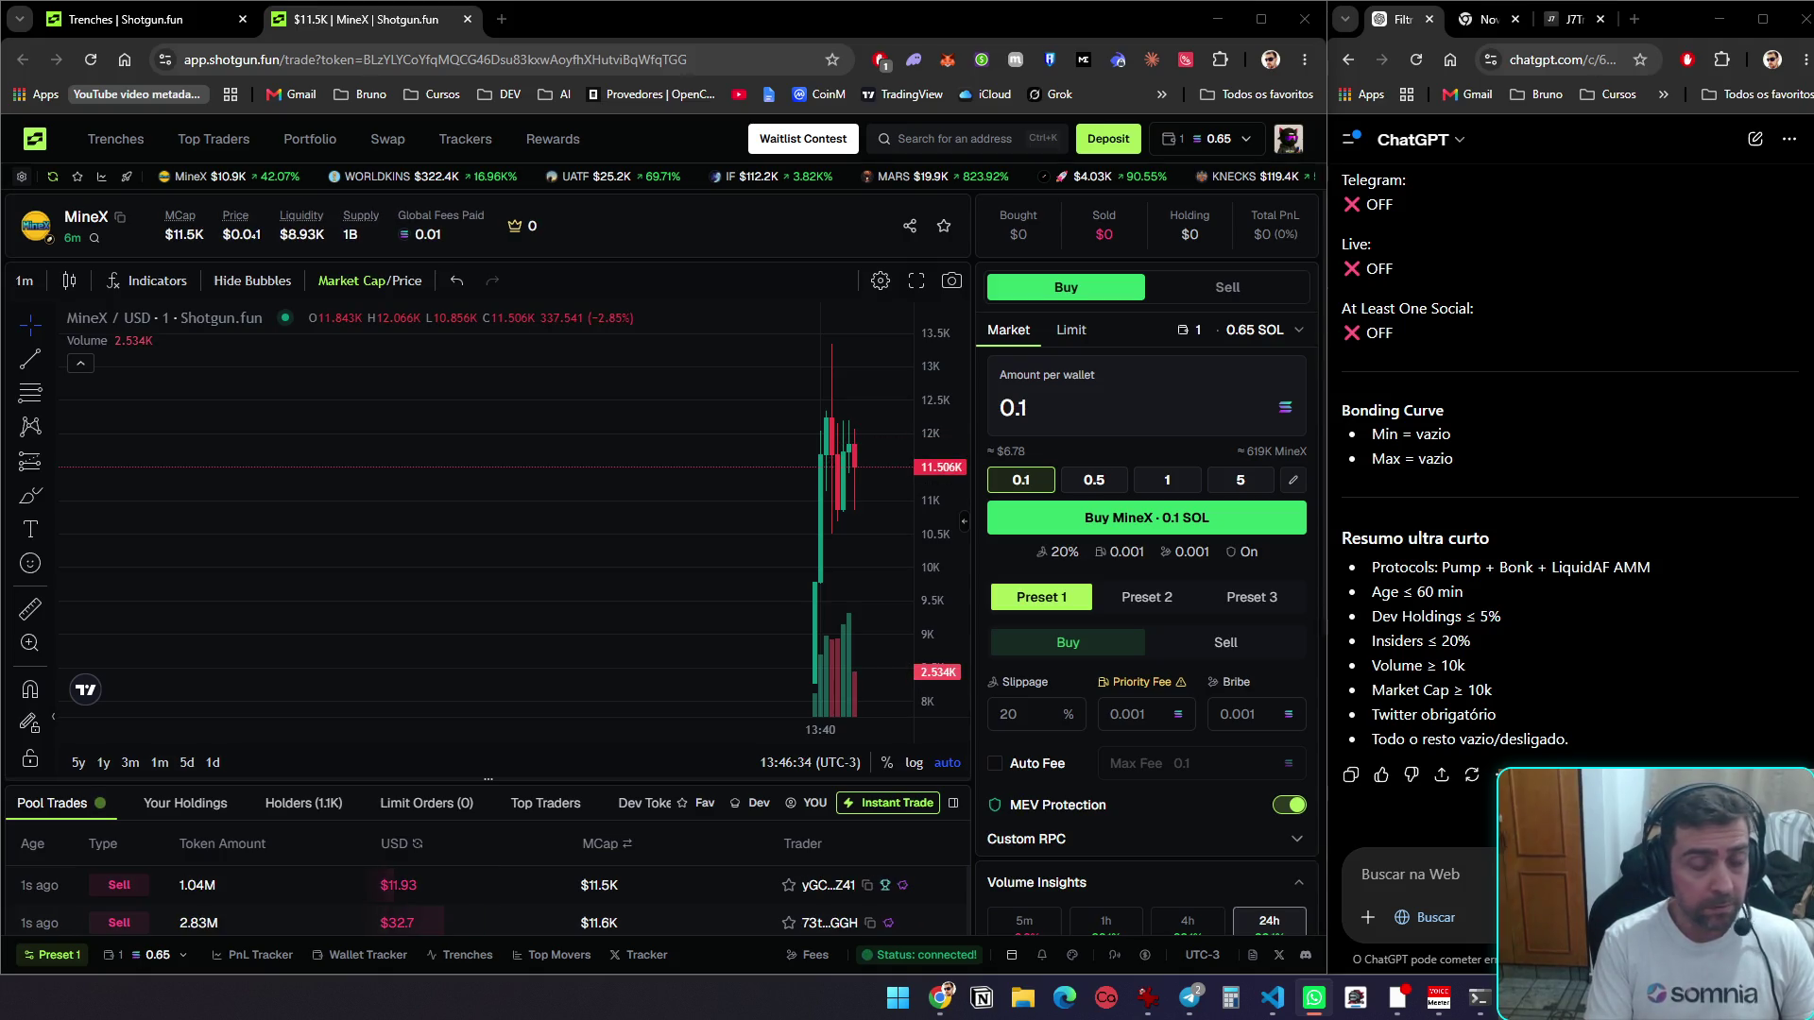
Return to the Trenches overview and show the J7Tracker feed in the side window
click(142, 21)
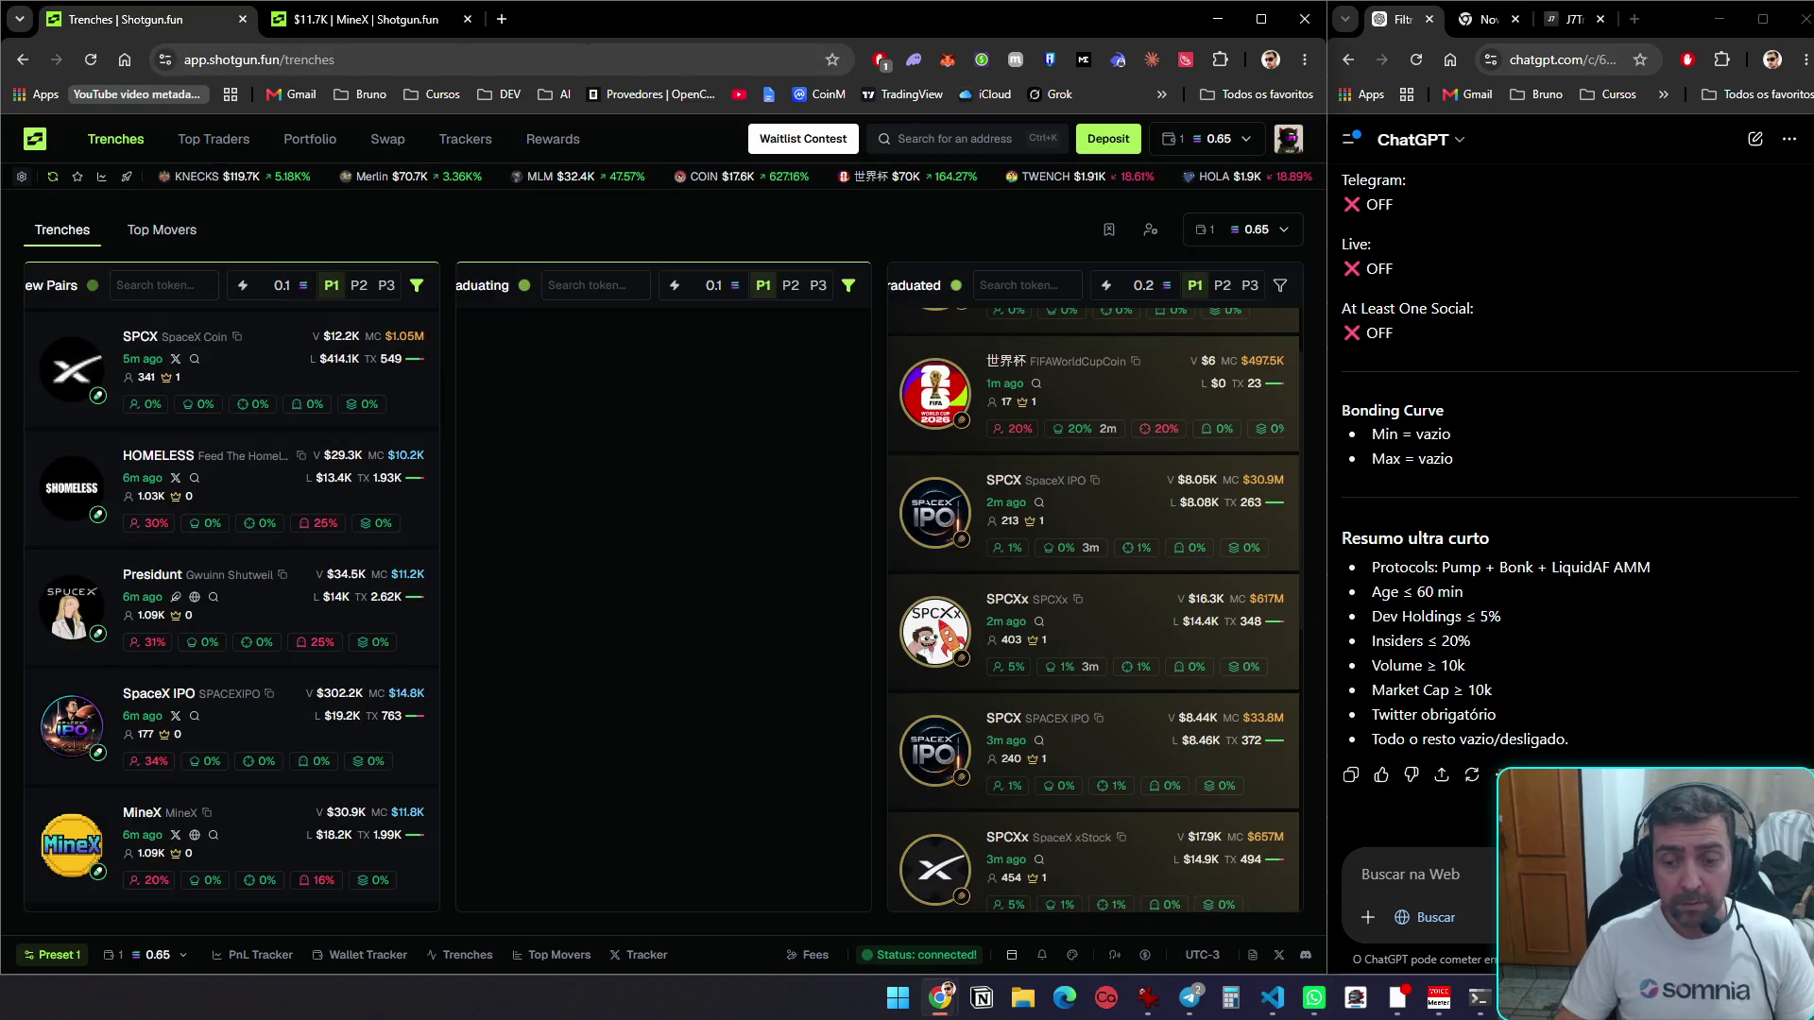
key(alt+Tab)
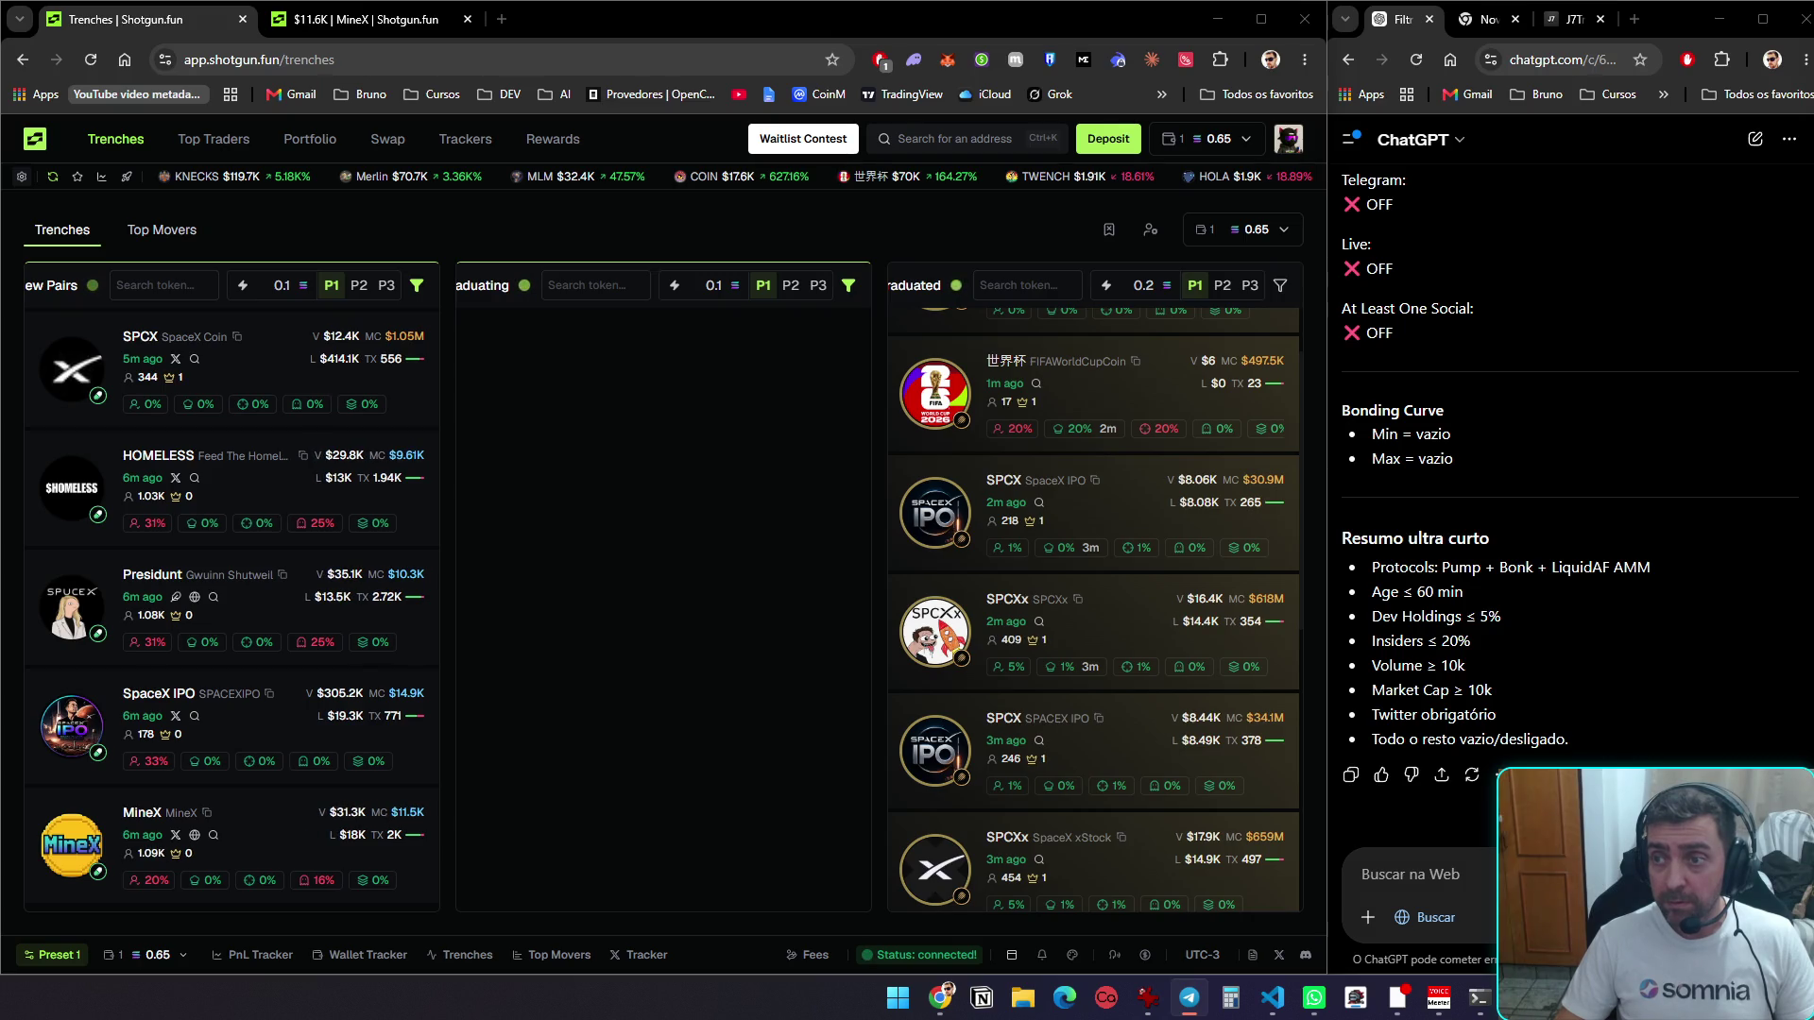
key(alt+Tab)
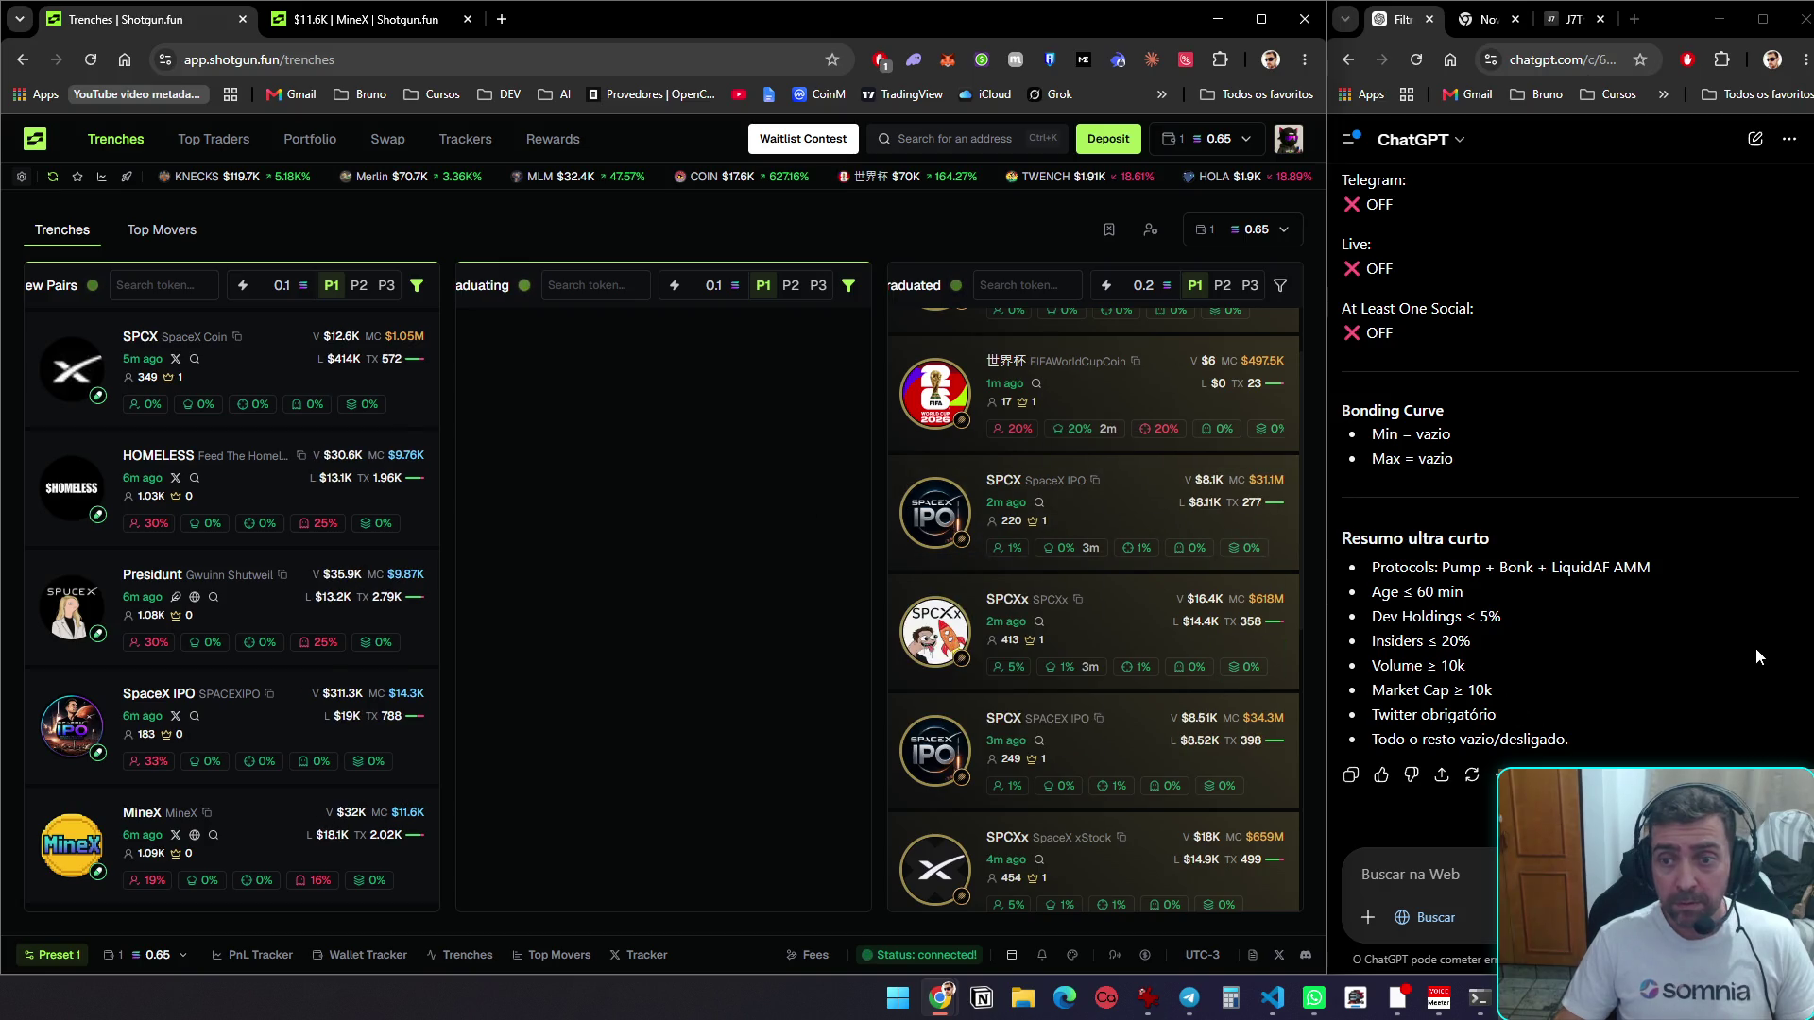
click(1484, 19)
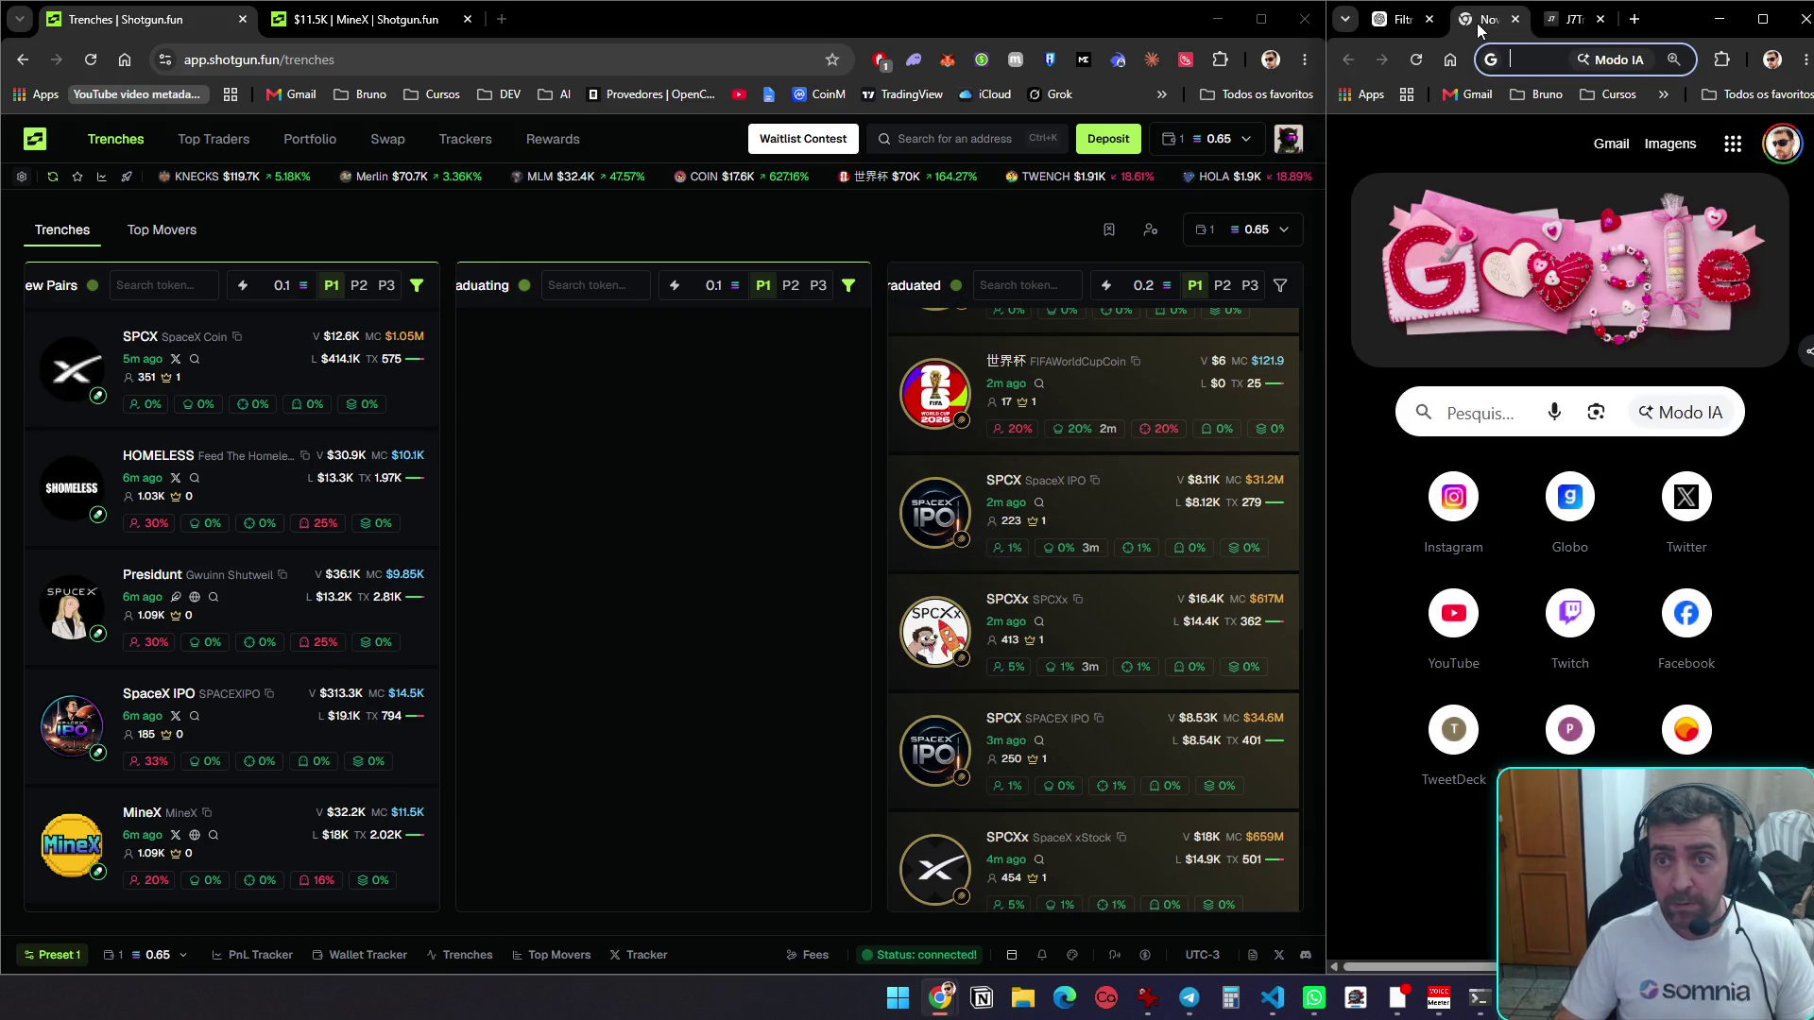
click(1516, 19)
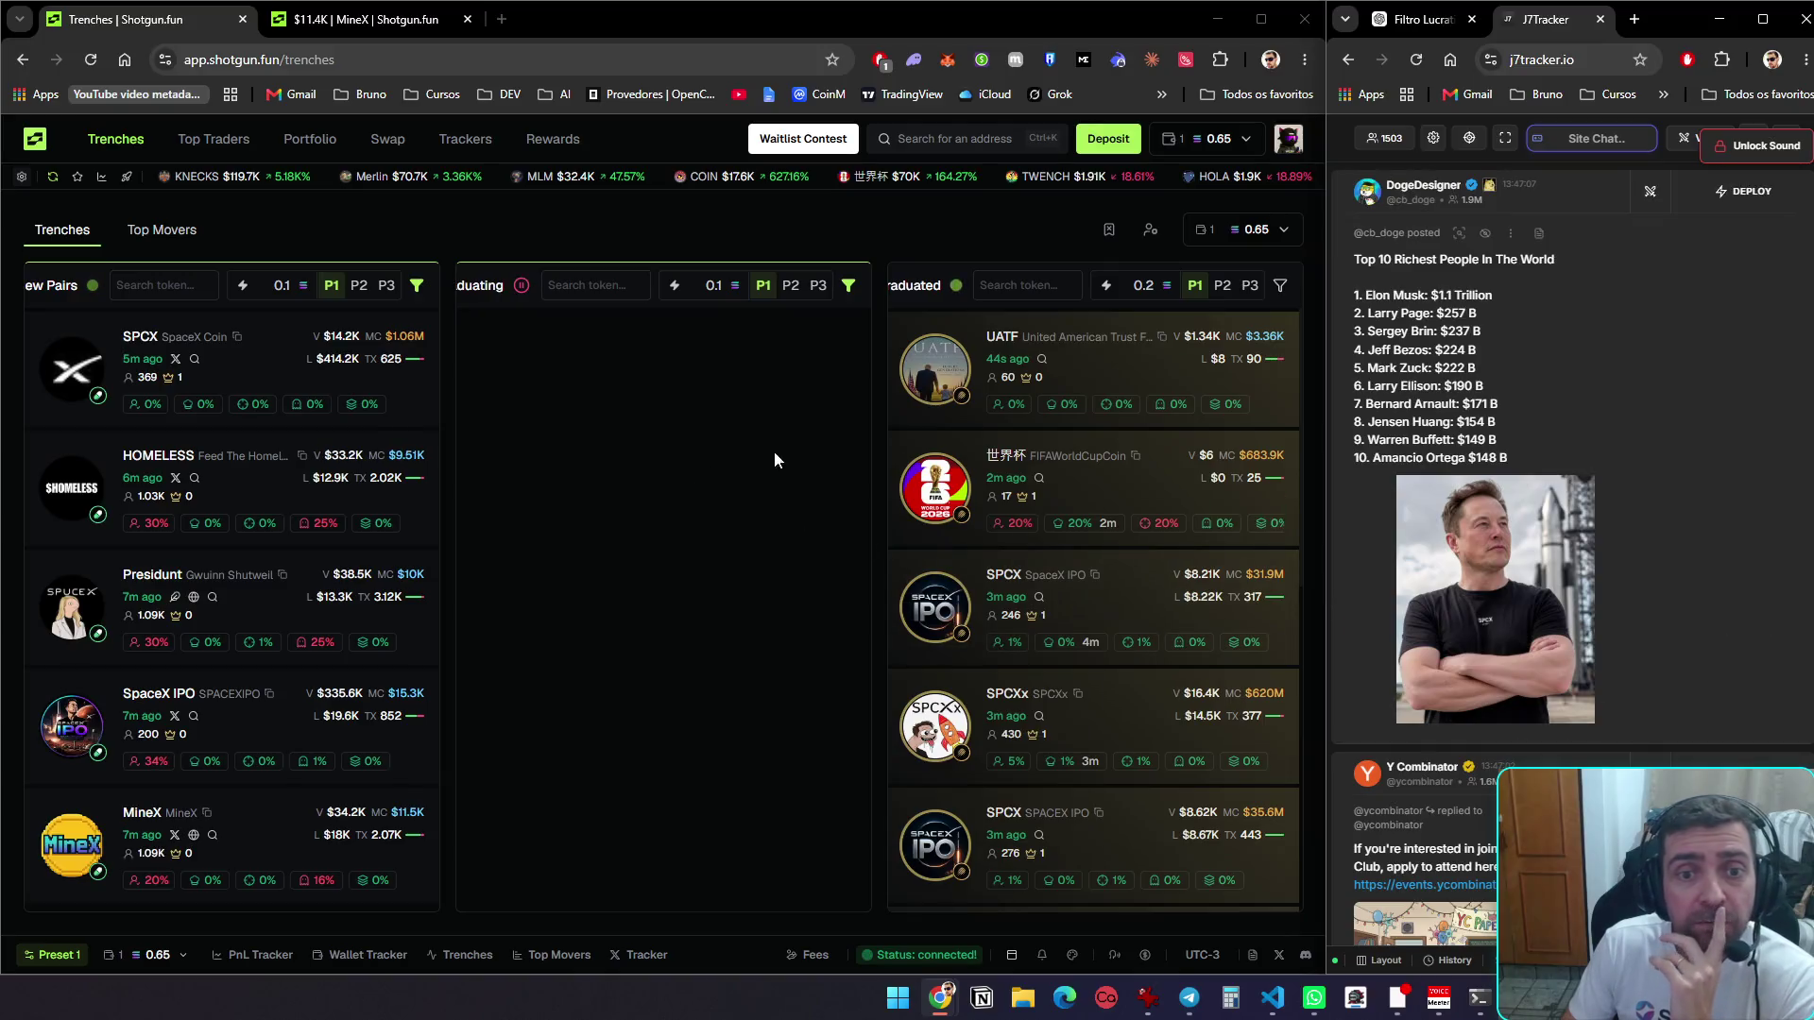
mouse_move(1115, 365)
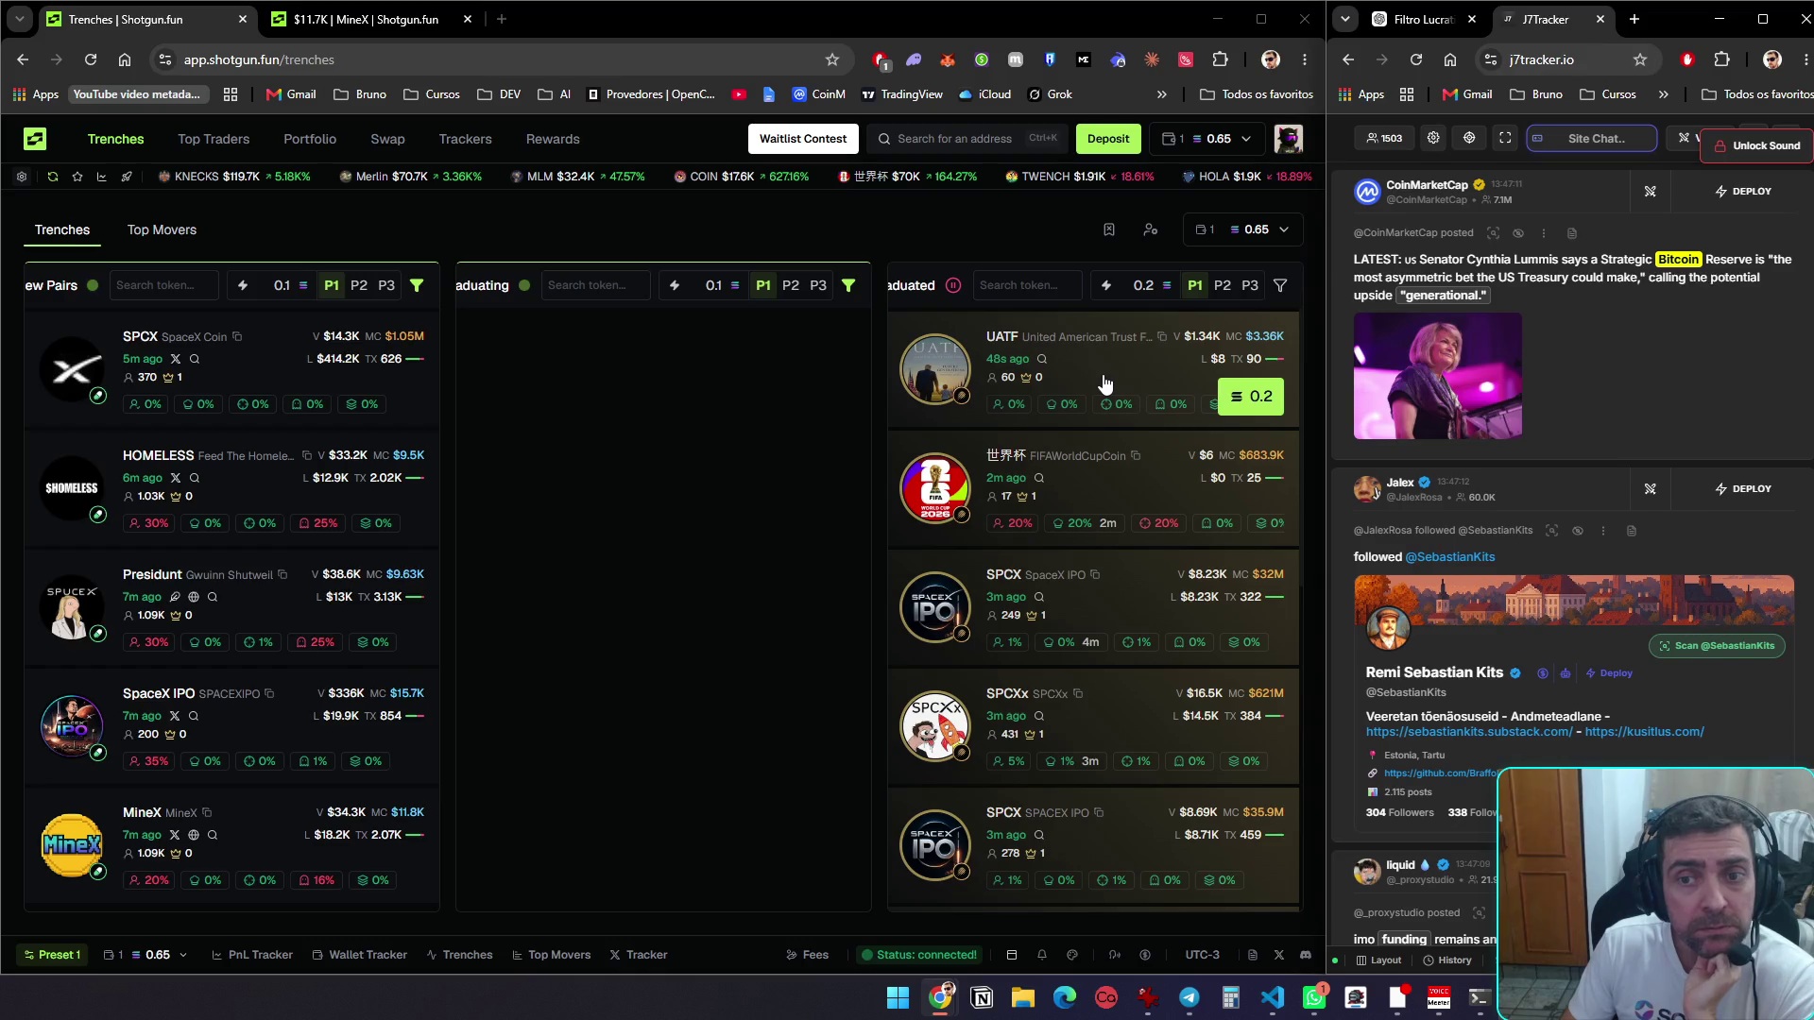
click(1105, 382)
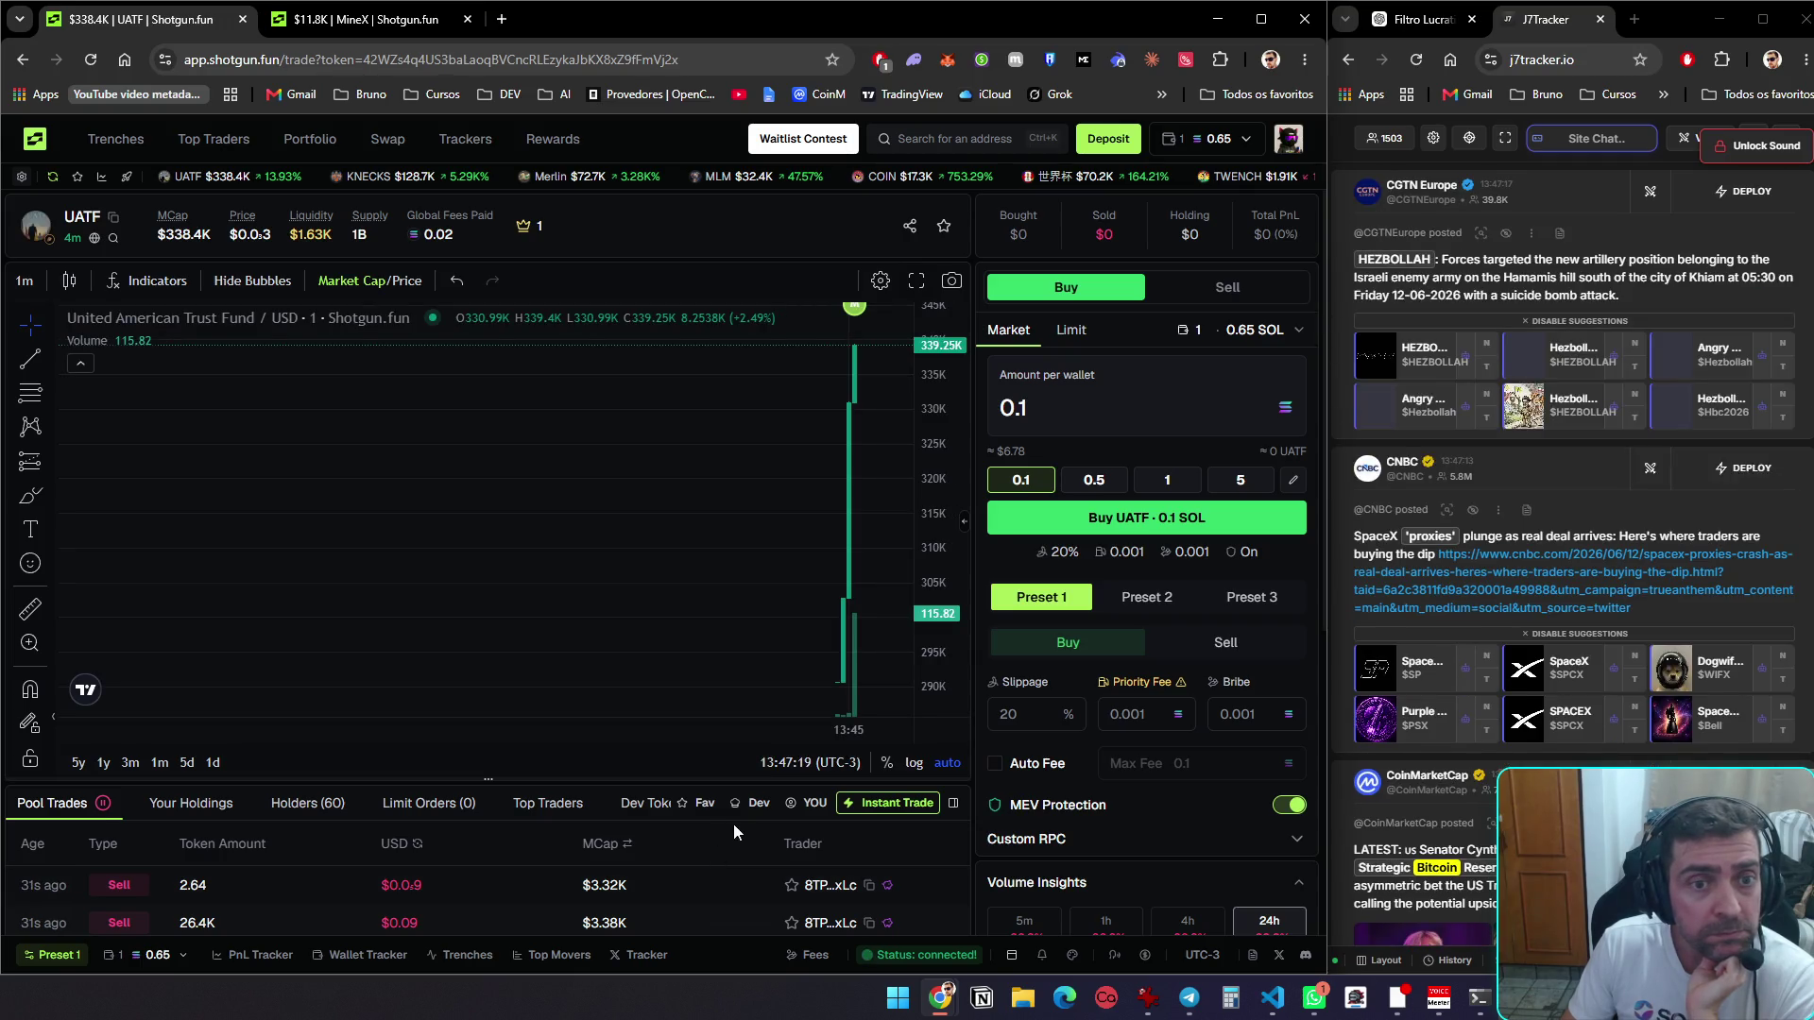
scroll(747, 803, down, 3)
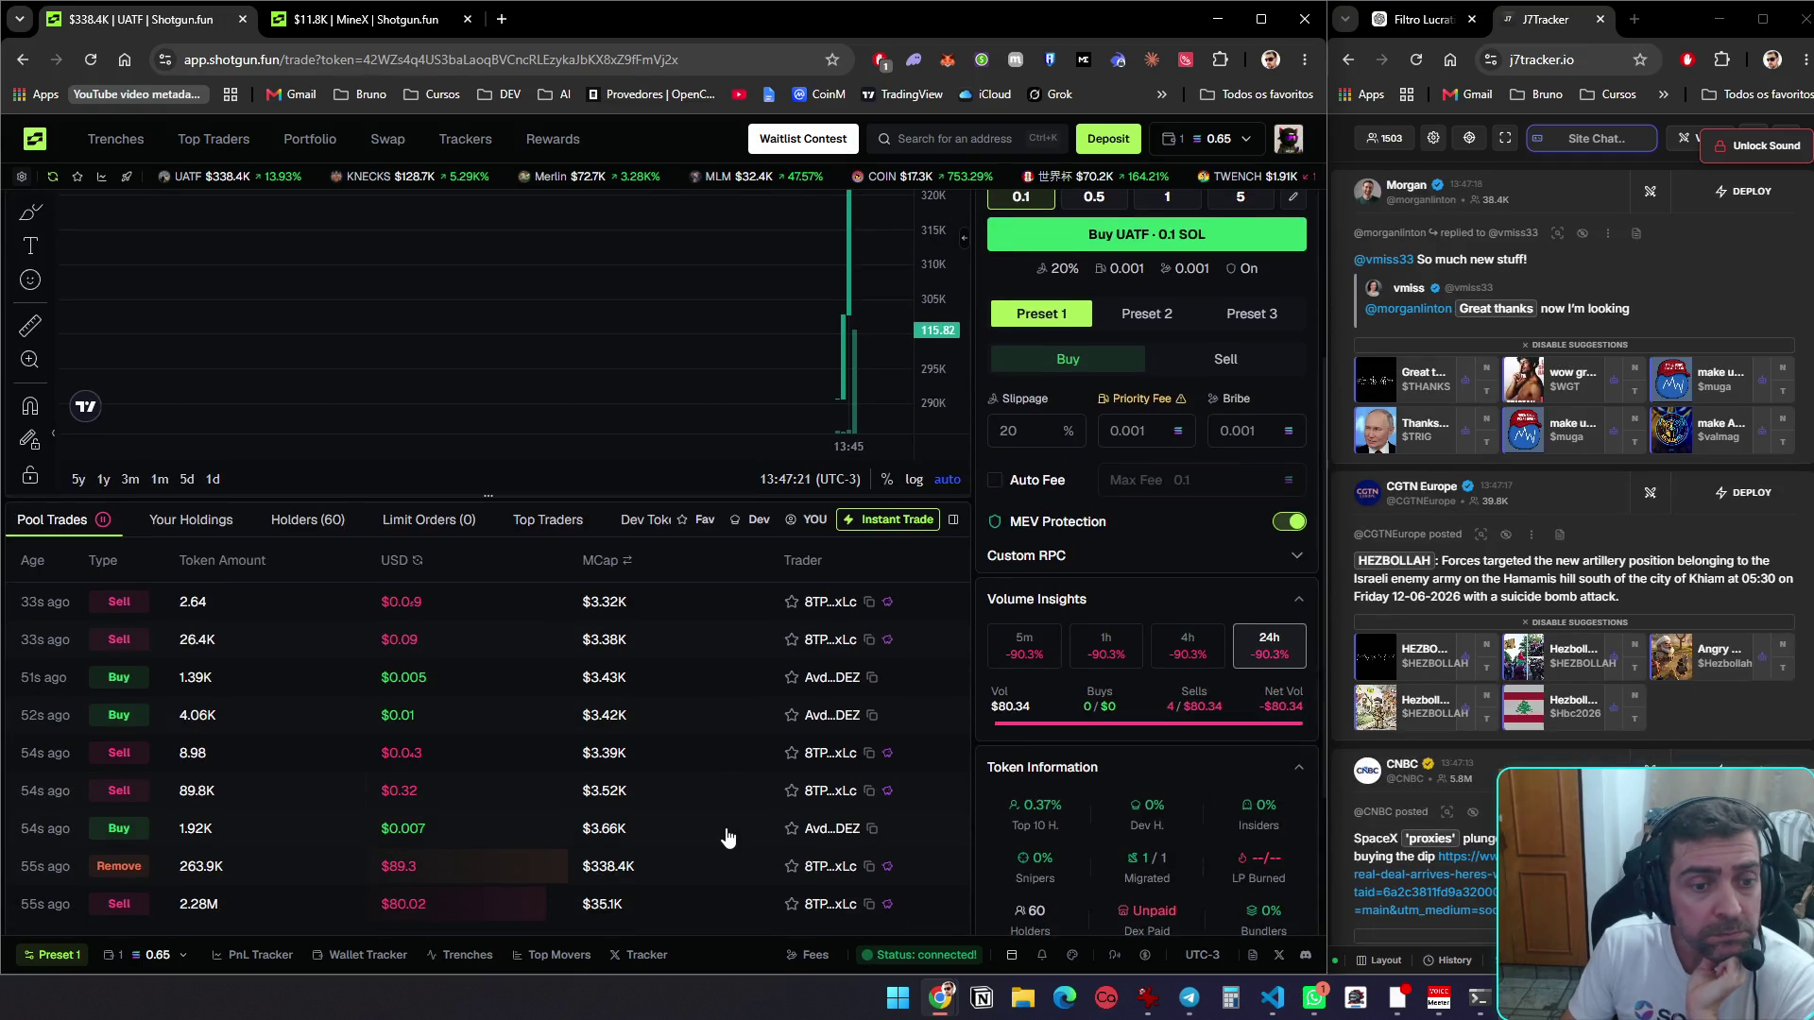
scroll(727, 838, down, 1)
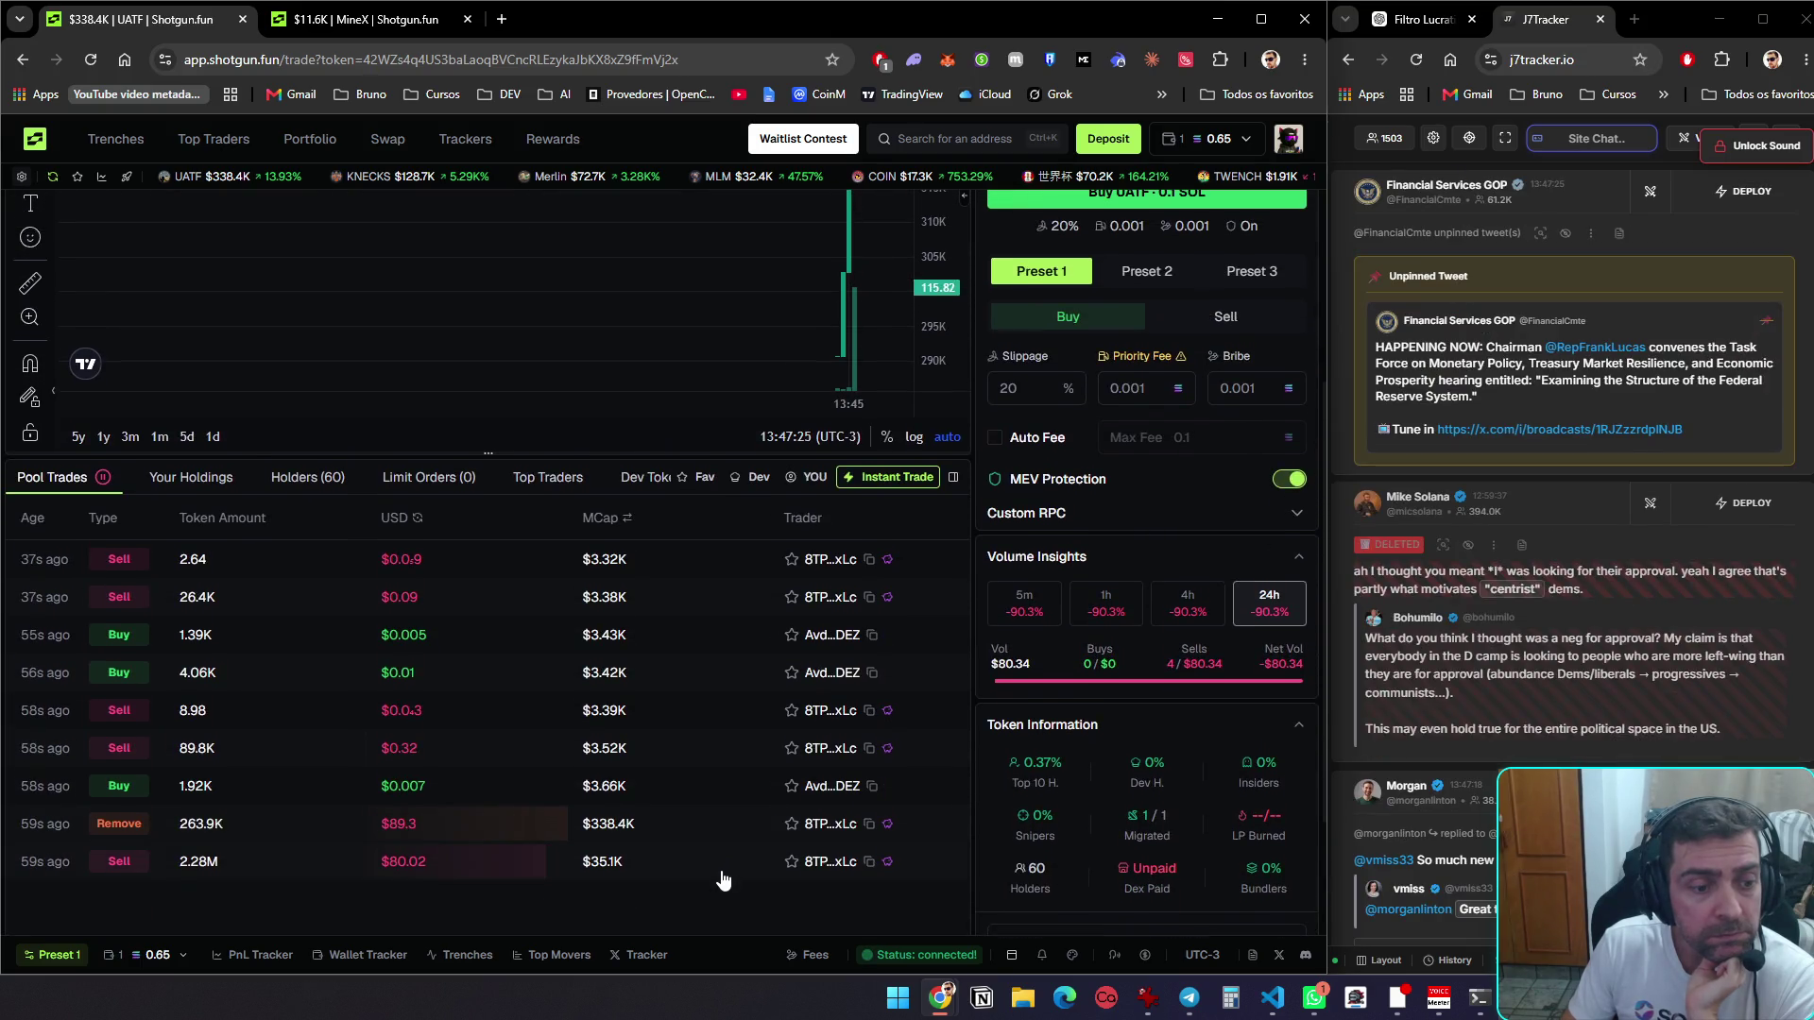
scroll(718, 892, up, 4)
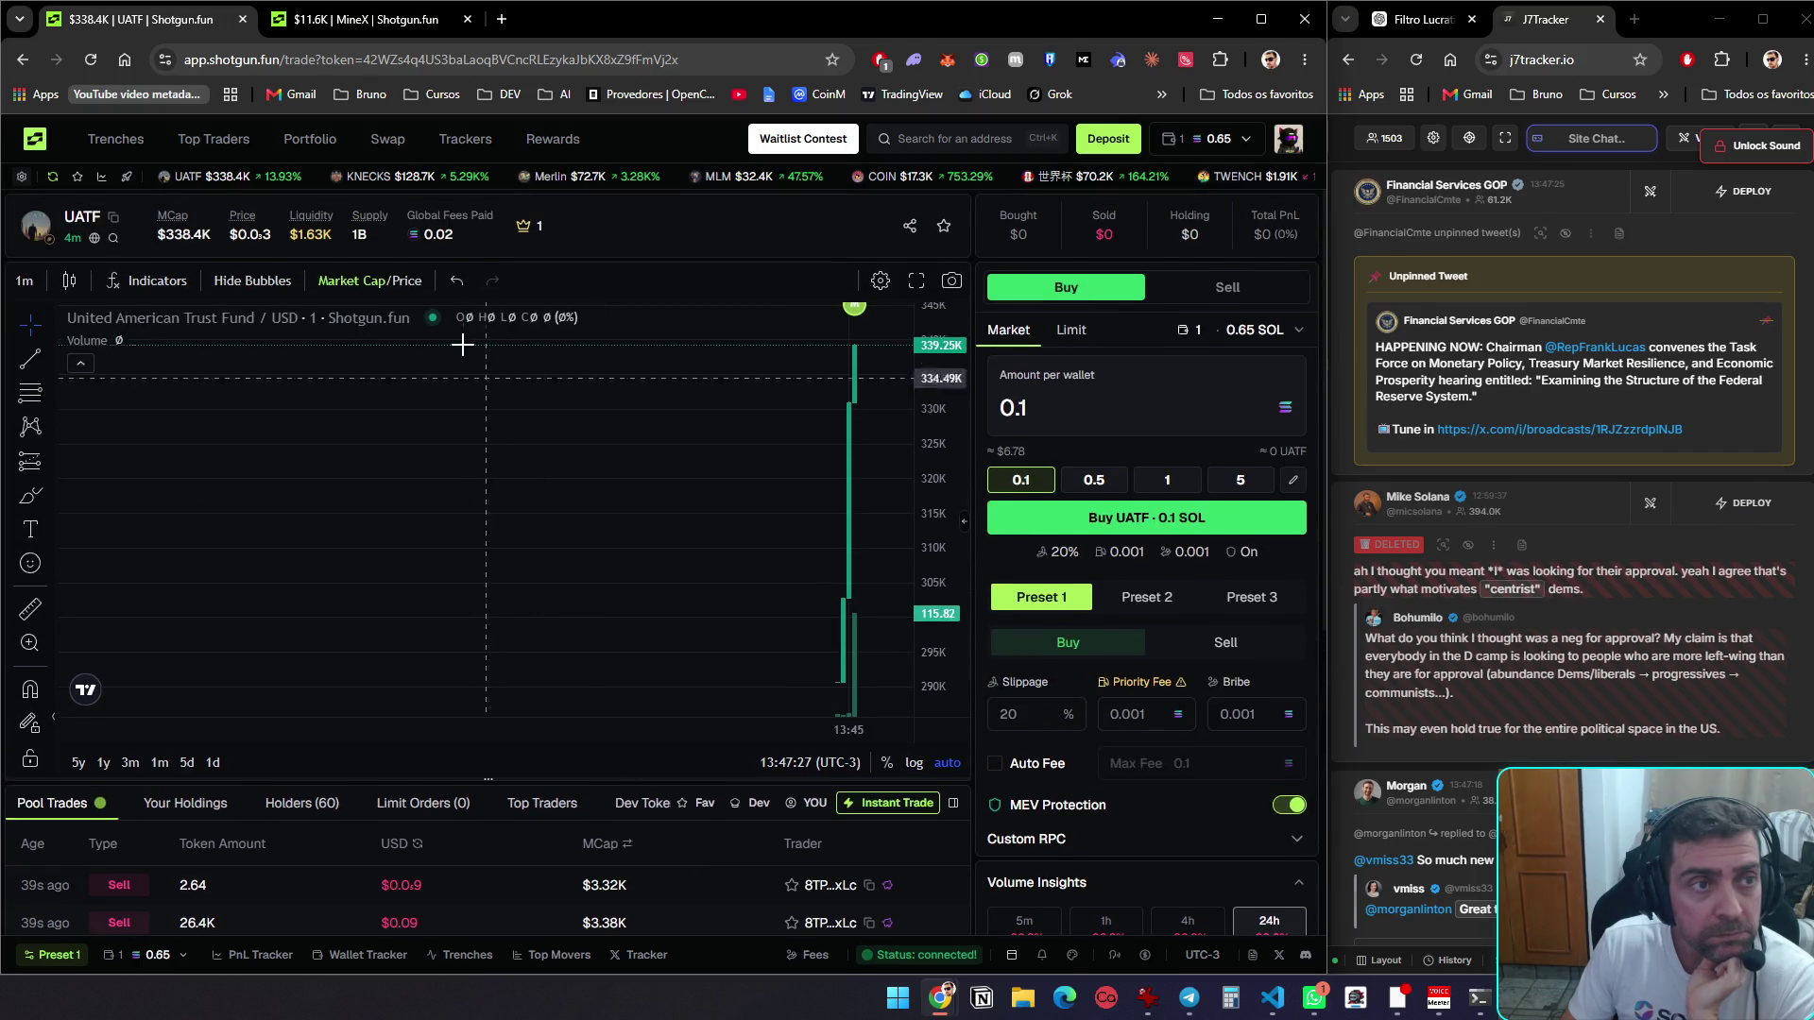
click(21, 60)
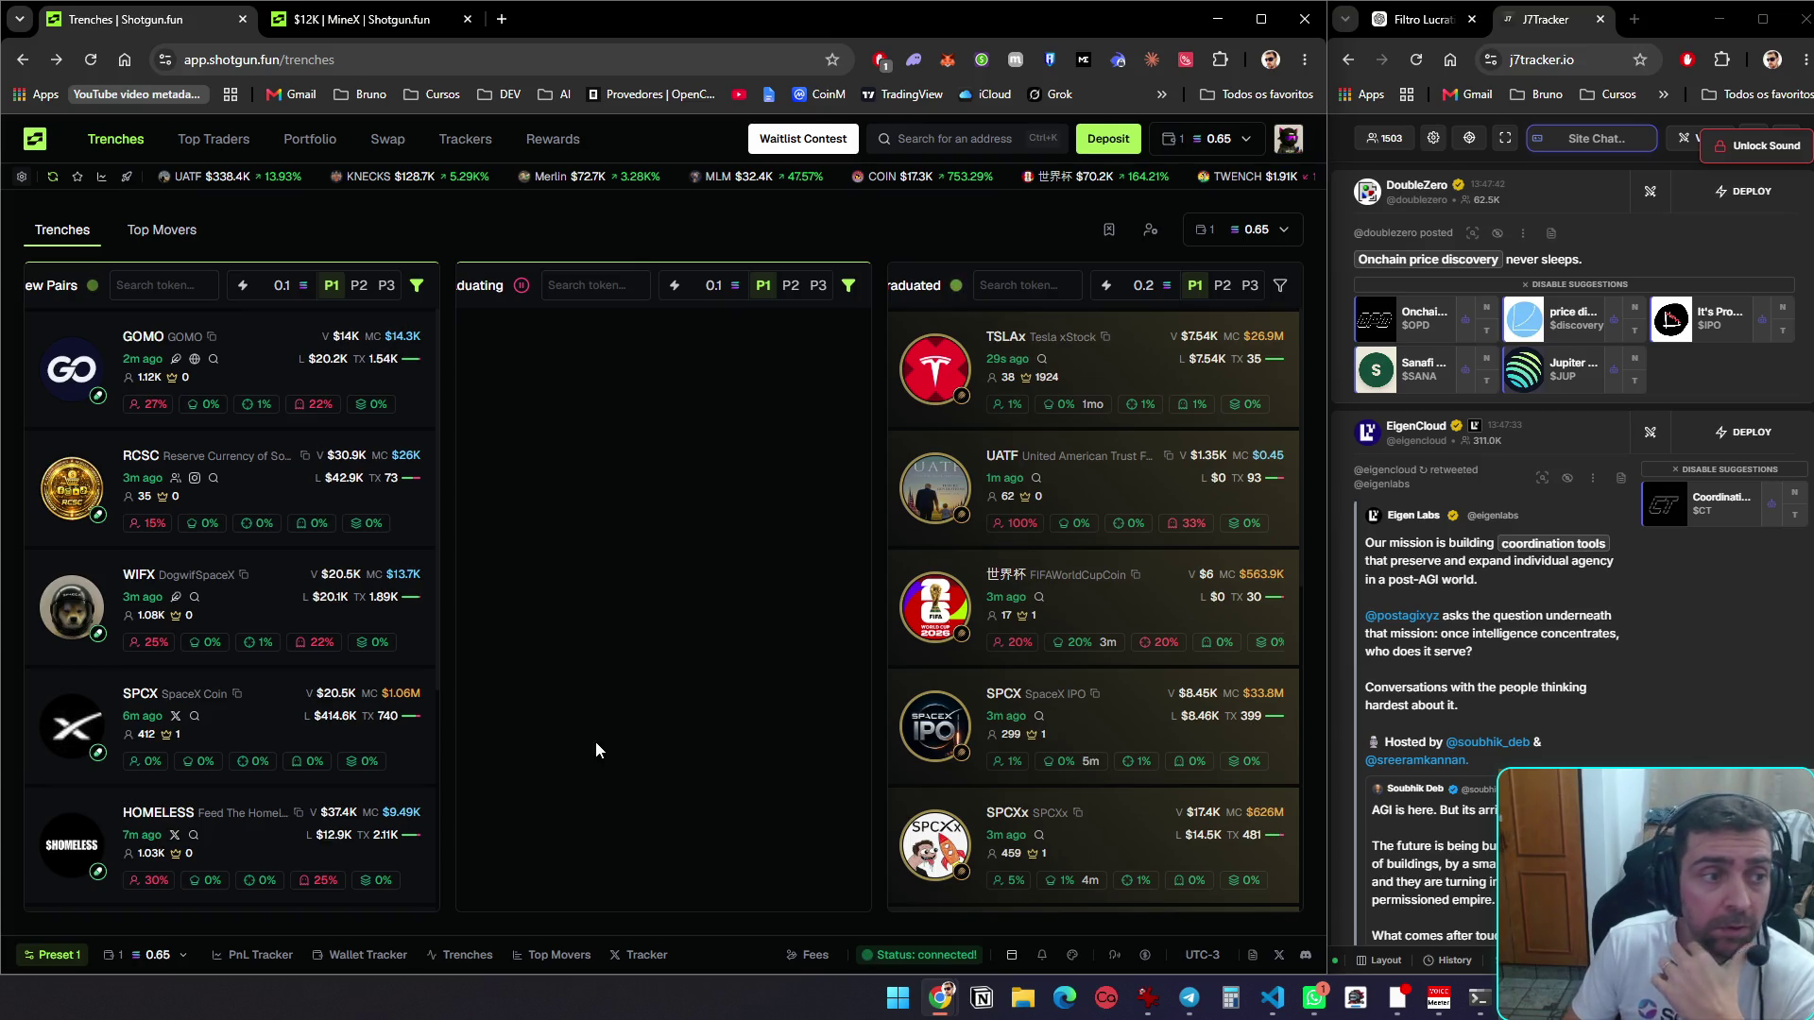
On MineX's trade page, show the developer's activity and its Dev Tokens (0/1) list
click(360, 25)
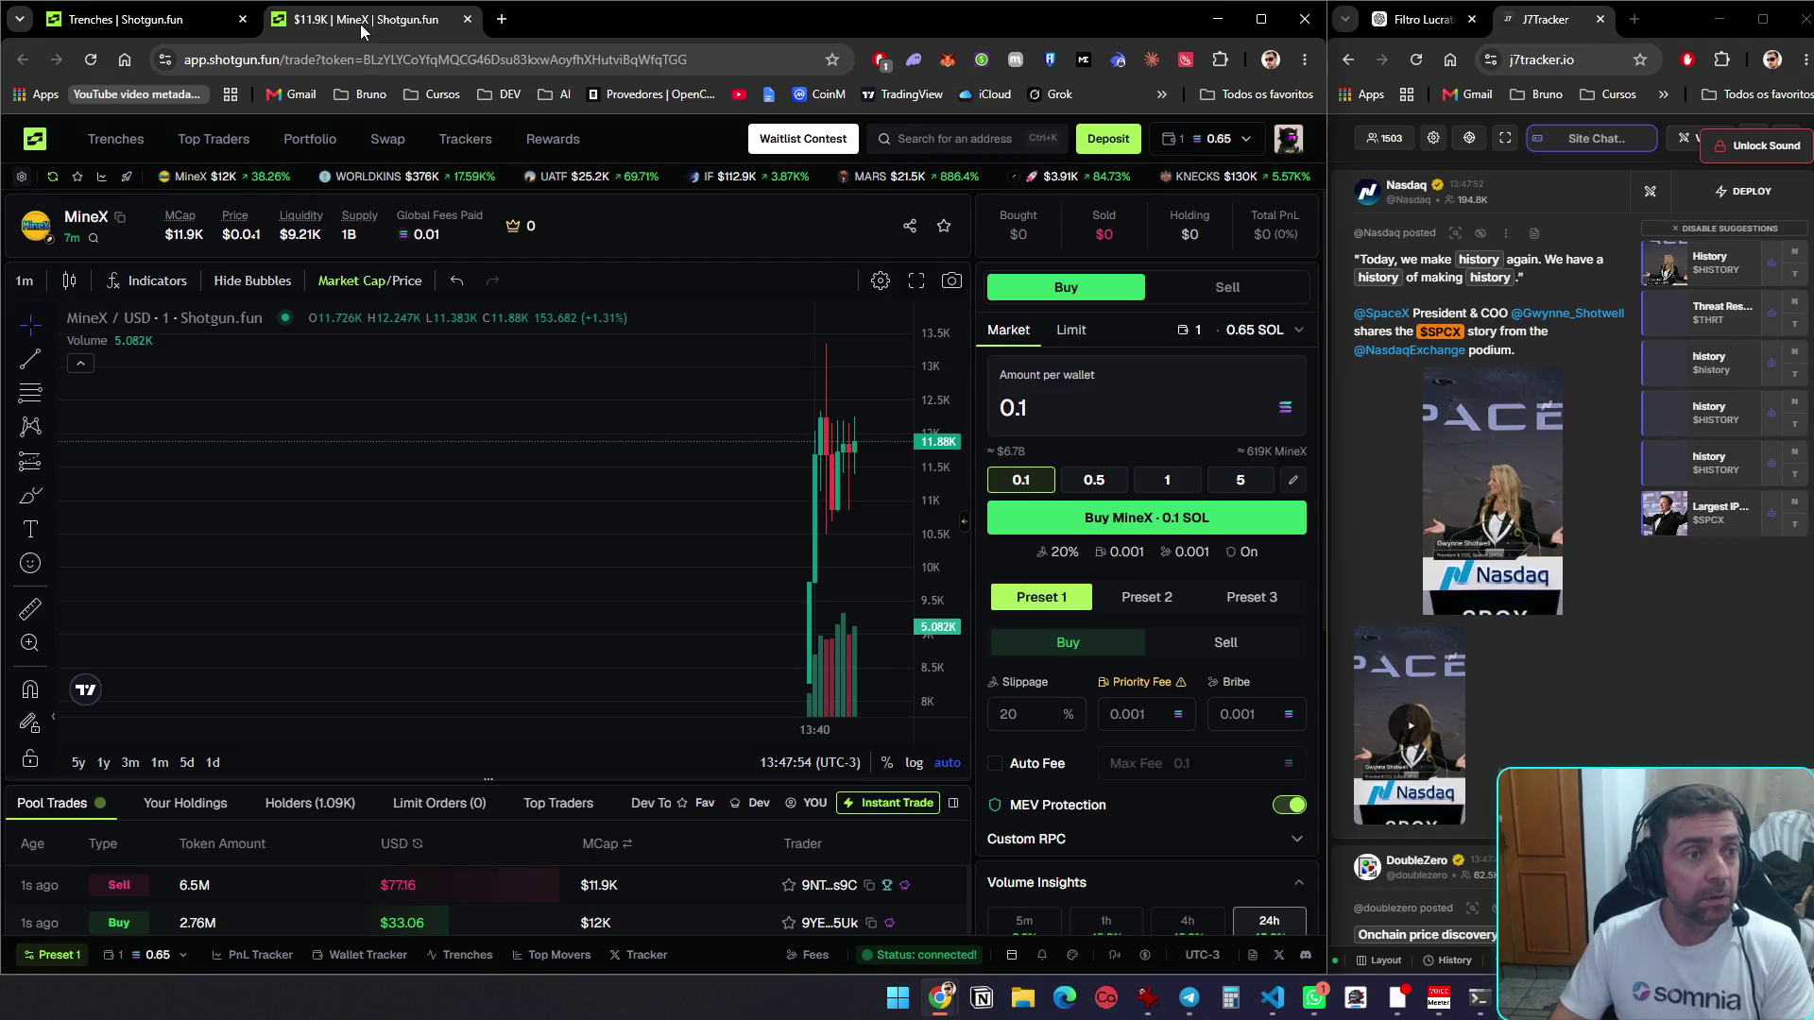
click(756, 805)
click(680, 804)
scroll(746, 860, down, 4)
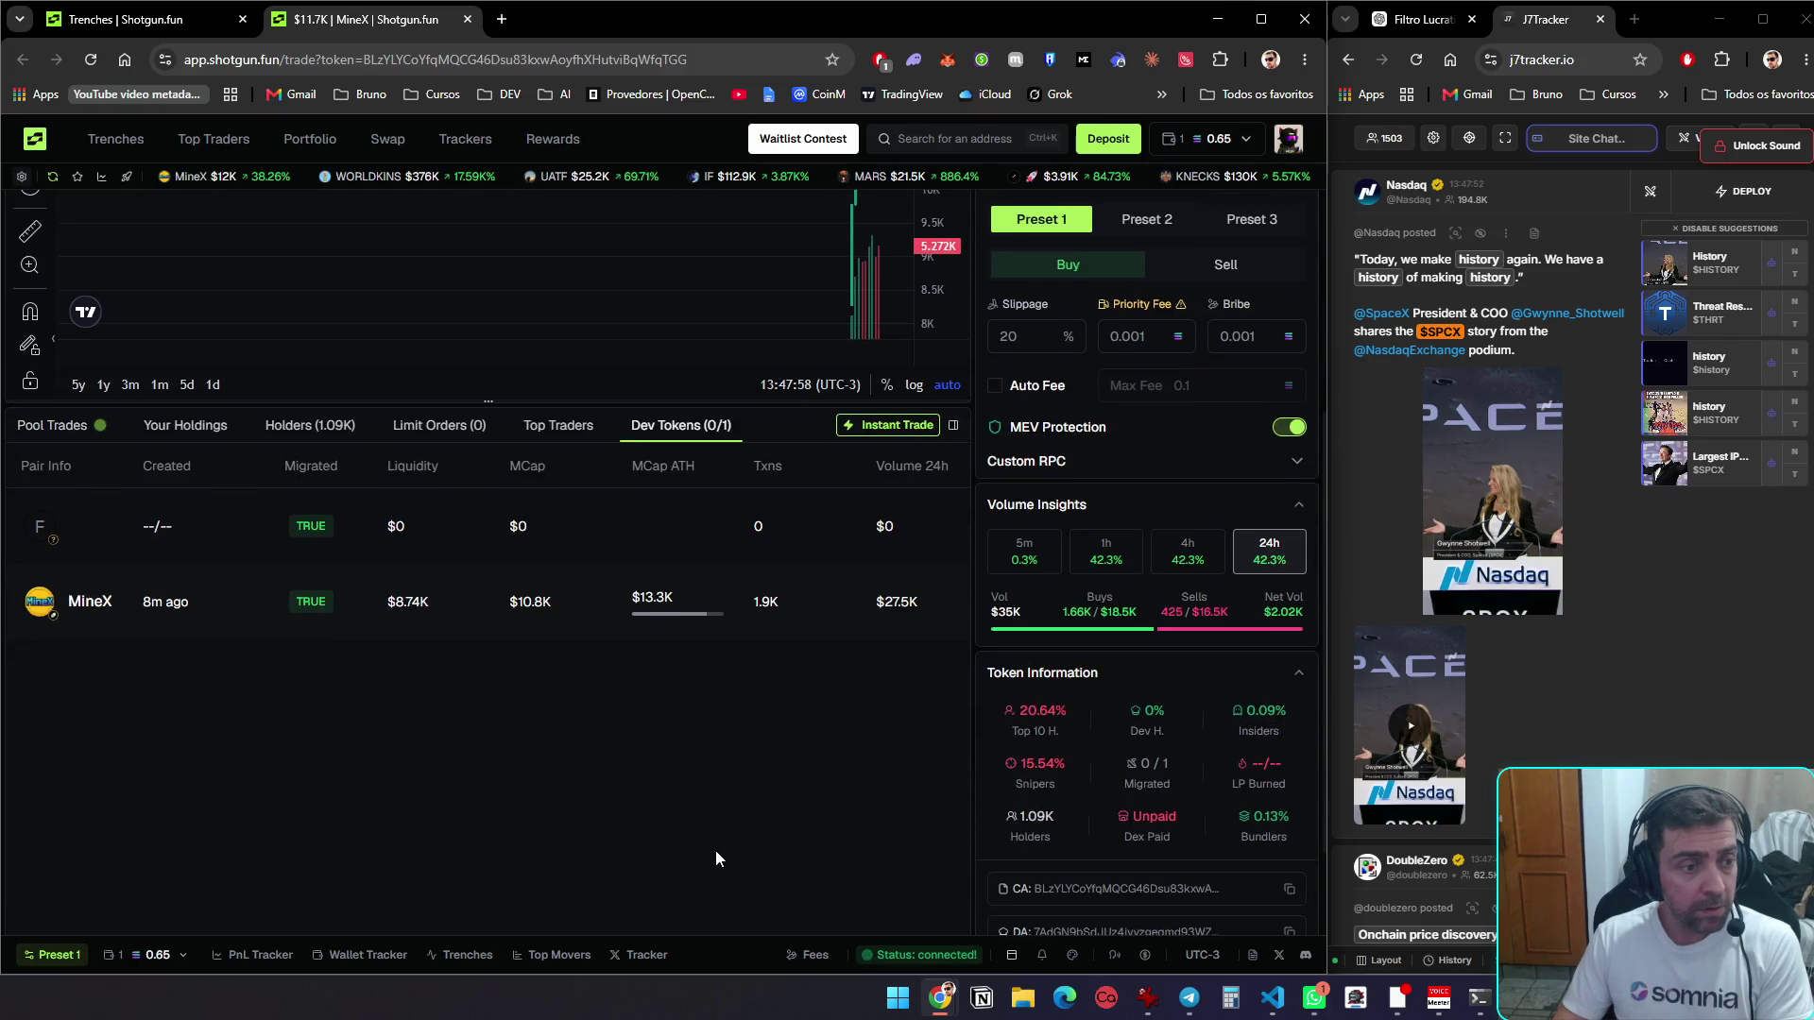
scroll(461, 819, up, 5)
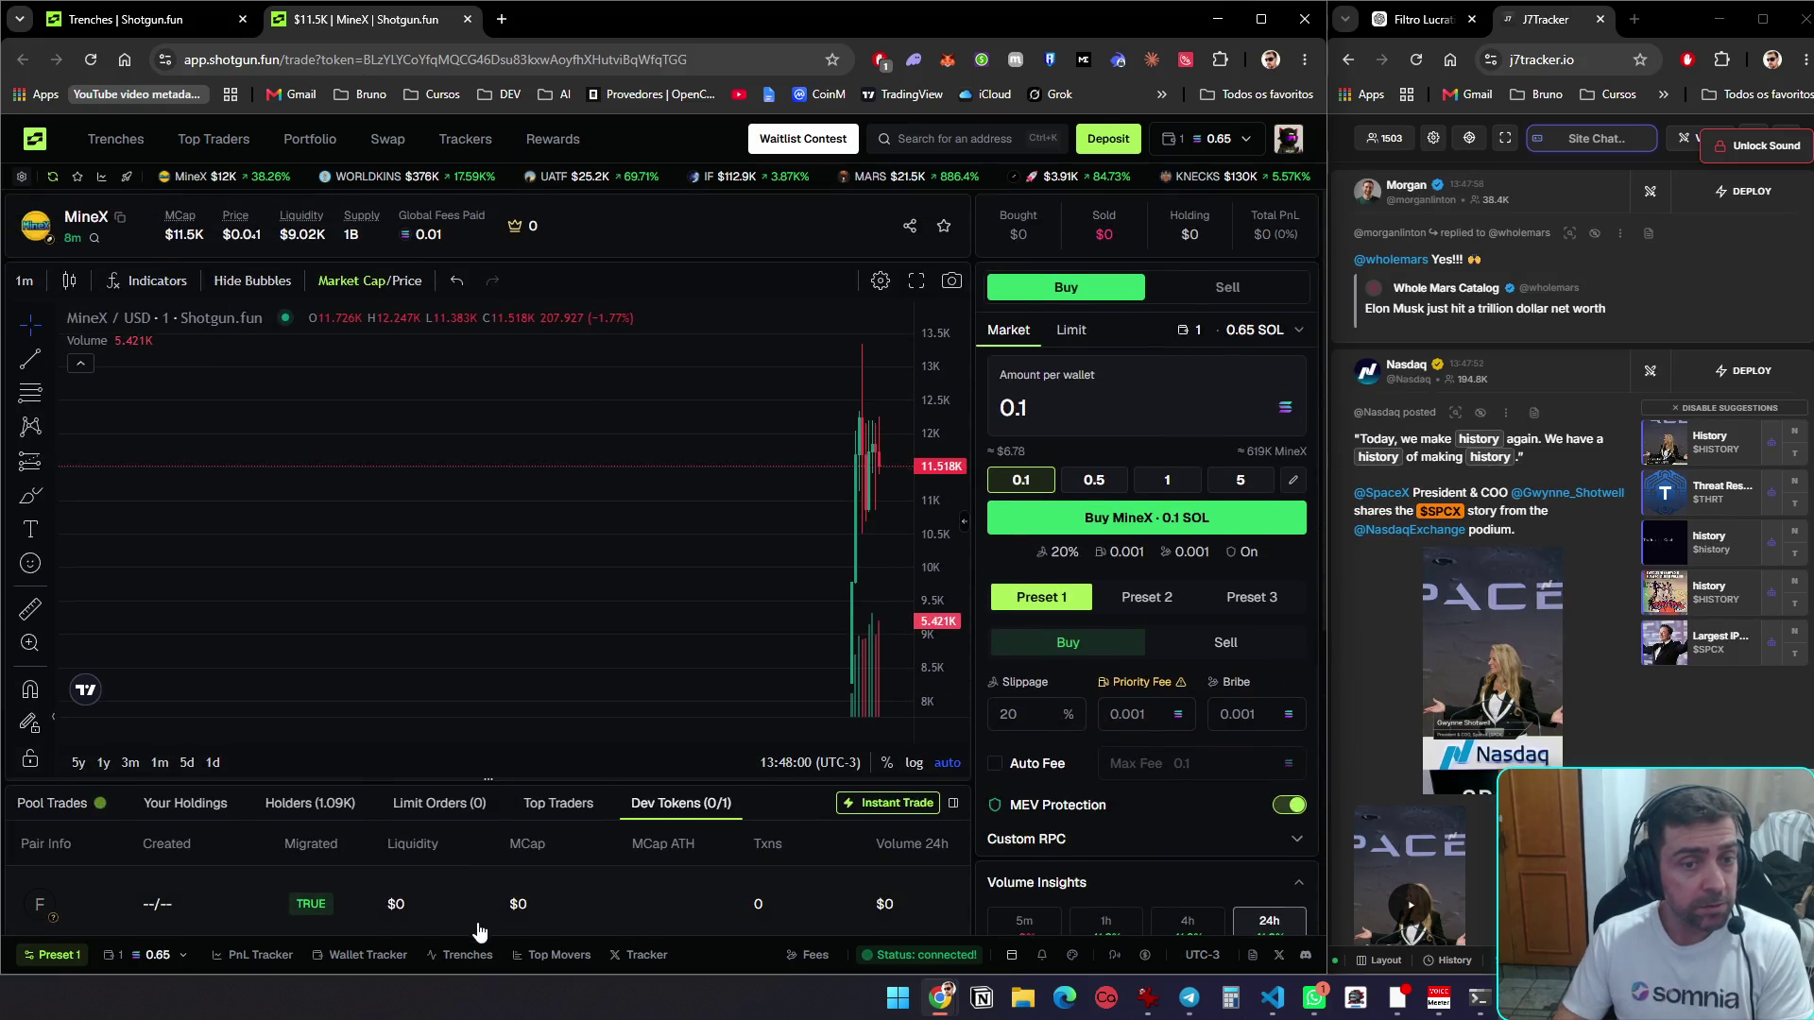
scroll(477, 888, down, 6)
scroll(476, 907, up, 3)
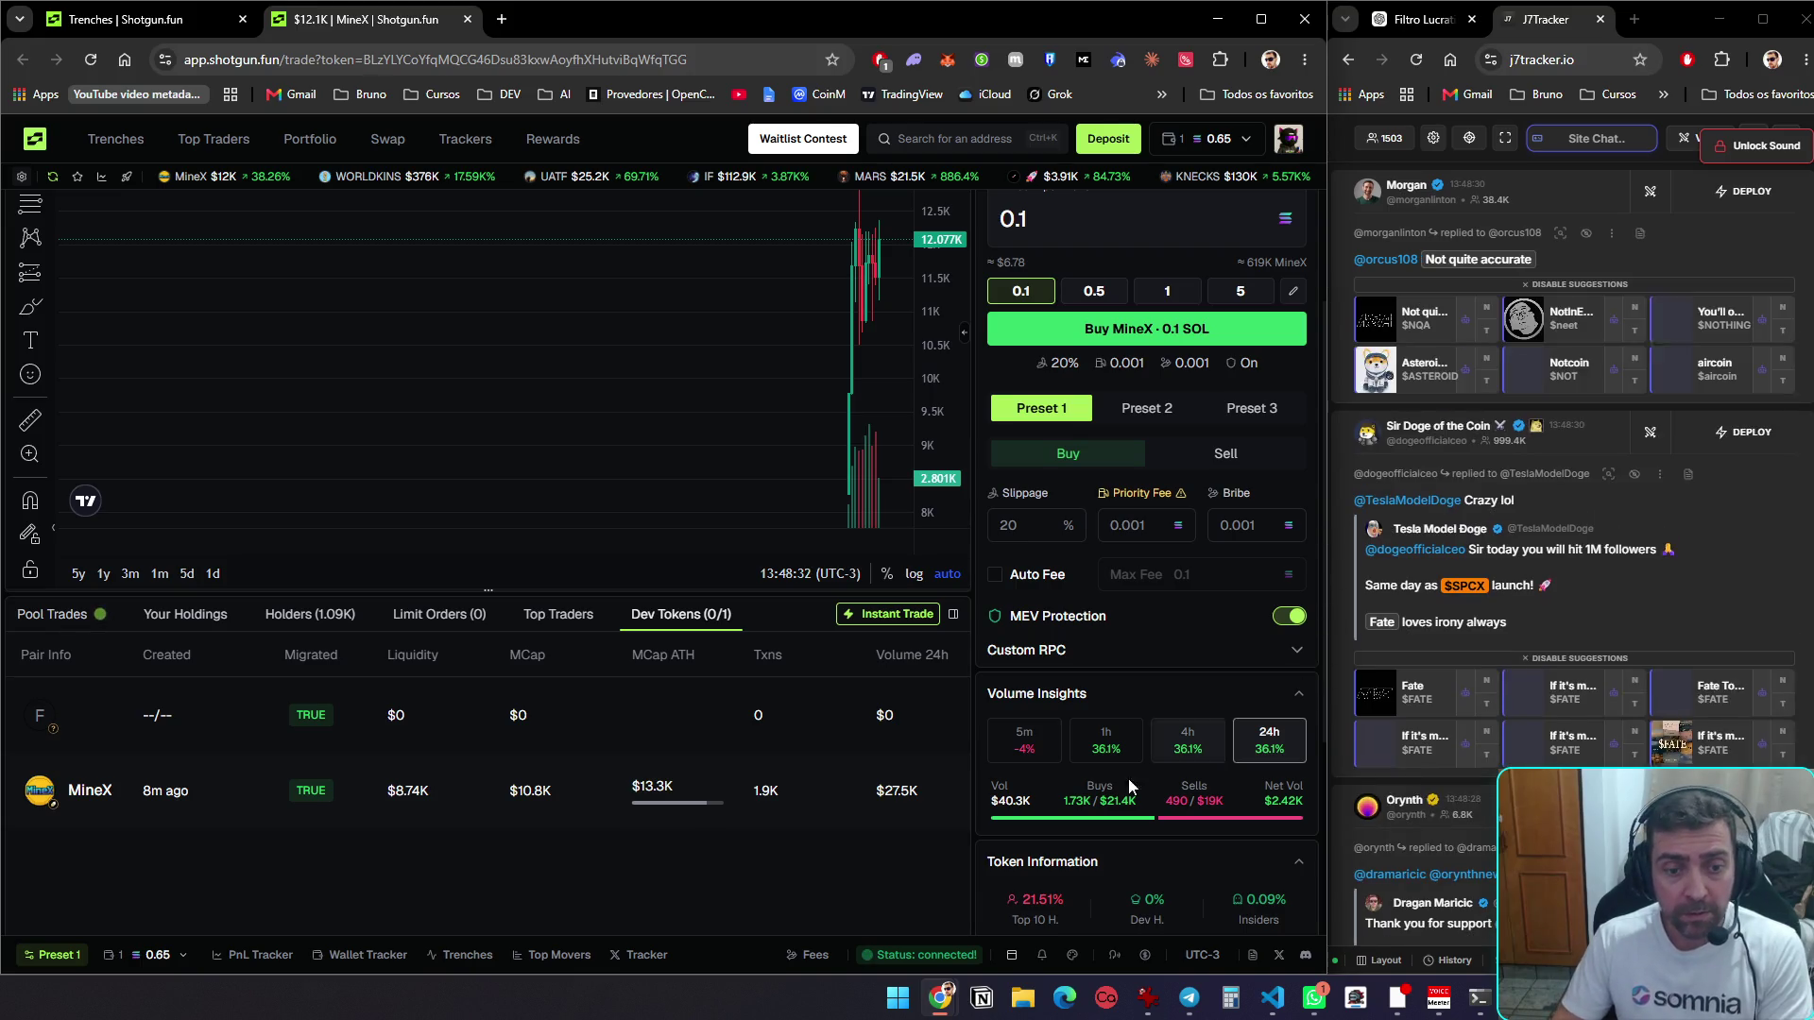
Keep scrolling through the developer's token list, then return to the Trenches overview
scroll(794, 869, up, 2)
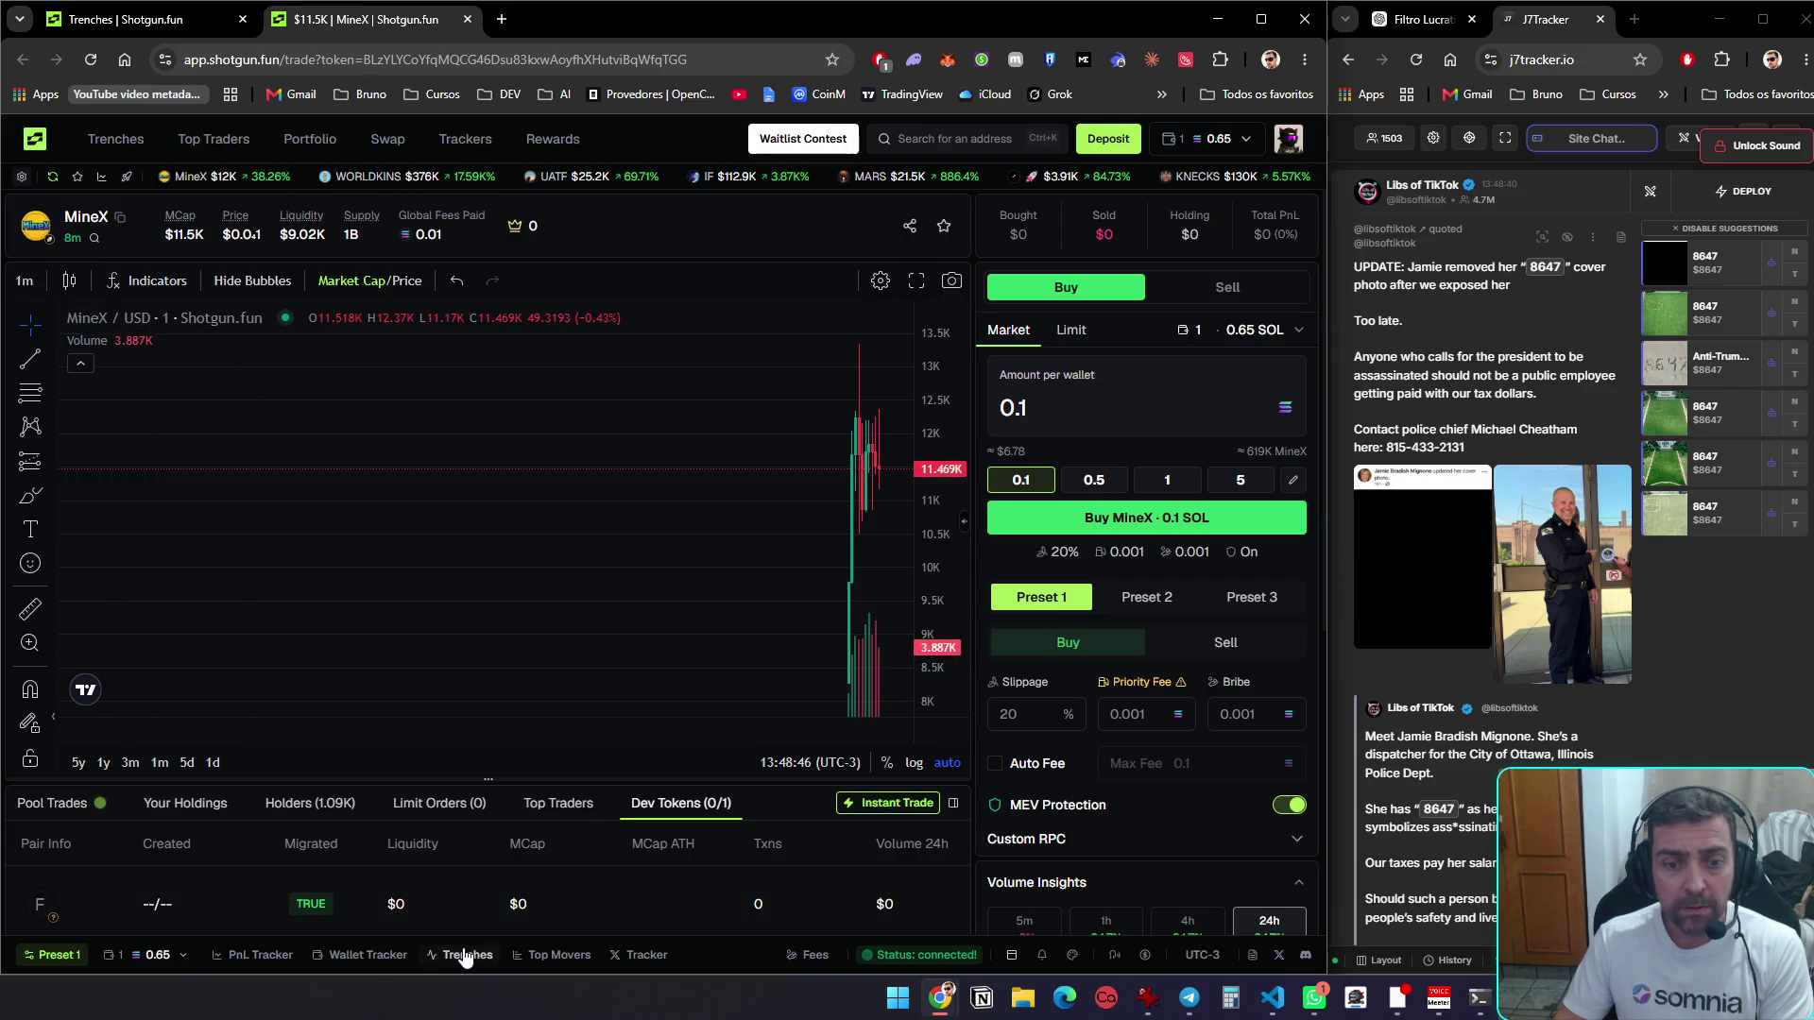
scroll(502, 911, down, 3)
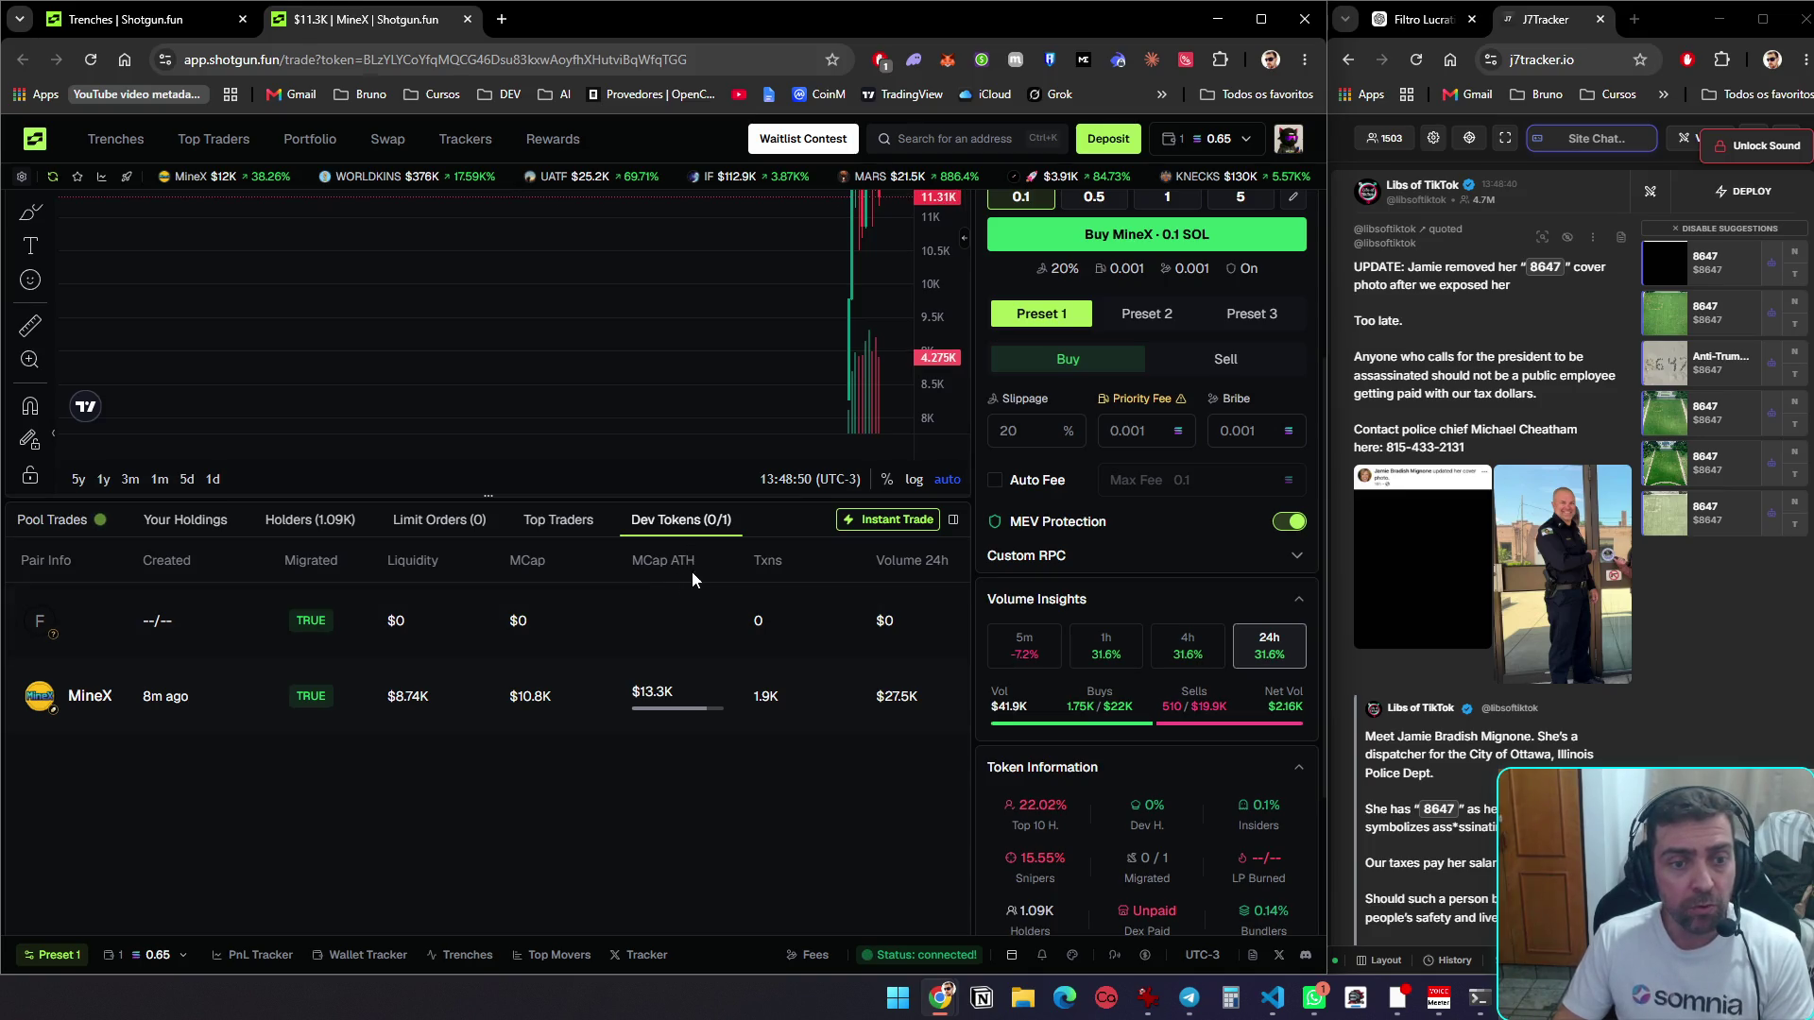
scroll(667, 819, up, 3)
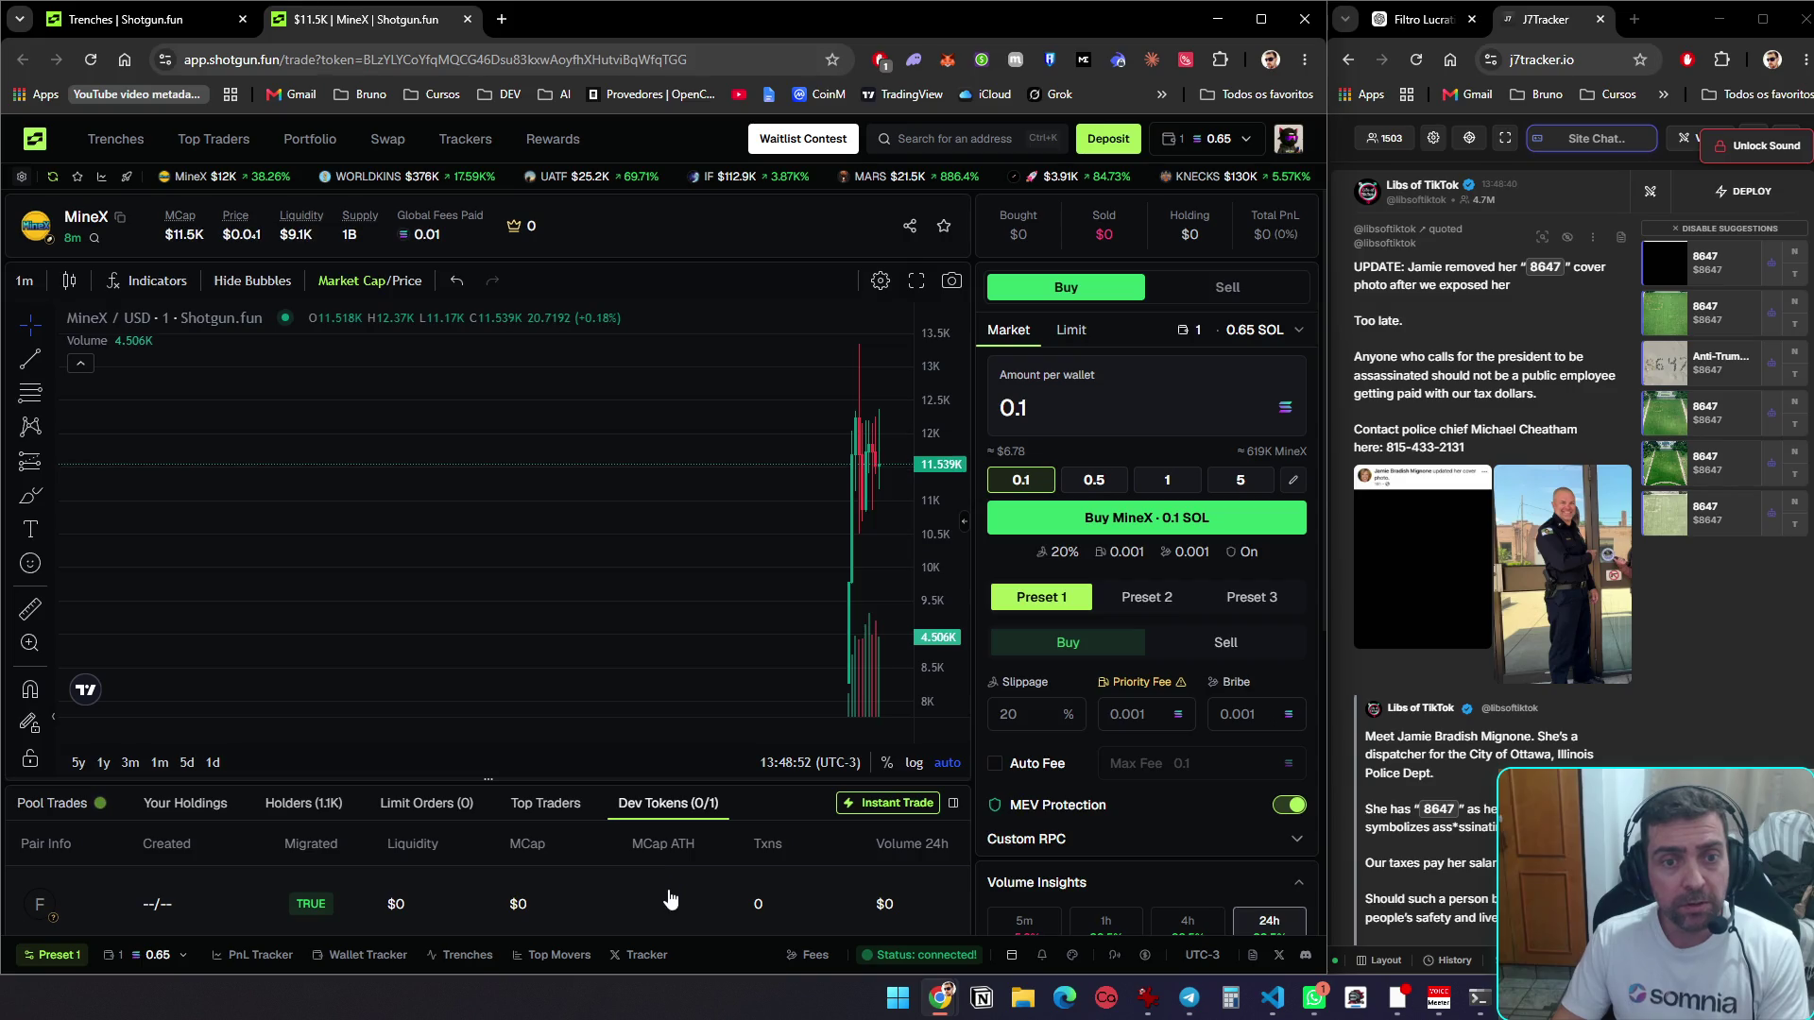
scroll(669, 851, down, 4)
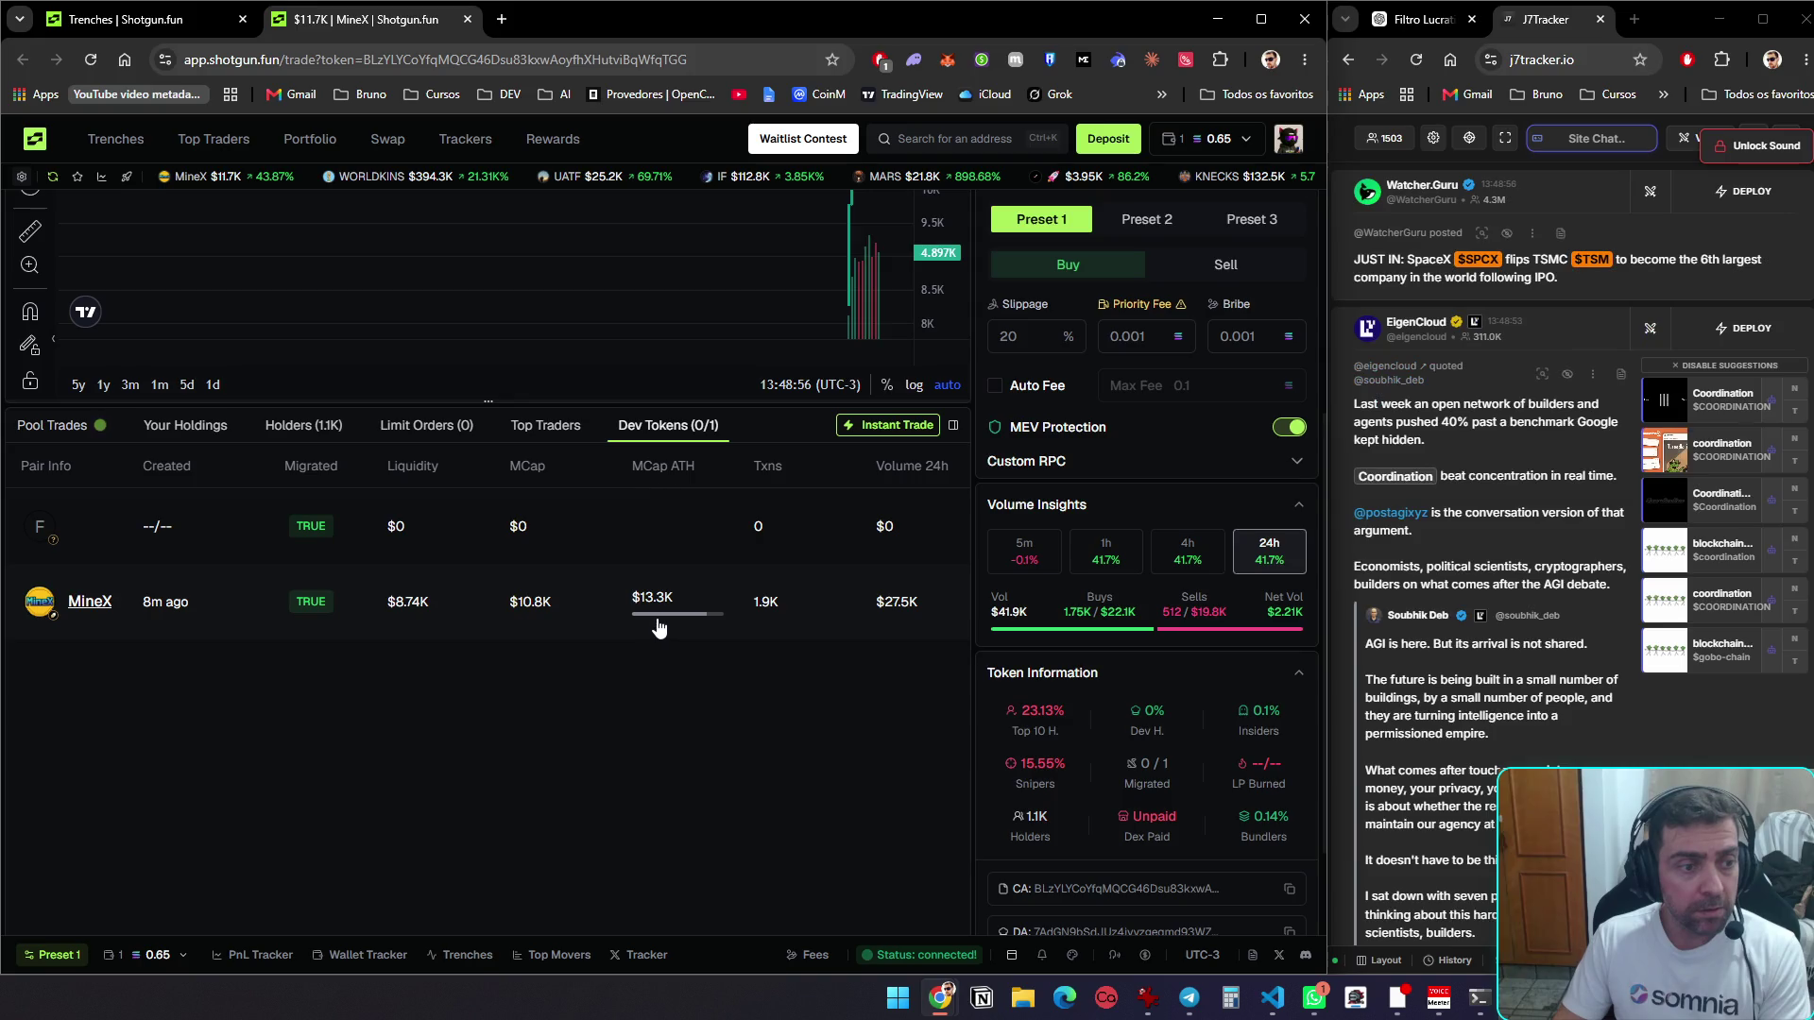
scroll(682, 782, up, 4)
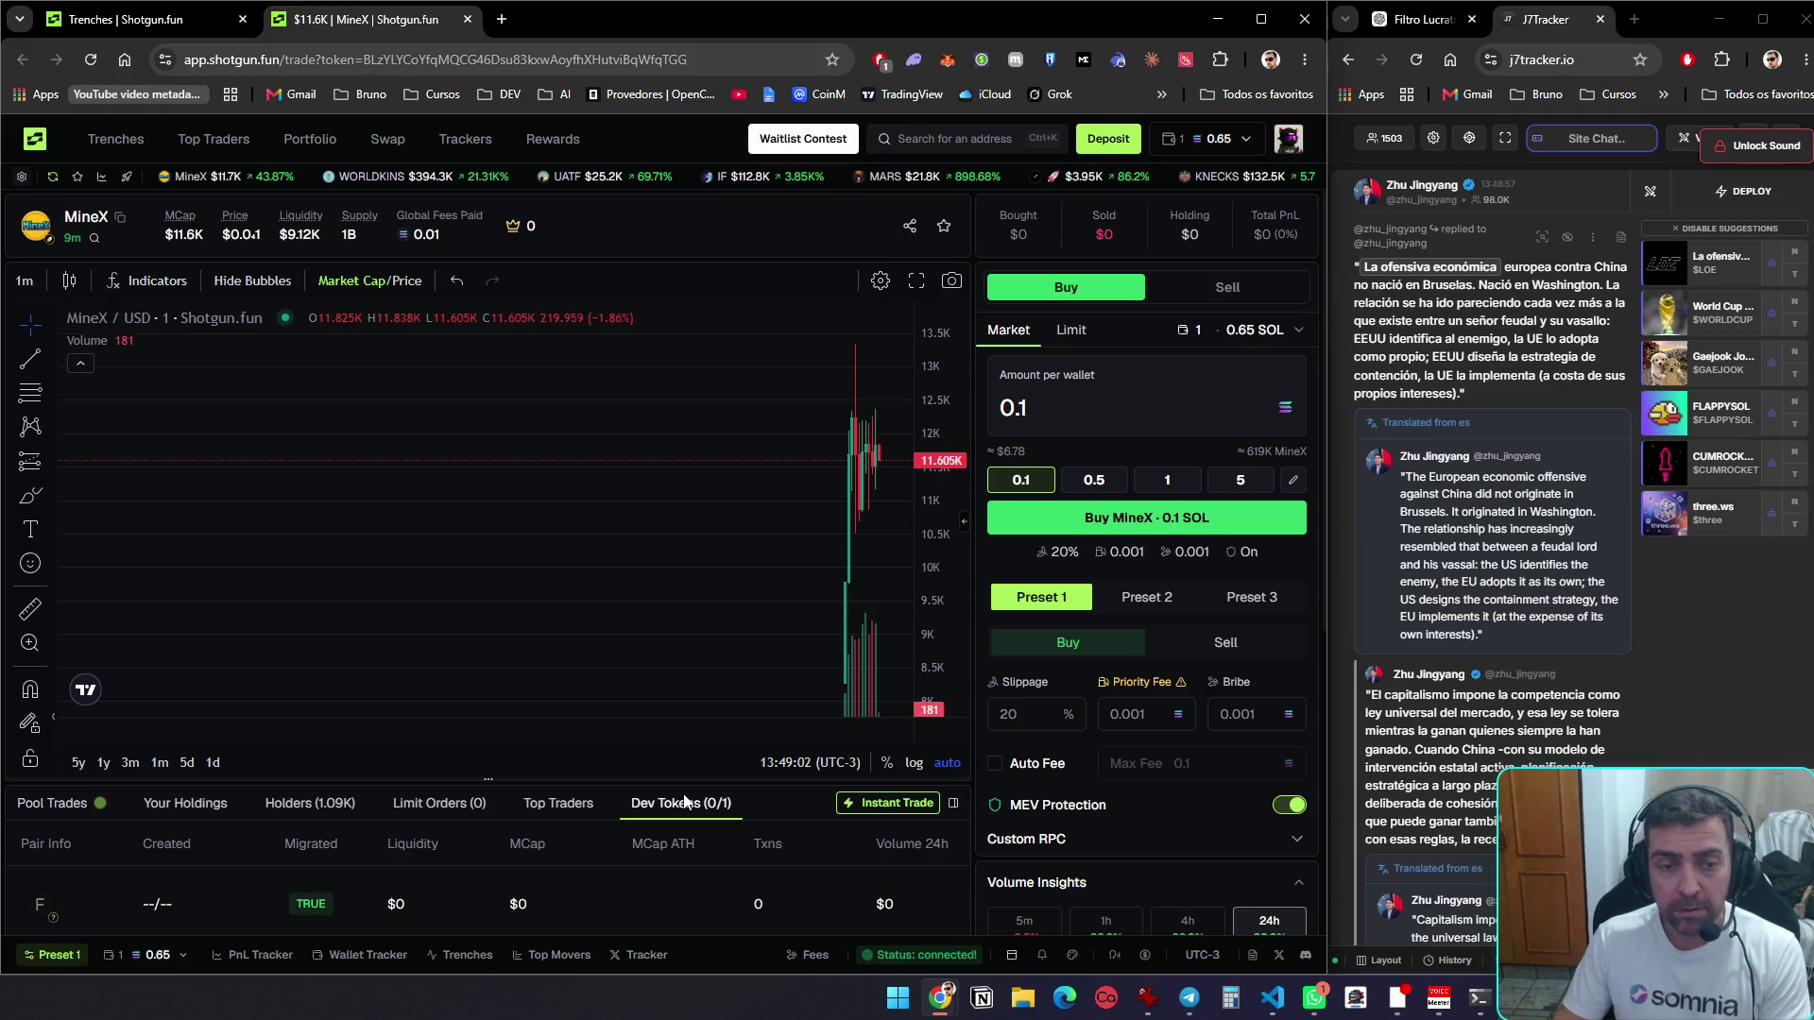
click(142, 19)
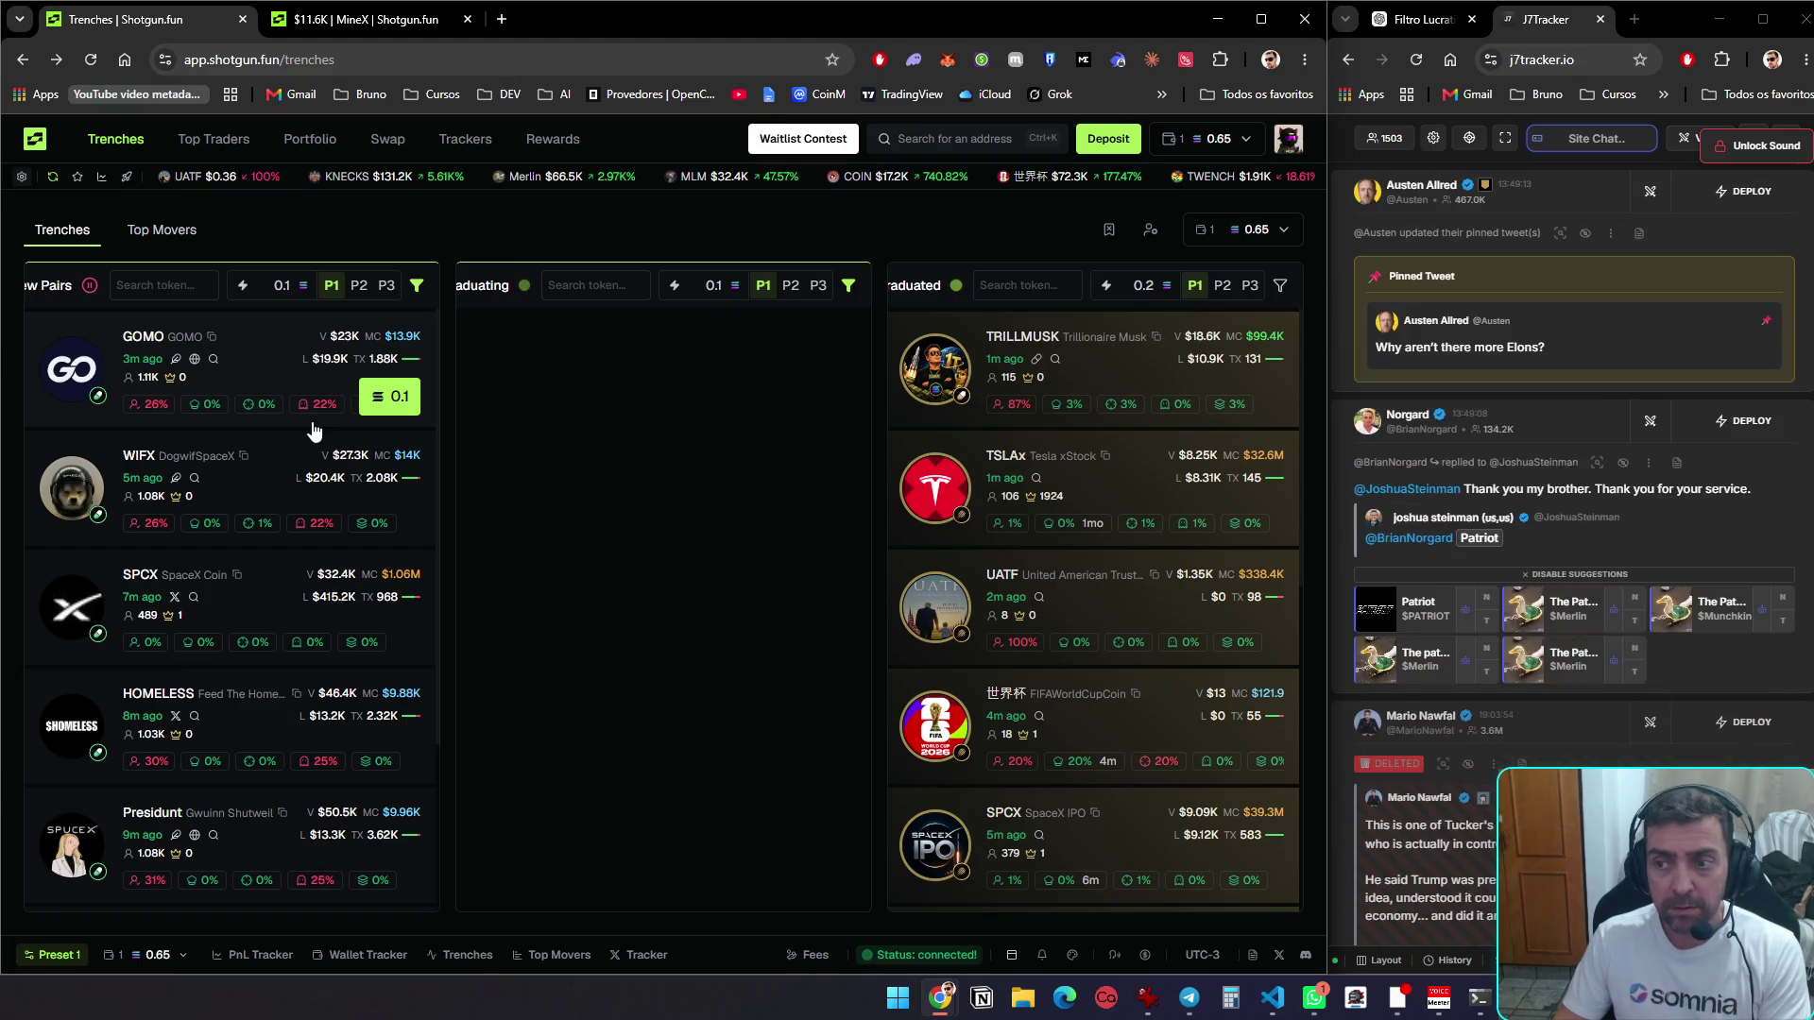
click(350, 21)
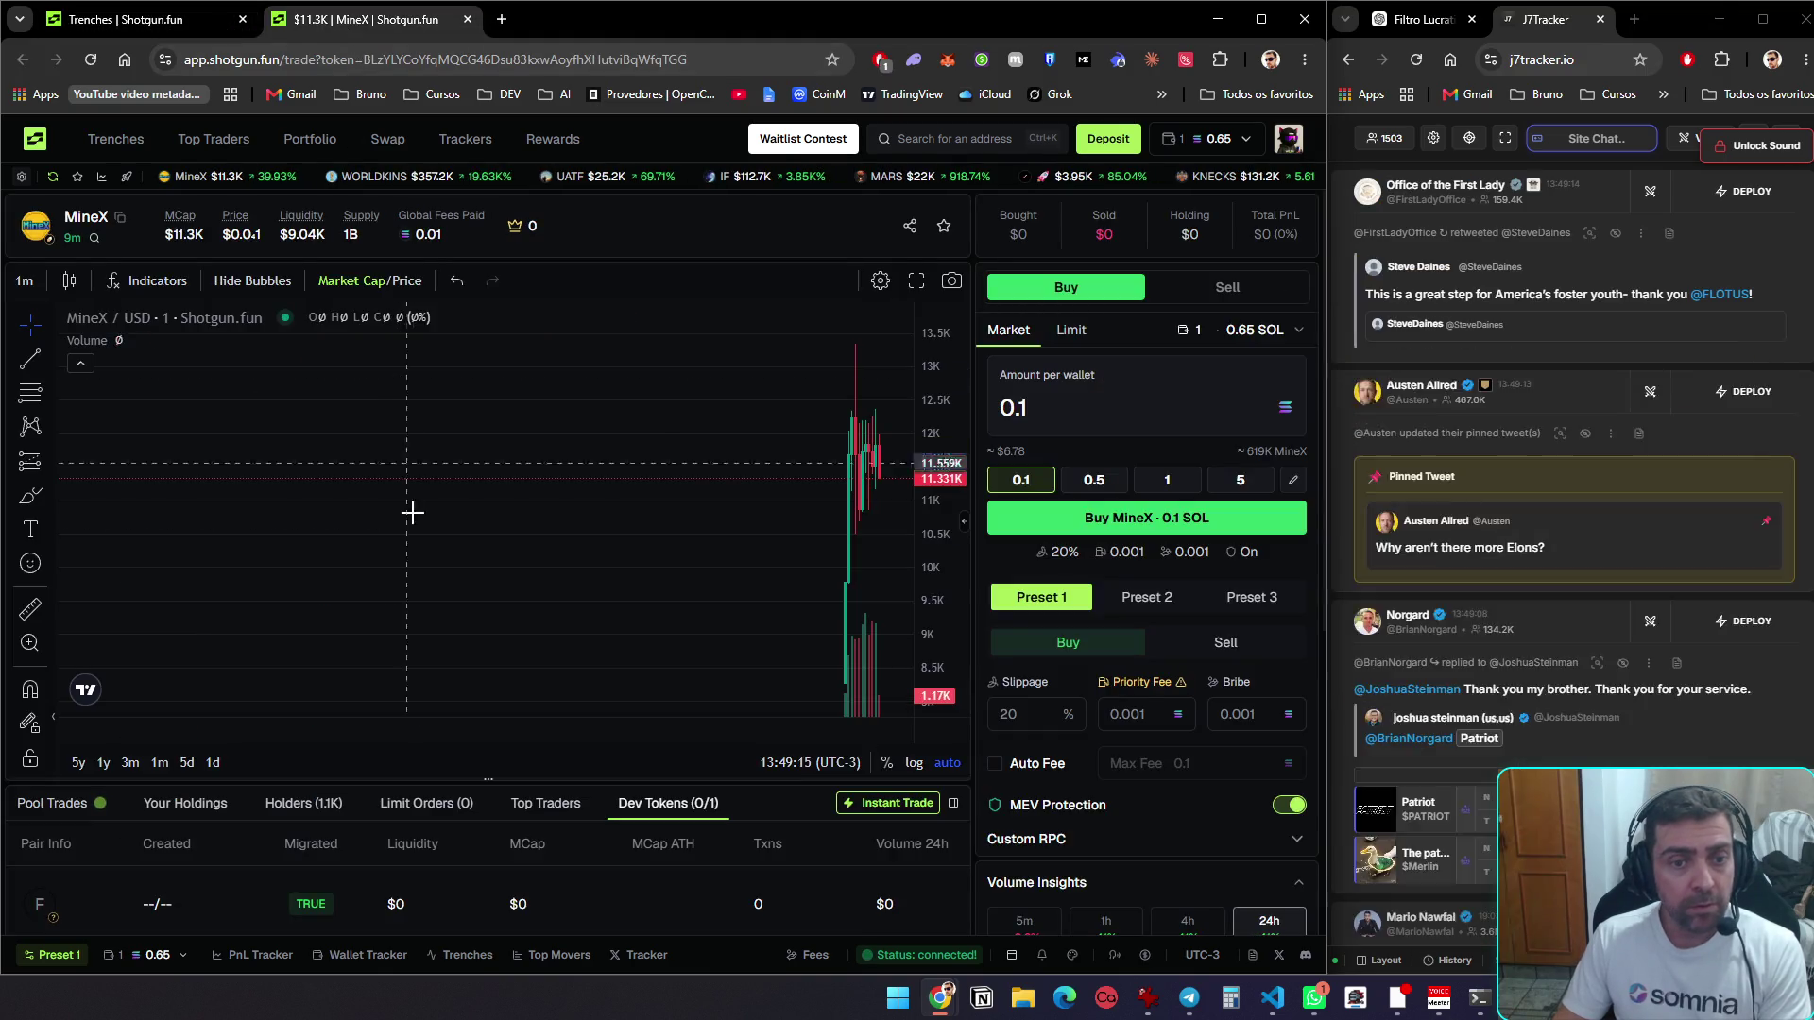
scroll(721, 881, down, 4)
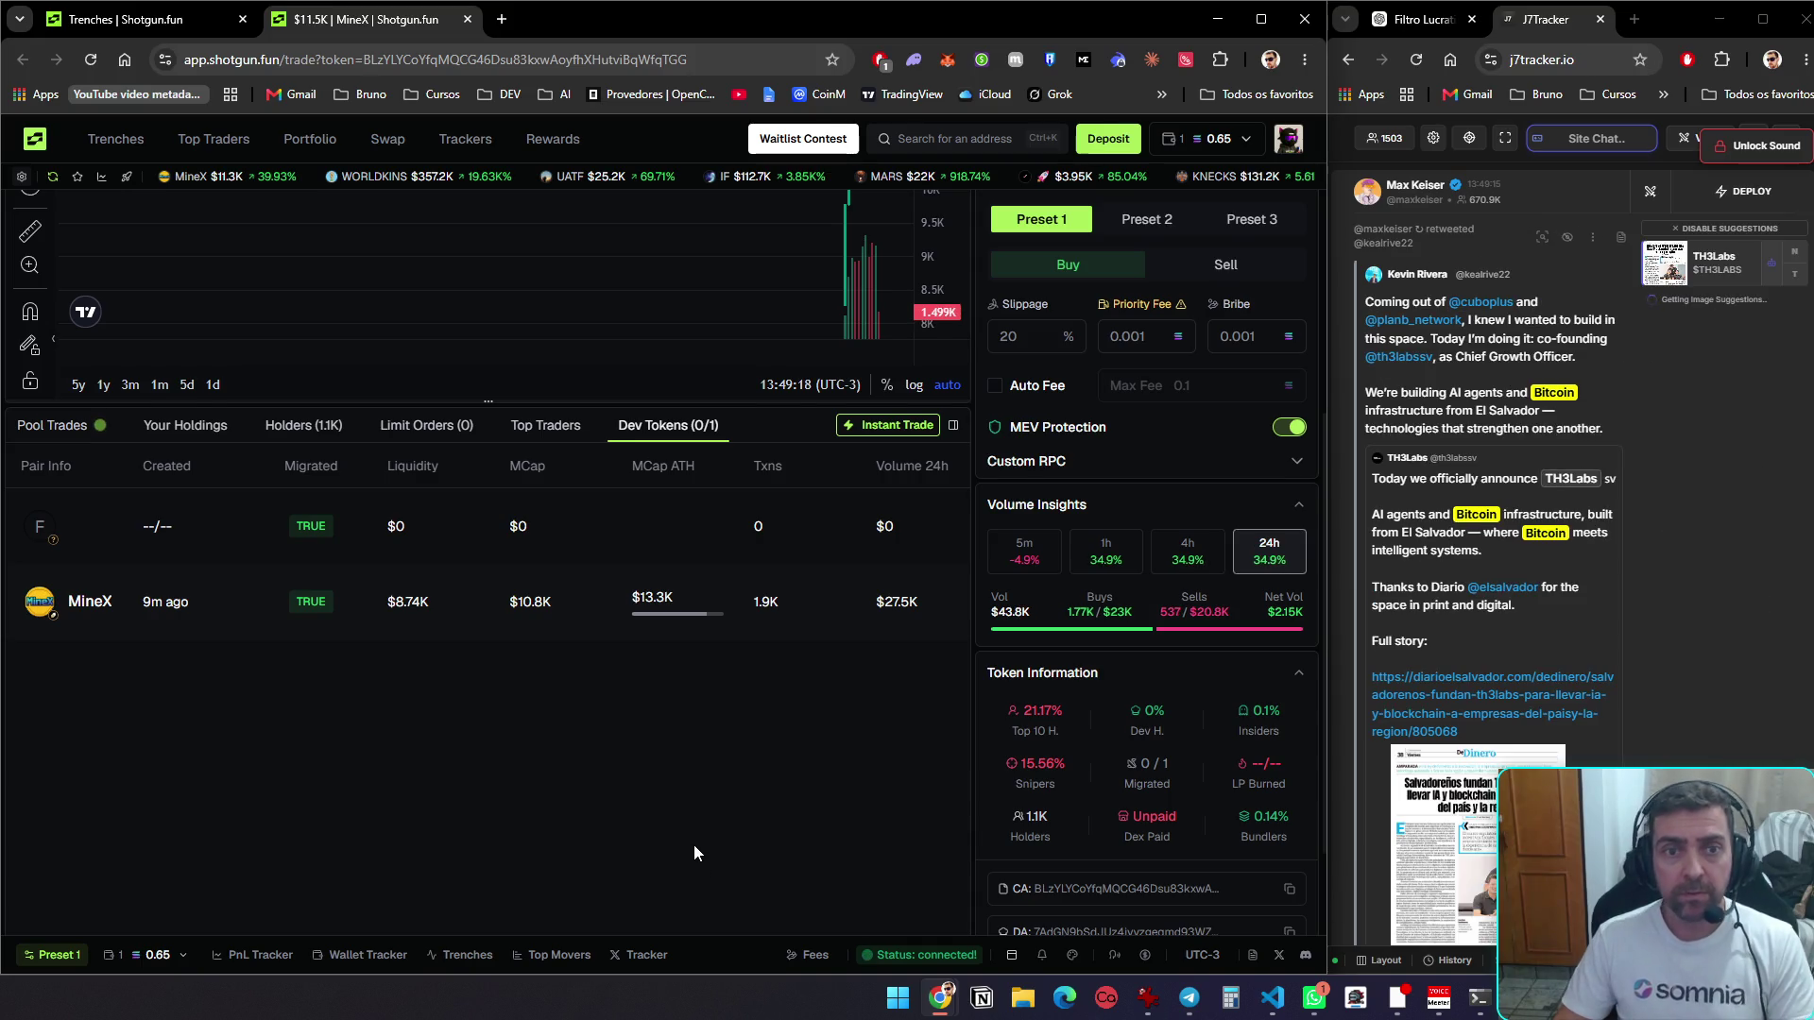
scroll(694, 845, up, 3)
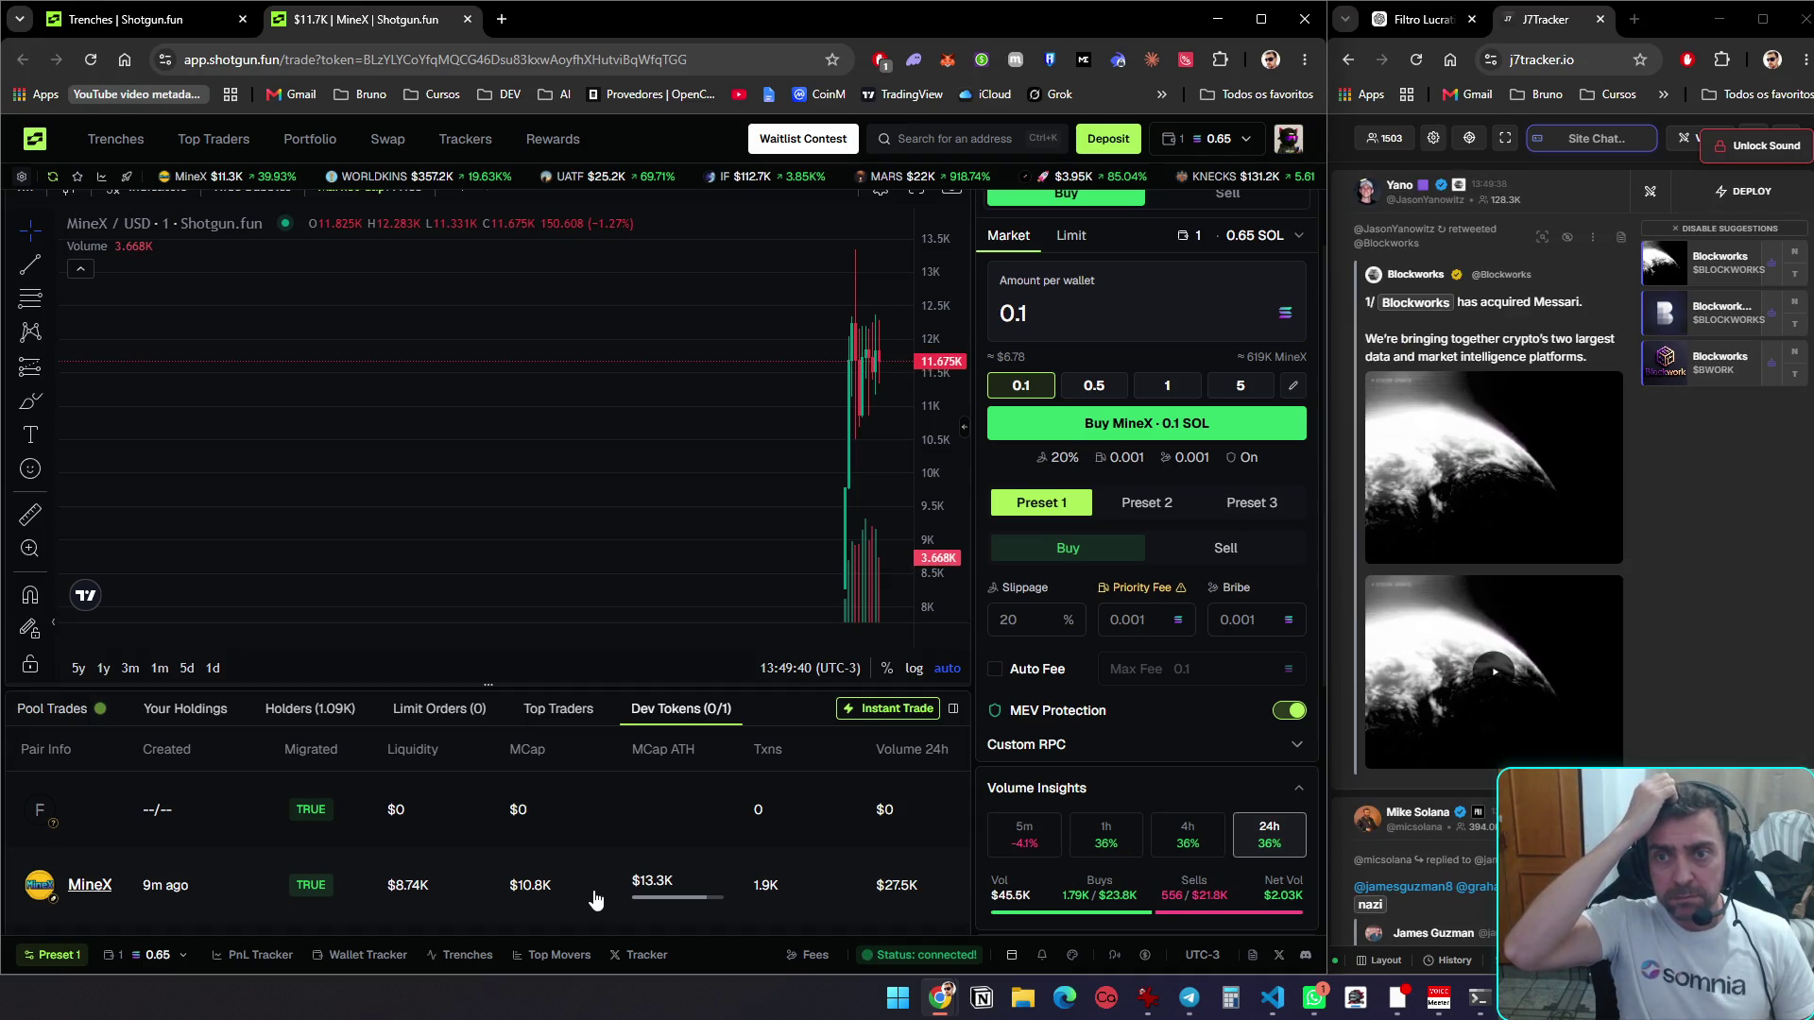
key(ctrl+Tab)
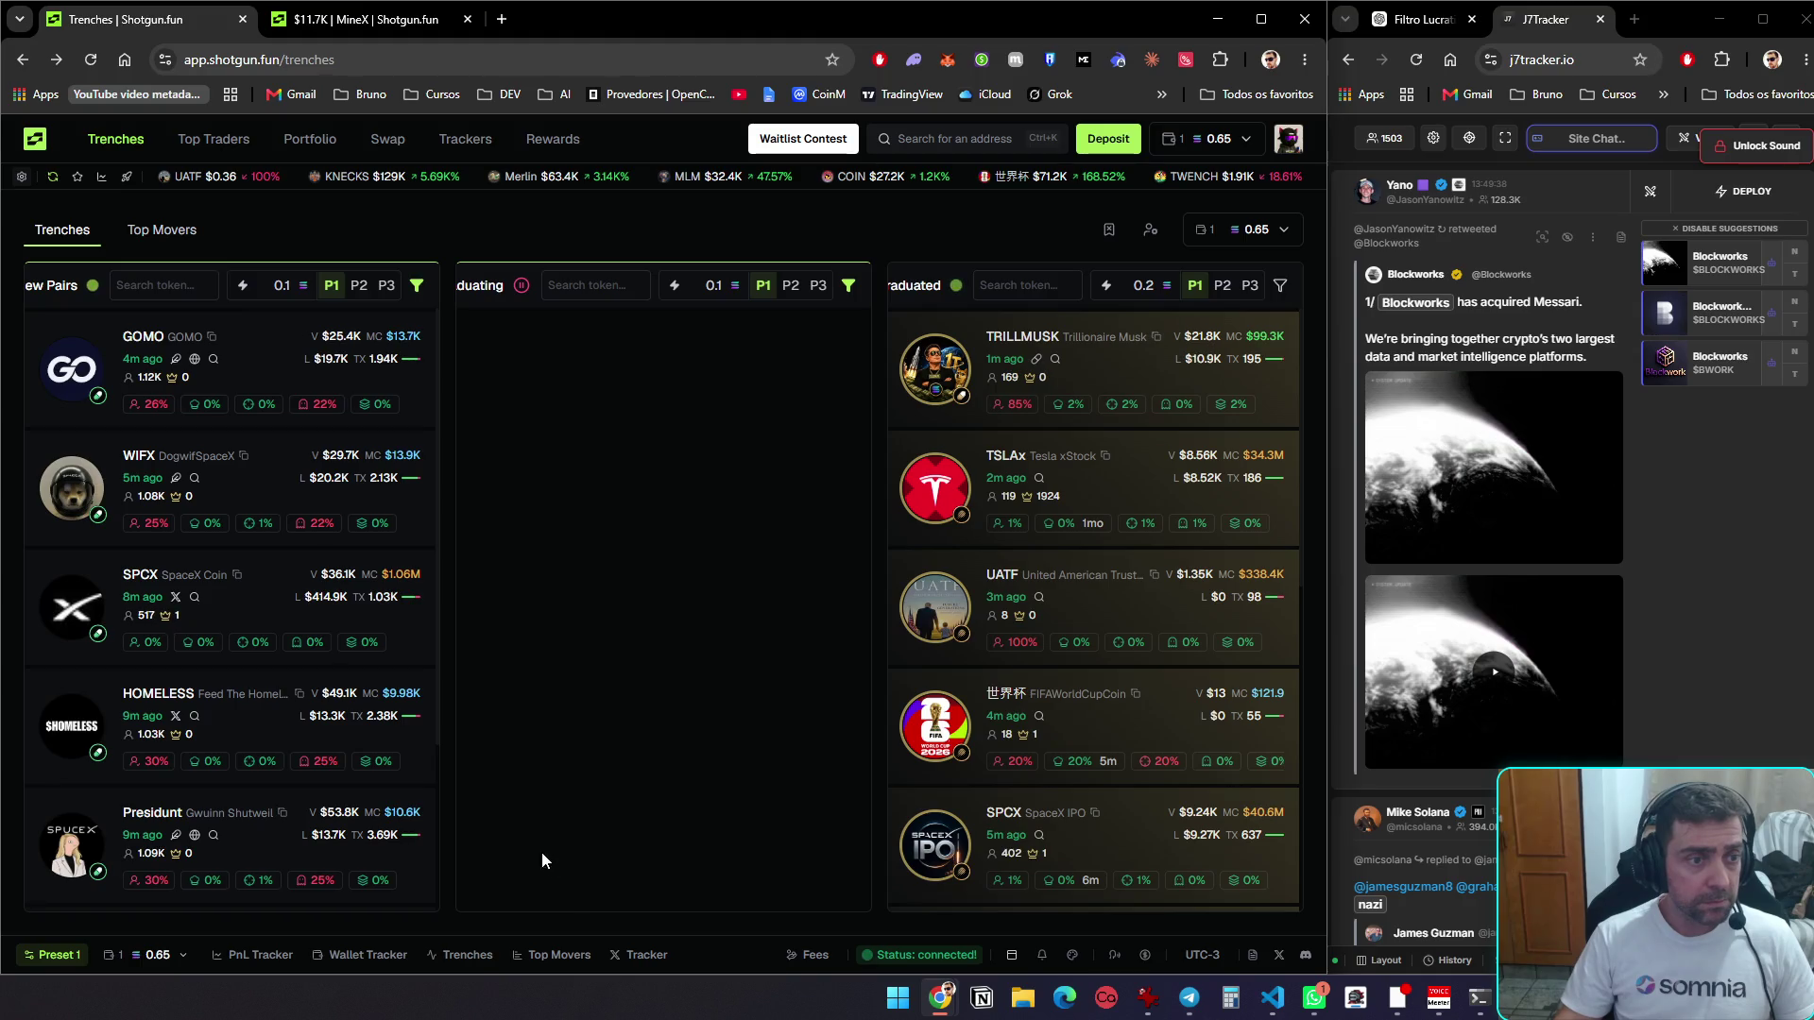
Scroll through the New Pairs column, then switch back to the MineX trade tab
scroll(227, 661, down, 3)
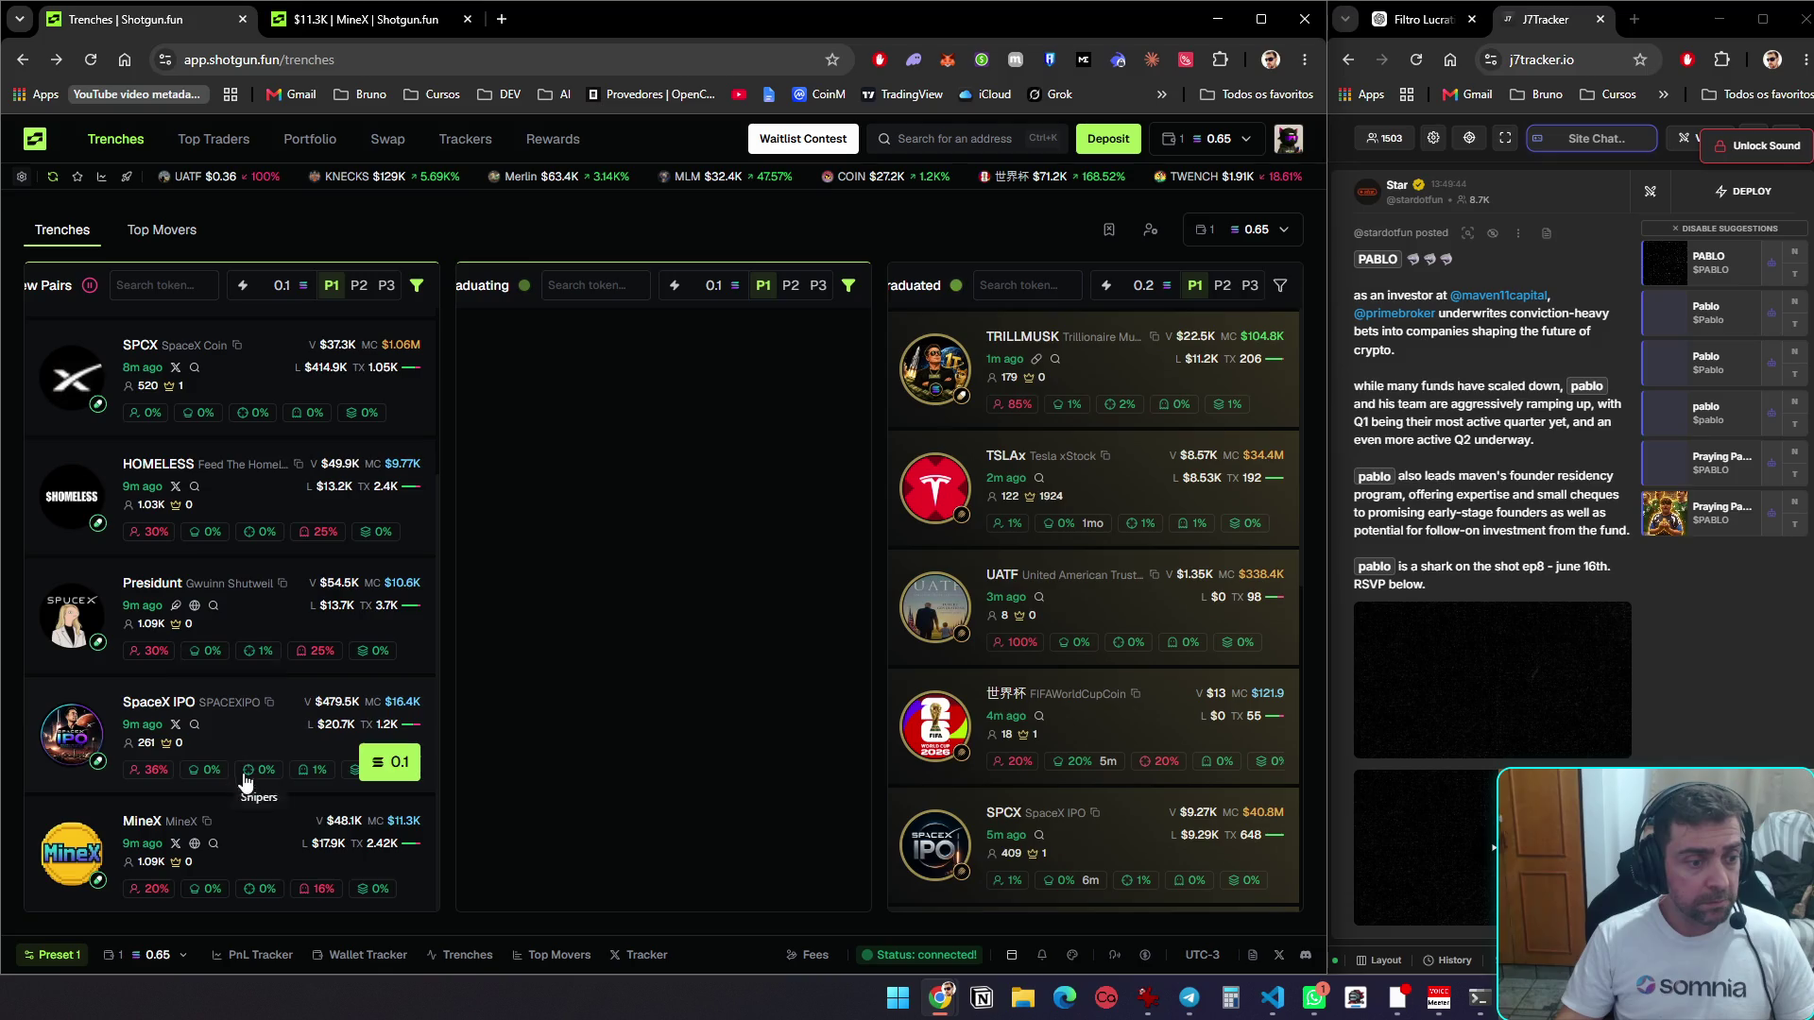
scroll(260, 830, up, 2)
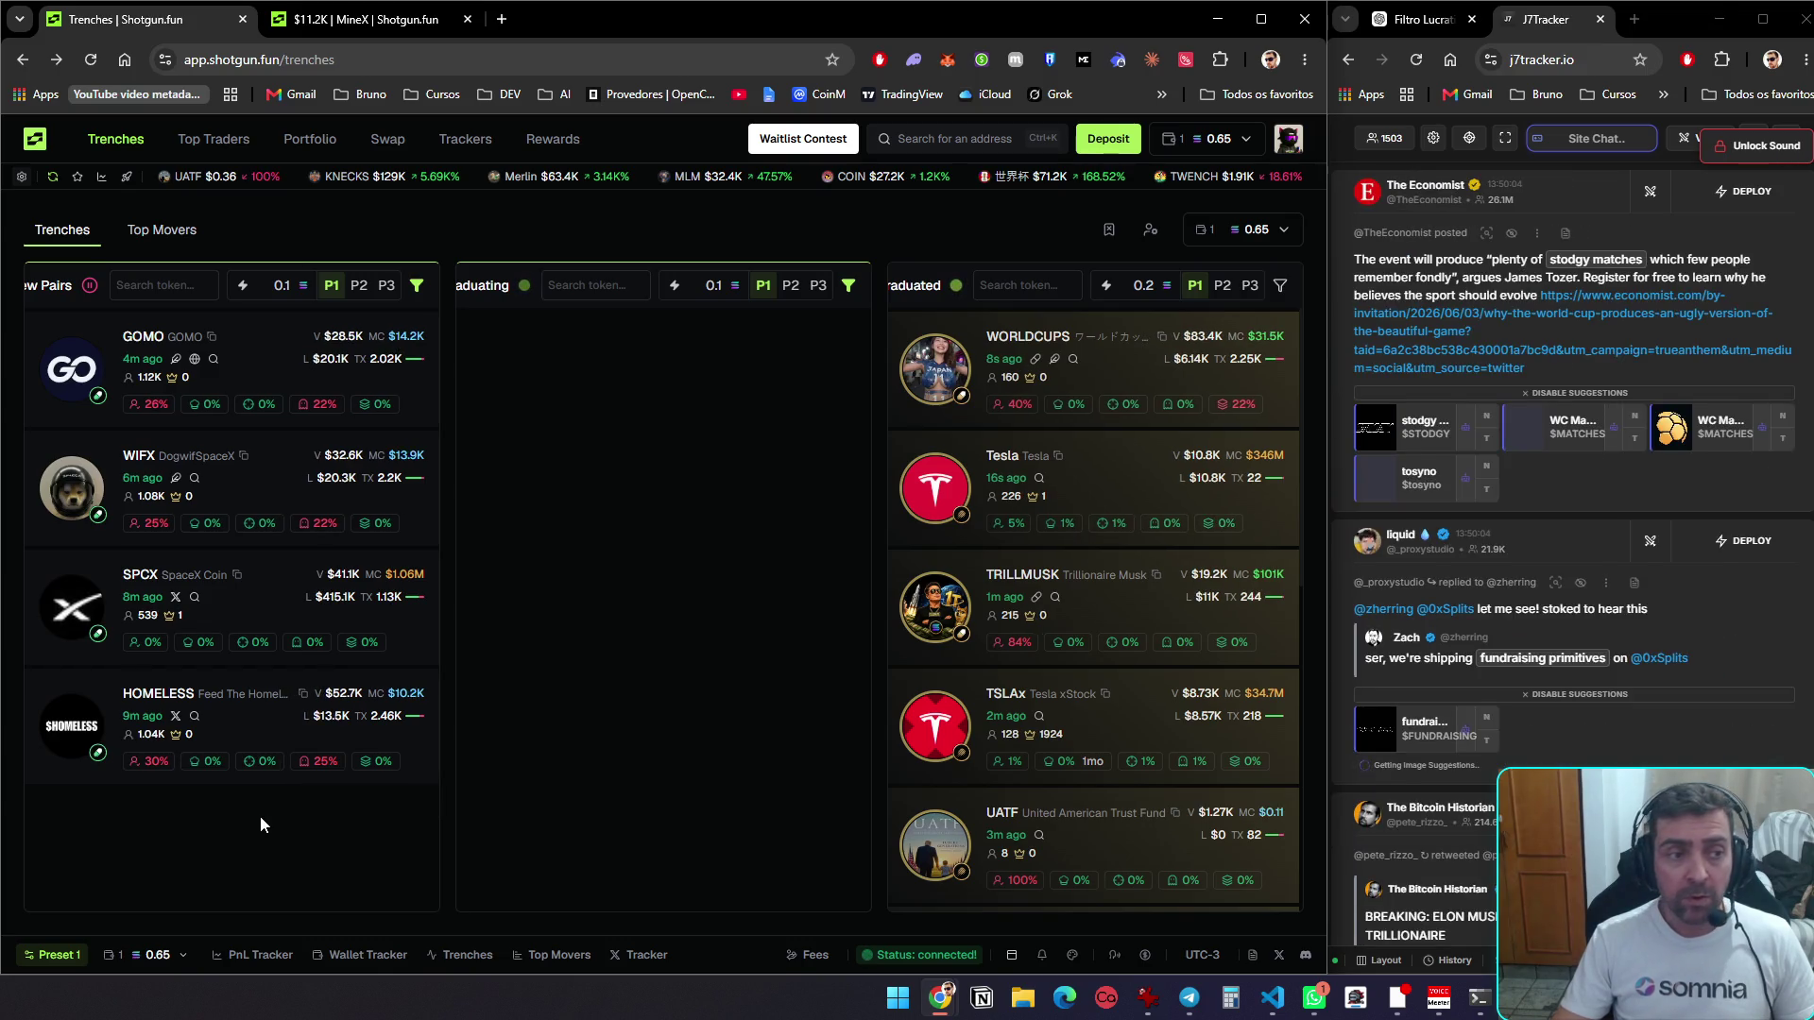
key(ctrl+Tab)
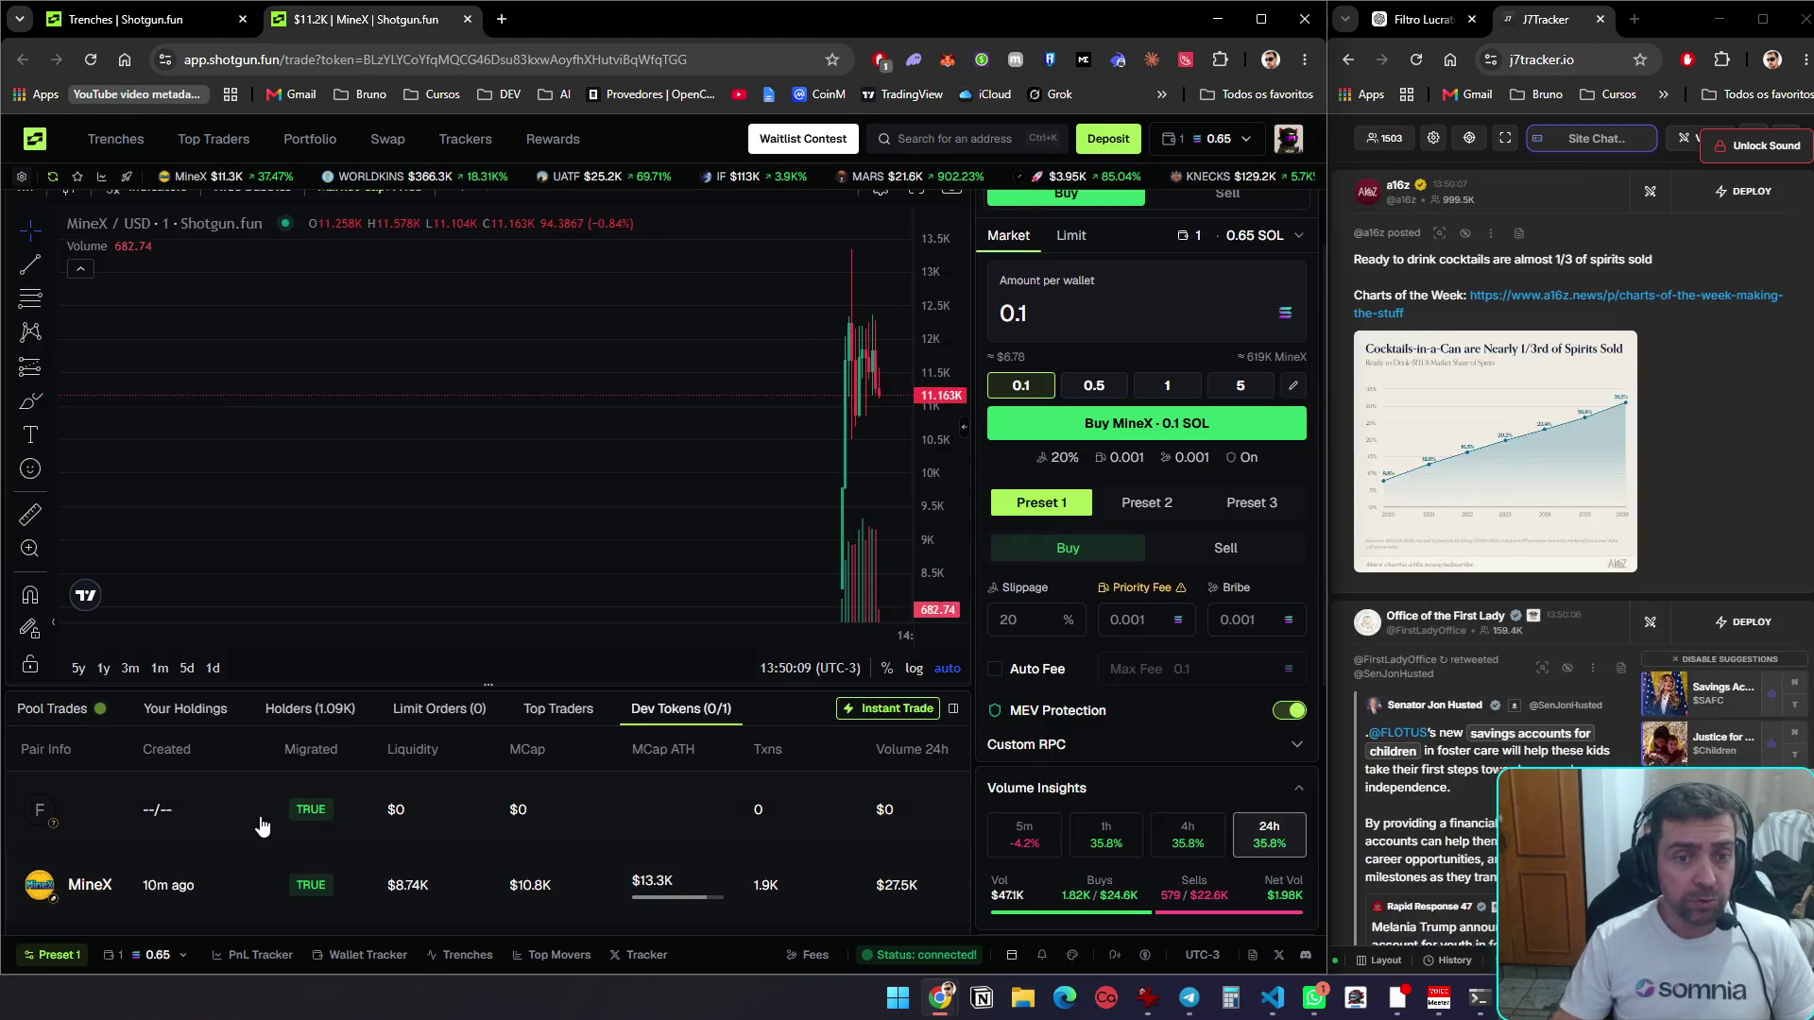
Scroll MineX's page to review the Dev Tokens table, Volume Insights and Token Information panels
scroll(928, 805, down, 3)
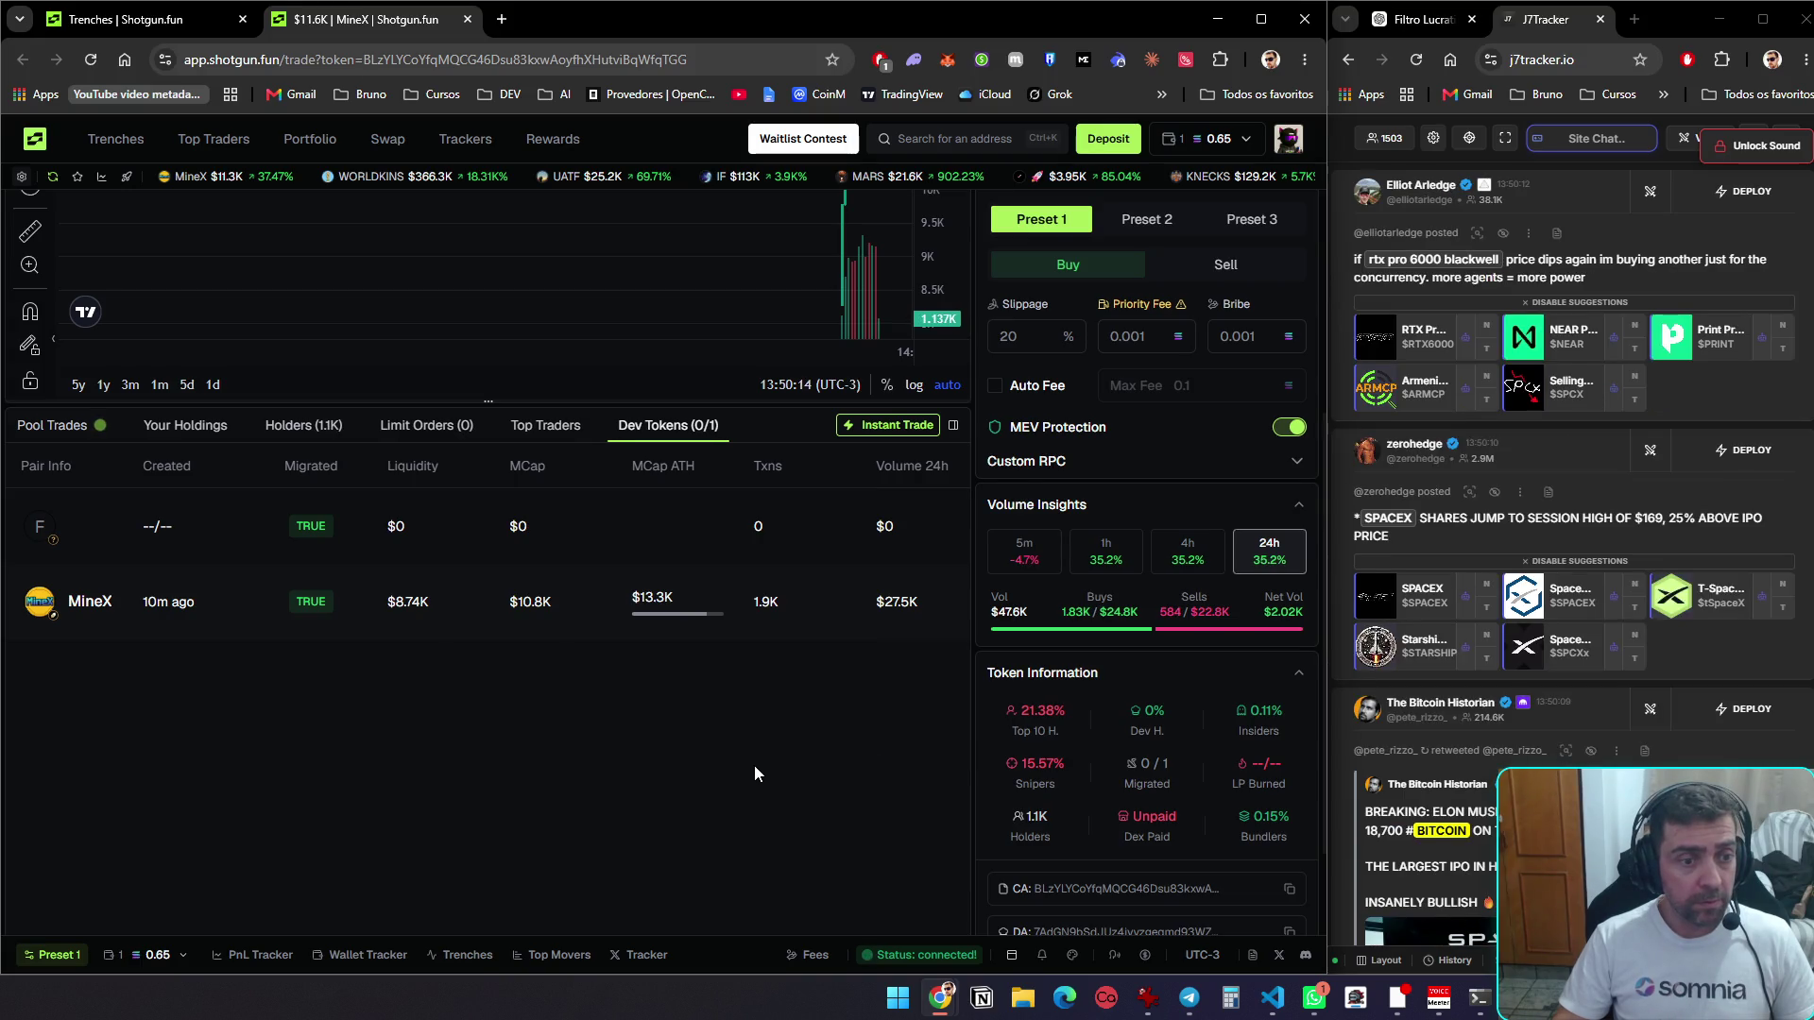
scroll(754, 774, up, 4)
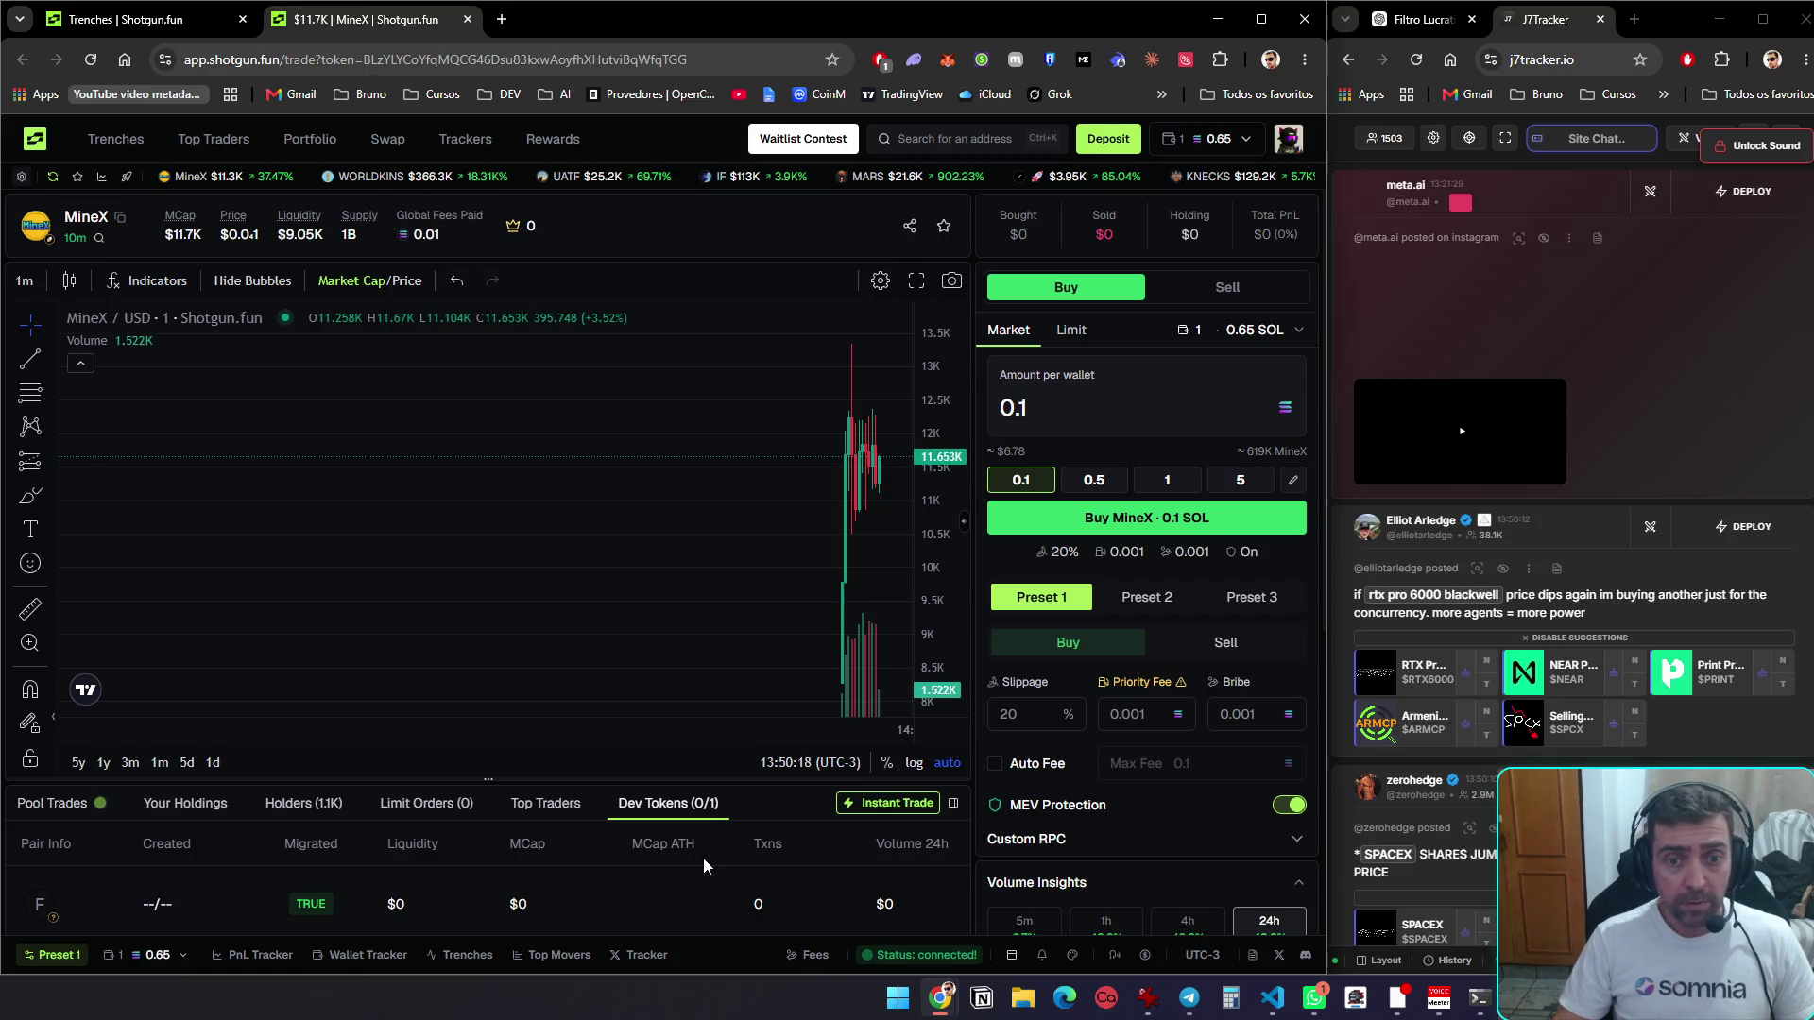
scroll(703, 858, down, 3)
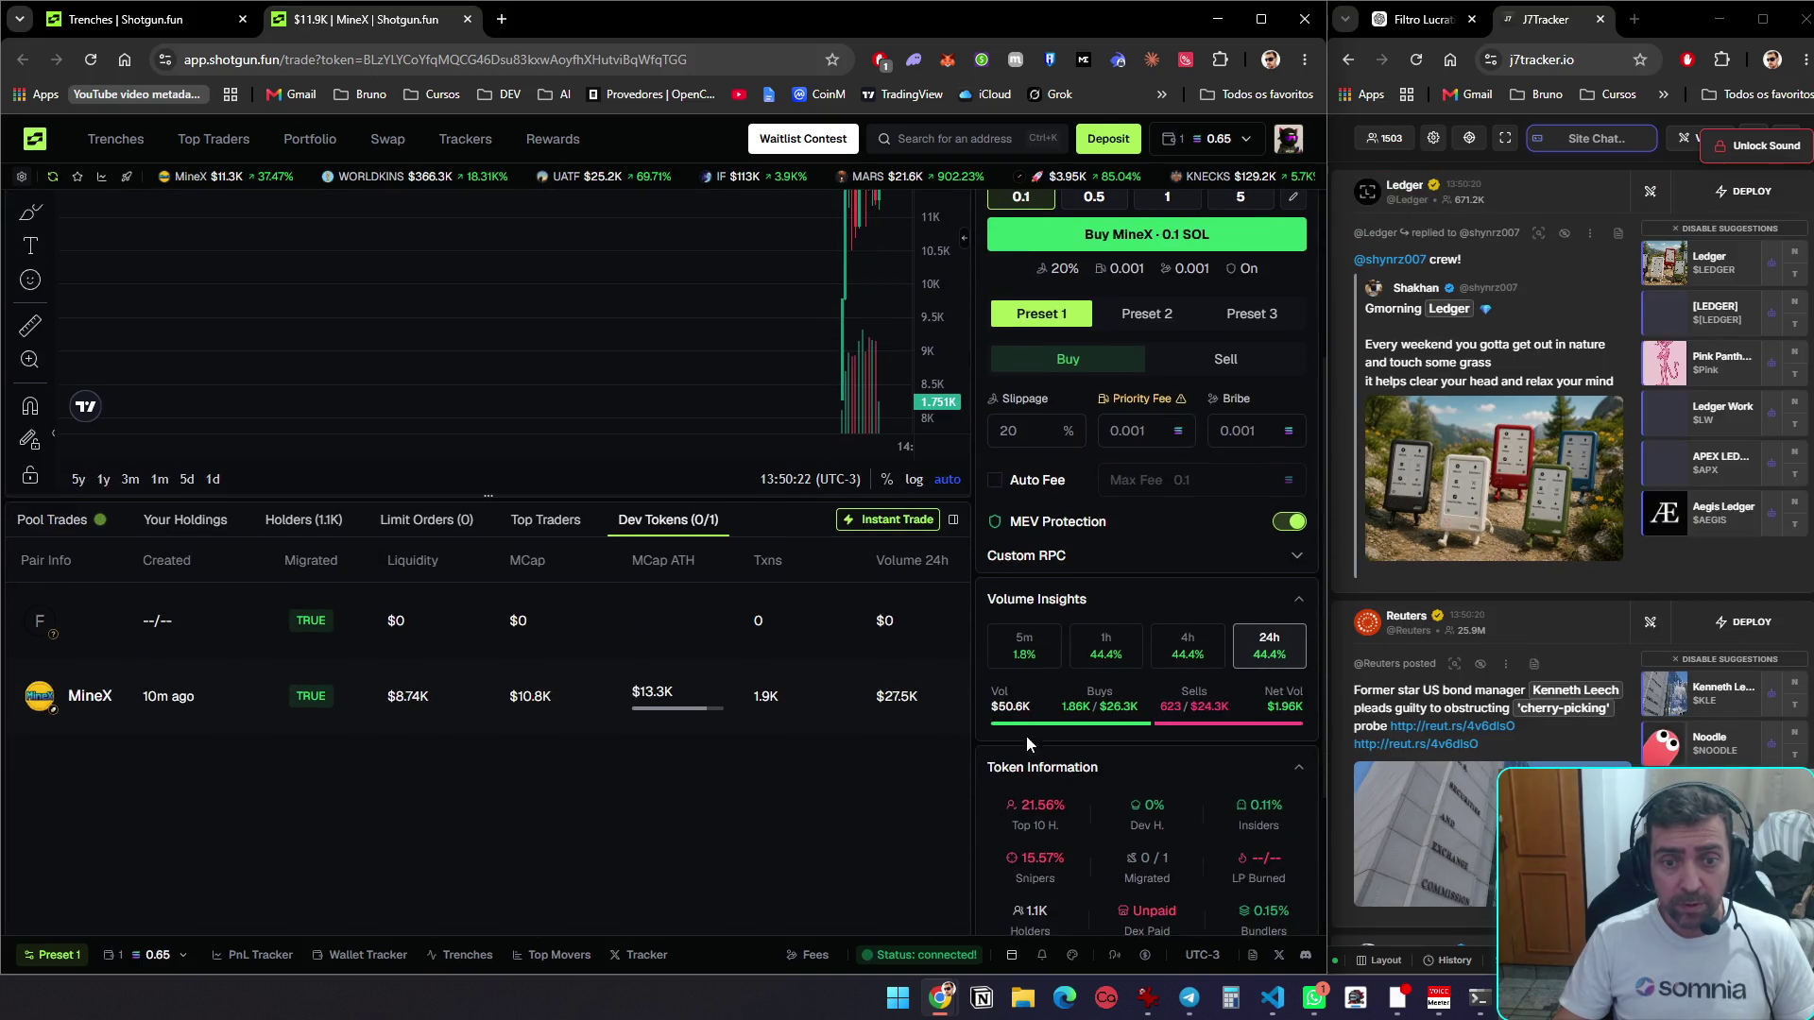
scroll(1069, 732, up, 2)
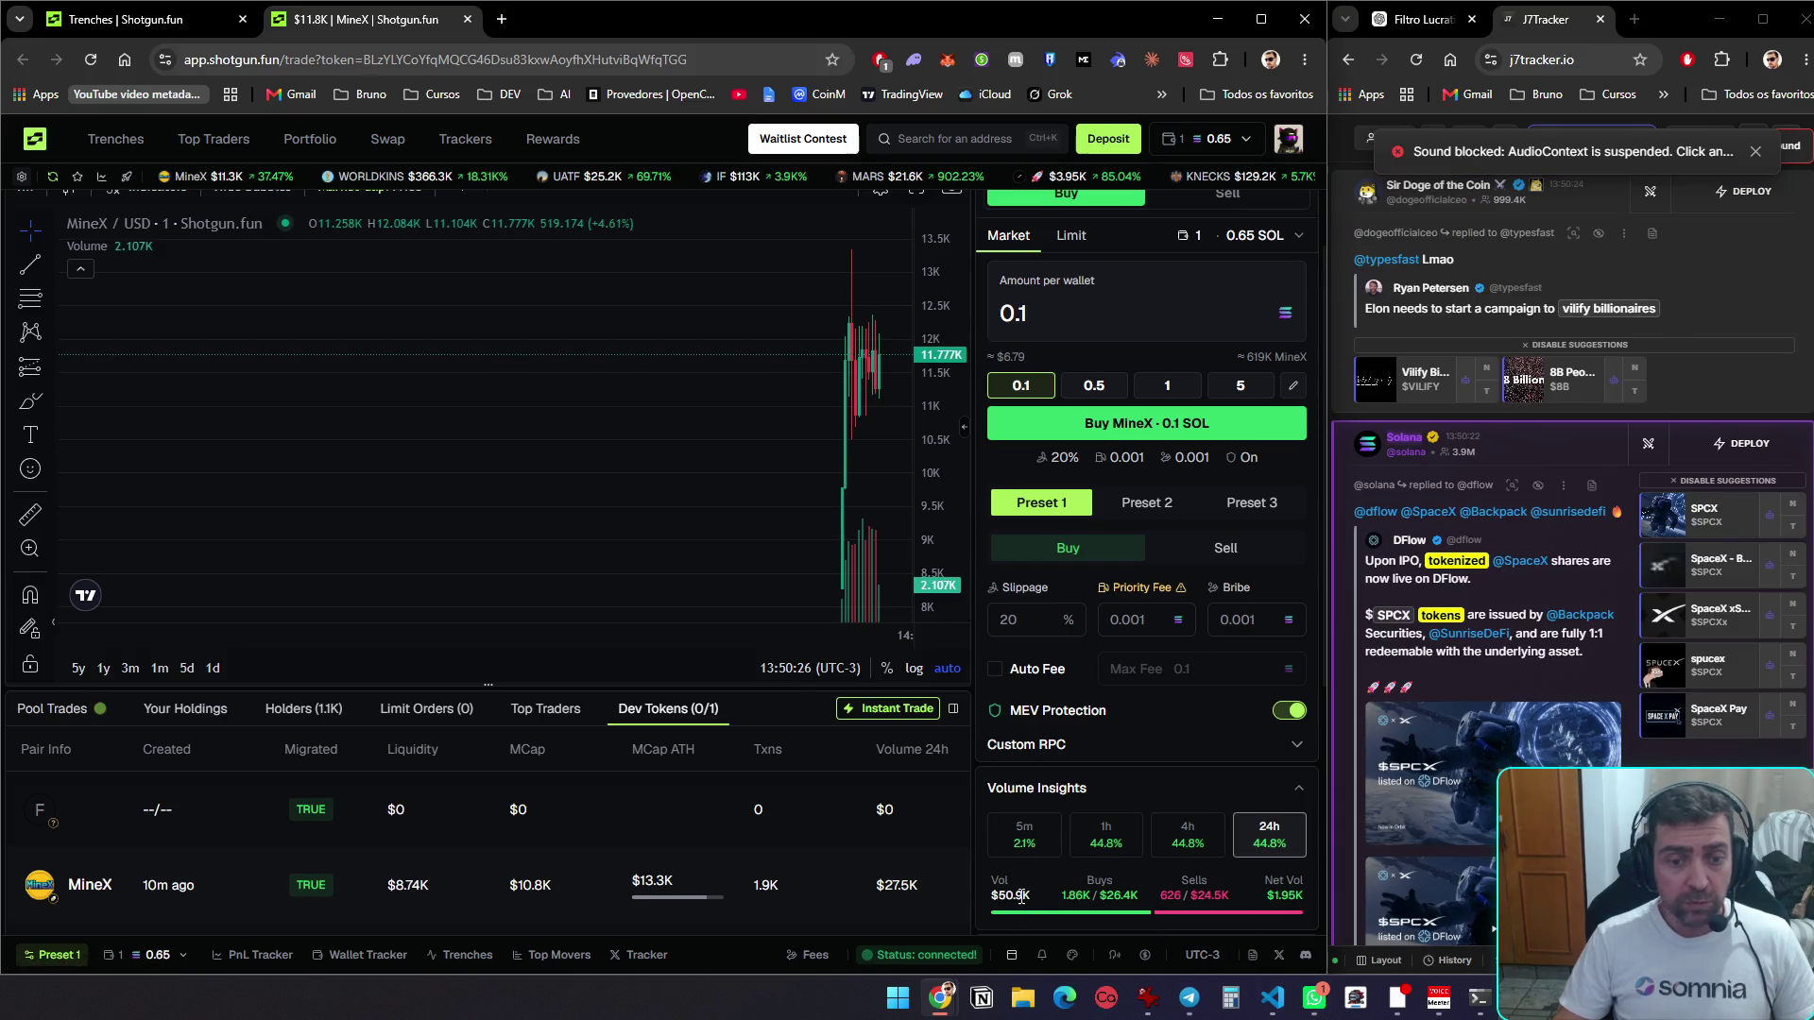
scroll(1022, 897, up, 1)
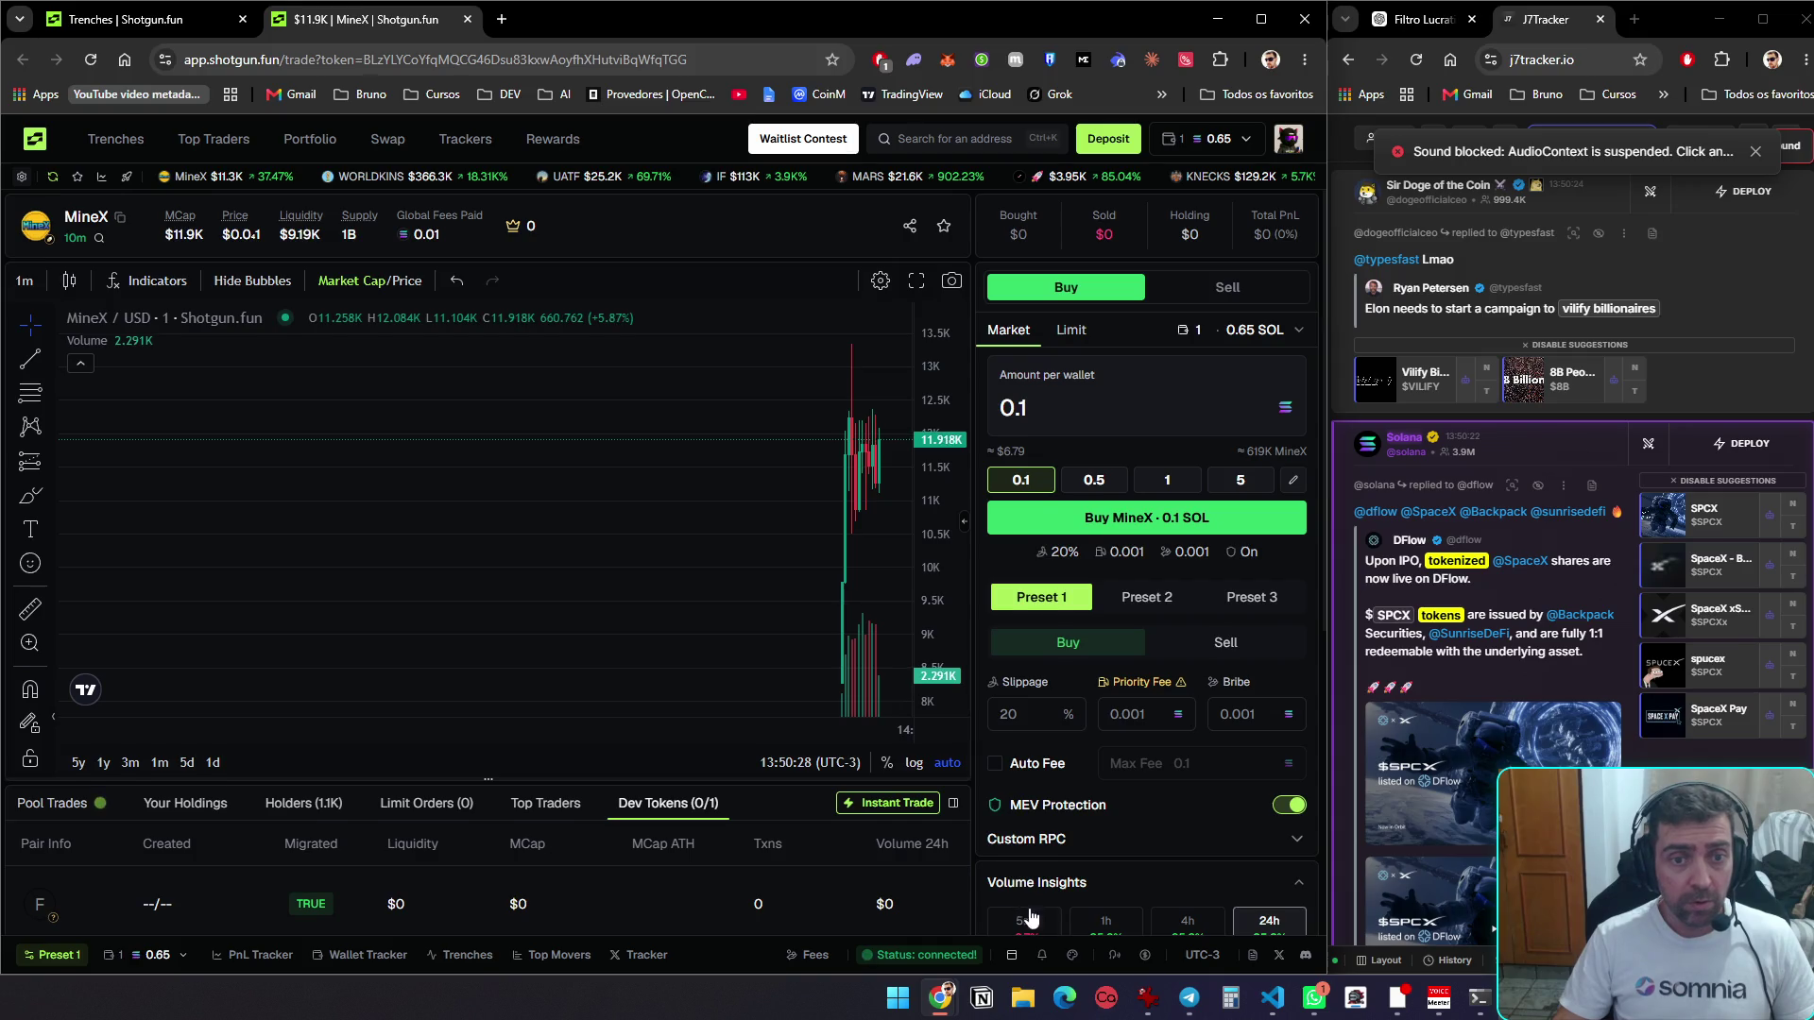
scroll(1030, 918, down, 2)
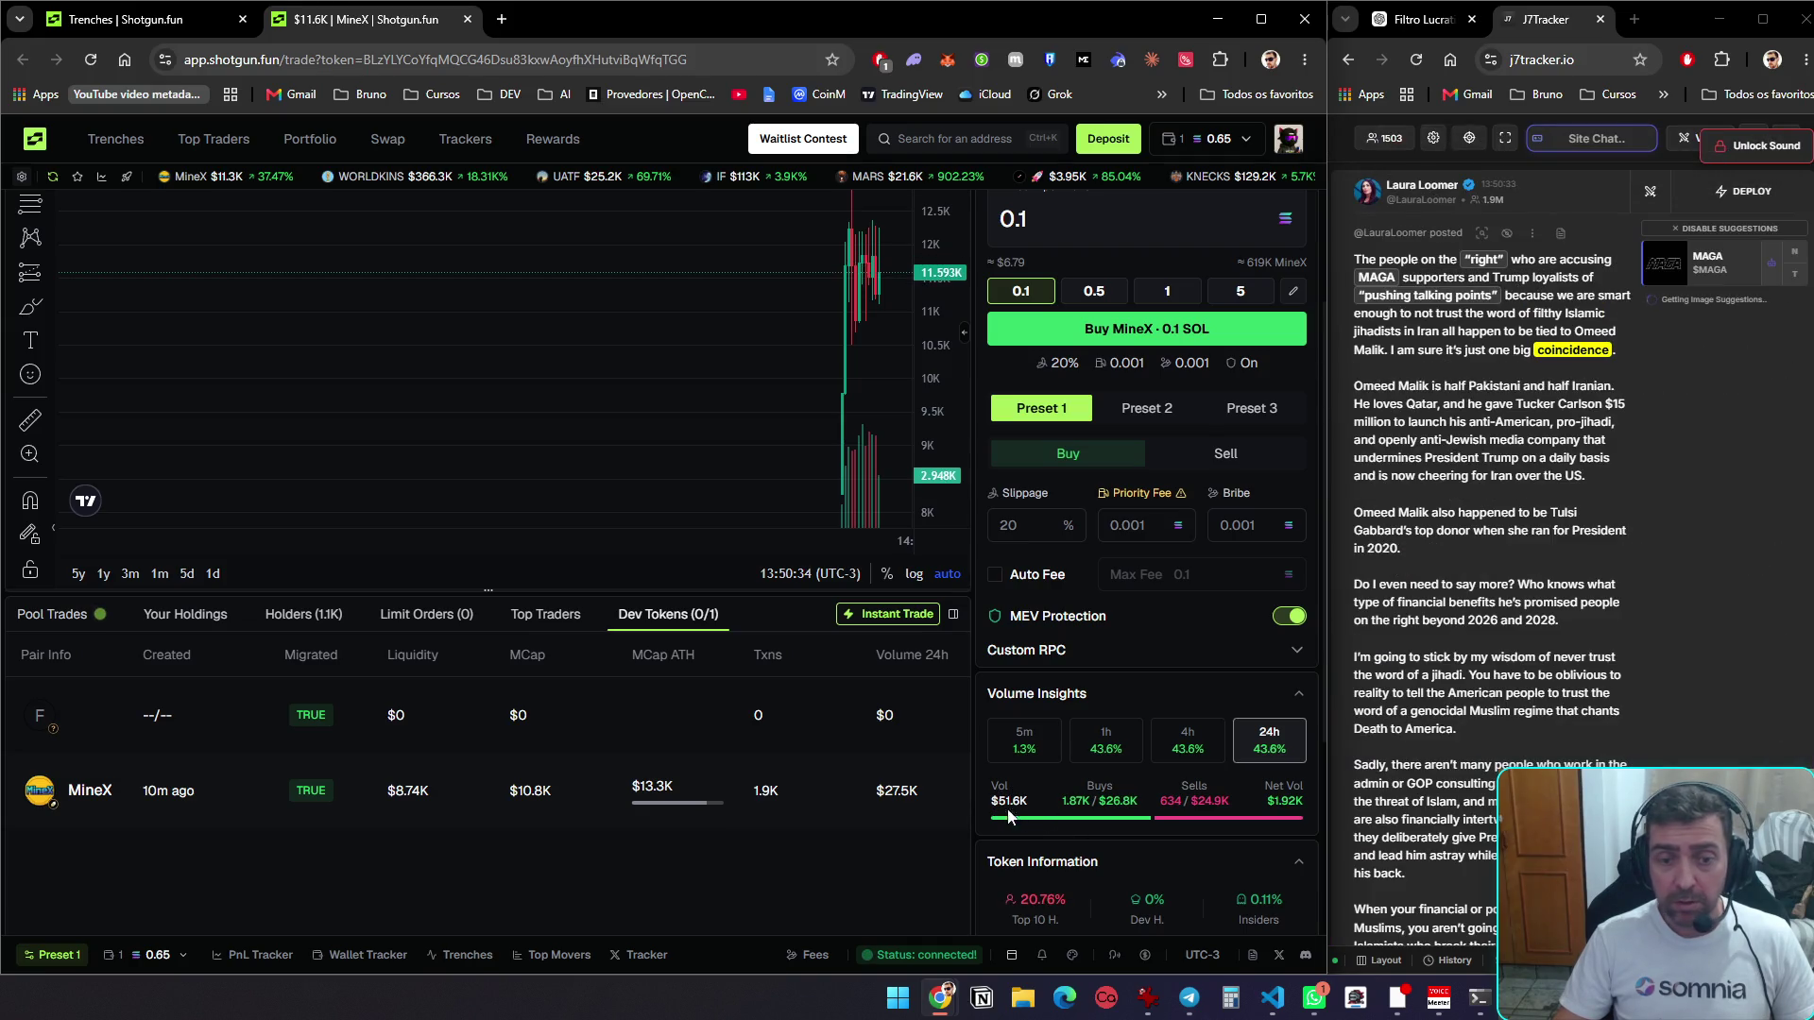
scroll(1011, 797, up, 2)
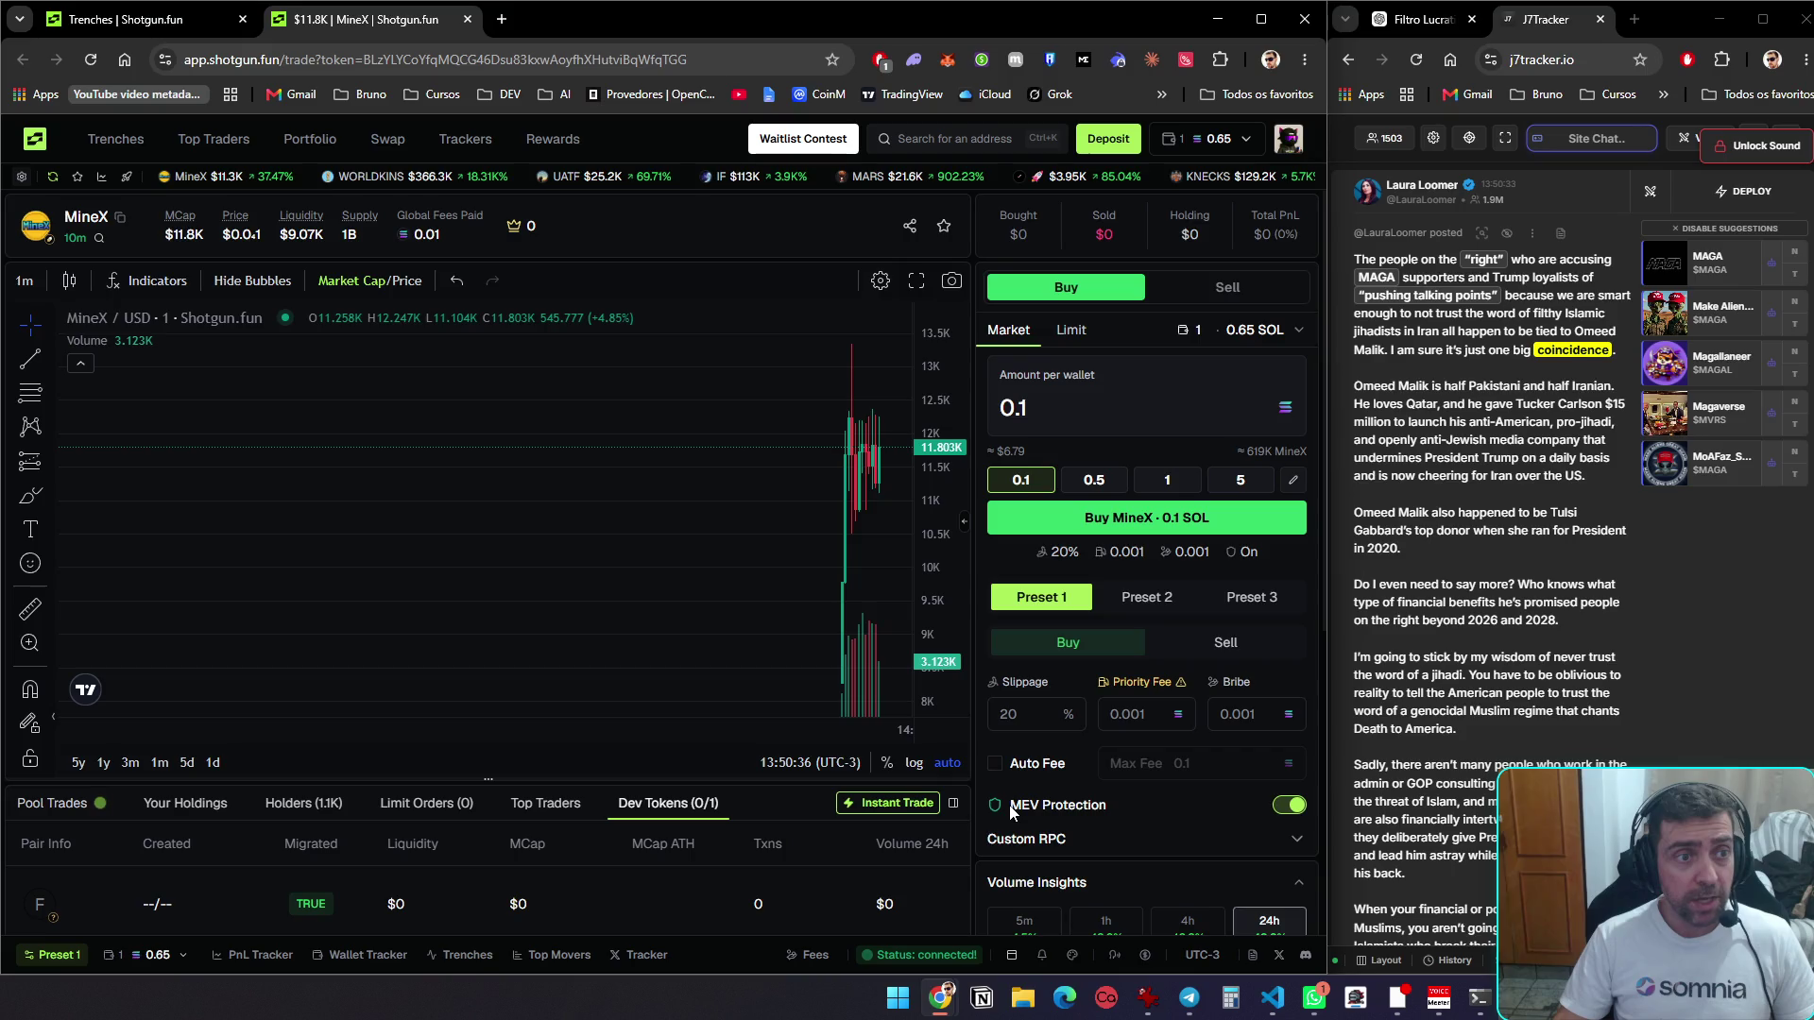
scroll(1011, 813, down, 4)
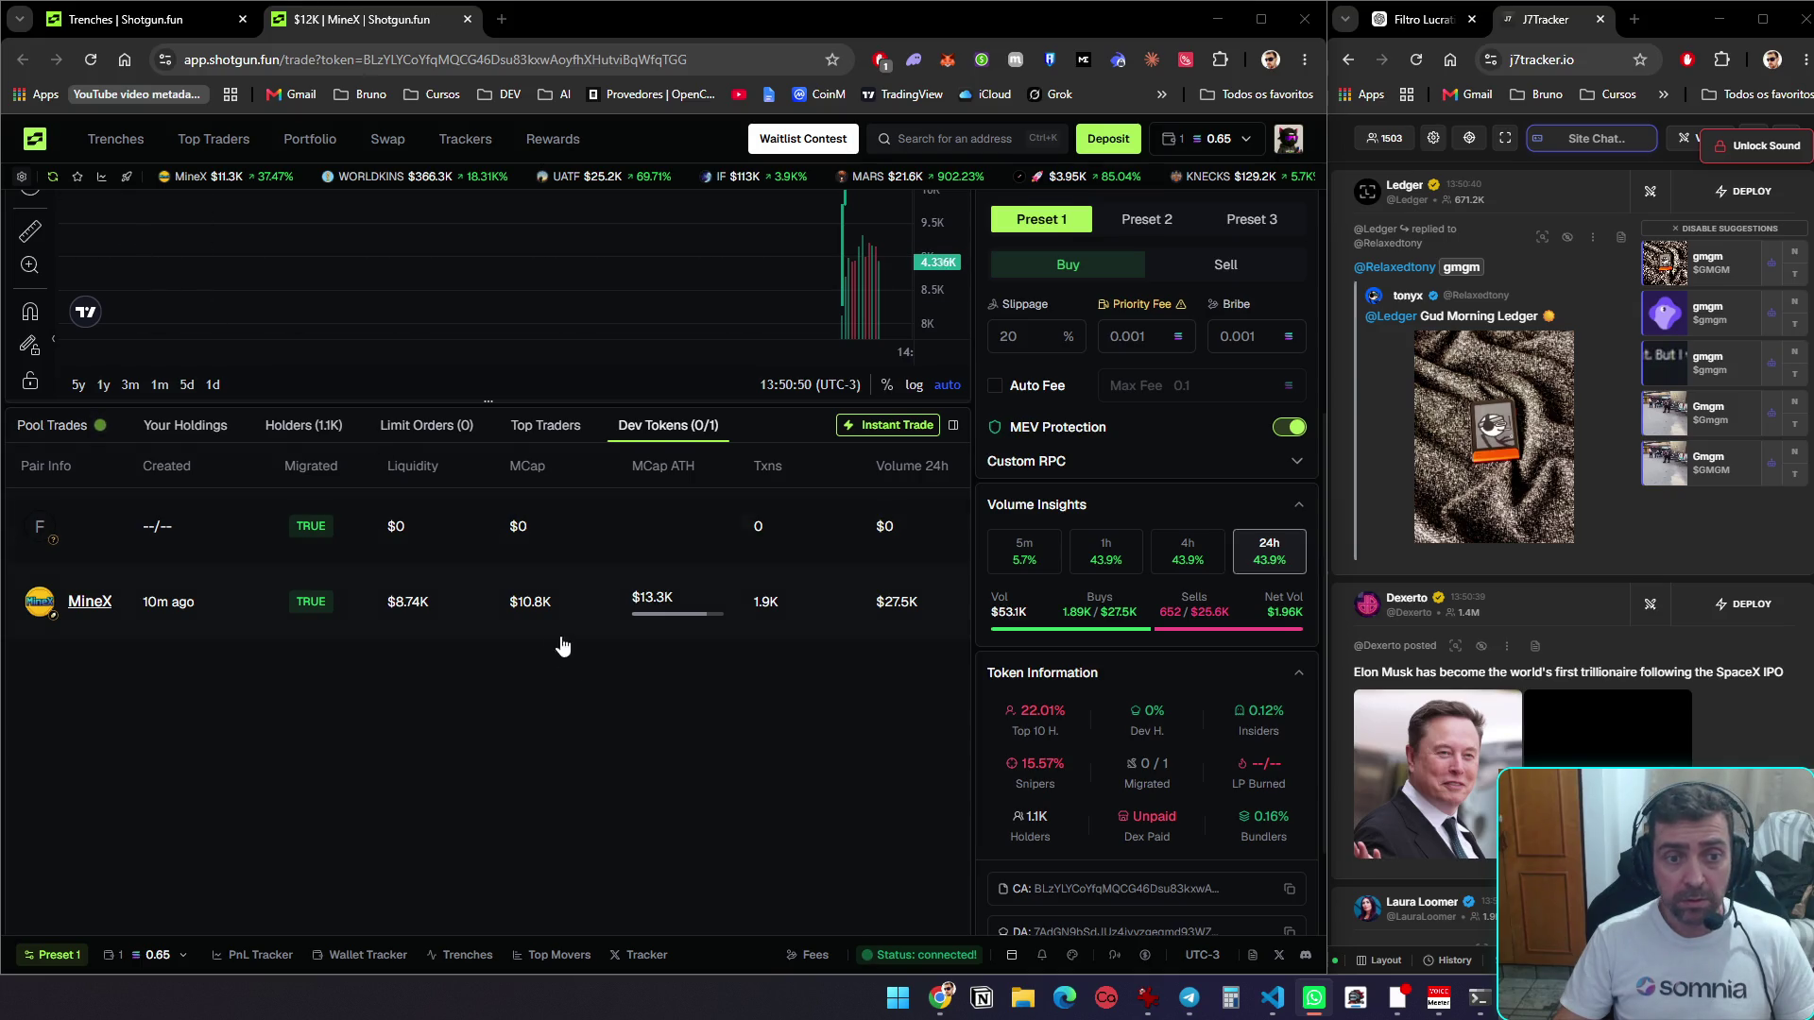
scroll(567, 661, up, 5)
From the Trenches lists, open the GOMO and WORLDCUPS rows as background tabs
click(170, 19)
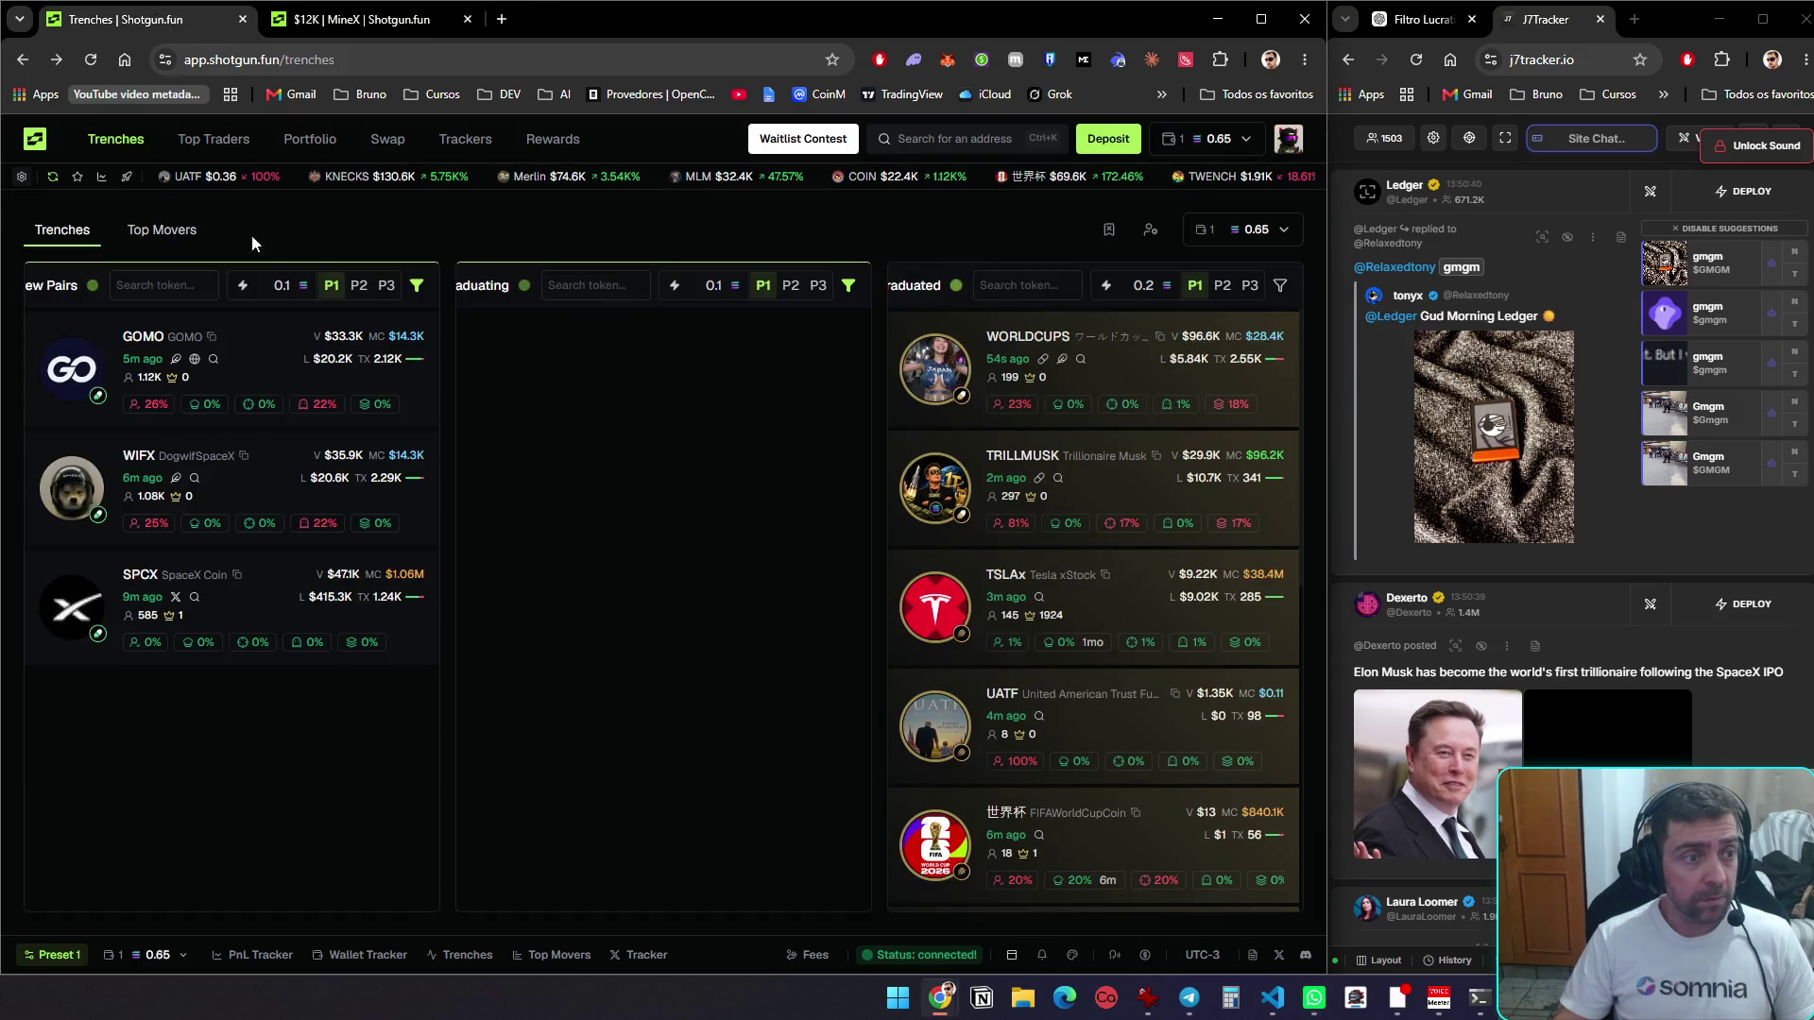
mouse_move(296, 409)
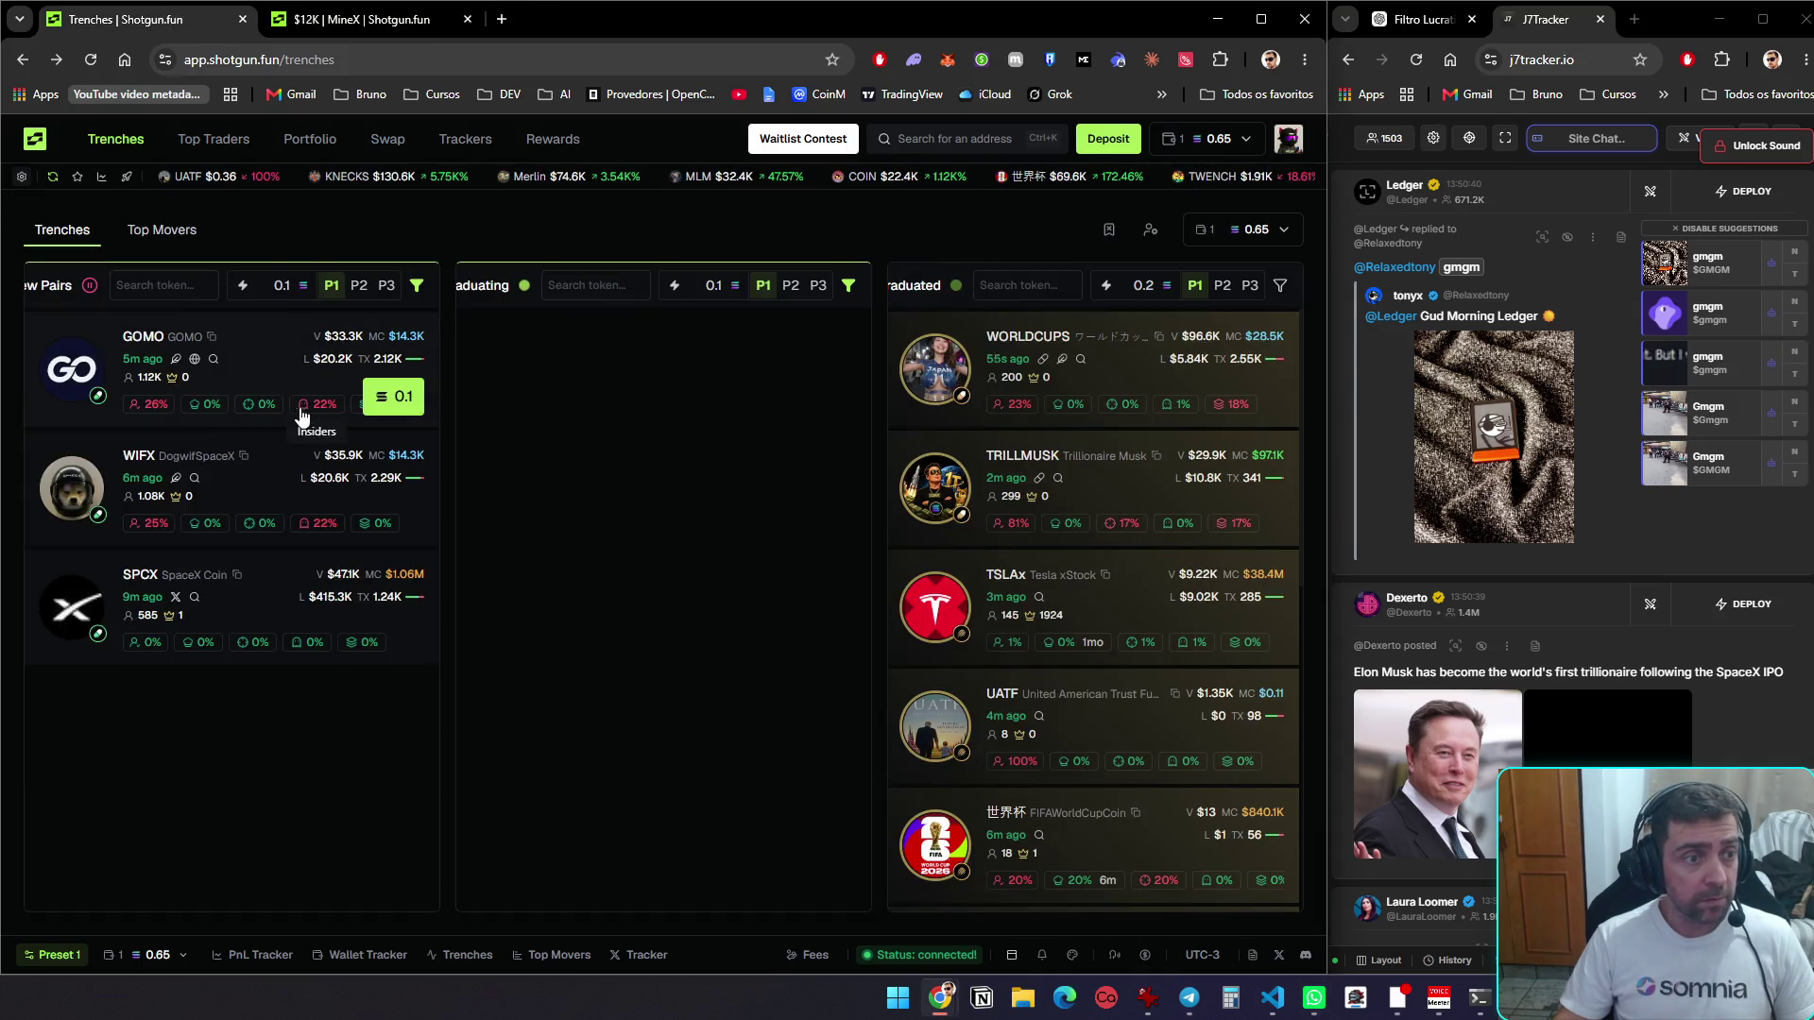
middle_click(265, 362)
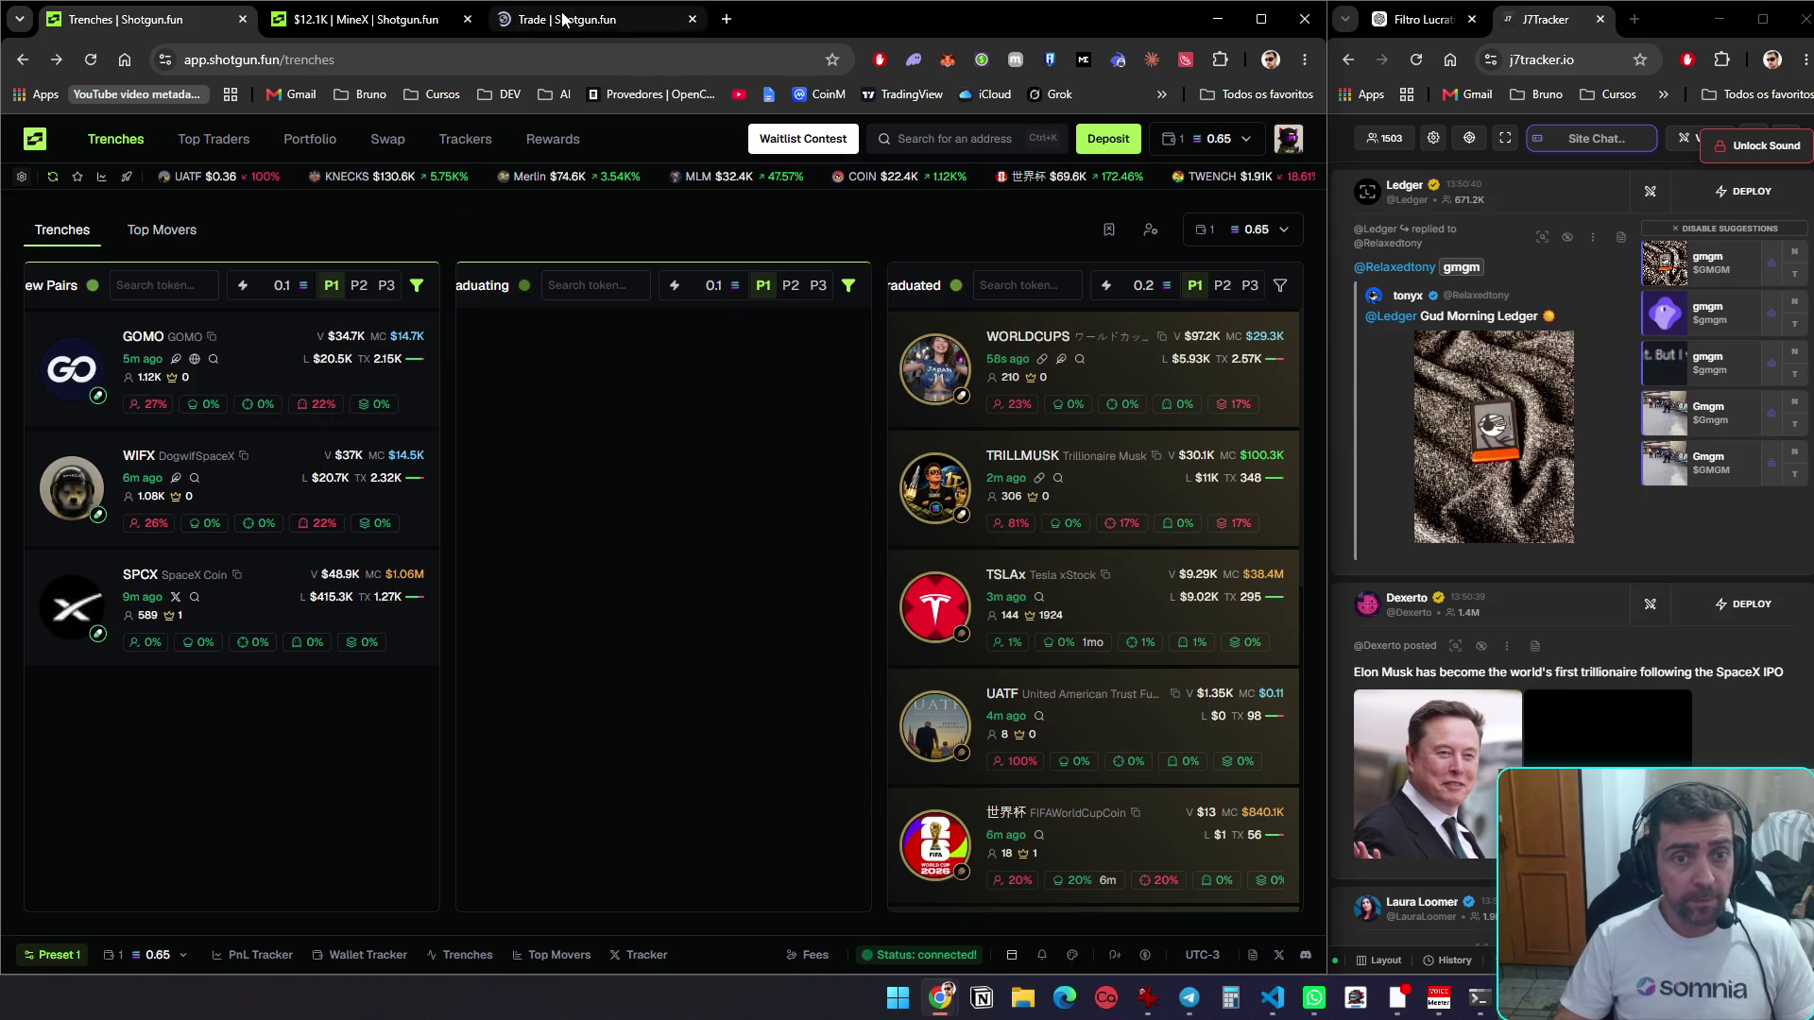
middle_click(1115, 371)
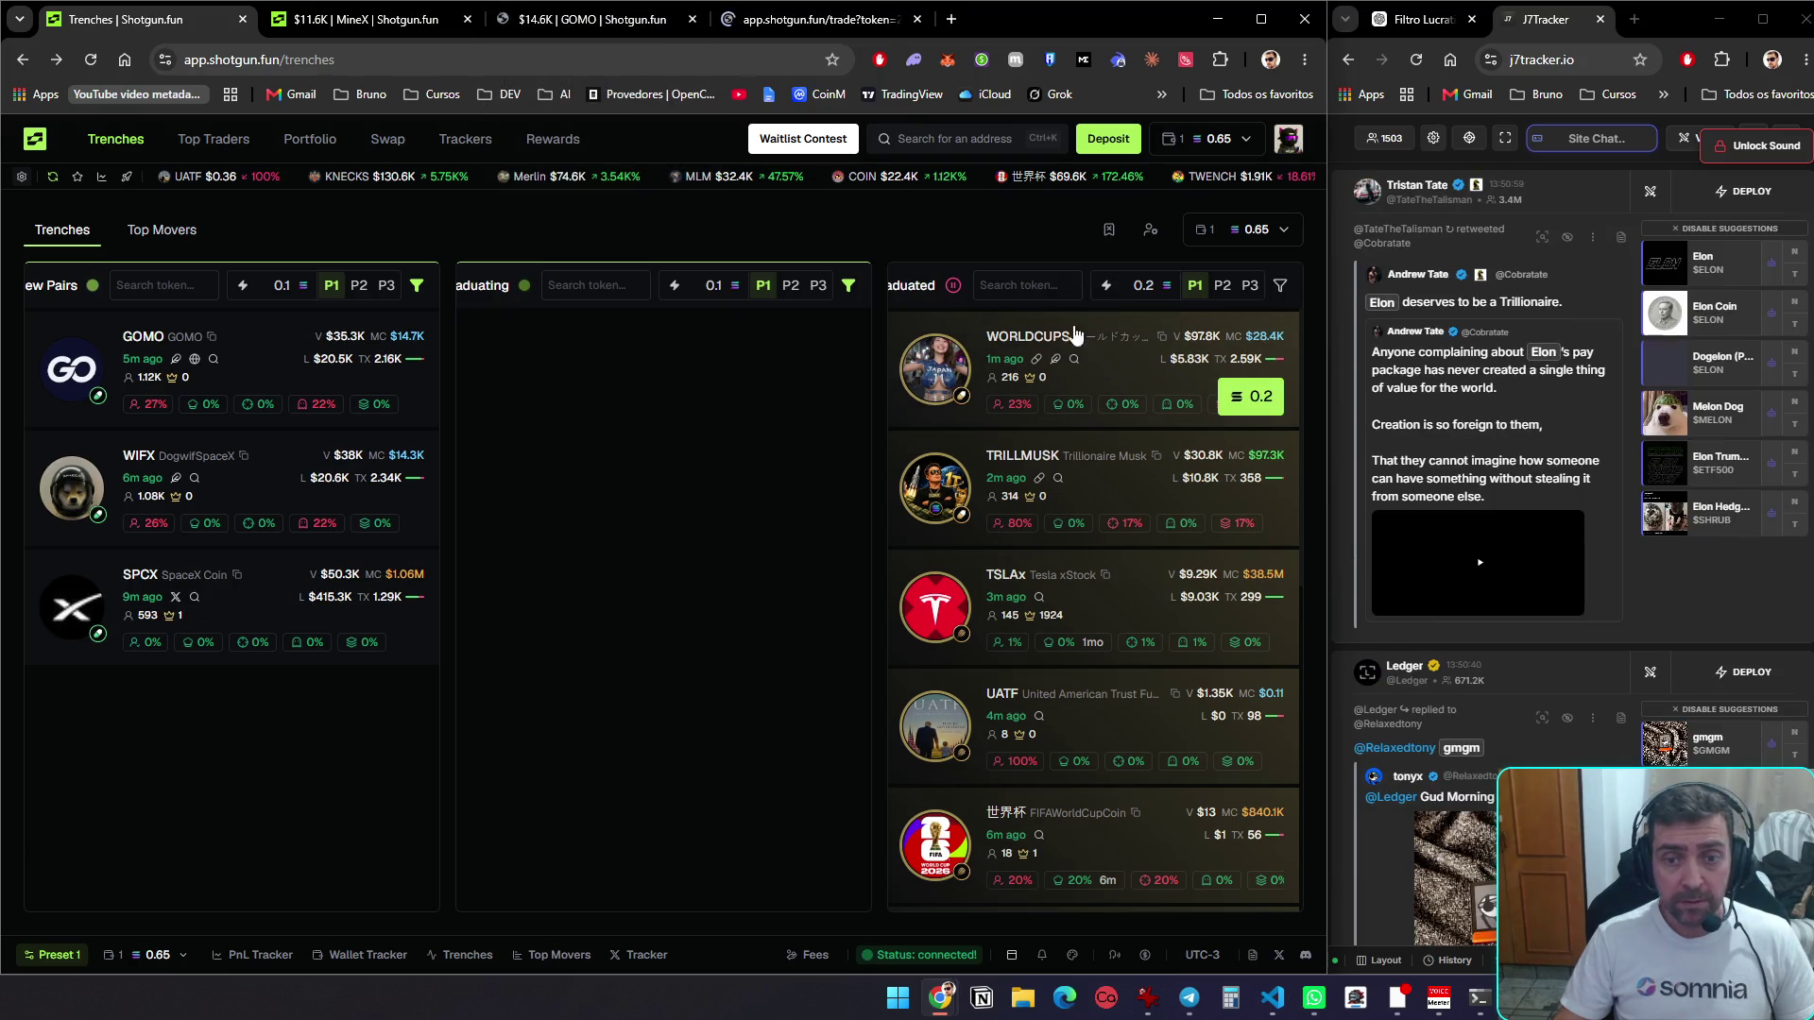
Review GOMO's trade page and its developer's Dev Tokens list, then return to Trenches
click(558, 21)
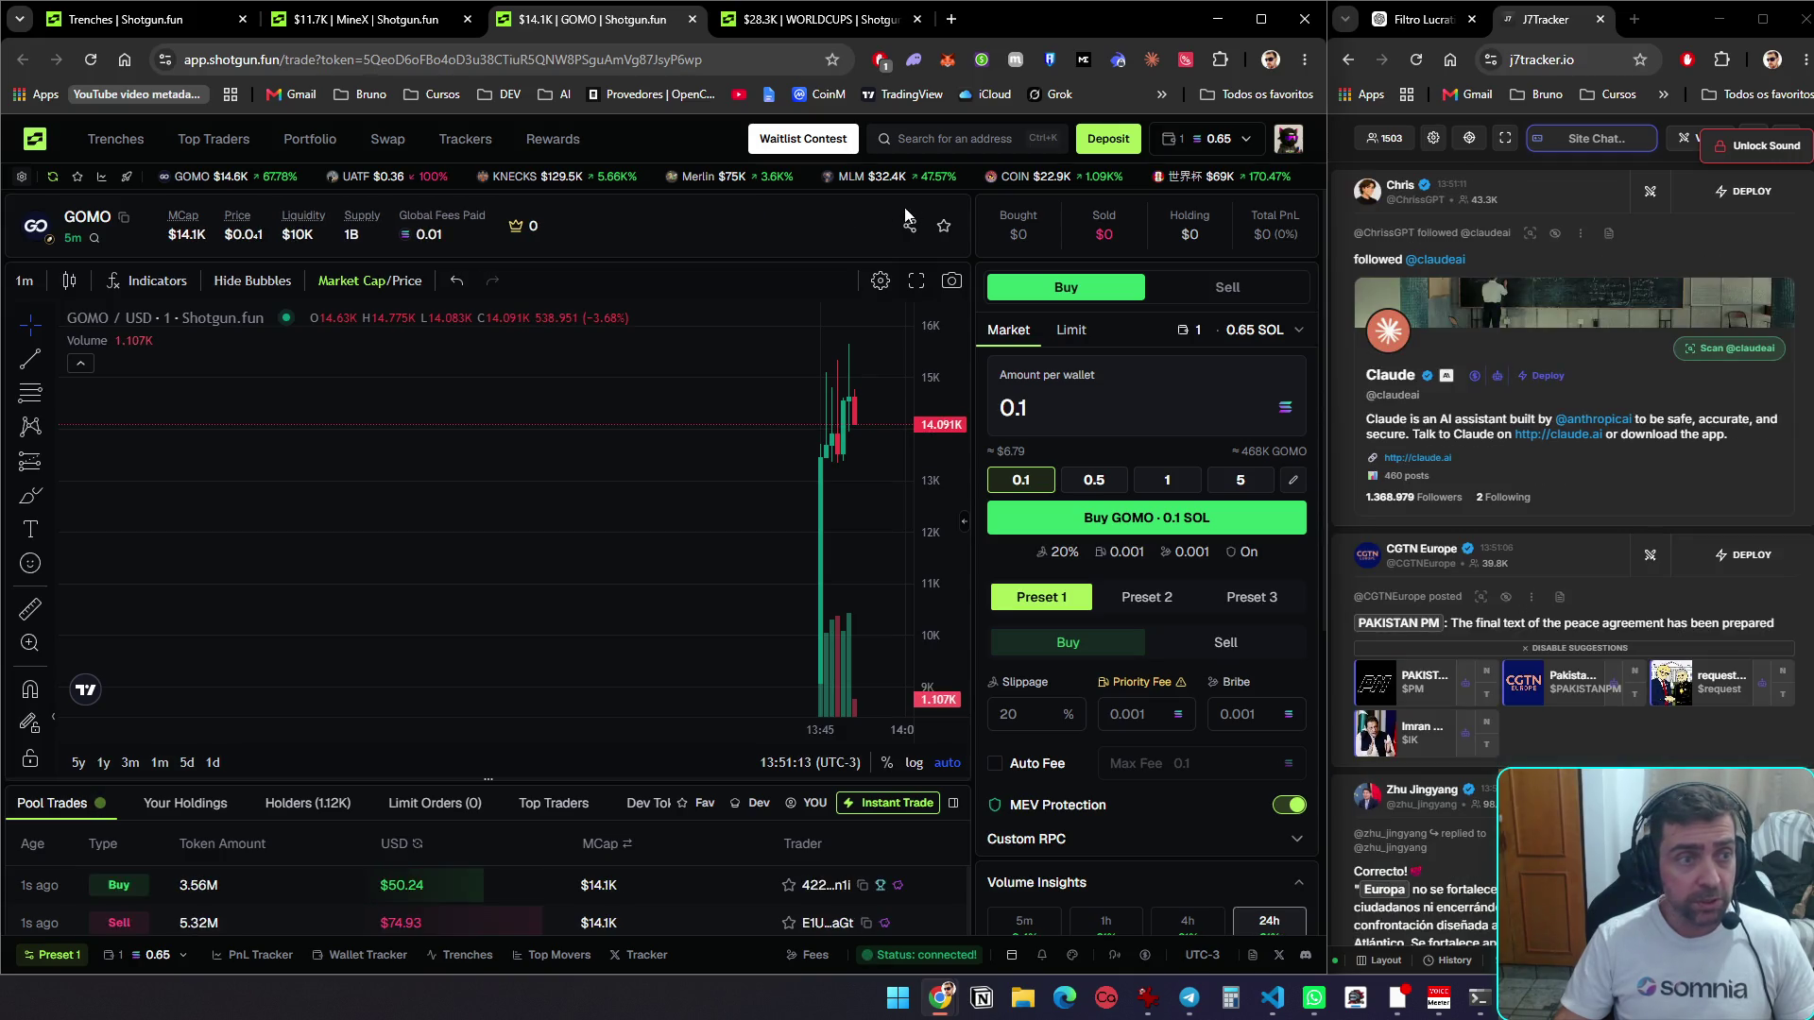
scroll(959, 232, down, 4)
scroll(959, 233, down, 1)
click(666, 332)
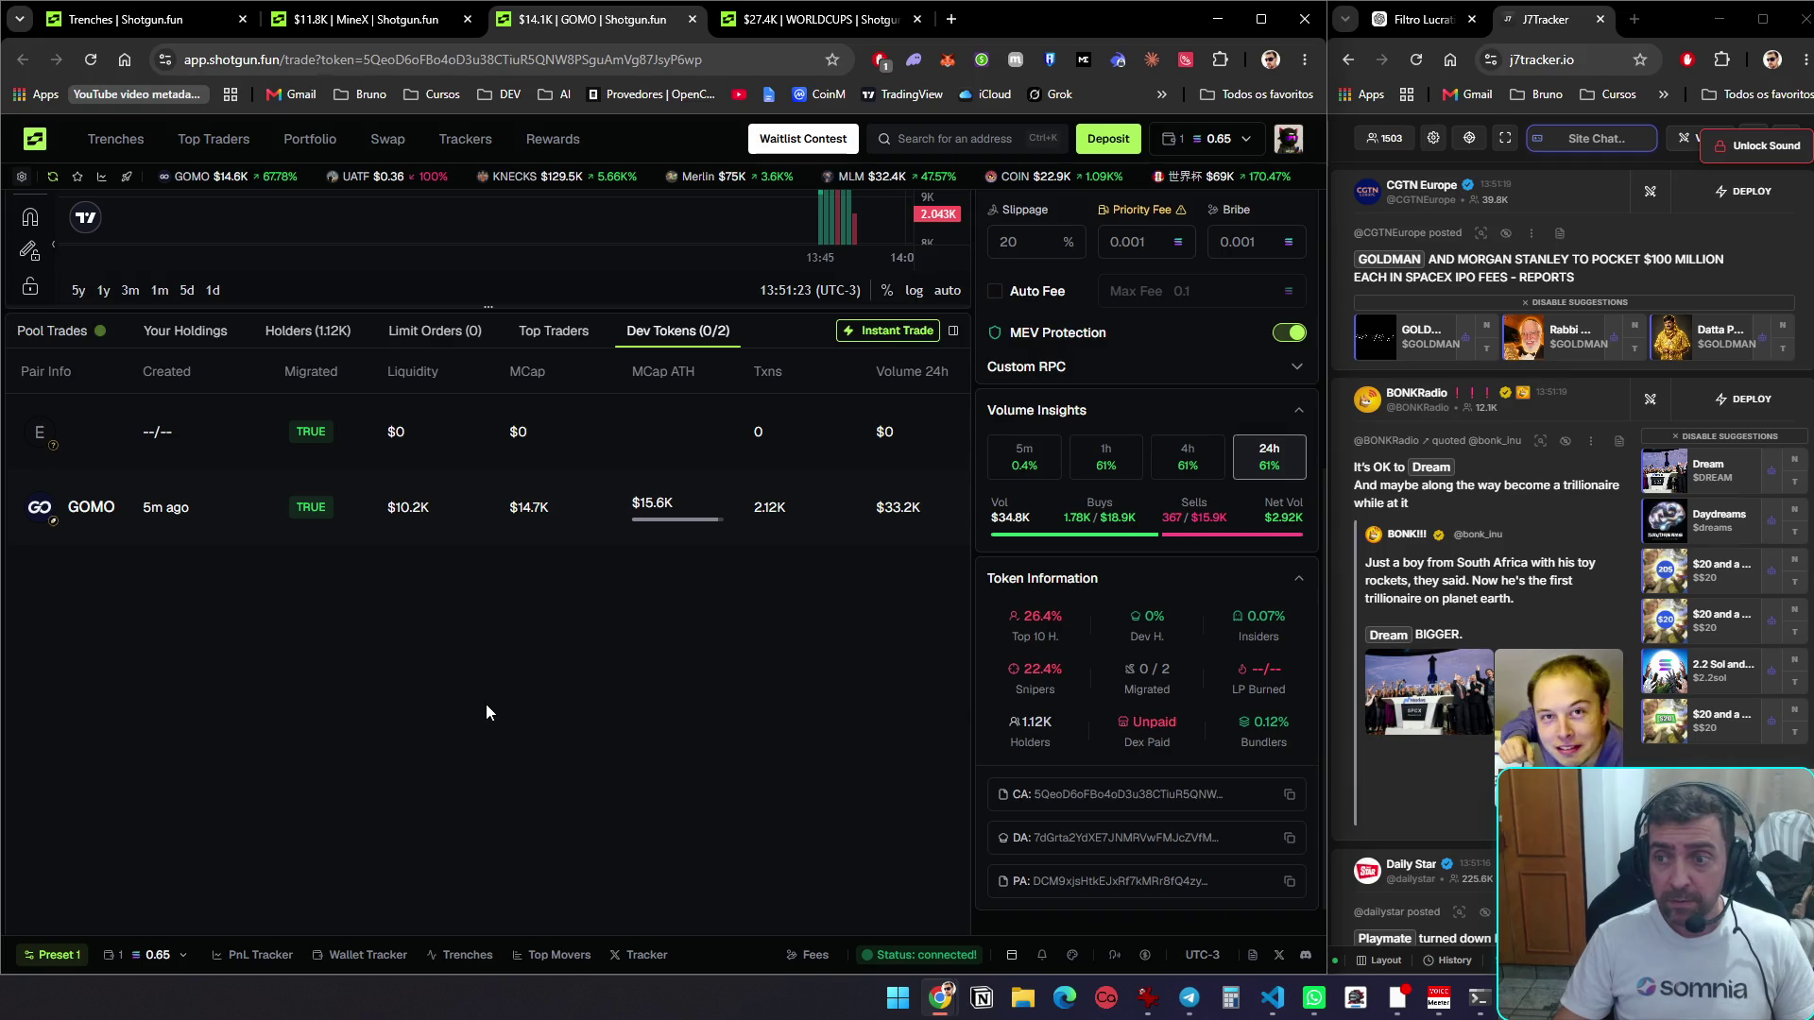
scroll(486, 705, up, 5)
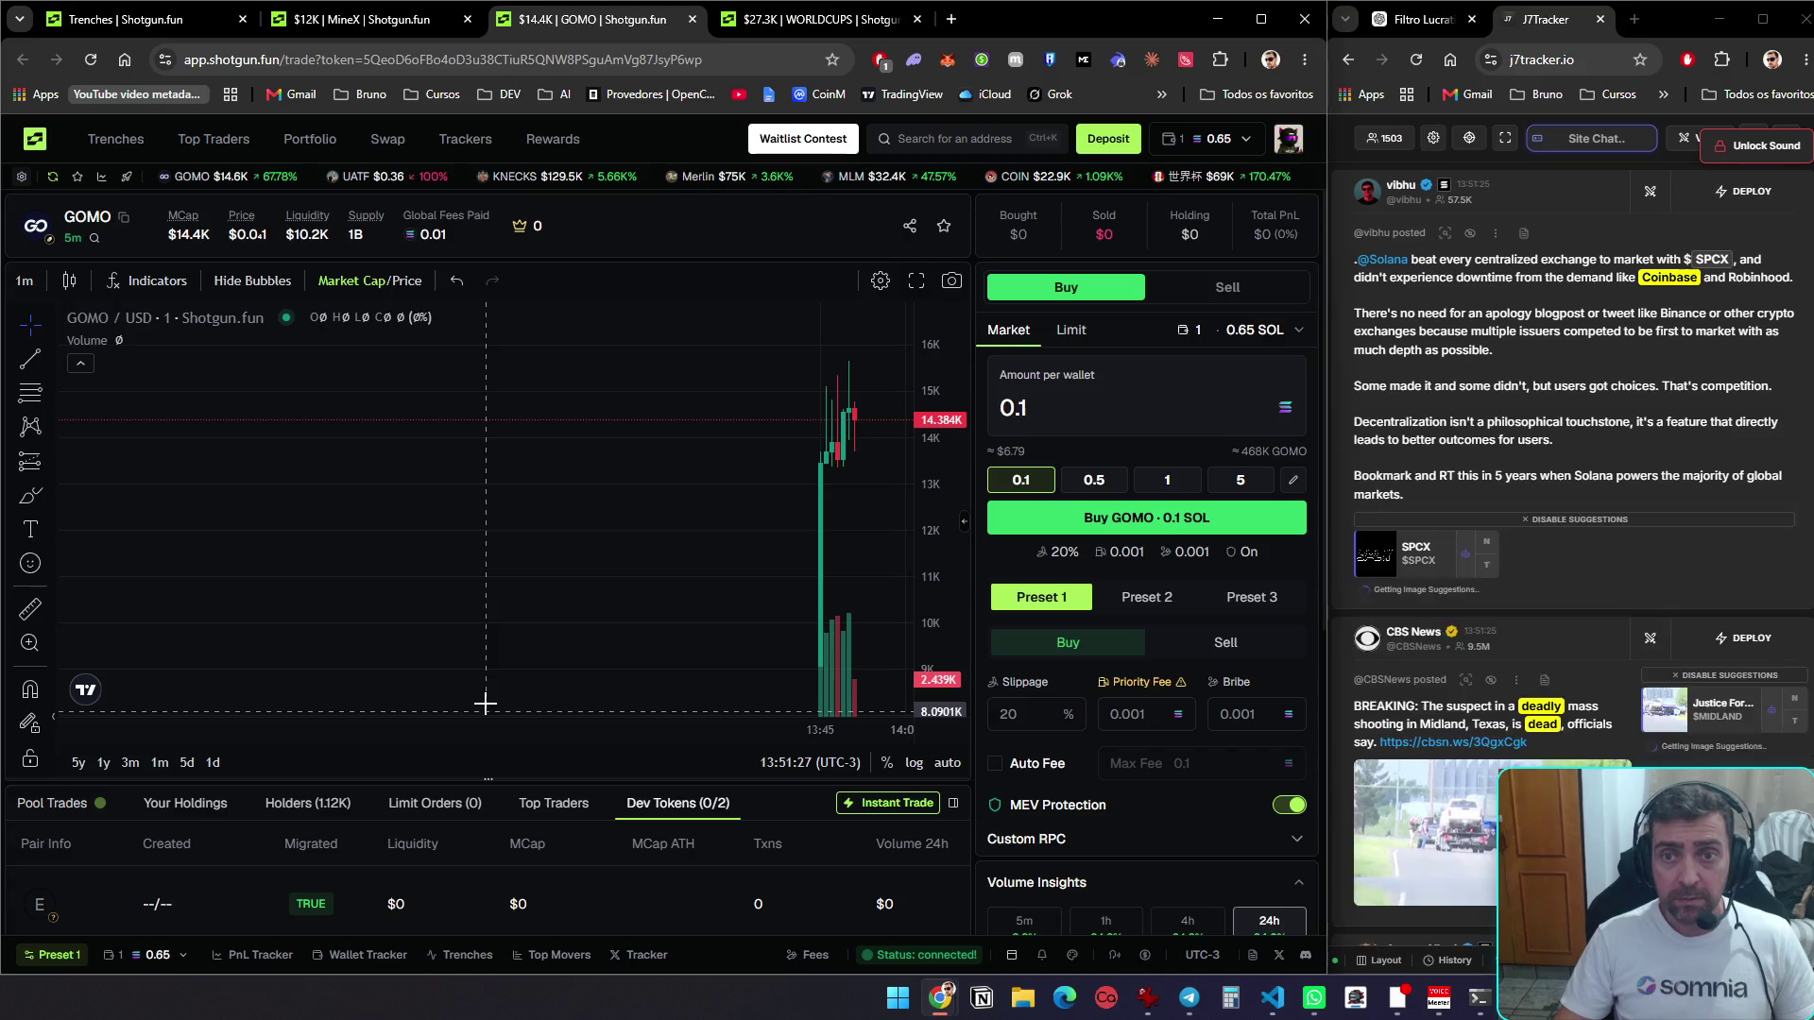
mouse_move(455, 696)
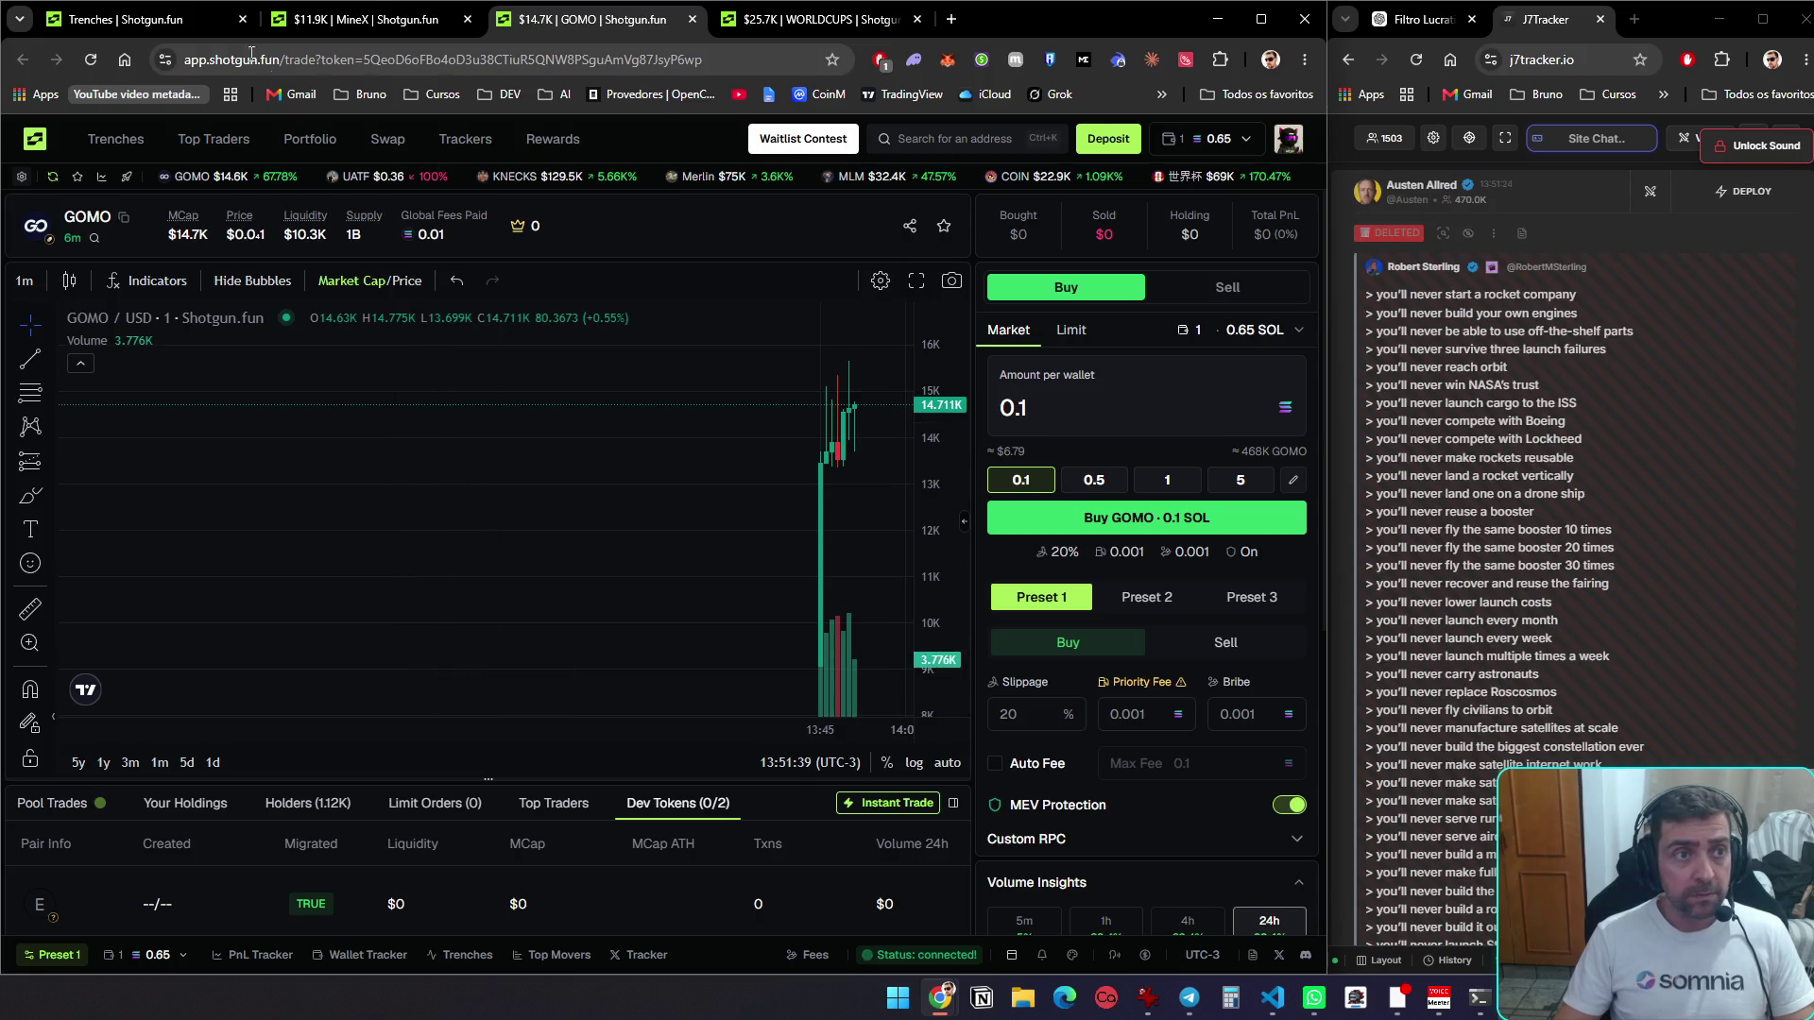
click(64, 21)
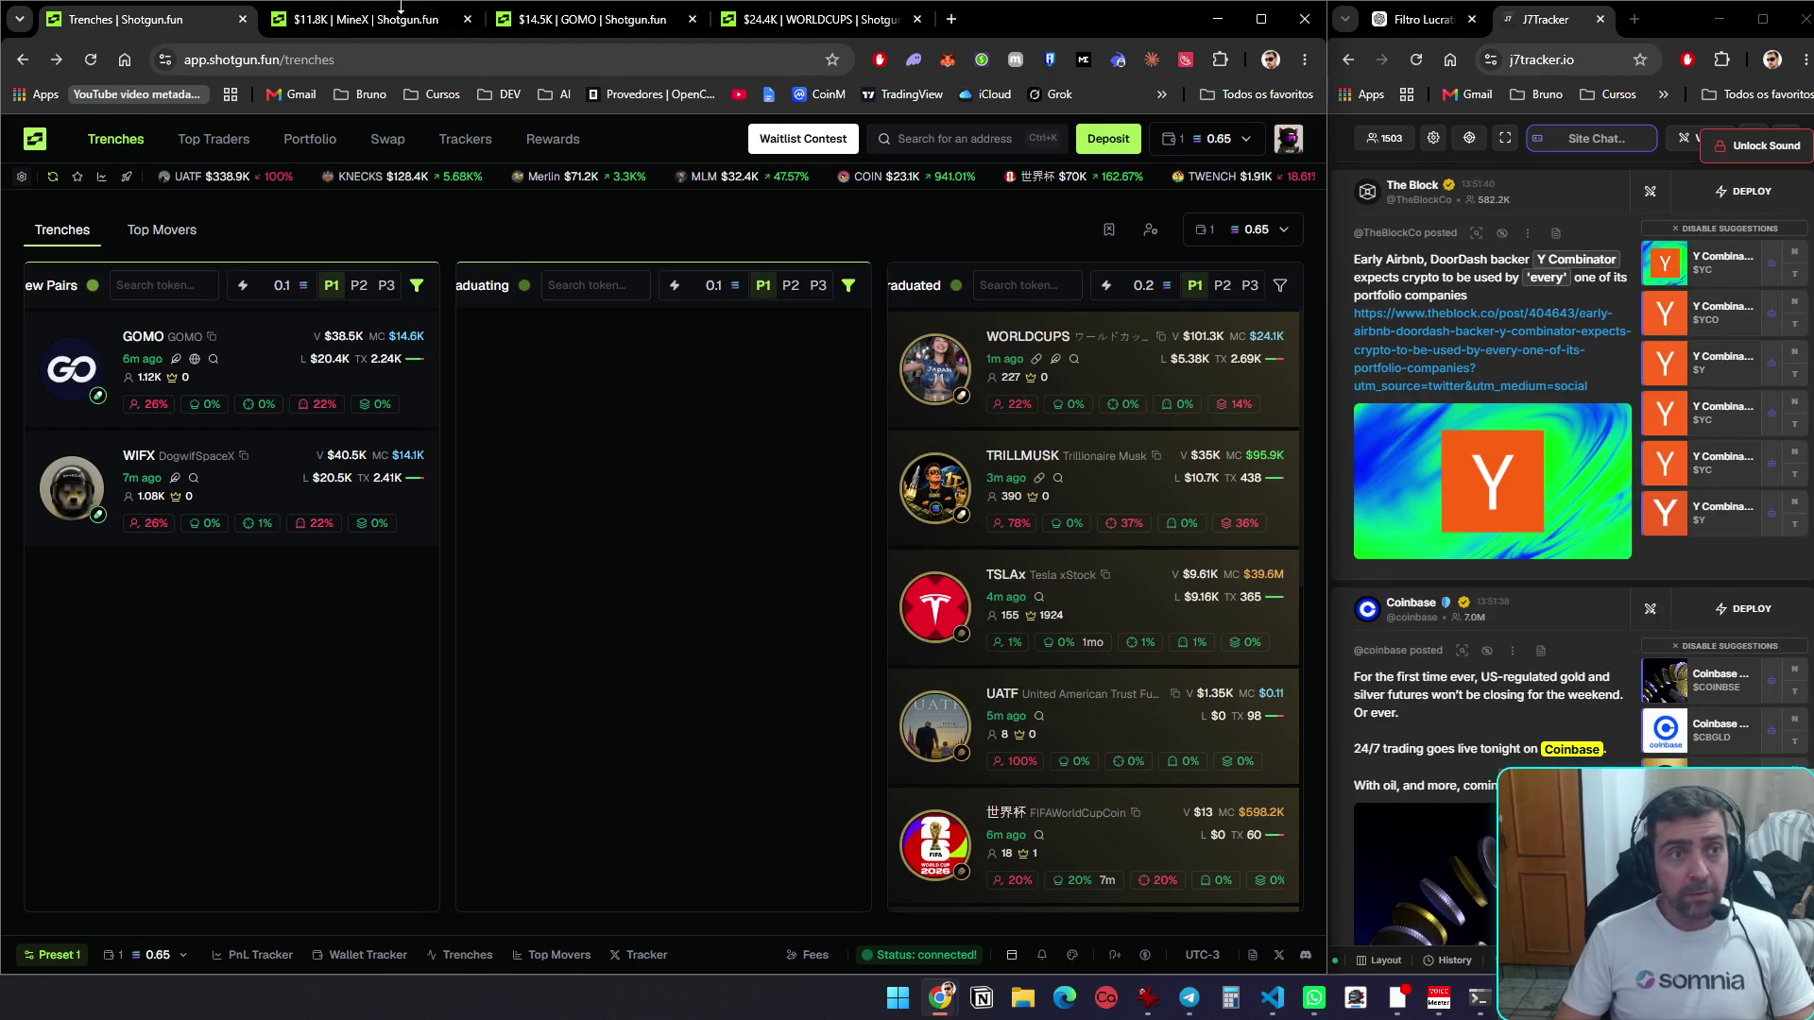
Flip from the MineX tab through GOMO to the WORLDCUPS trade page
click(392, 19)
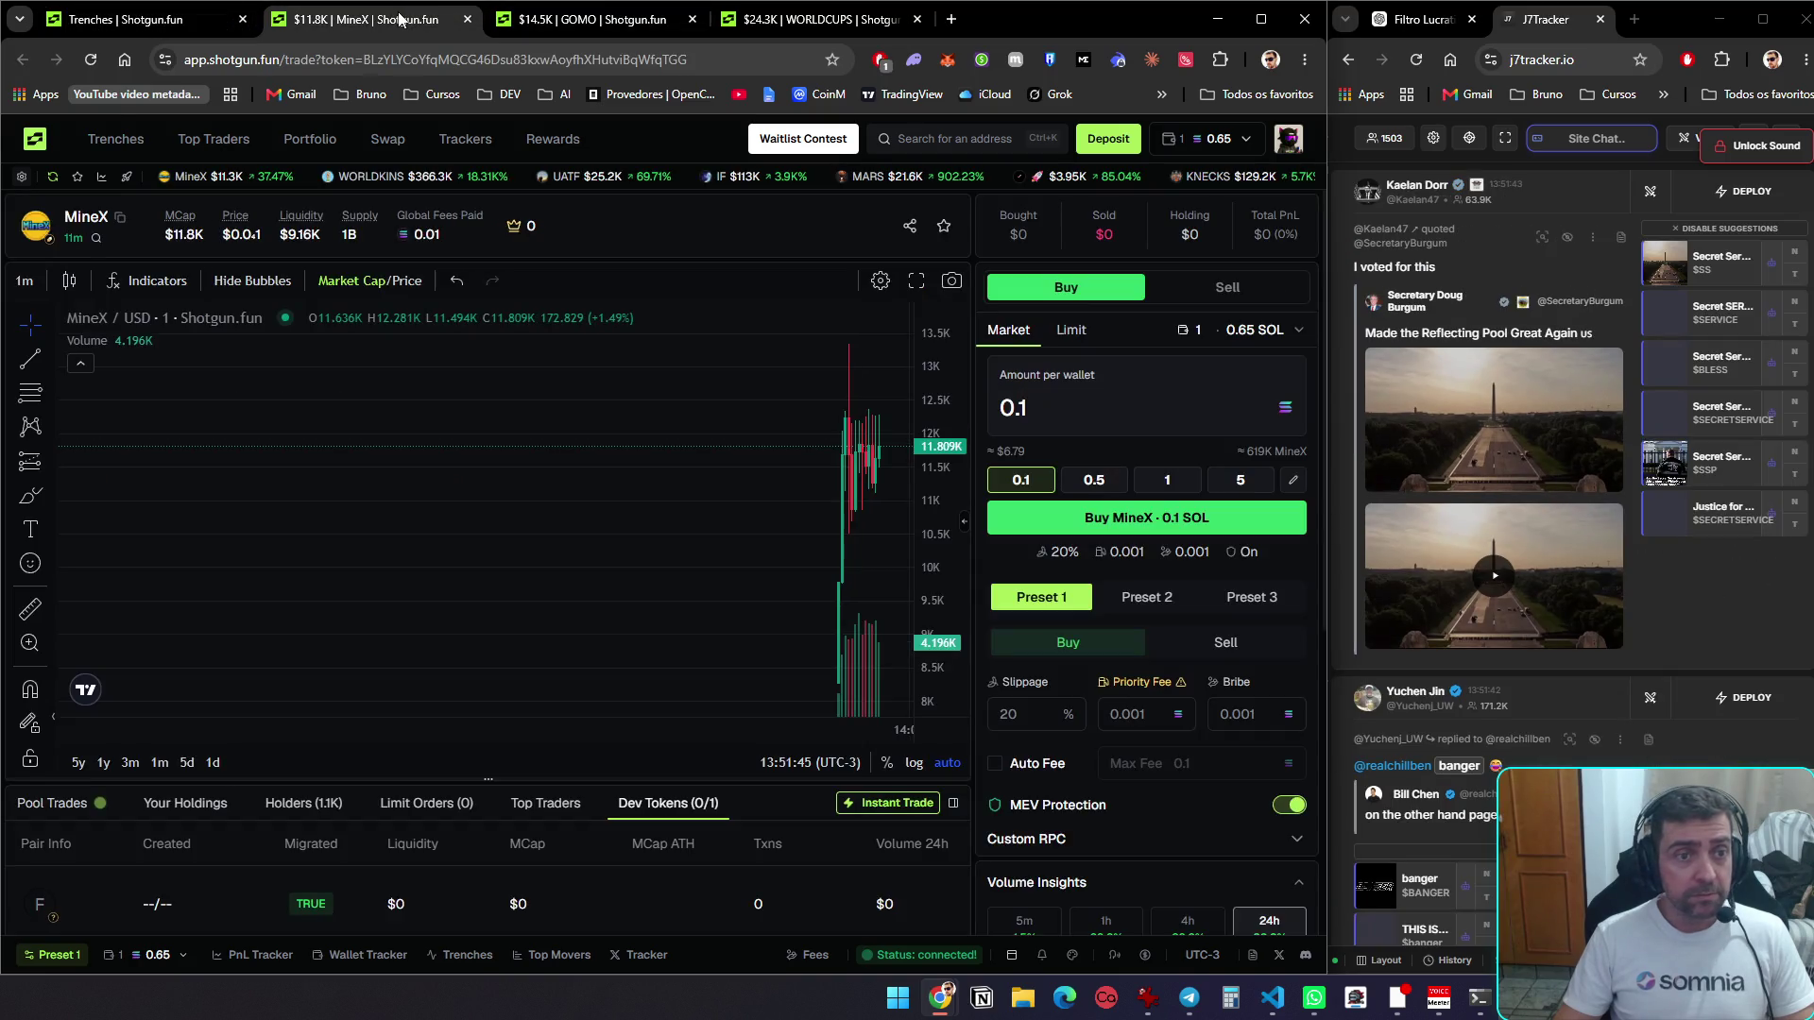
key(ctrl+Tab)
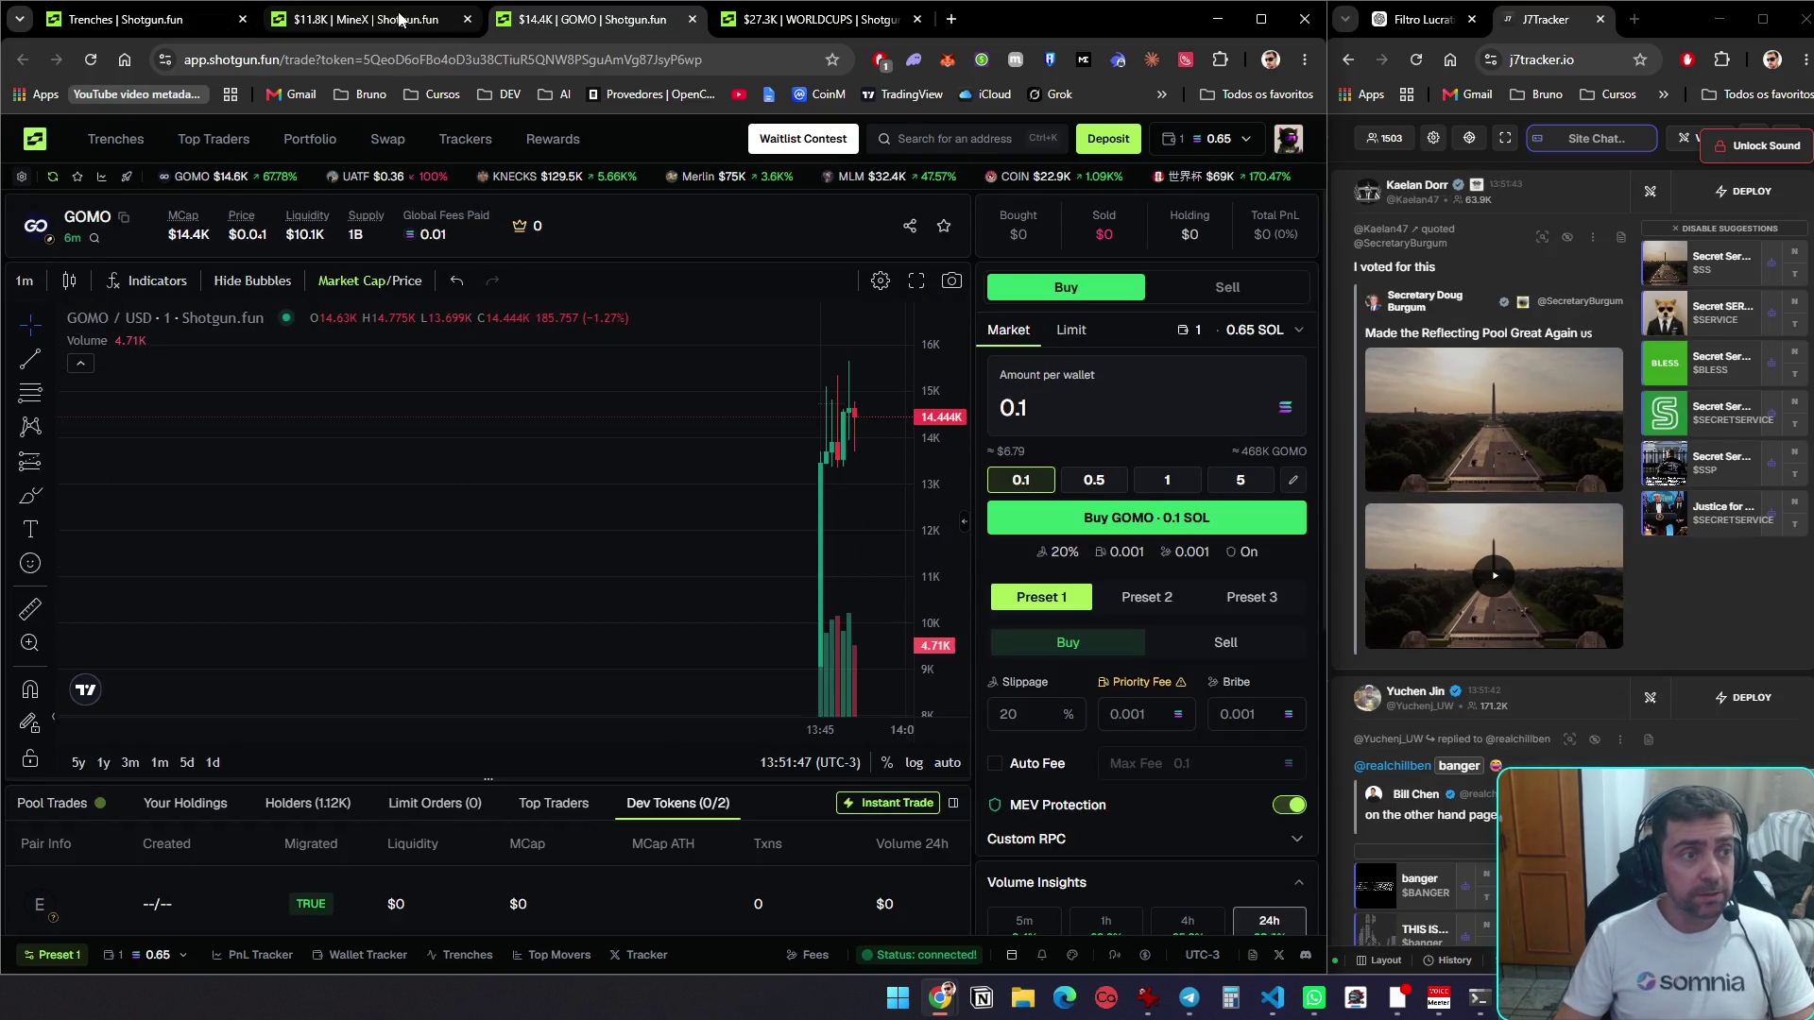
key(ctrl+Tab)
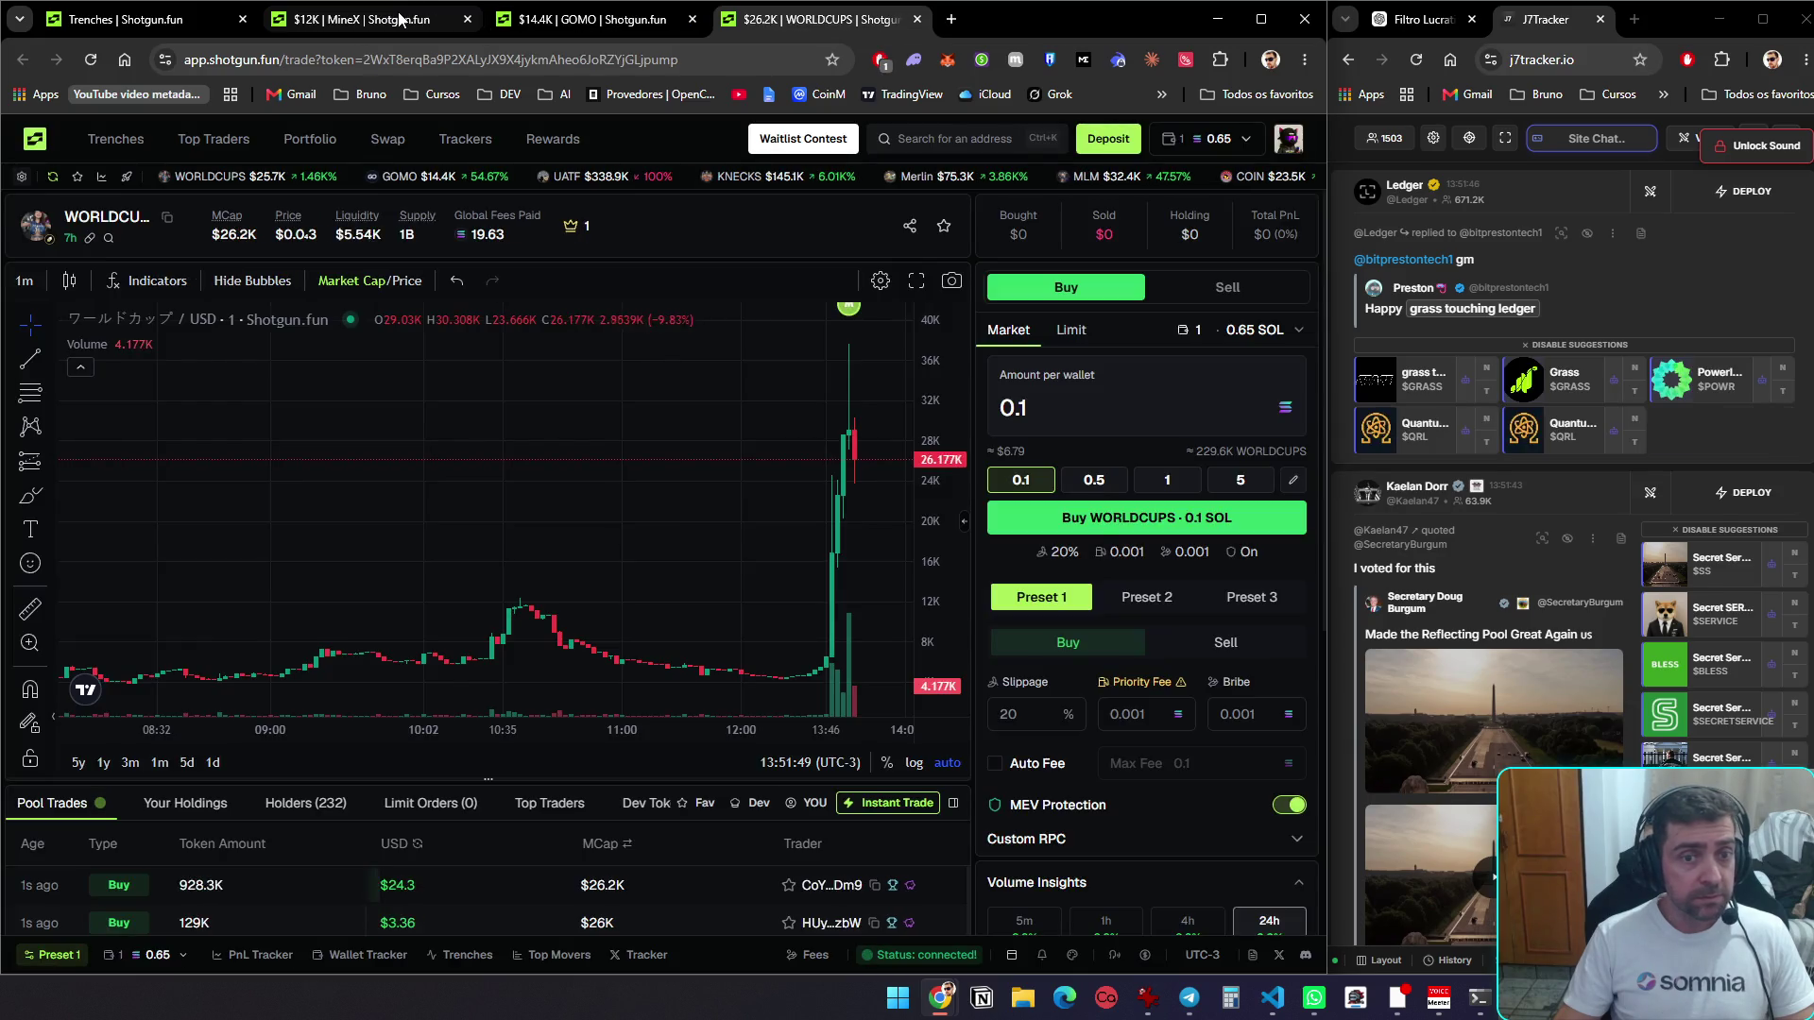
Open WORLDCUPS on pump.fun in a new tab, then close it again
mouse_move(43, 228)
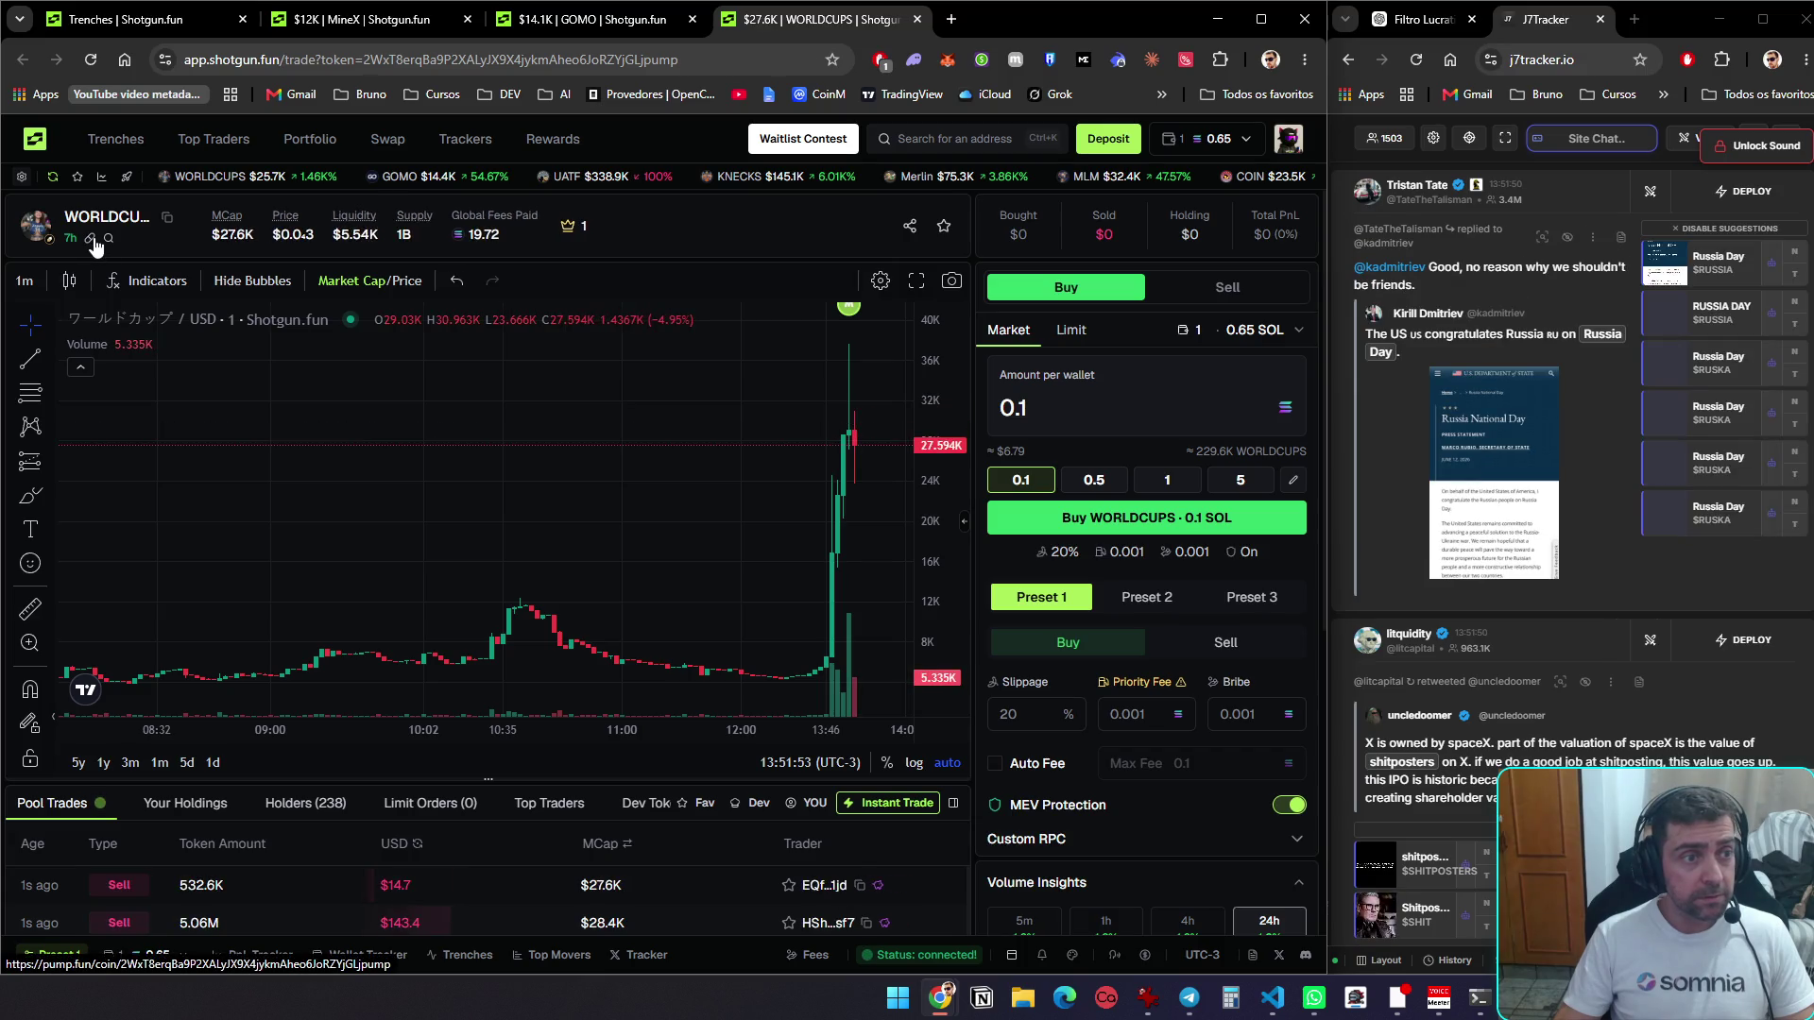
click(90, 239)
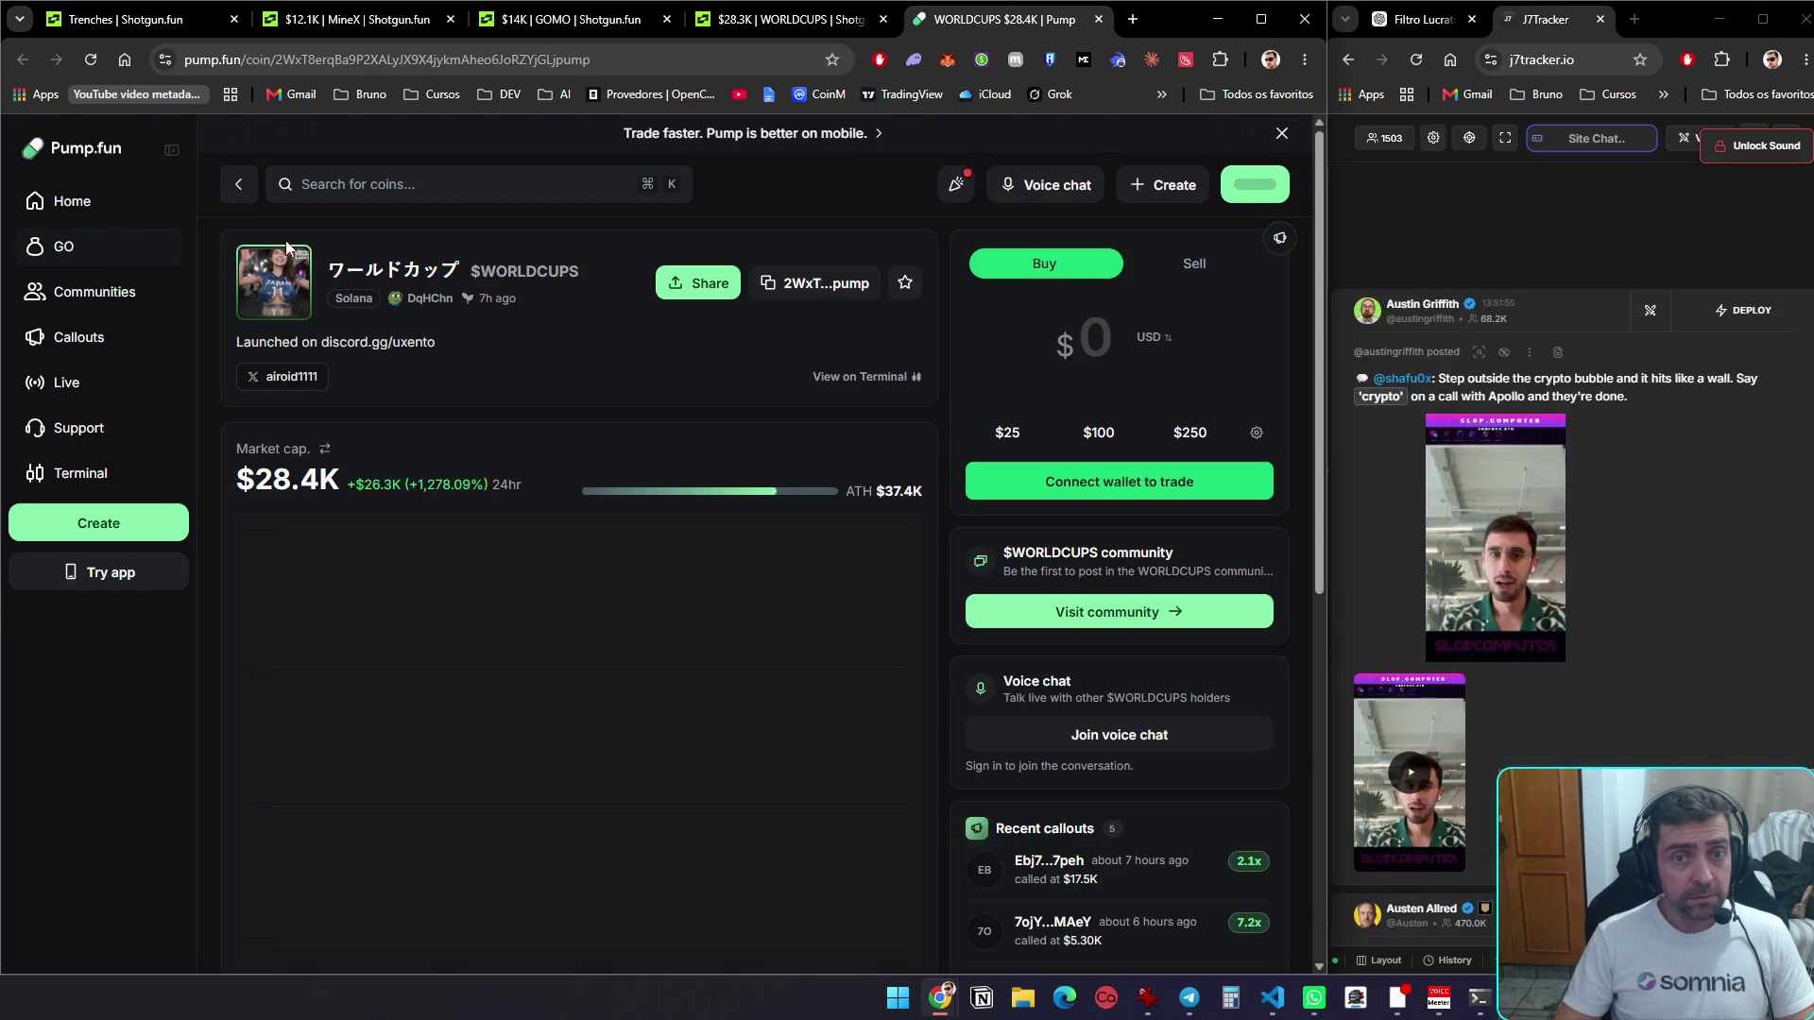
key(ctrl+w)
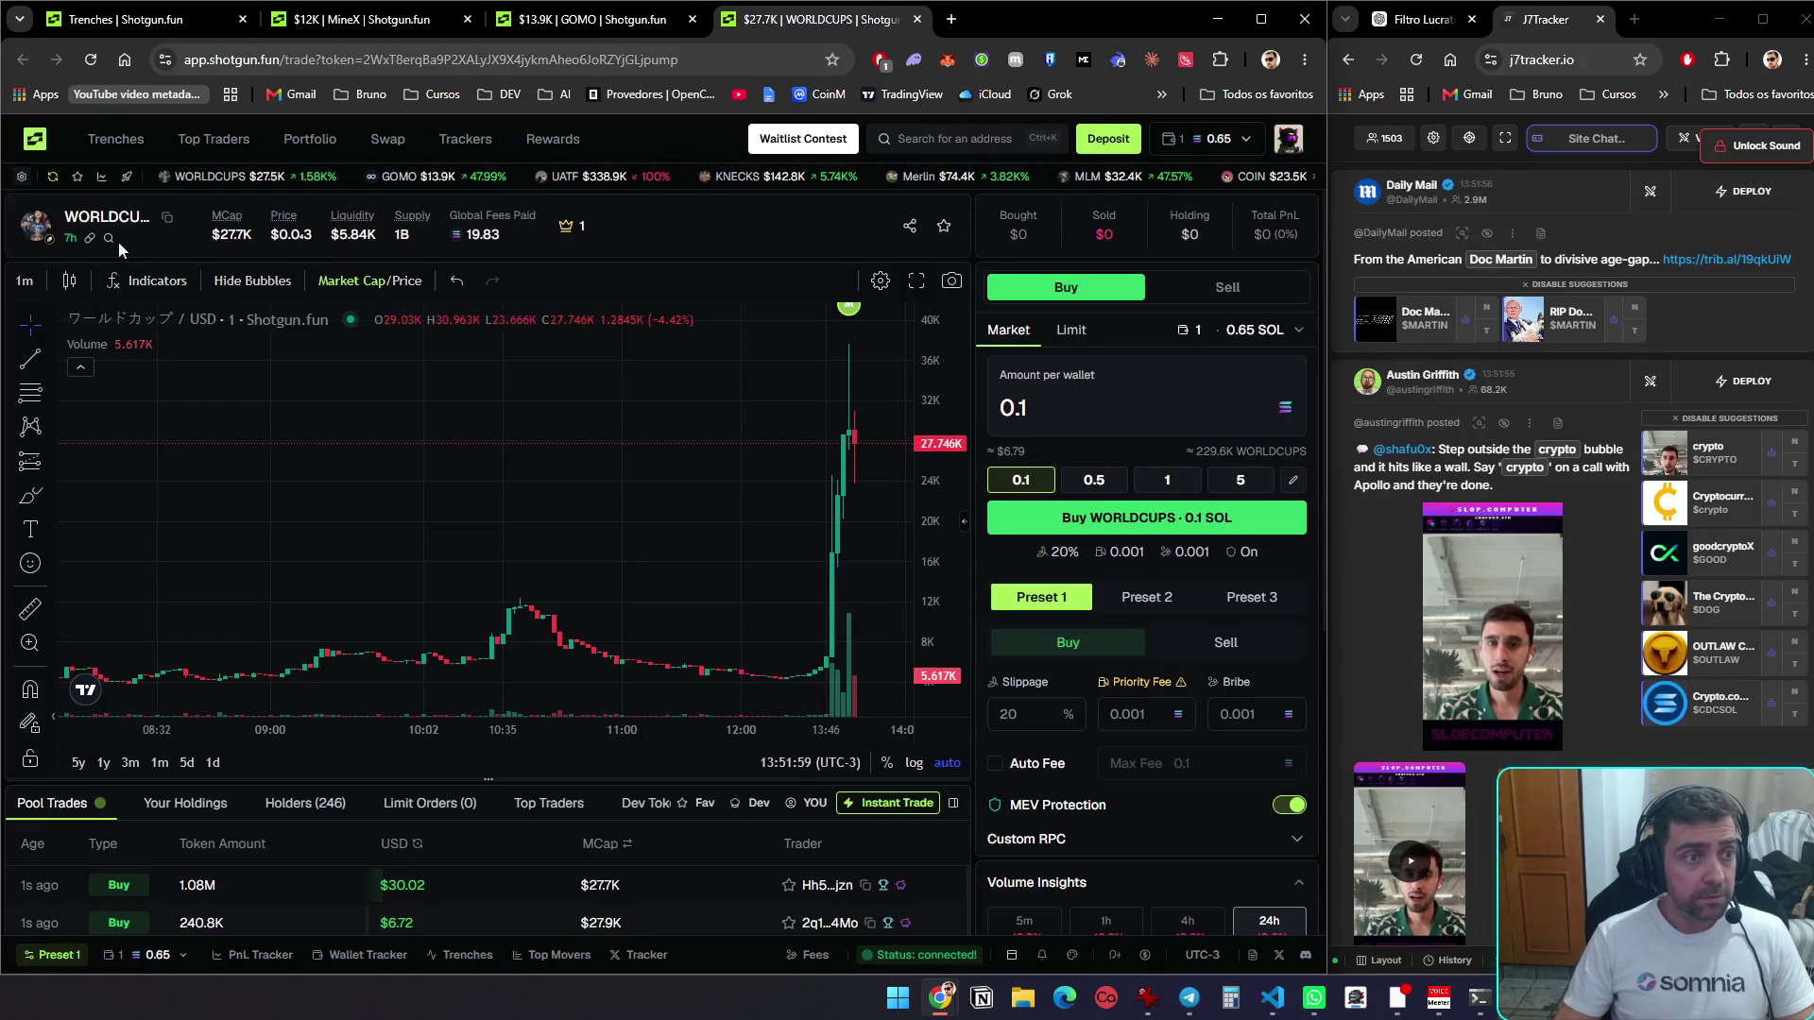
click(110, 240)
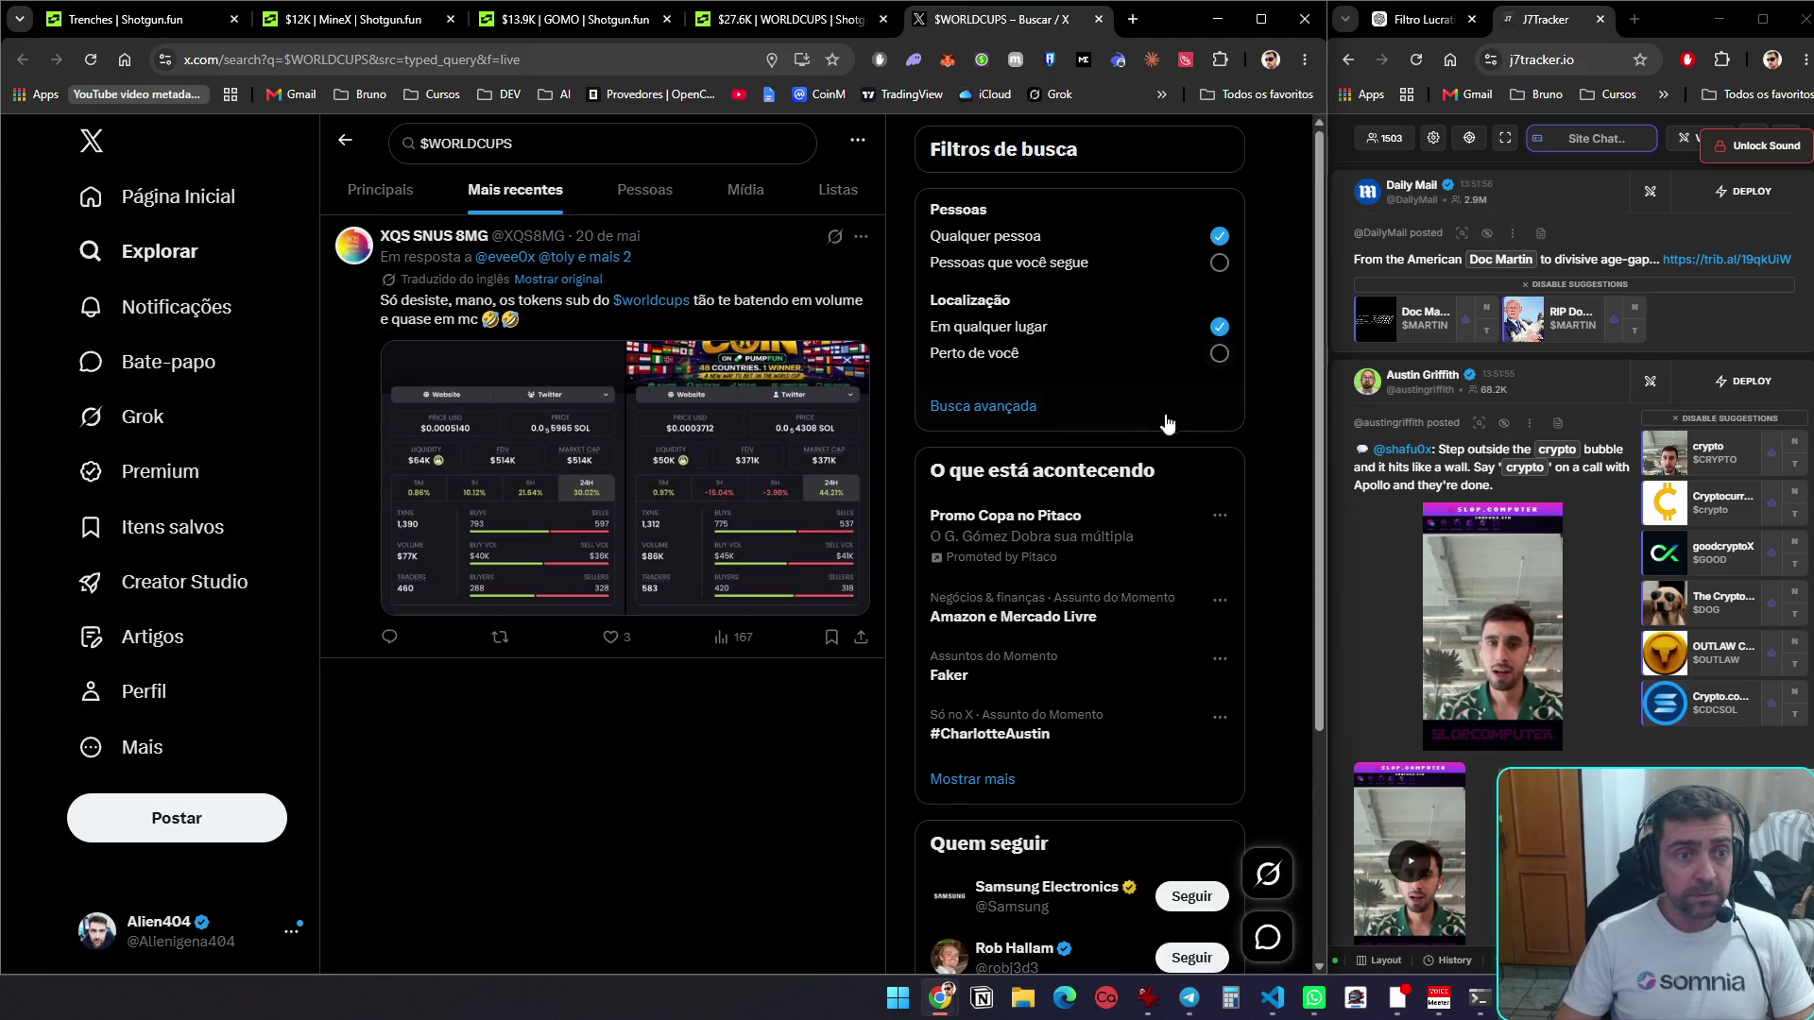
scroll(1181, 567, down, 3)
scroll(1181, 567, up, 3)
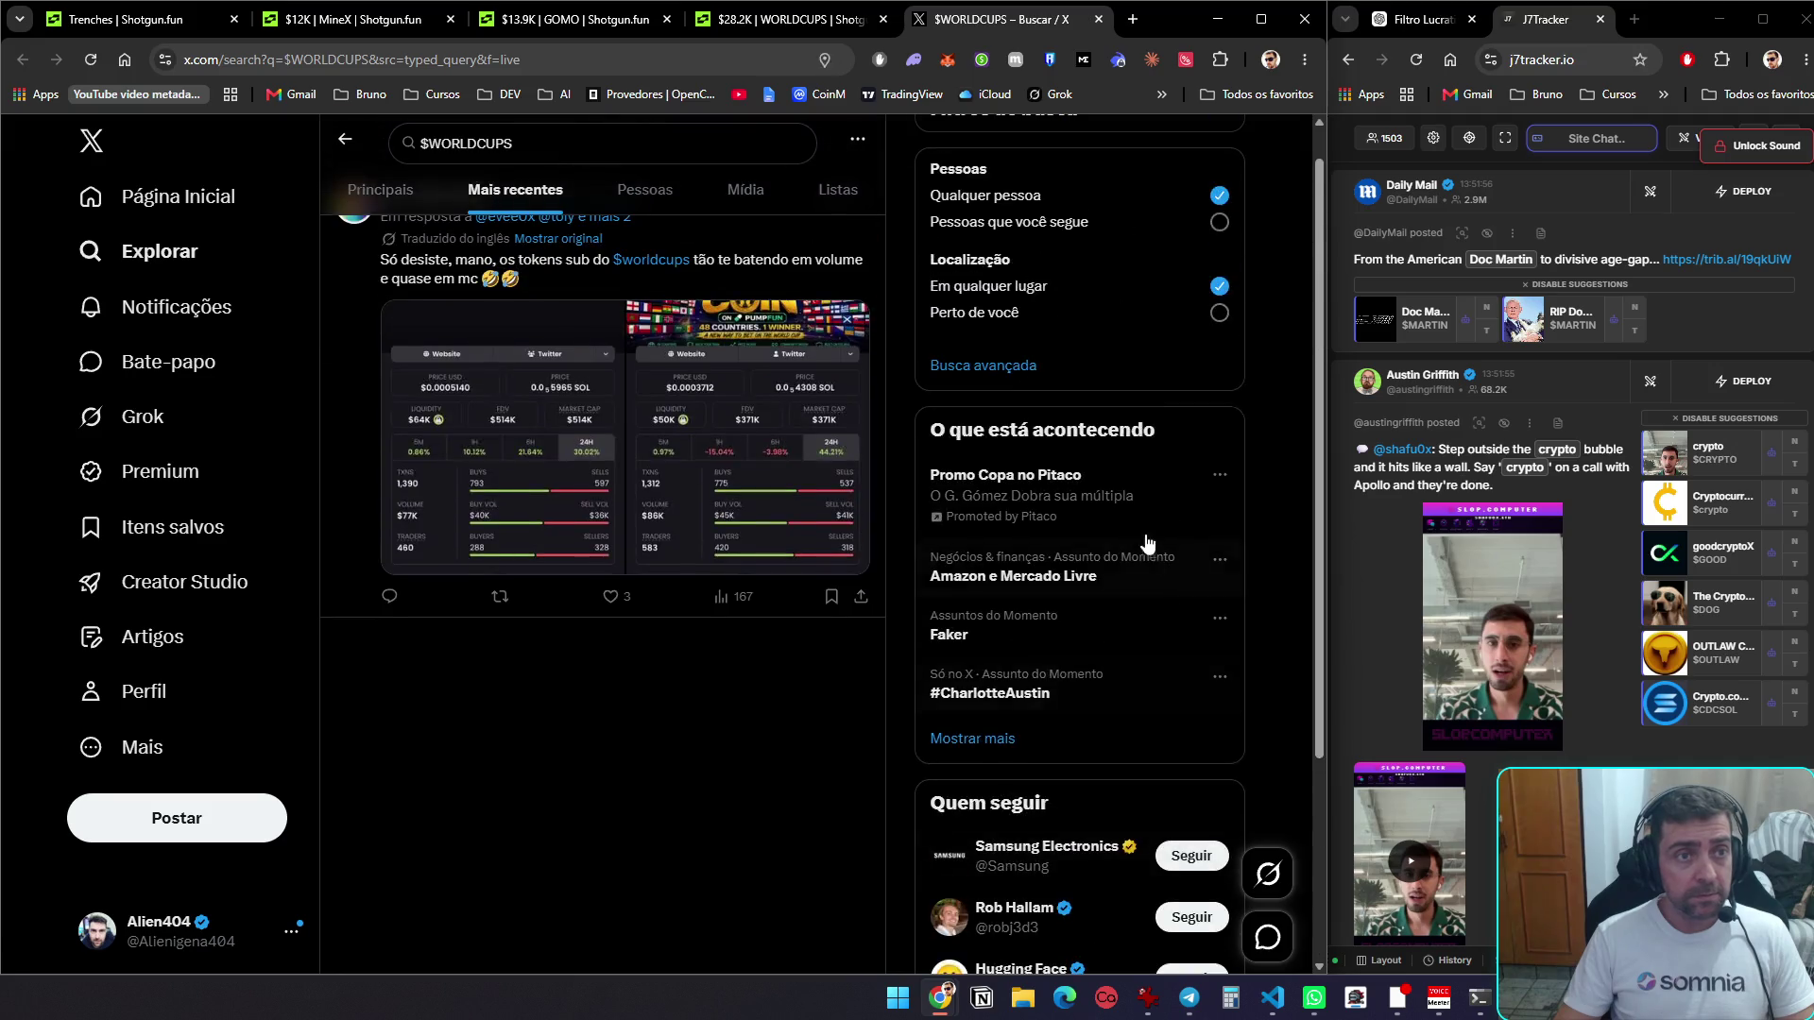
key(ctrl+w)
mouse_move(51, 248)
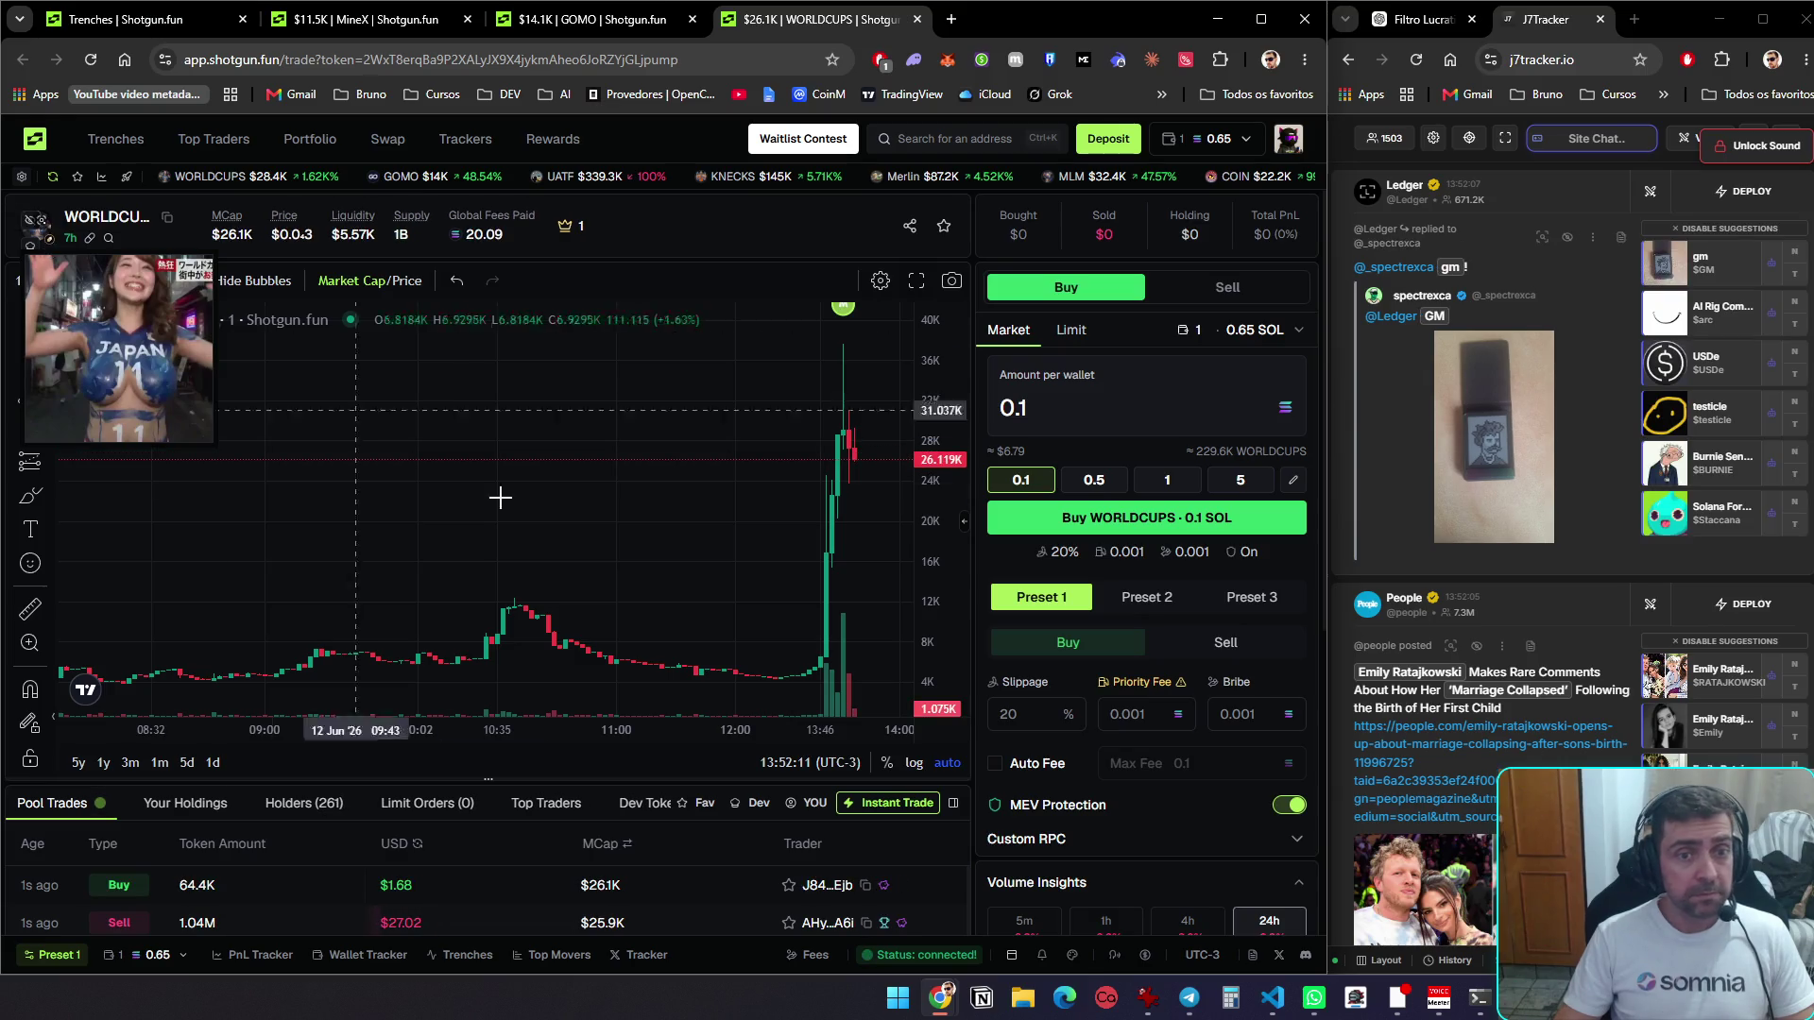
Close the WORLDCUPS trade page and switch back to the Trenches lists
key(ctrl+w)
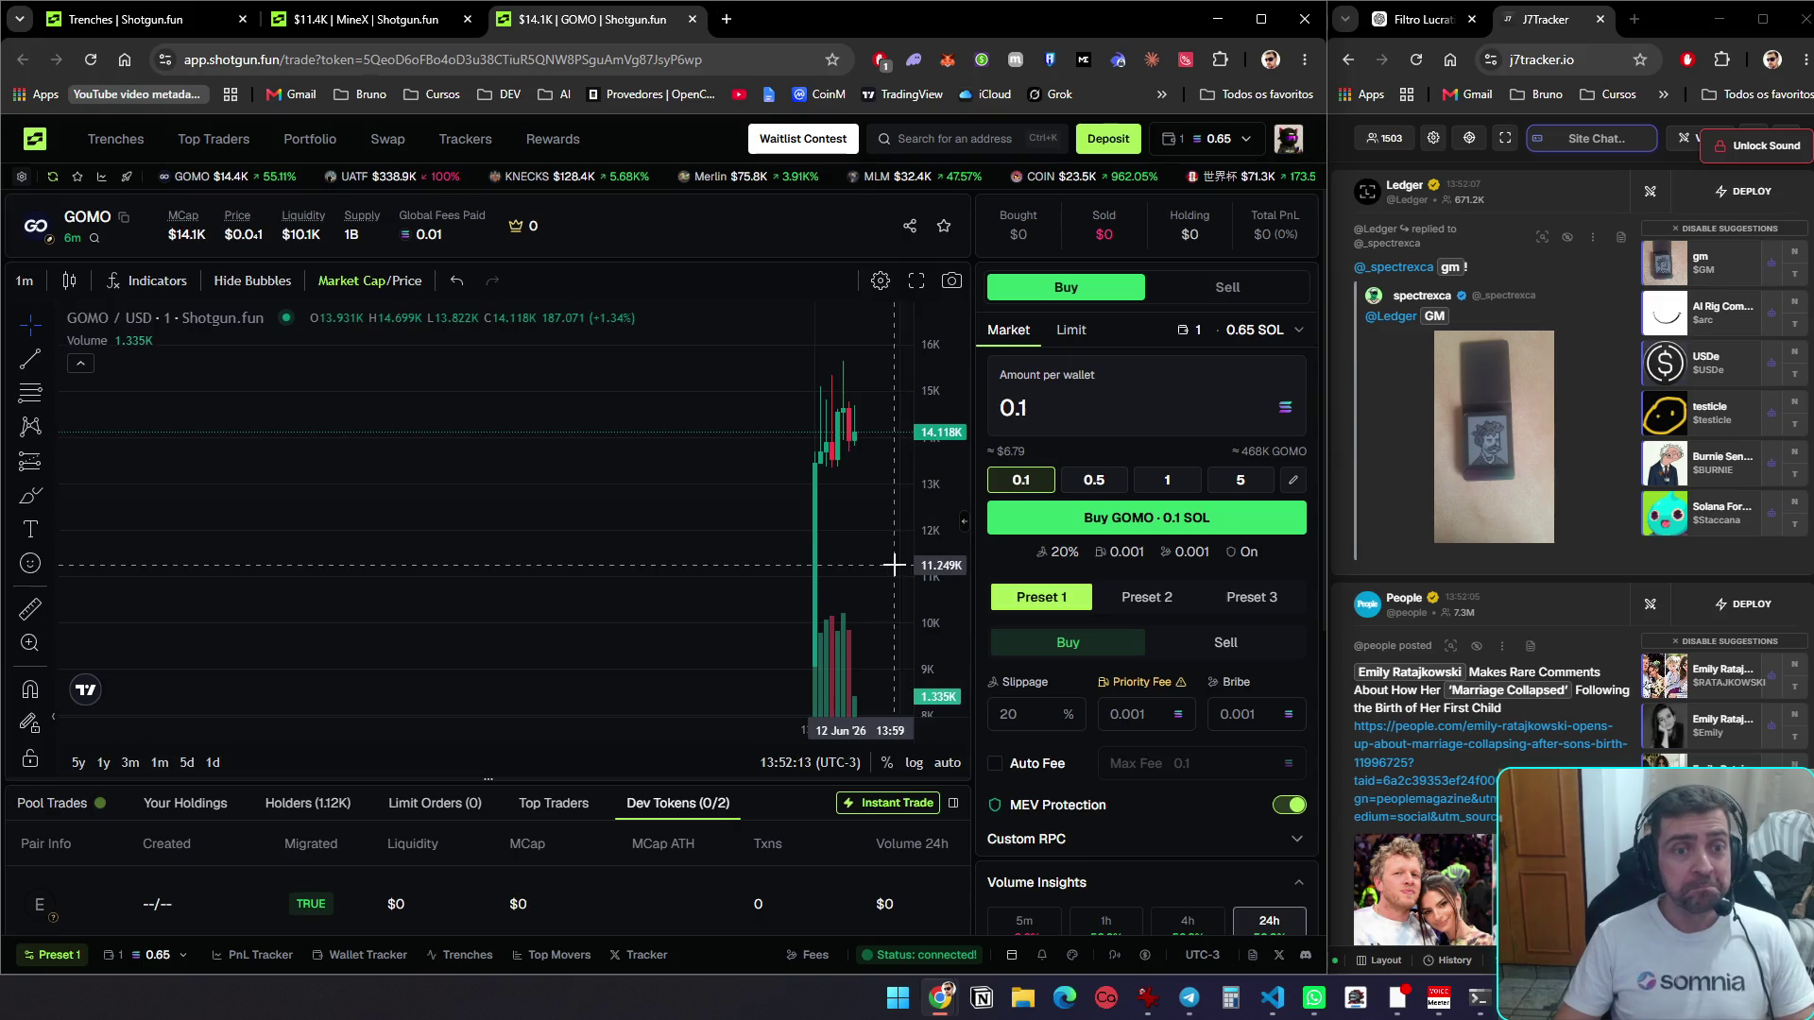
key(ctrl+1)
mouse_move(957, 507)
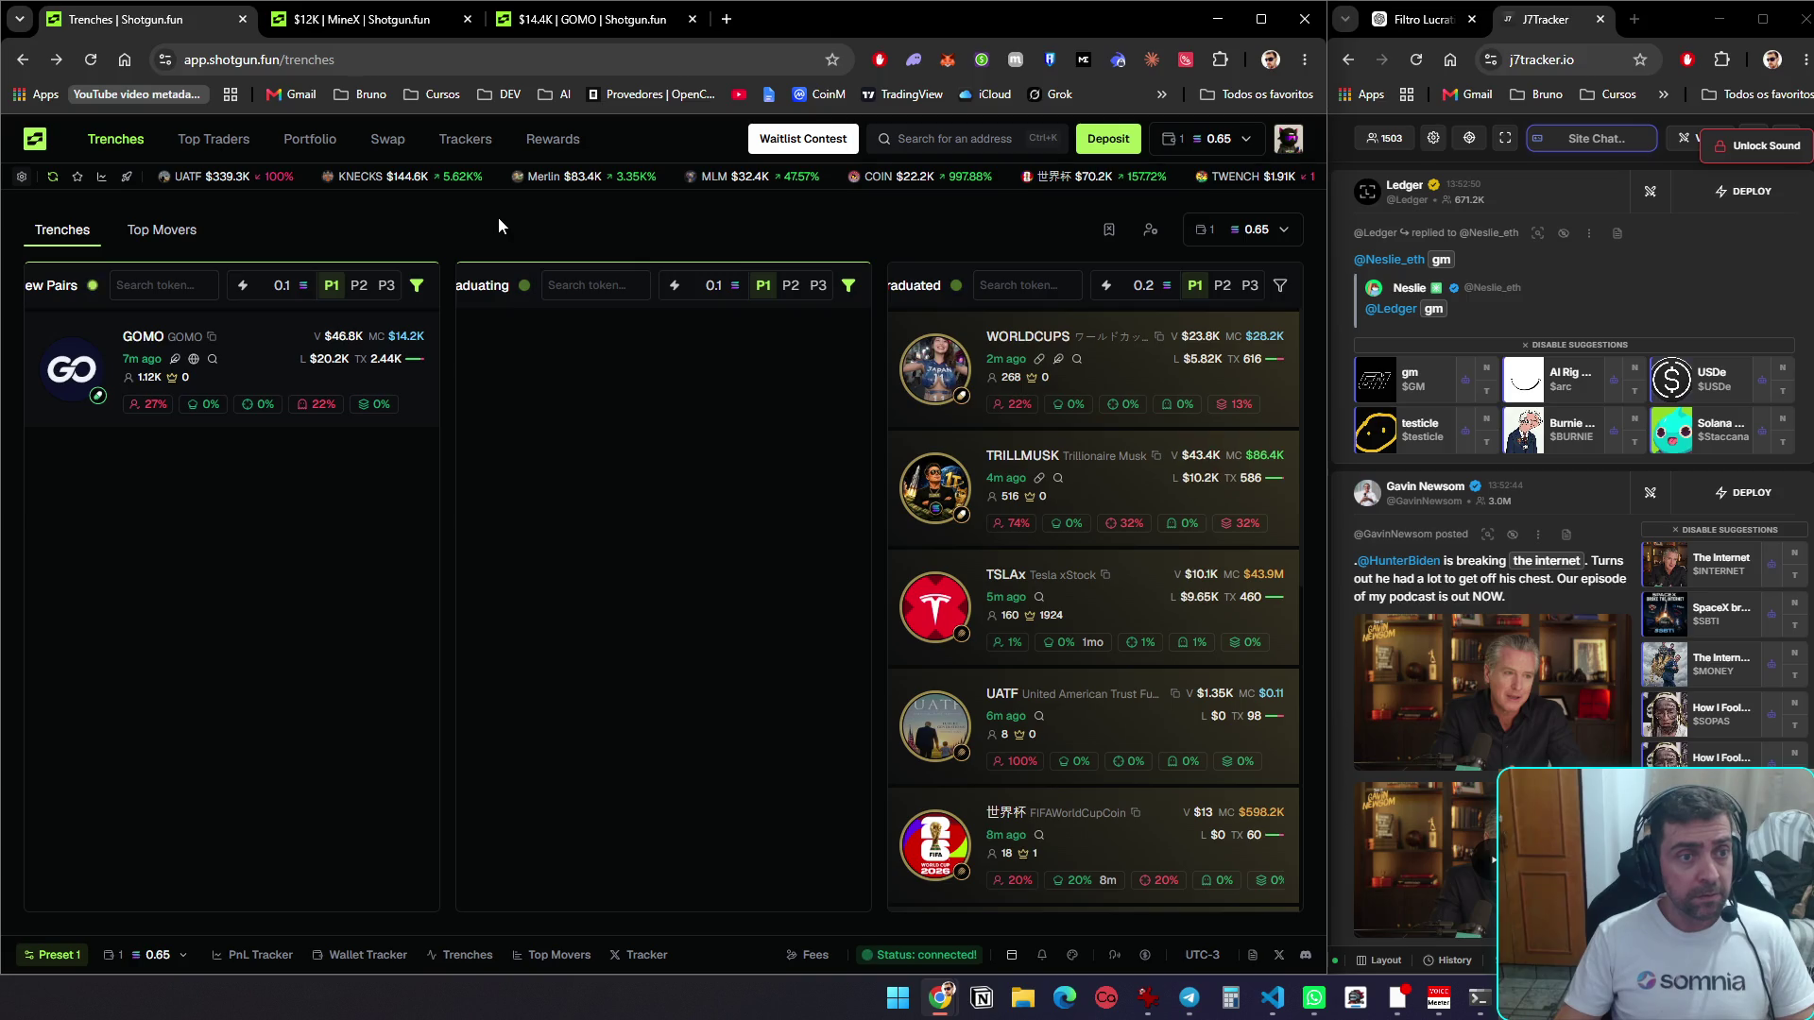
Re-apply all trench filters from the New Pairs filter panel
click(417, 285)
click(860, 905)
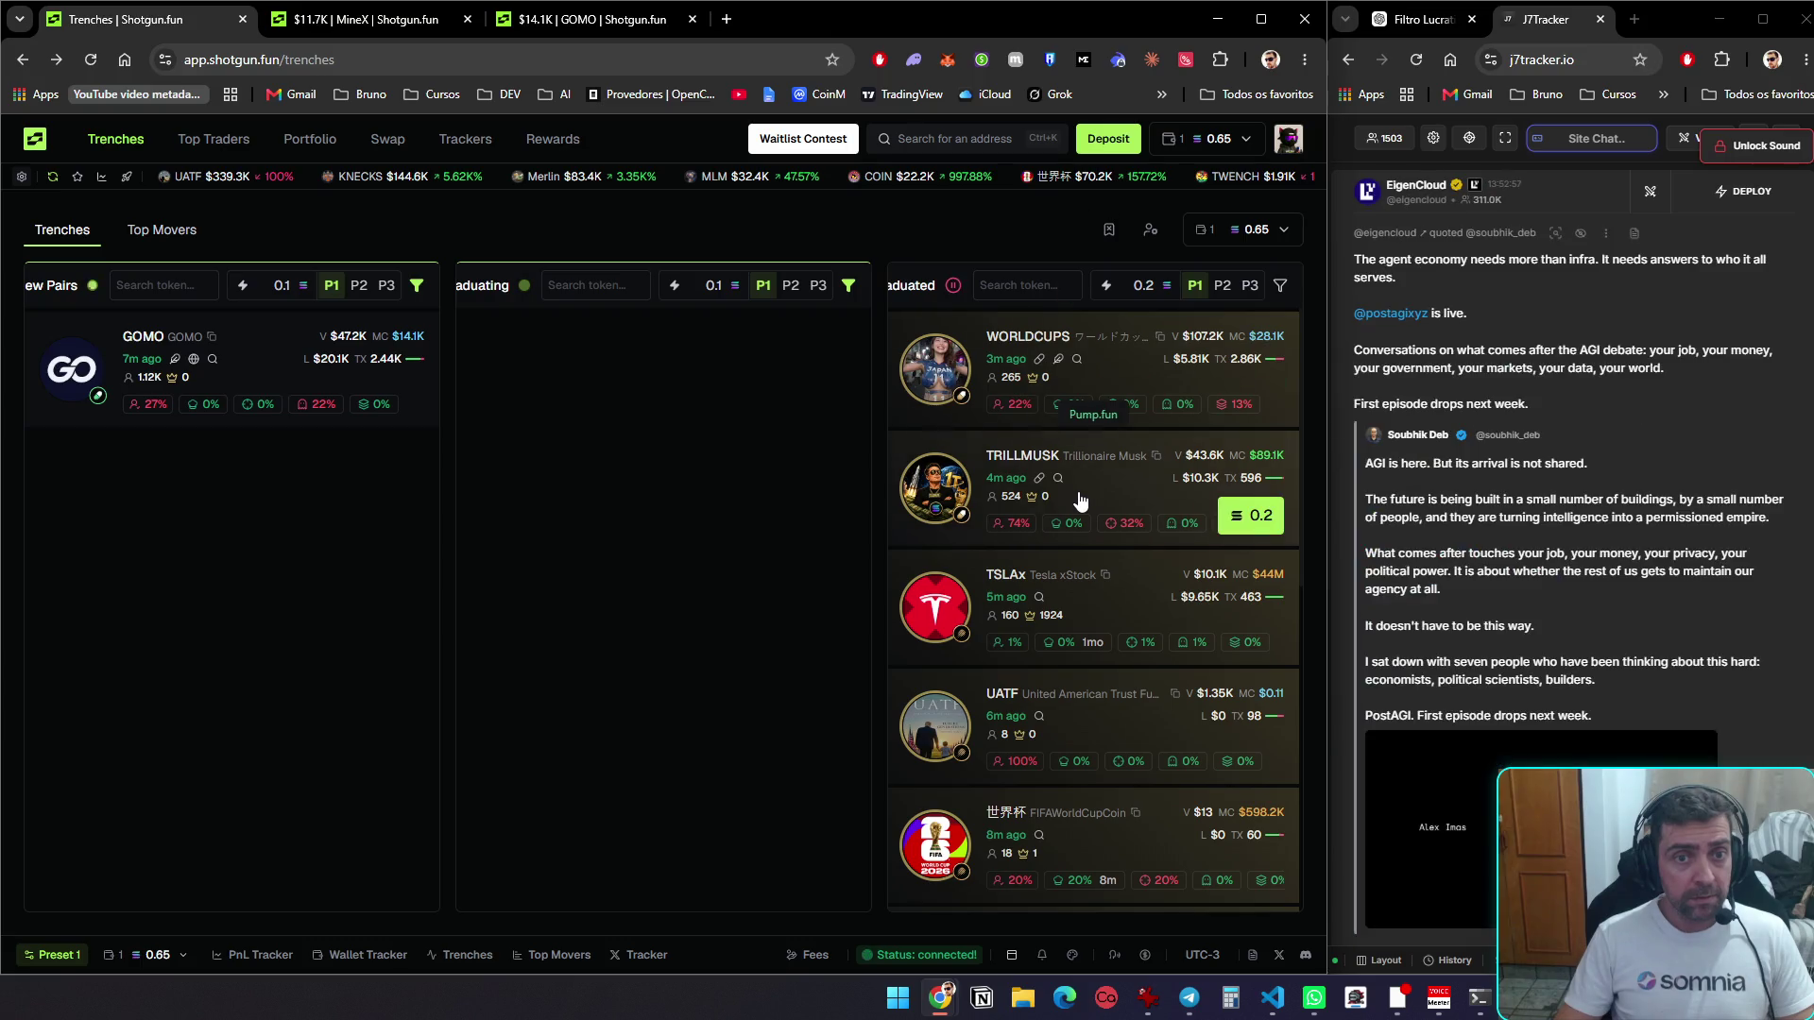
mouse_move(979, 368)
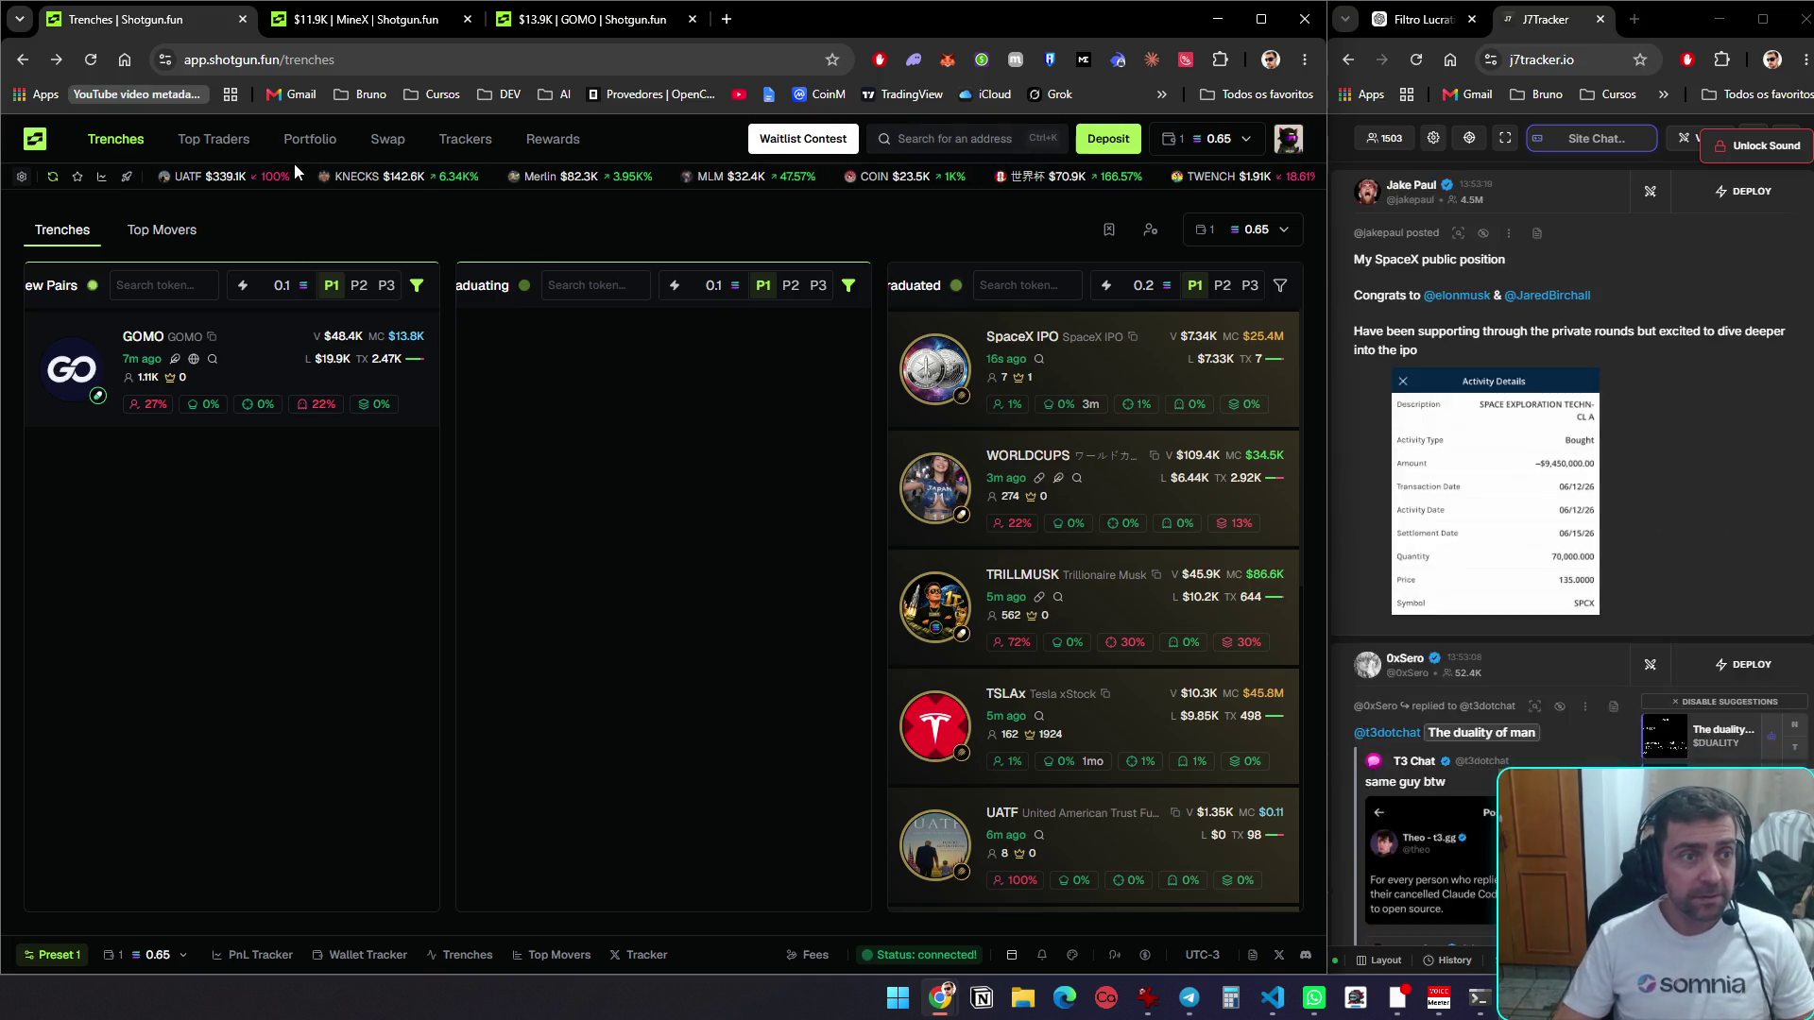
Open the portfolio in a new tab and sell all of the commoonity holding
middle_click(308, 142)
click(352, 17)
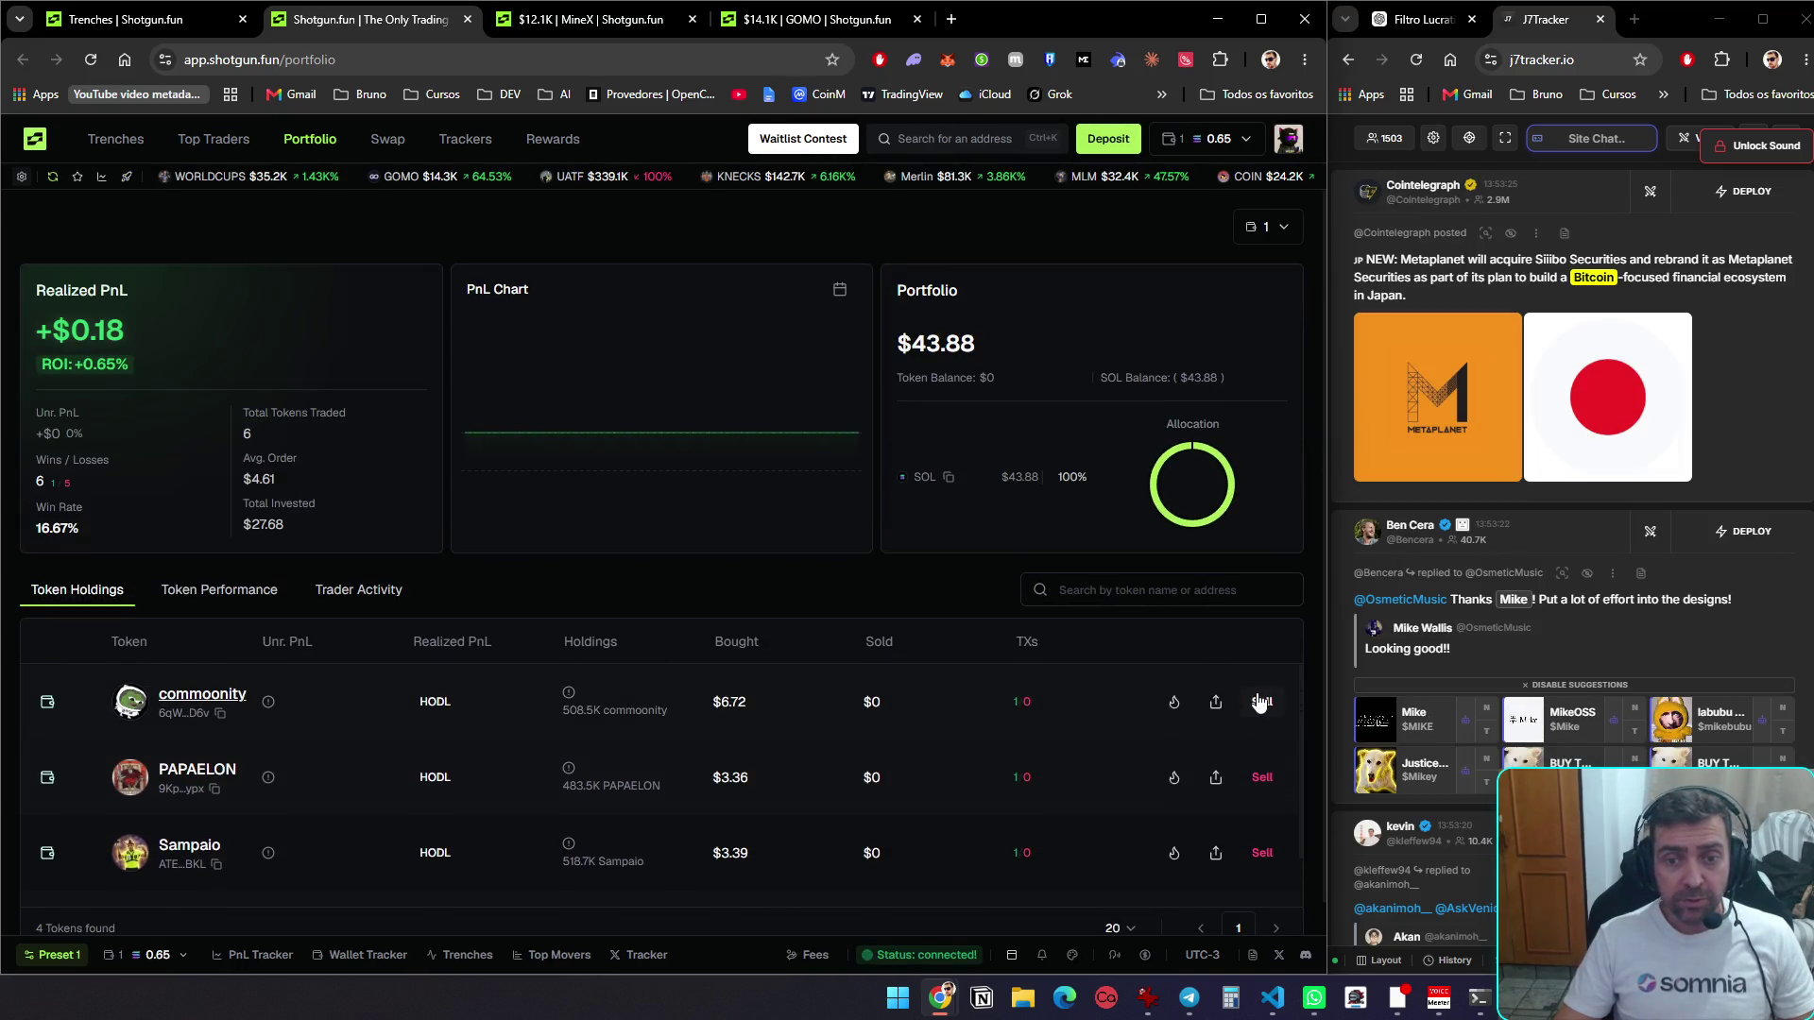
click(1260, 702)
click(785, 674)
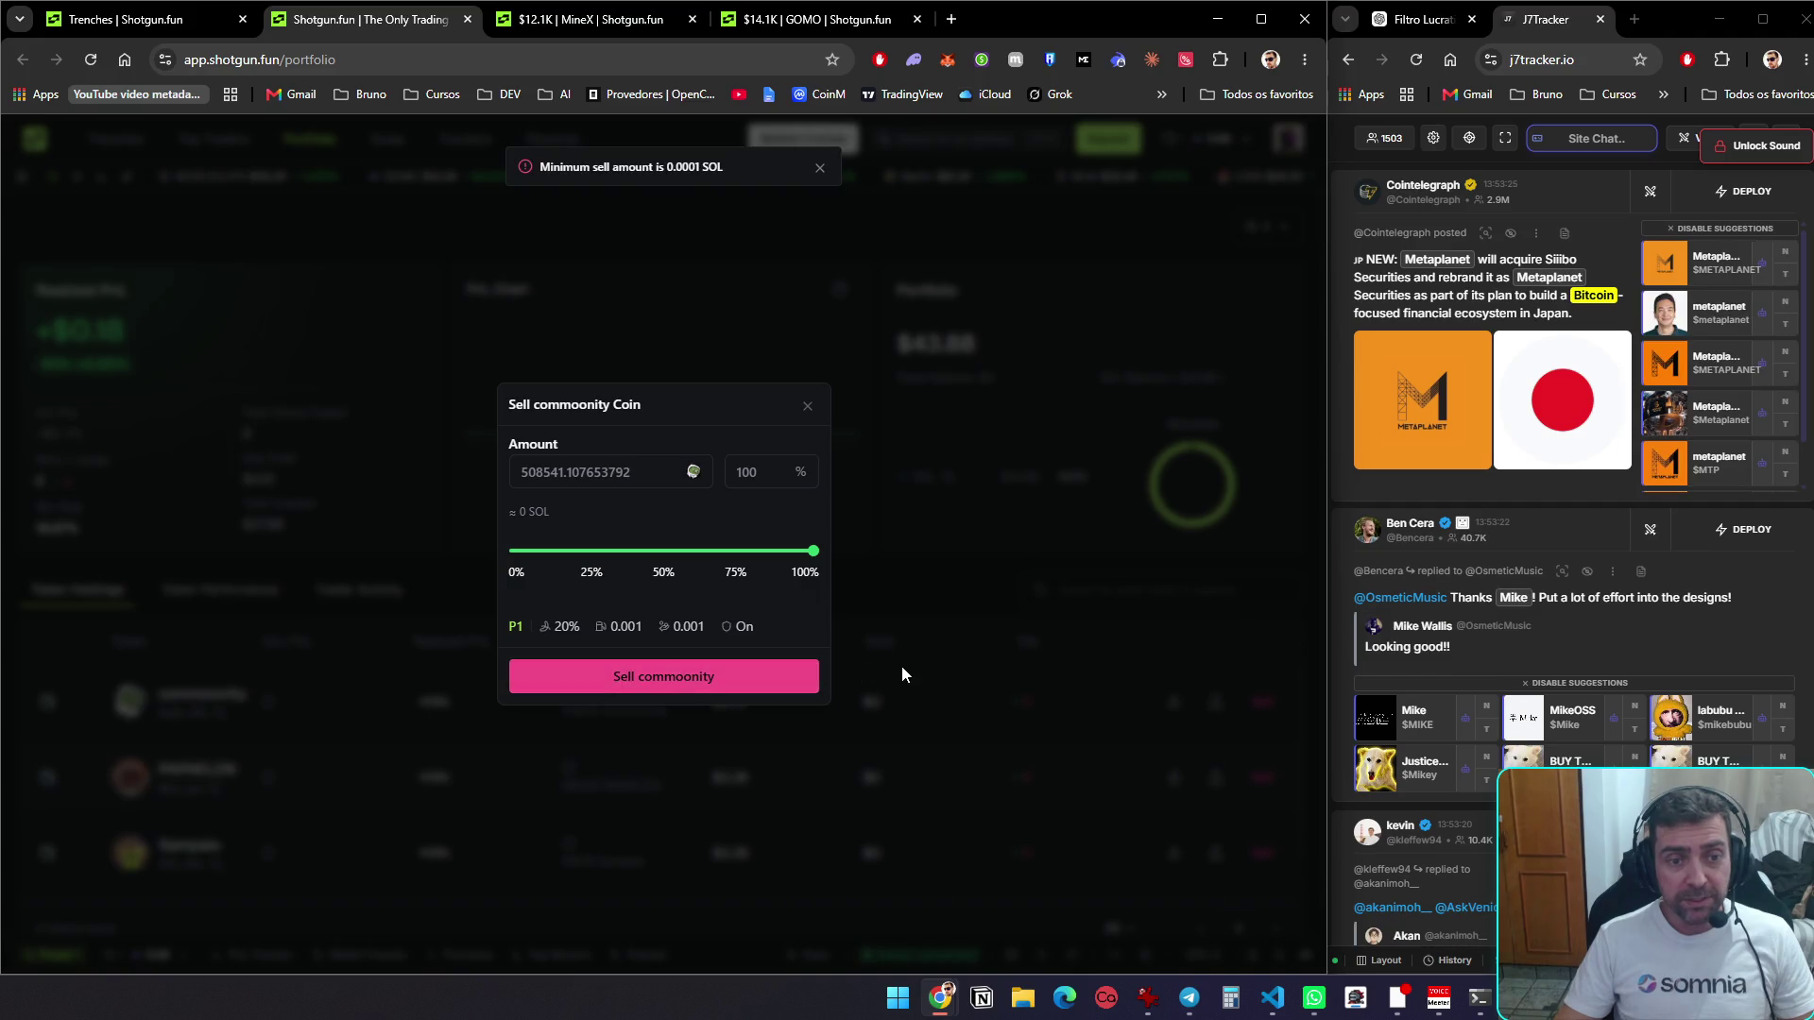
click(1198, 720)
Sell all of the PAPAELON holding
click(1263, 778)
click(664, 673)
click(1073, 724)
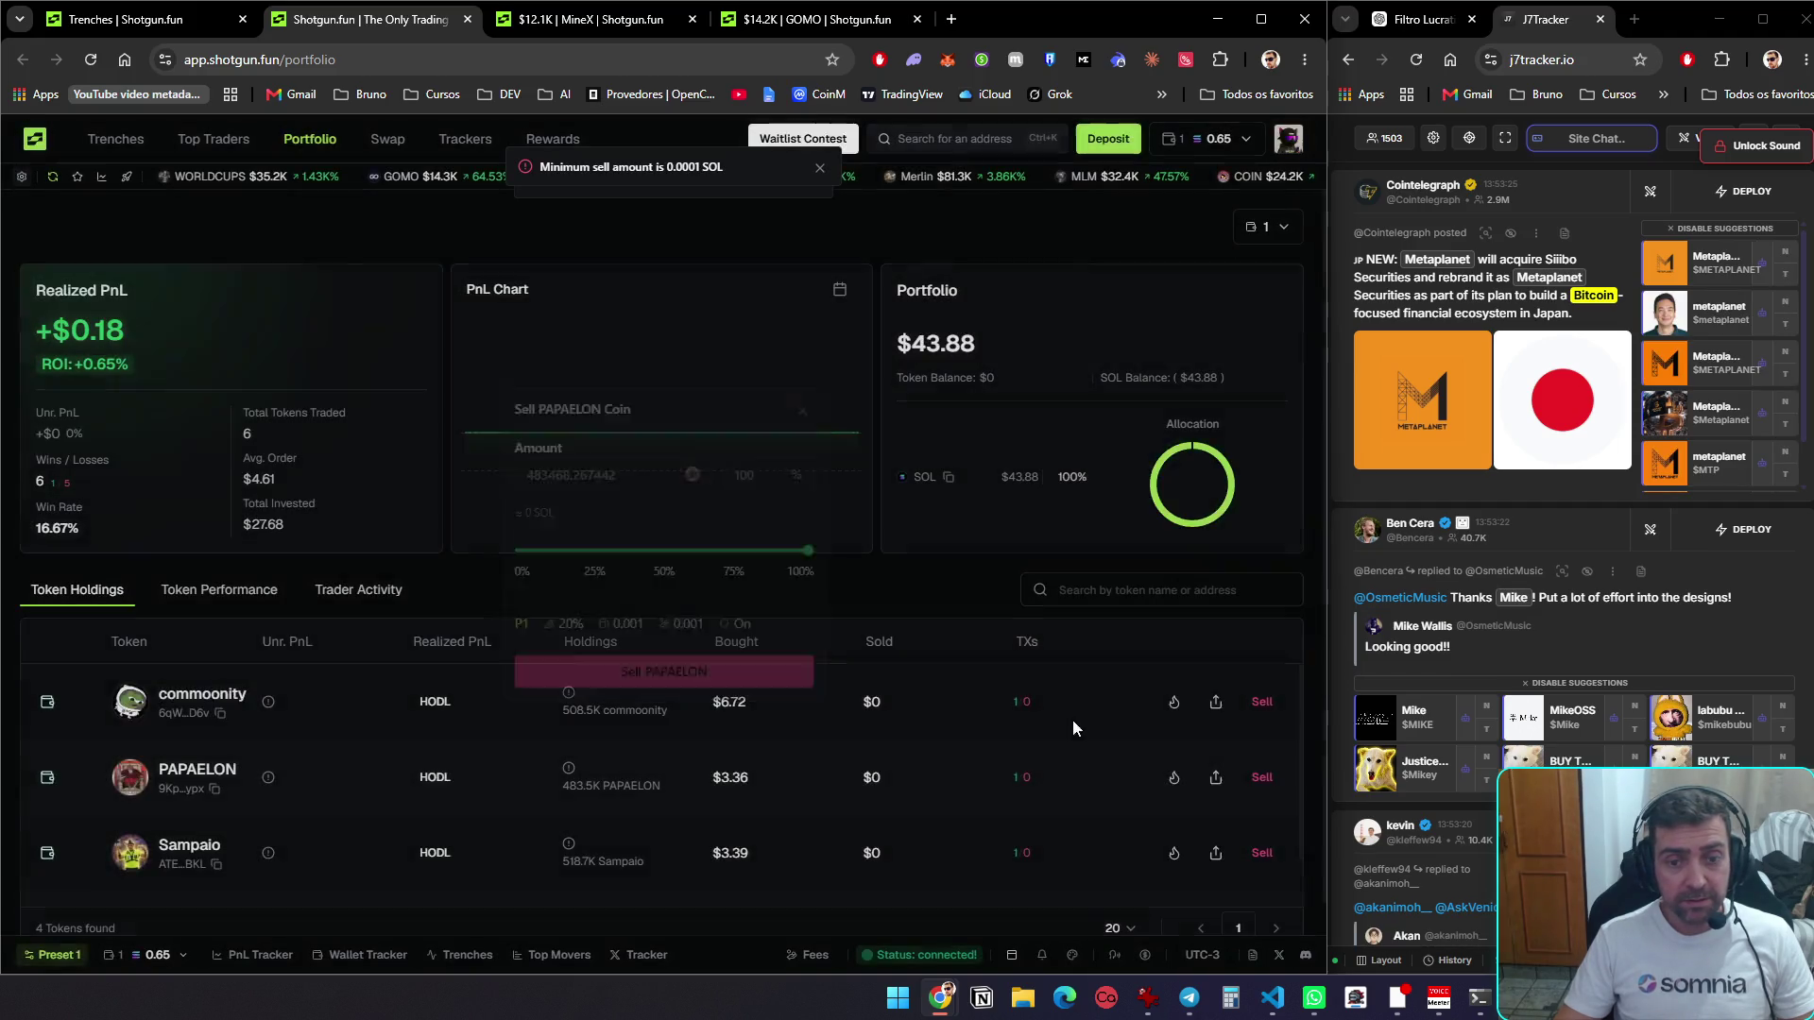
Open and dismiss the Sampaio and Cody sell dialogs, then close the portfolio tab
click(1263, 794)
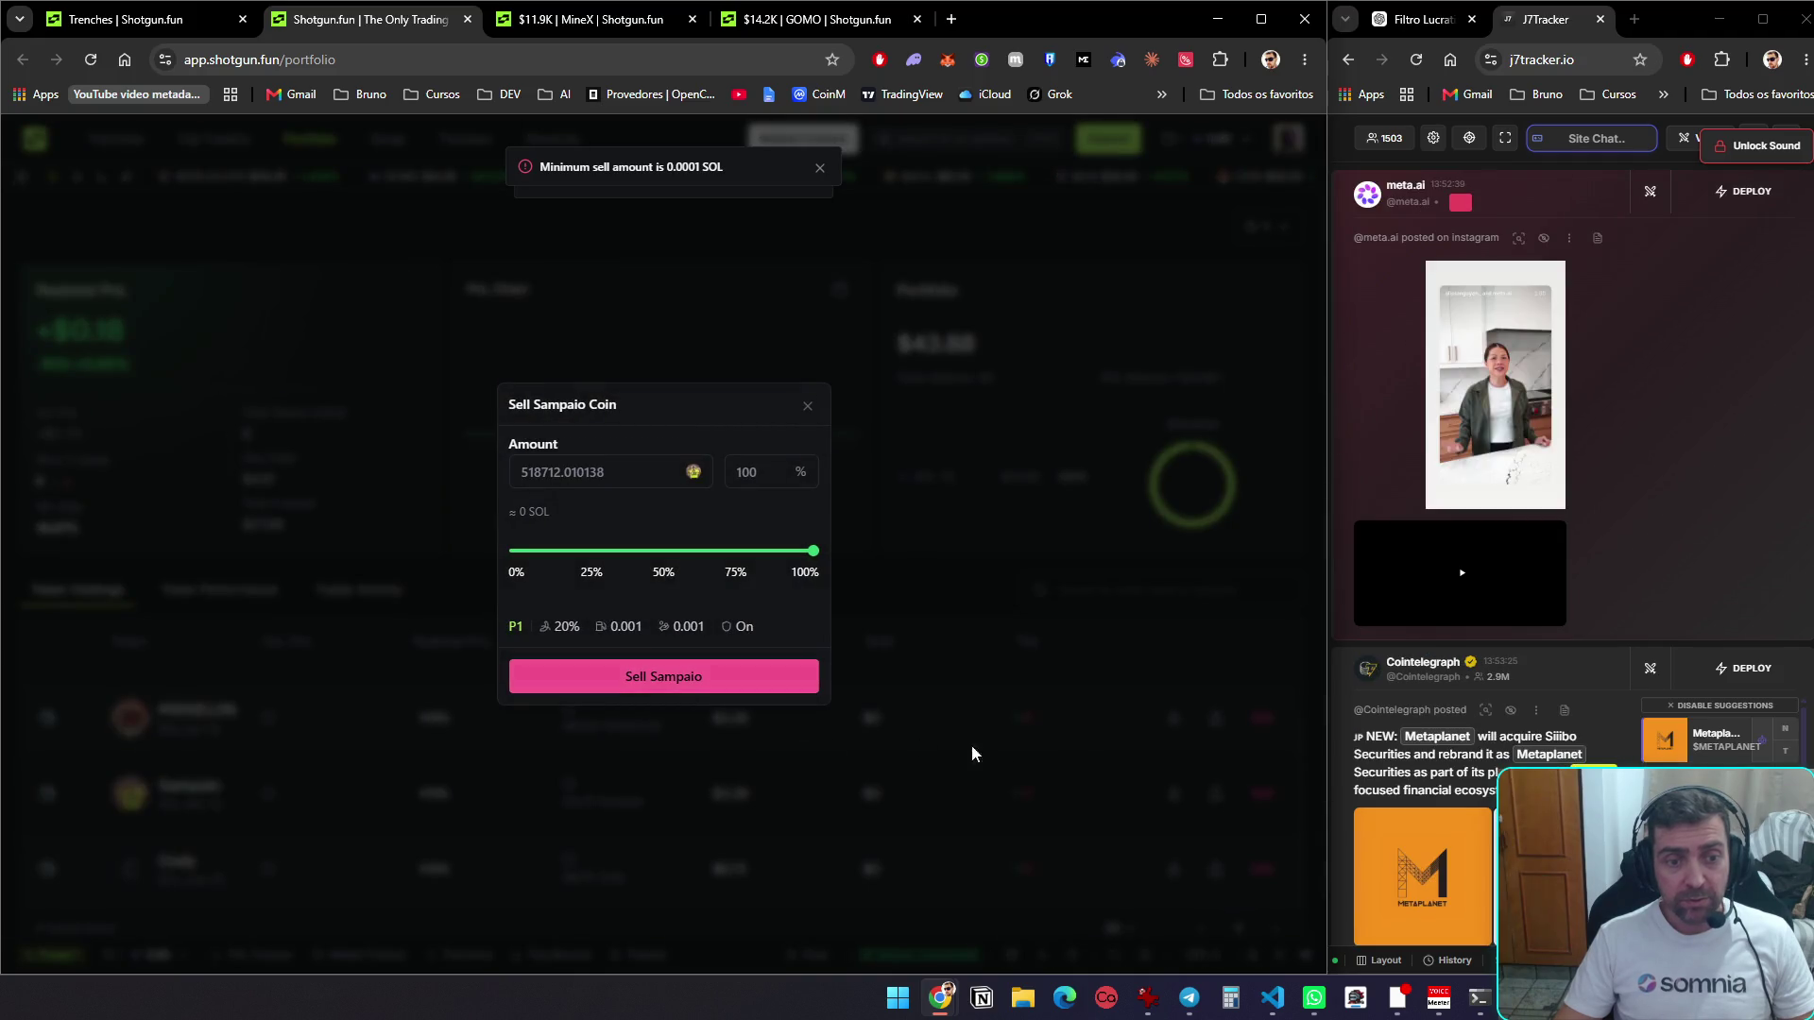
click(971, 744)
click(1263, 869)
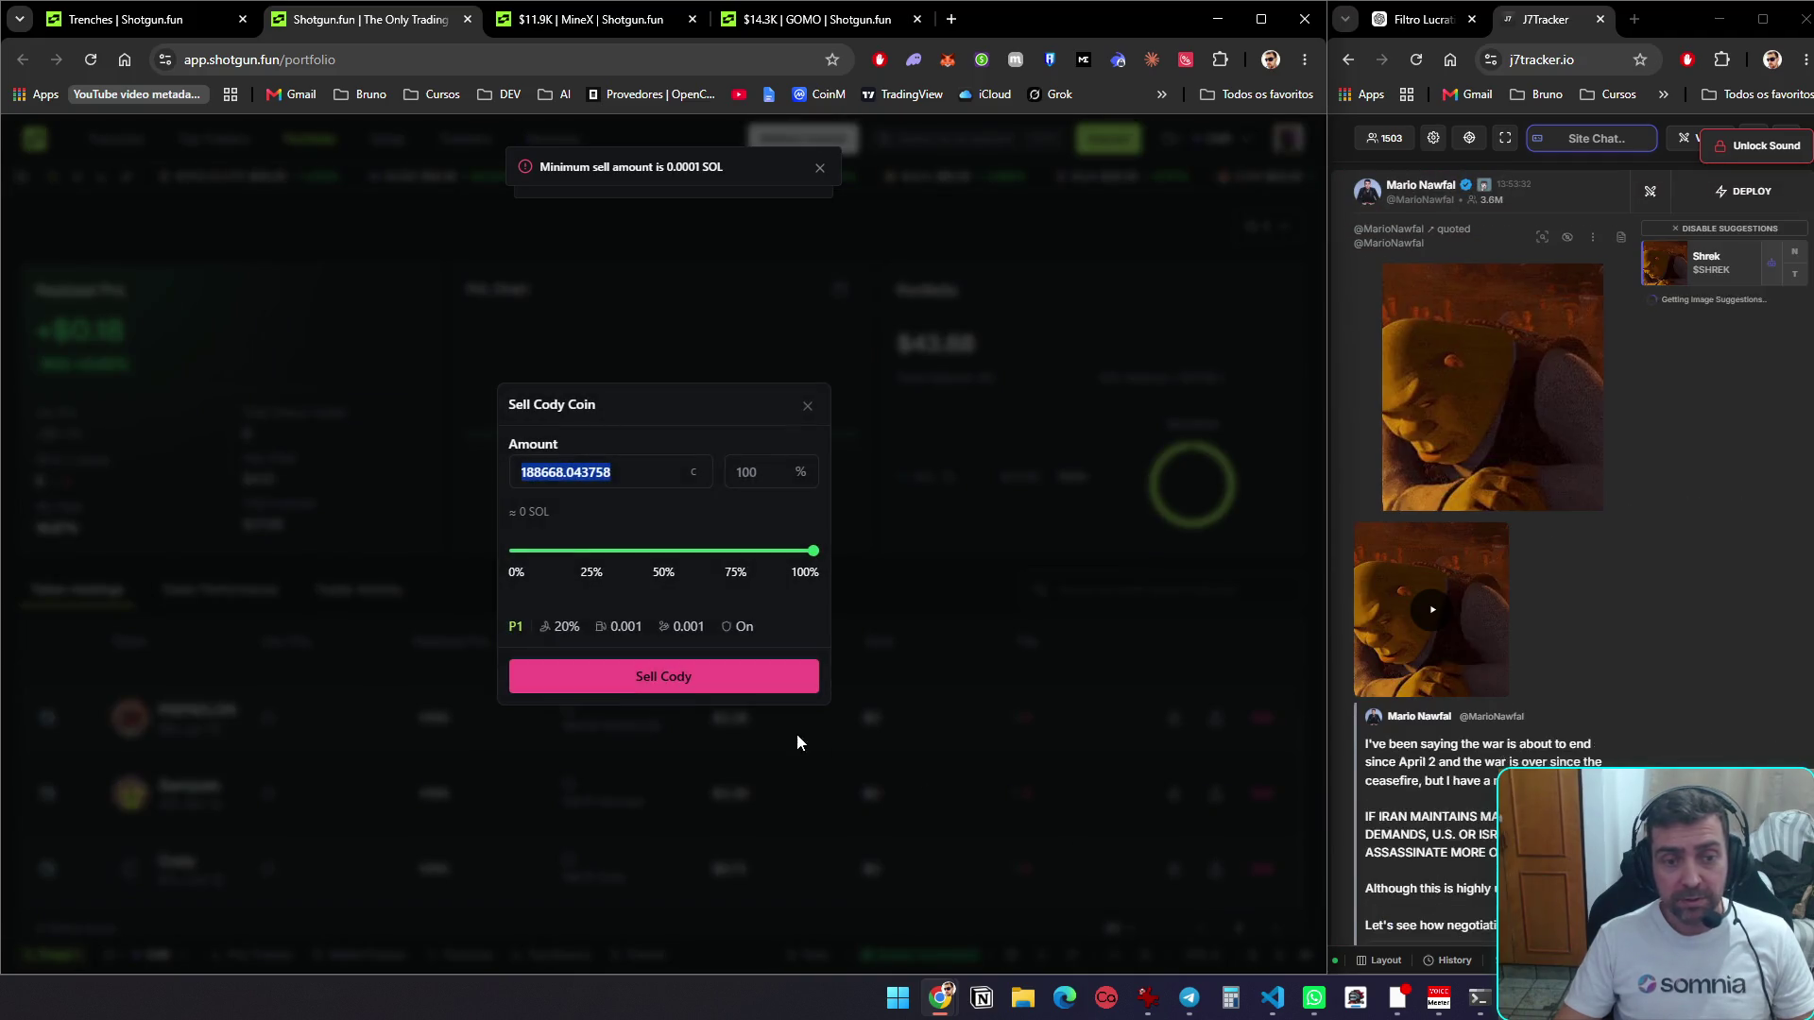
click(869, 718)
scroll(1241, 839, down, 1)
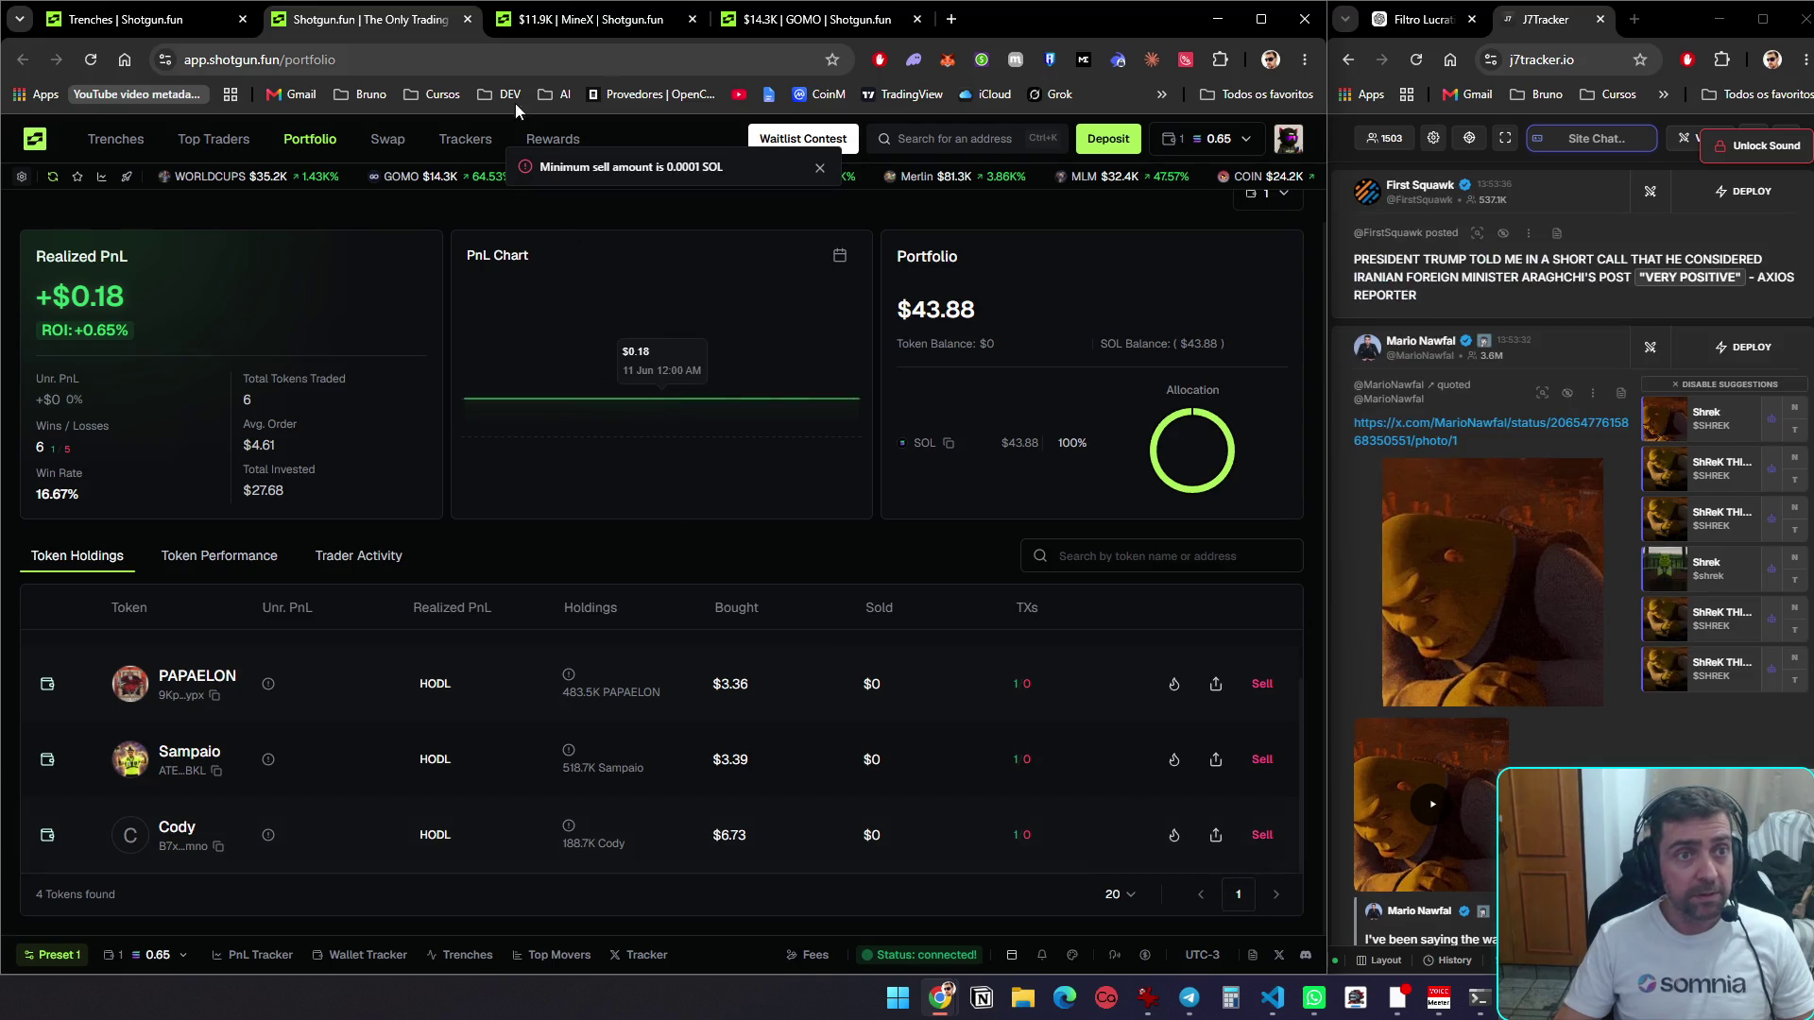
middle_click(410, 24)
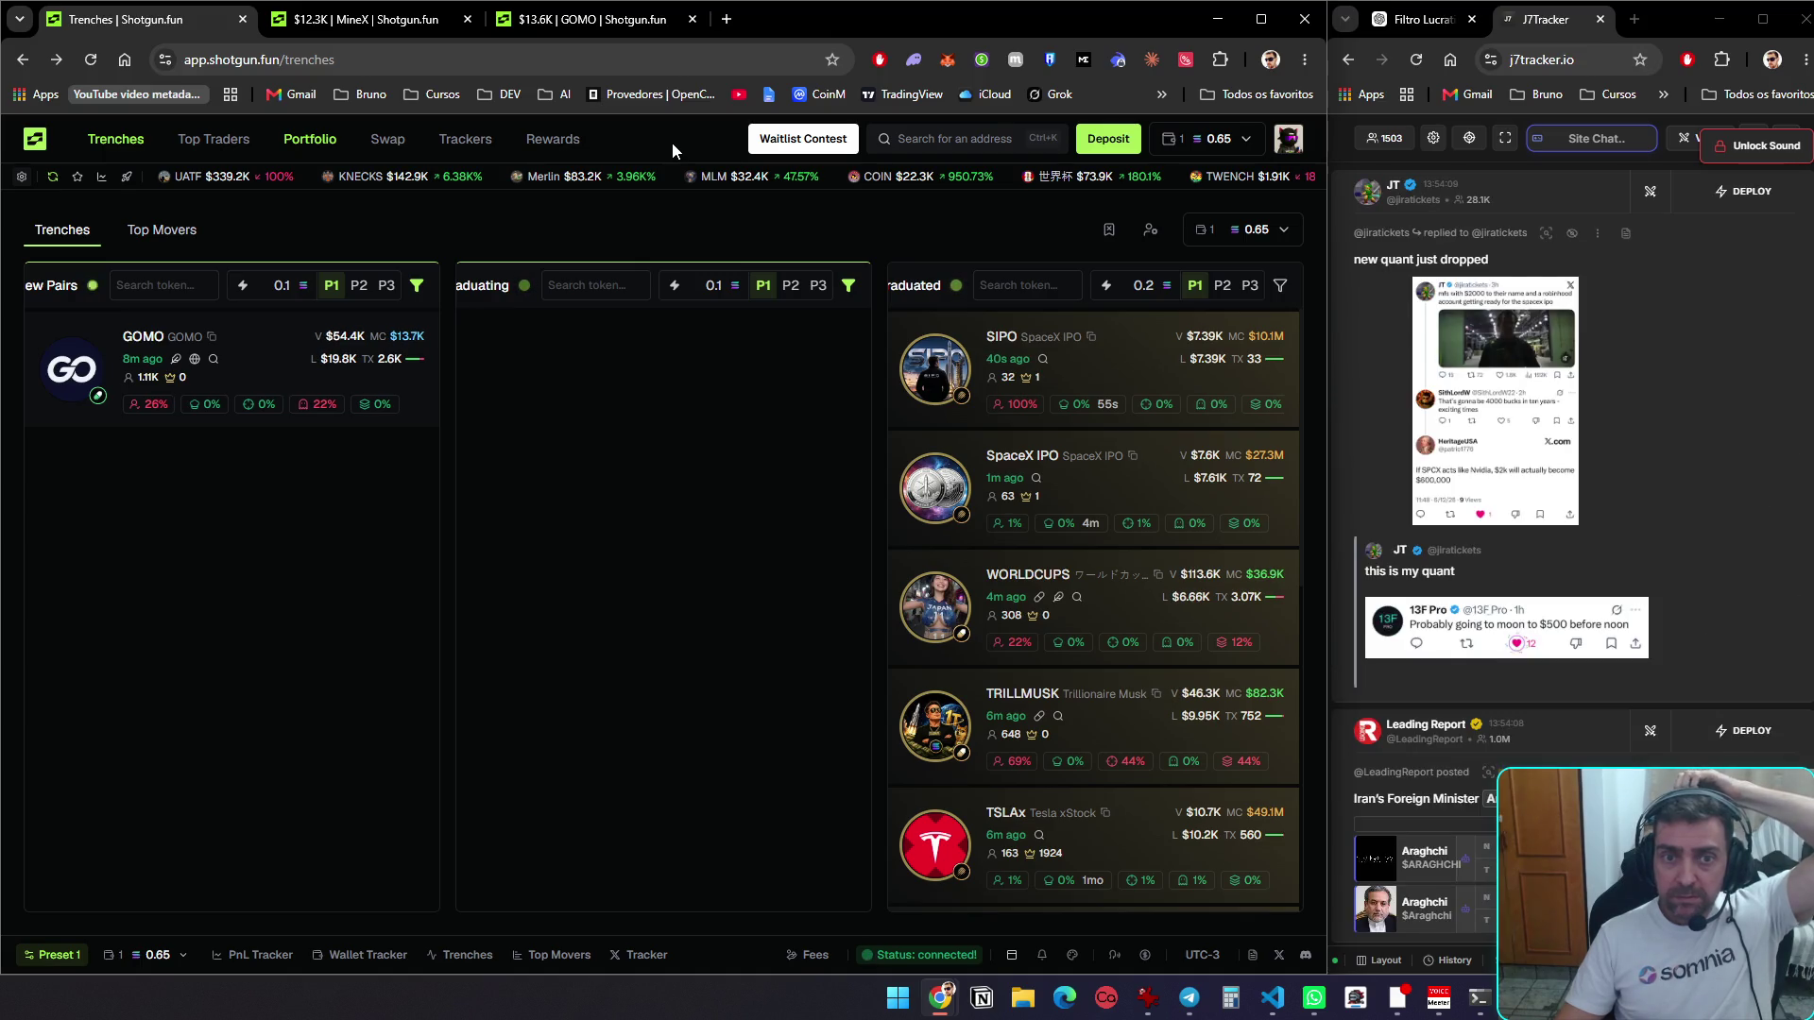
Open the New Pairs filters and review the Audit settings: max age 10 min, dev holdings under 30%
click(417, 284)
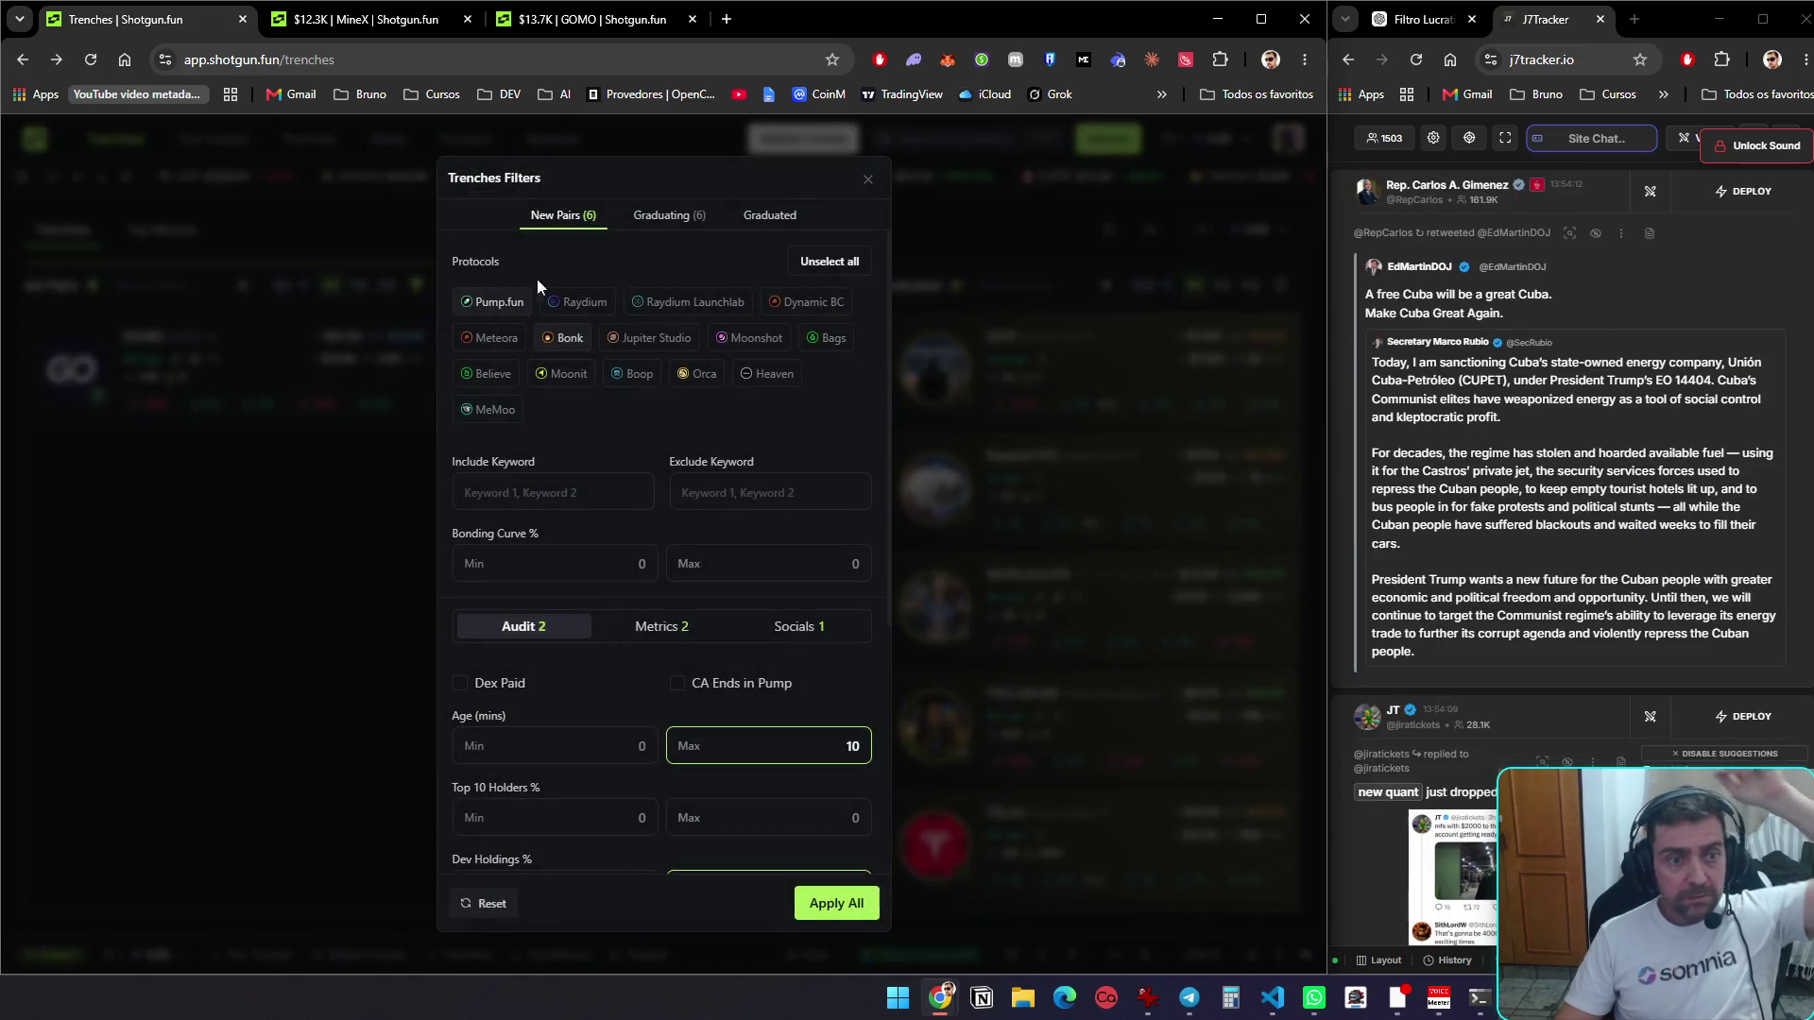
scroll(666, 357, down, 3)
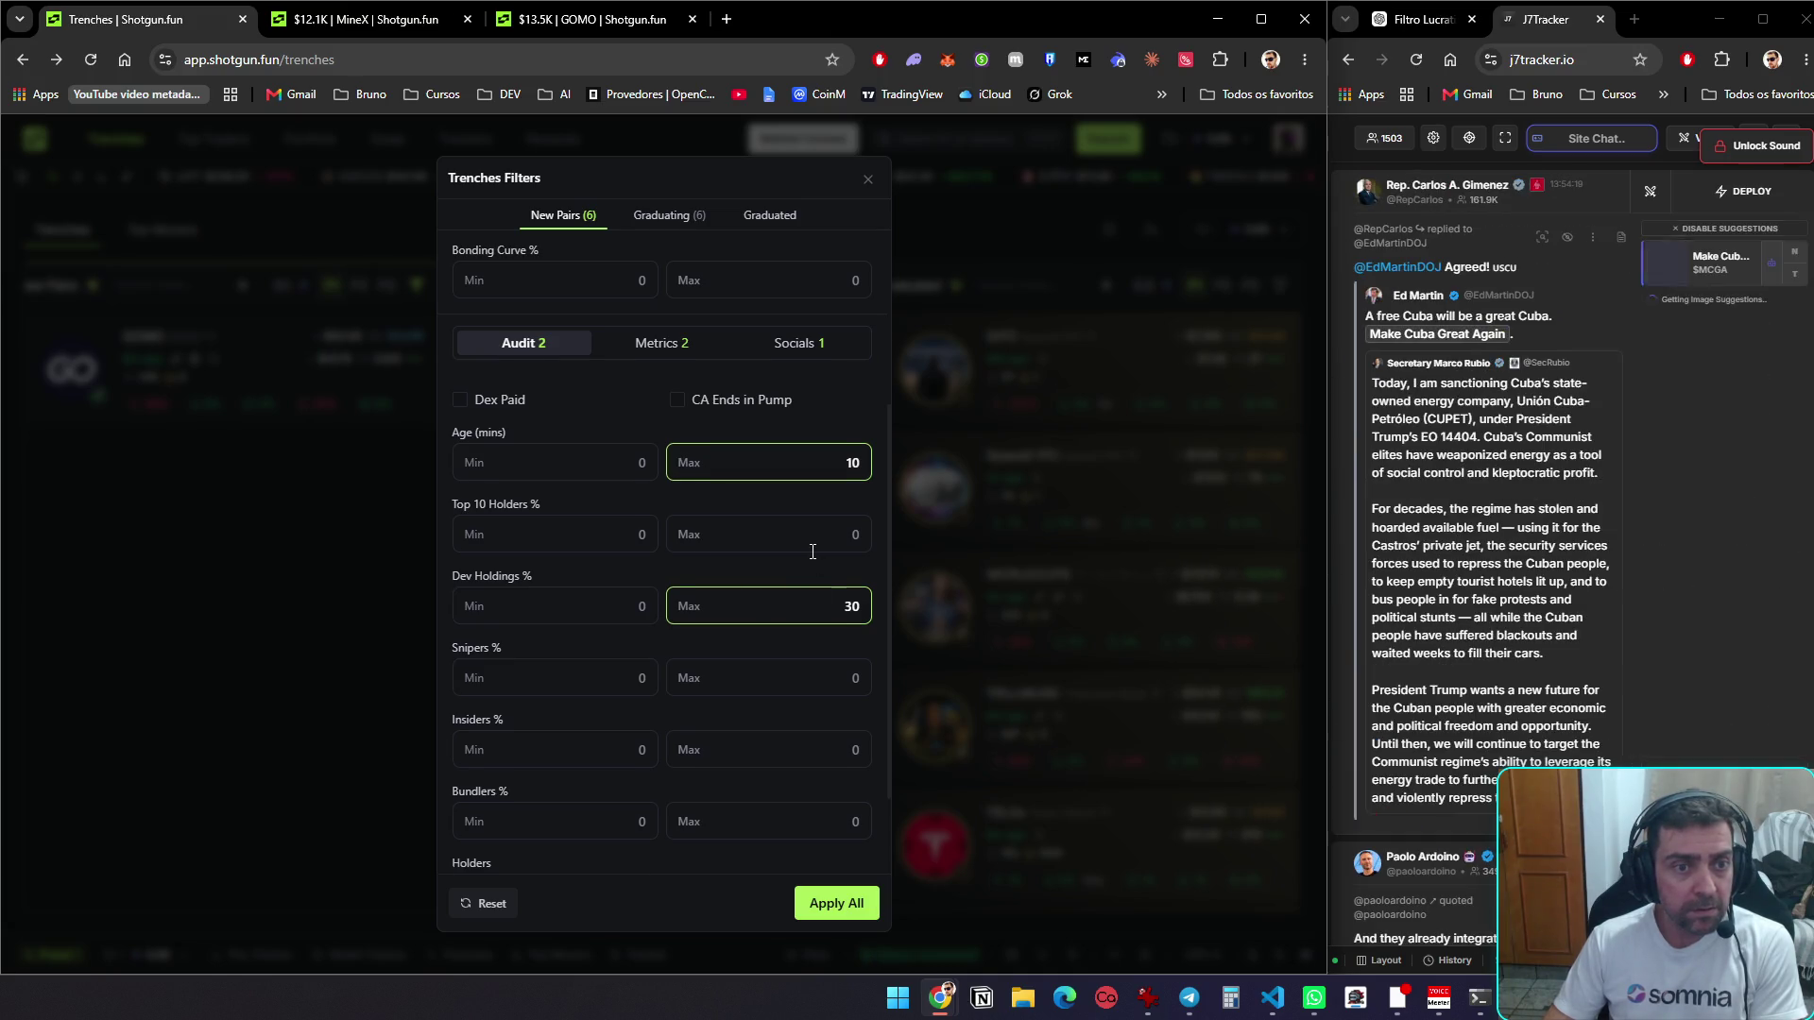
scroll(822, 548, down, 1)
scroll(667, 350, up, 3)
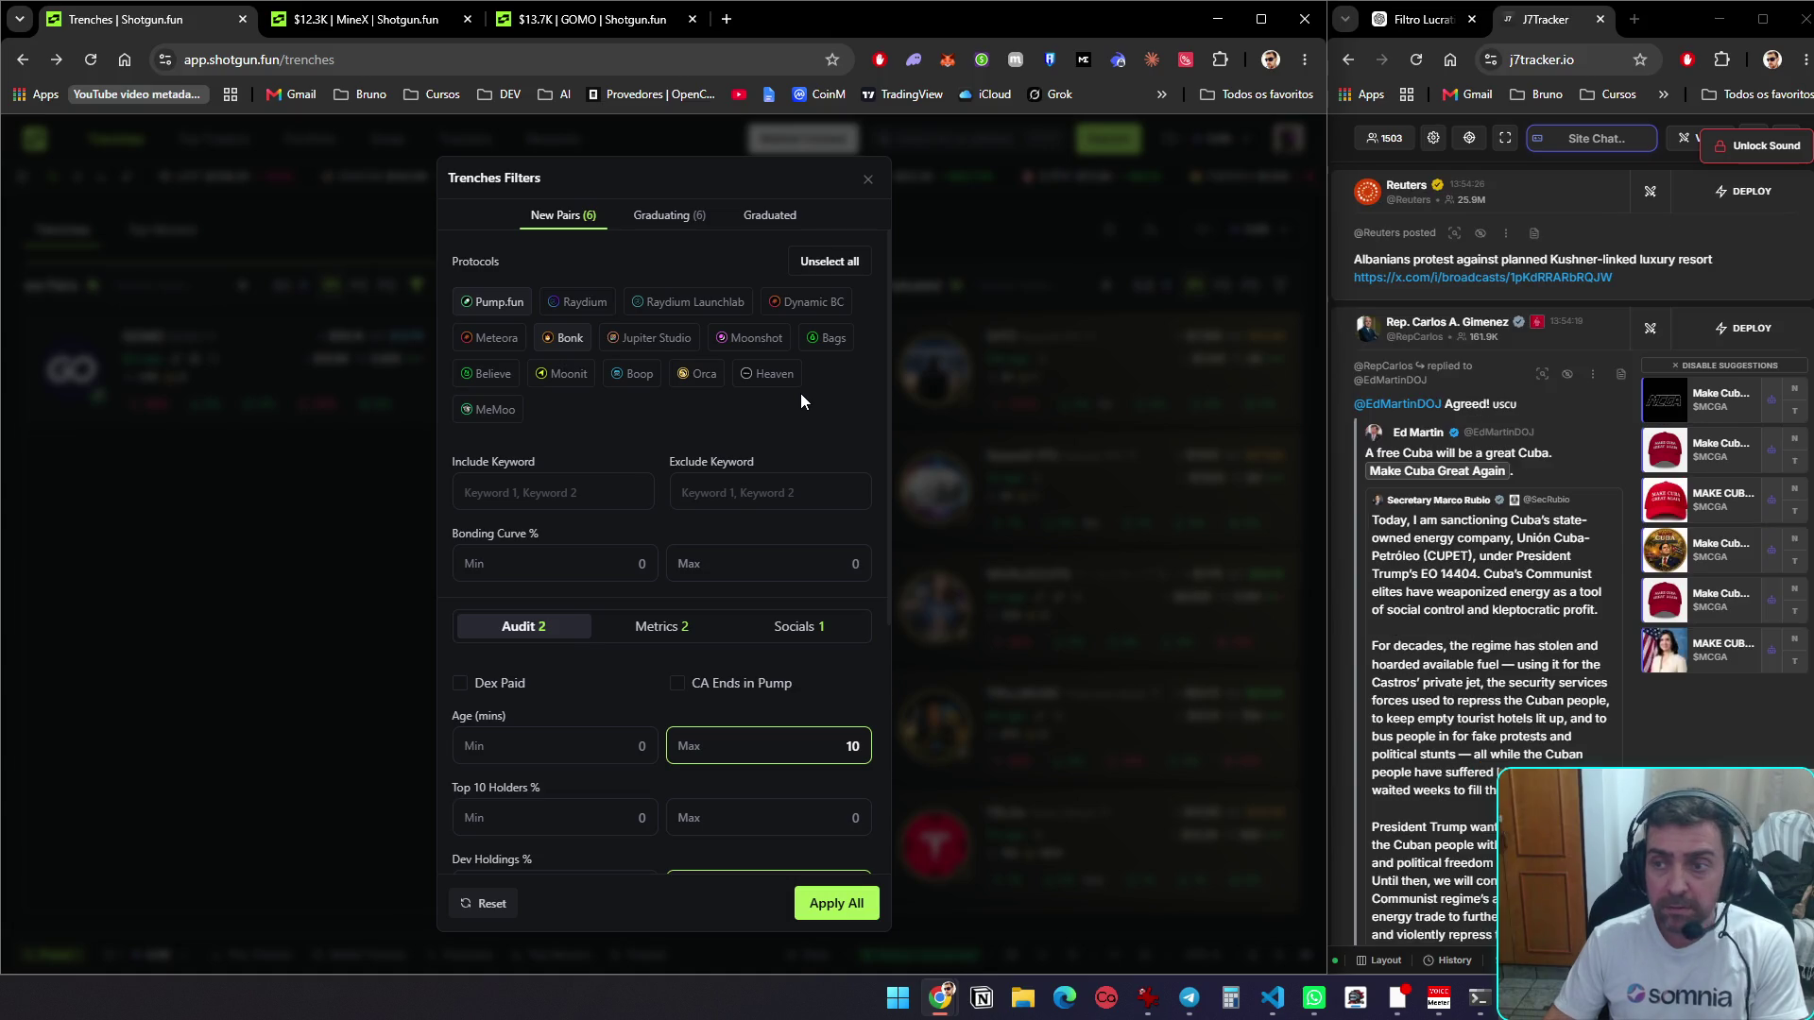
Review the Metrics (volume and market cap at least 5000) and Socials filters, then apply all
click(659, 627)
scroll(675, 474, down, 1)
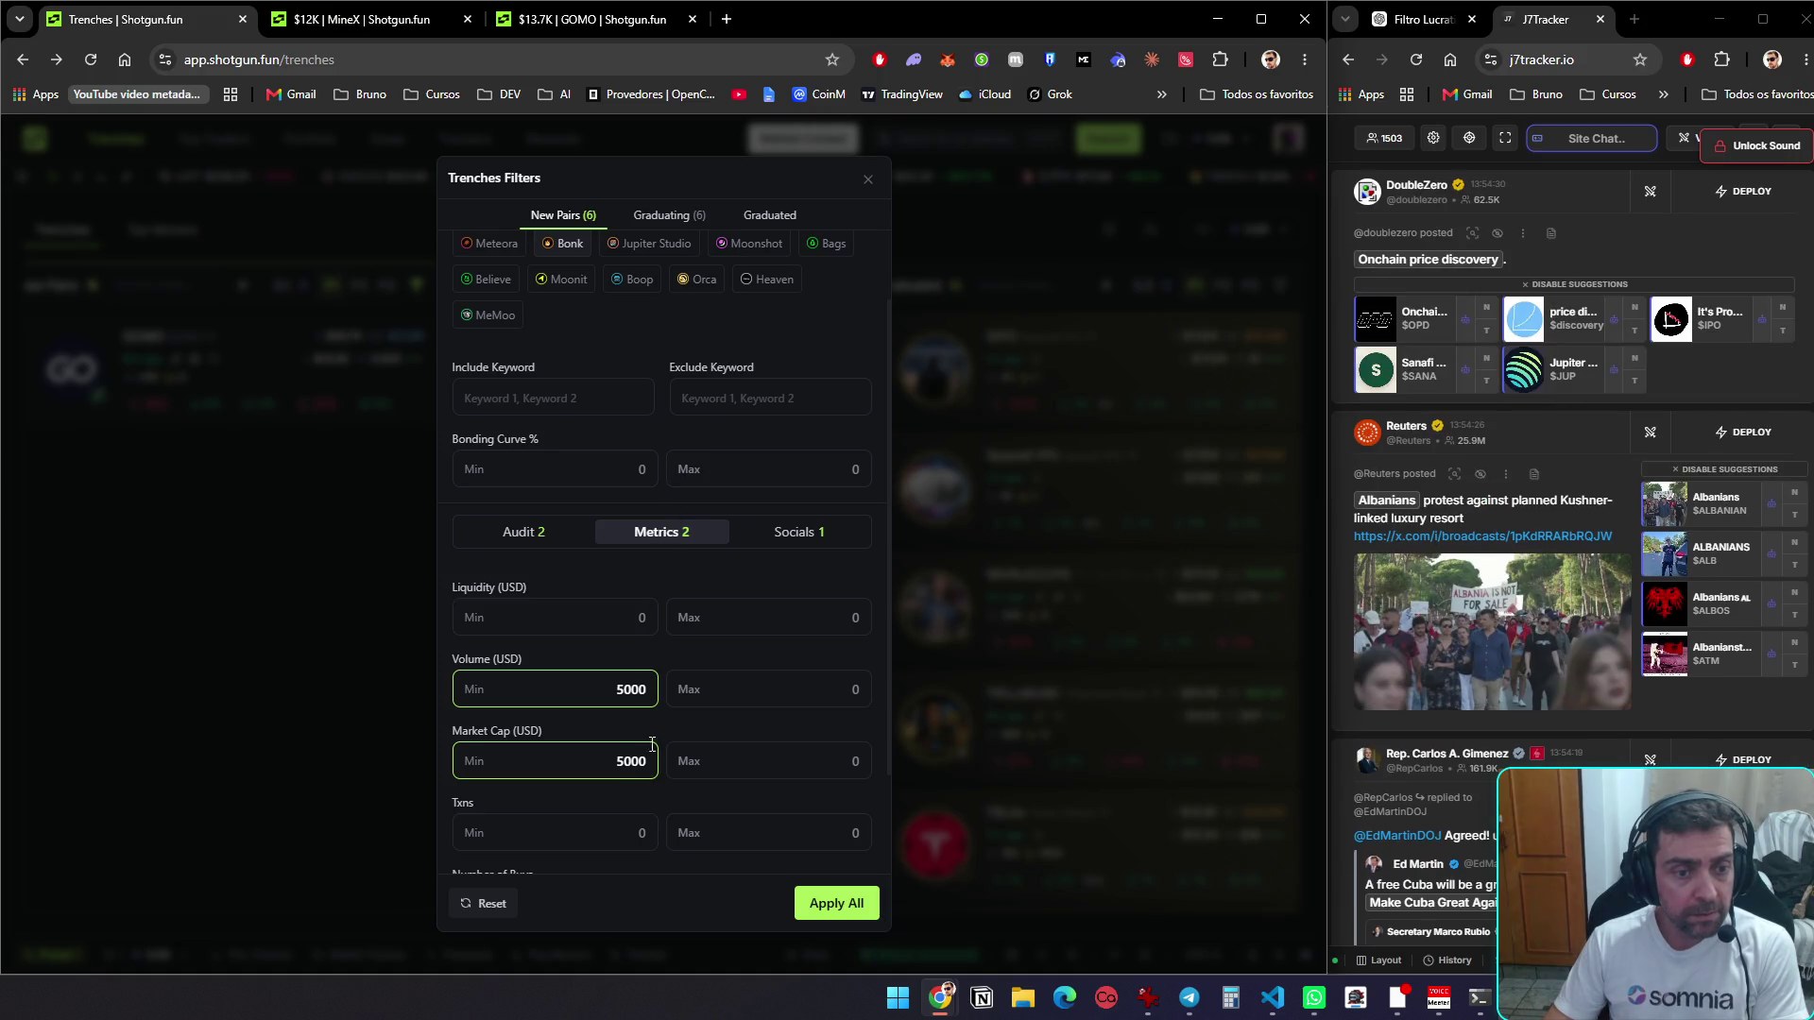
scroll(666, 746, down, 2)
scroll(666, 746, up, 3)
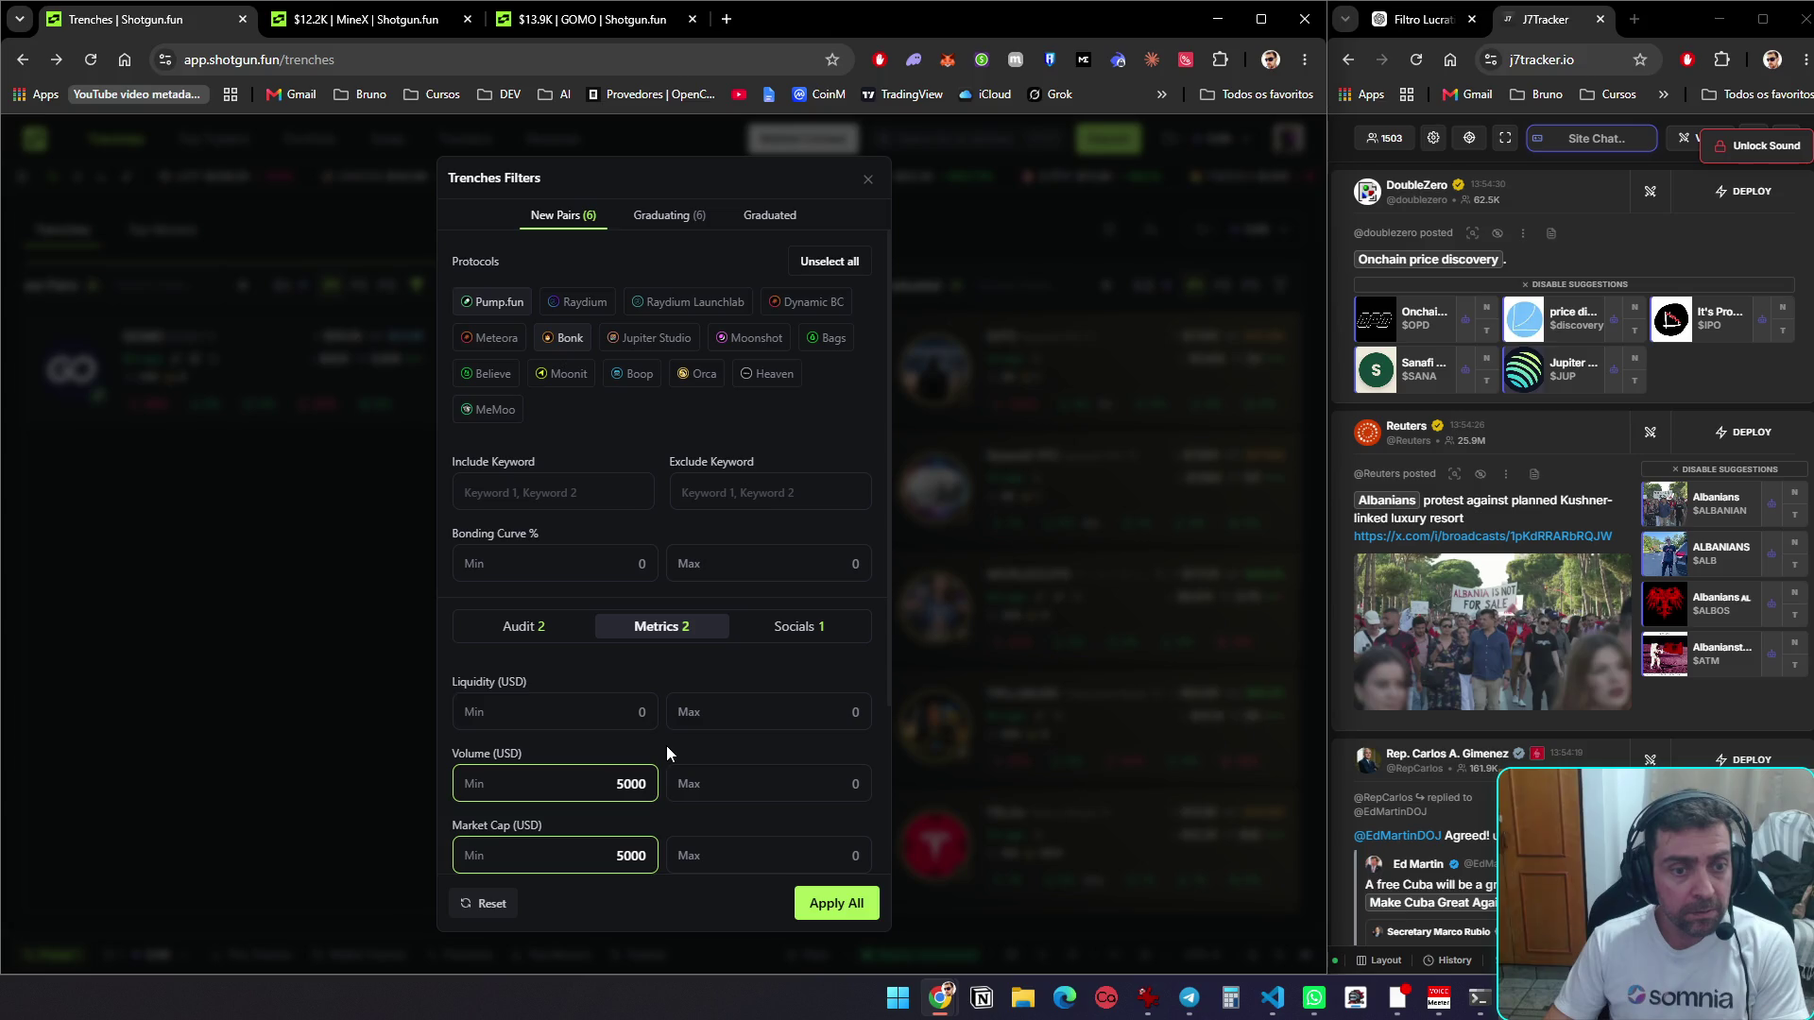
click(802, 633)
click(525, 627)
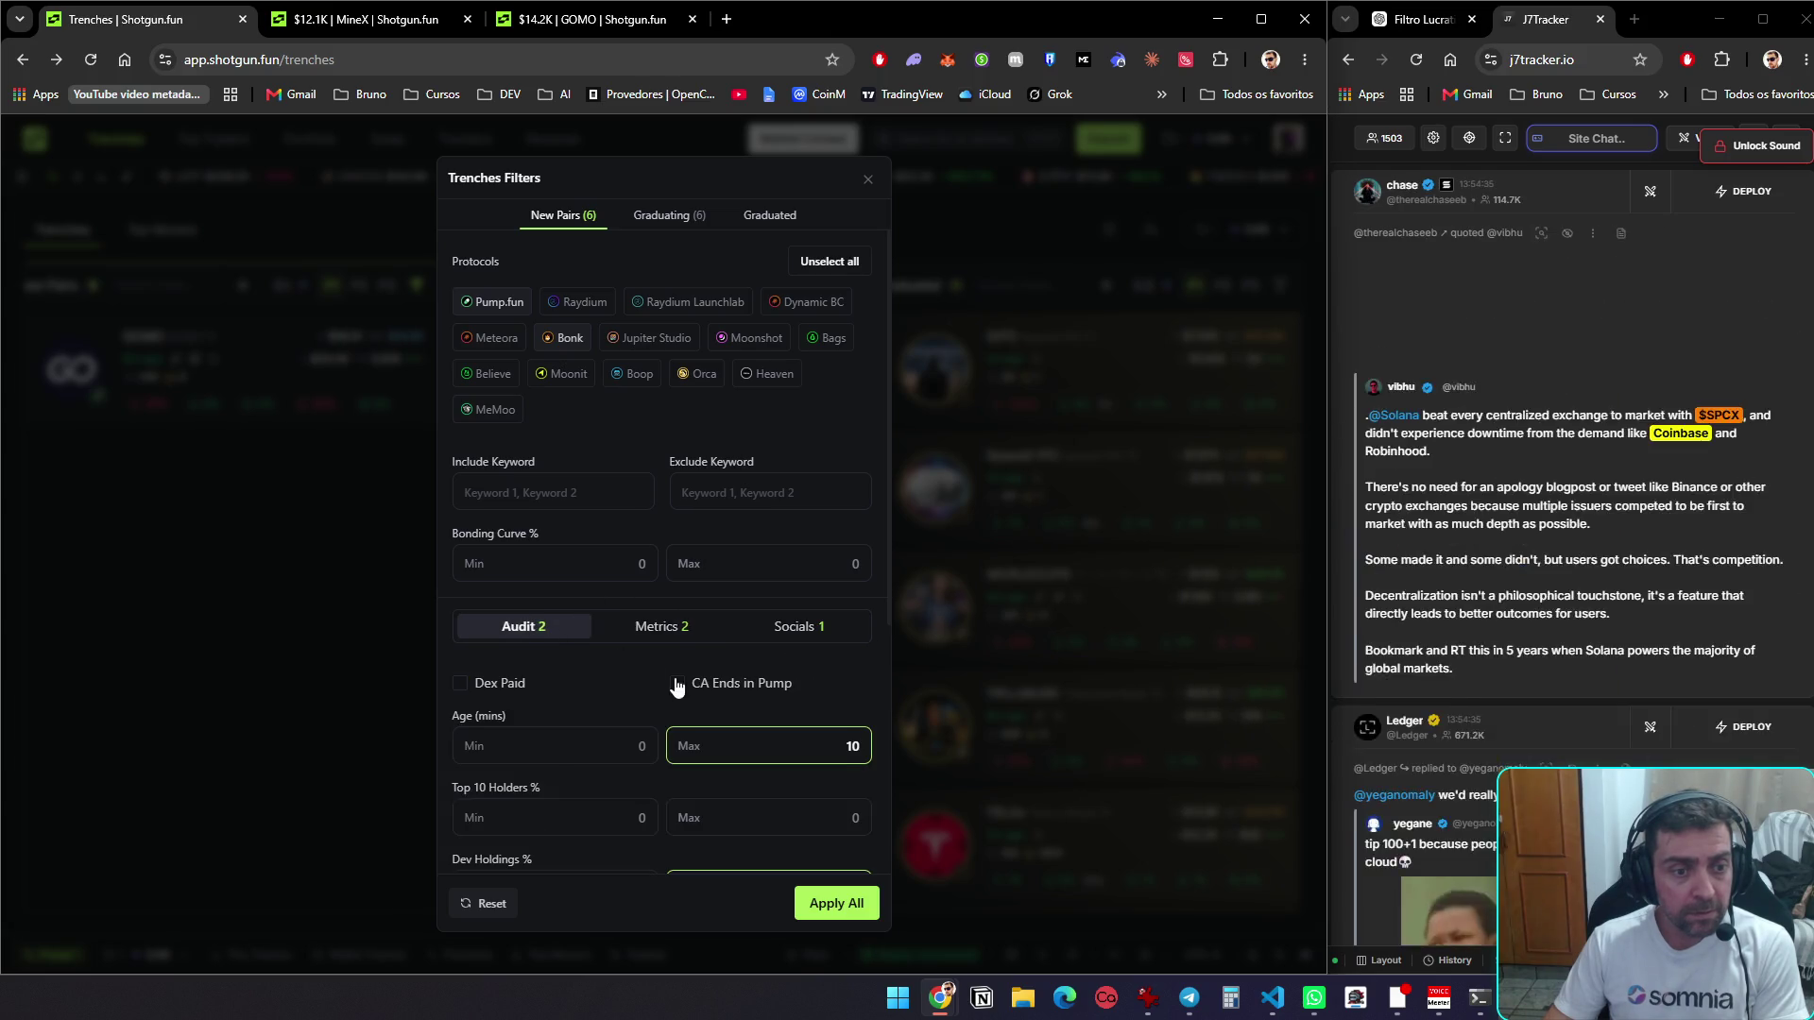
scroll(682, 694, down, 4)
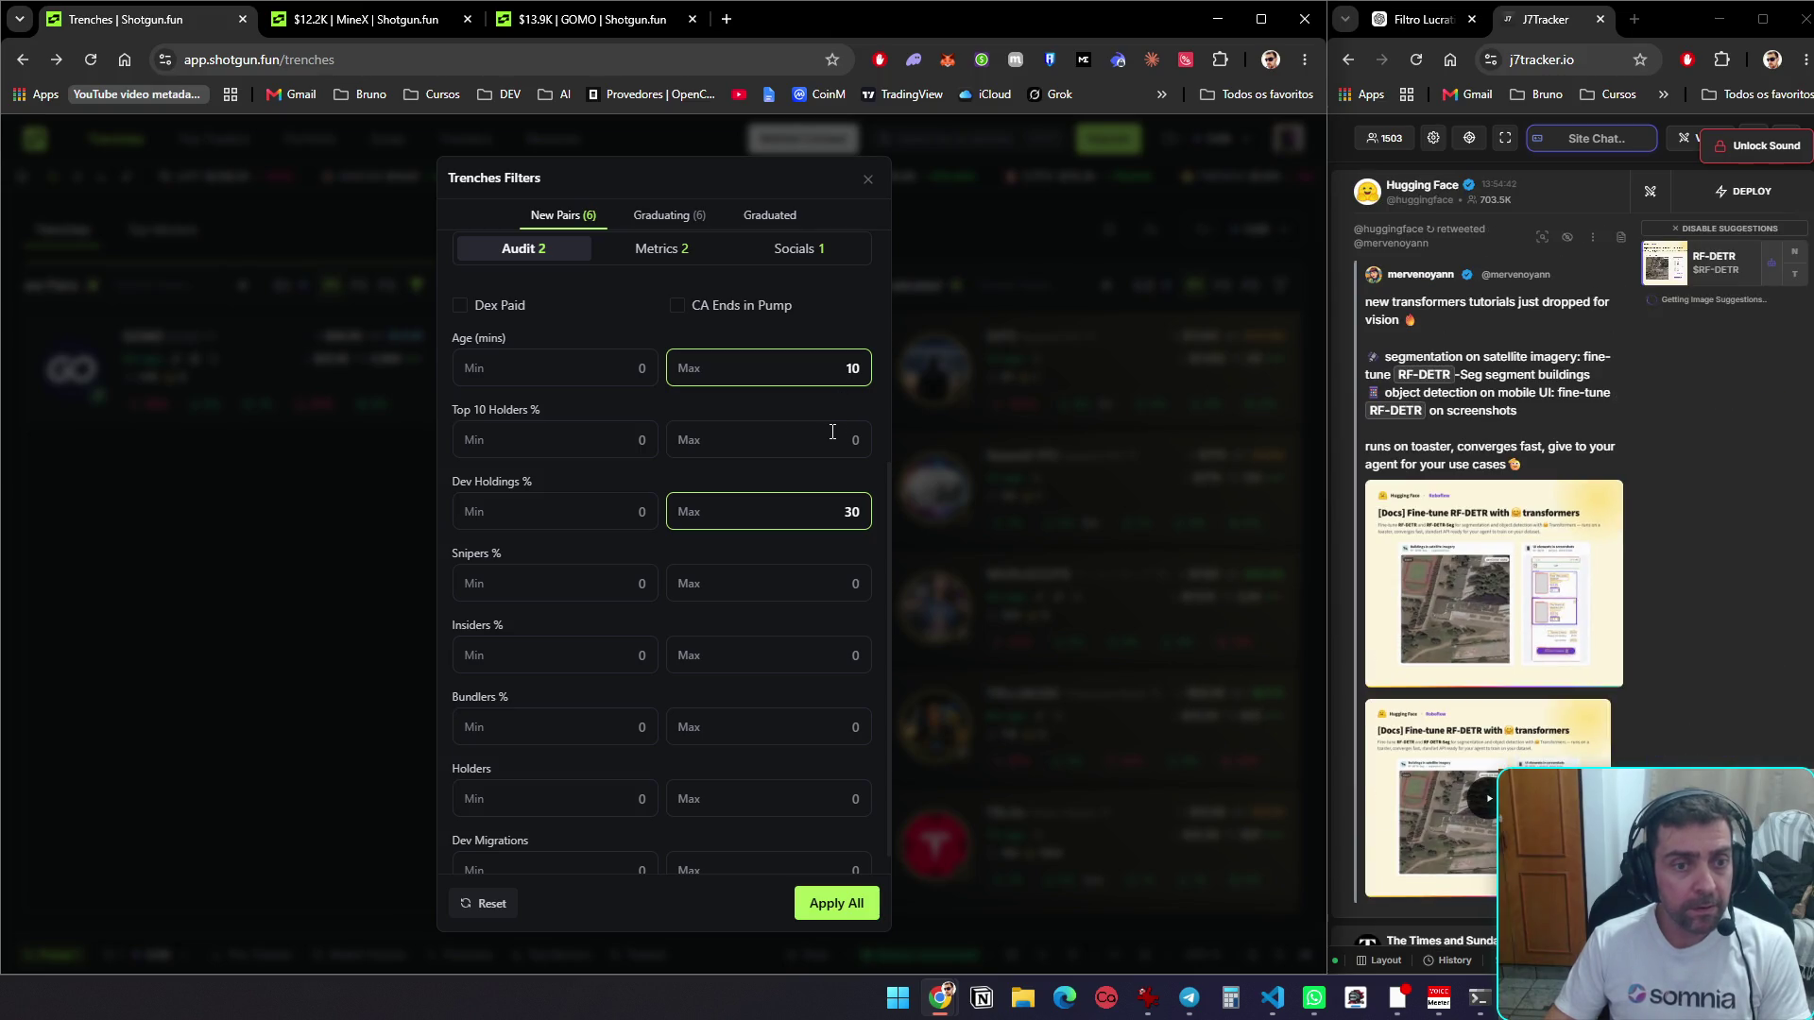
scroll(829, 463, down, 1)
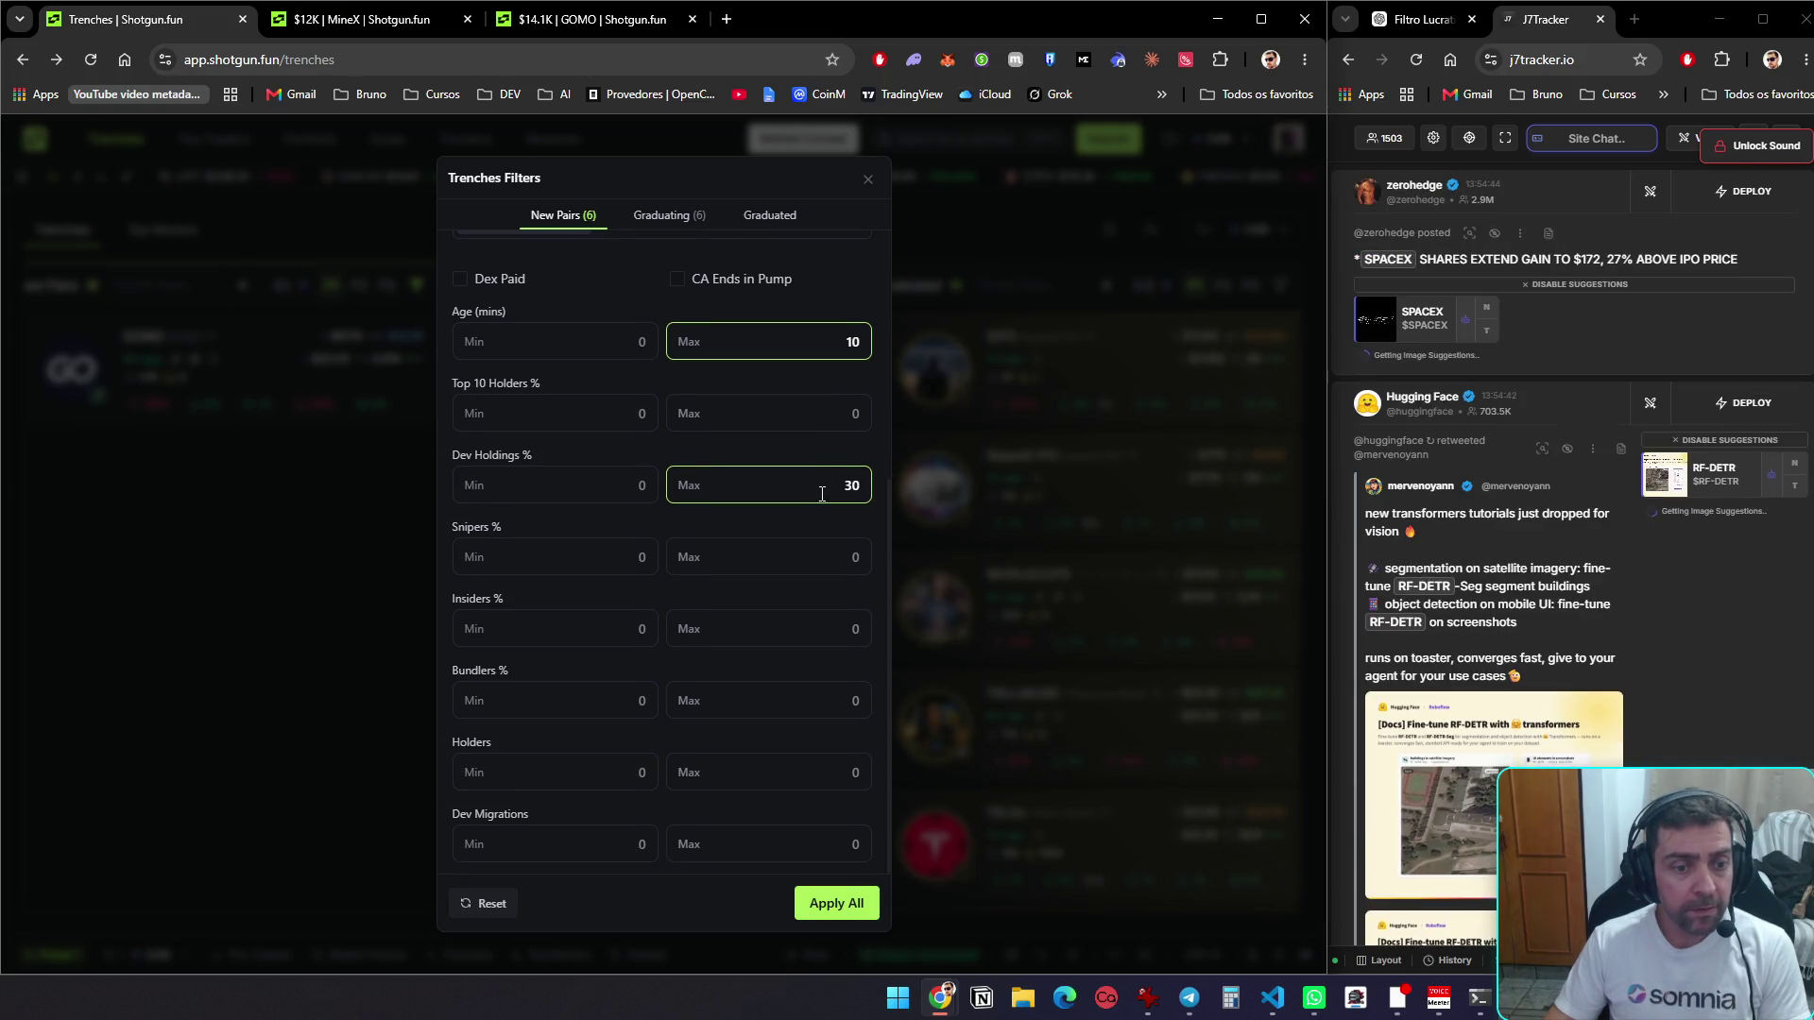
click(837, 902)
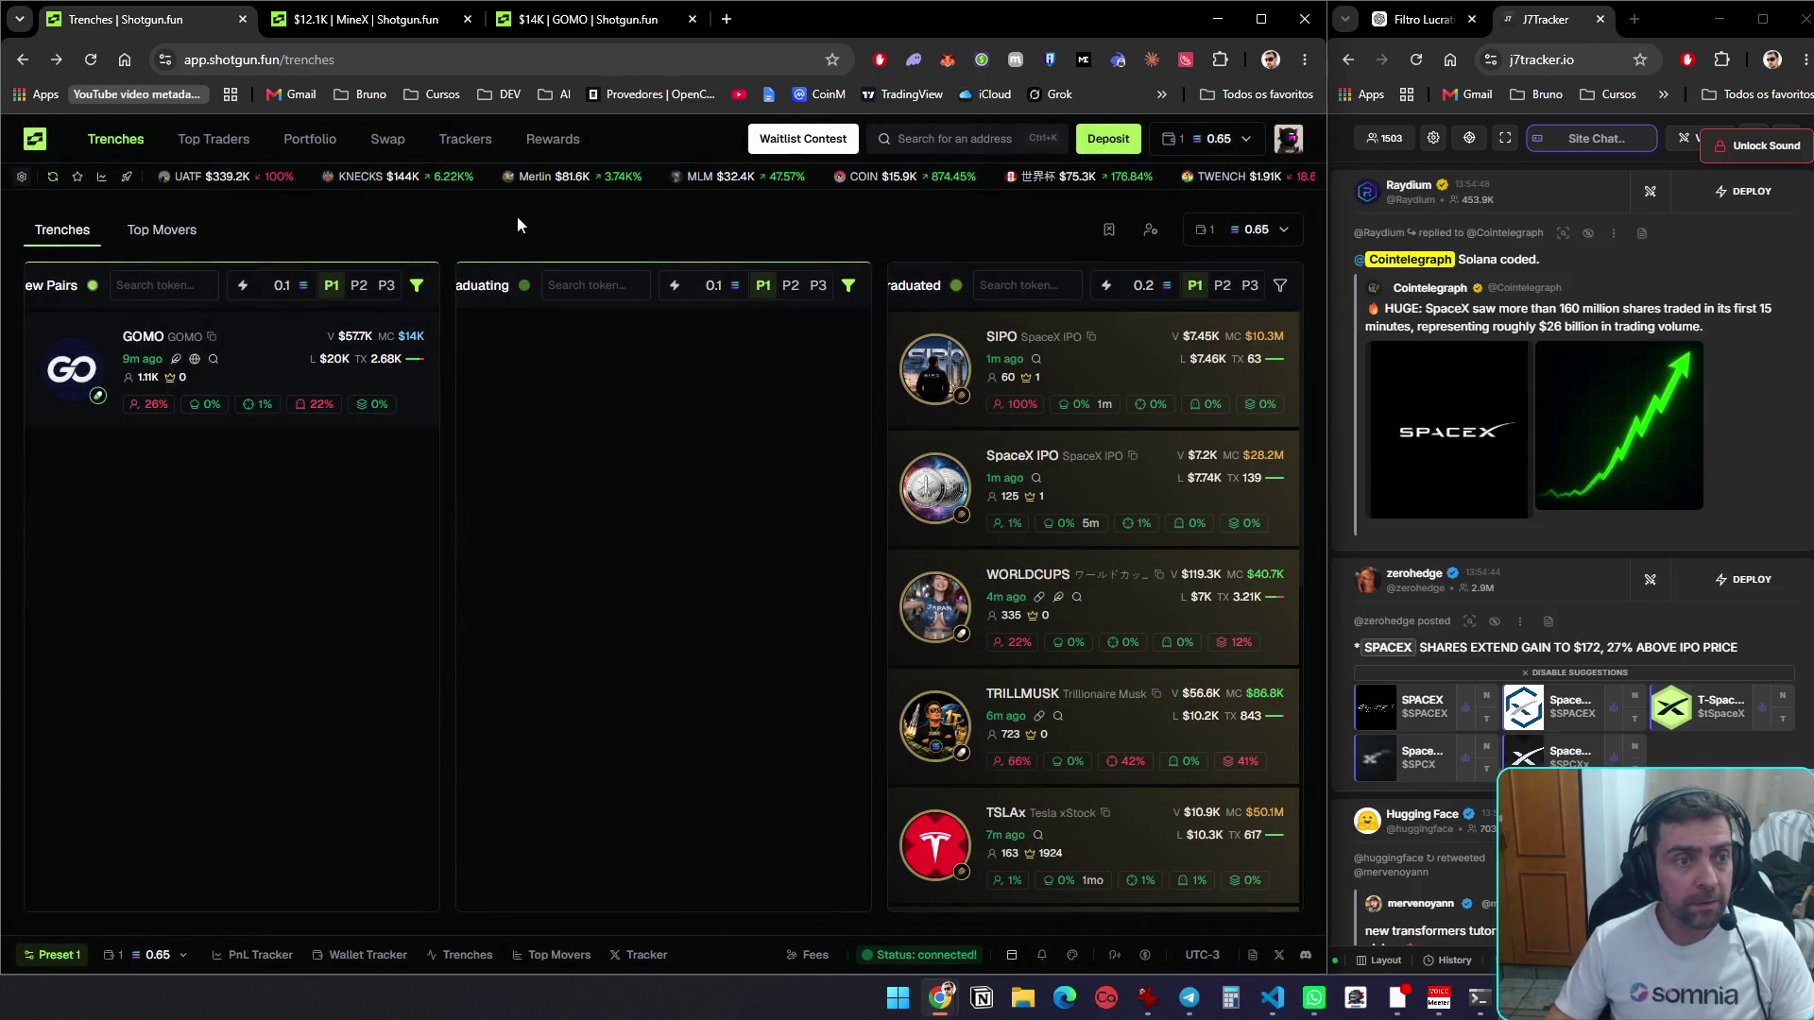
Reload the trenches with F5 and reapply the New Pairs and Graduating column filters
key(F5)
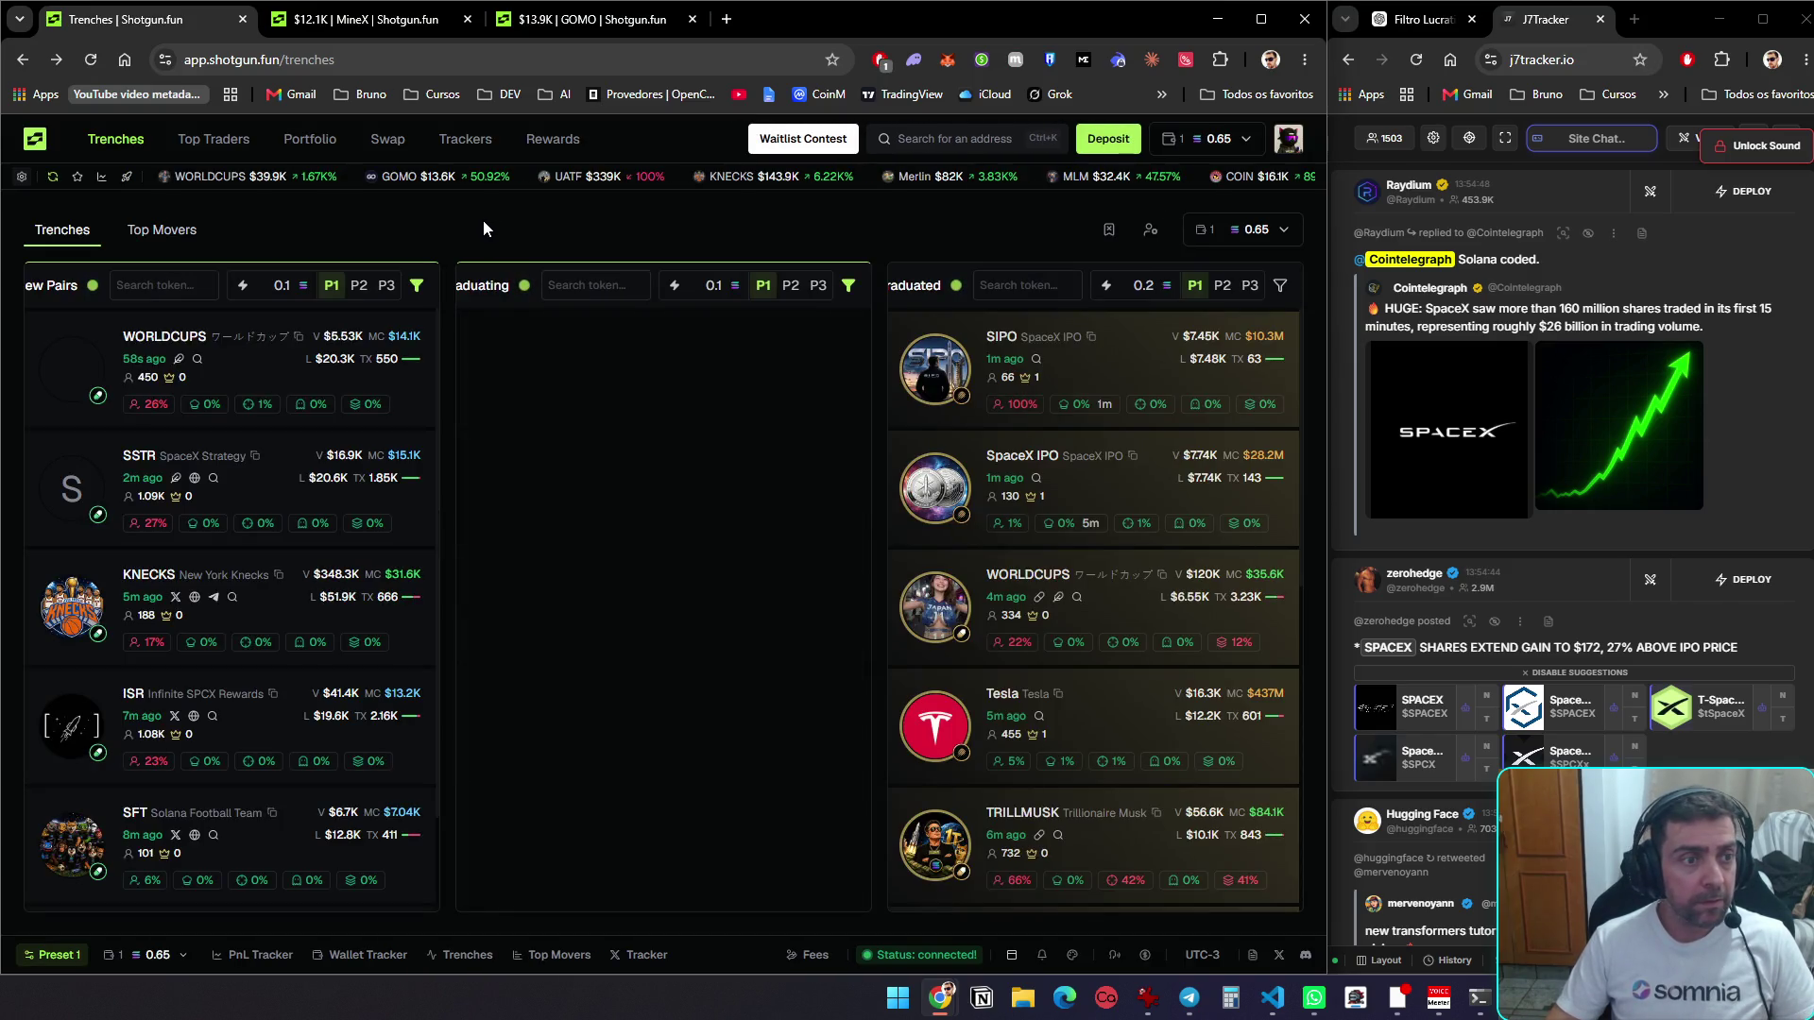
click(416, 286)
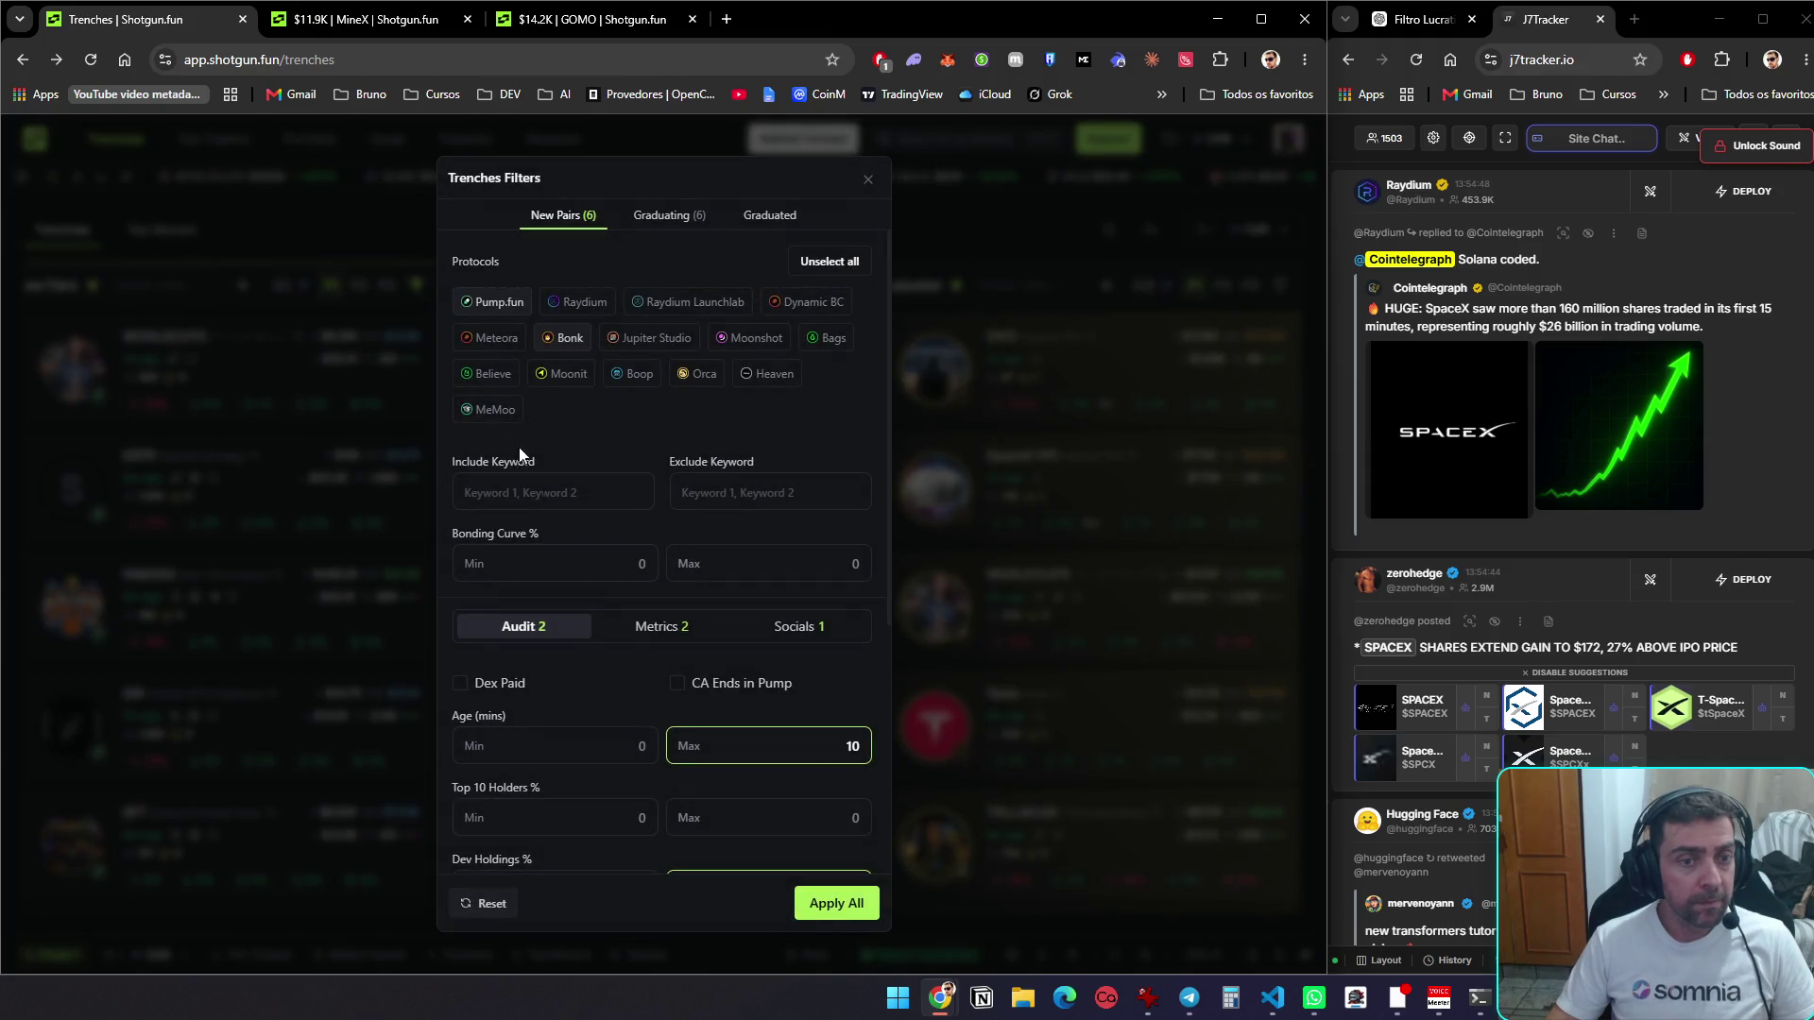
click(813, 901)
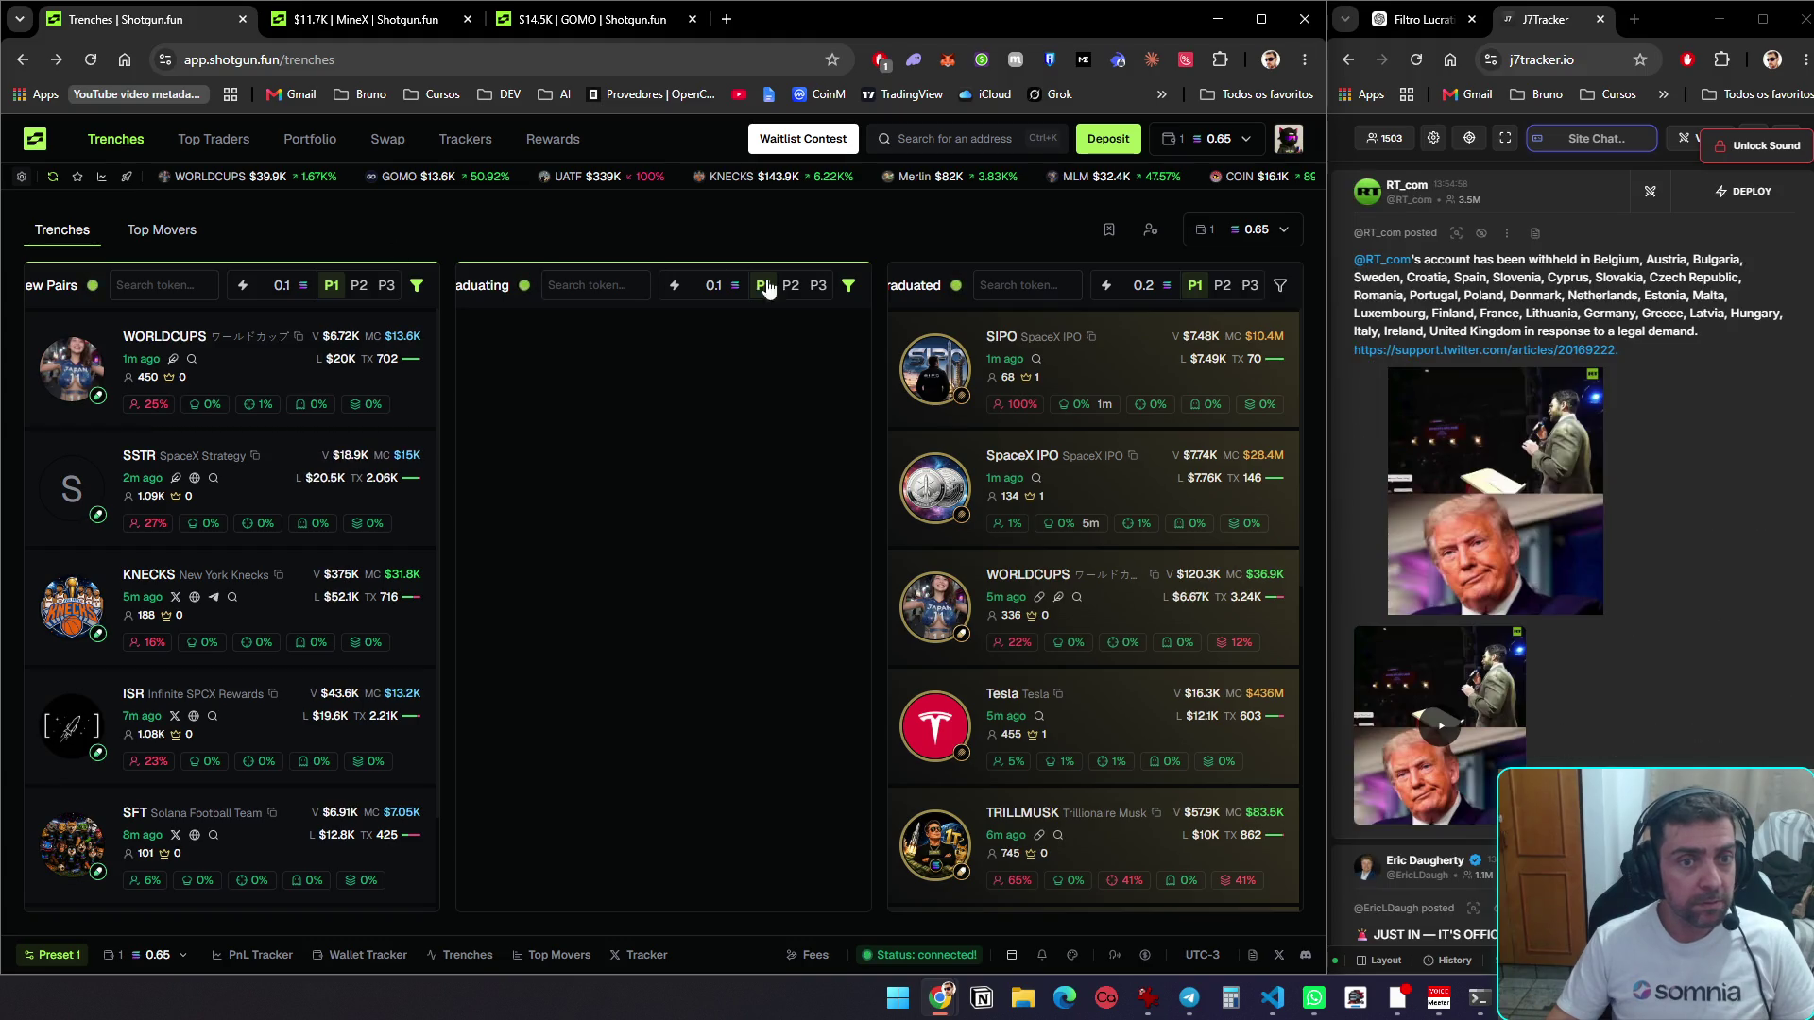
click(849, 285)
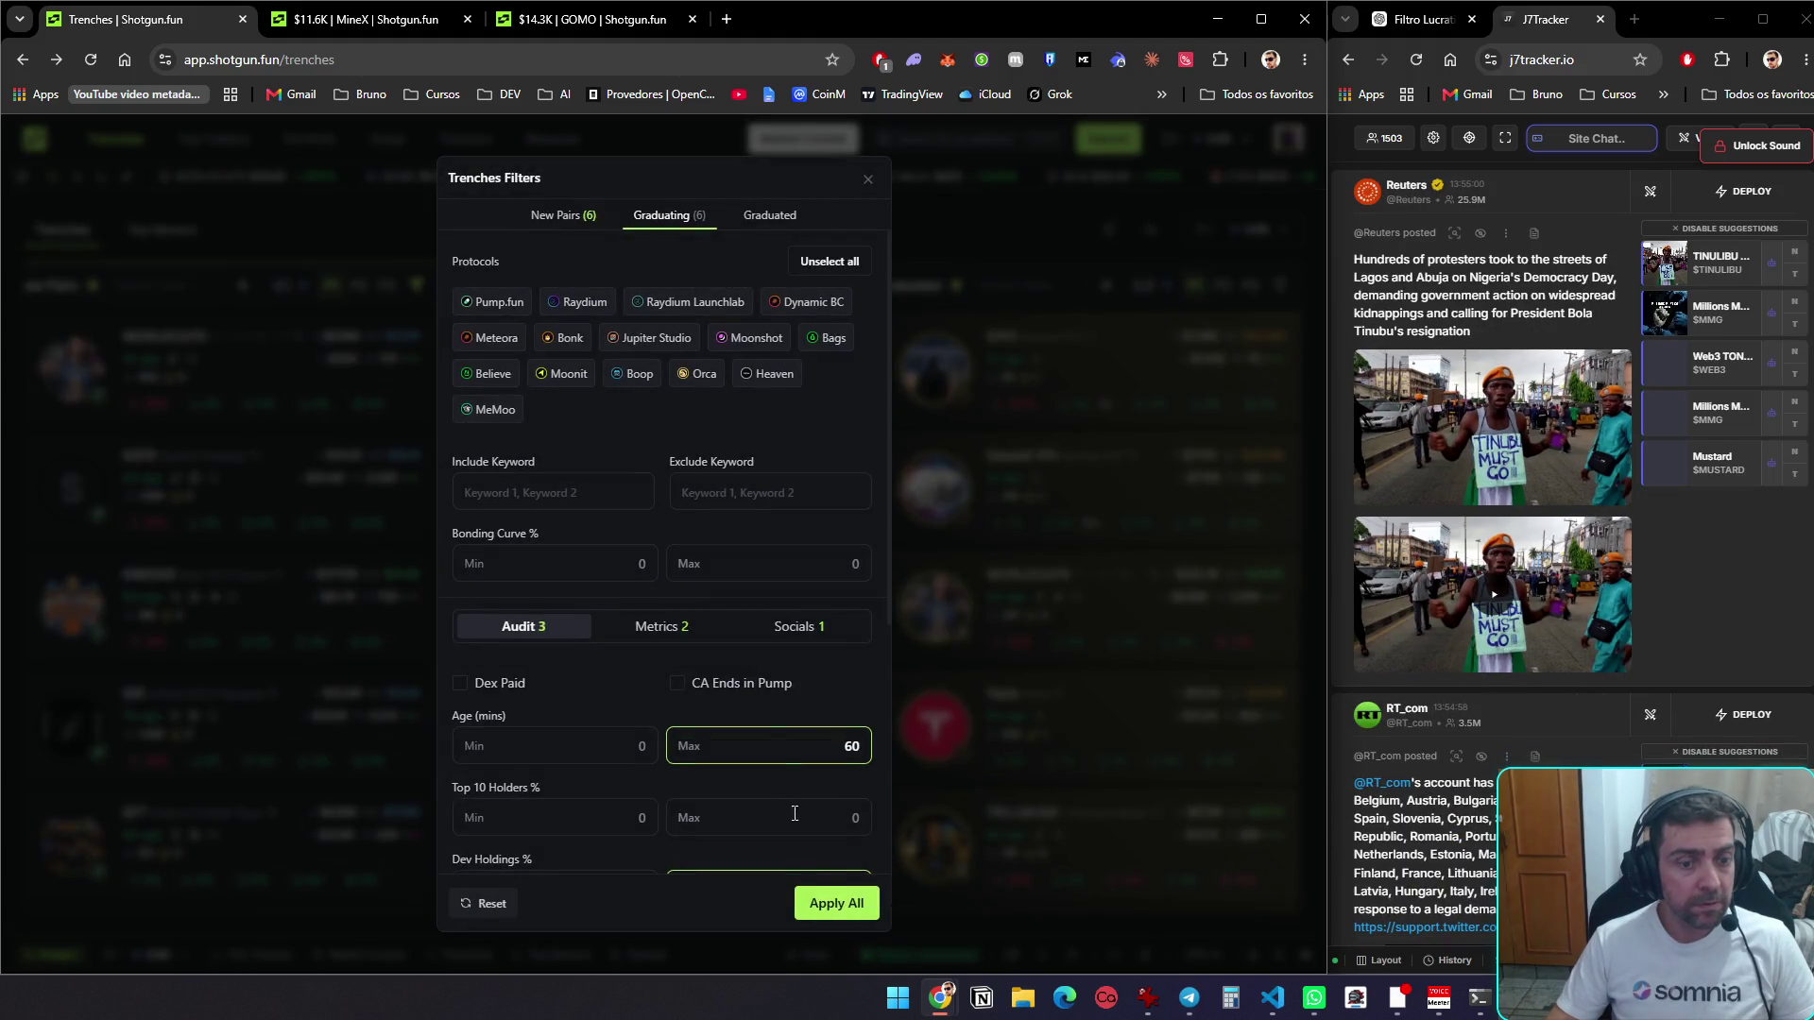
click(814, 902)
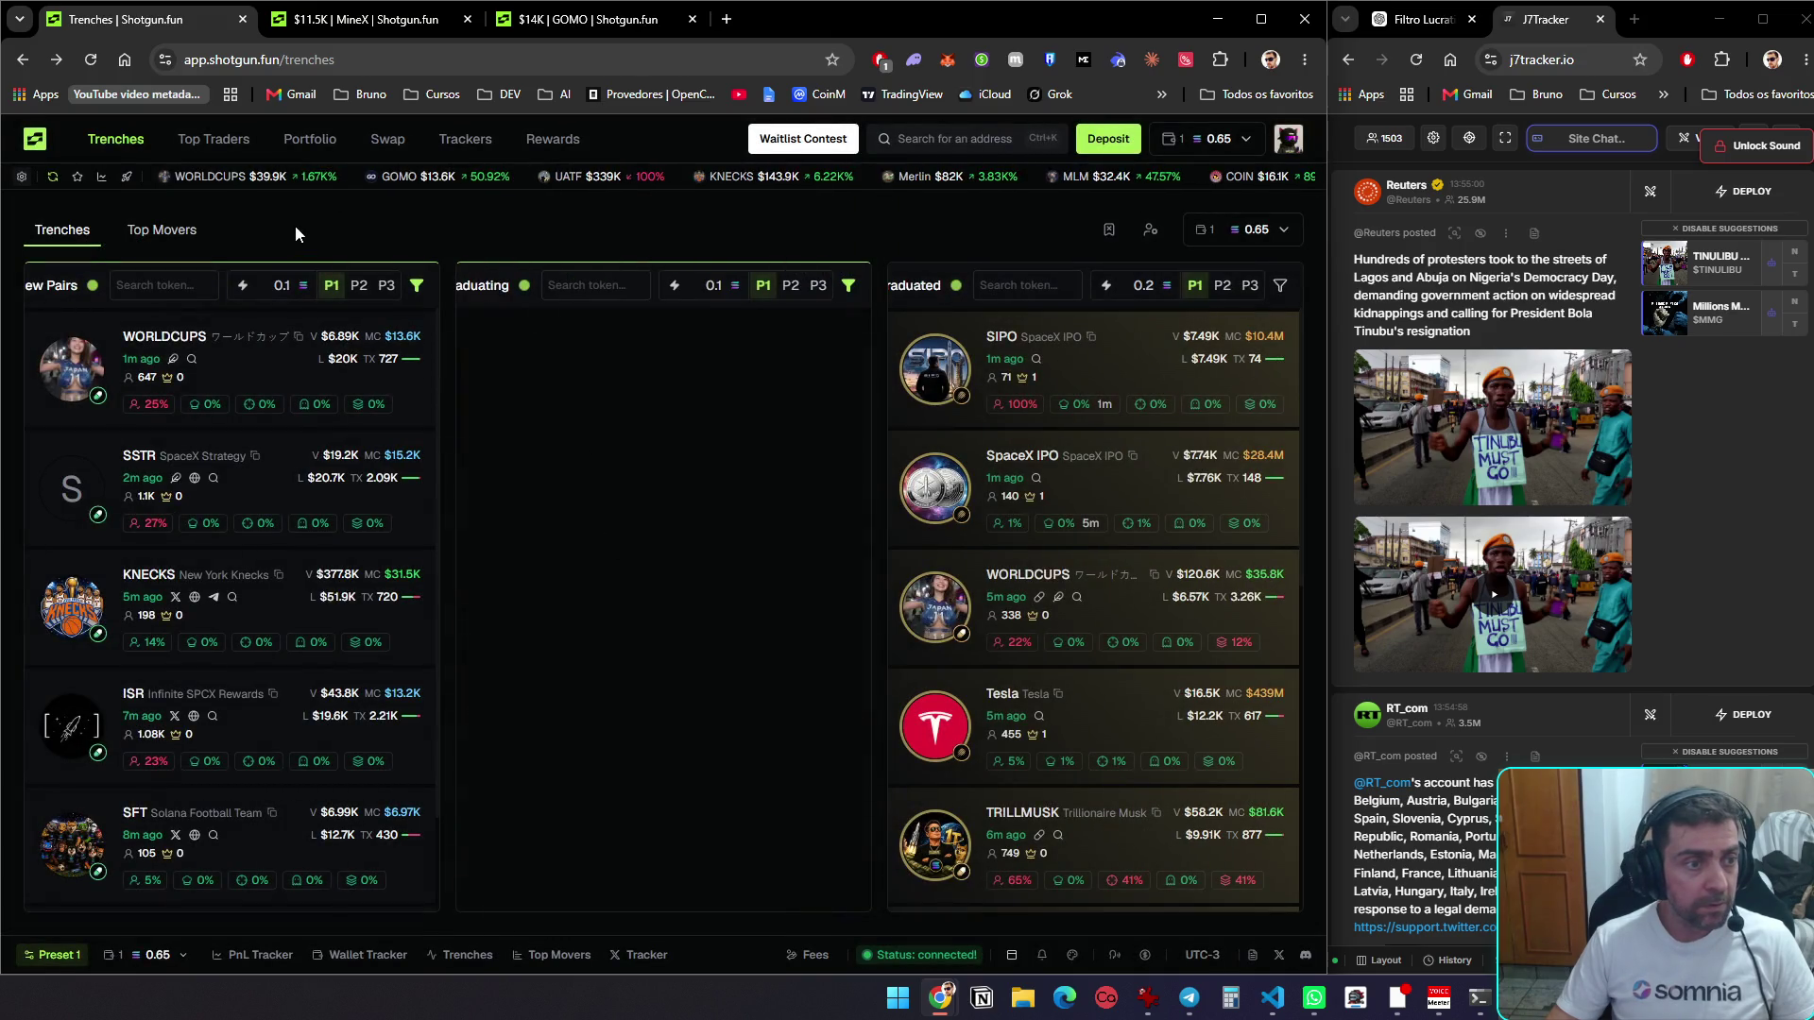
Open the SFT token's trade page in a new background tab
mouse_move(271, 359)
scroll(266, 425, down, 1)
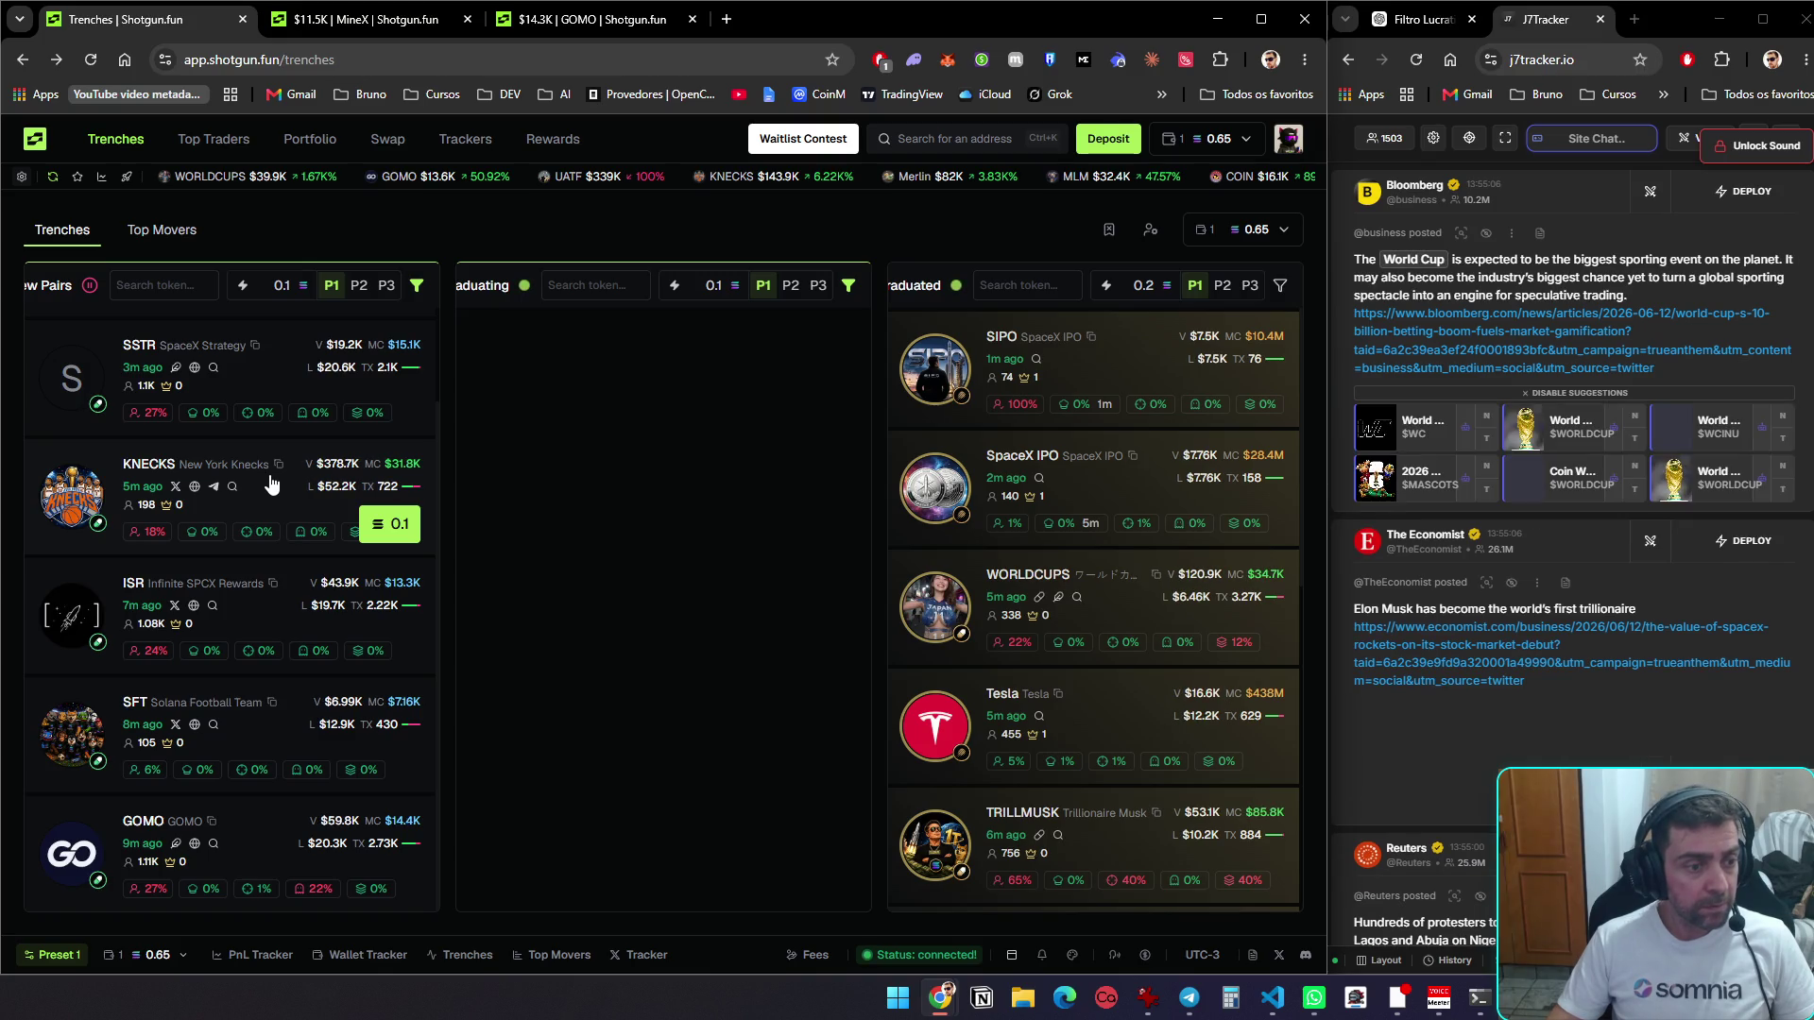
middle_click(265, 732)
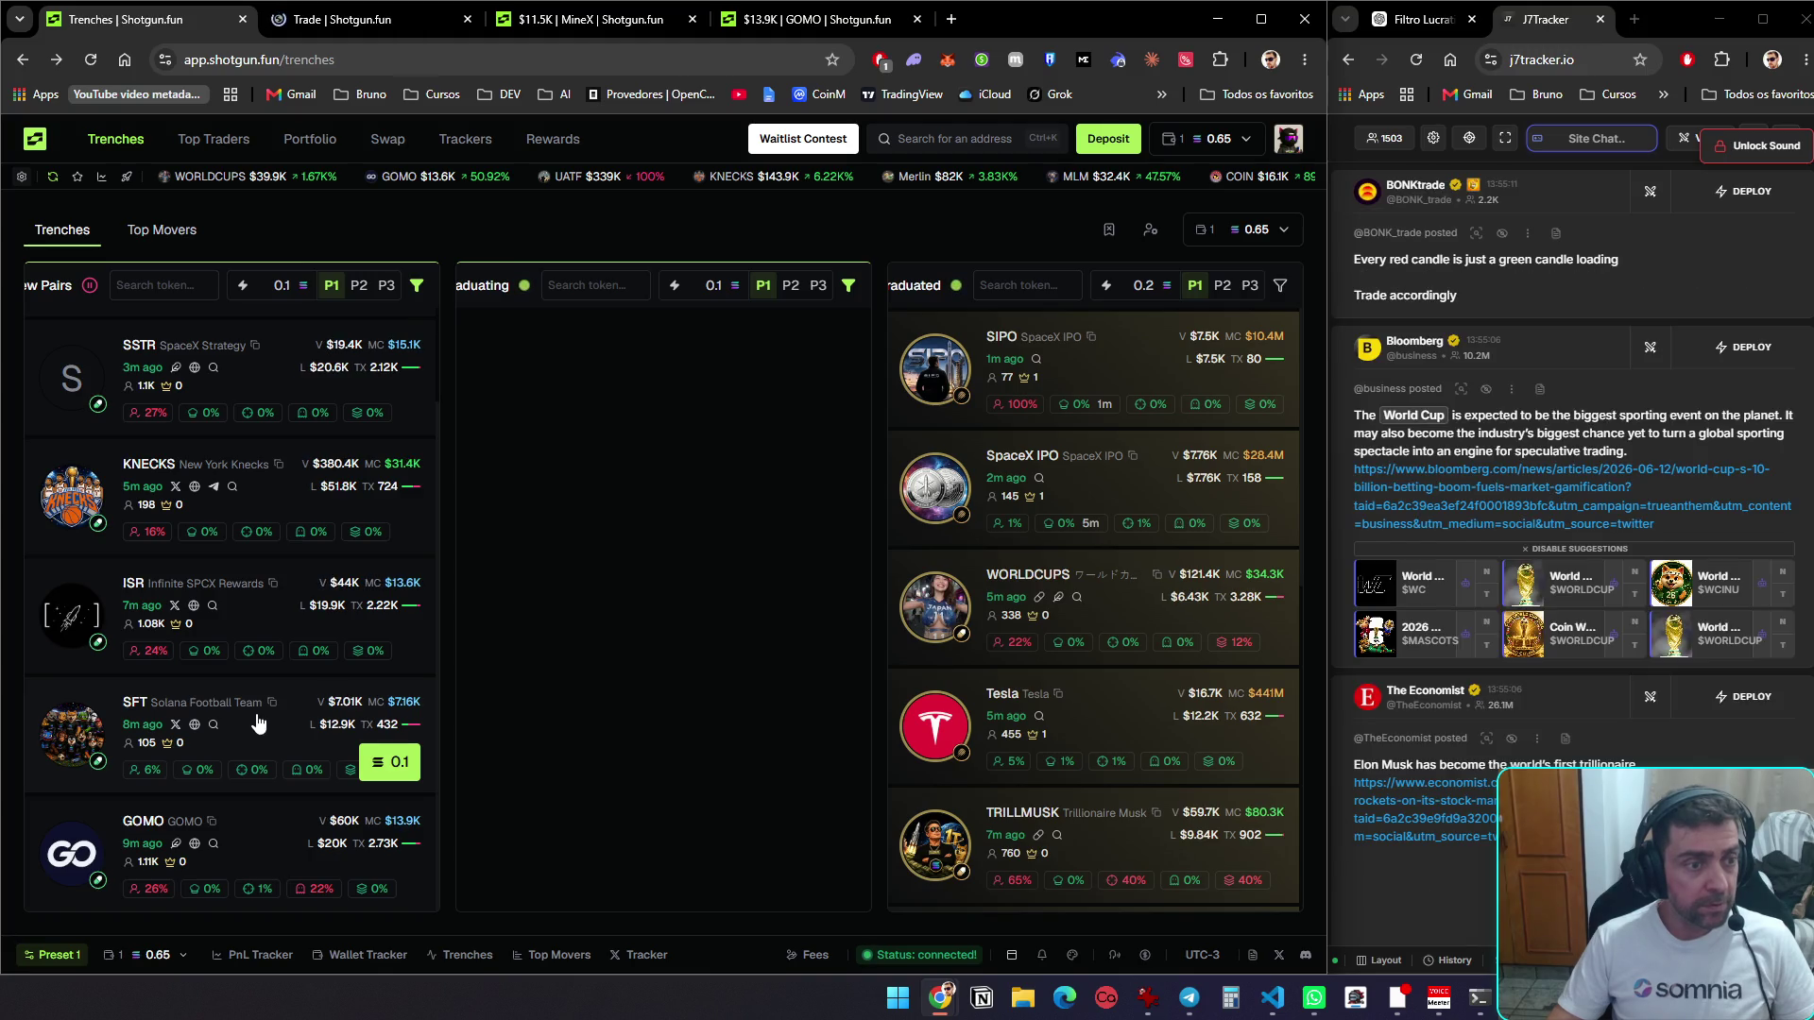
On the SFT page, view the dev's other tokens, then filter pool trades to the dev's 1B buy
key(ctrl+Tab)
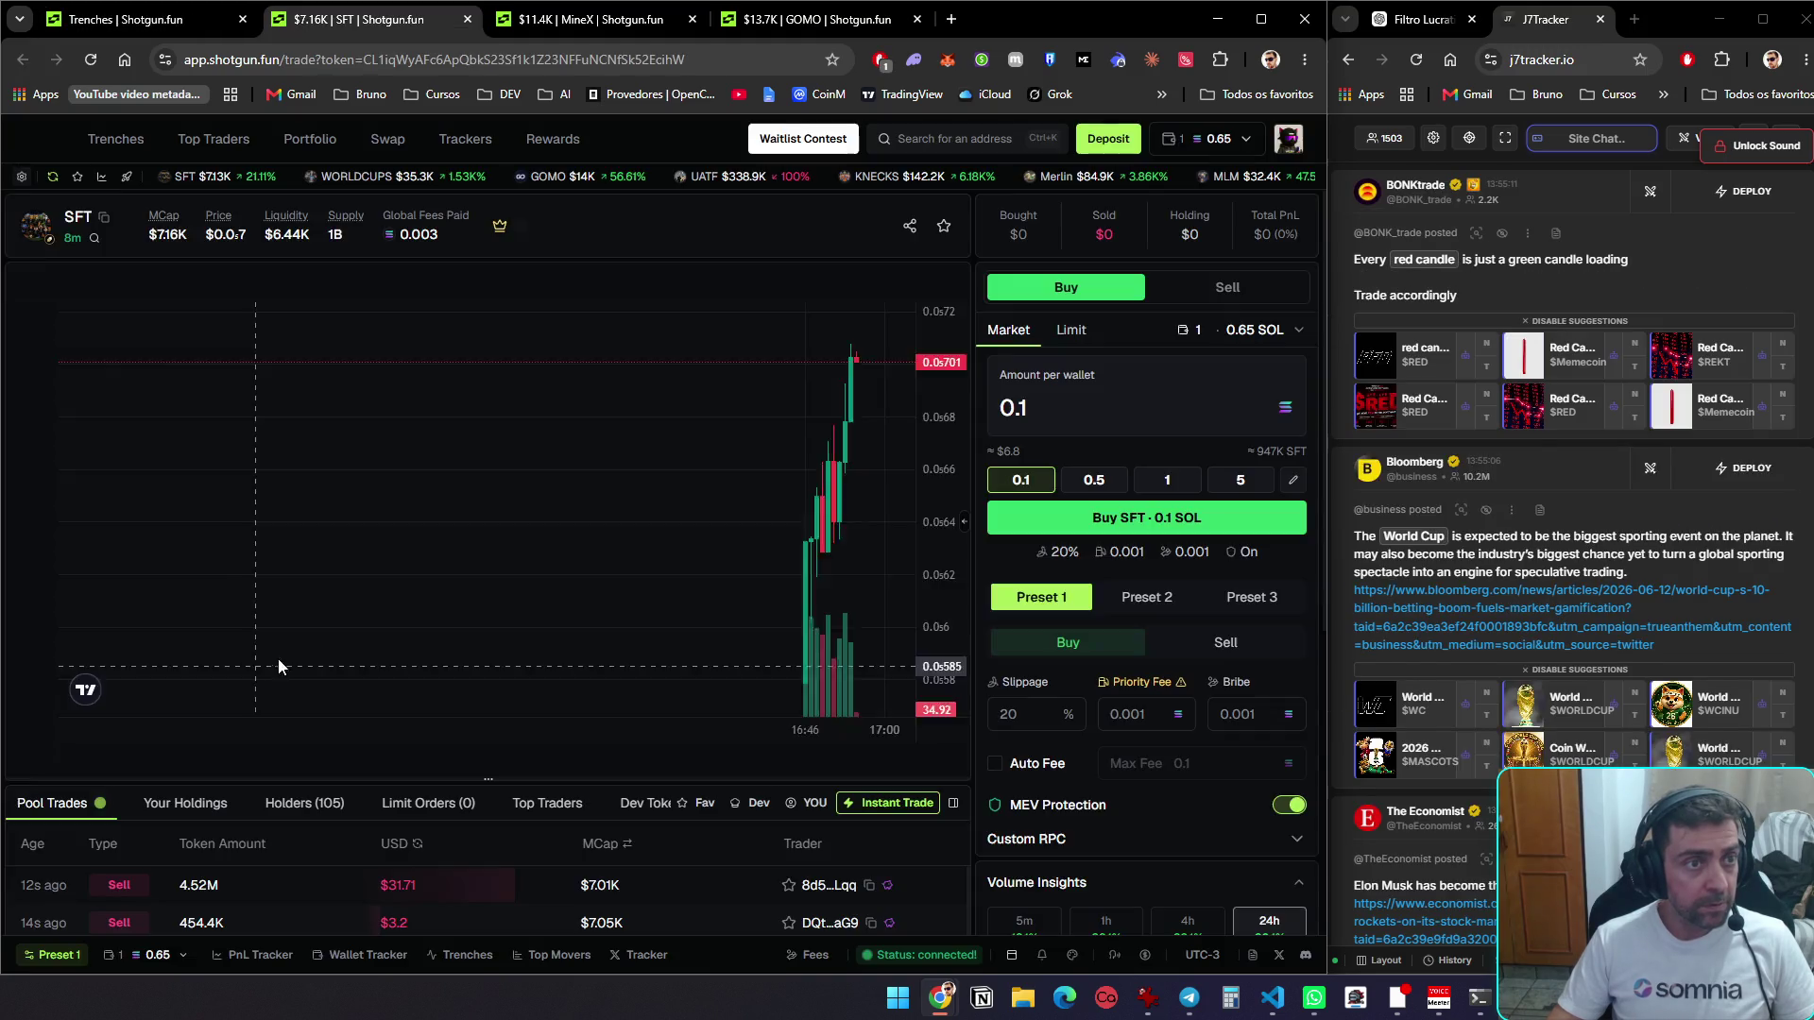
click(648, 806)
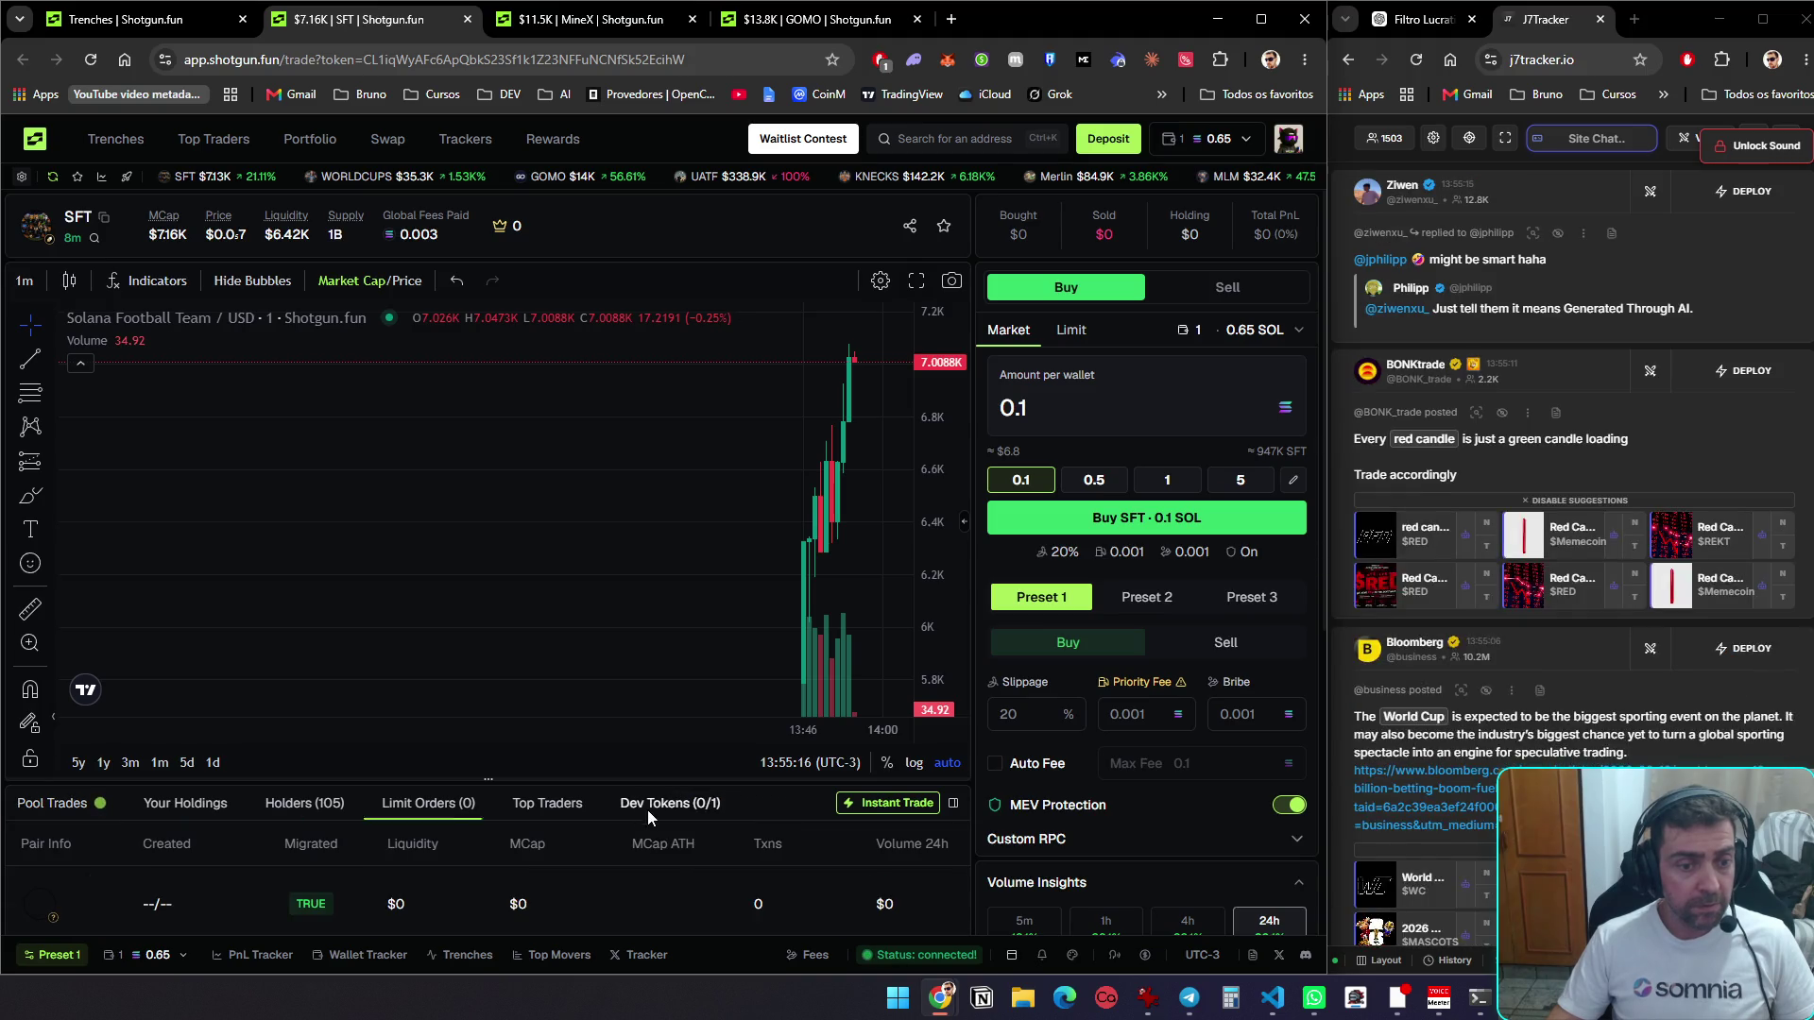
scroll(699, 820, down, 2)
scroll(699, 820, up, 1)
scroll(699, 820, down, 1)
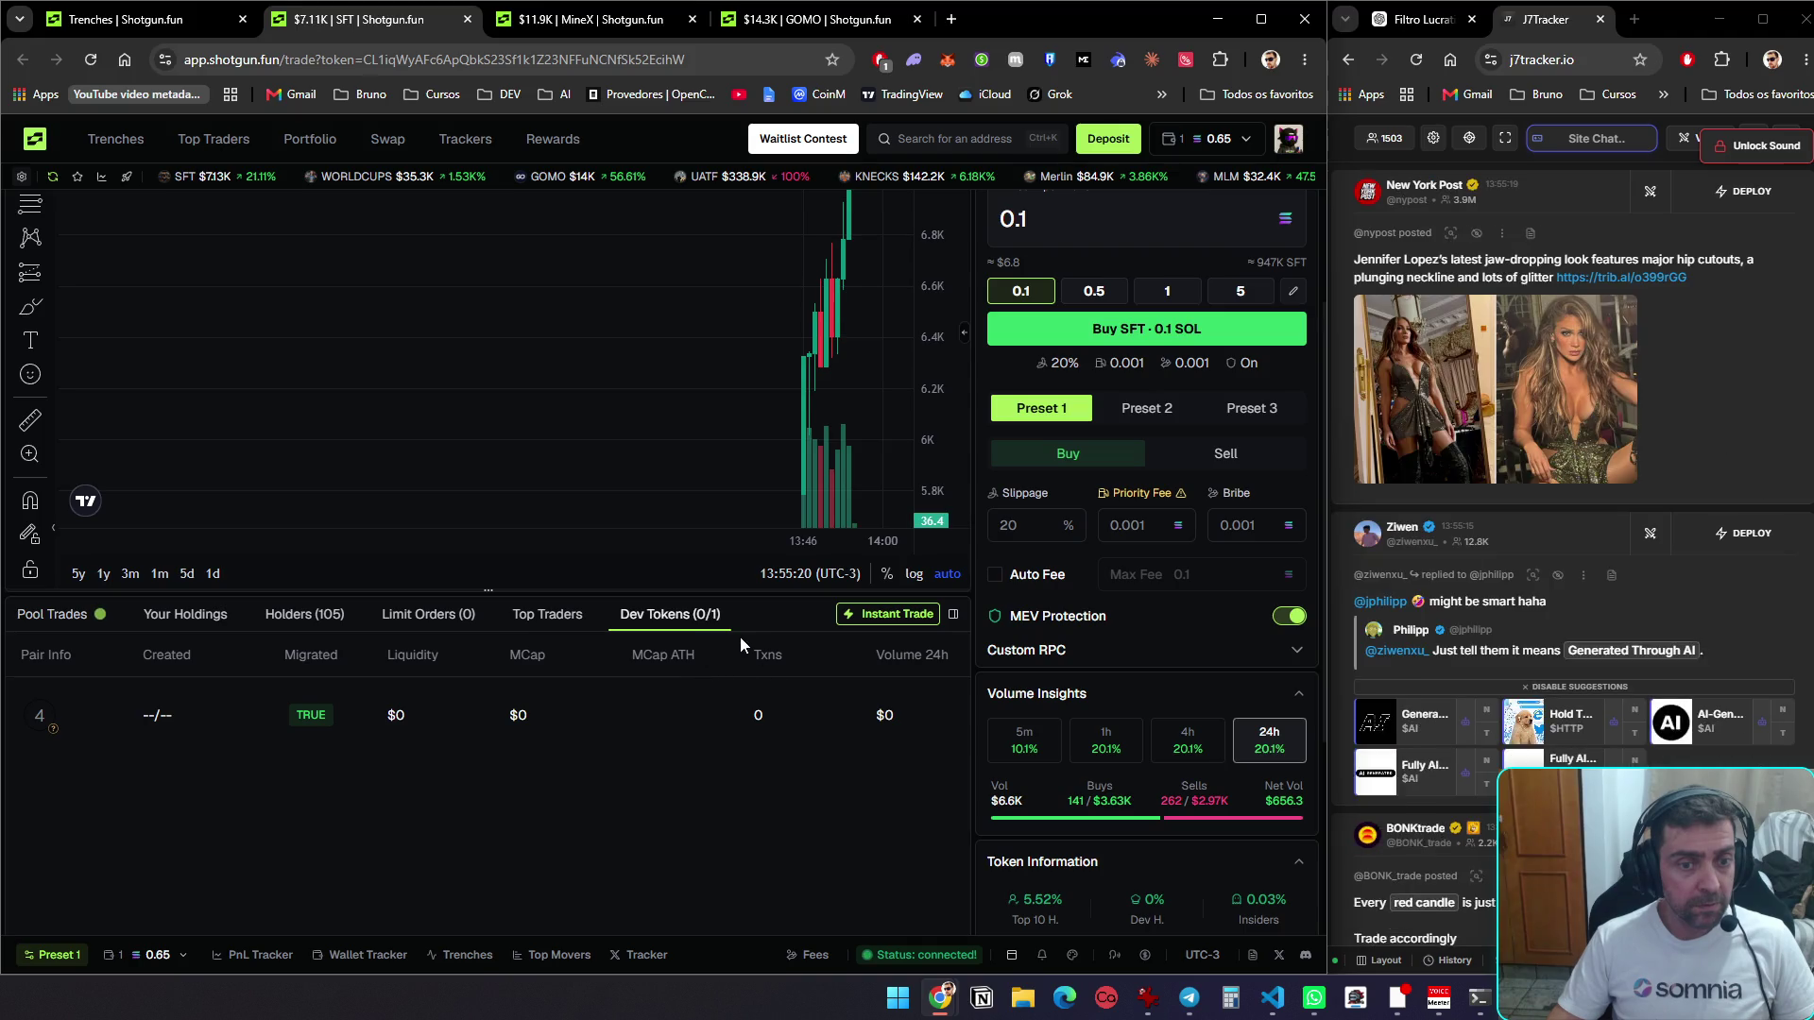
click(56, 620)
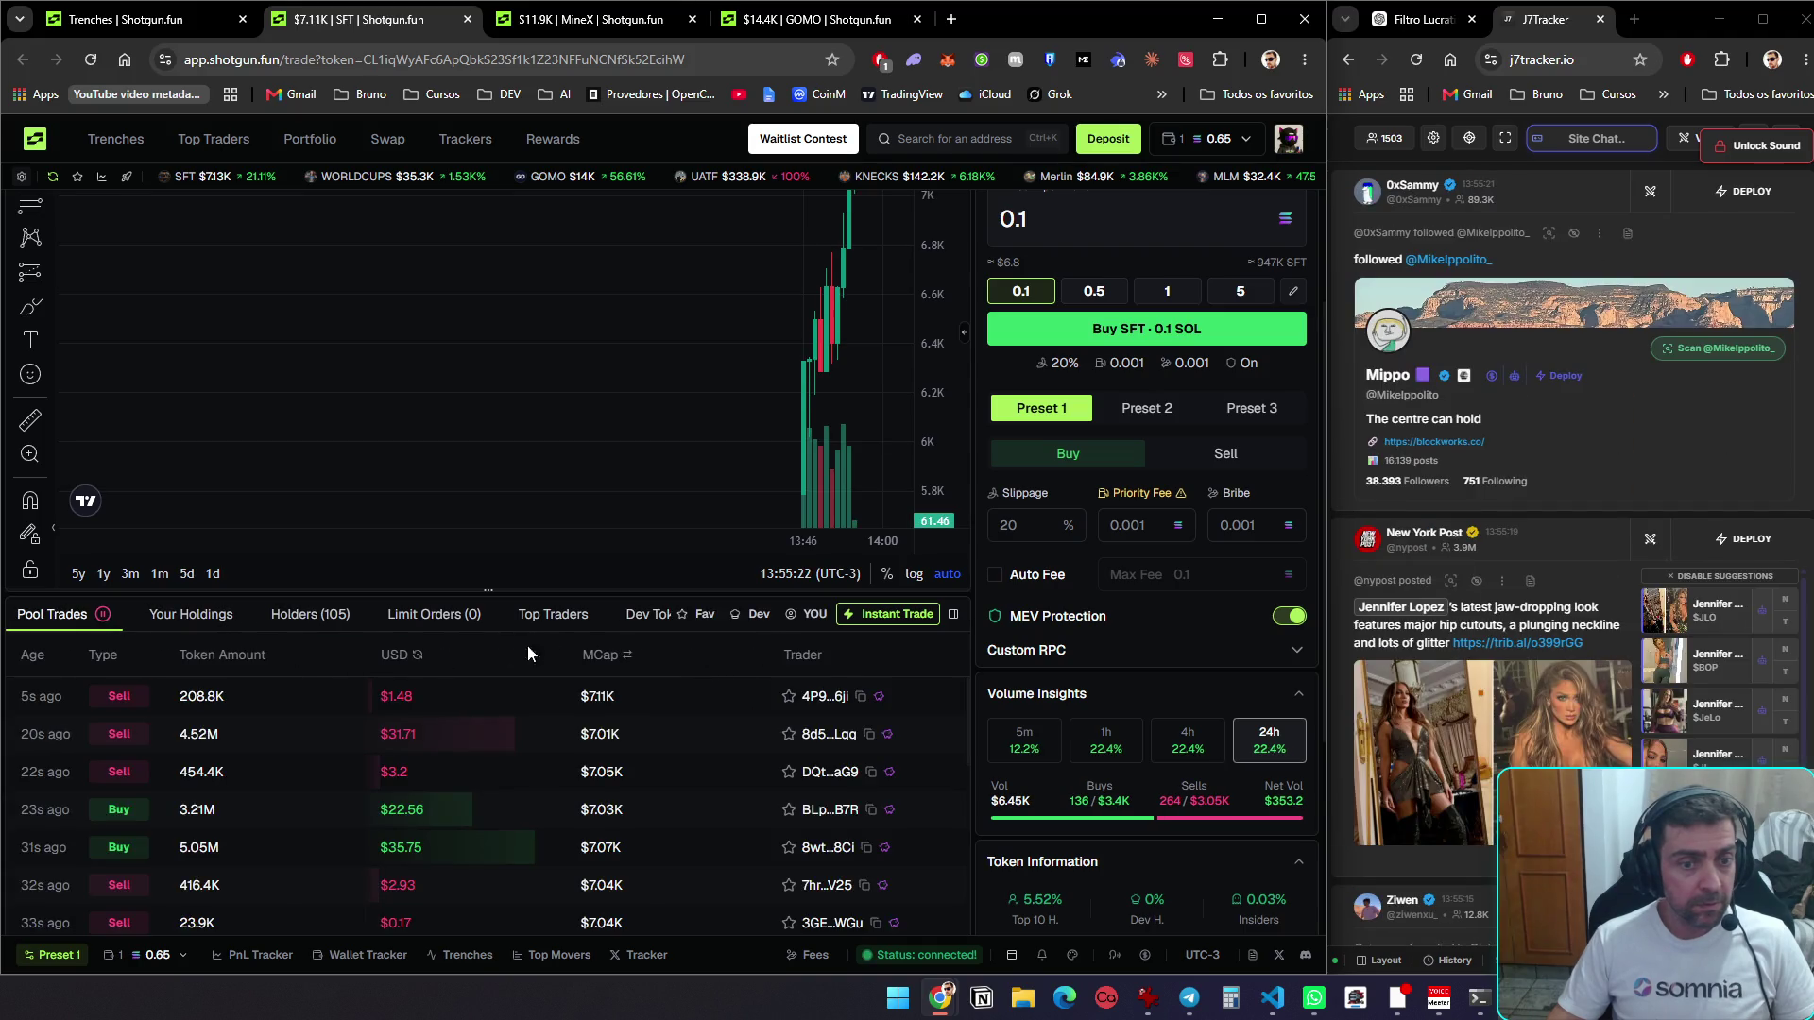
click(752, 619)
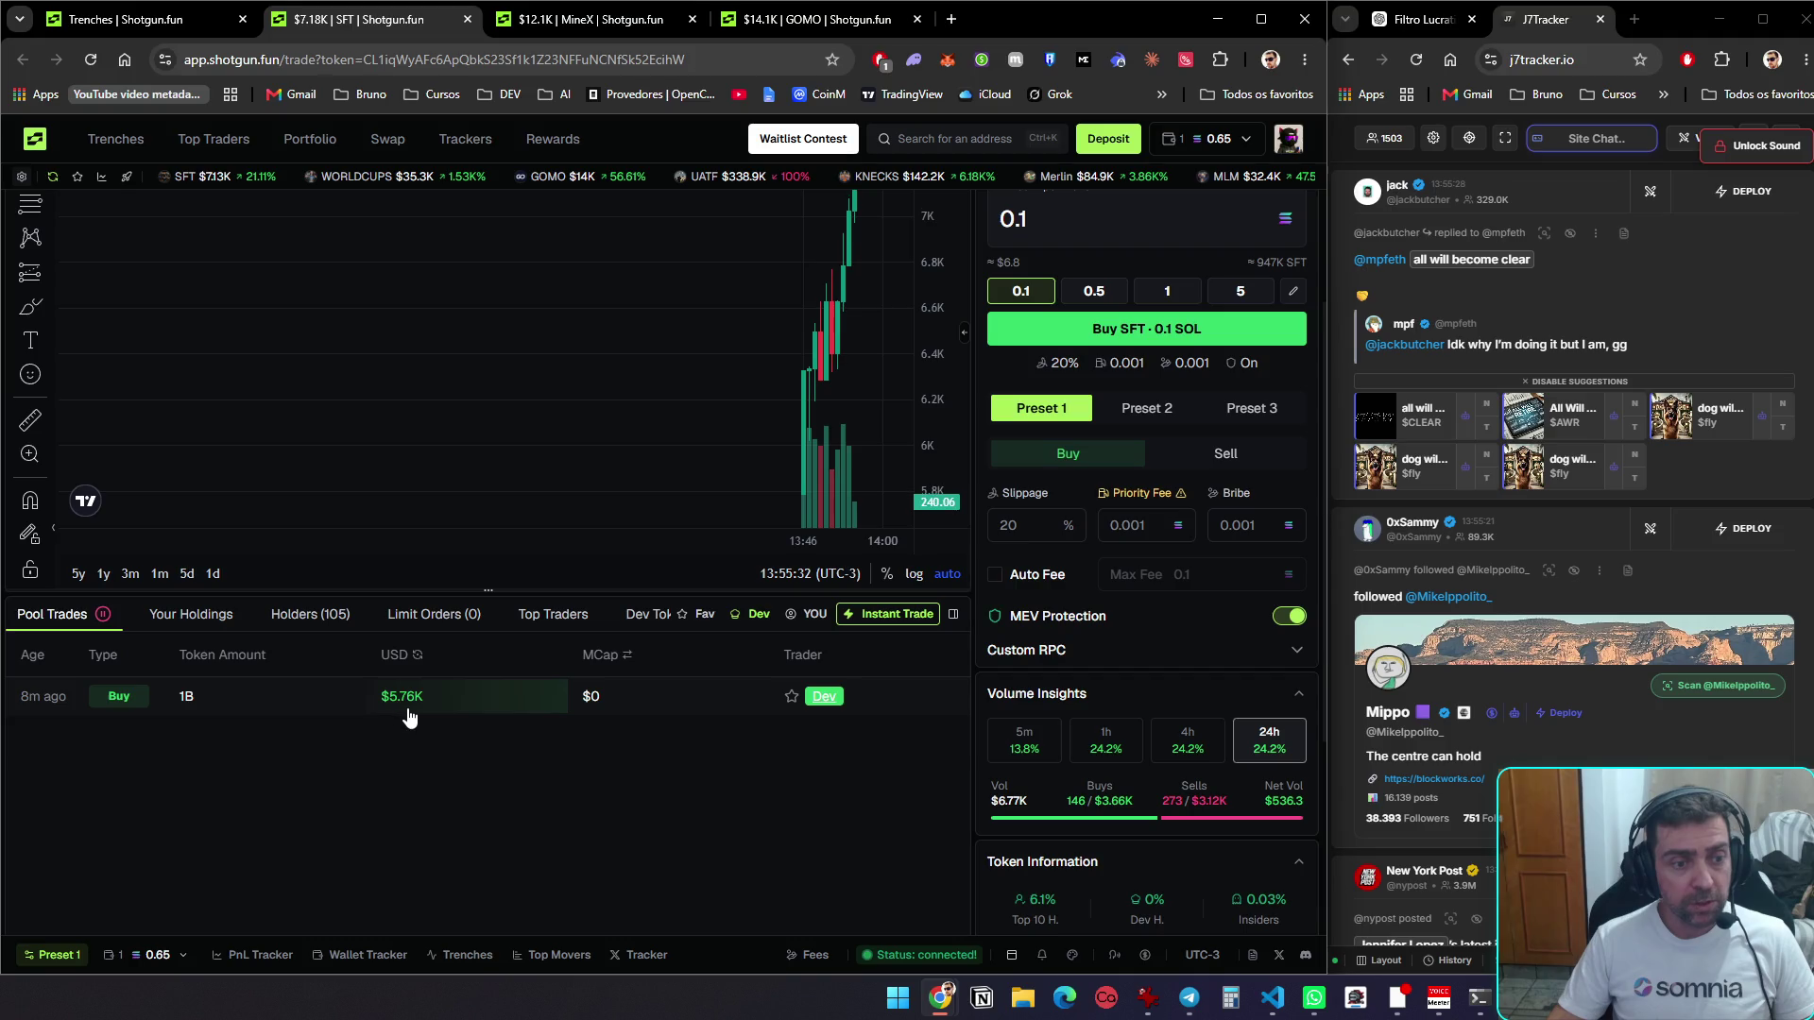
Recheck SFT's dev tokens and scroll through the pool trades list again
scroll(622, 761, up, 2)
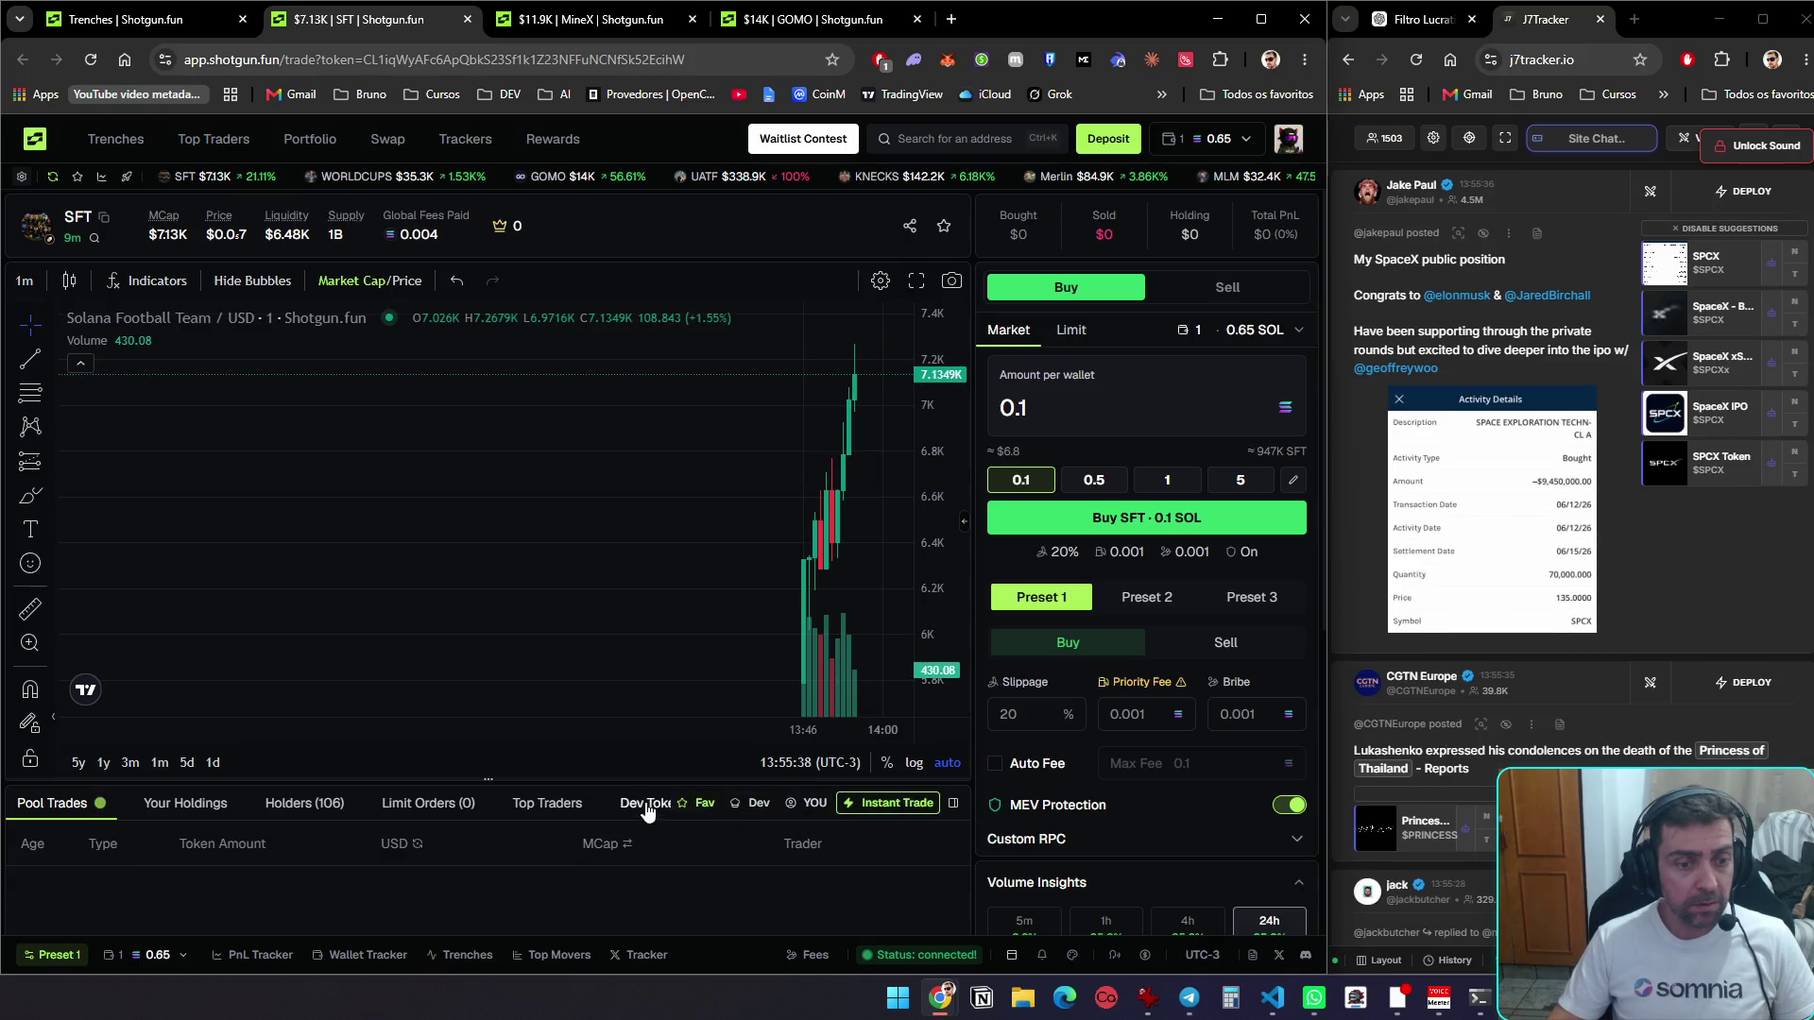
click(675, 822)
scroll(675, 823, down, 2)
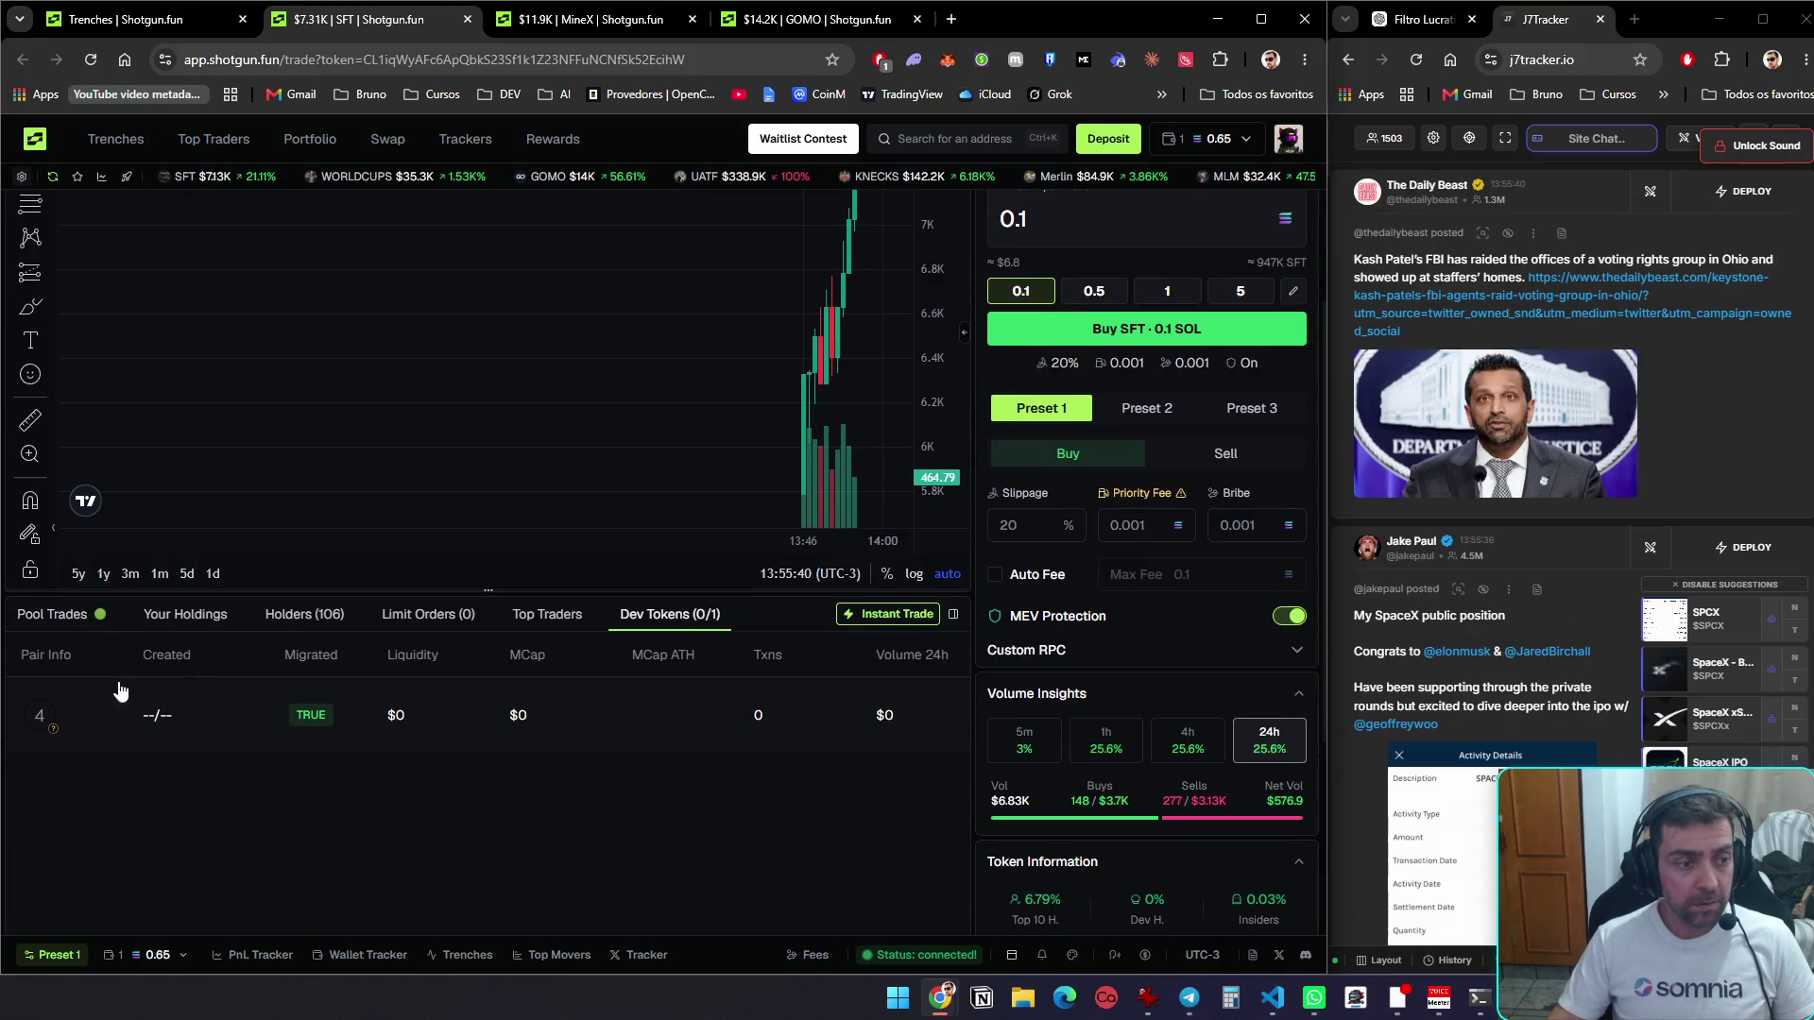
click(59, 620)
scroll(223, 764, up, 2)
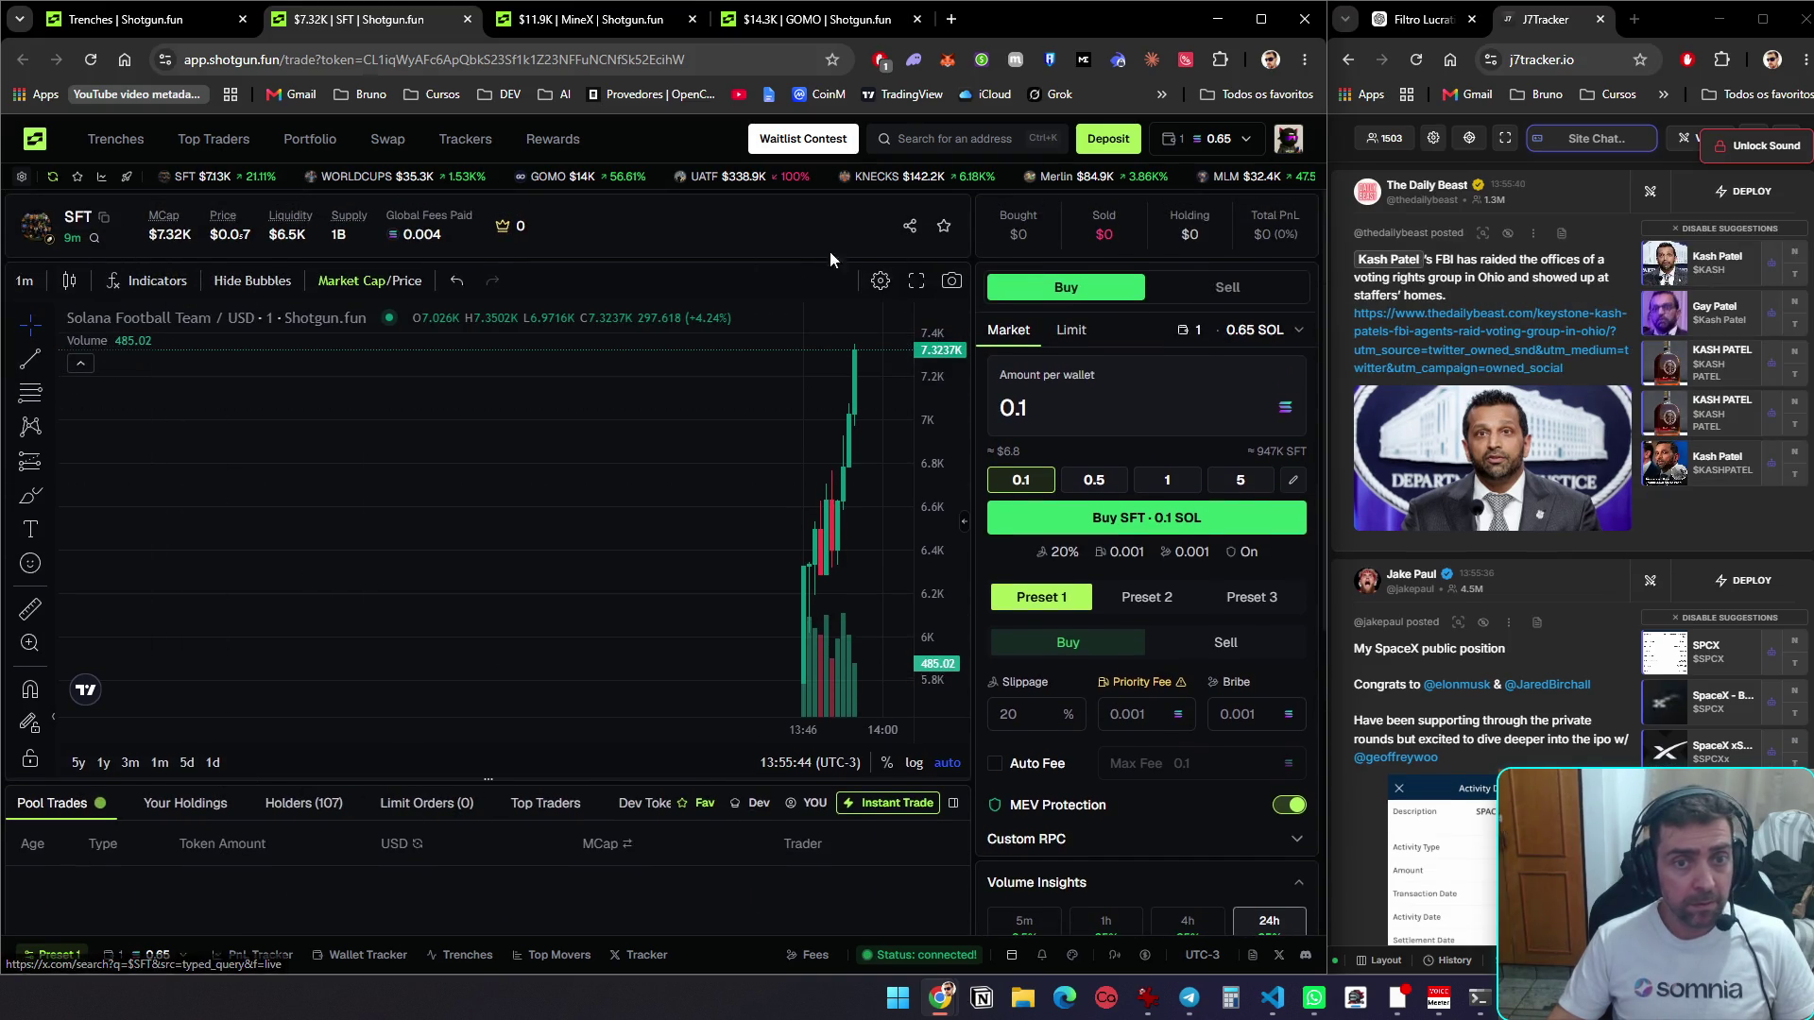
scroll(1140, 407, down, 3)
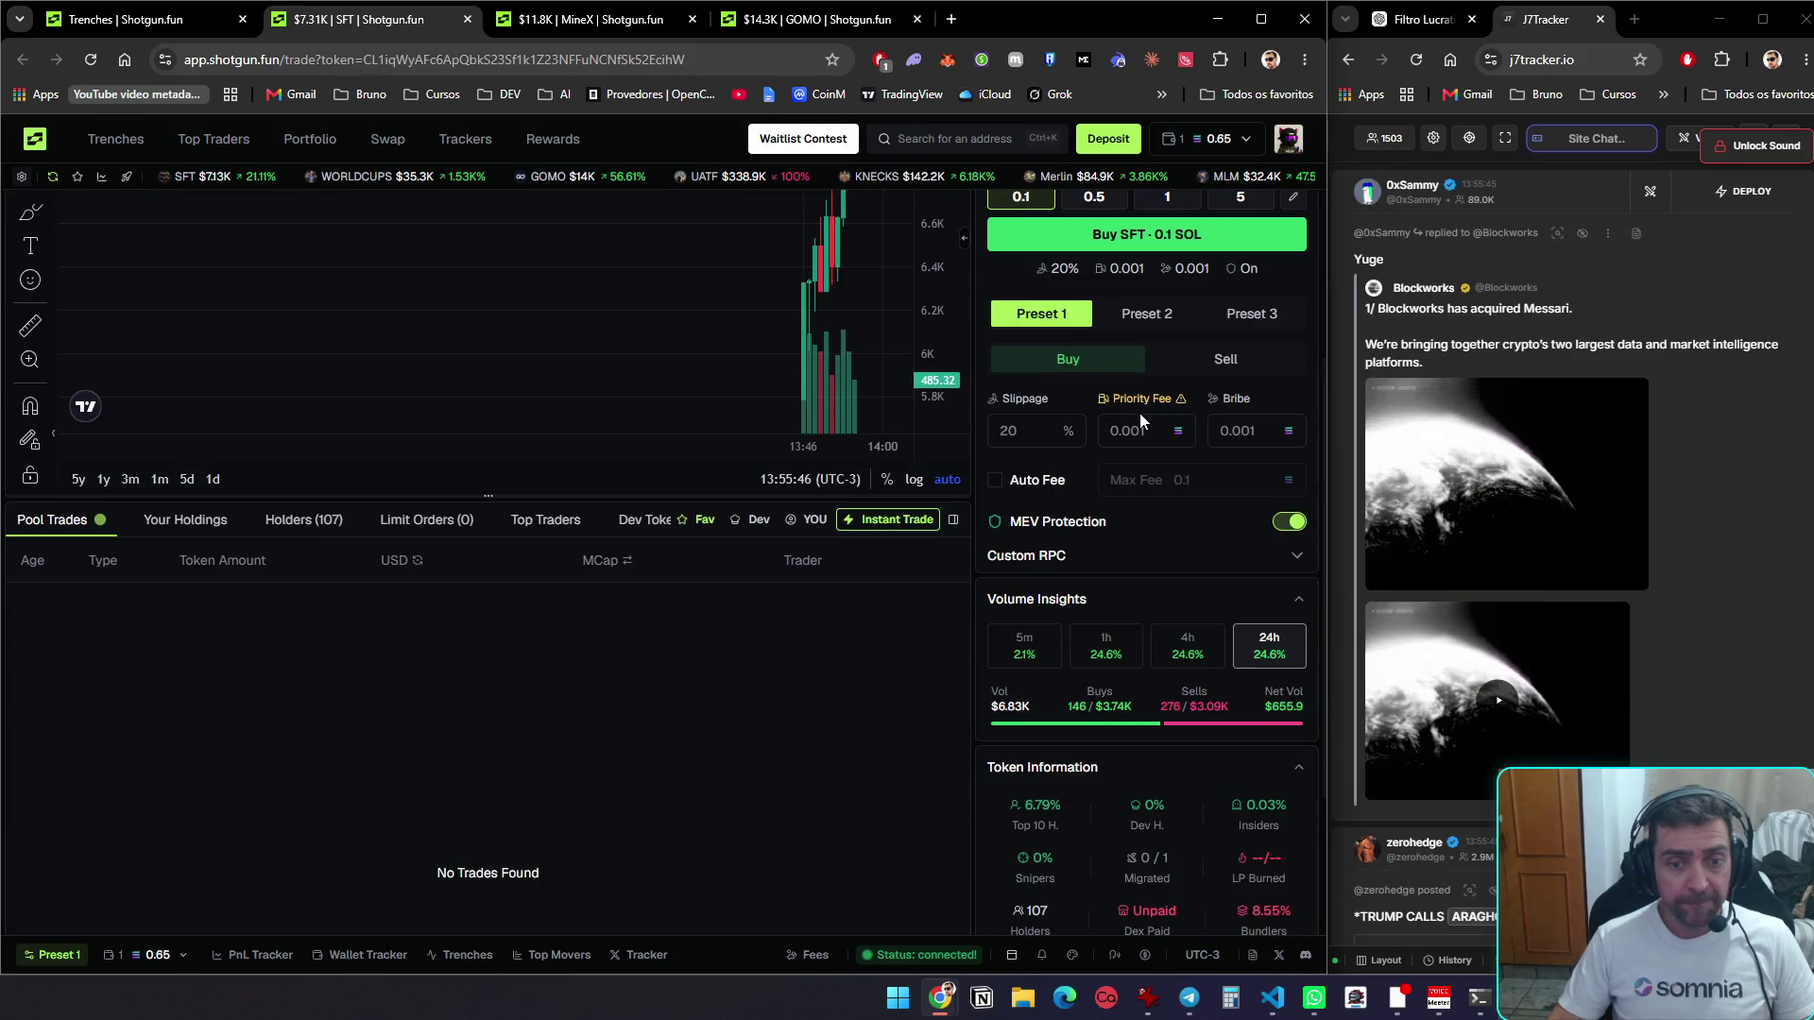
scroll(1140, 444, up, 3)
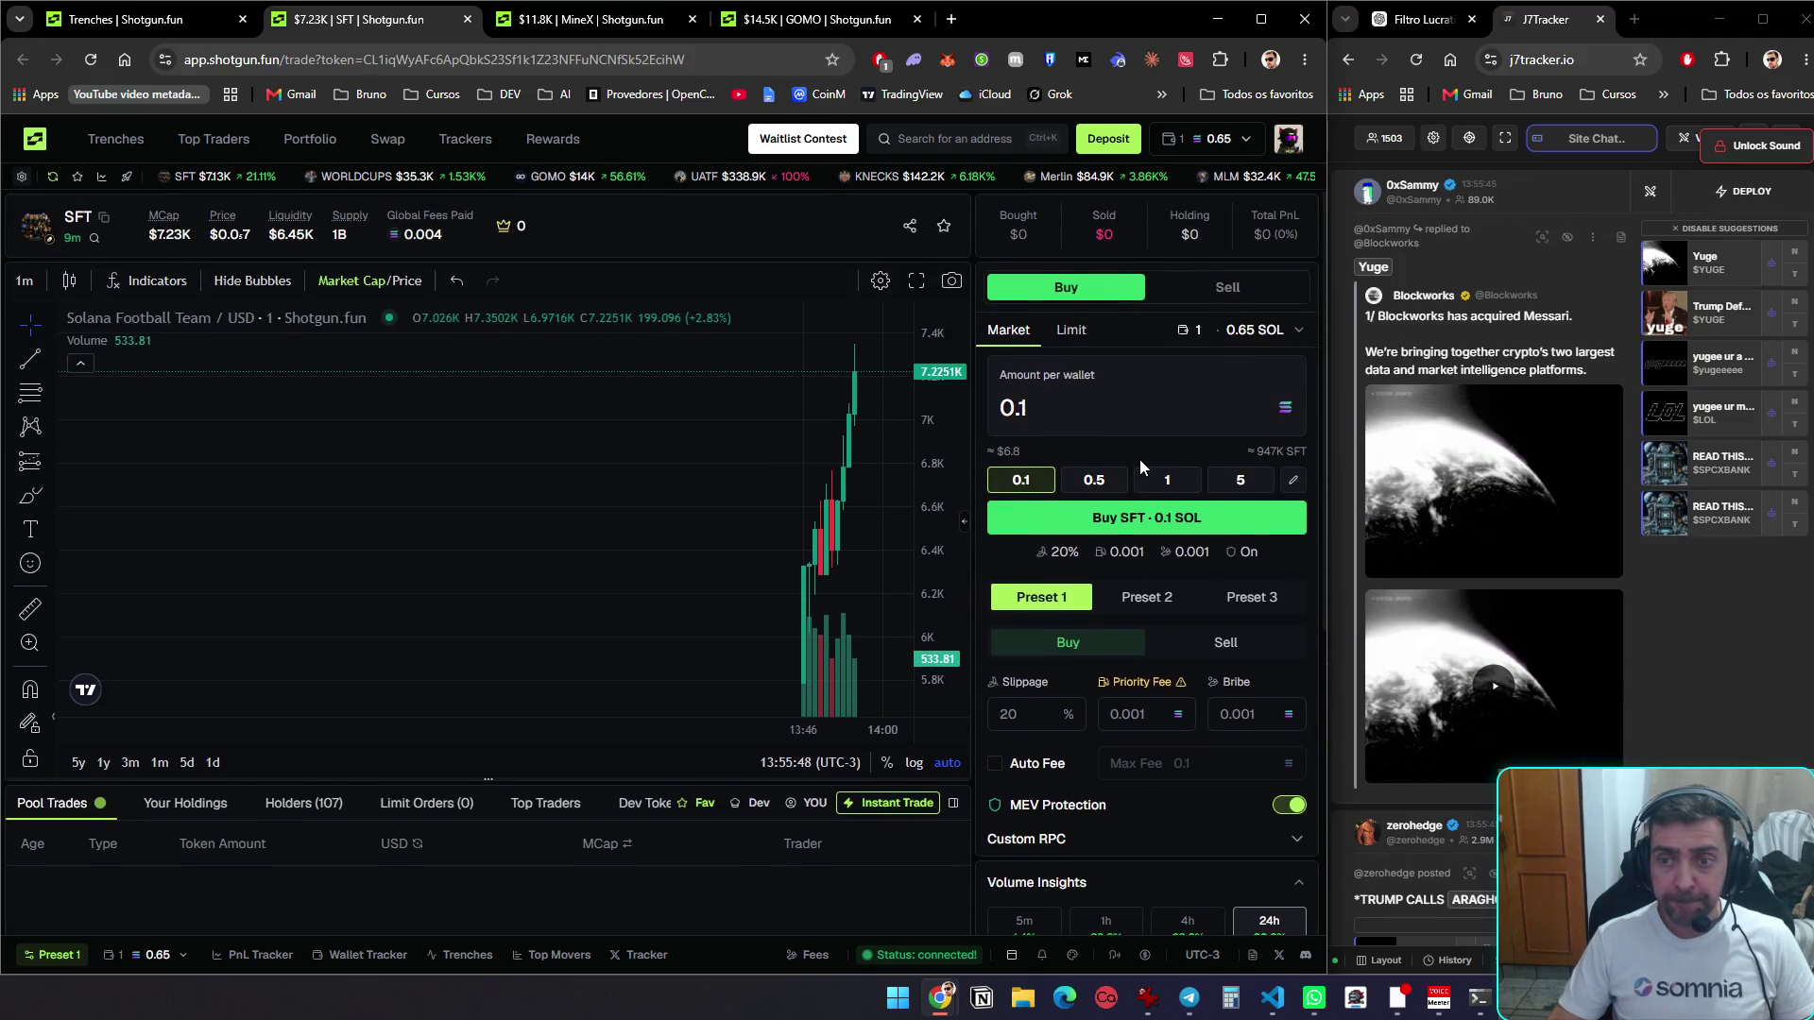
Glance at the trenches, then switch the SFT chart to 5-second candles
click(151, 22)
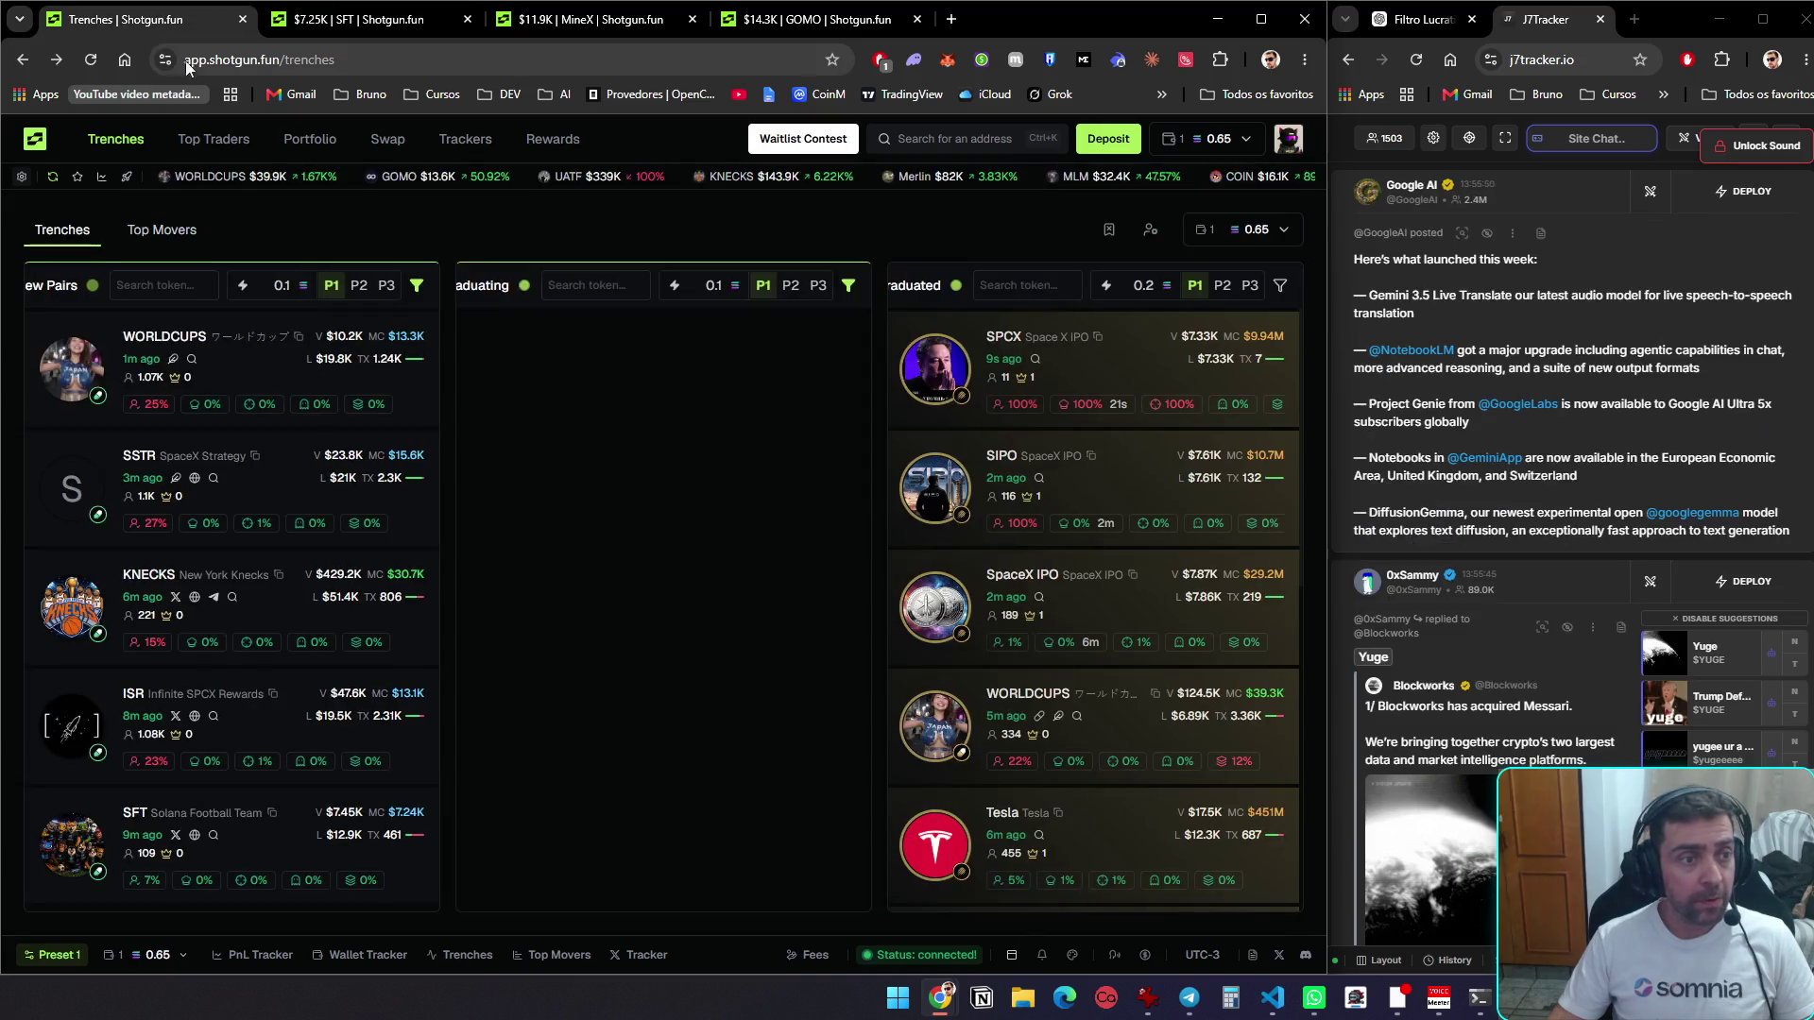
mouse_move(312, 406)
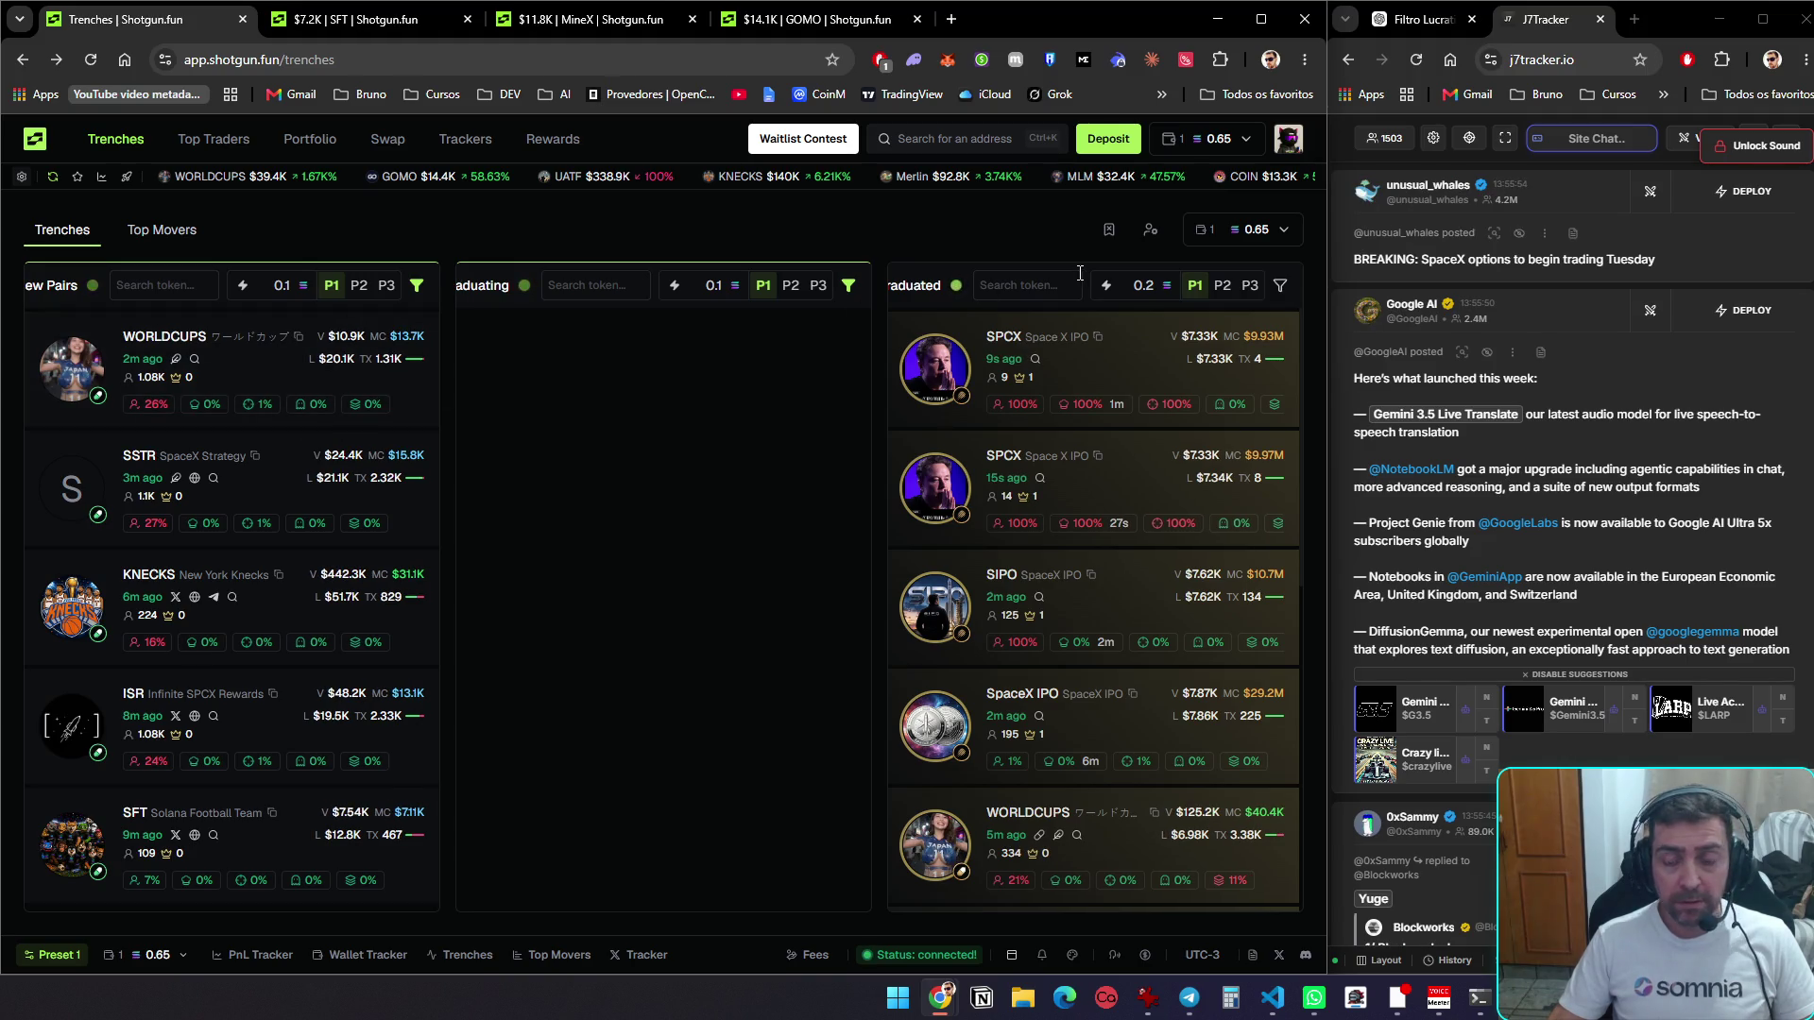
click(351, 26)
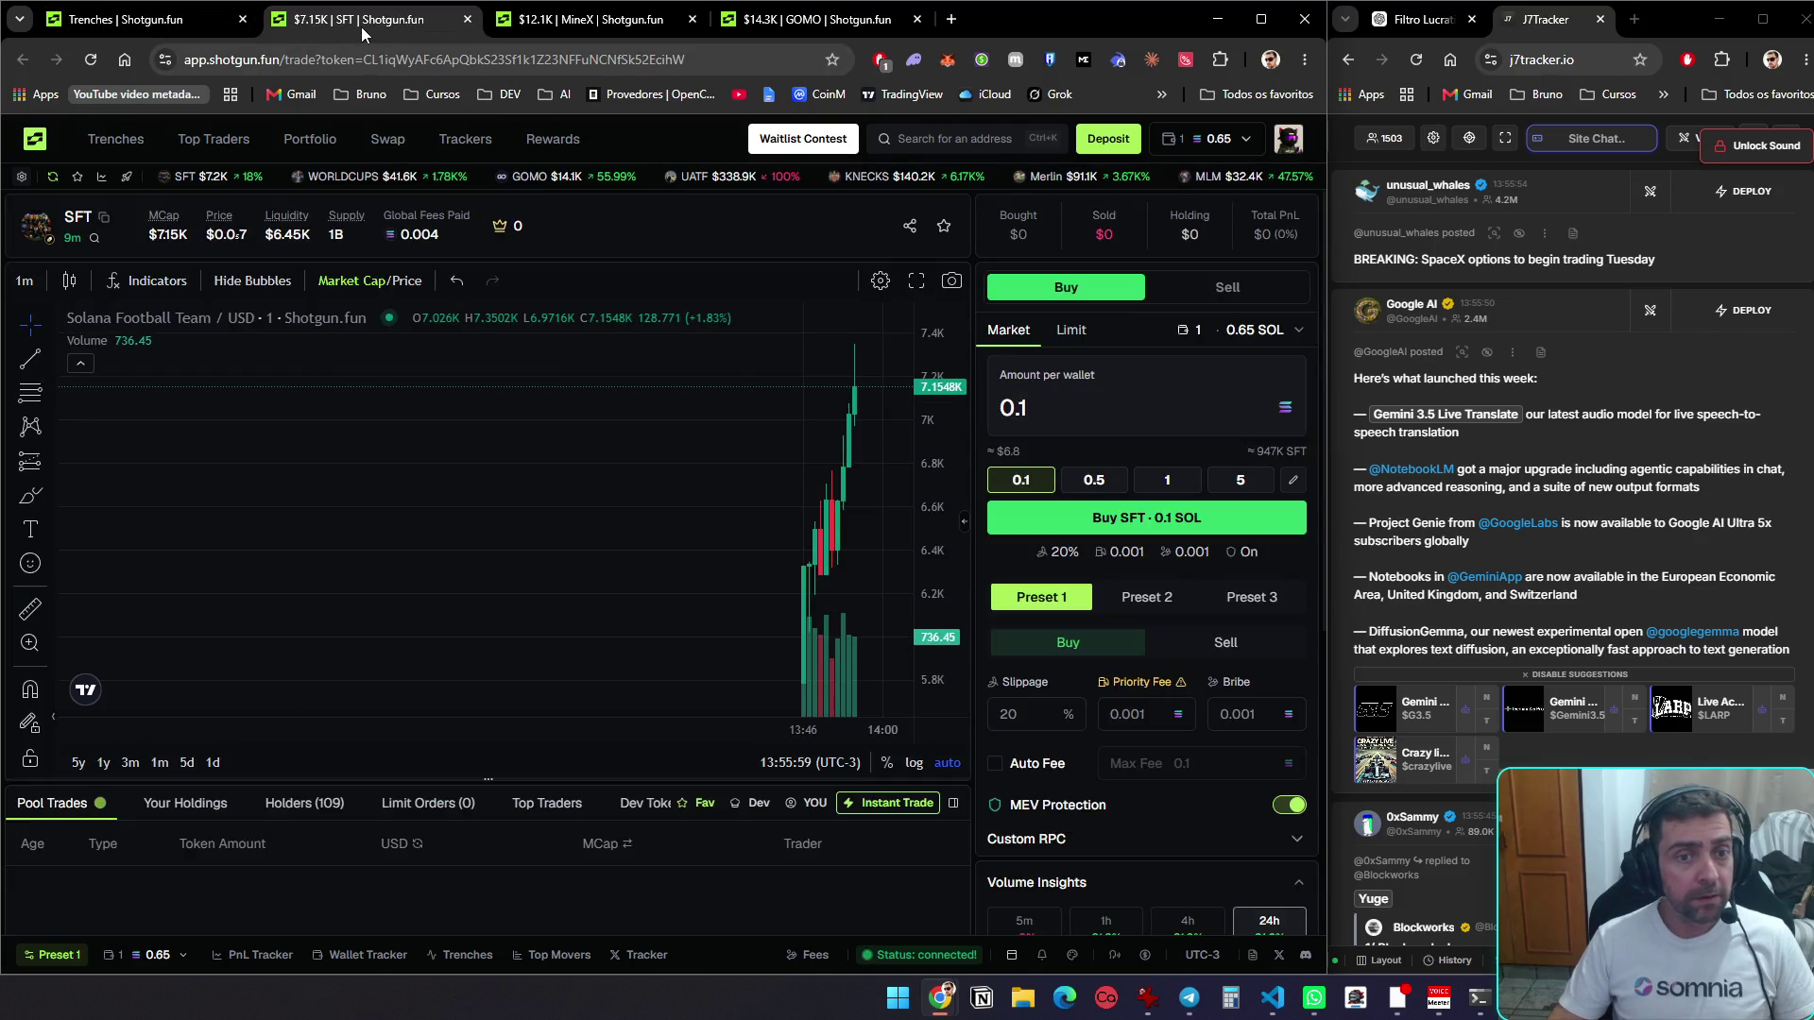
click(25, 281)
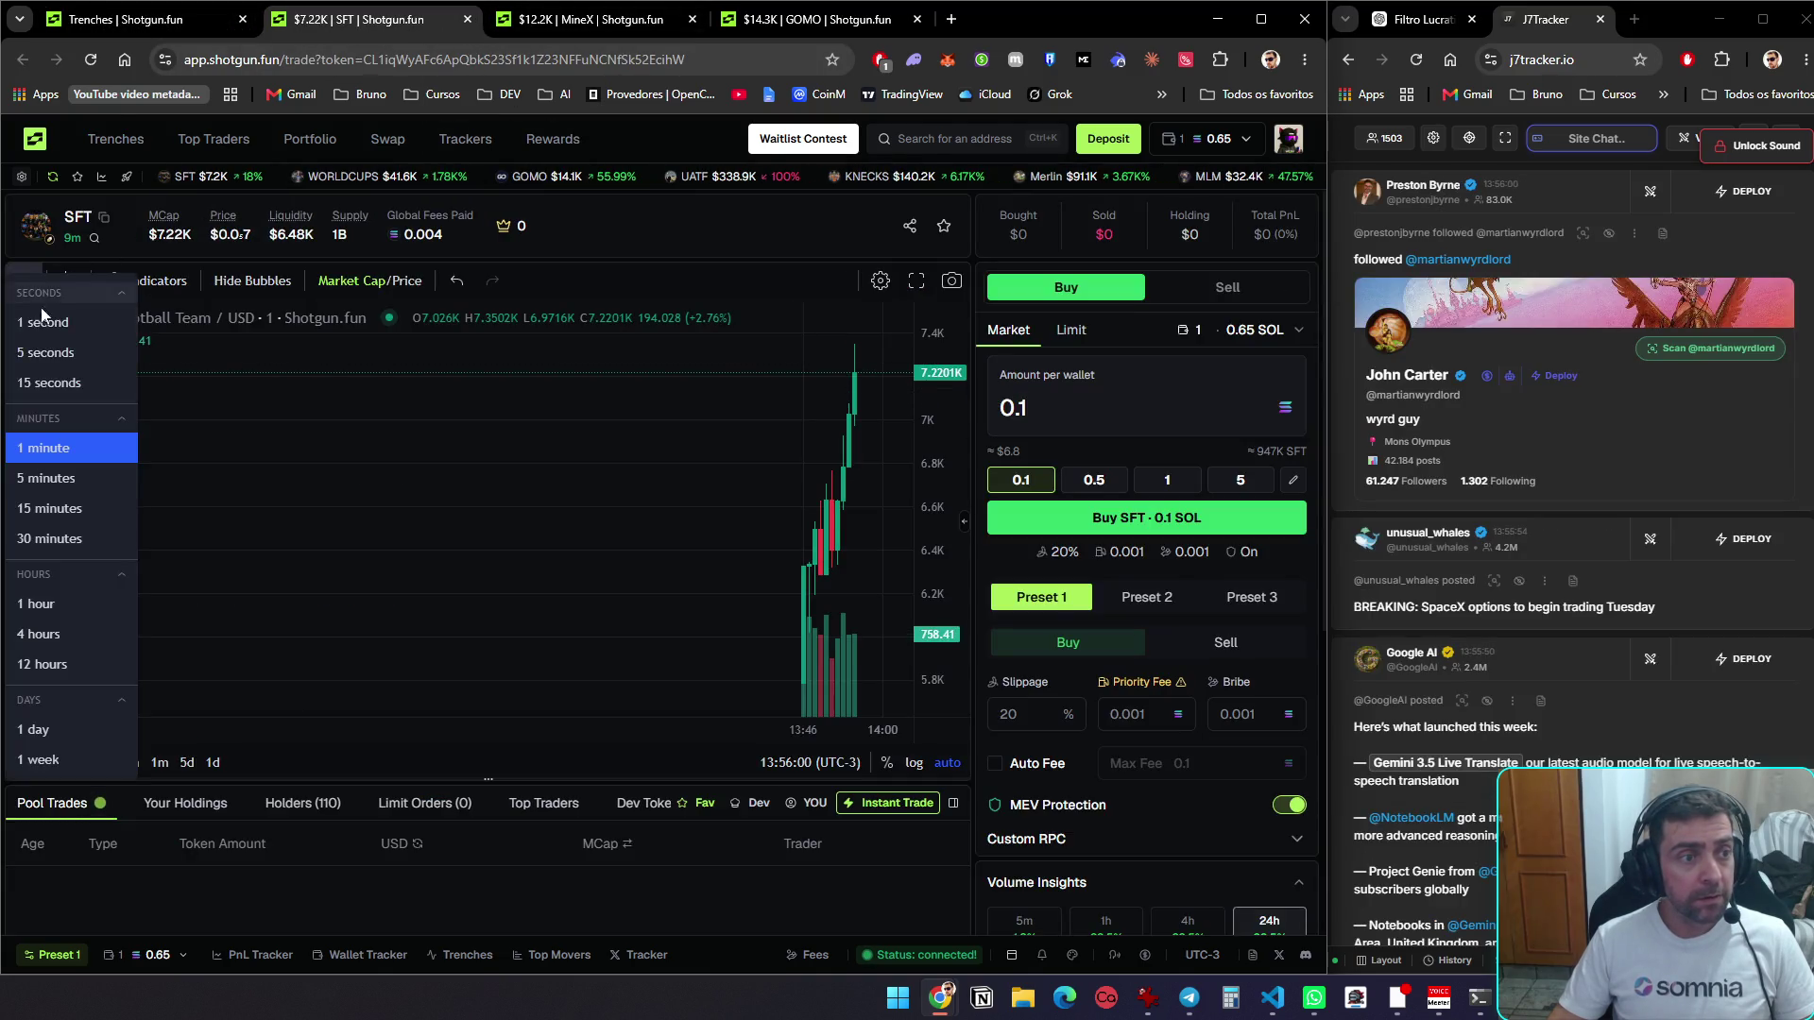
click(59, 353)
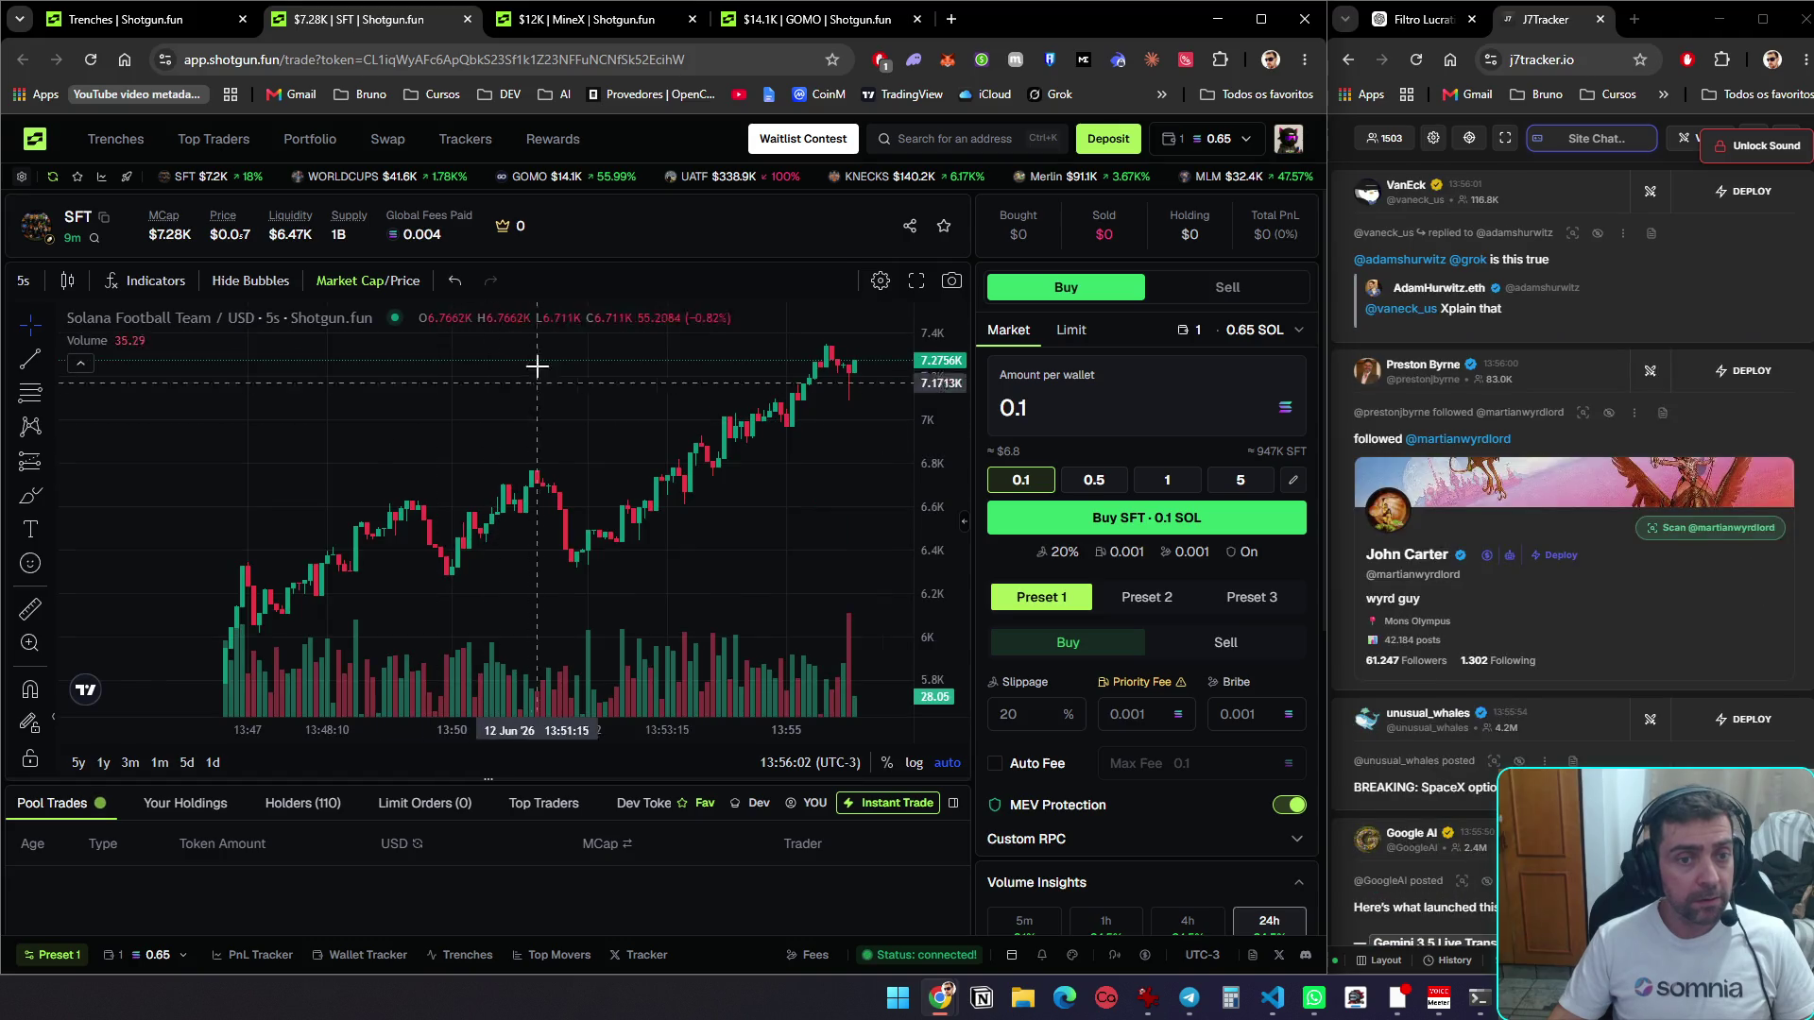
Close the MineX and GOMO token tabs and return to the Trenches tab
click(601, 22)
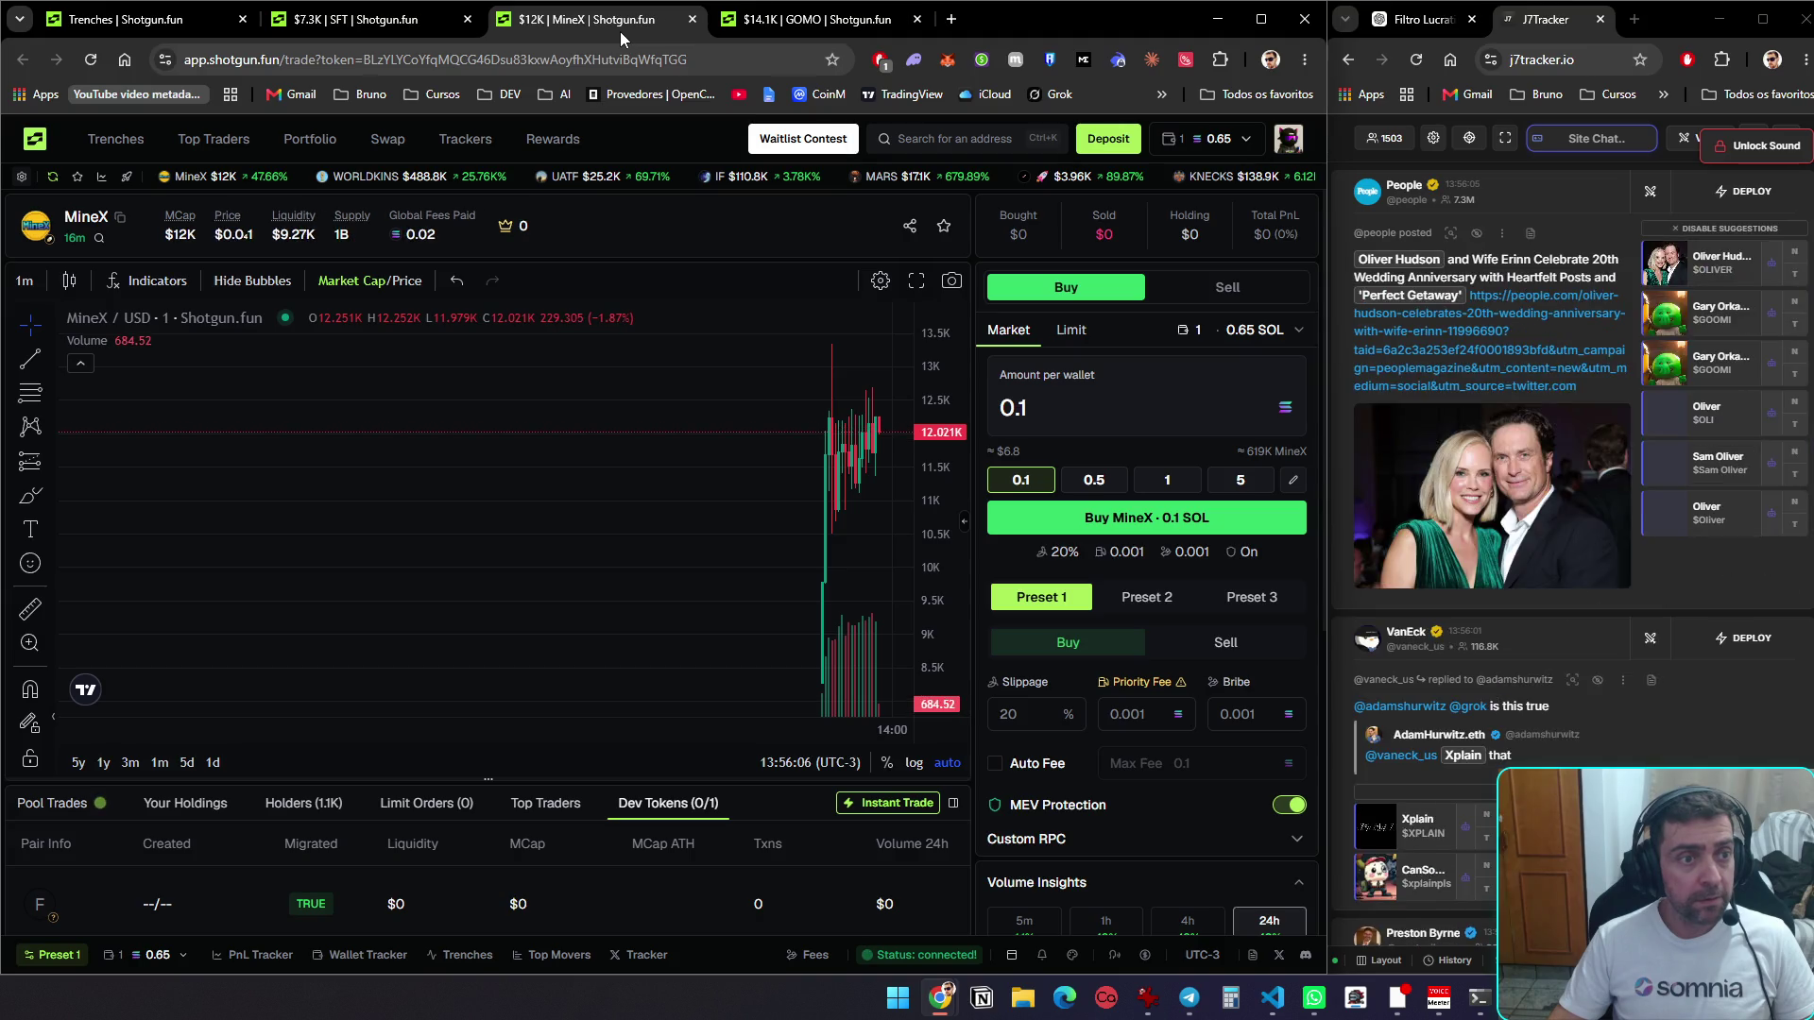
middle_click(620, 31)
middle_click(626, 32)
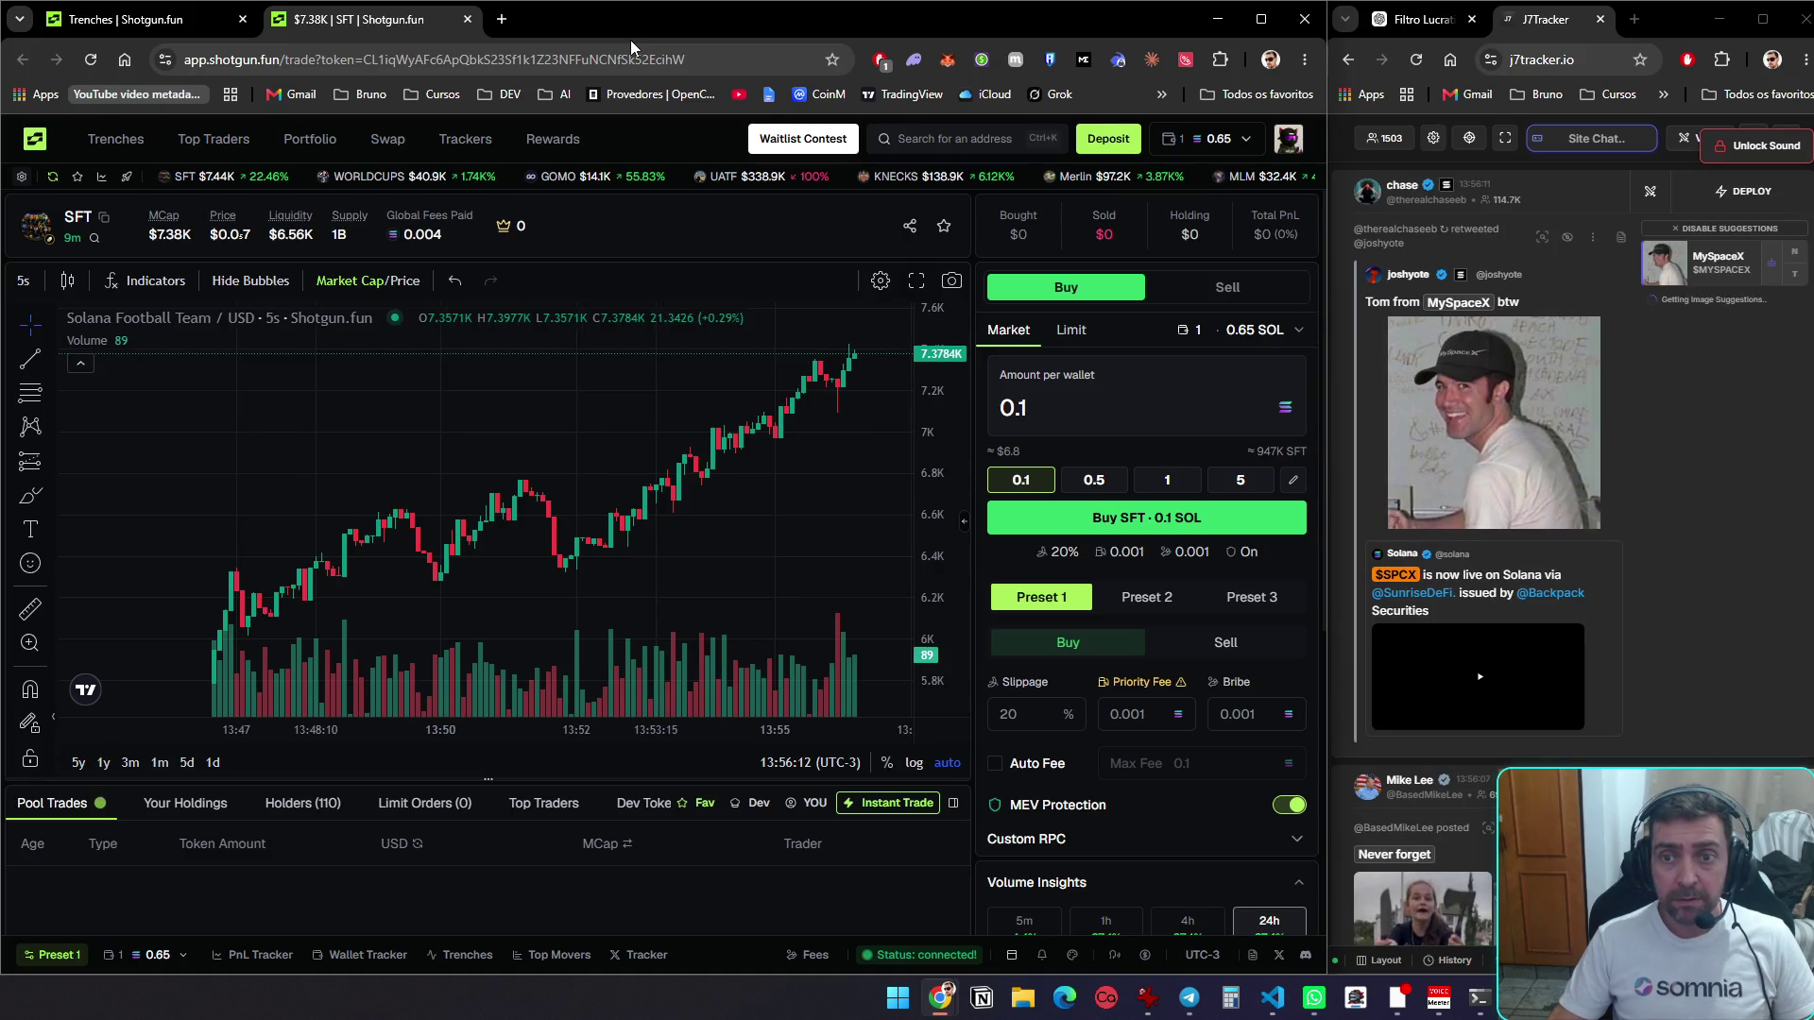
key(ctrl+shift+Tab)
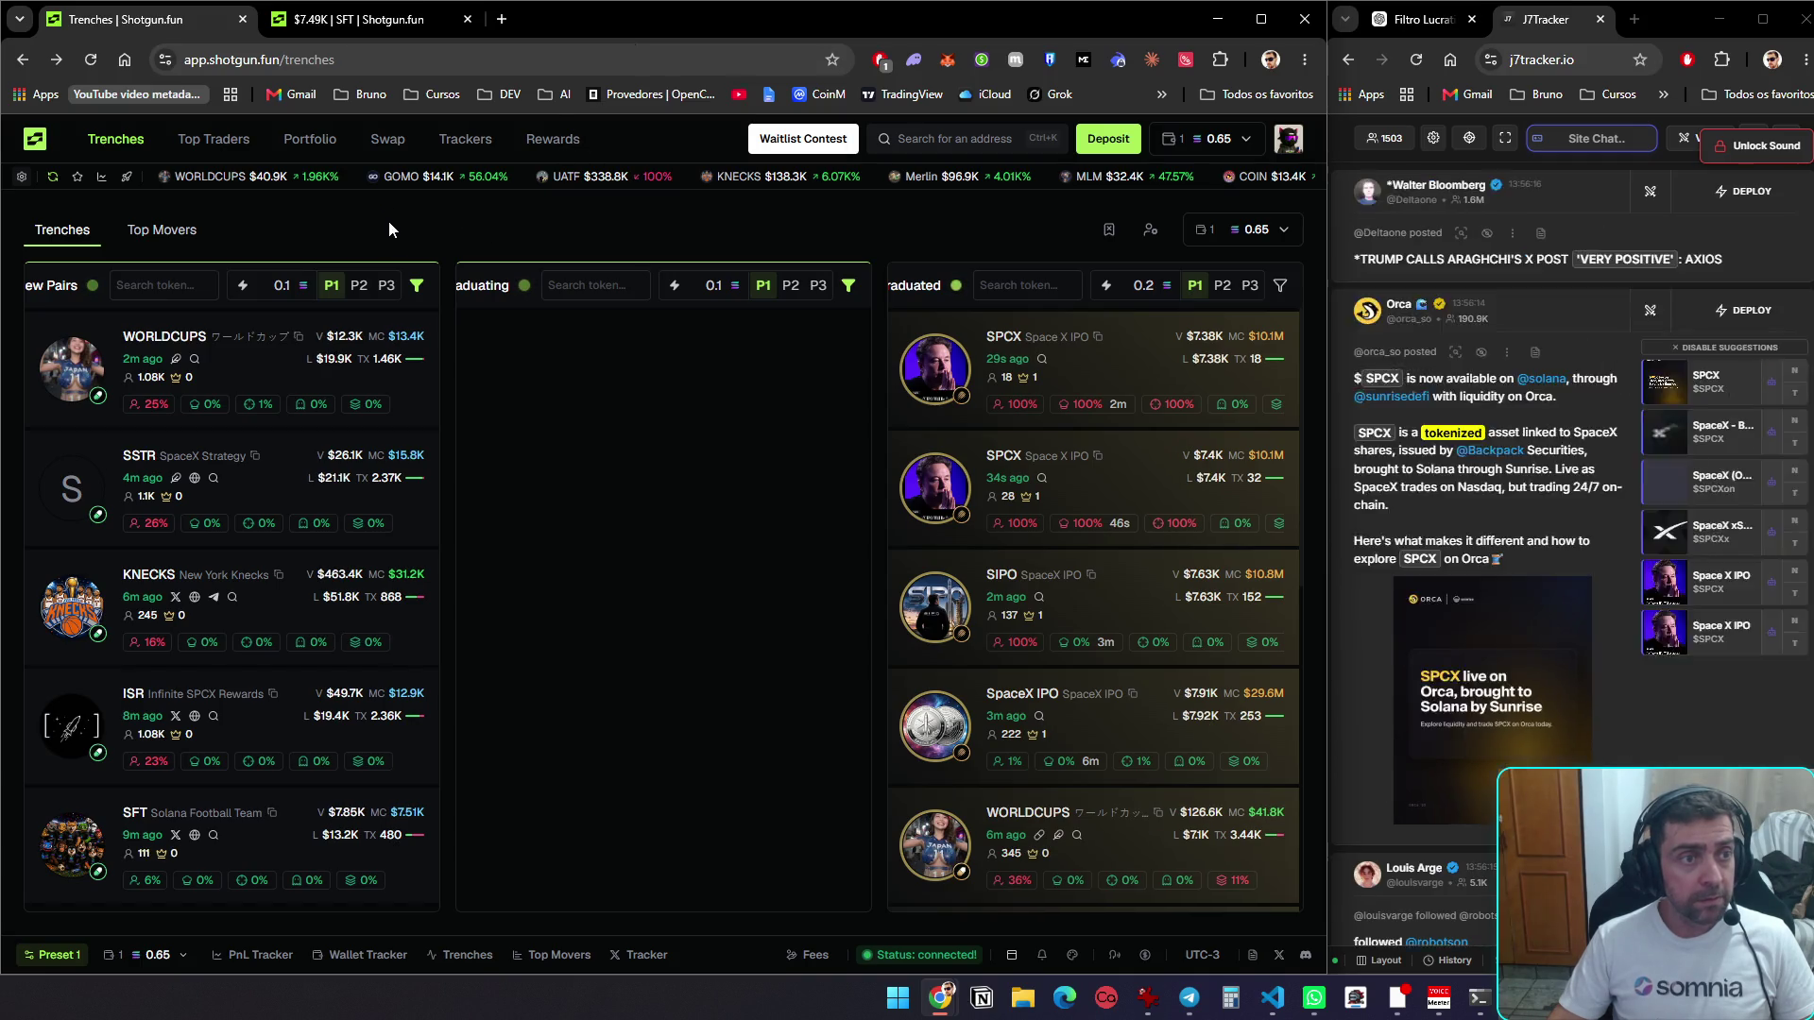
Reload the trenches, checking the SFT chart twice between refreshes, and end on SFT's trade page
key(F5)
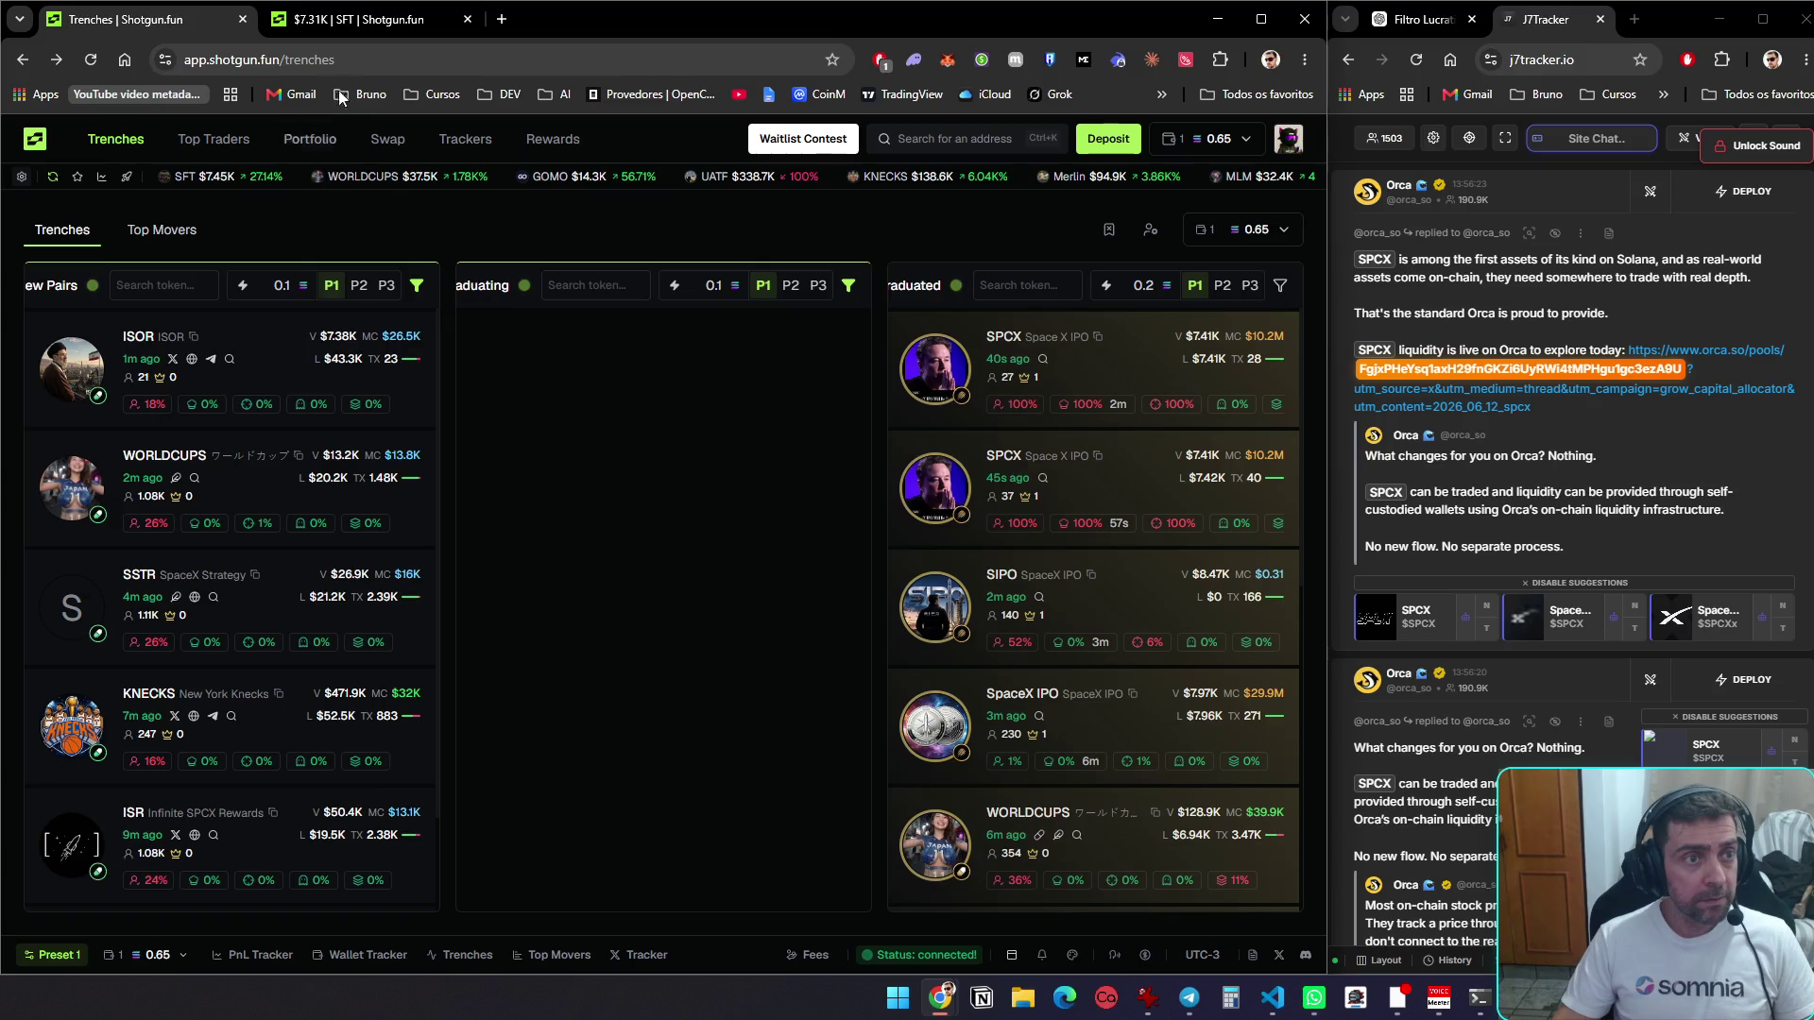
click(338, 27)
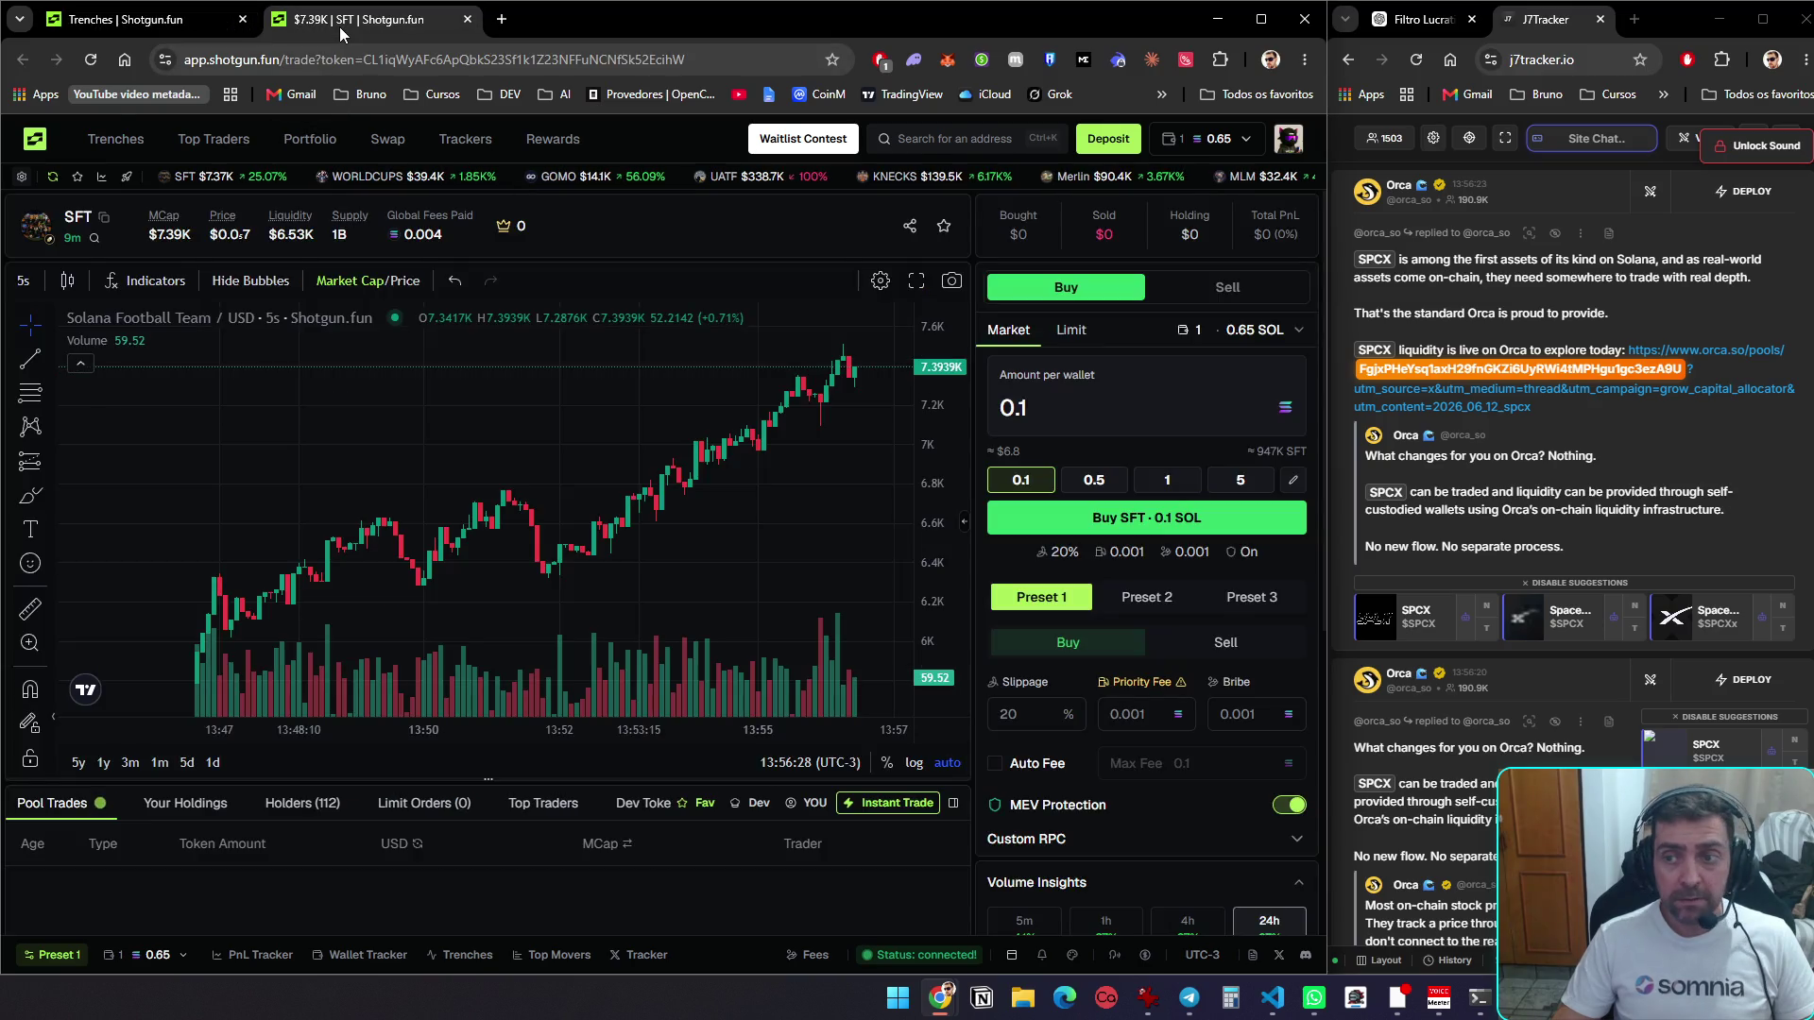
click(137, 21)
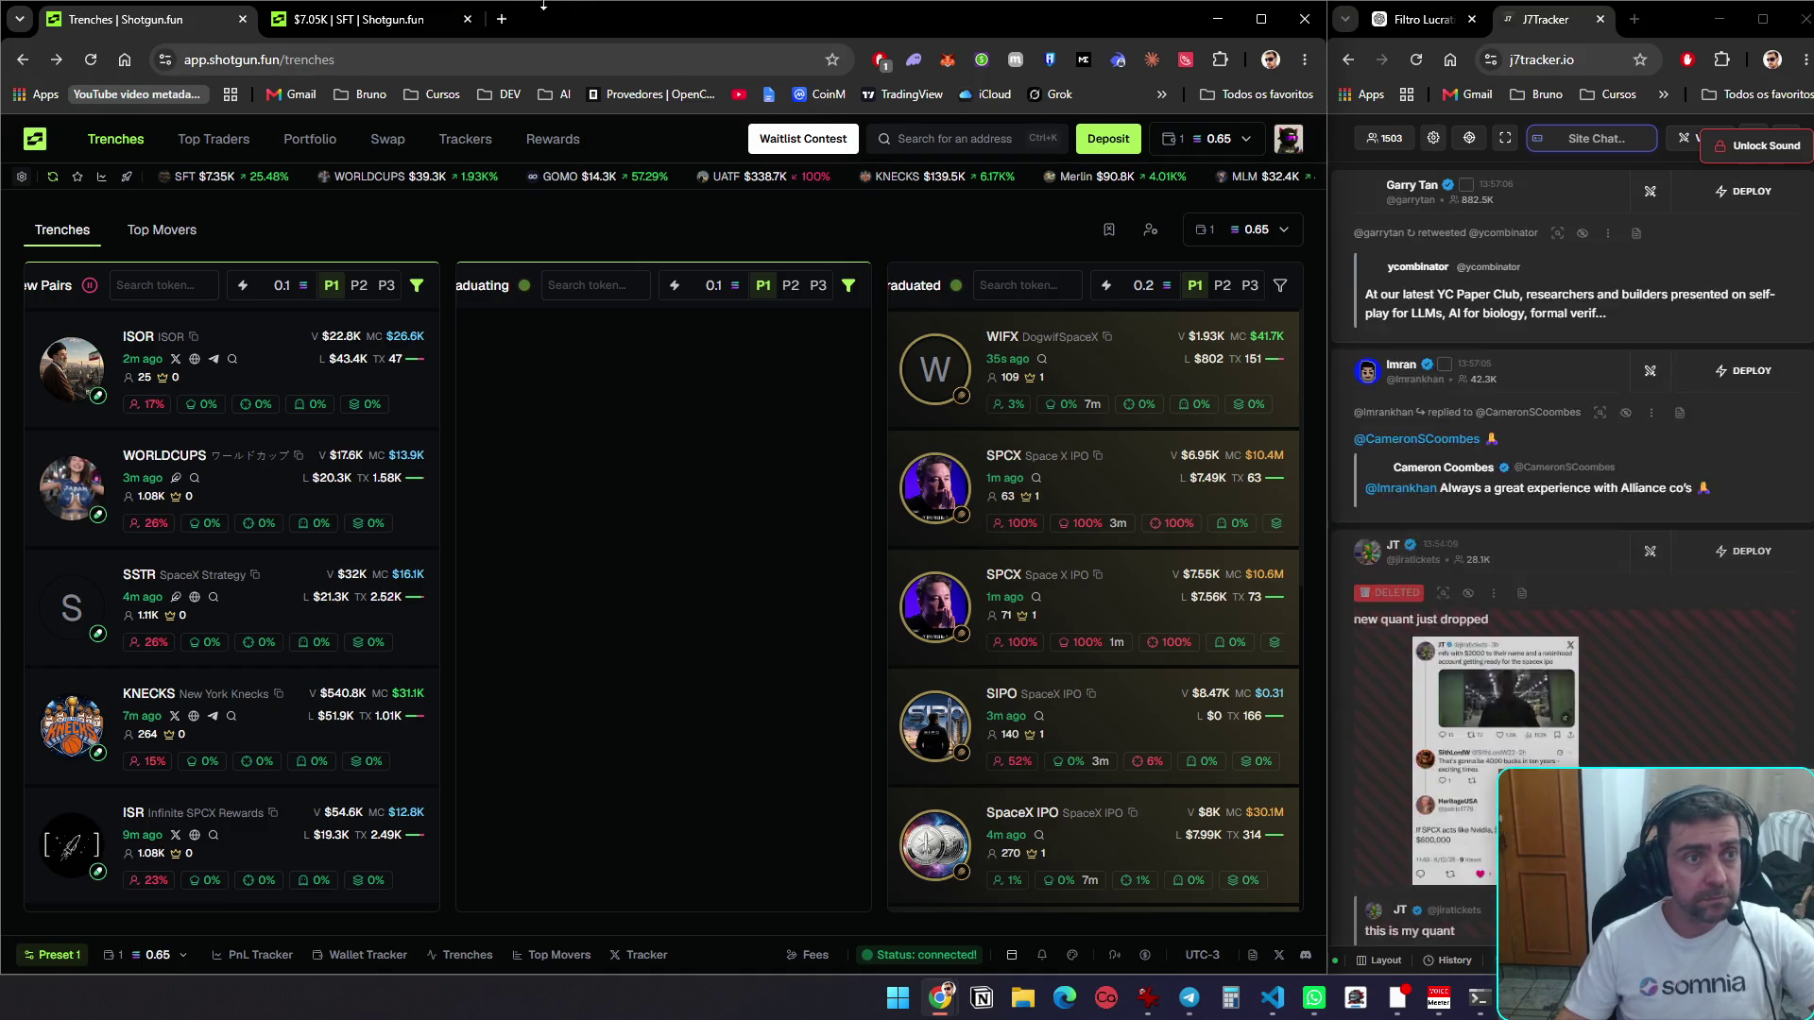
click(376, 21)
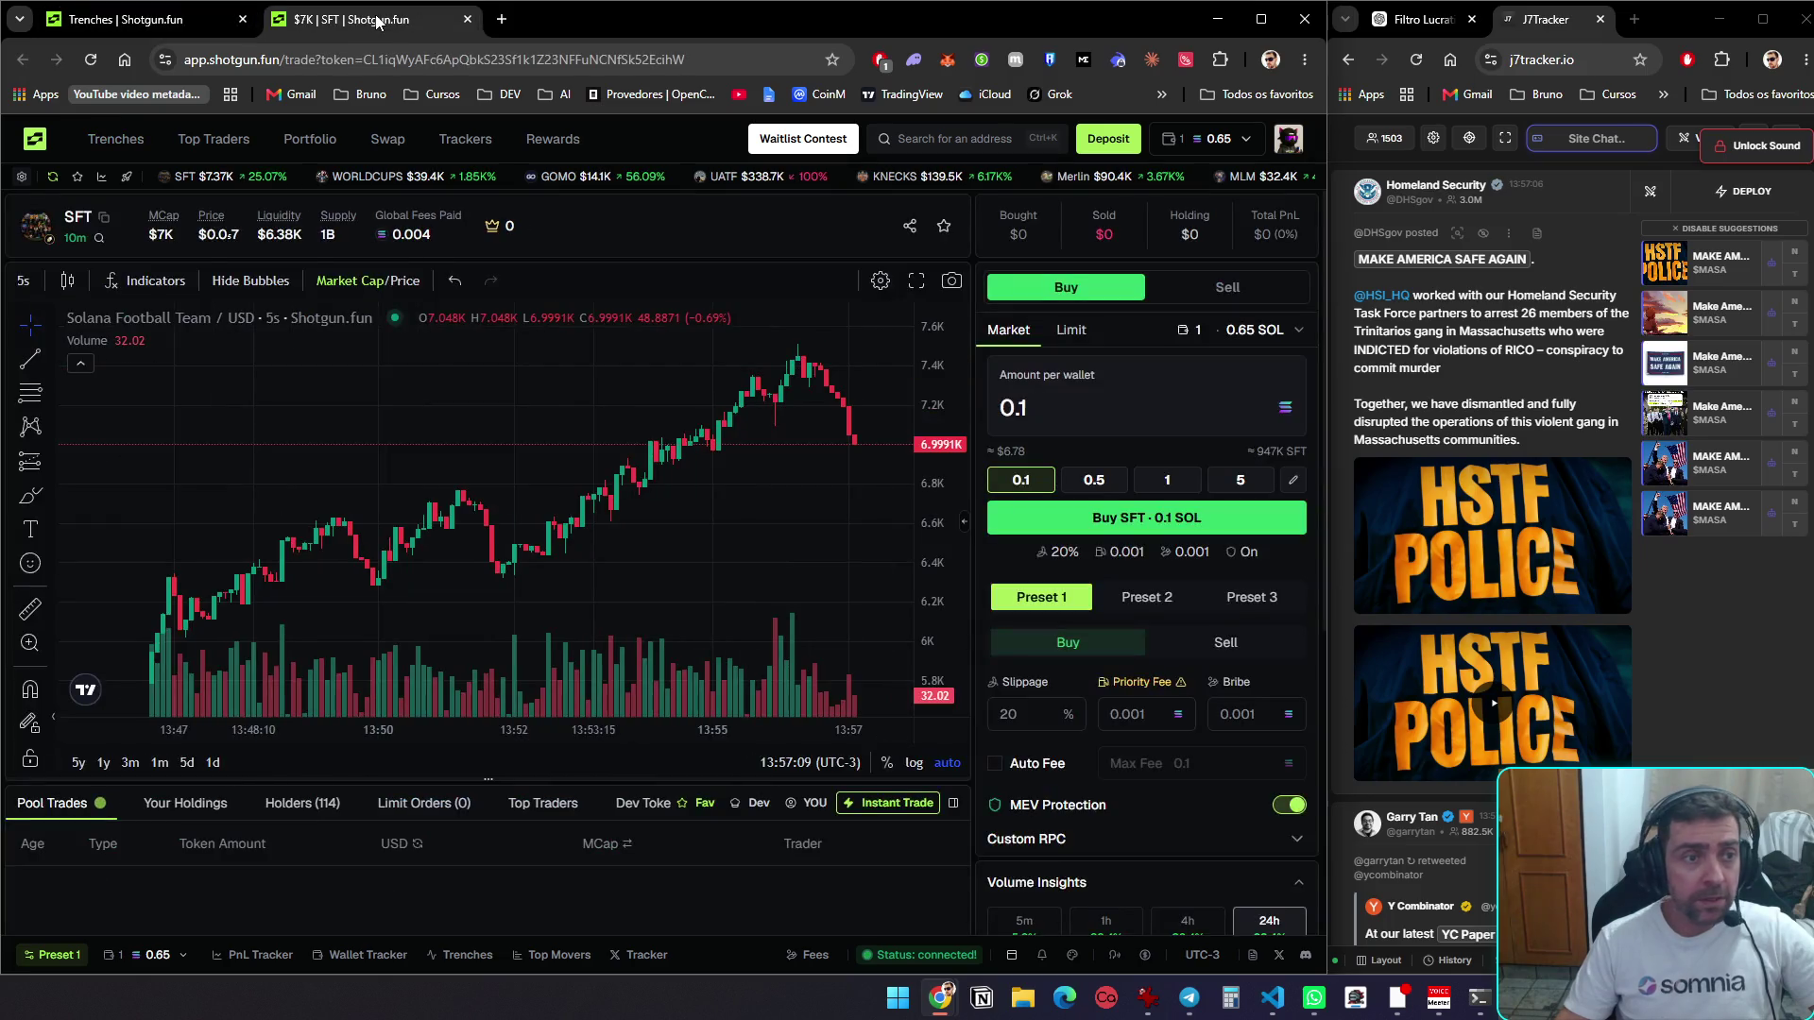
click(164, 21)
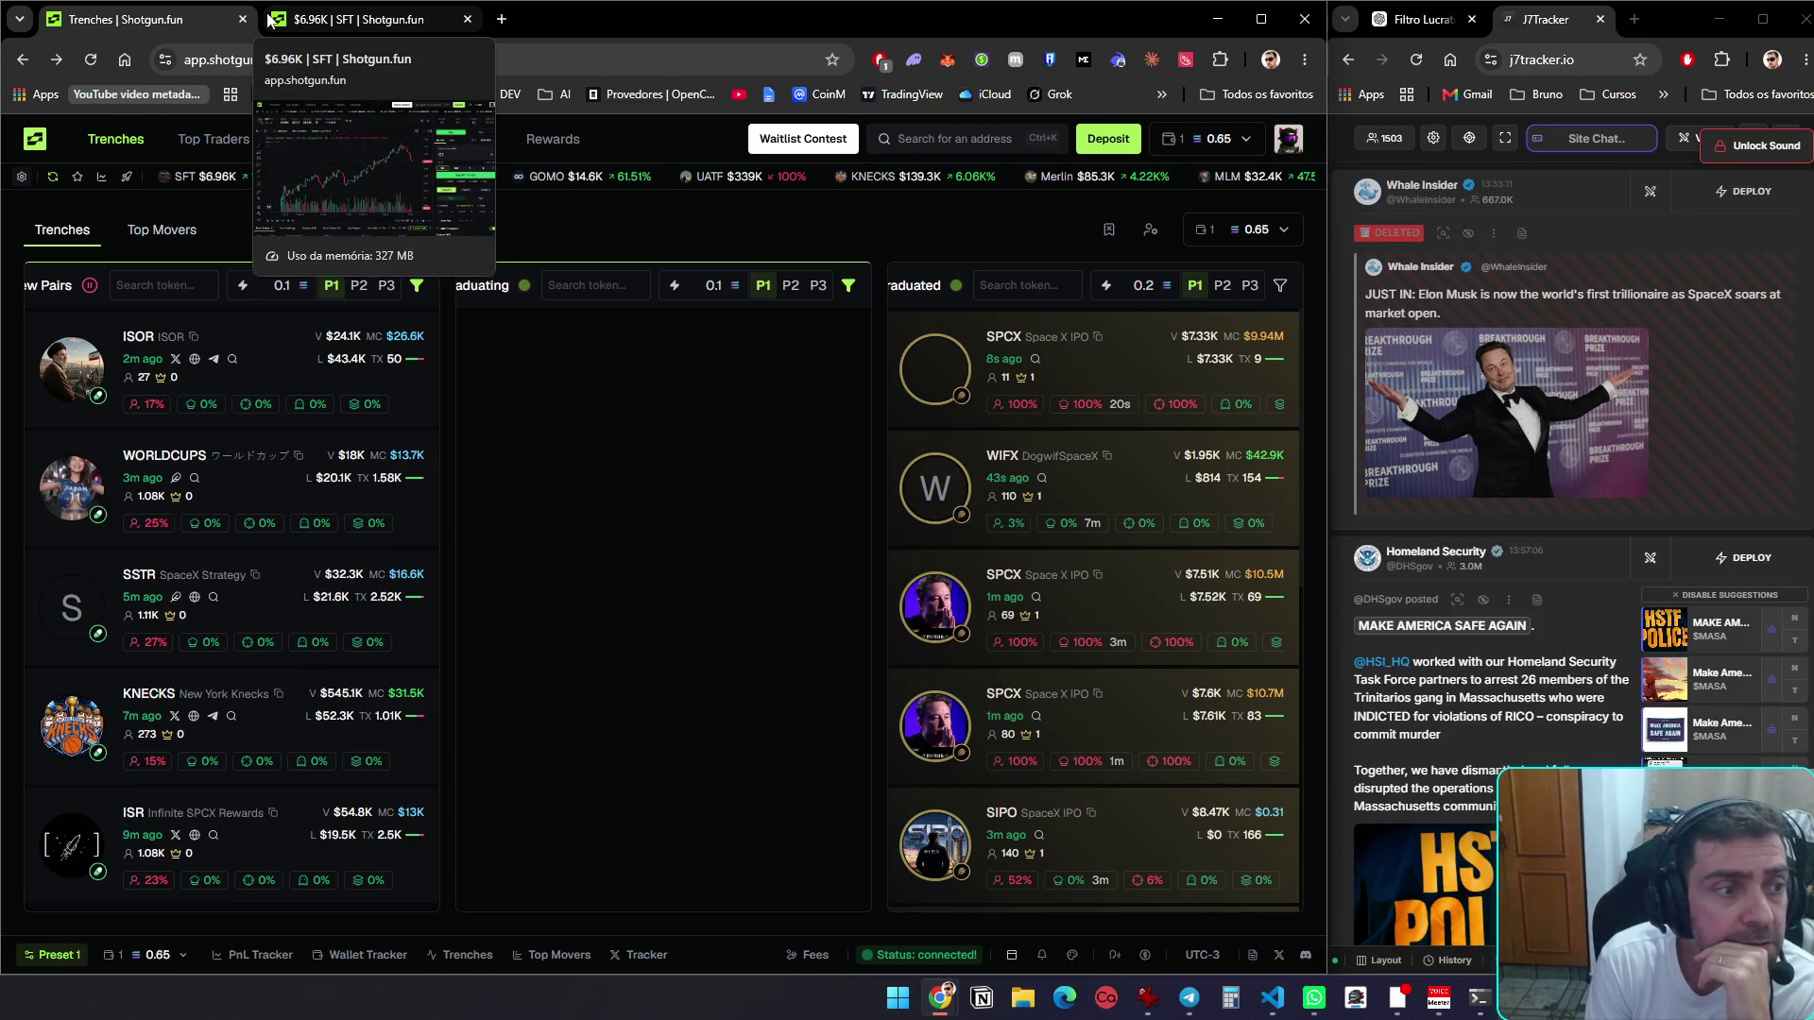
click(92, 59)
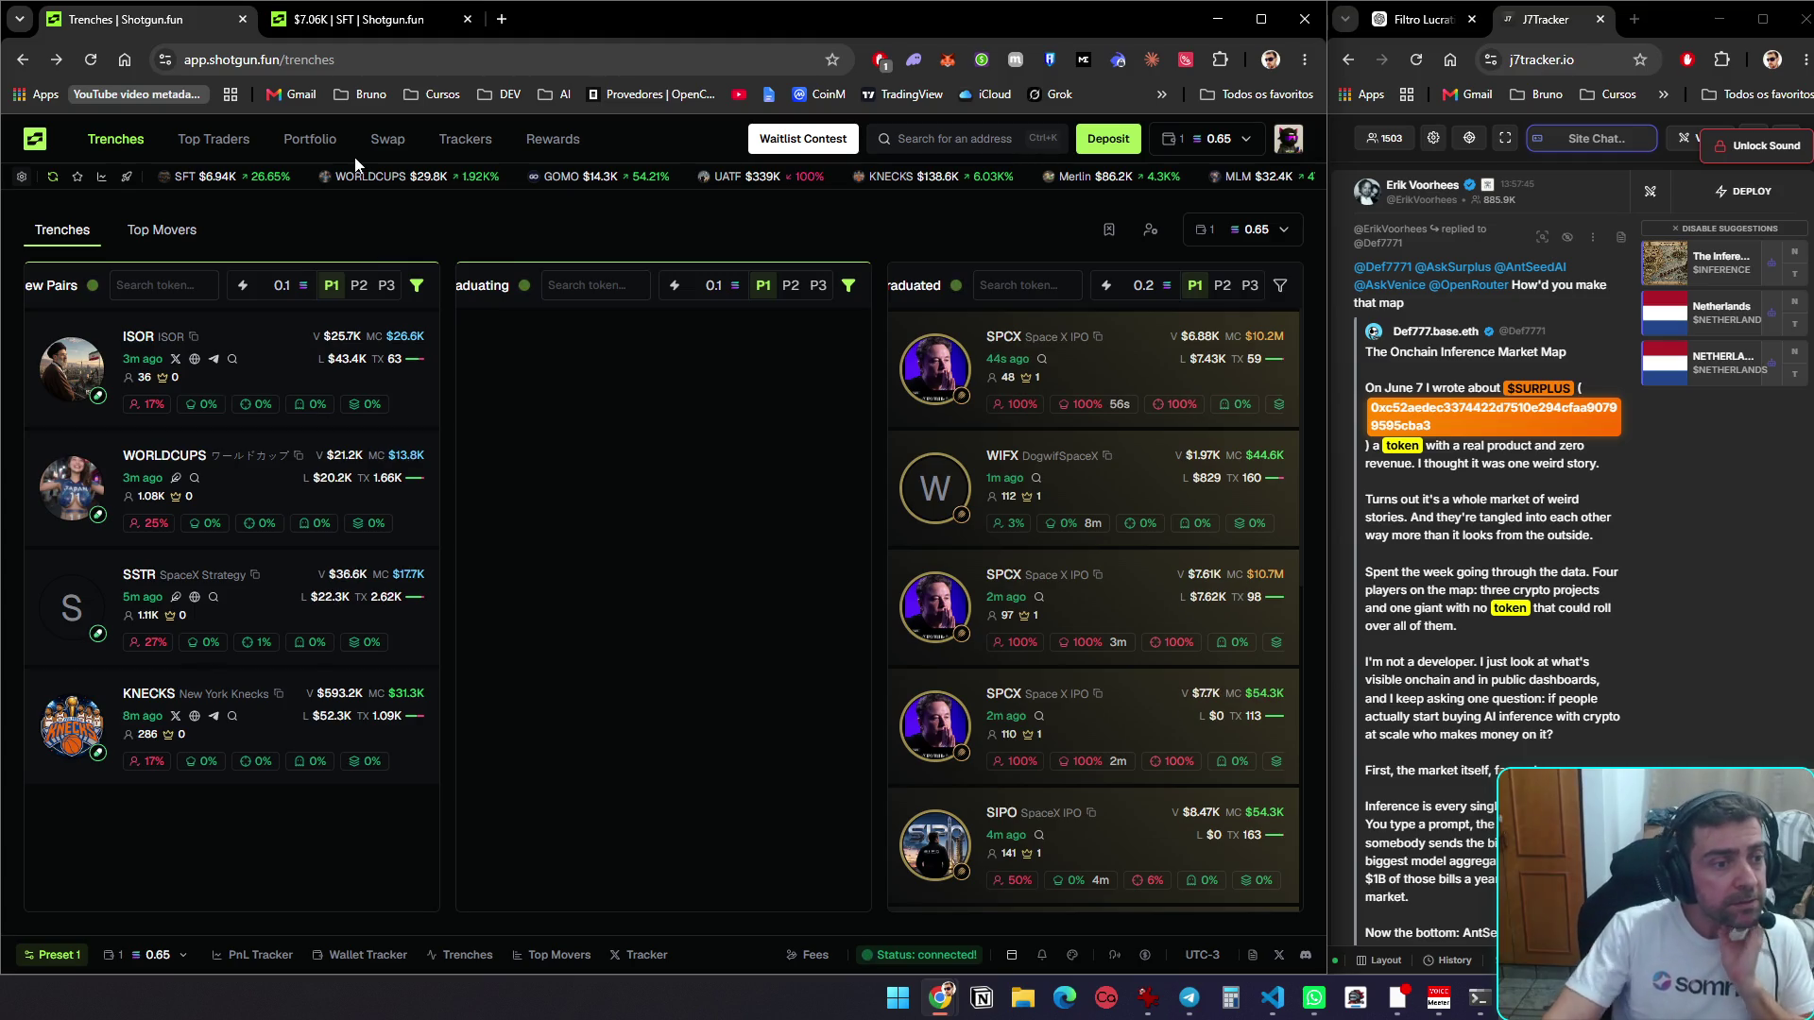
click(366, 21)
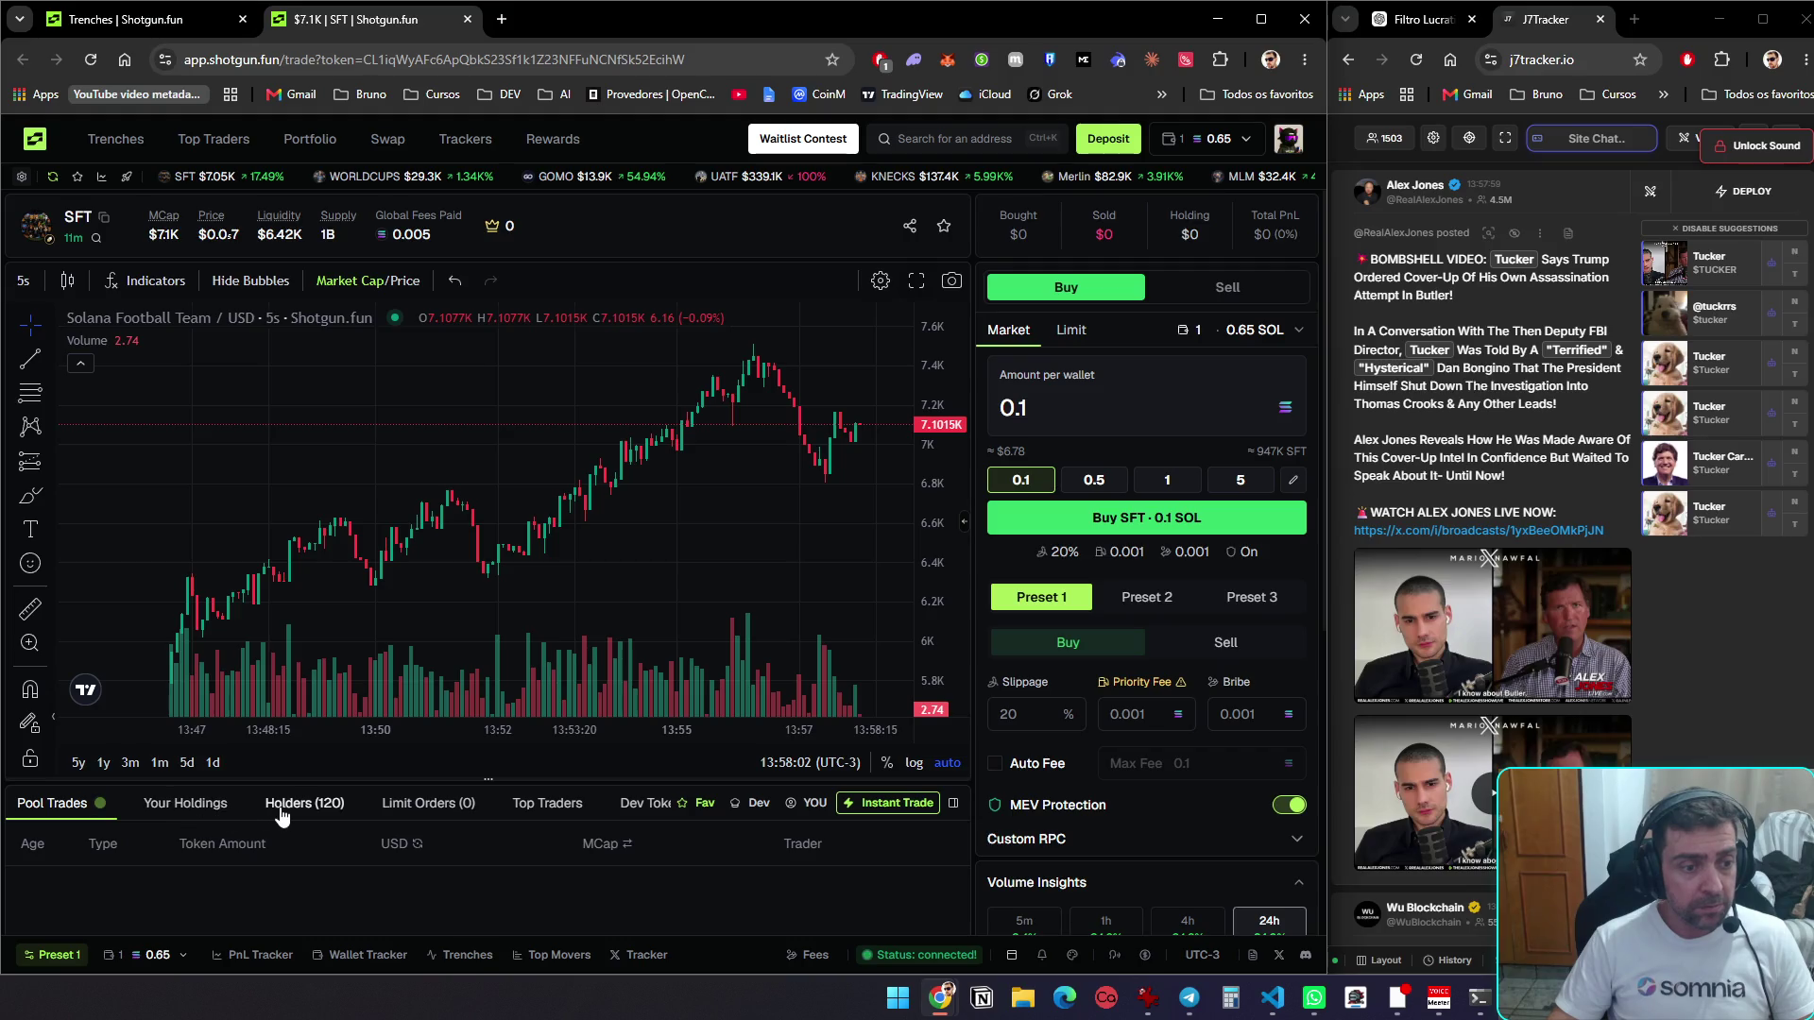
Scroll through the SFT token's 120 holders, then go back to the Trenches tab
click(281, 815)
scroll(1172, 678, down, 5)
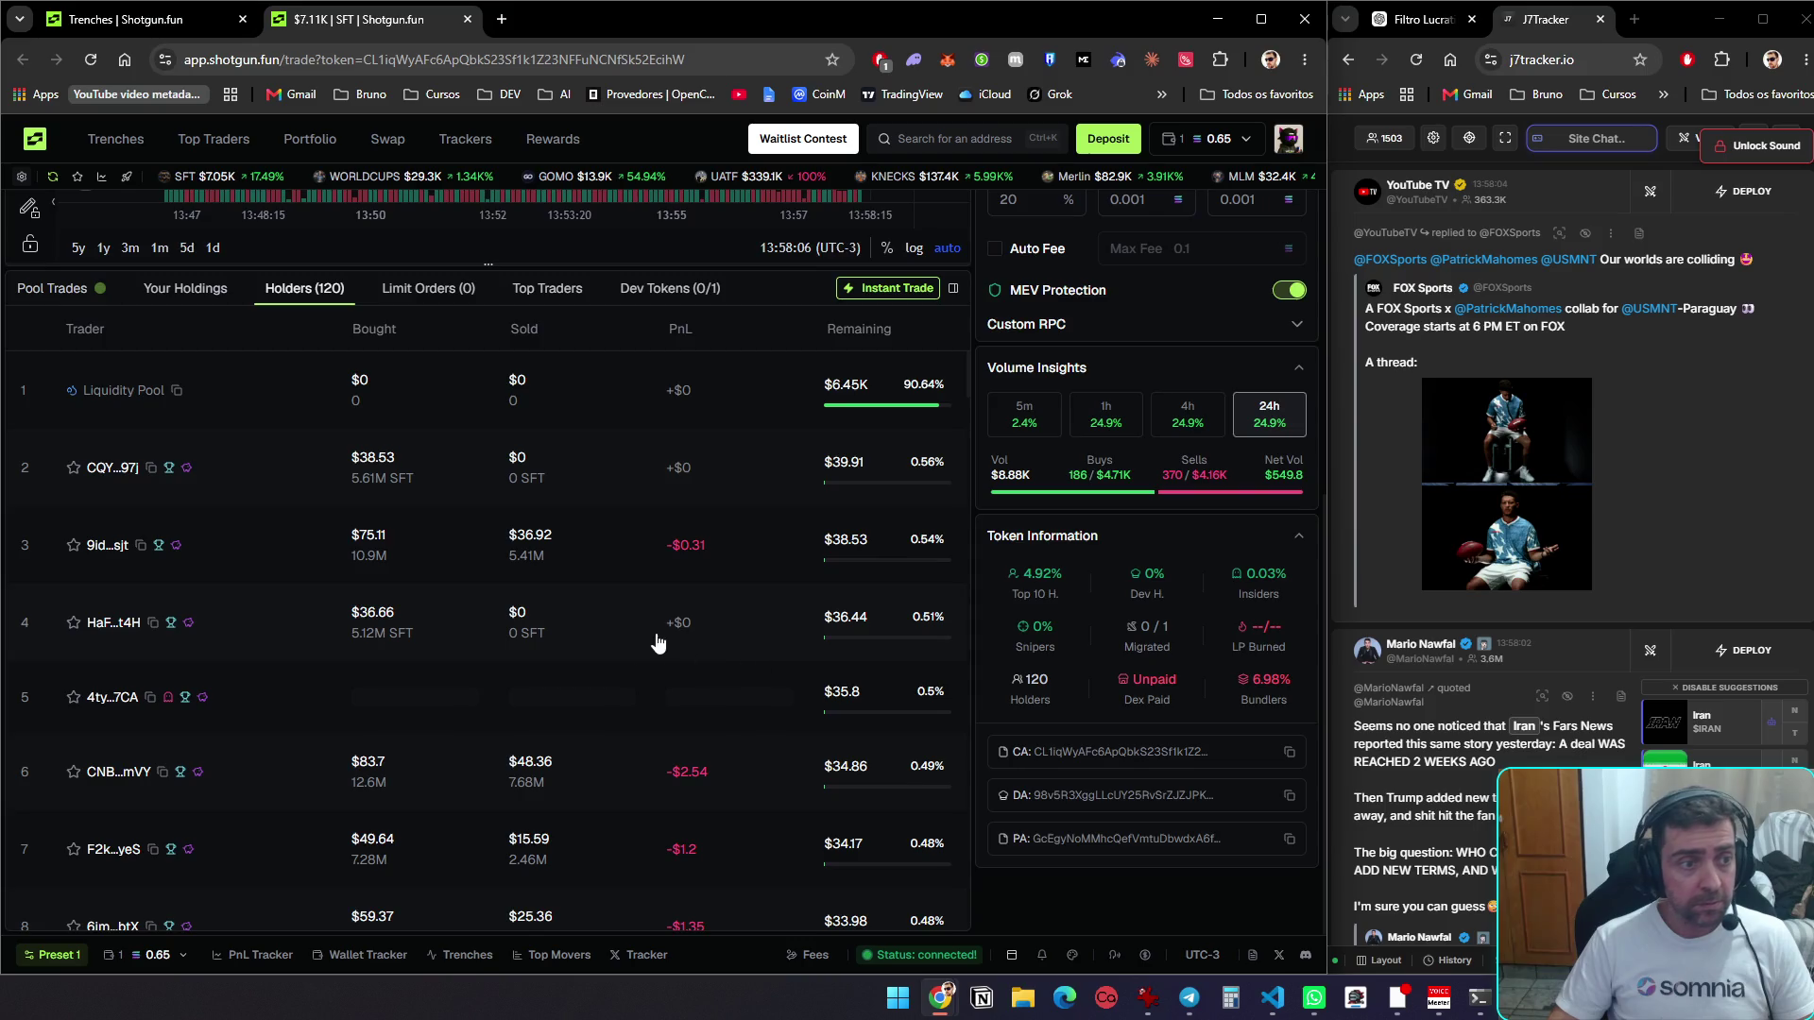
scroll(659, 643, up, 5)
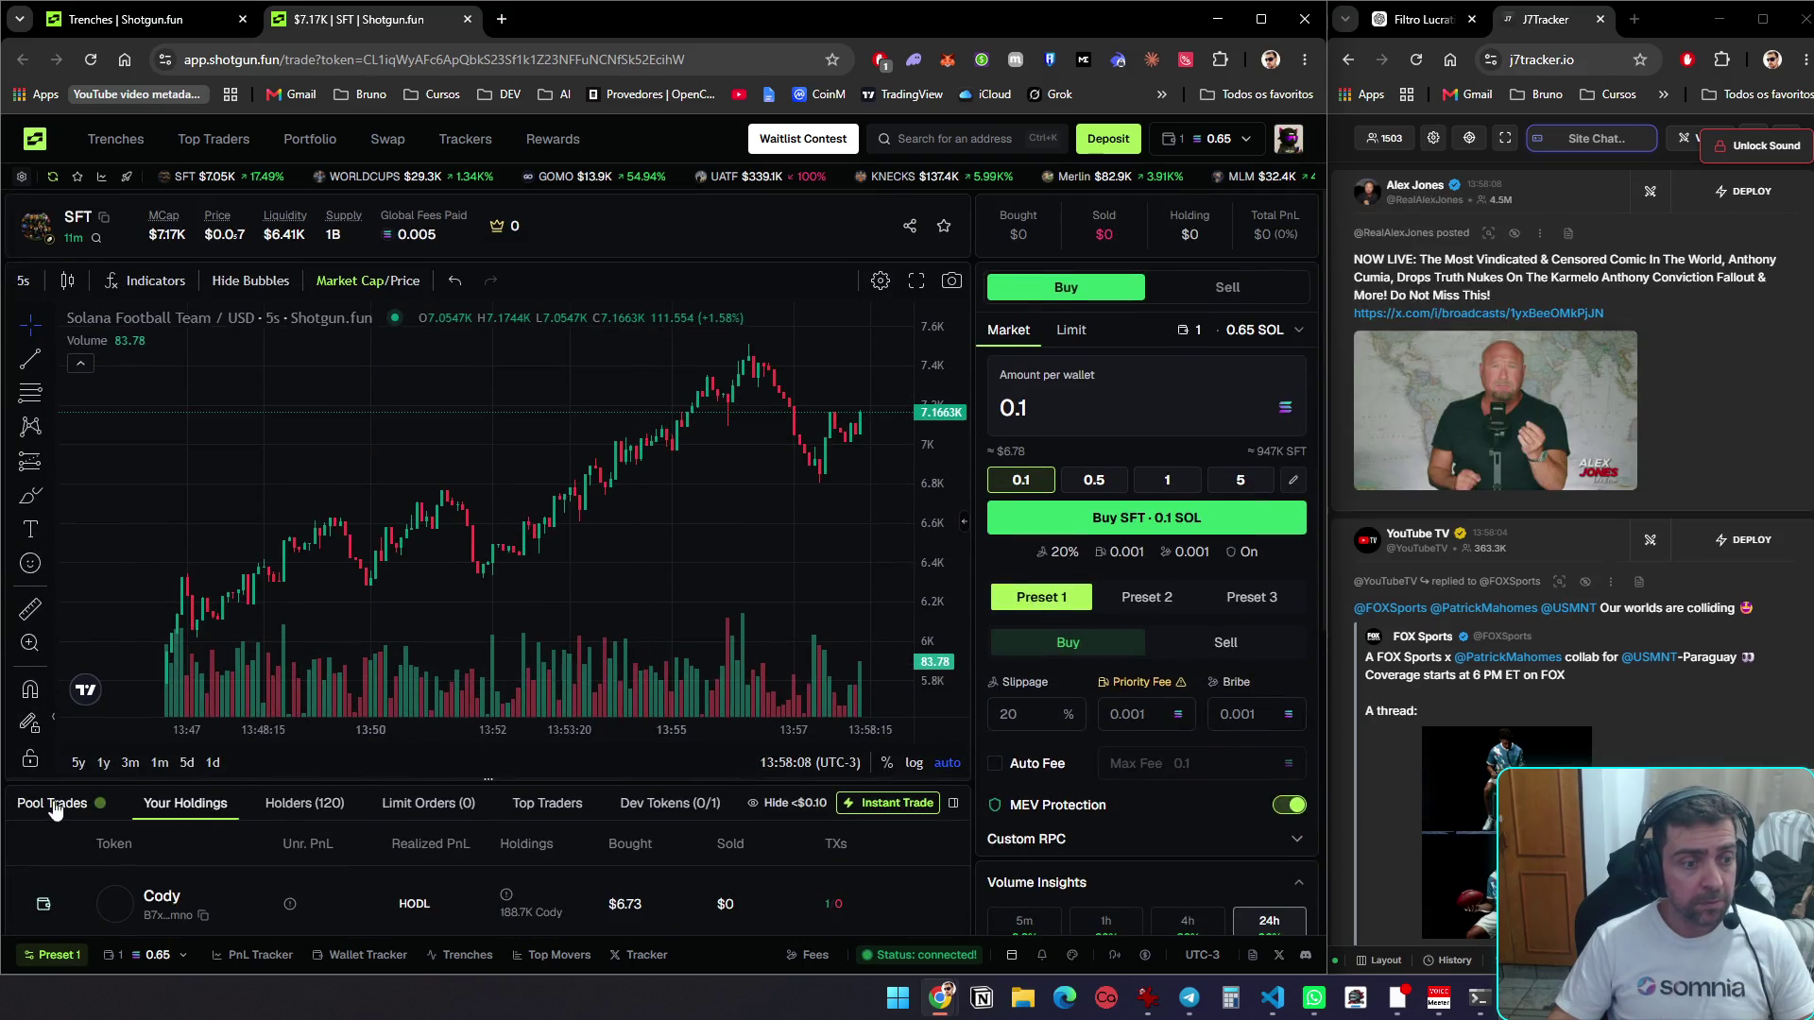
click(175, 6)
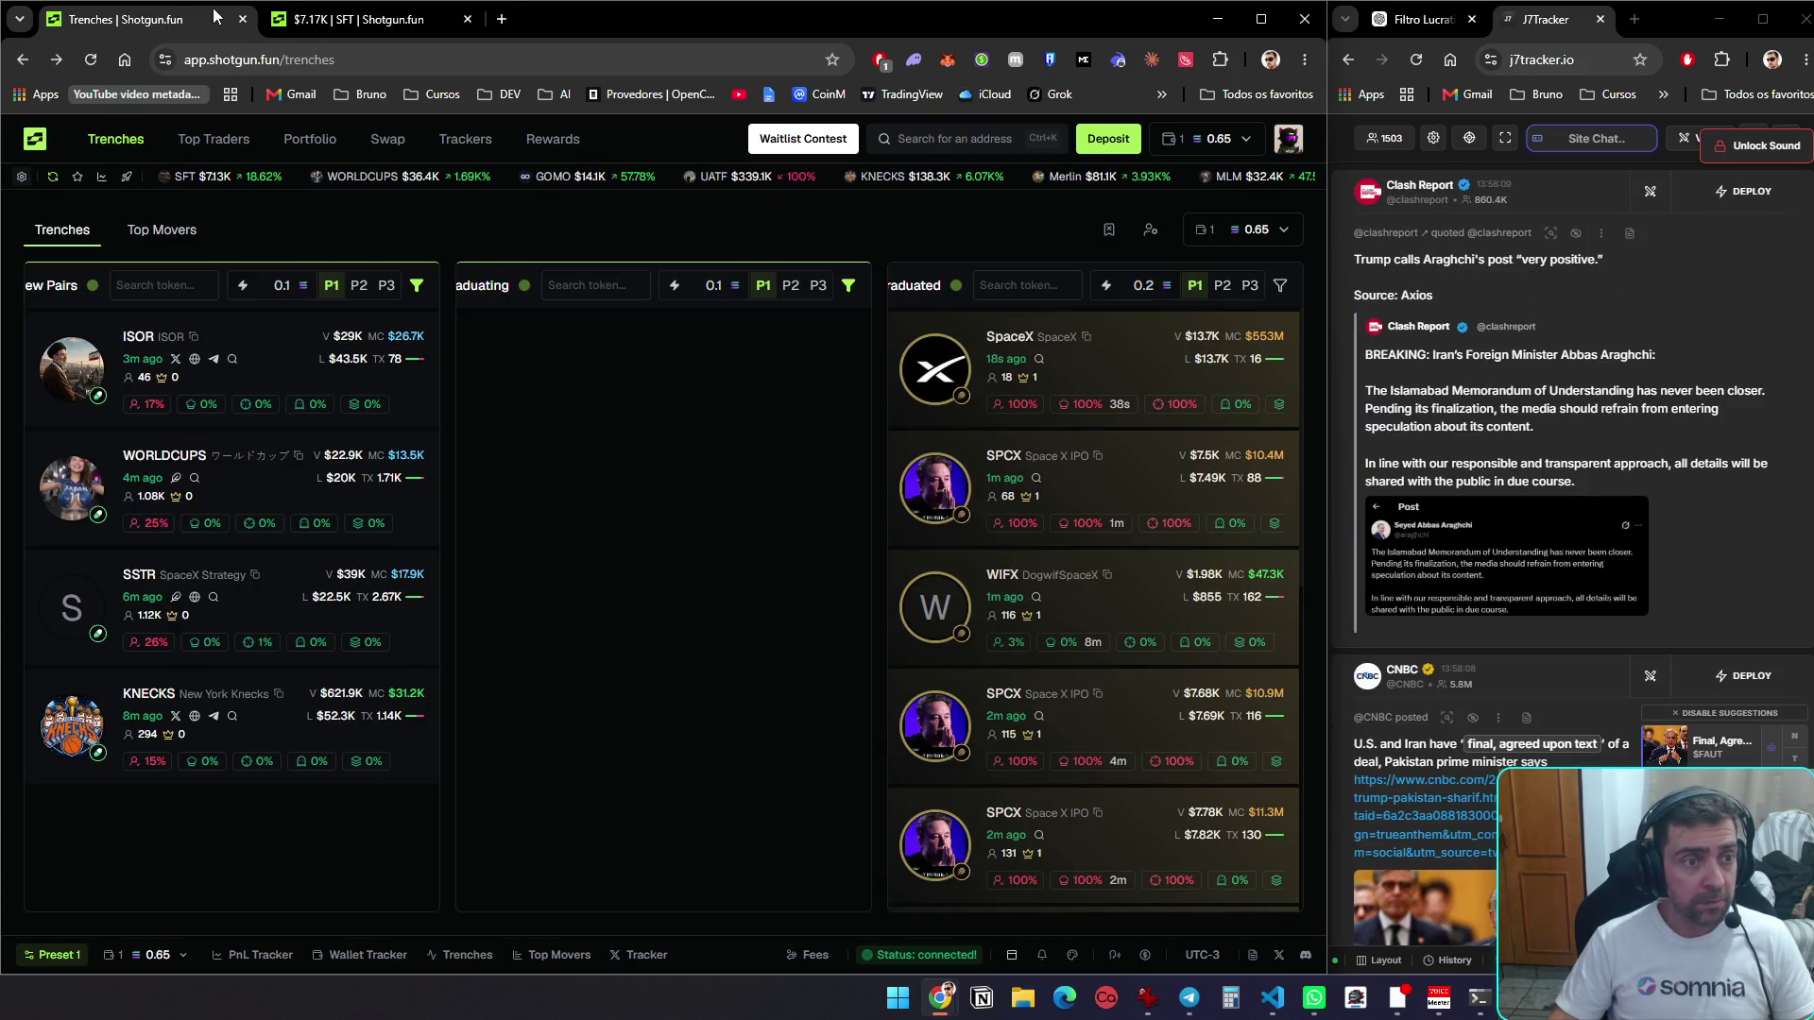
Open the ISOR and WORLDCUPS token pages in background tabs and switch to ISOR
mouse_move(269, 360)
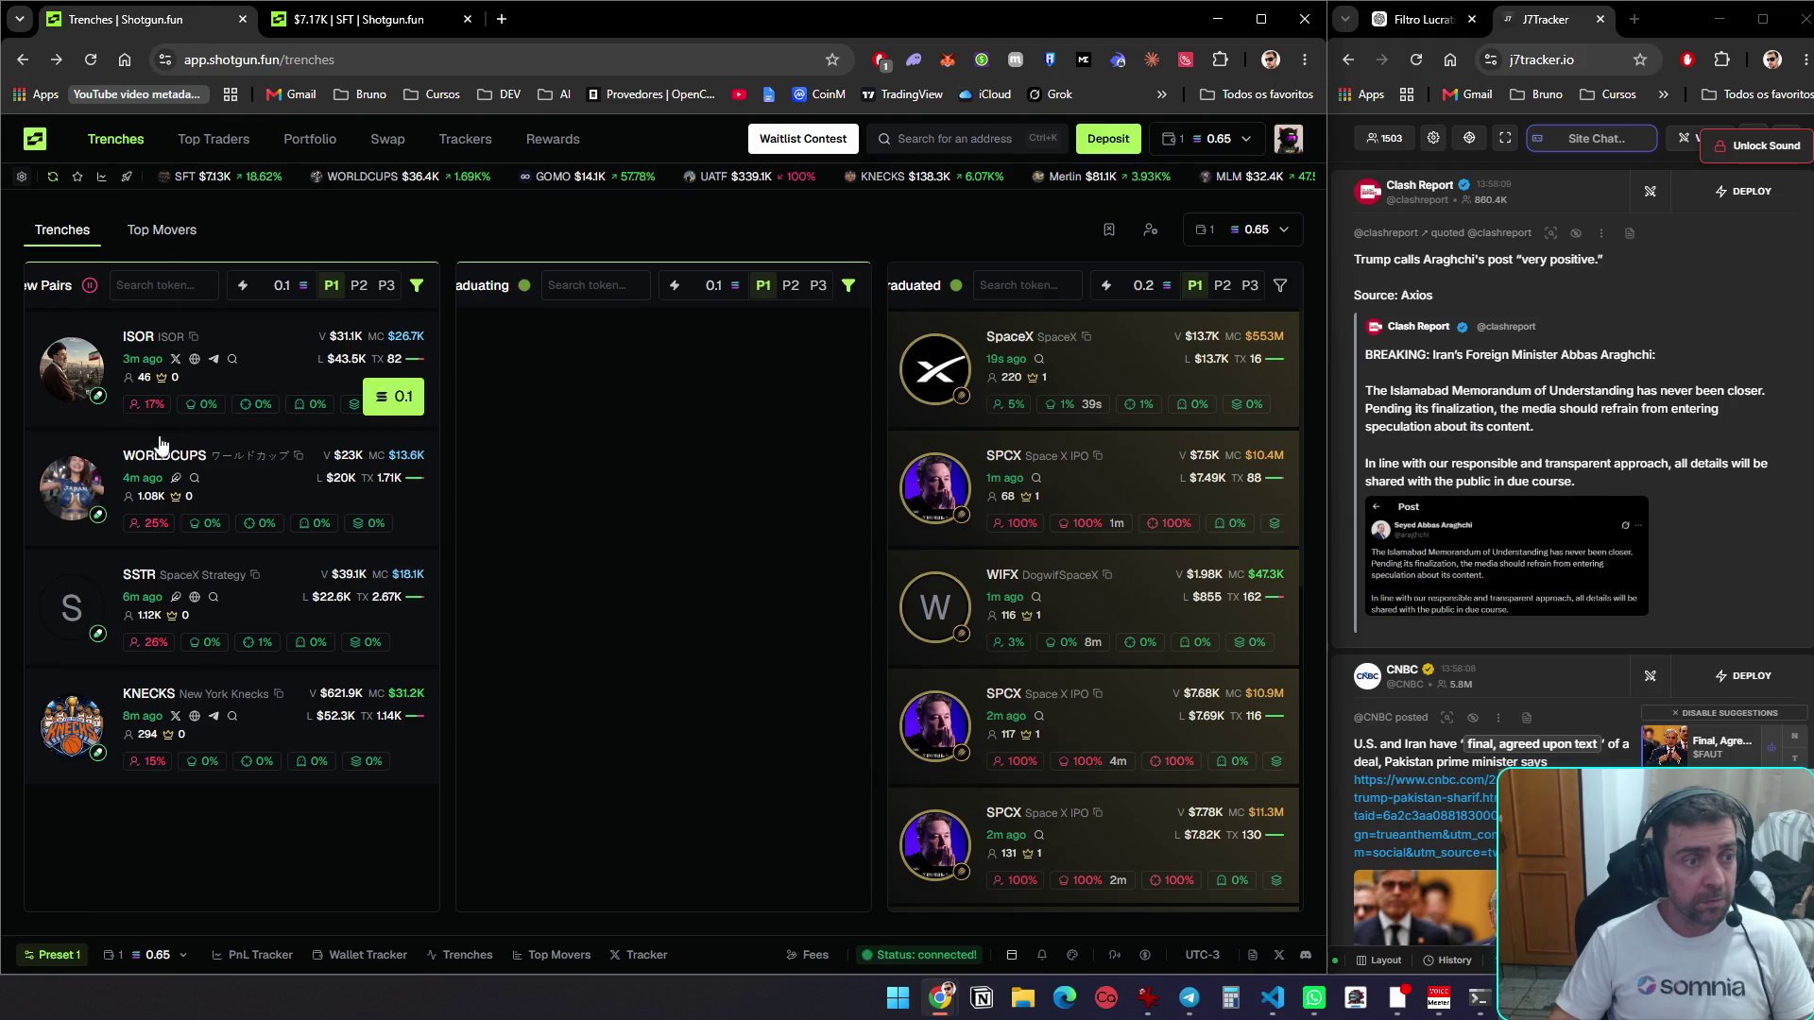
middle_click(274, 356)
middle_click(270, 480)
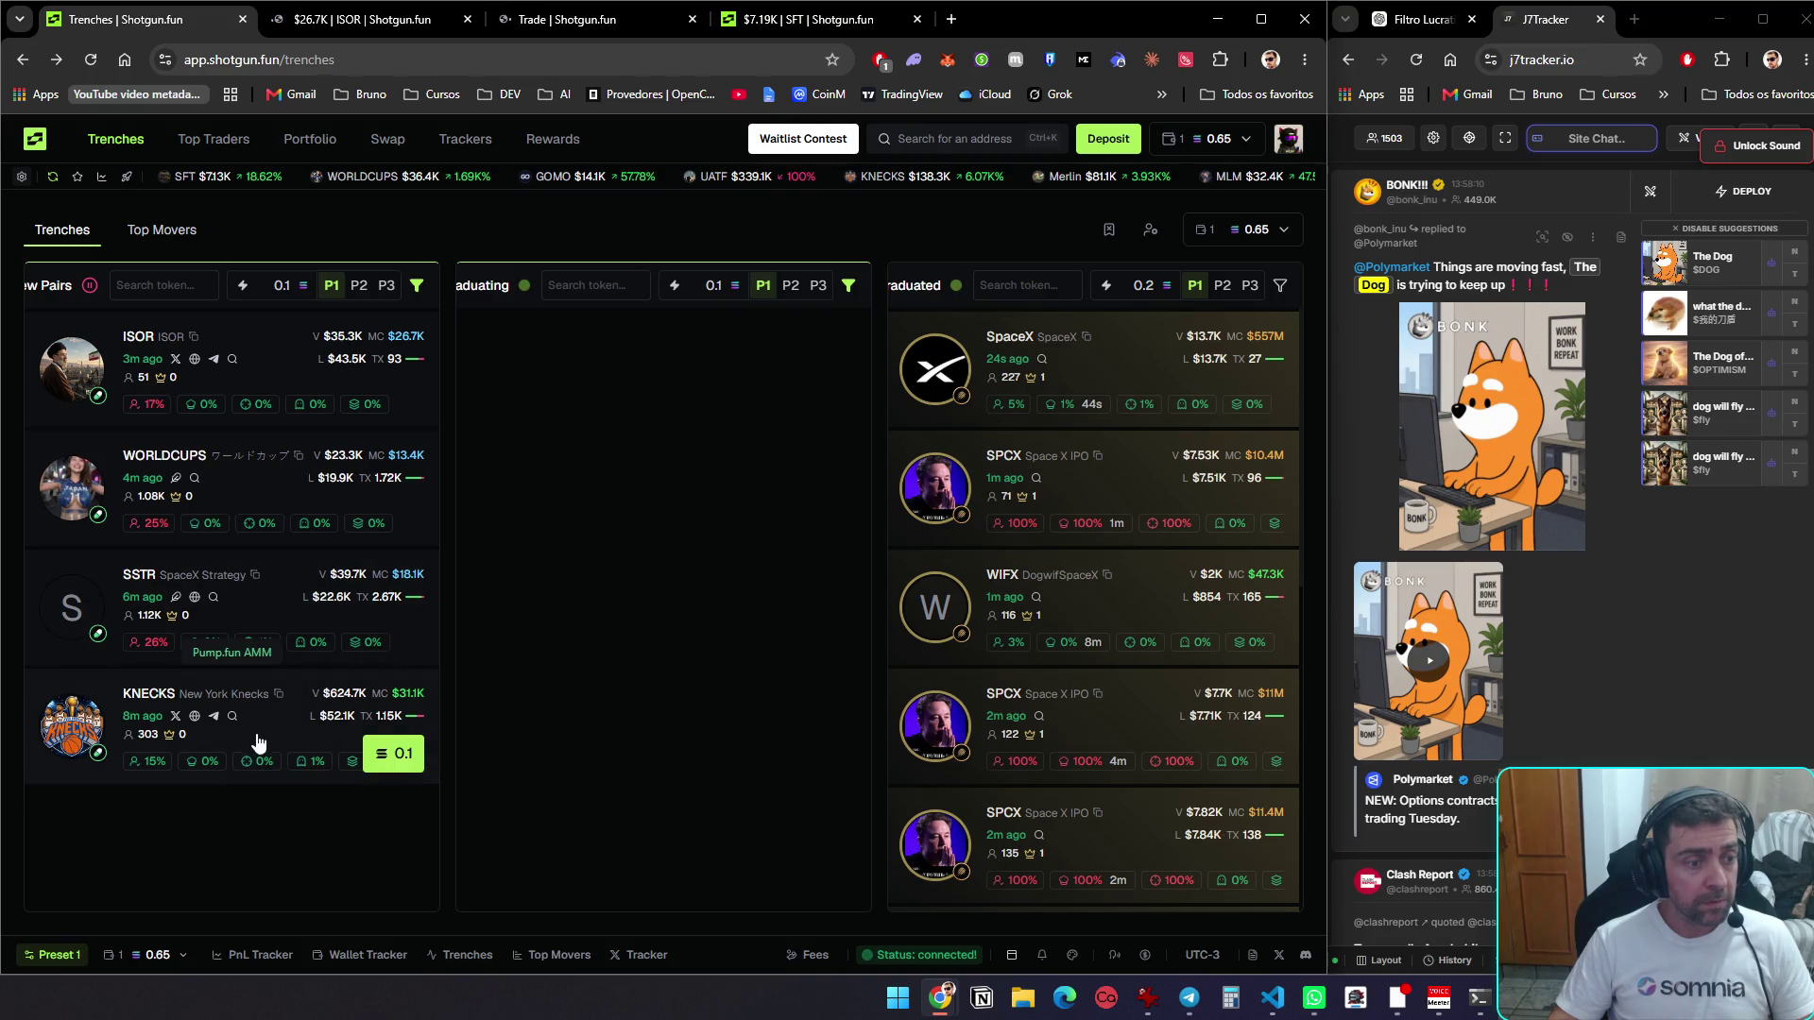
key(ctrl+Tab)
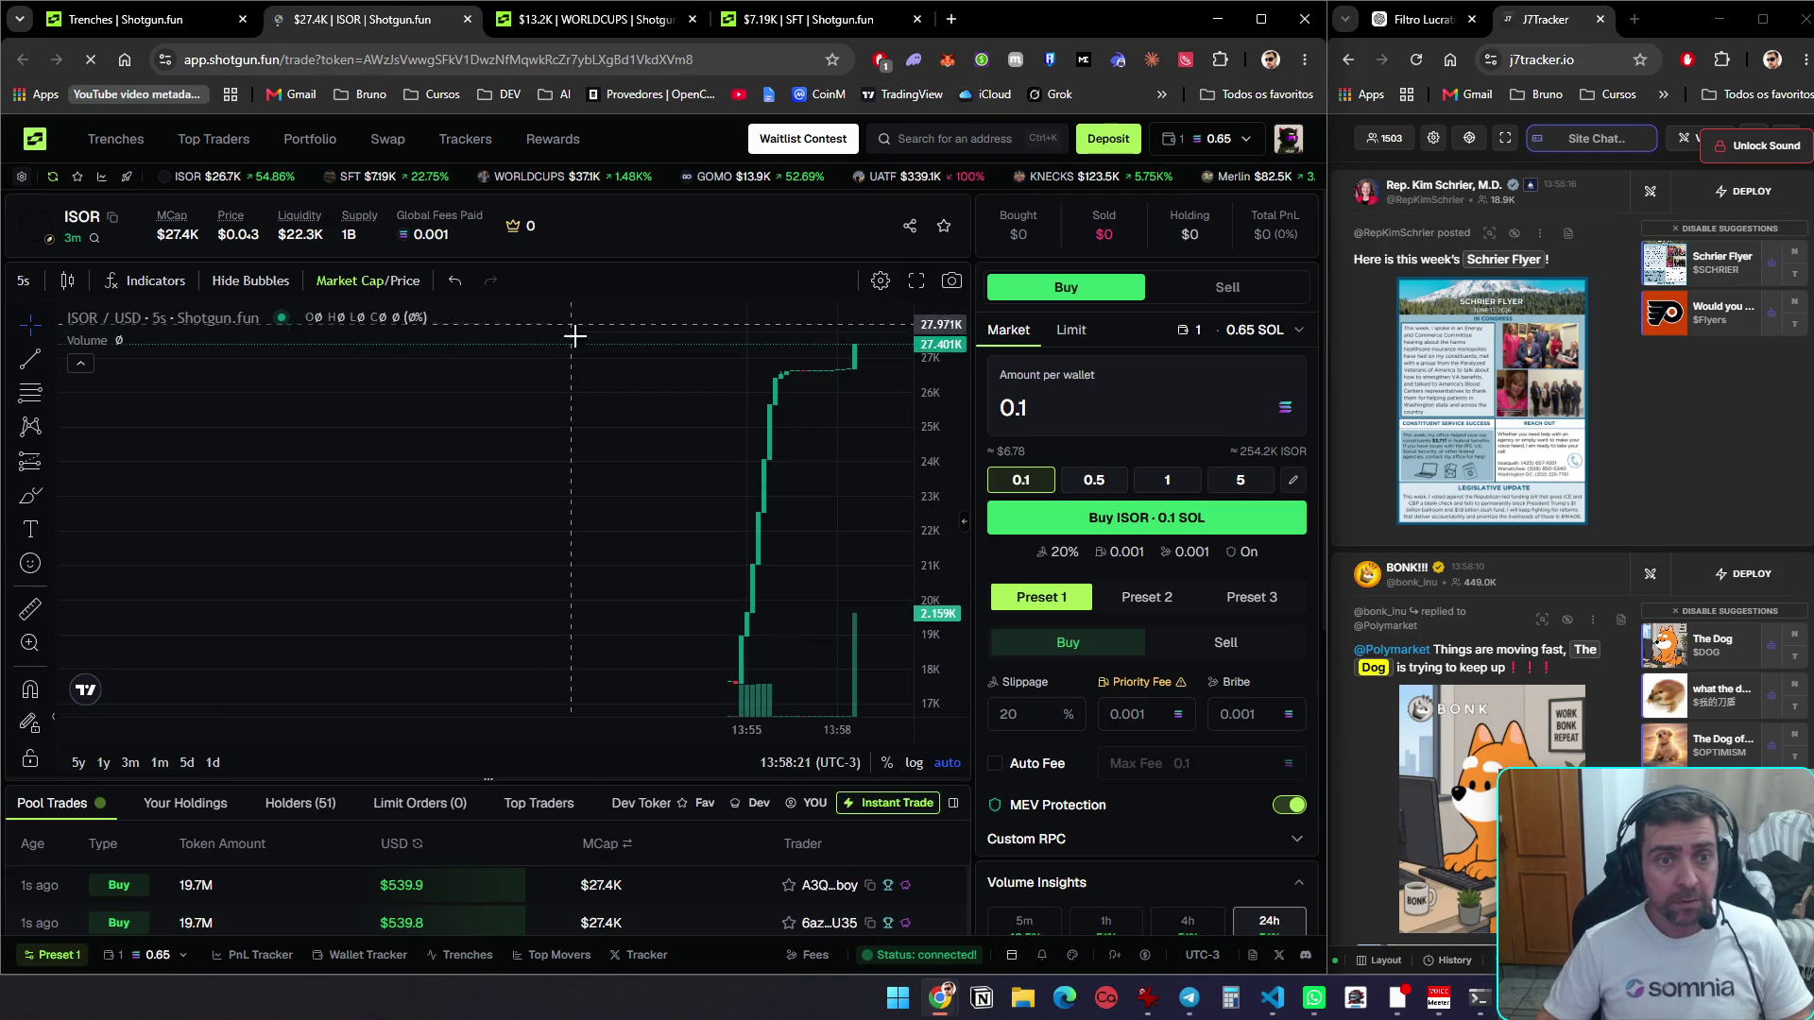
Review ISOR's dev tokens and recent pool trades, then close the ISOR tab
scroll(813, 753, down, 2)
click(682, 622)
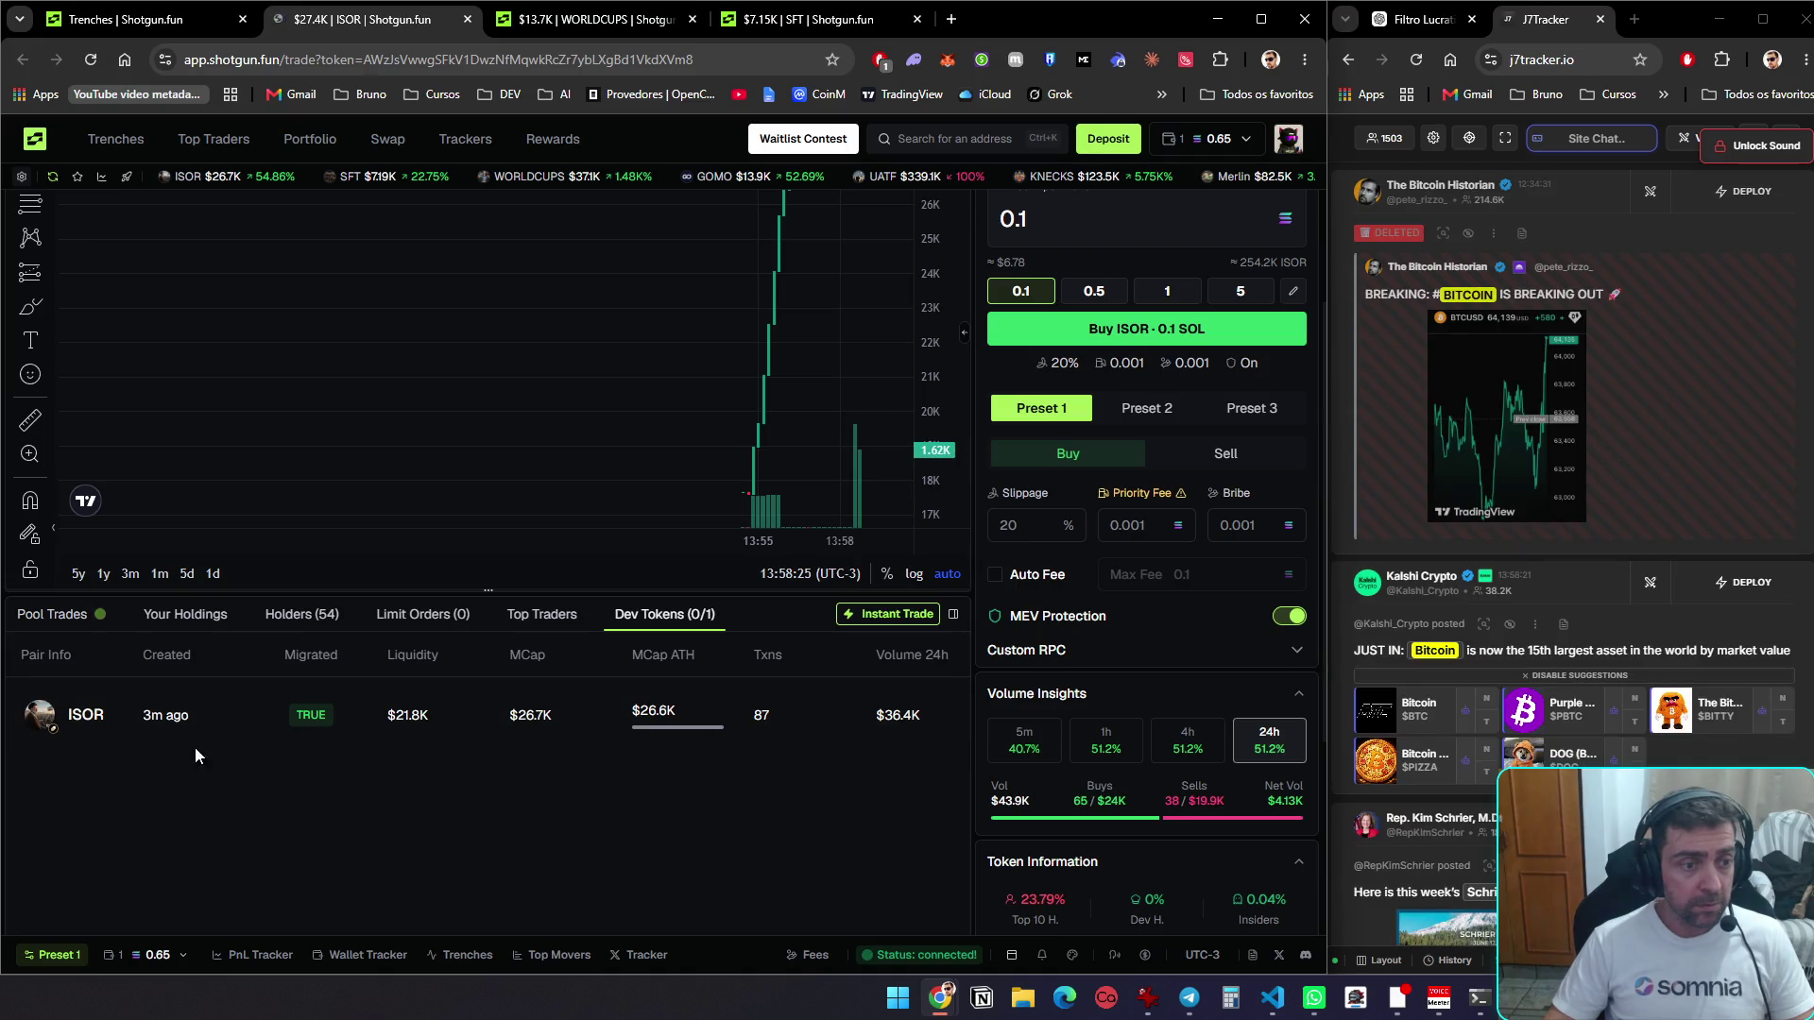
scroll(295, 869, up, 3)
scroll(244, 786, down, 4)
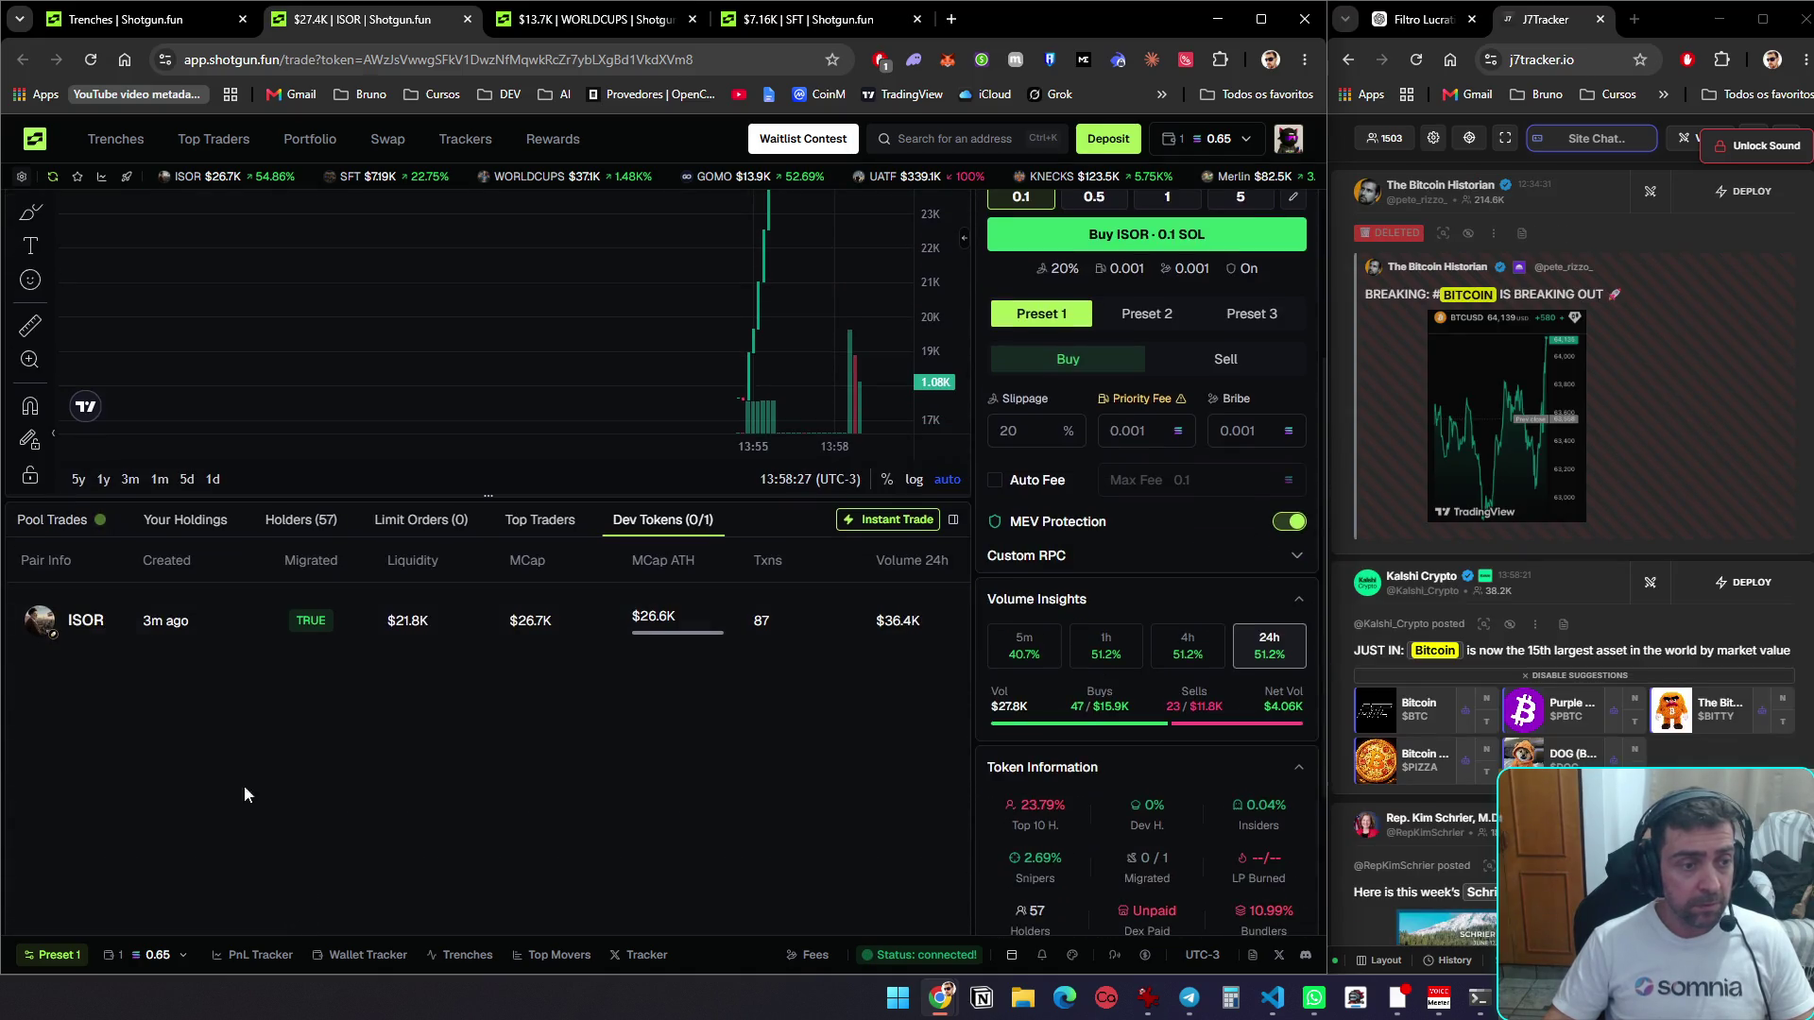
click(59, 521)
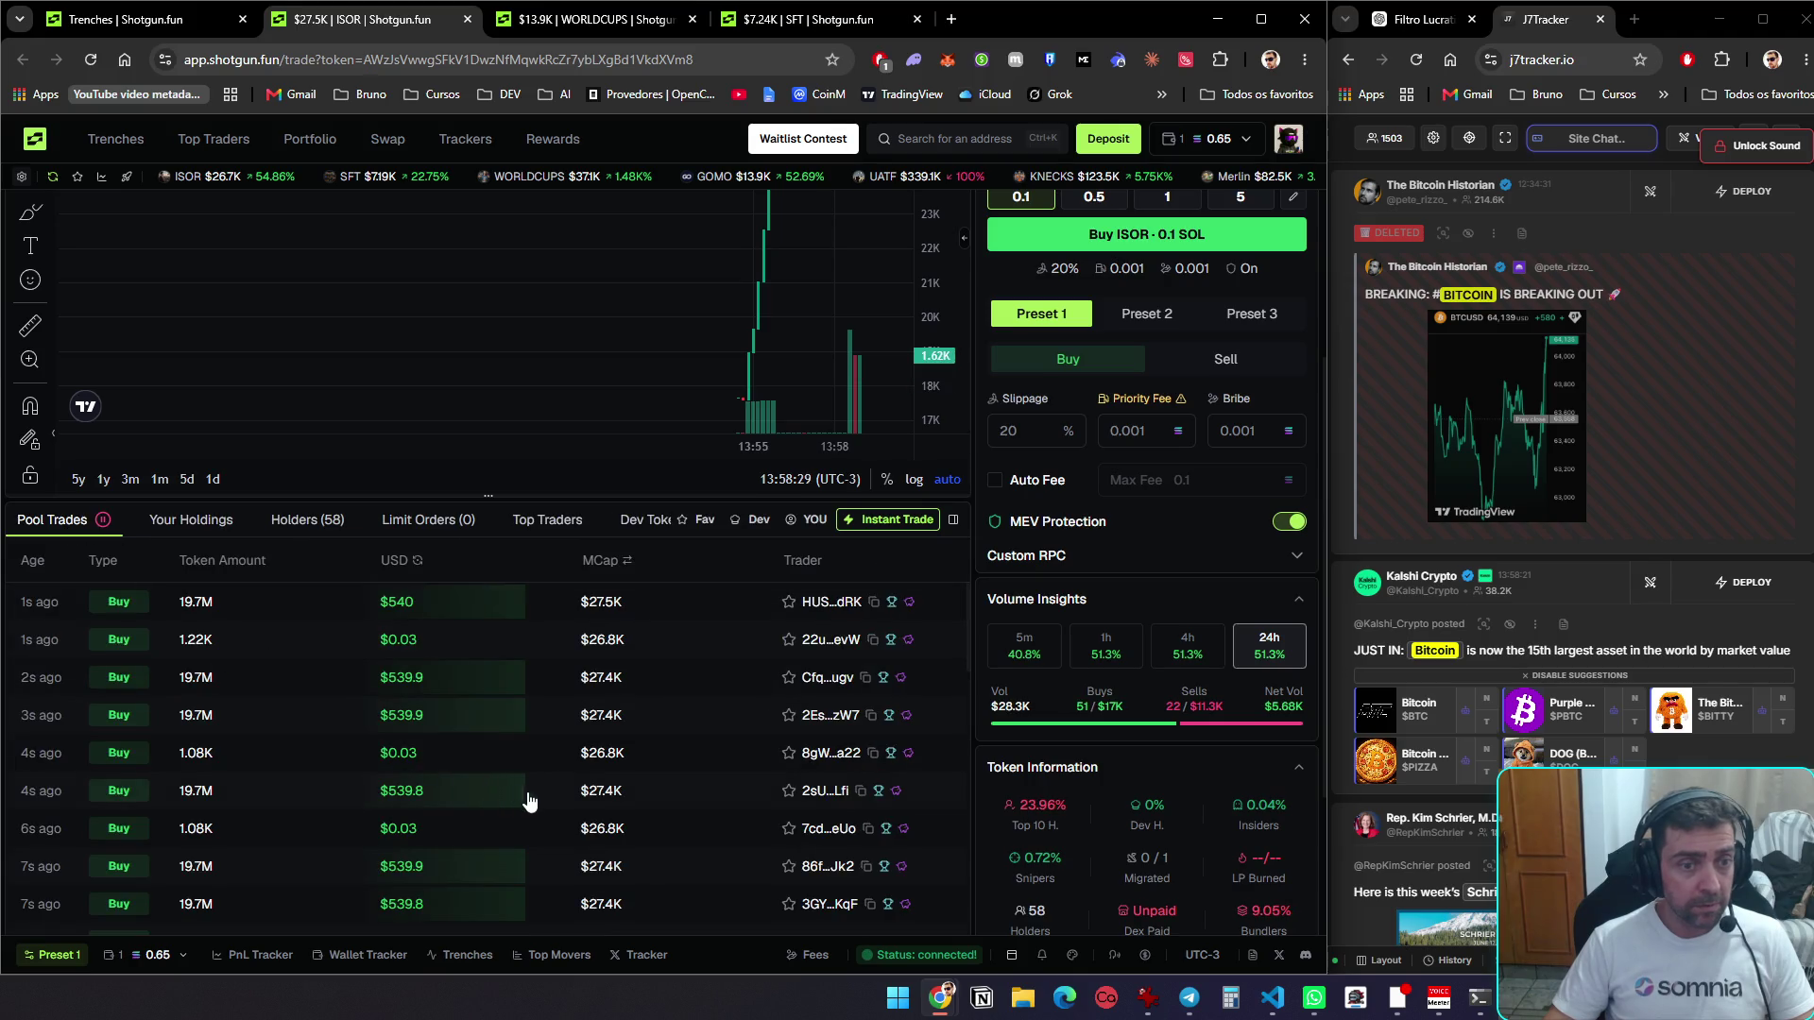
scroll(529, 801, up, 3)
scroll(529, 801, down, 3)
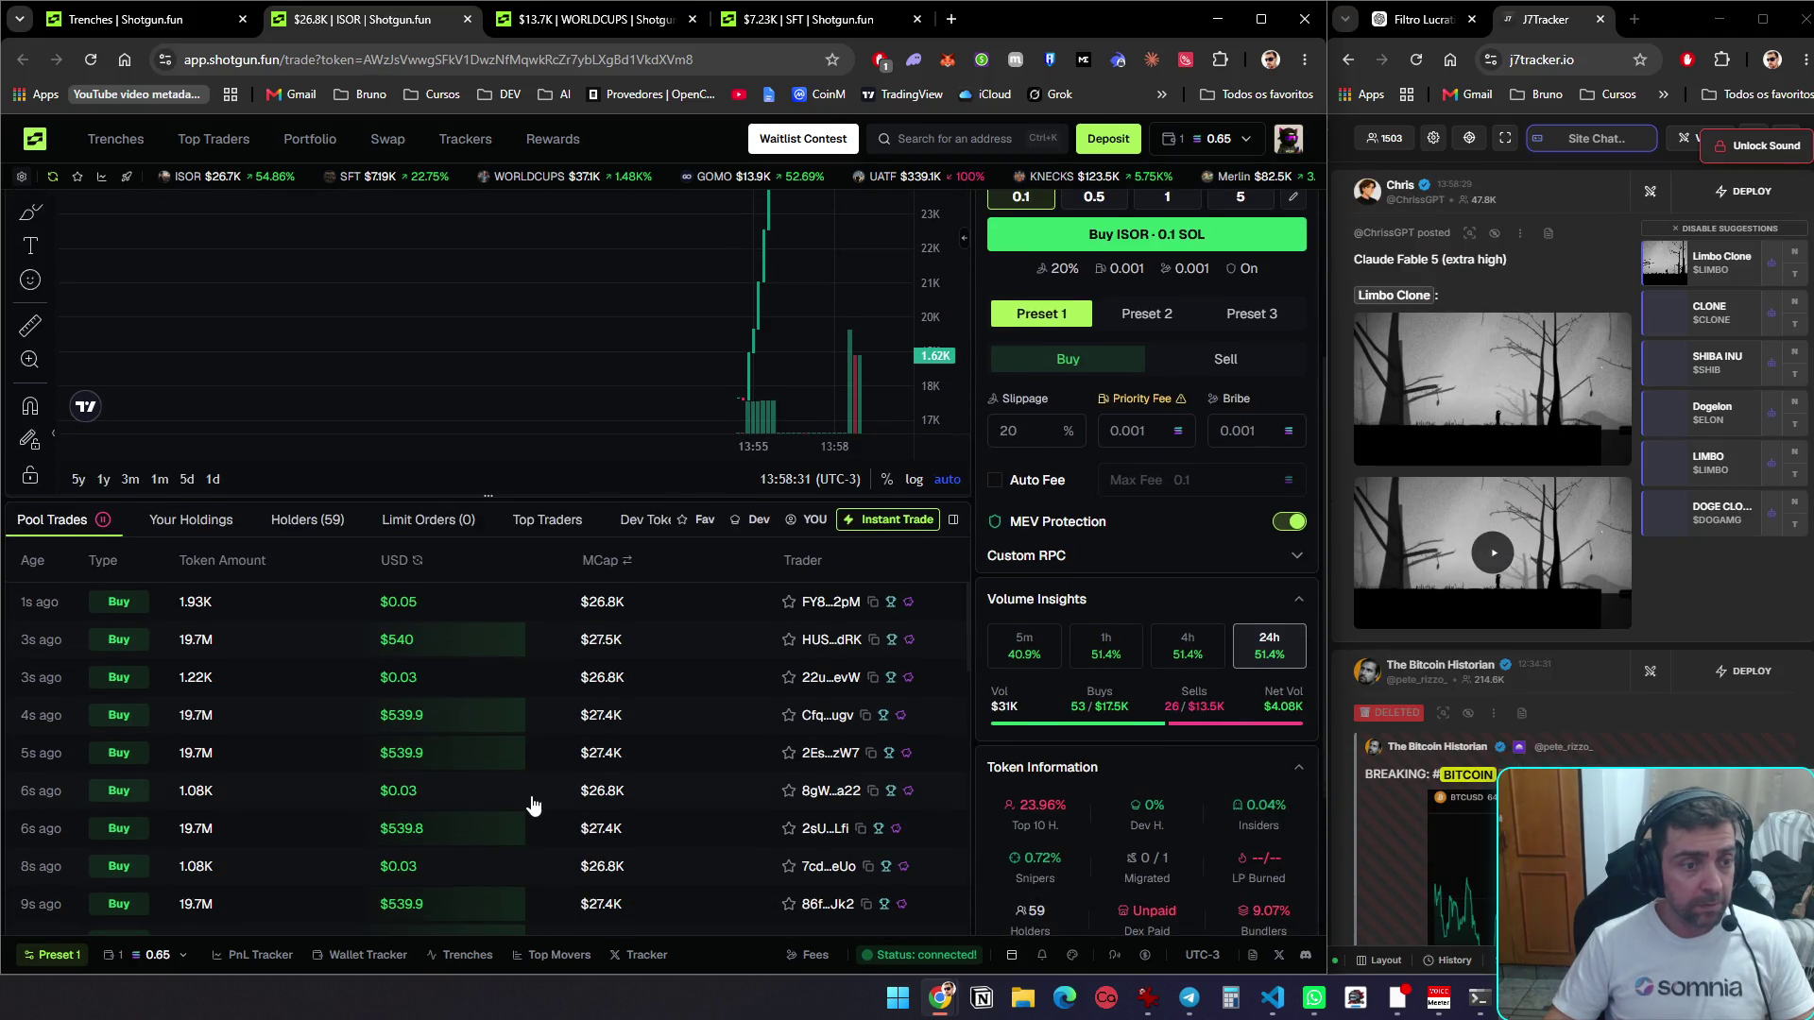
scroll(534, 804, down, 3)
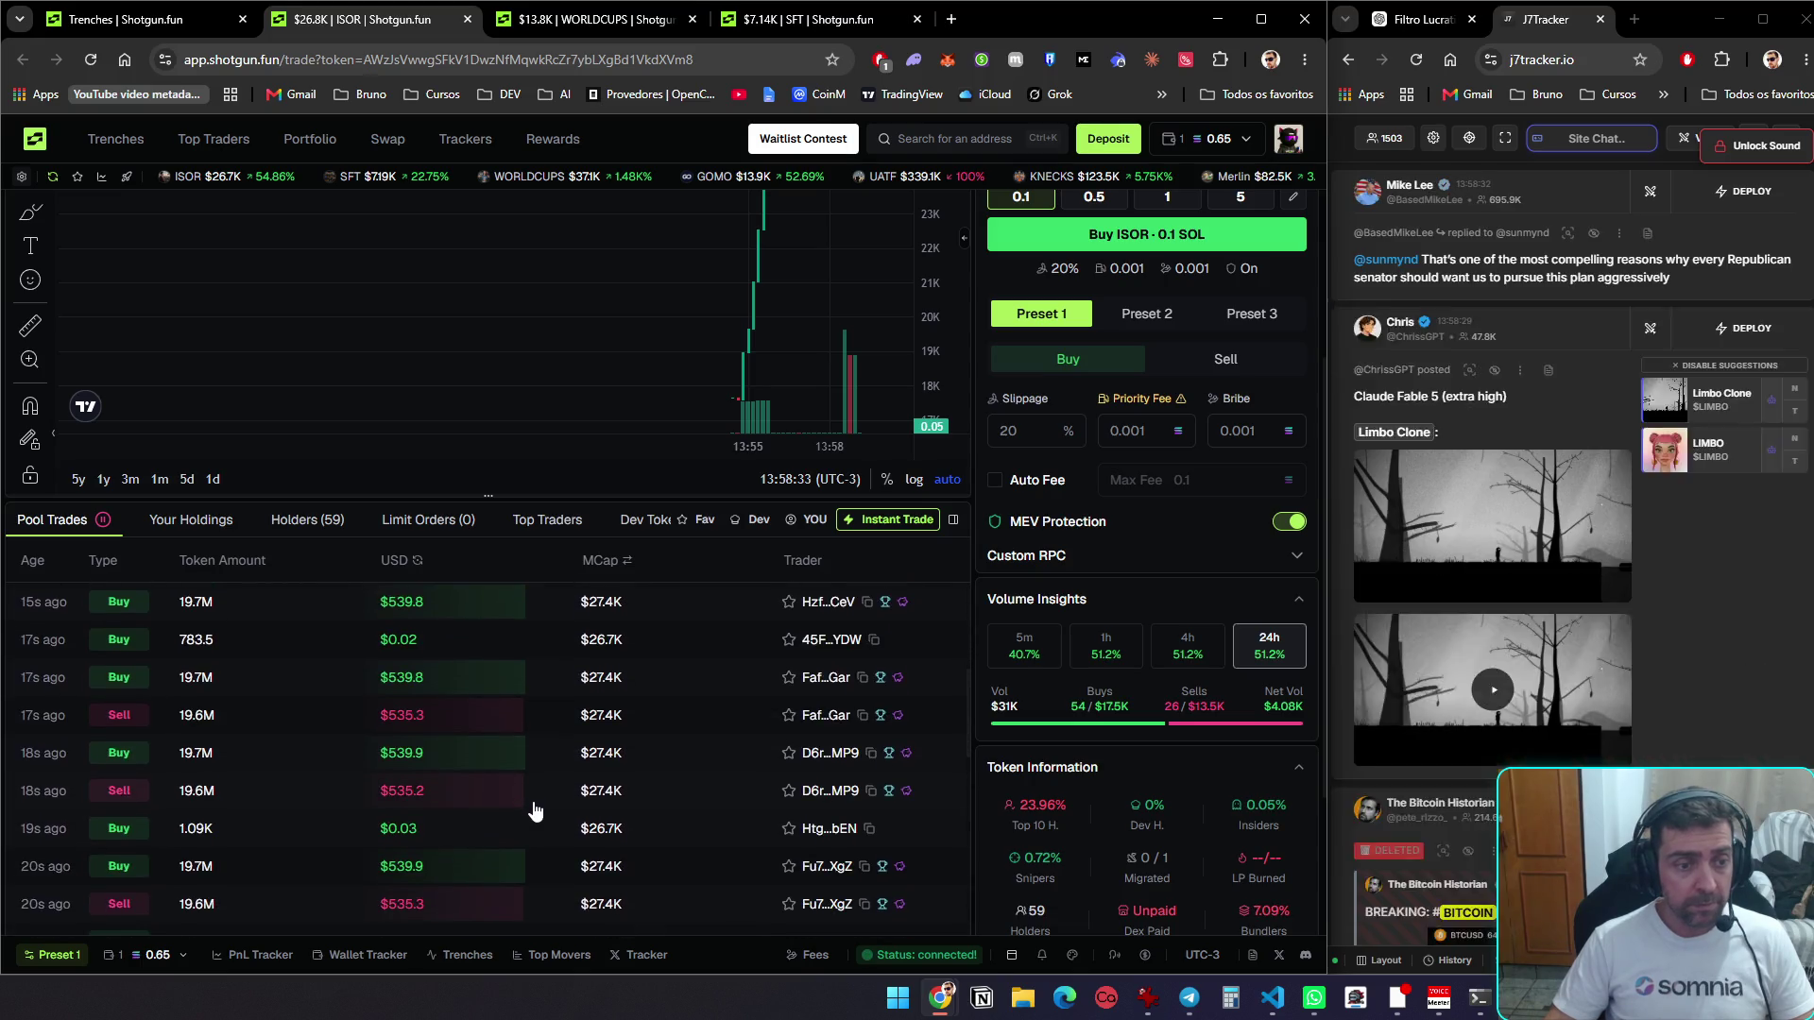
key(ctrl+w)
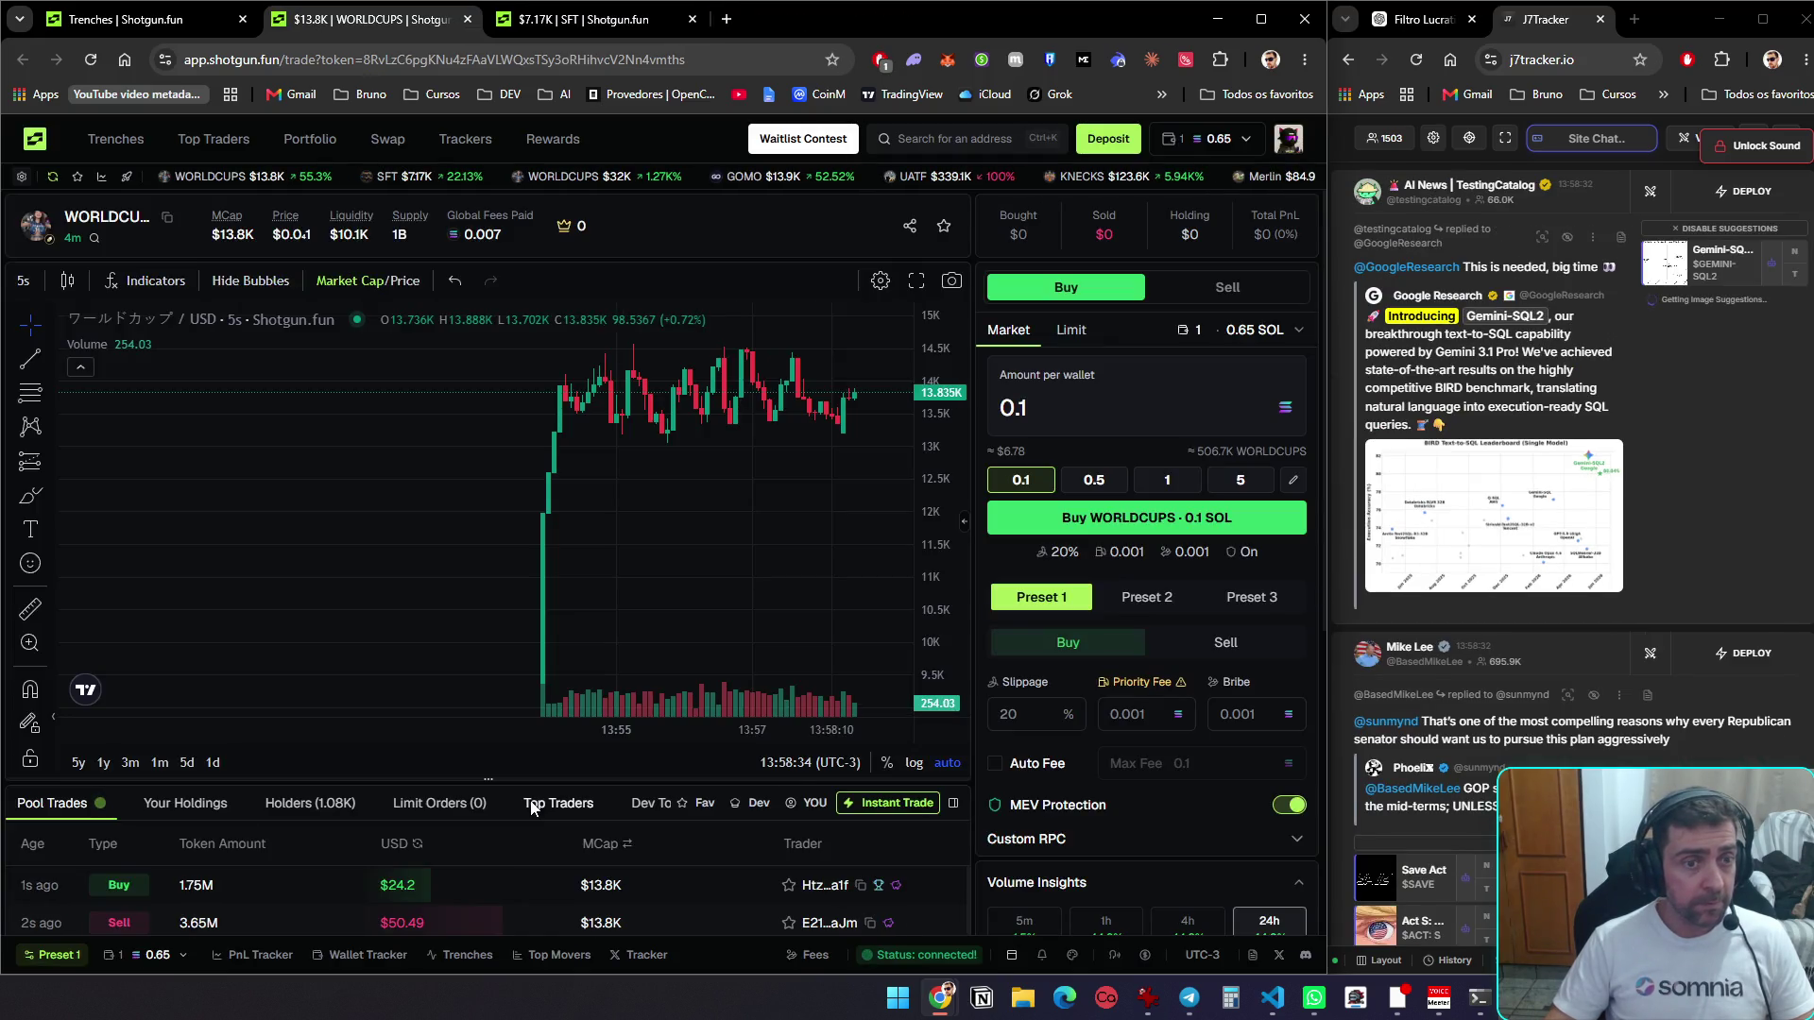
Flip between the WORLDCUPS and SFT chart tabs to compare them
key(ctrl+Tab)
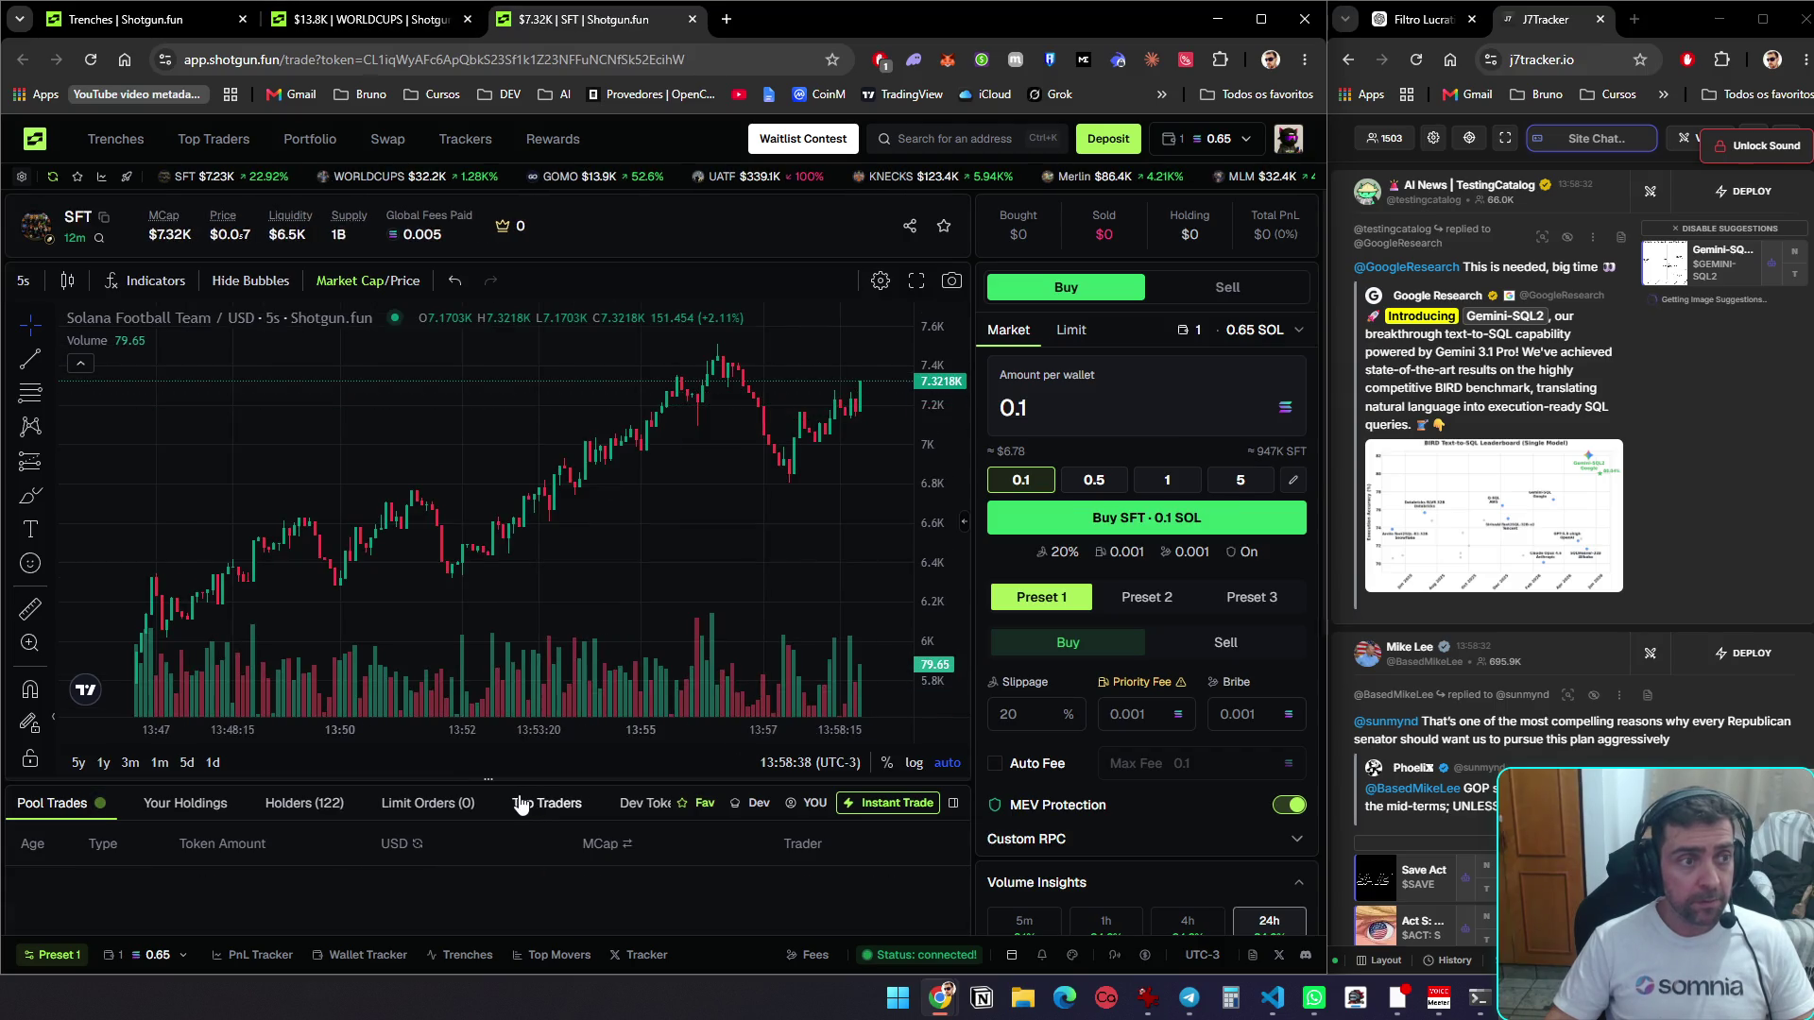
key(ctrl+shift+Tab)
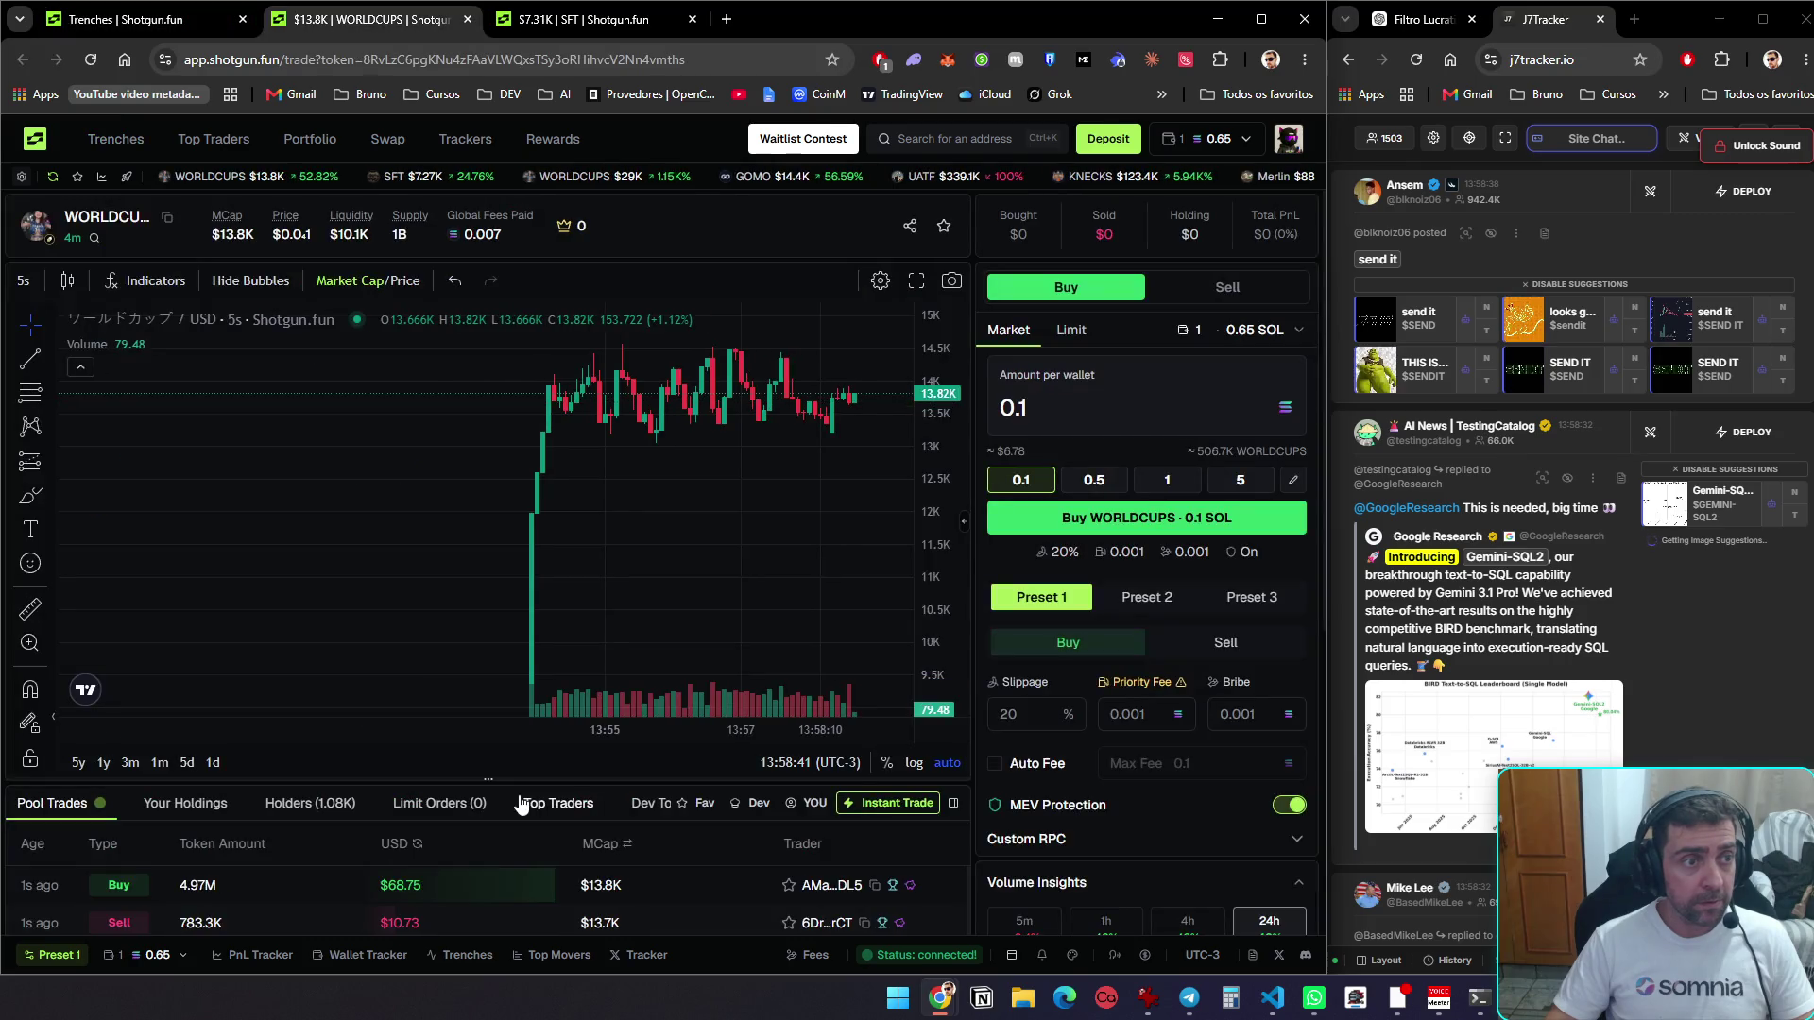
key(ctrl+Tab)
key(ctrl+Tab)
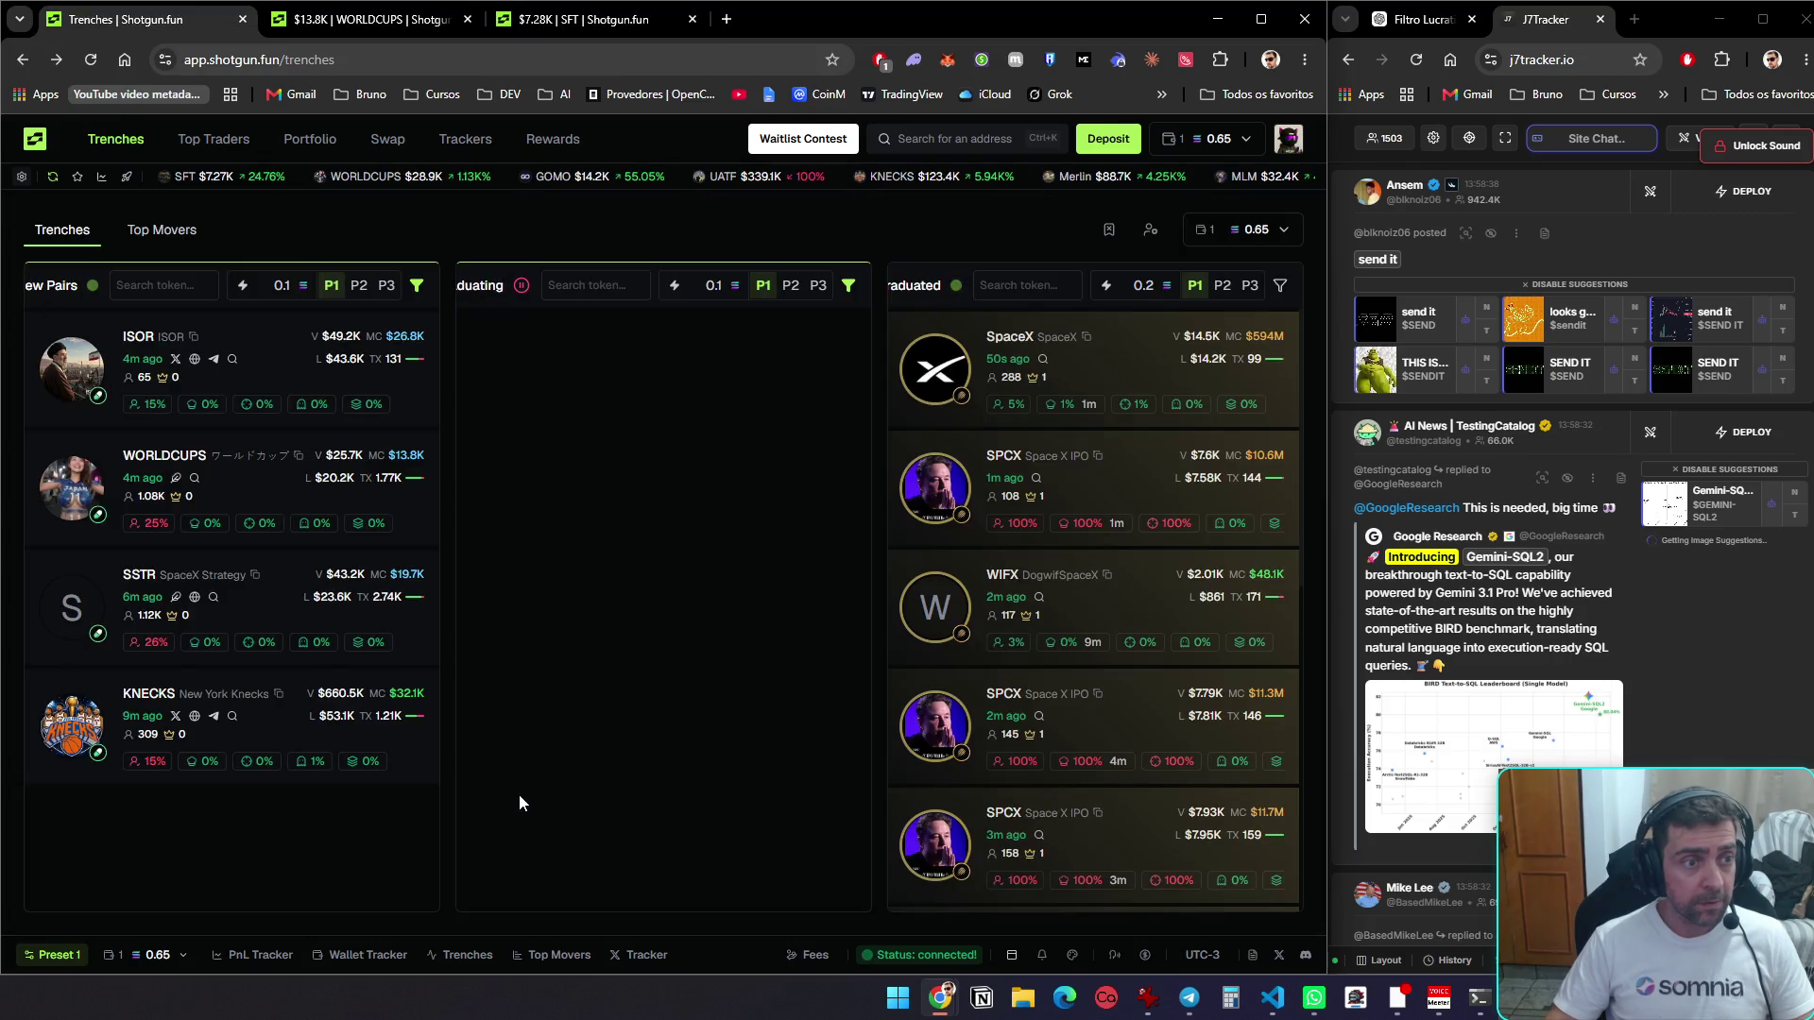
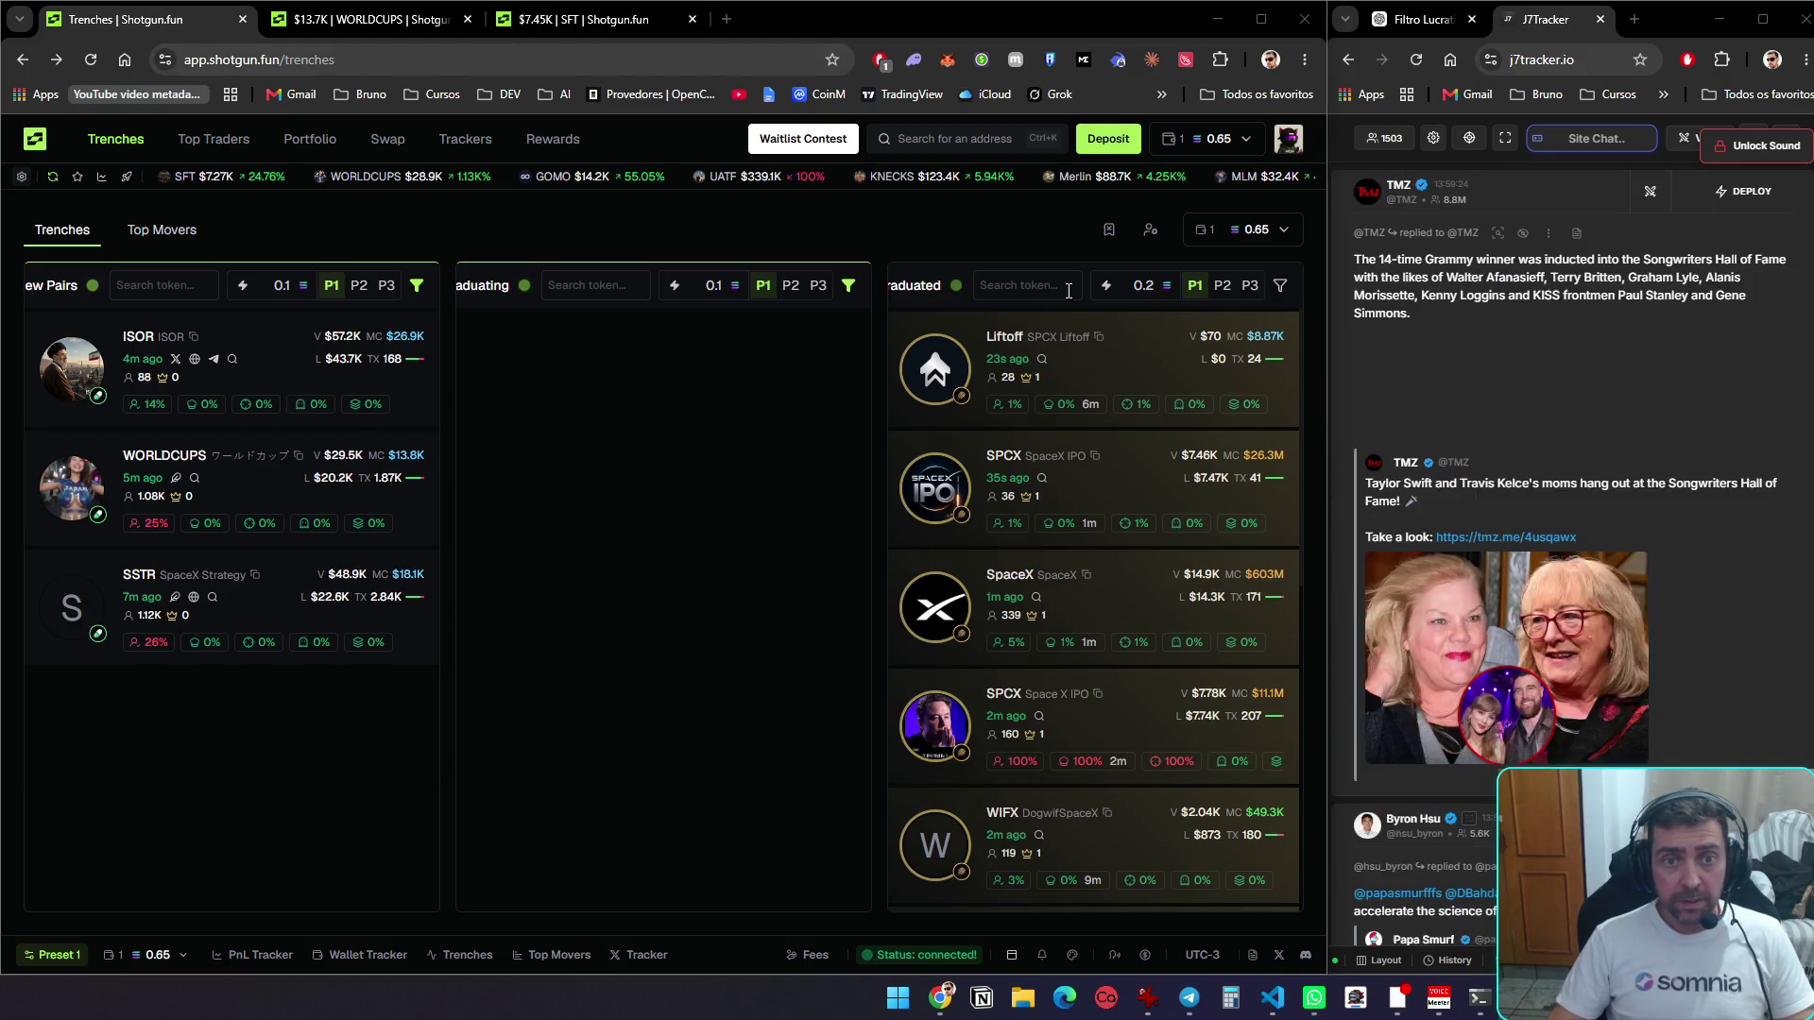
Open Liftoff's trade page in a new tab, check its Dev Tokens, then return to Trenches
middle_click(1054, 421)
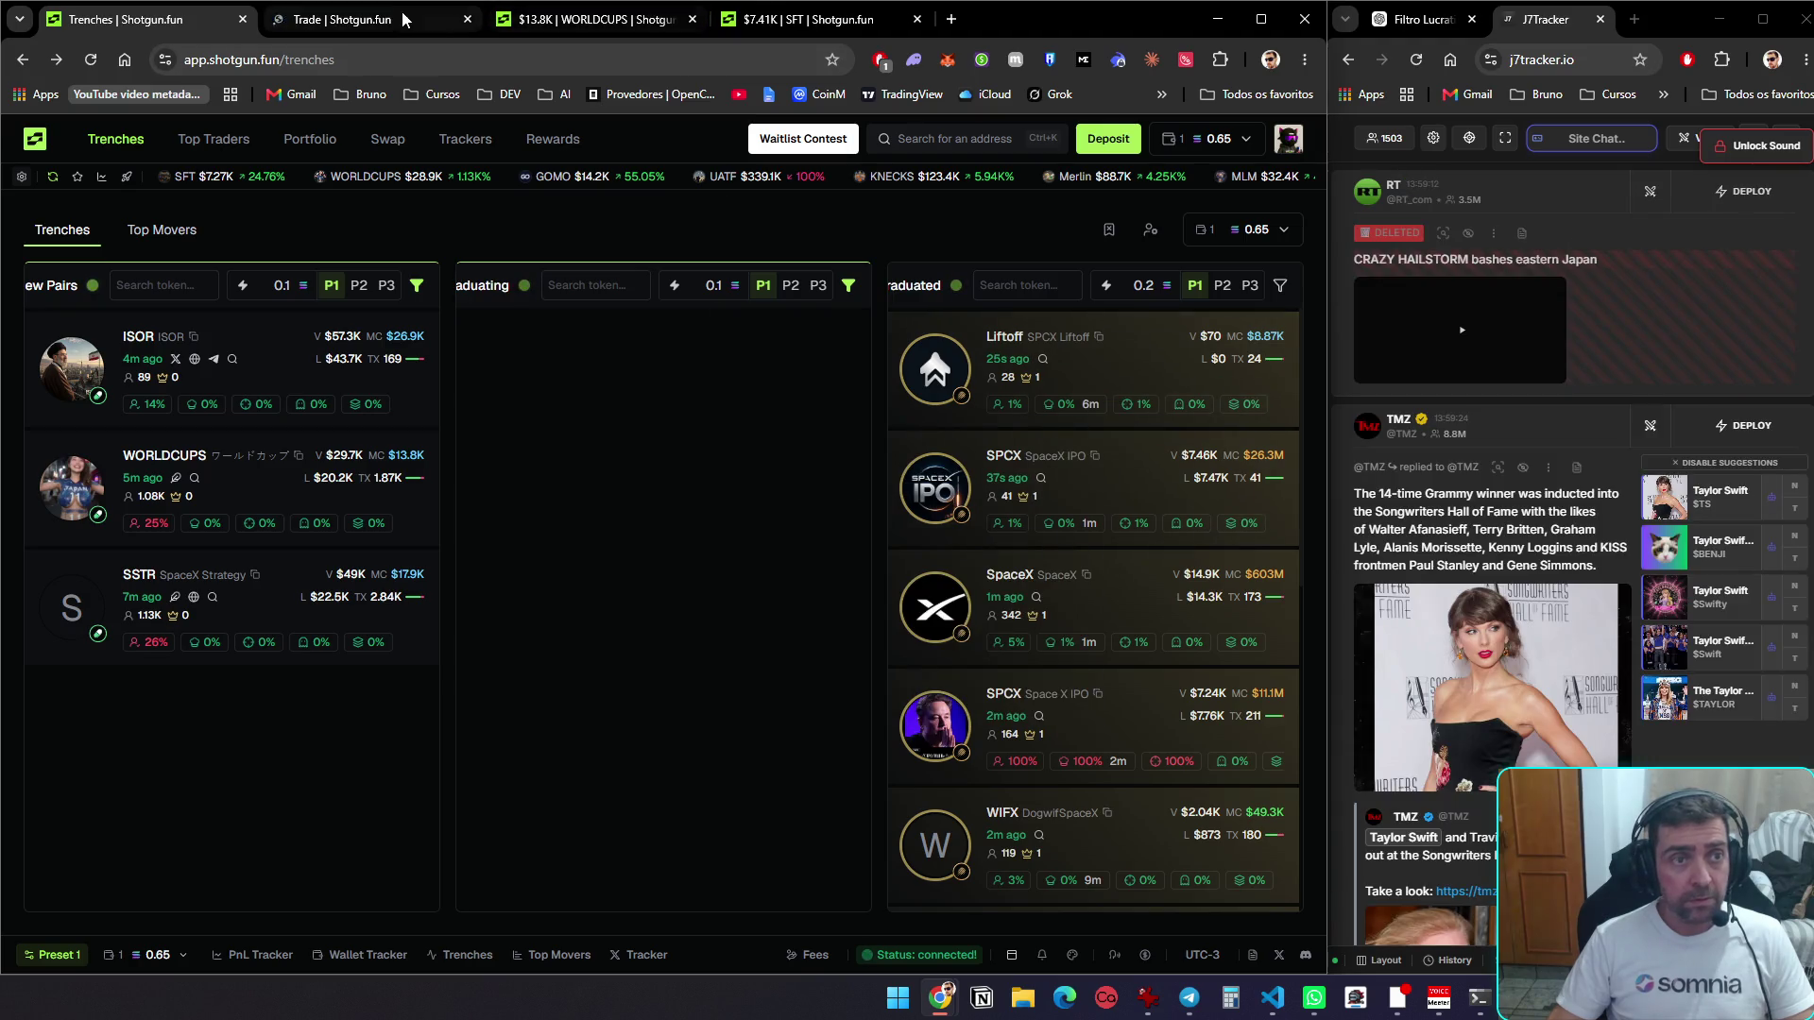
click(346, 21)
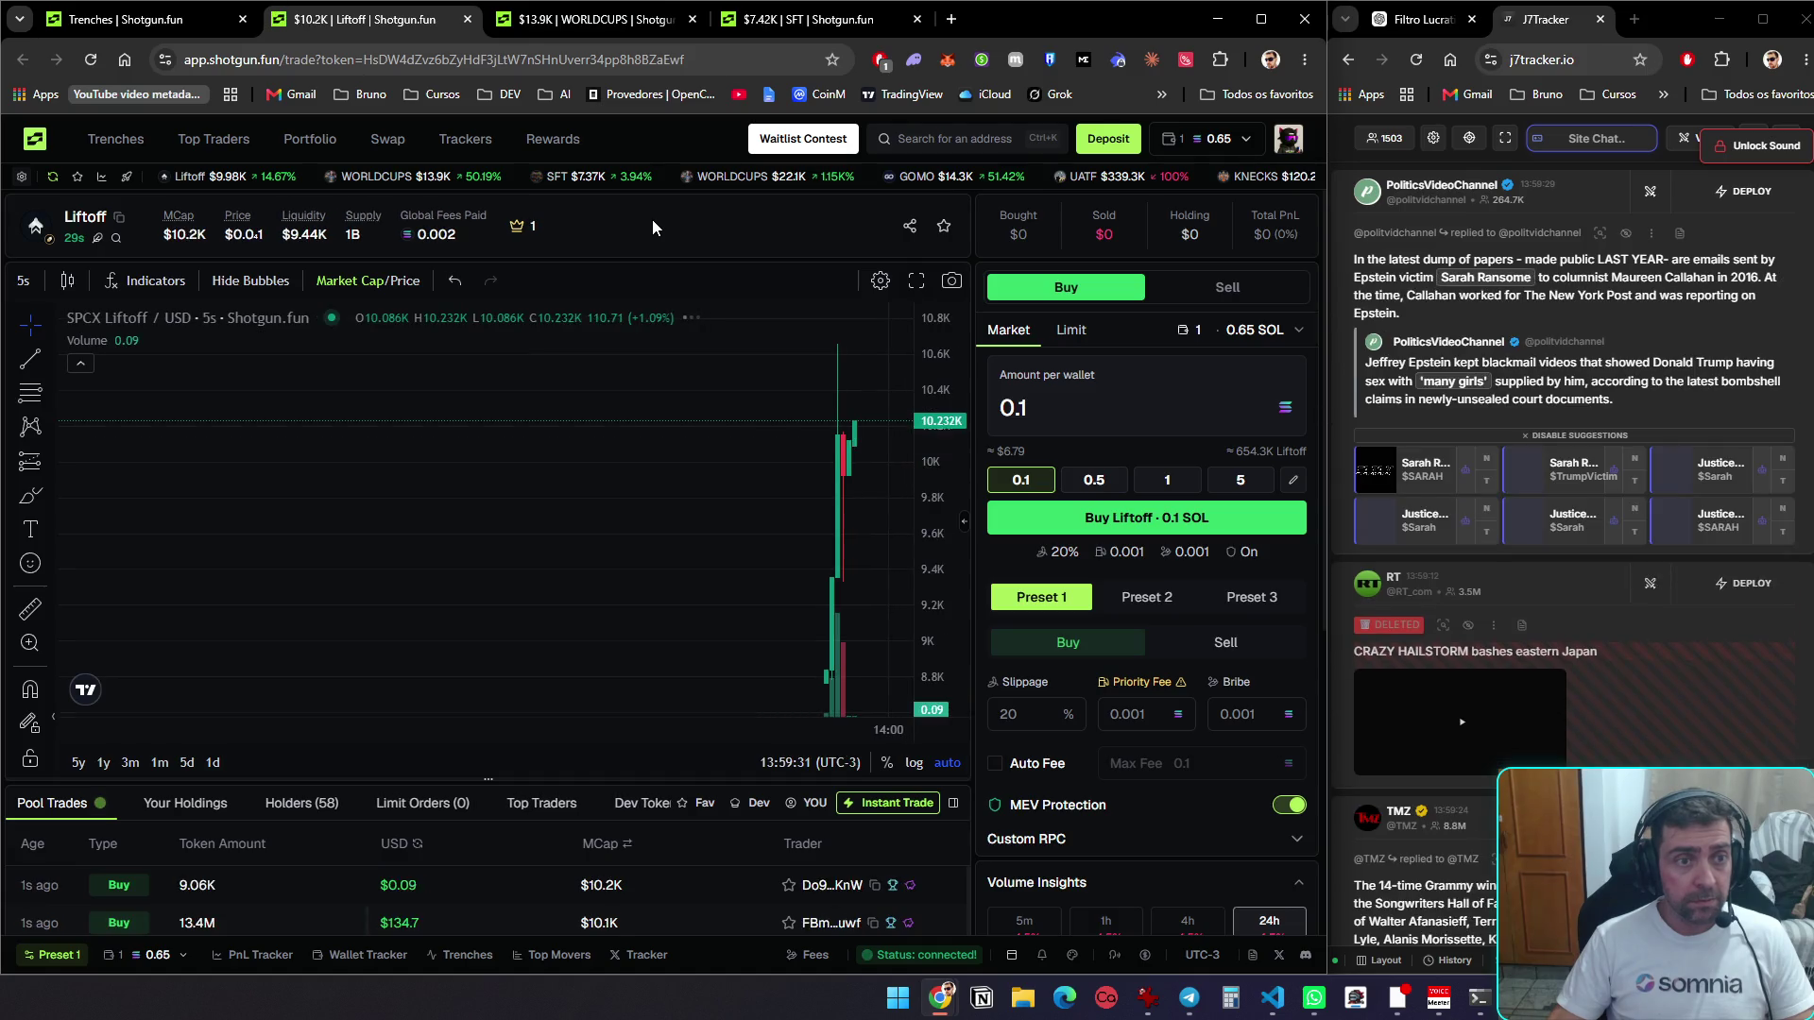
scroll(624, 511, down, 5)
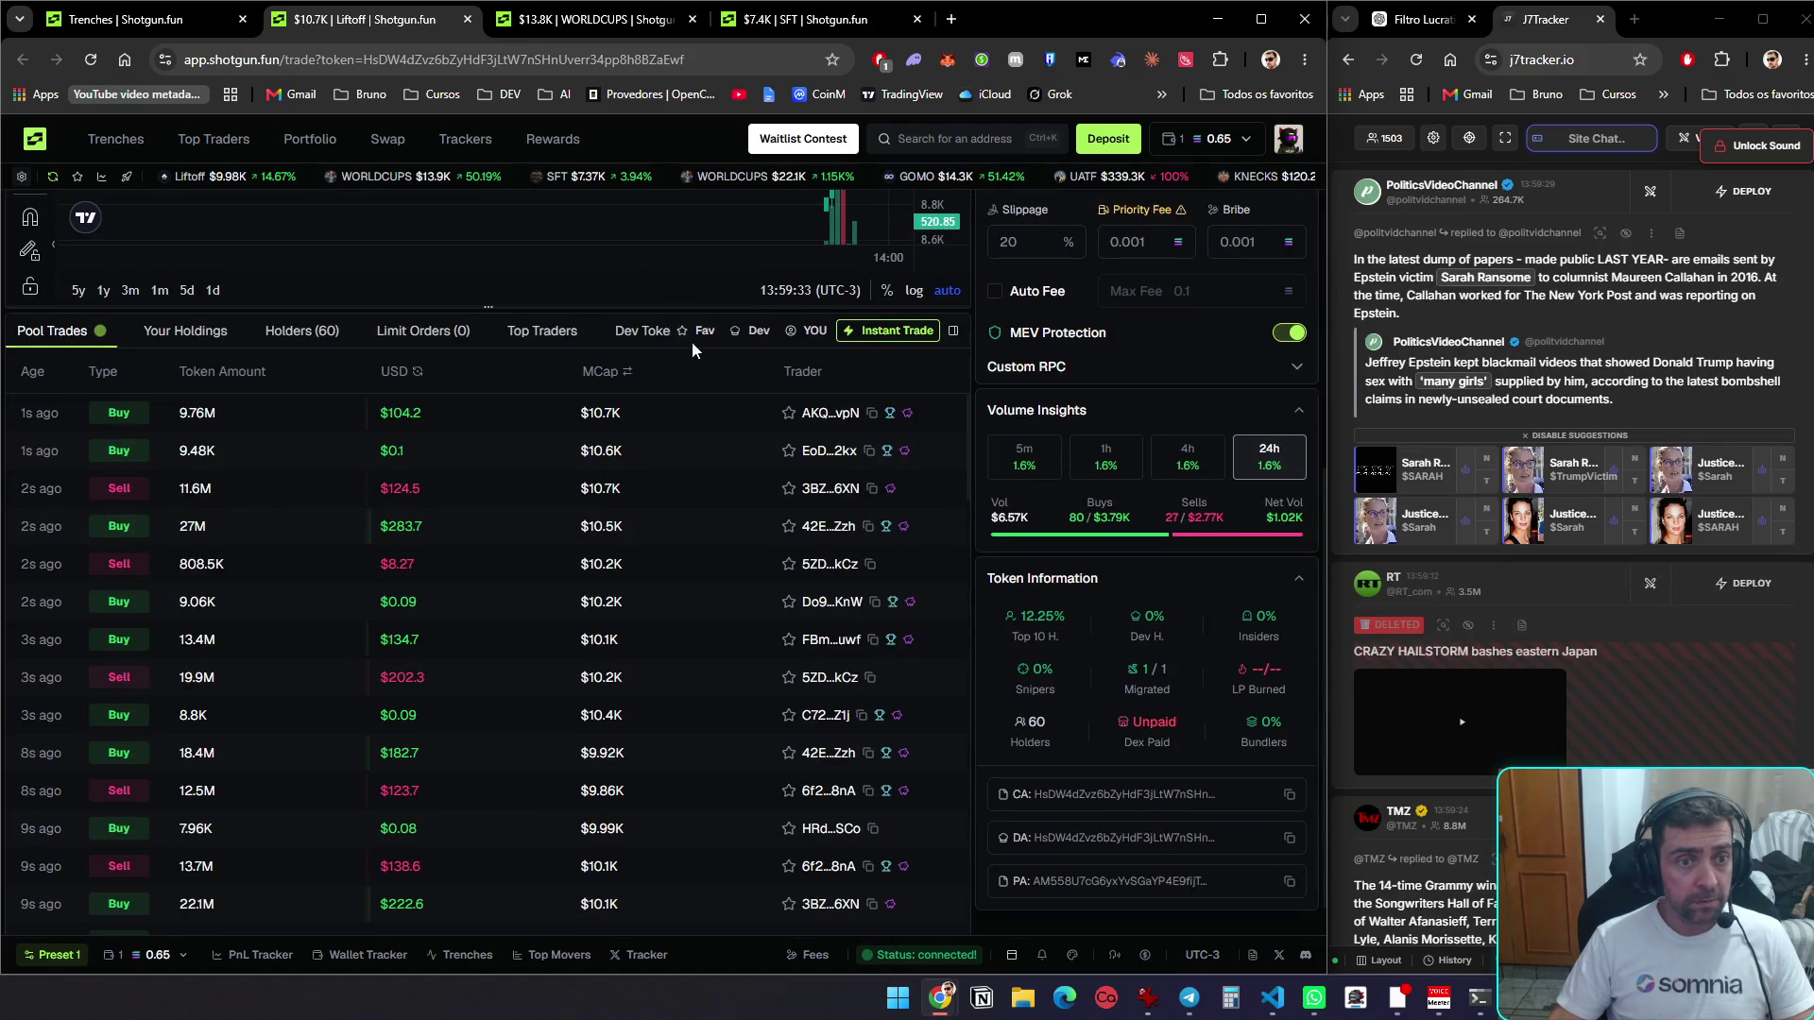
click(650, 330)
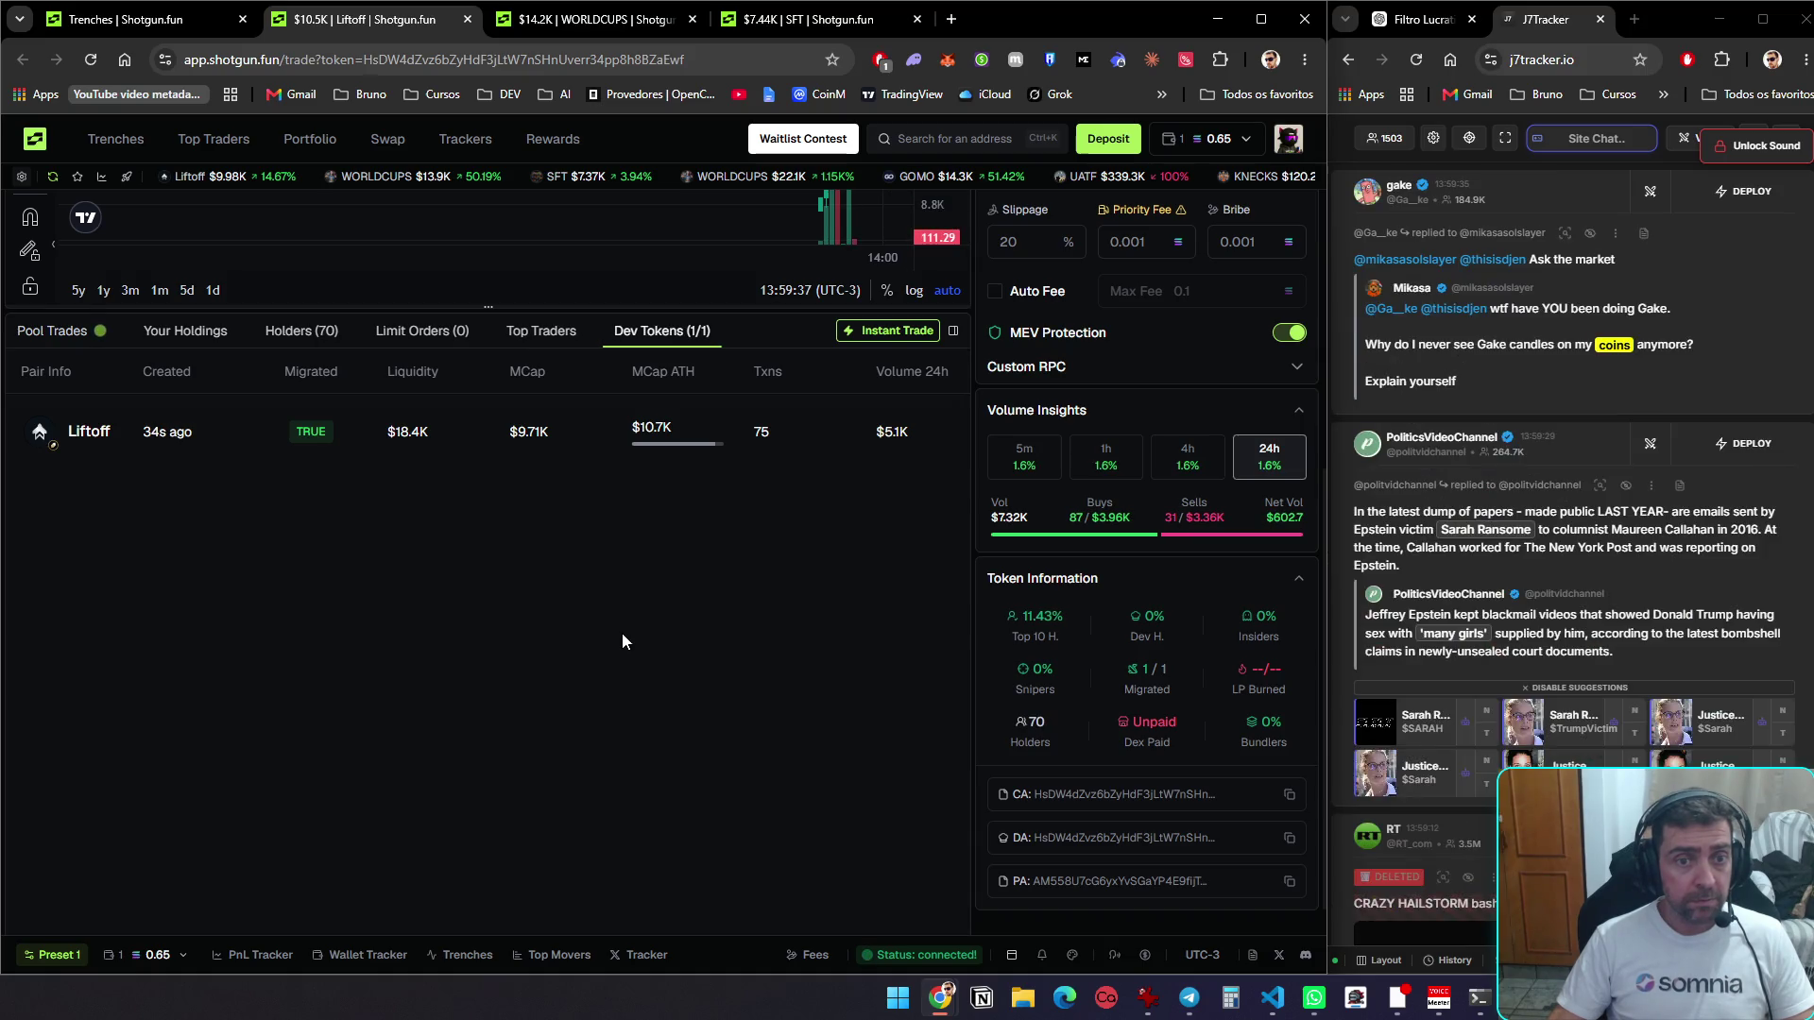
scroll(621, 638, up, 5)
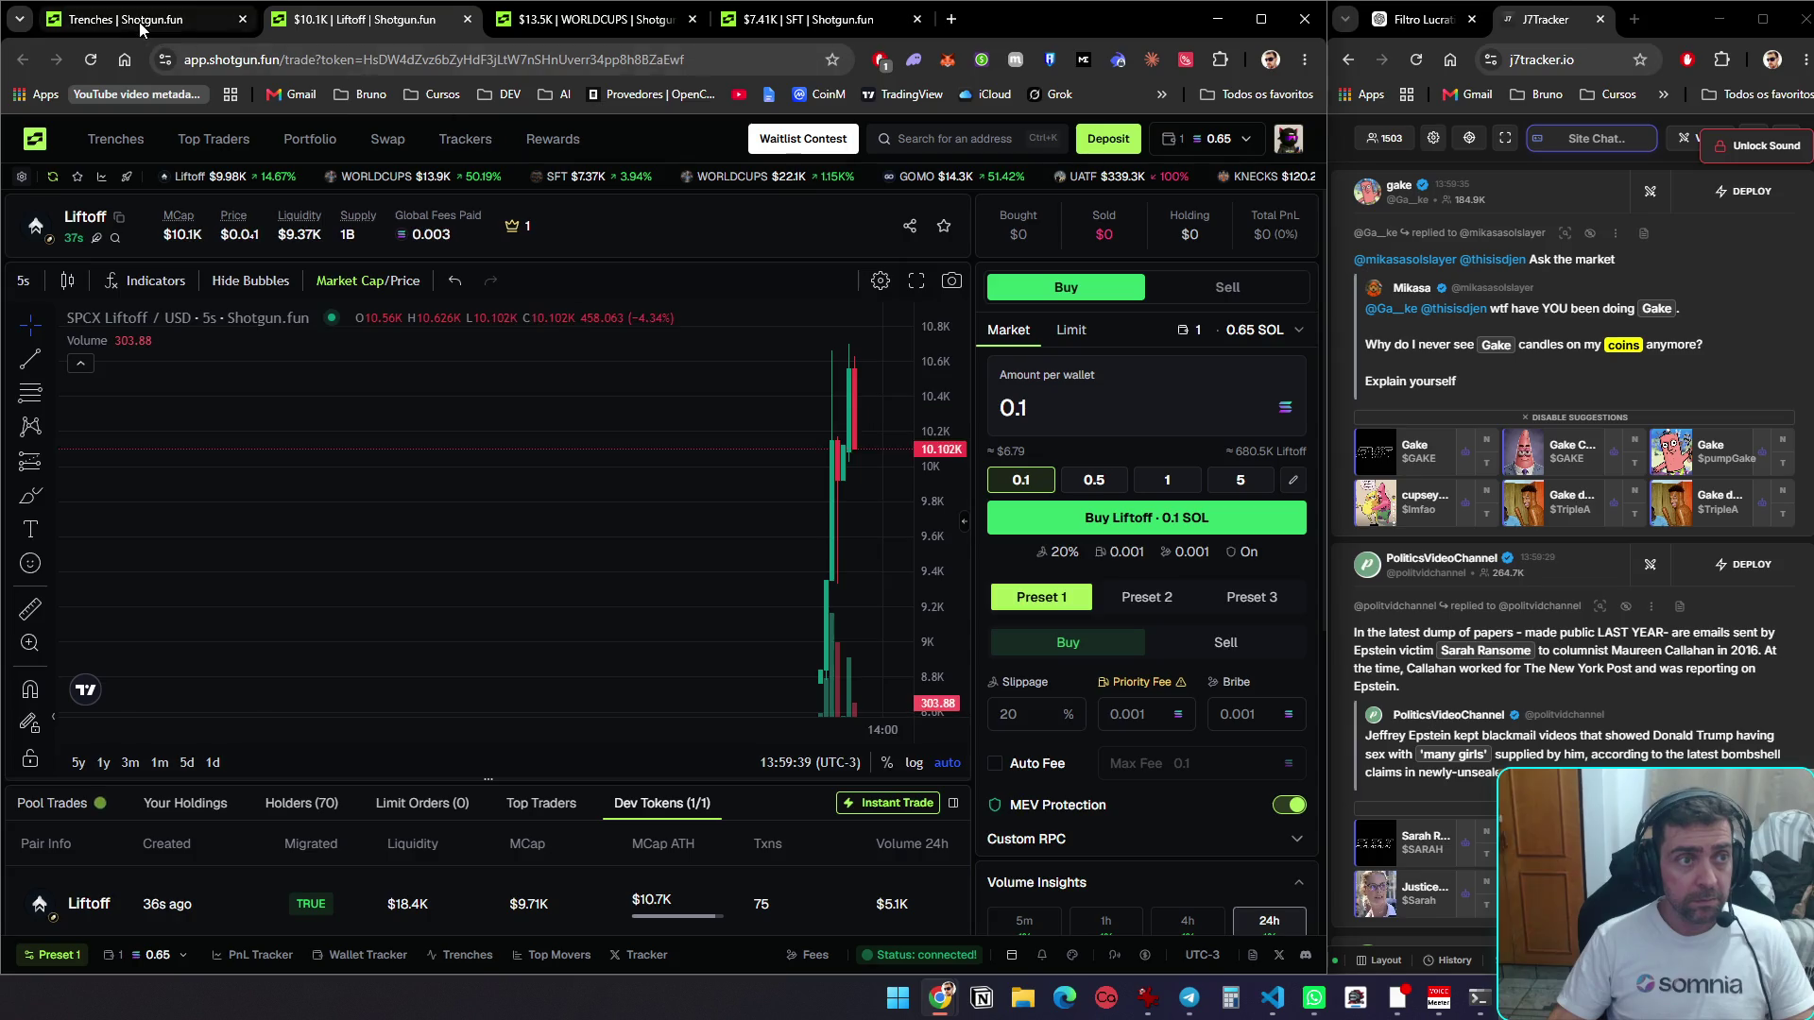
click(138, 21)
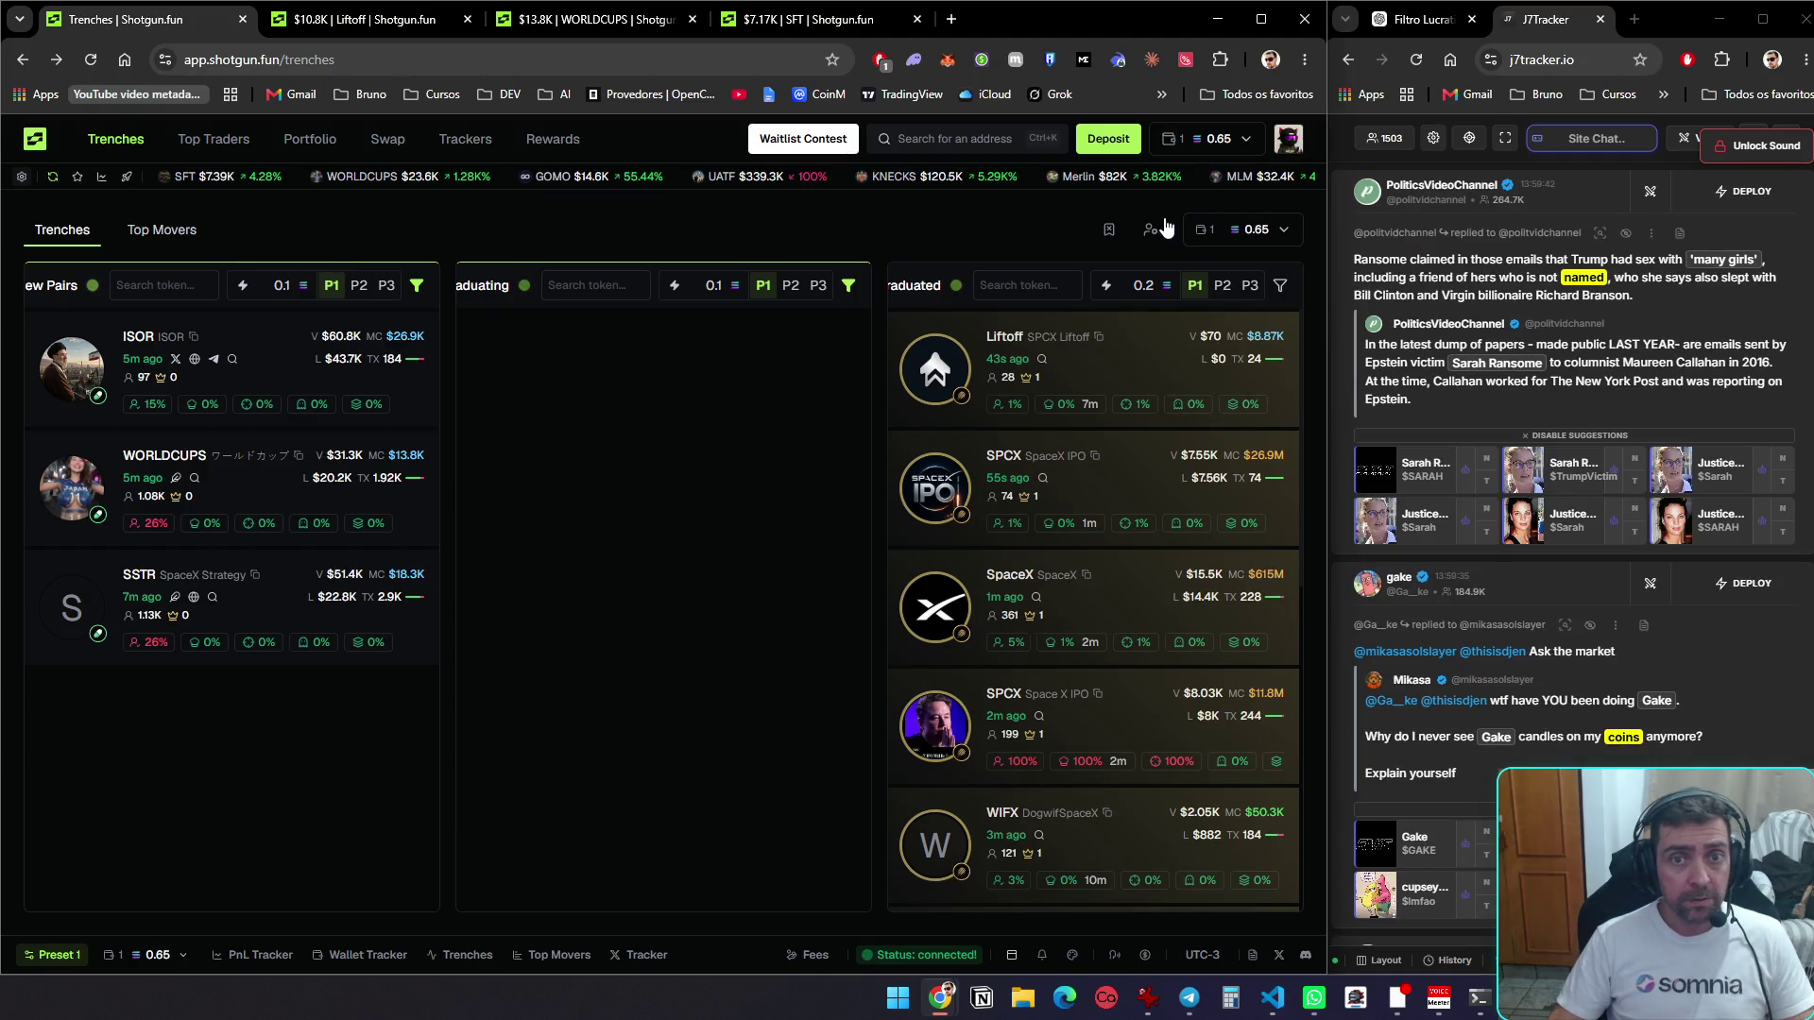
click(1108, 232)
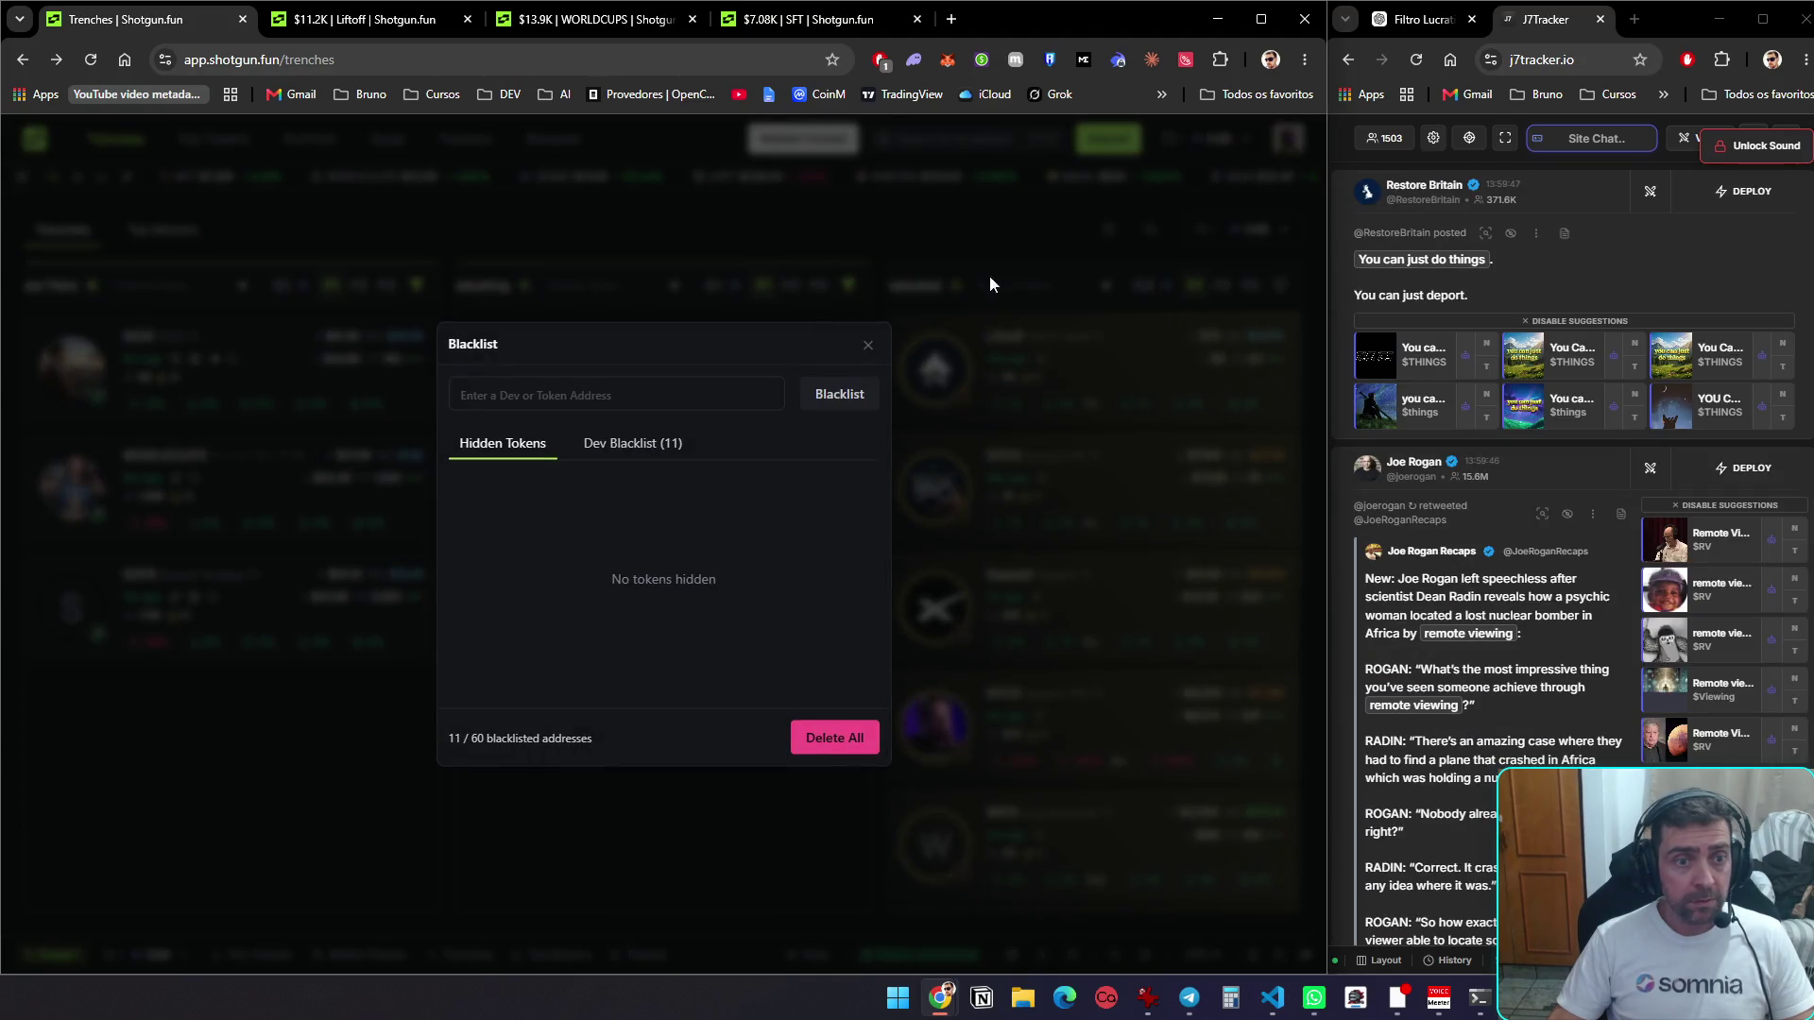
click(642, 446)
click(867, 345)
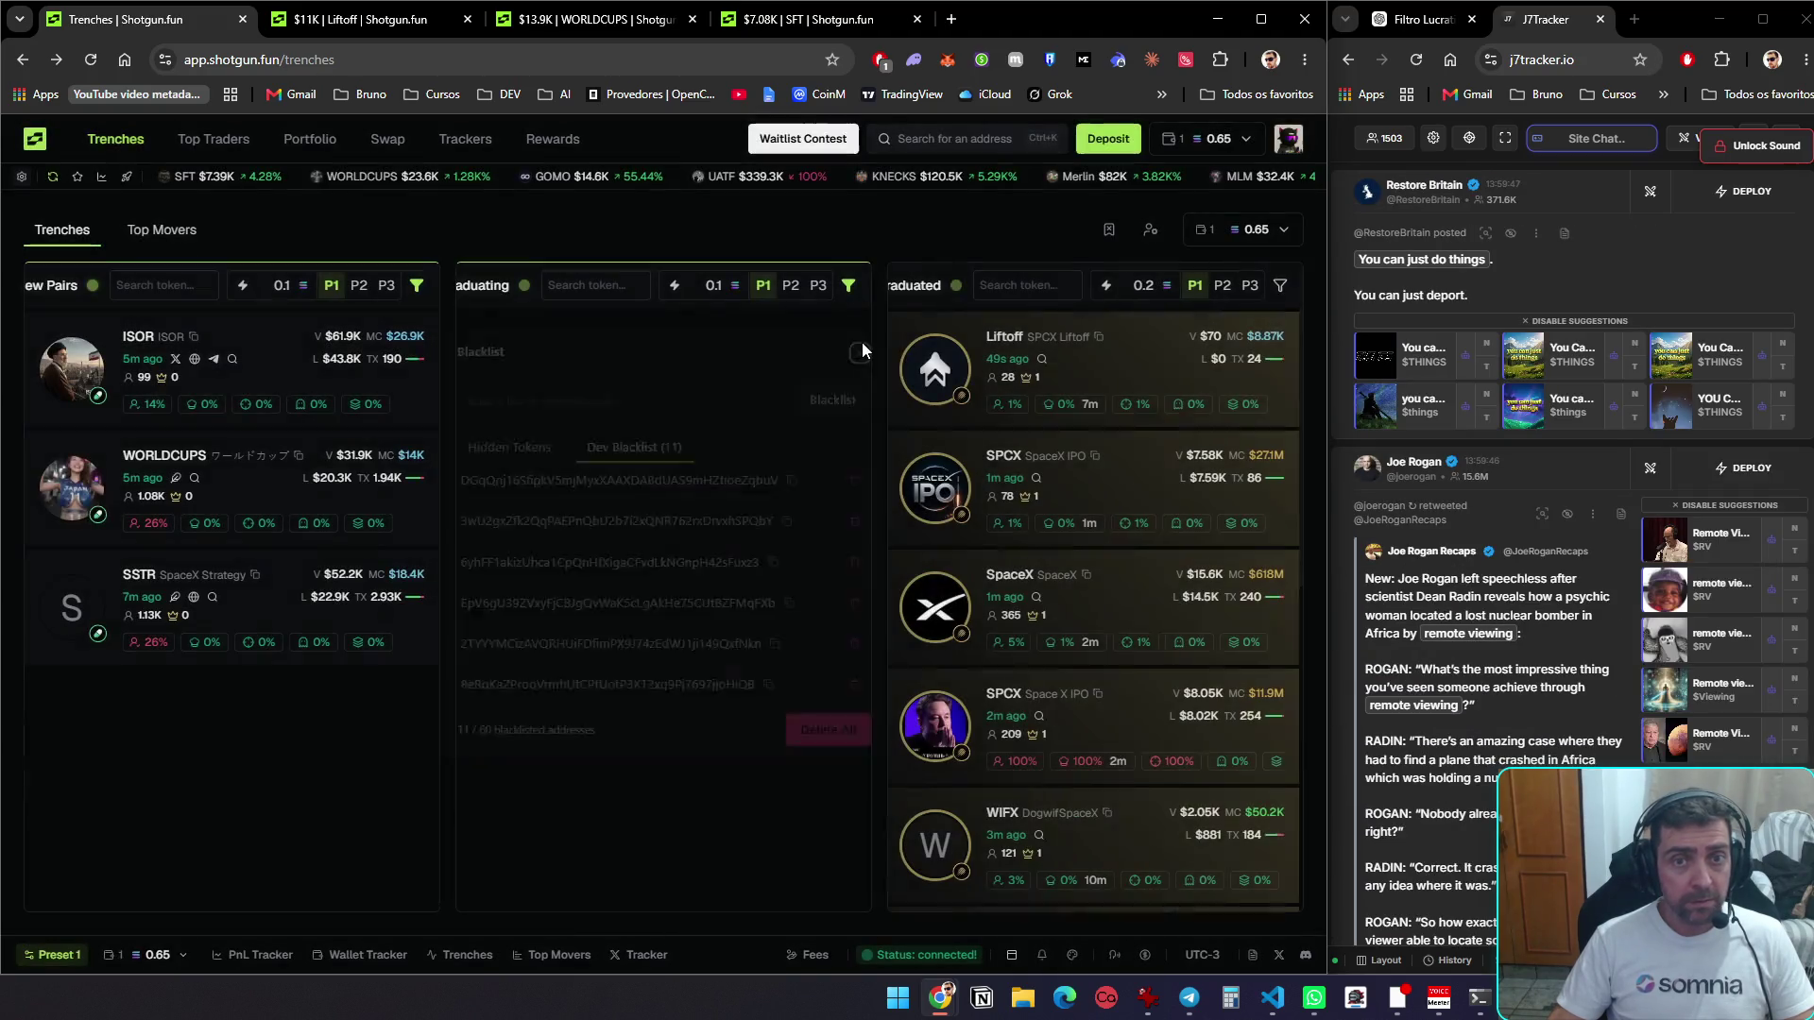
click(1276, 236)
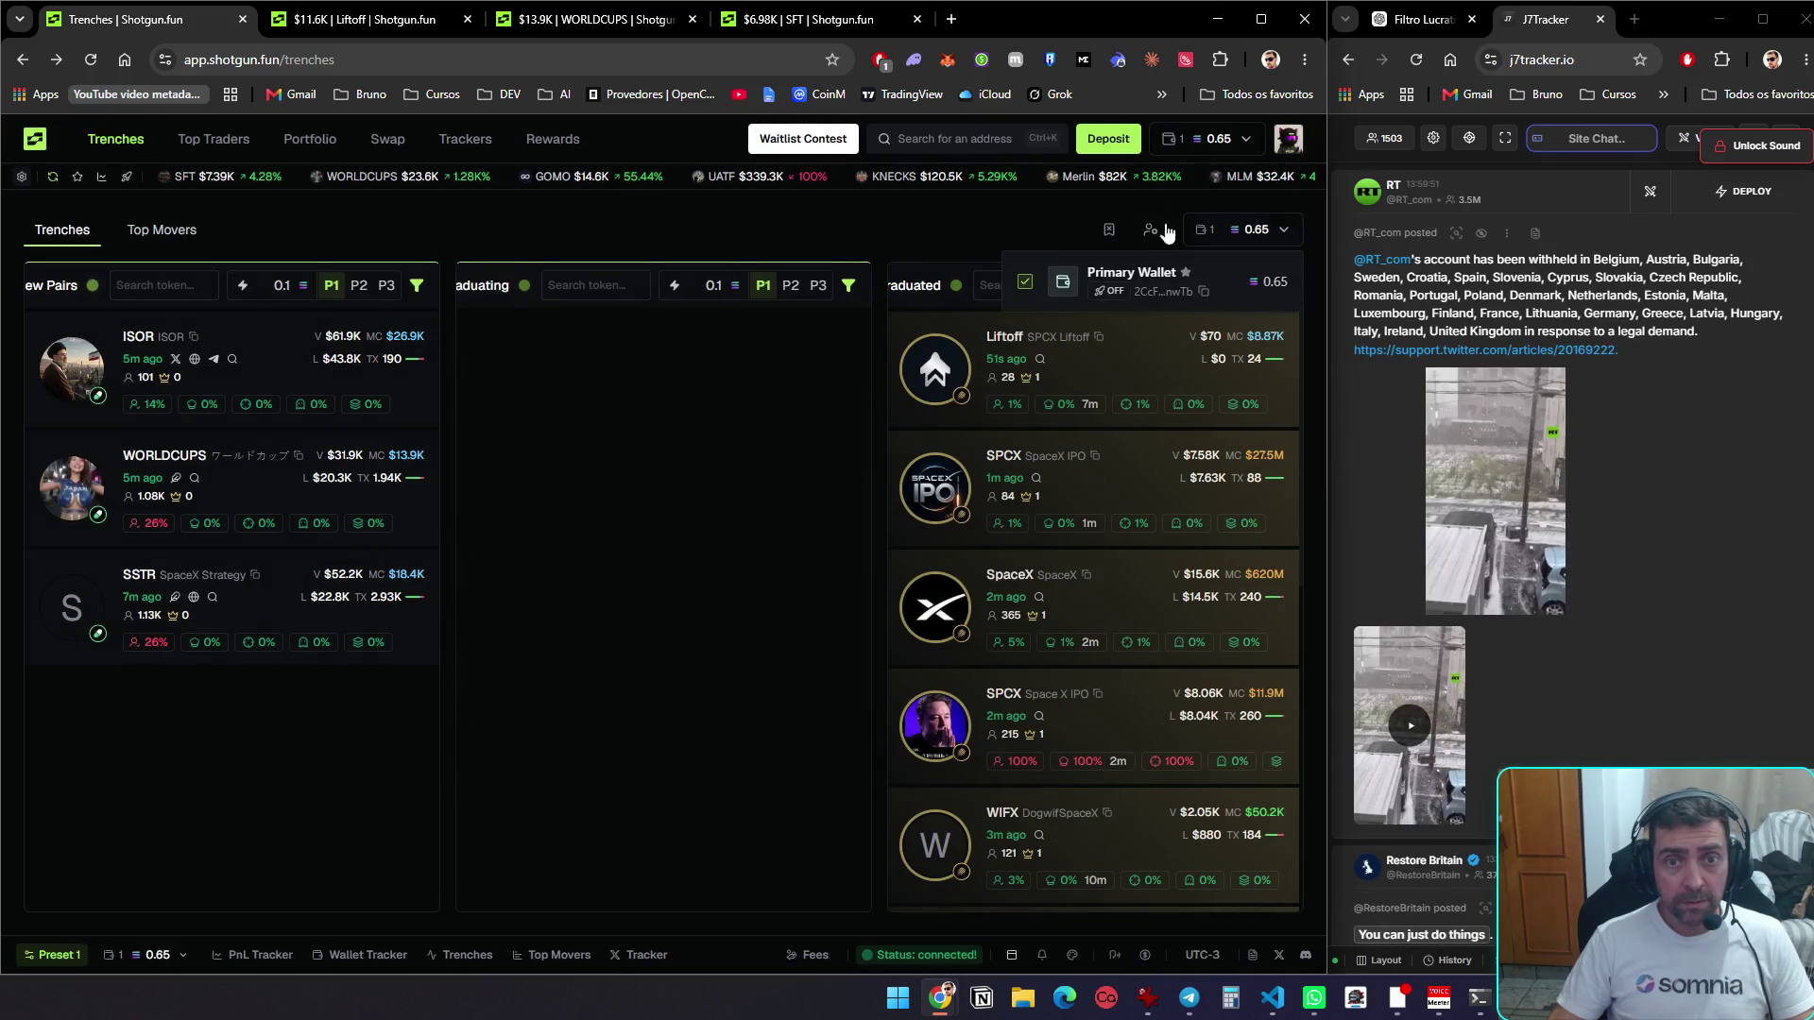
click(1039, 233)
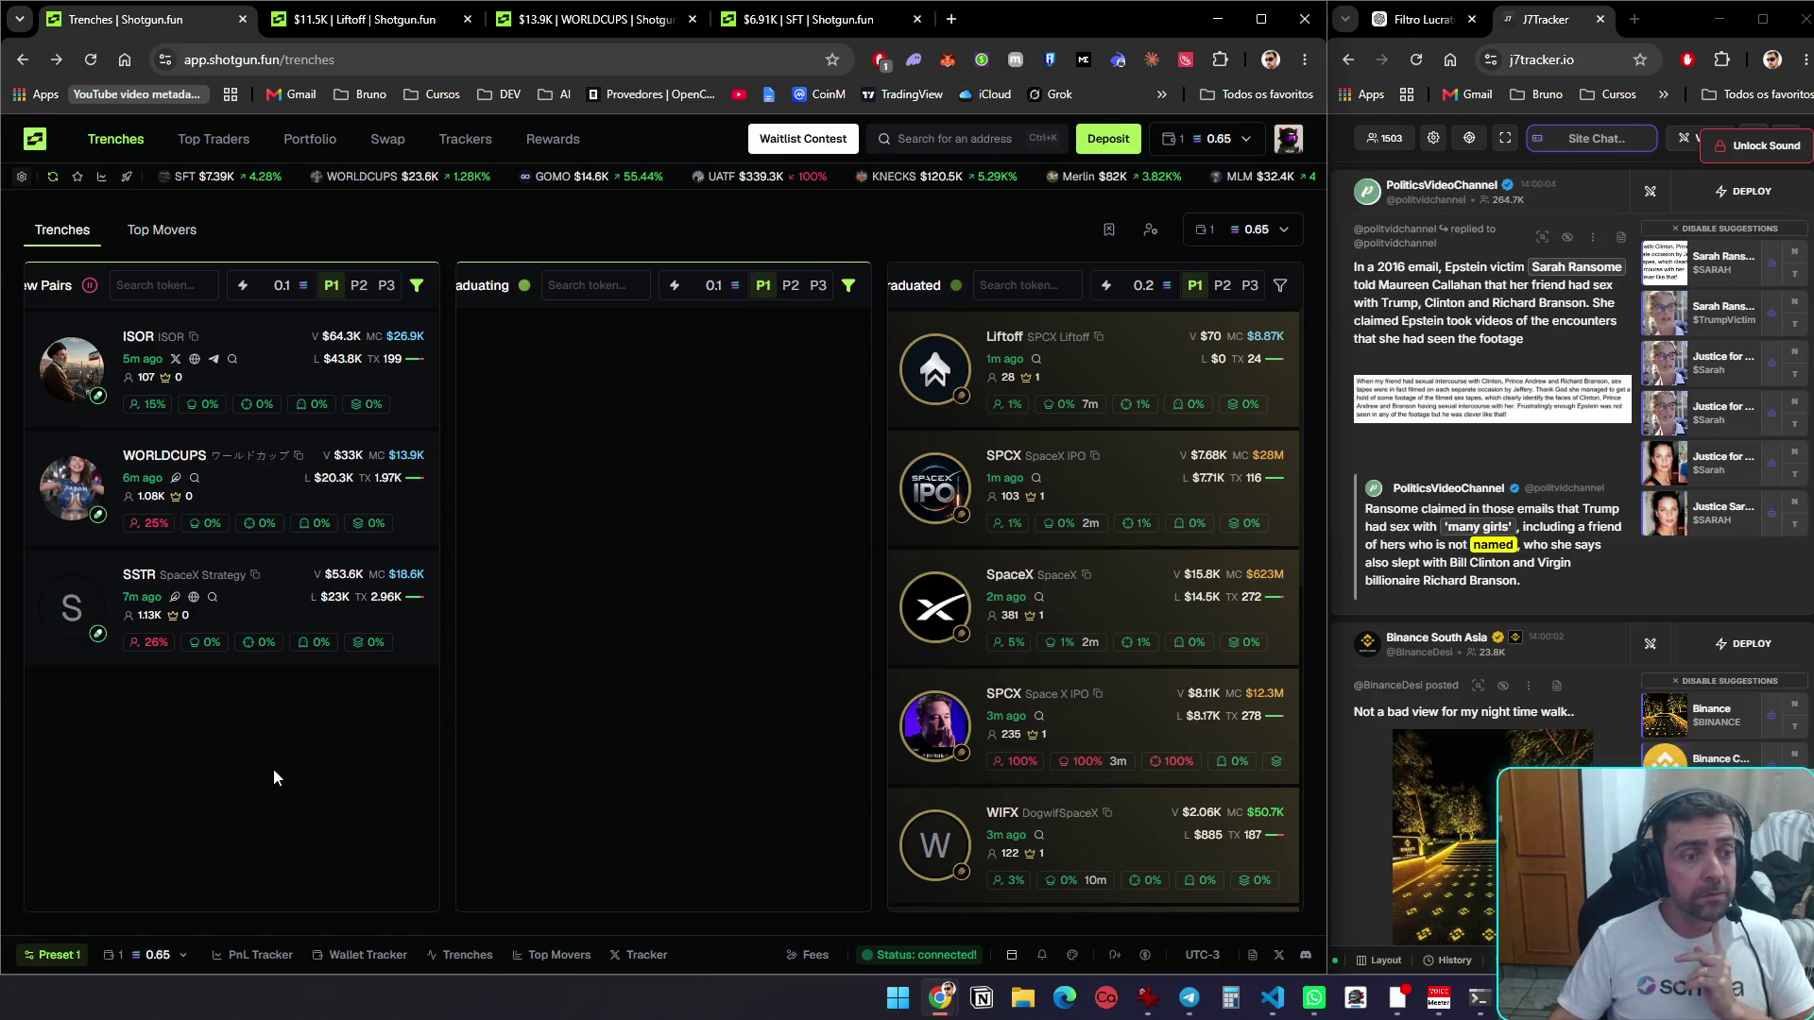
Ask ChatGPT in the Filtro Lucrat chat which filter works best for migrating tokens
click(1407, 21)
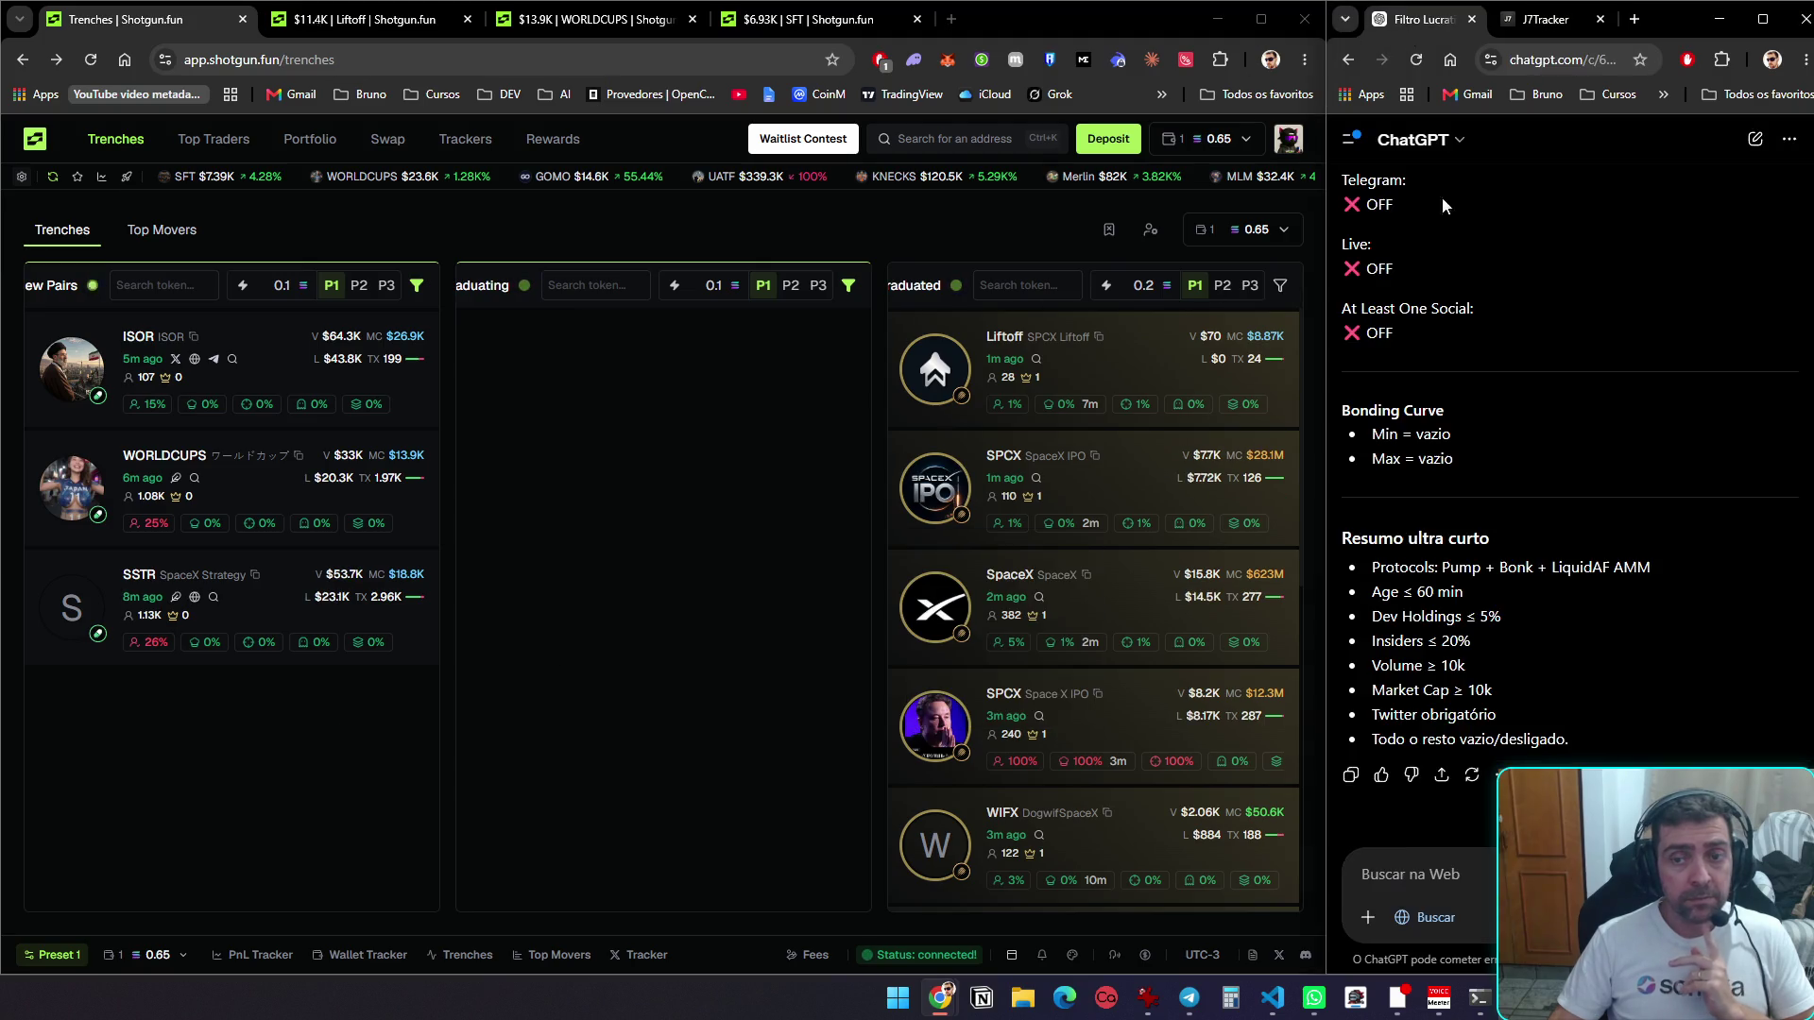
text(De tudo q vc ja viu,)
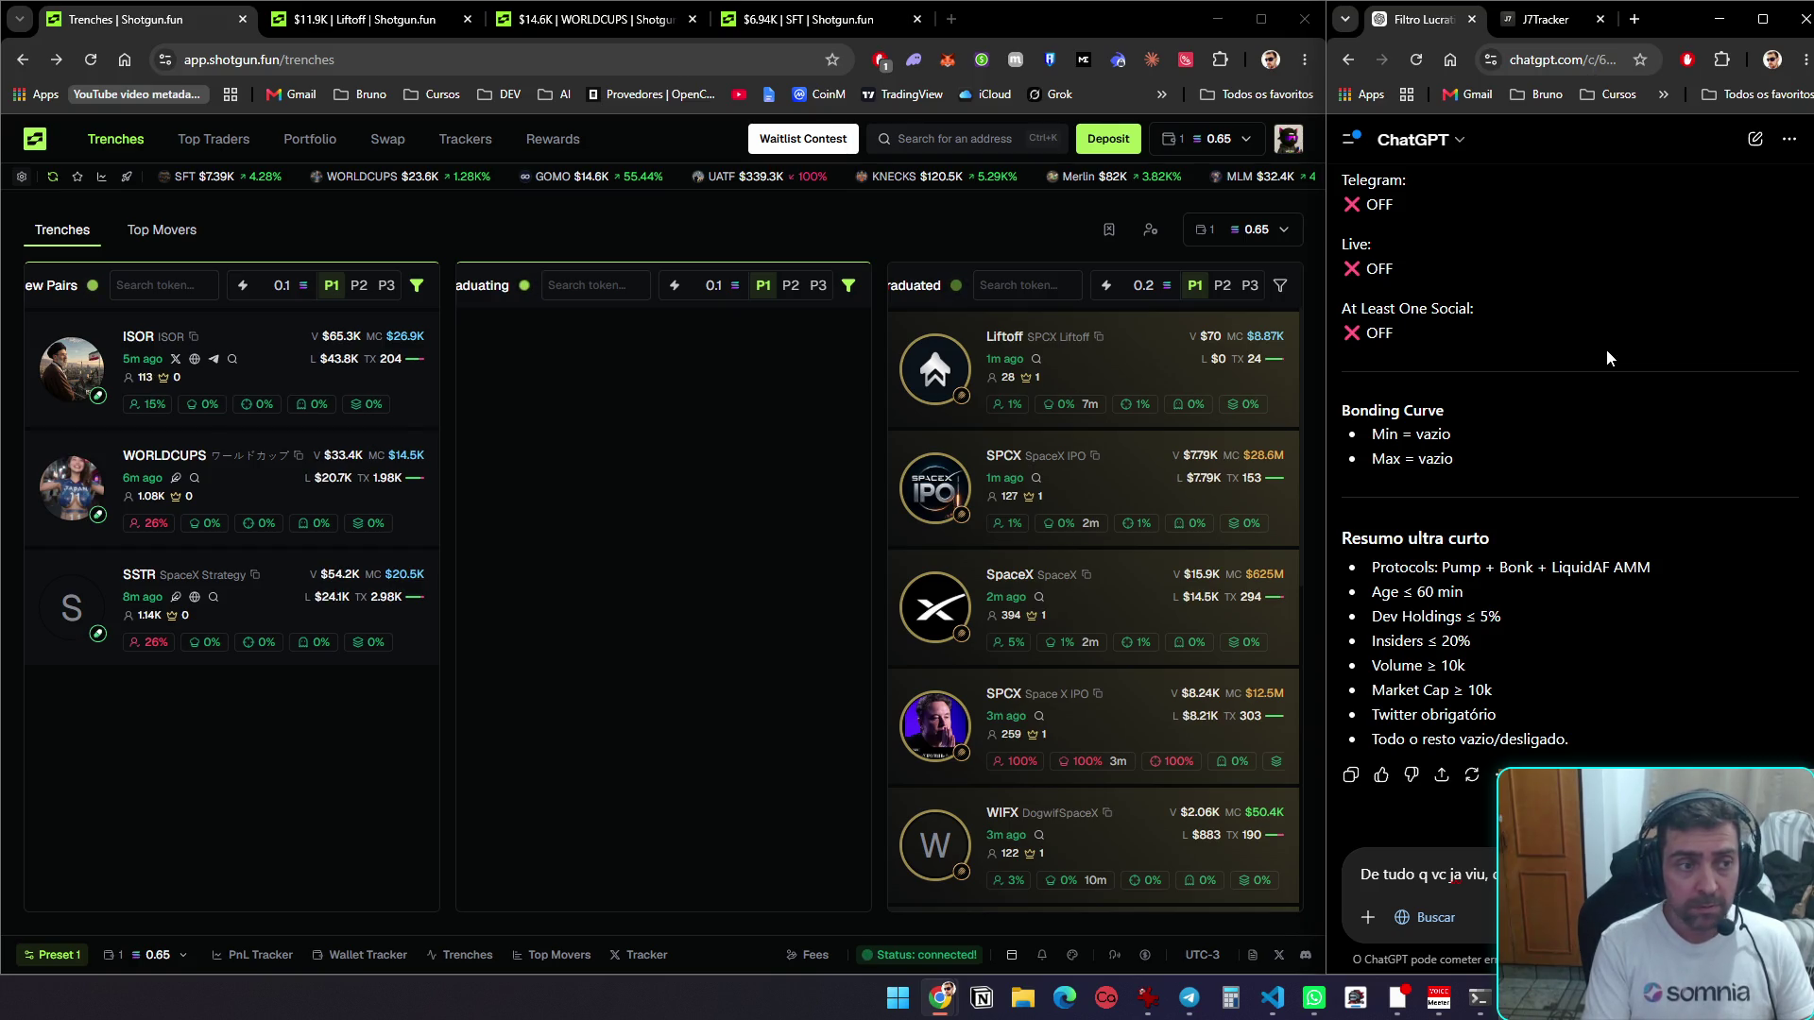
key(Return)
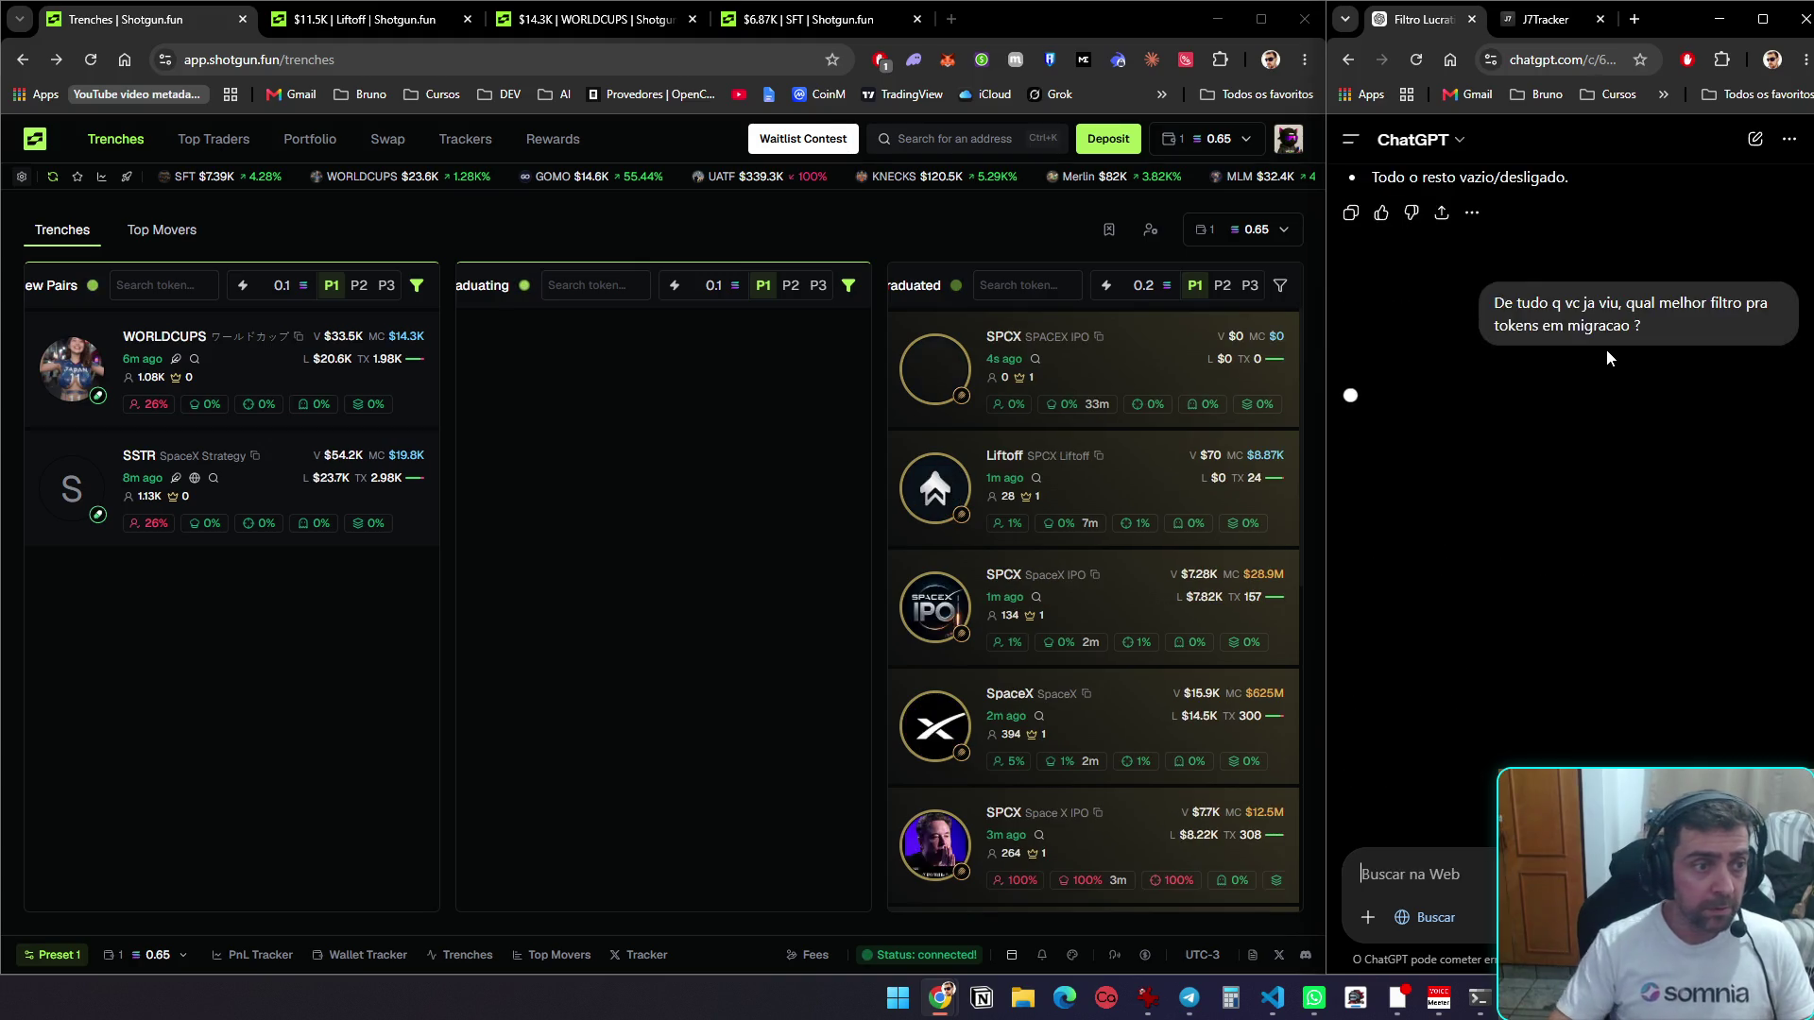
Reload the Shotgun trenches page and scroll down the board
click(514, 246)
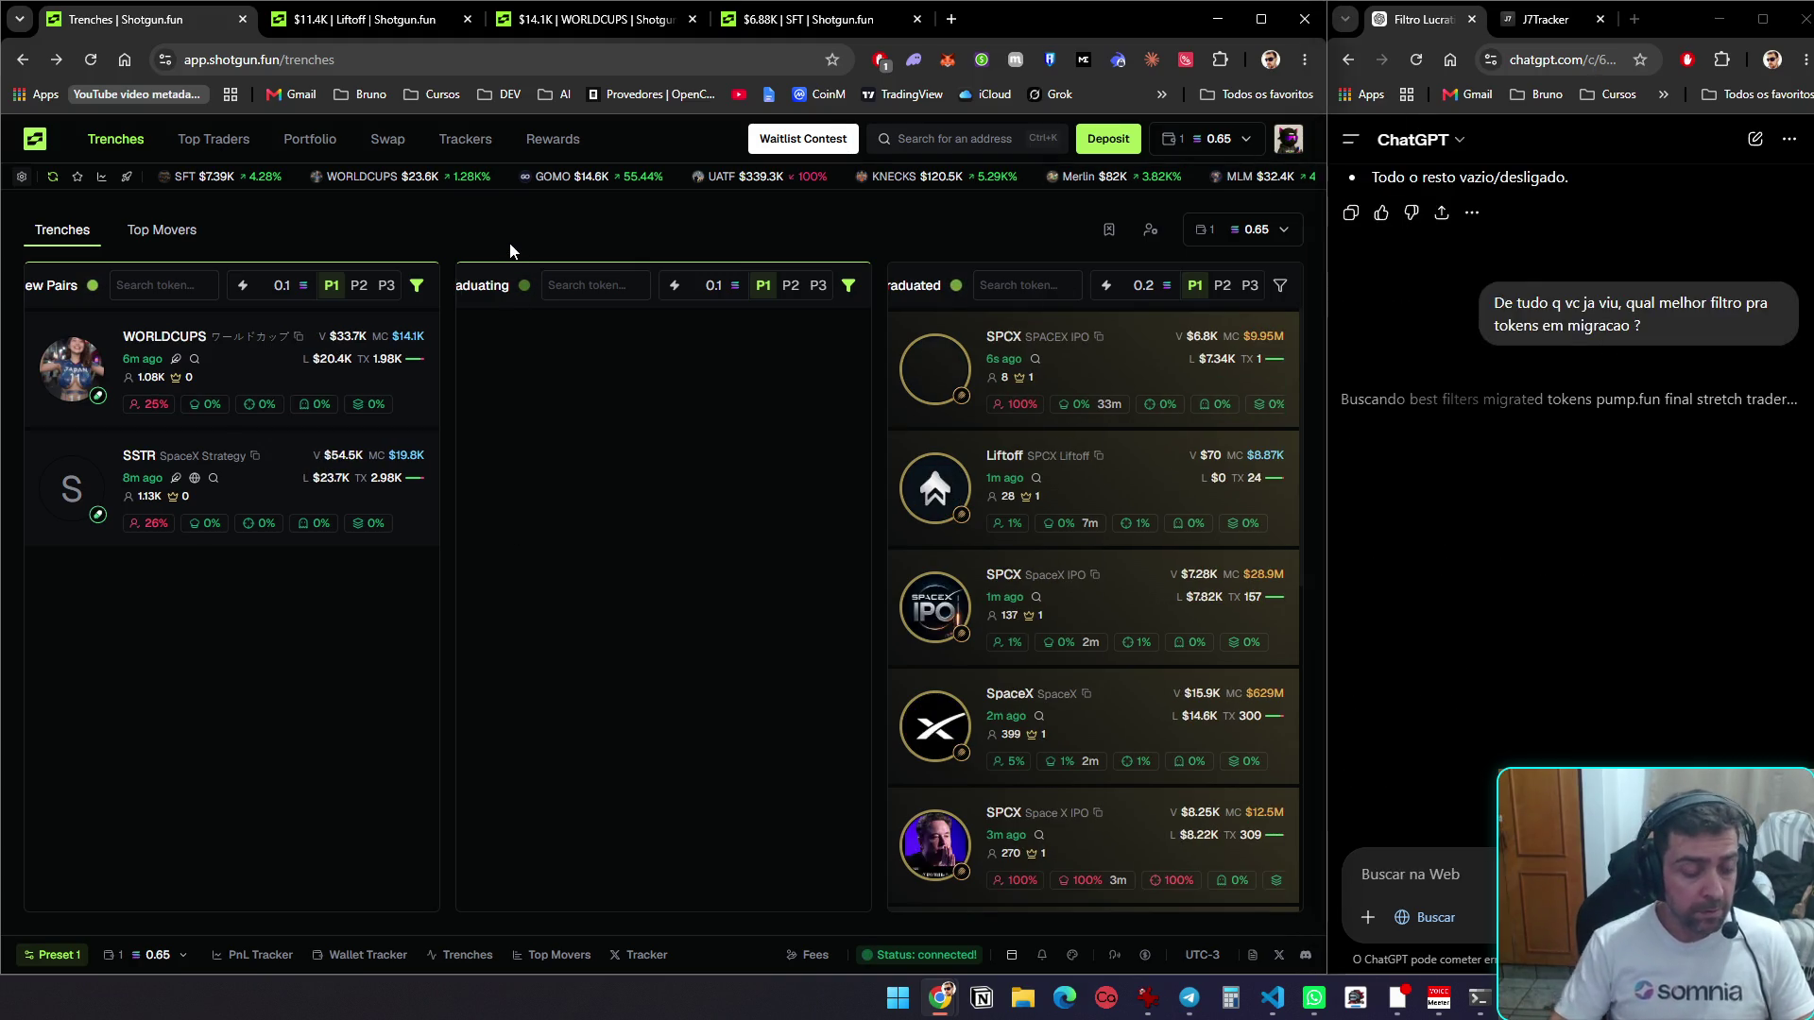
key(F5)
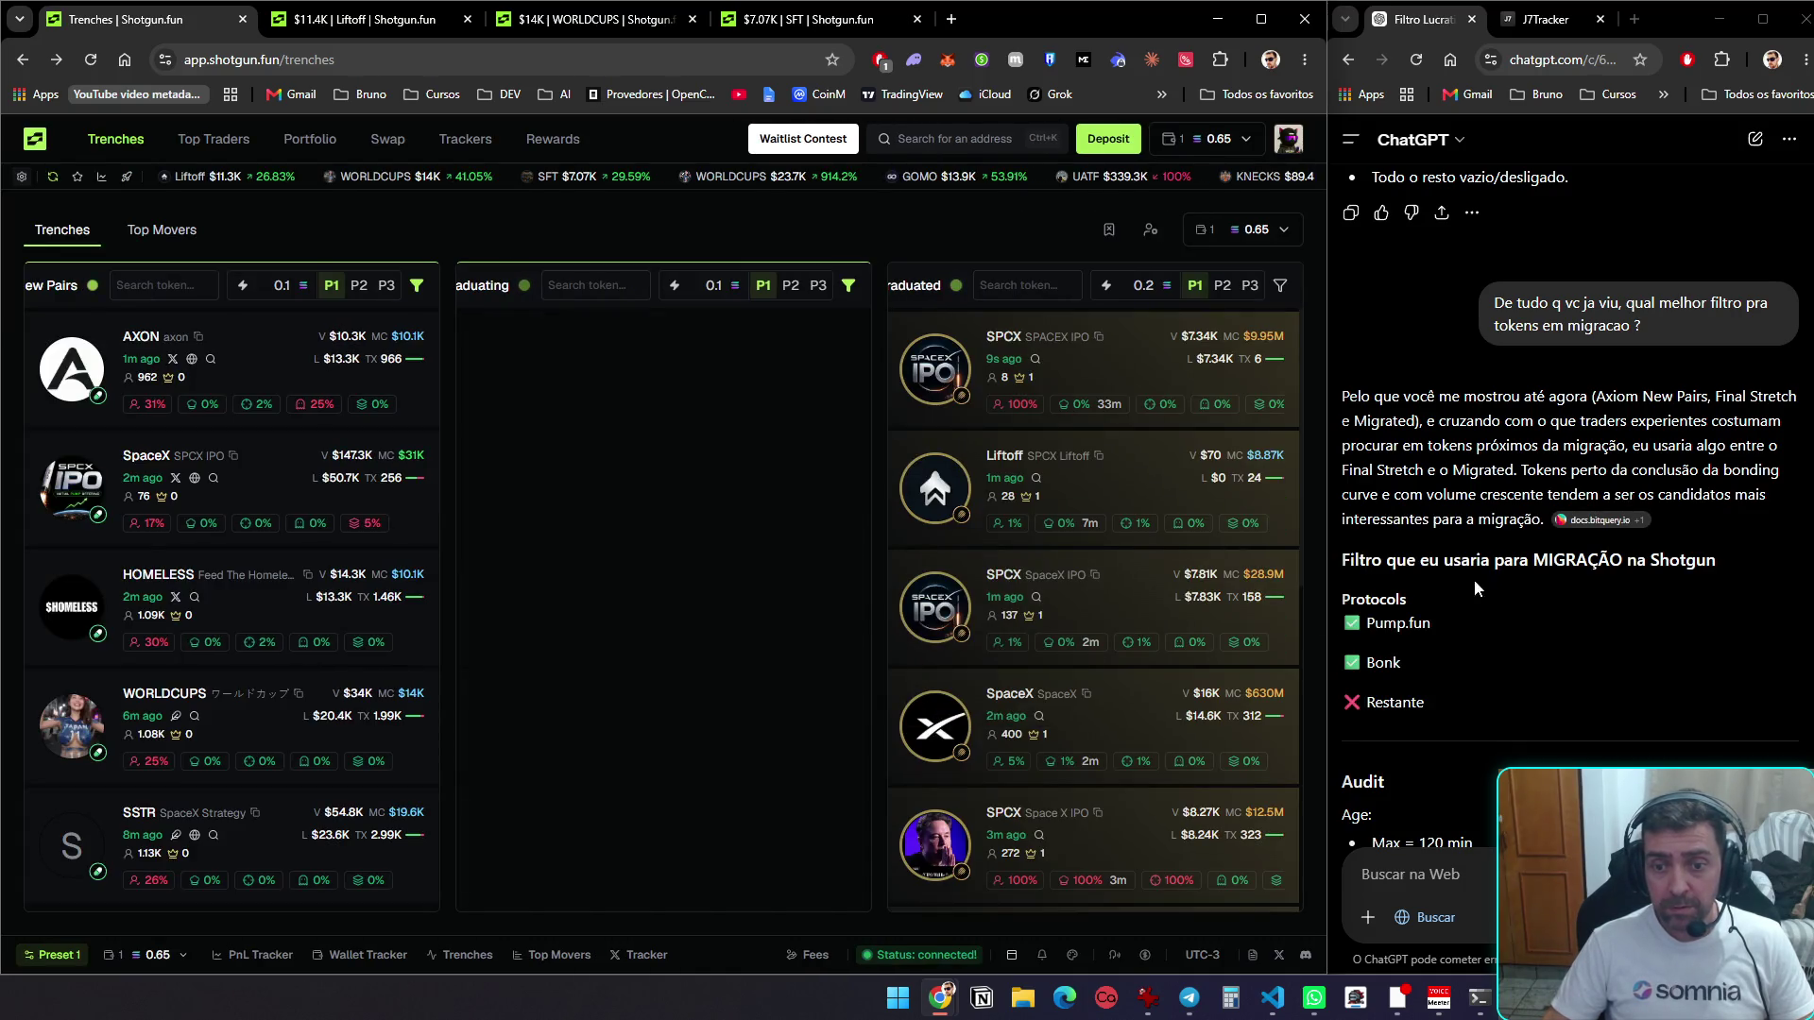
scroll(1493, 582, down, 2)
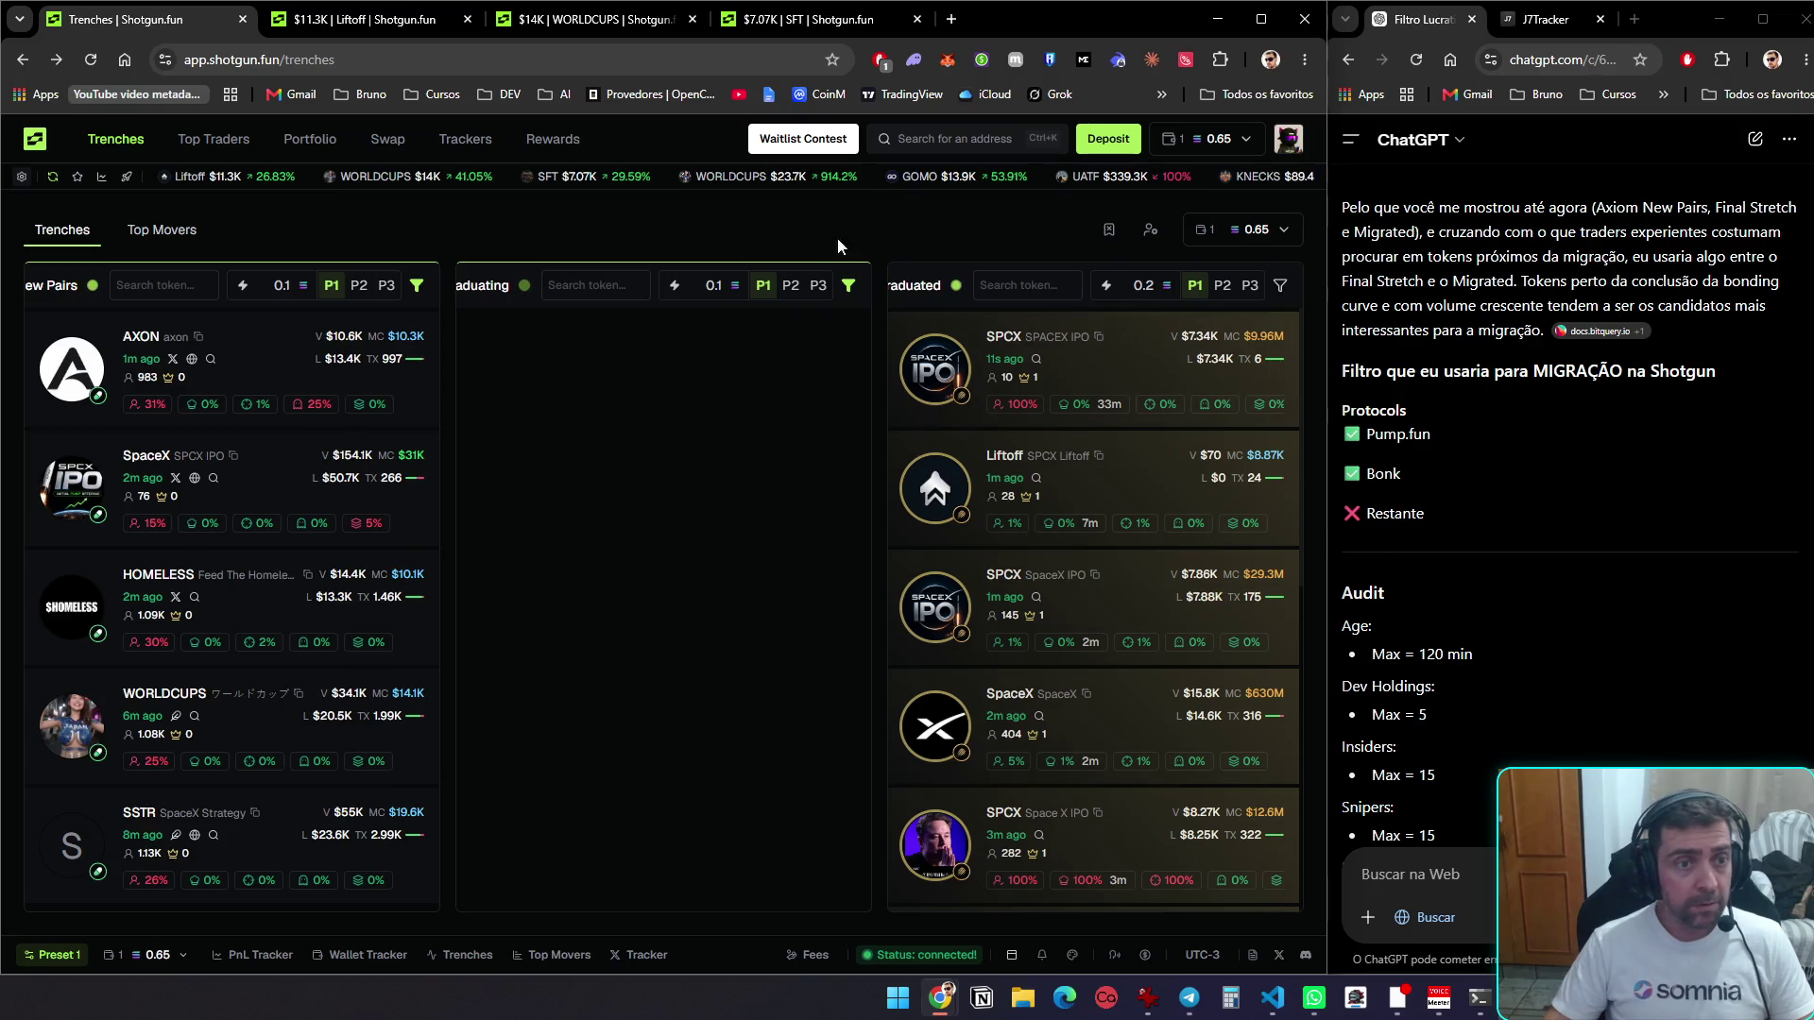
Open the Graduating audit filters and set maximum age 120 and Insiders max 15
click(843, 301)
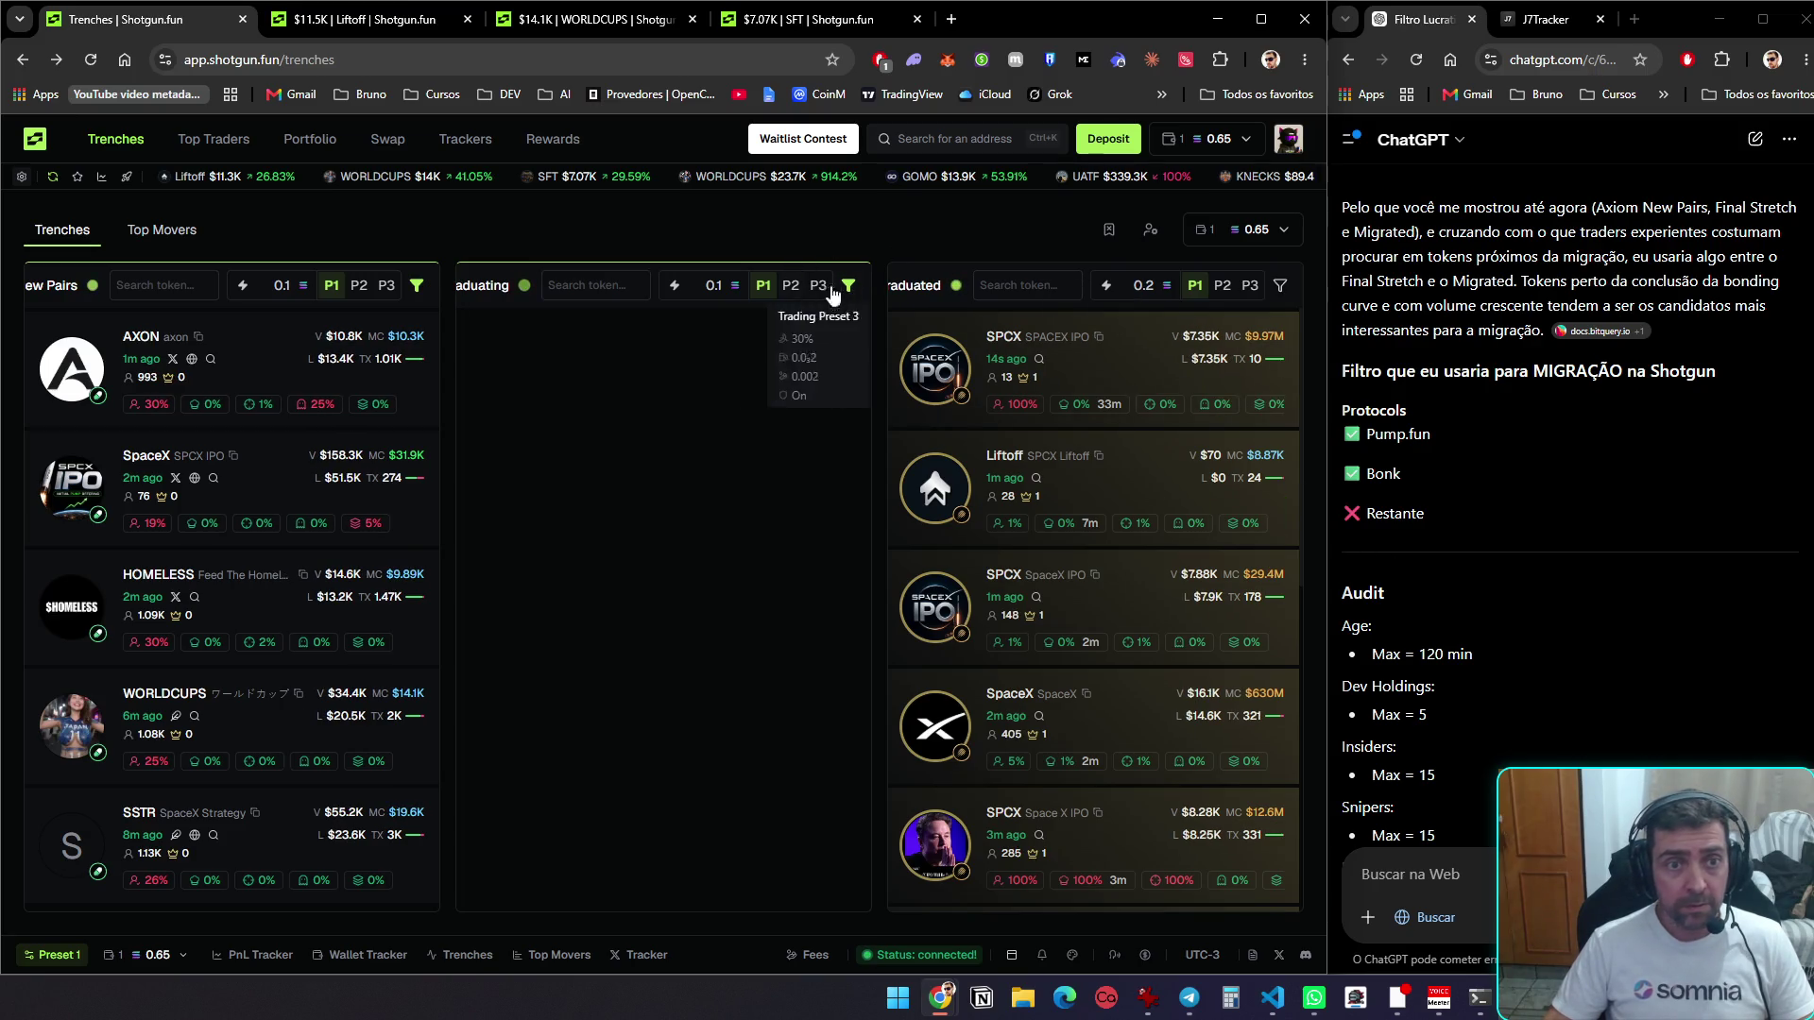
click(797, 335)
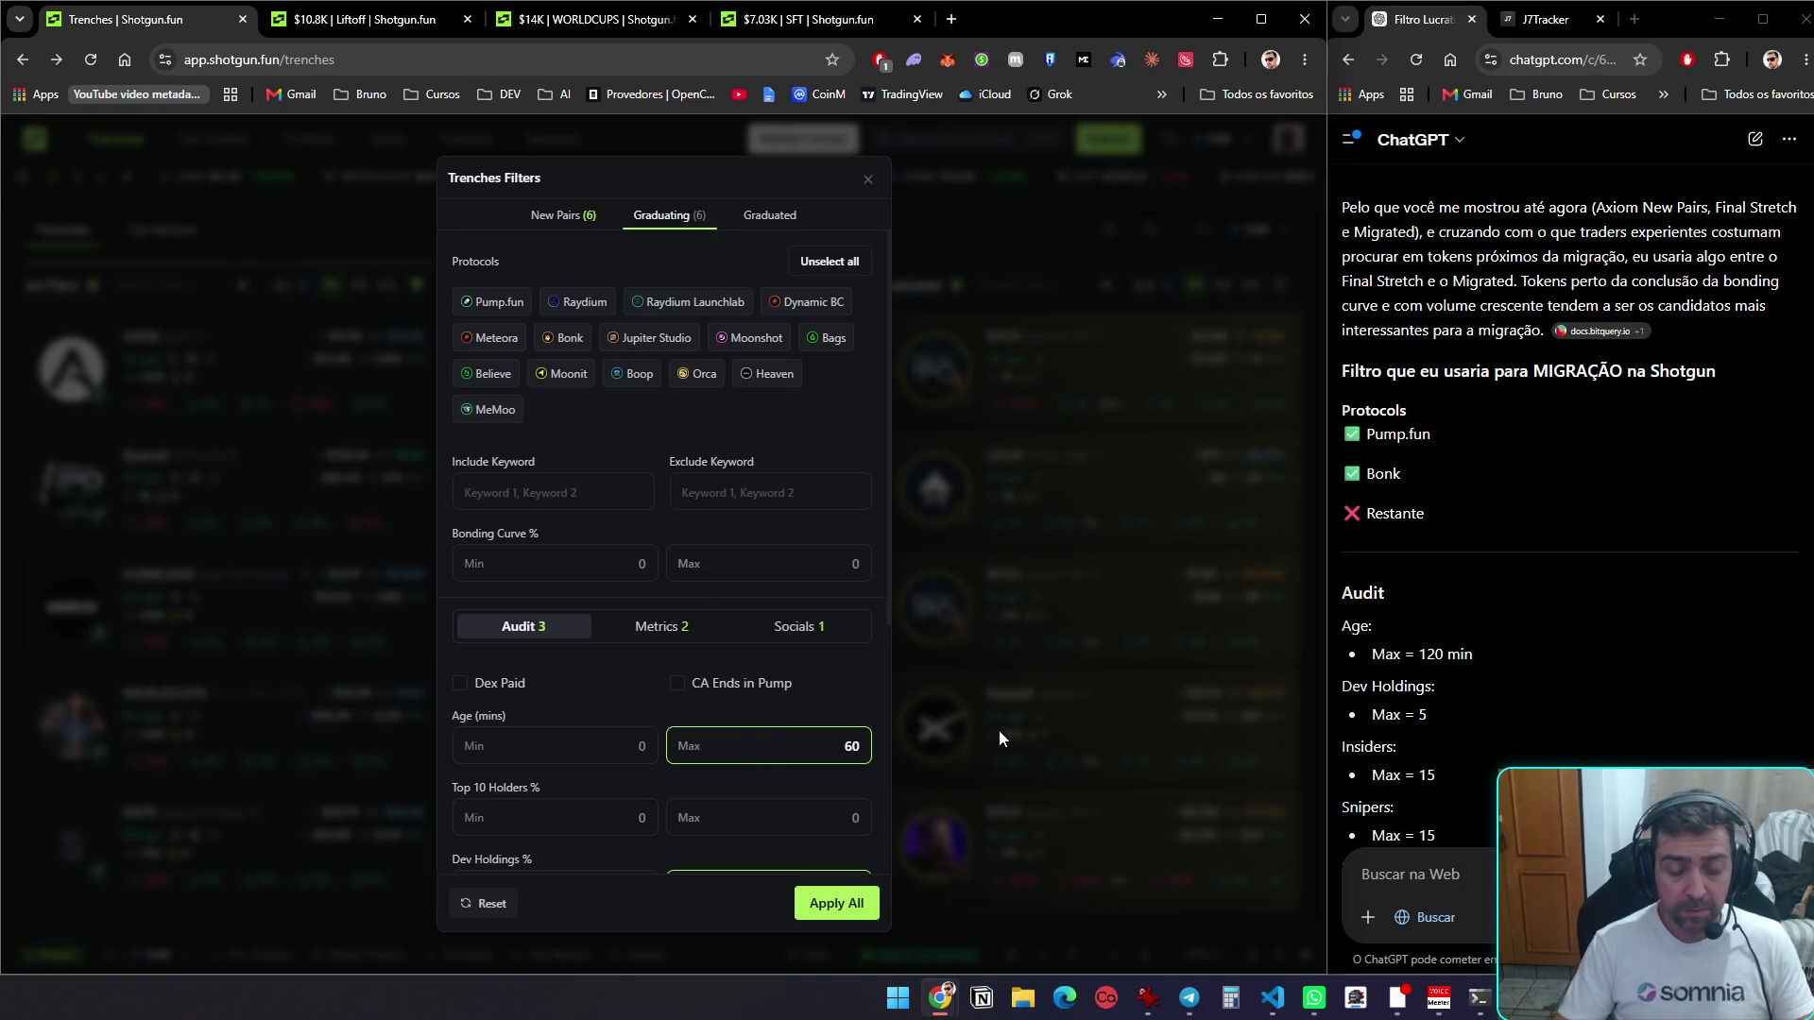
key(BackSpace)
key(BackSpace)
text(120)
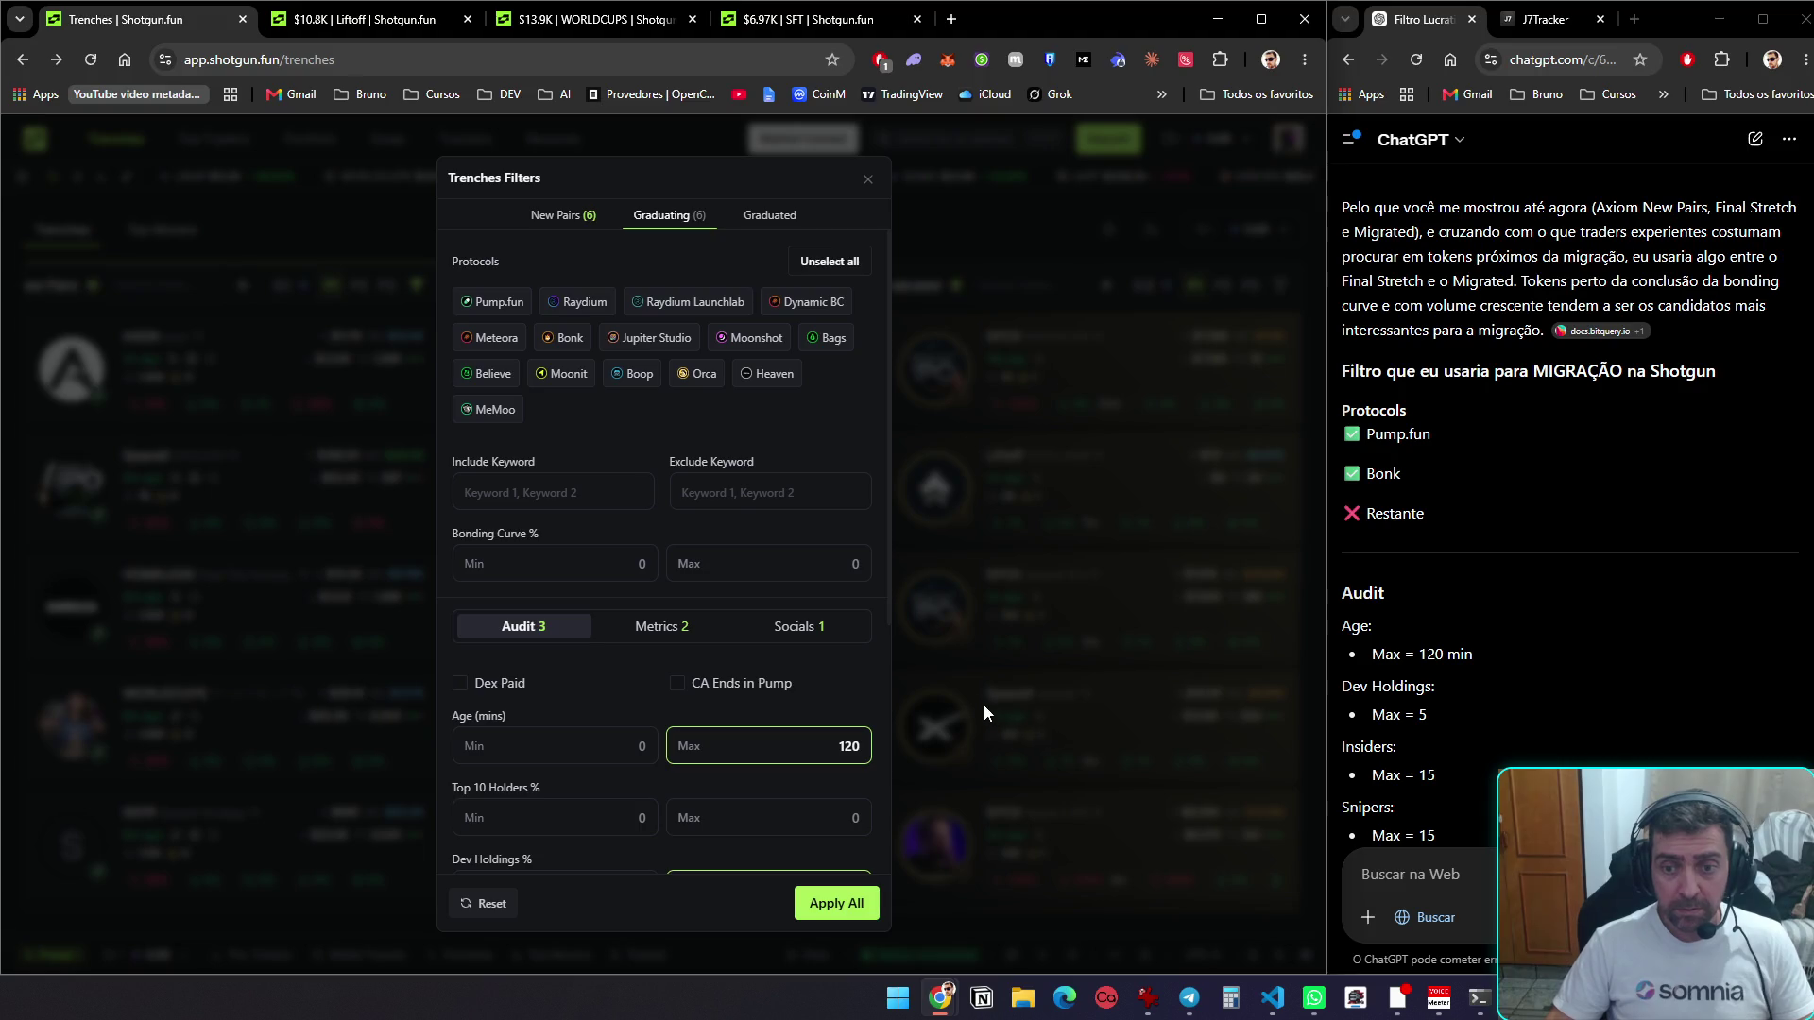
scroll(871, 595, down, 3)
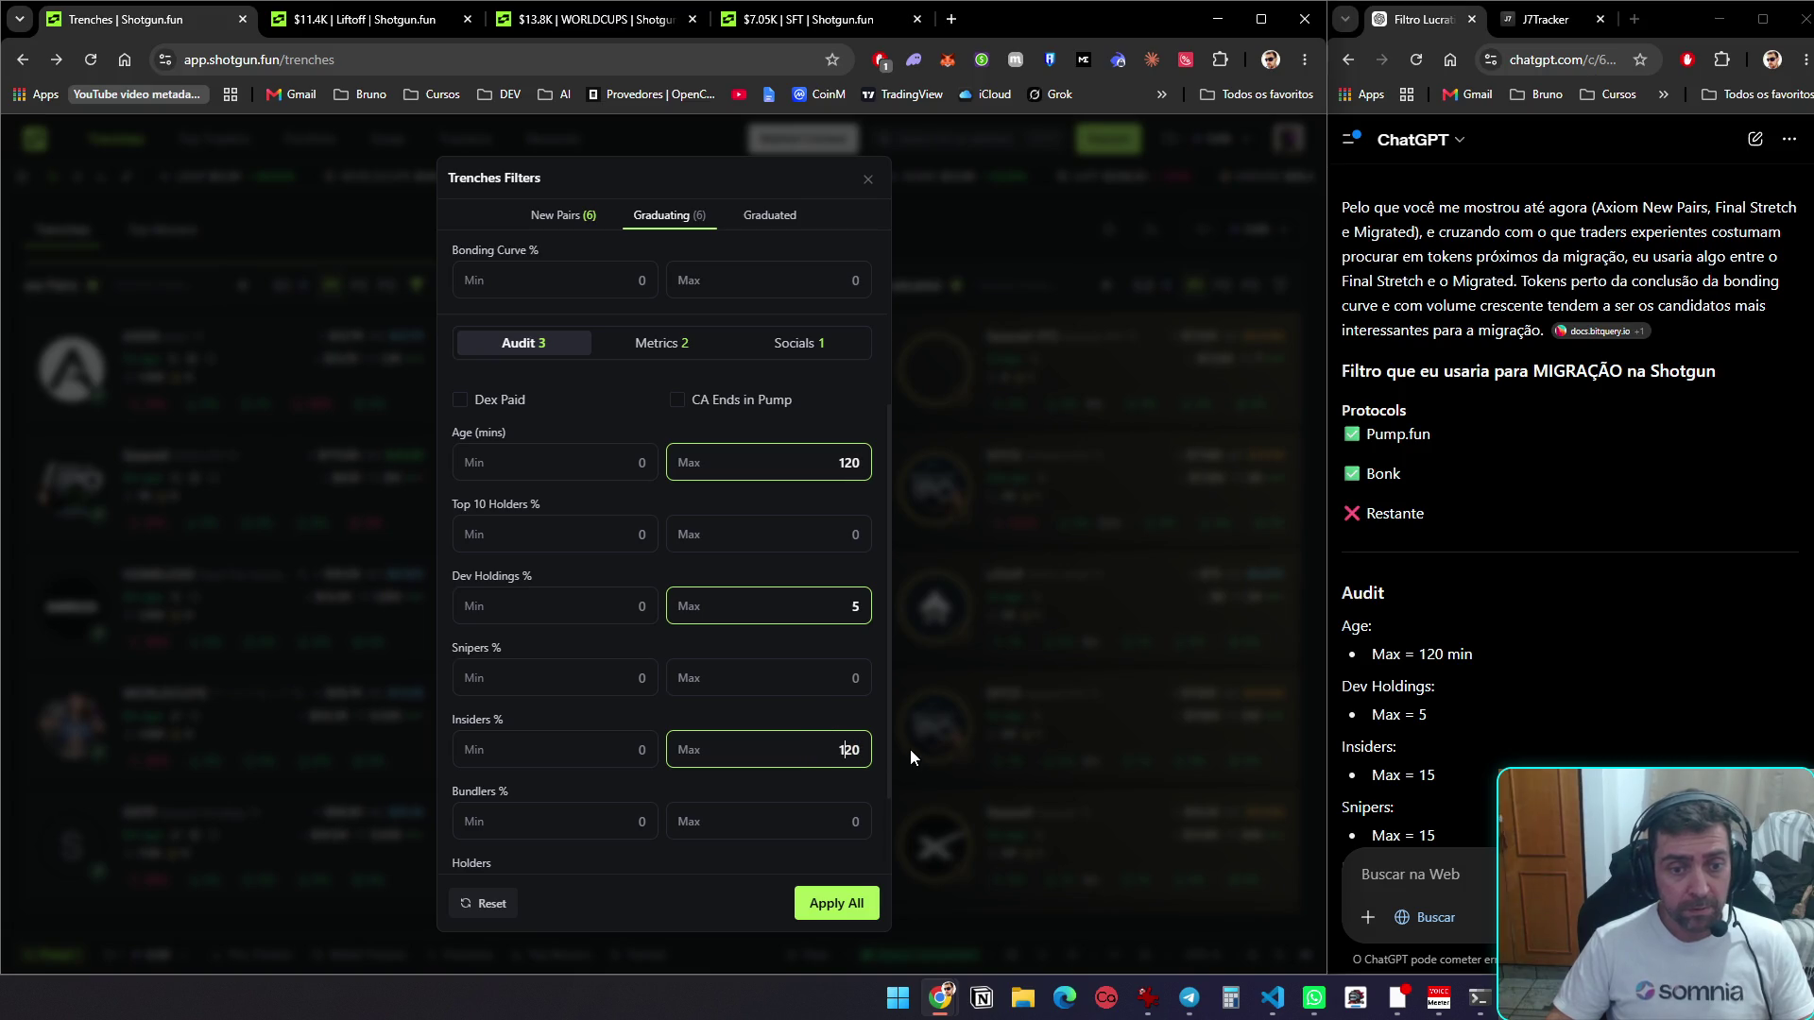
text(1)
key(BackSpace)
key(BackSpace)
key(BackSpace)
text(15)
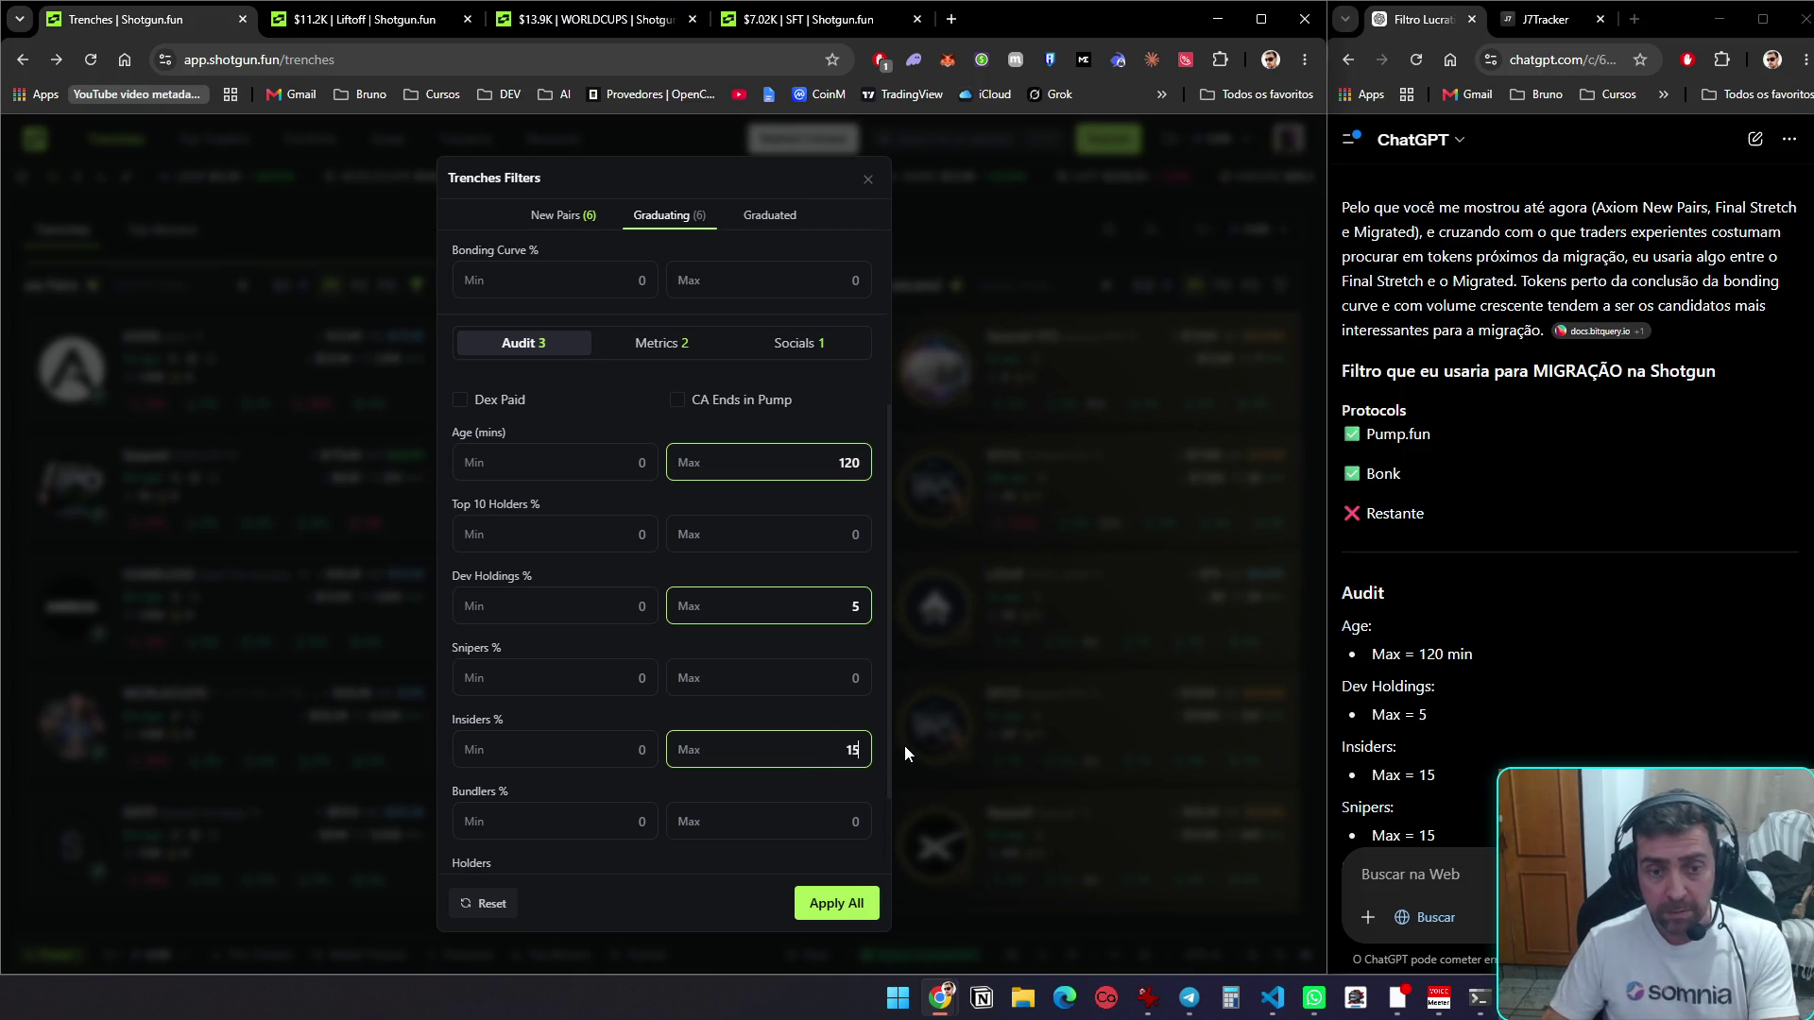
Set the Snipers maximum to 15 and the Top 10 Holders maximum to 25
scroll(790, 665, down, 2)
scroll(1728, 665, down, 1)
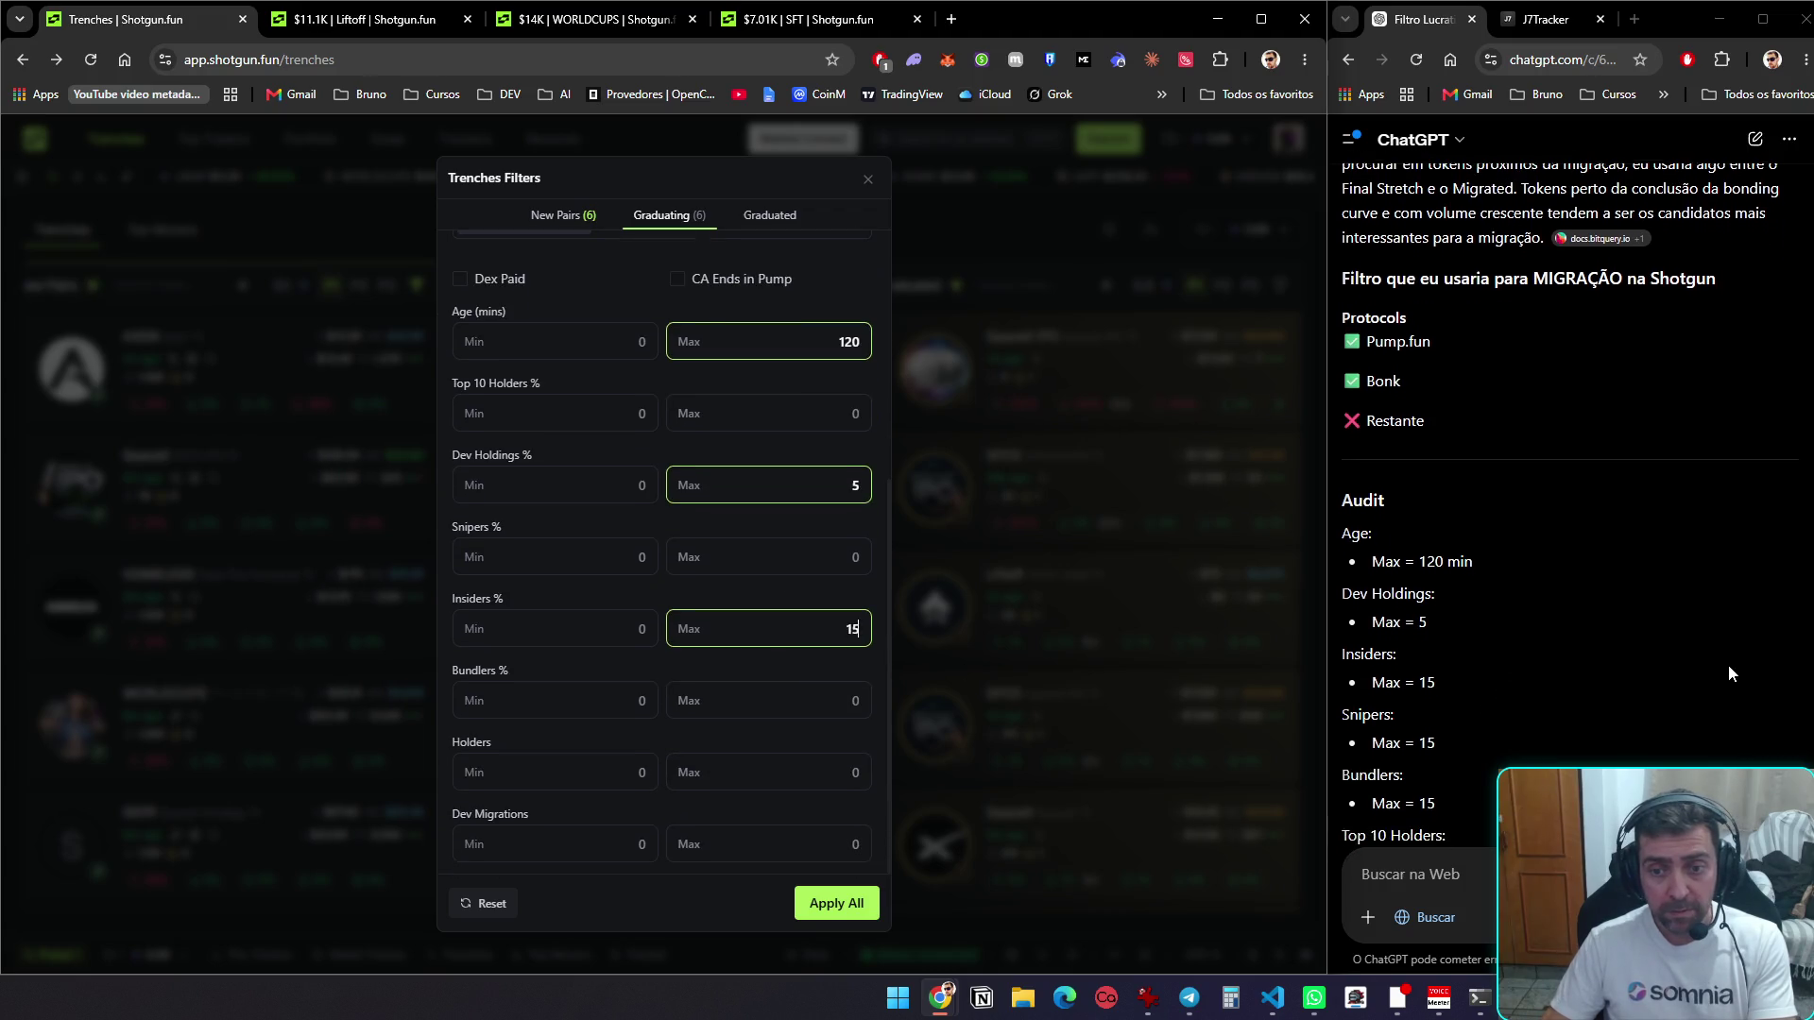
click(841, 556)
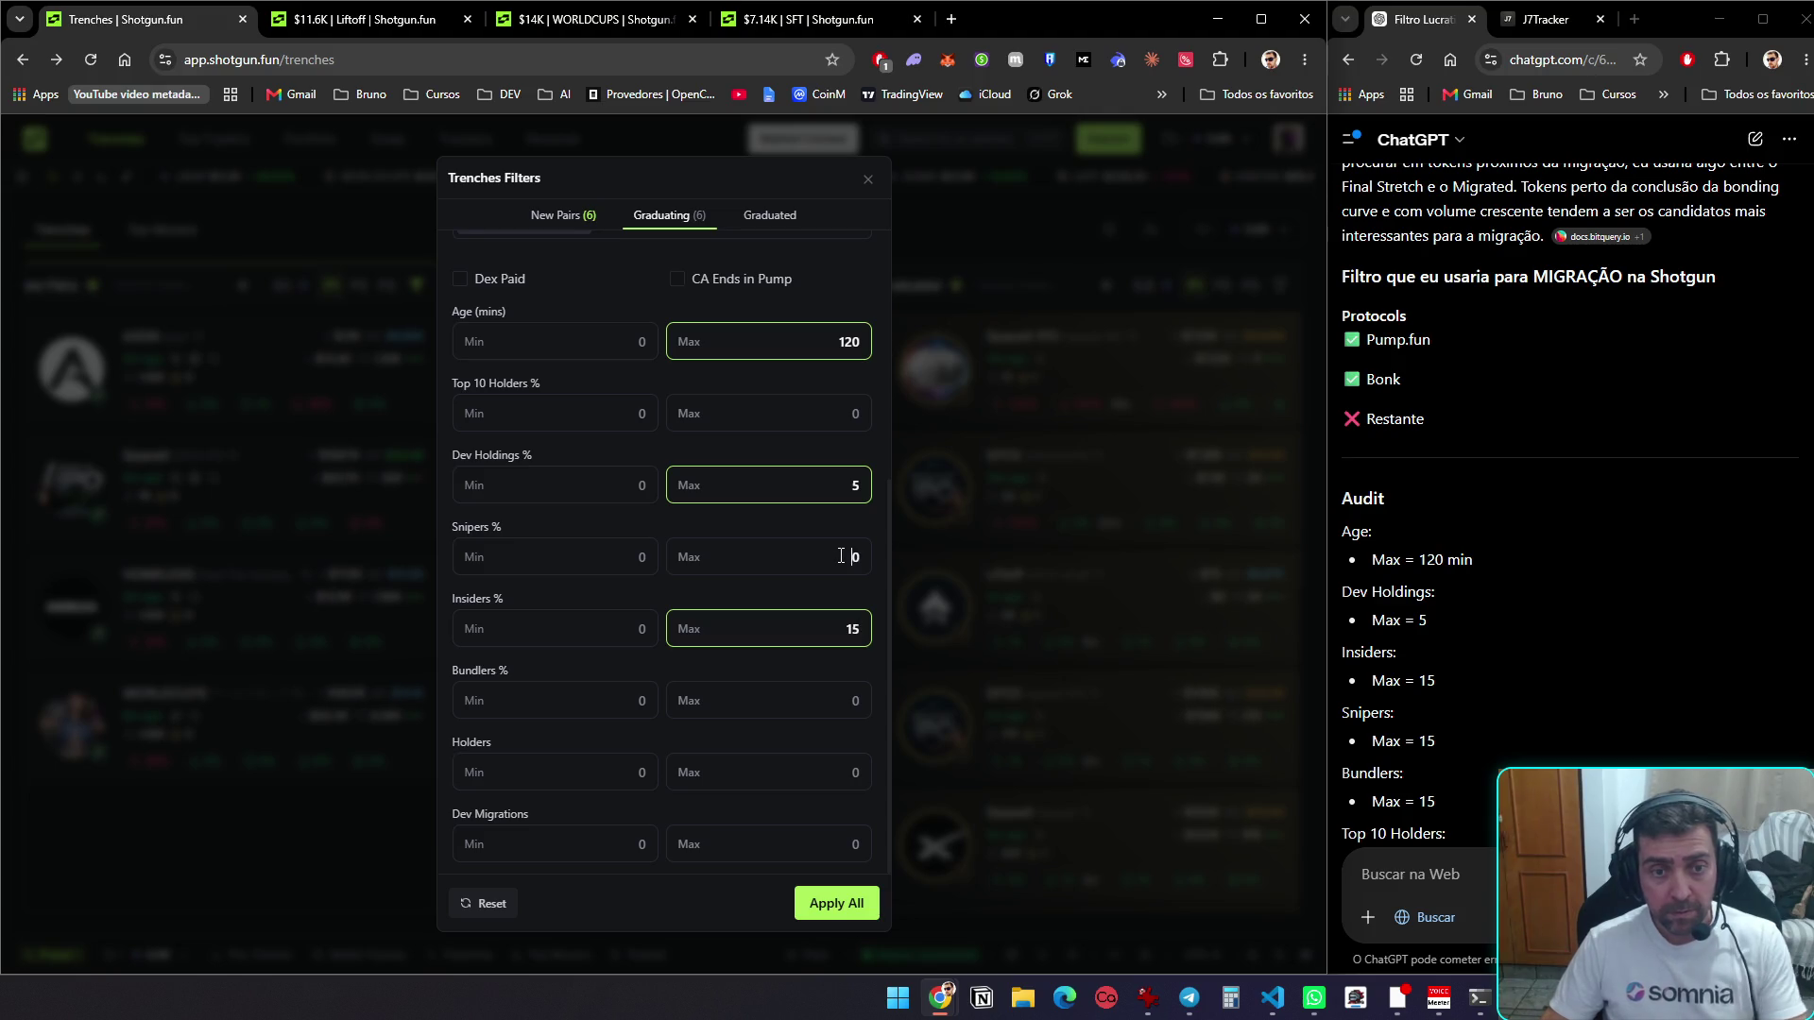
text(15)
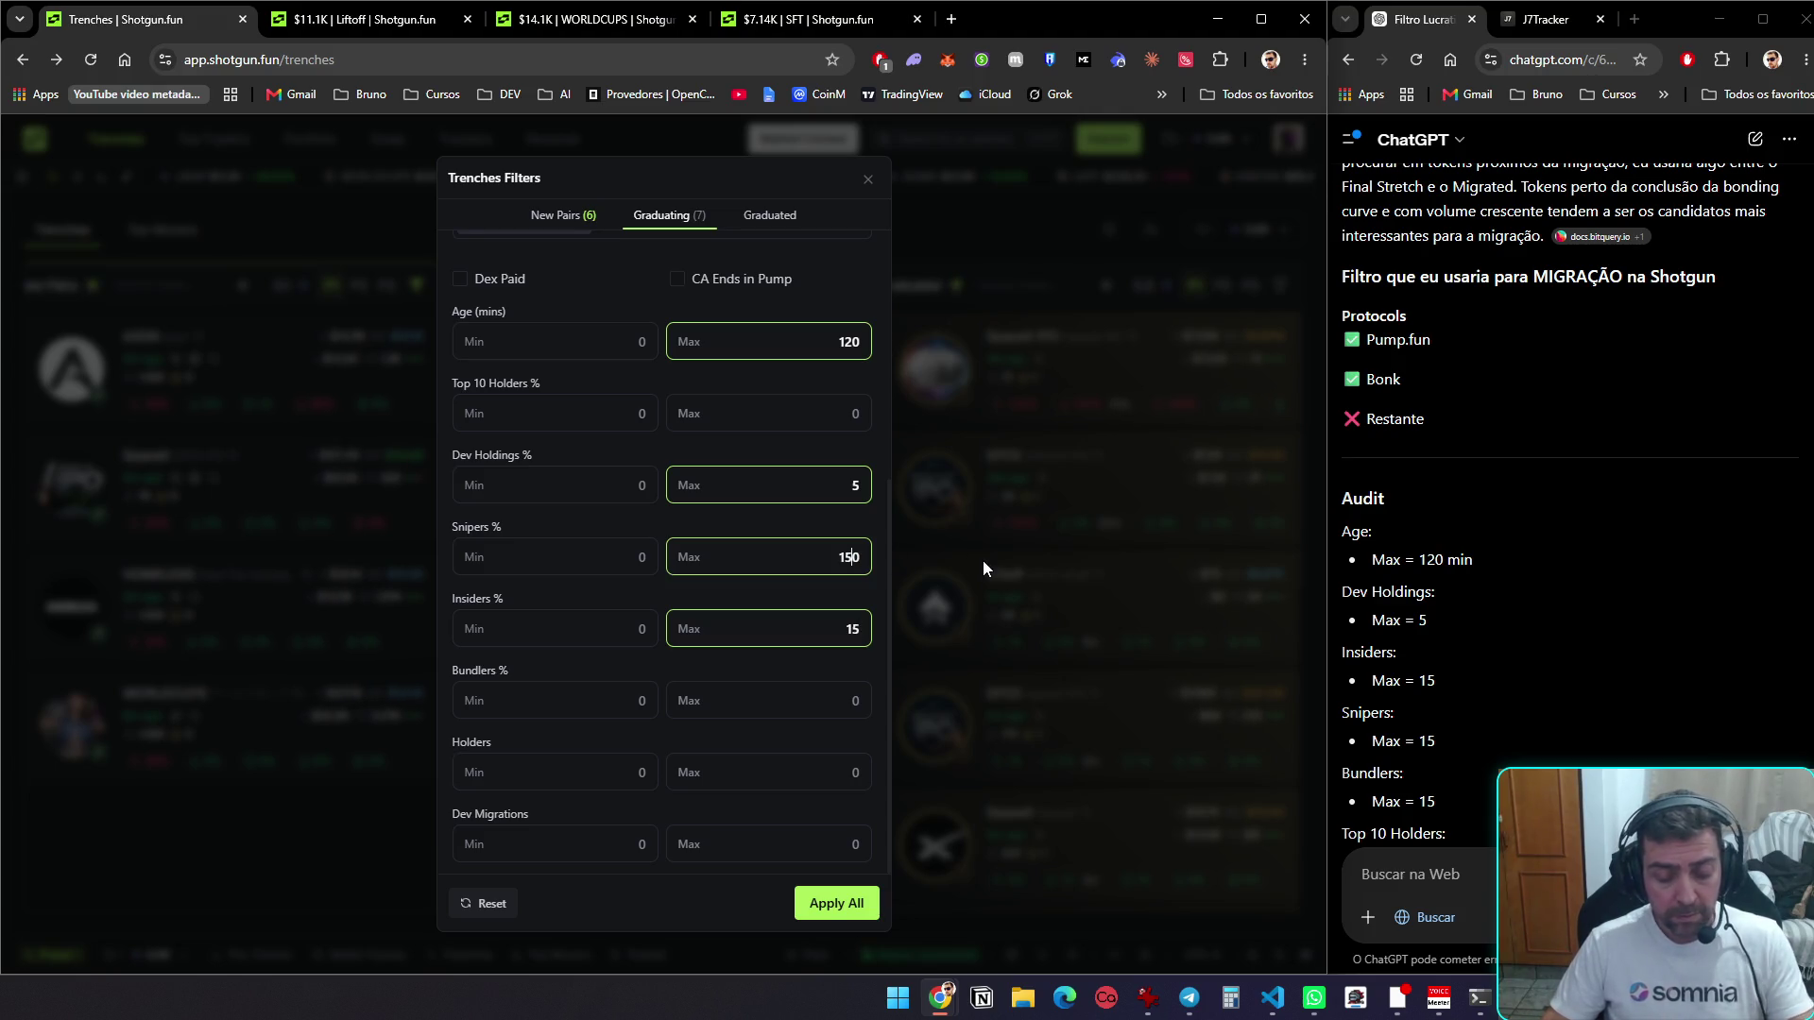
scroll(1648, 592, down, 2)
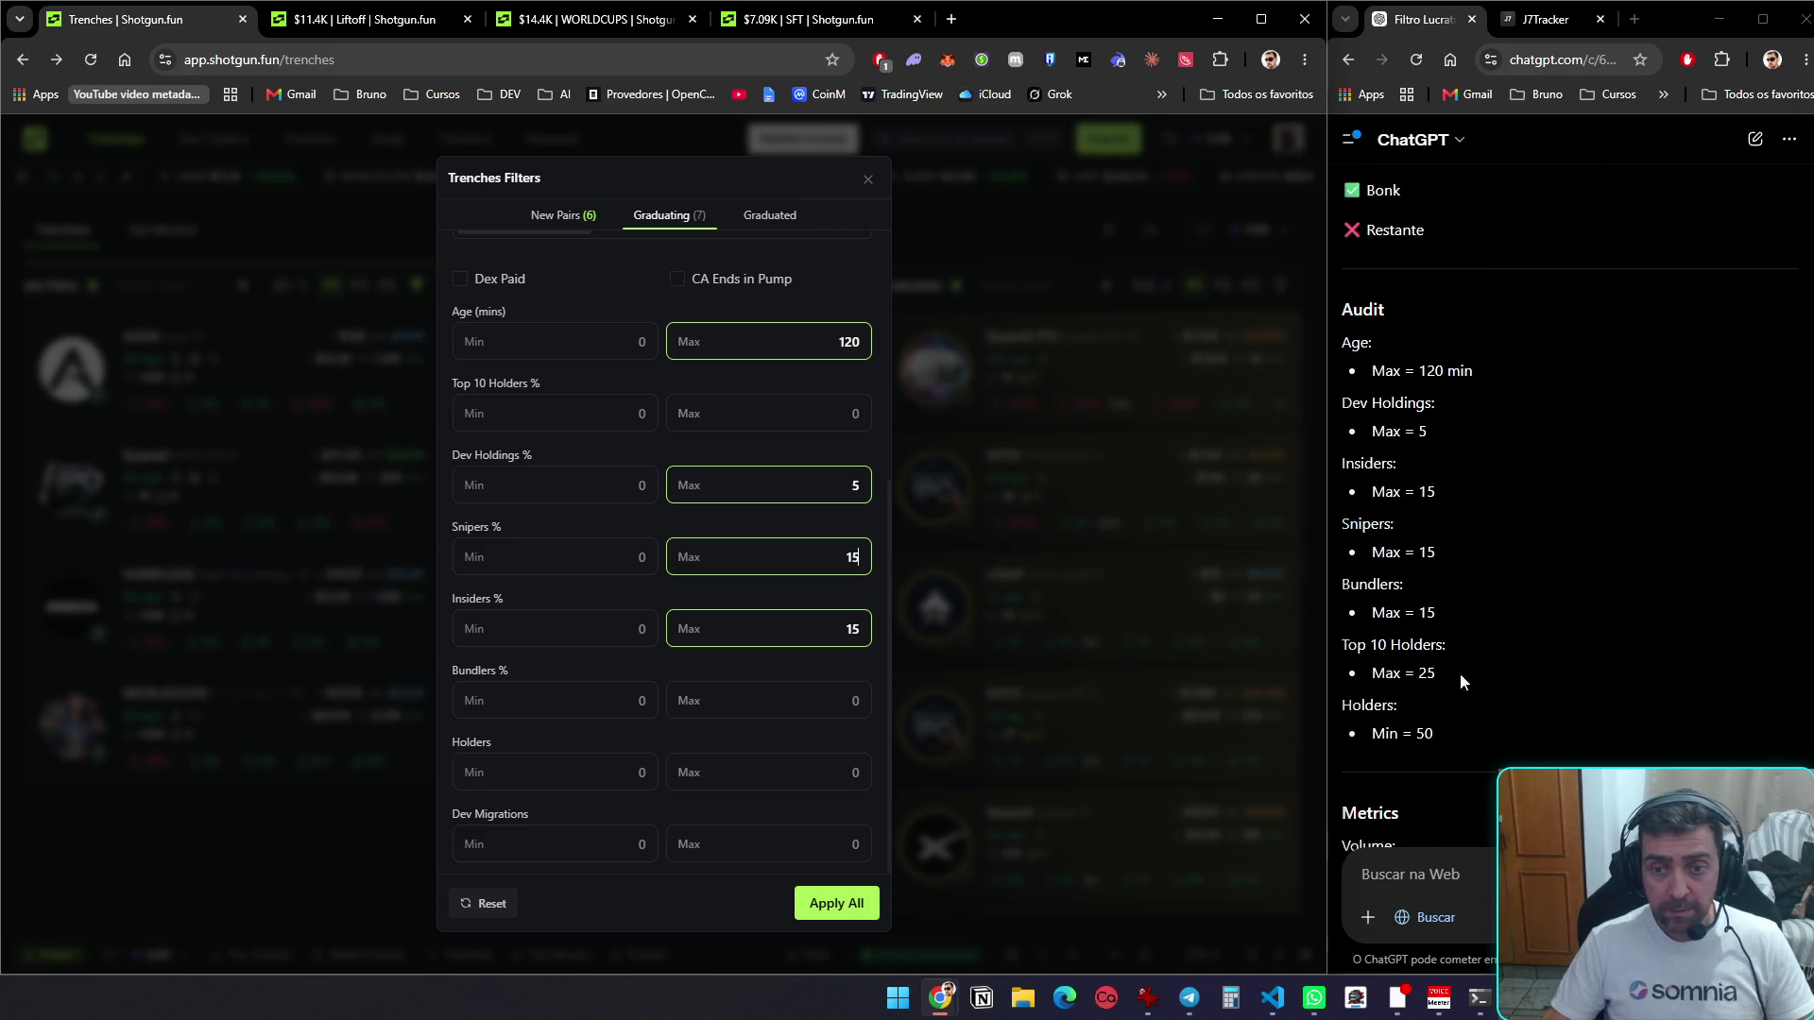
text(25)
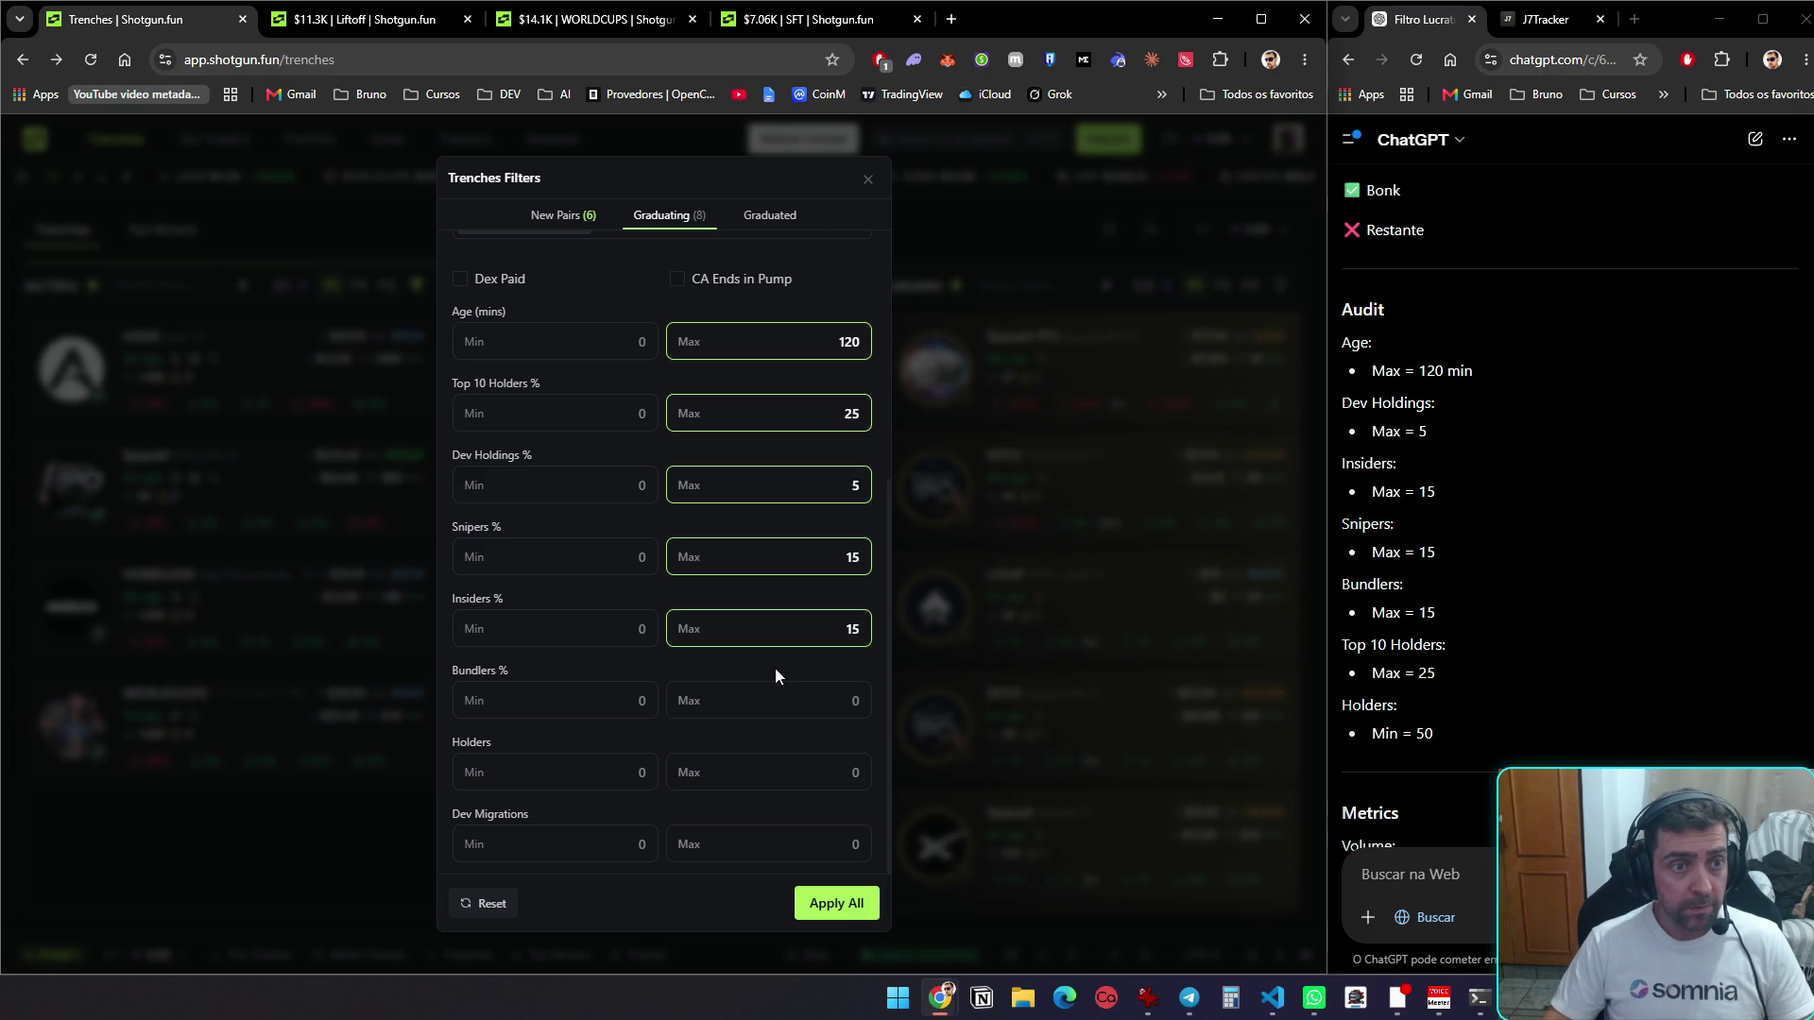
Set the Holders minimum to 50 in the Graduating audit filters
scroll(769, 708, up, 3)
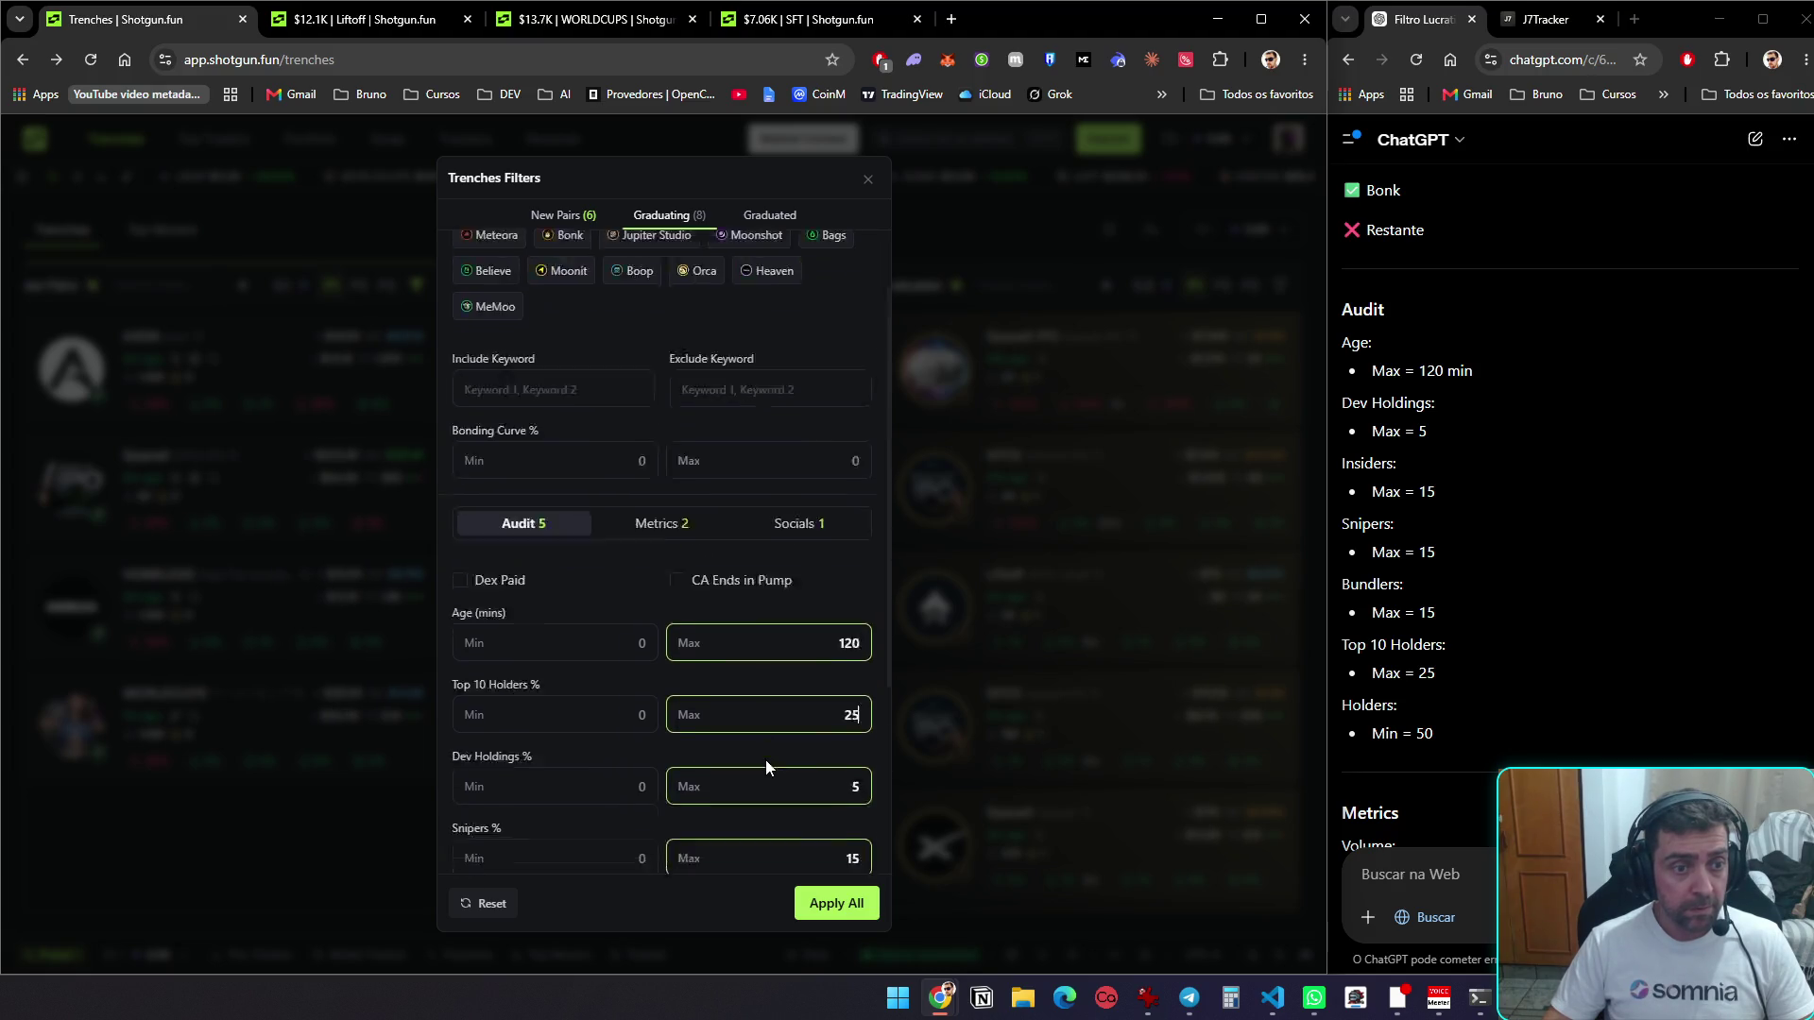
scroll(765, 759, down, 2)
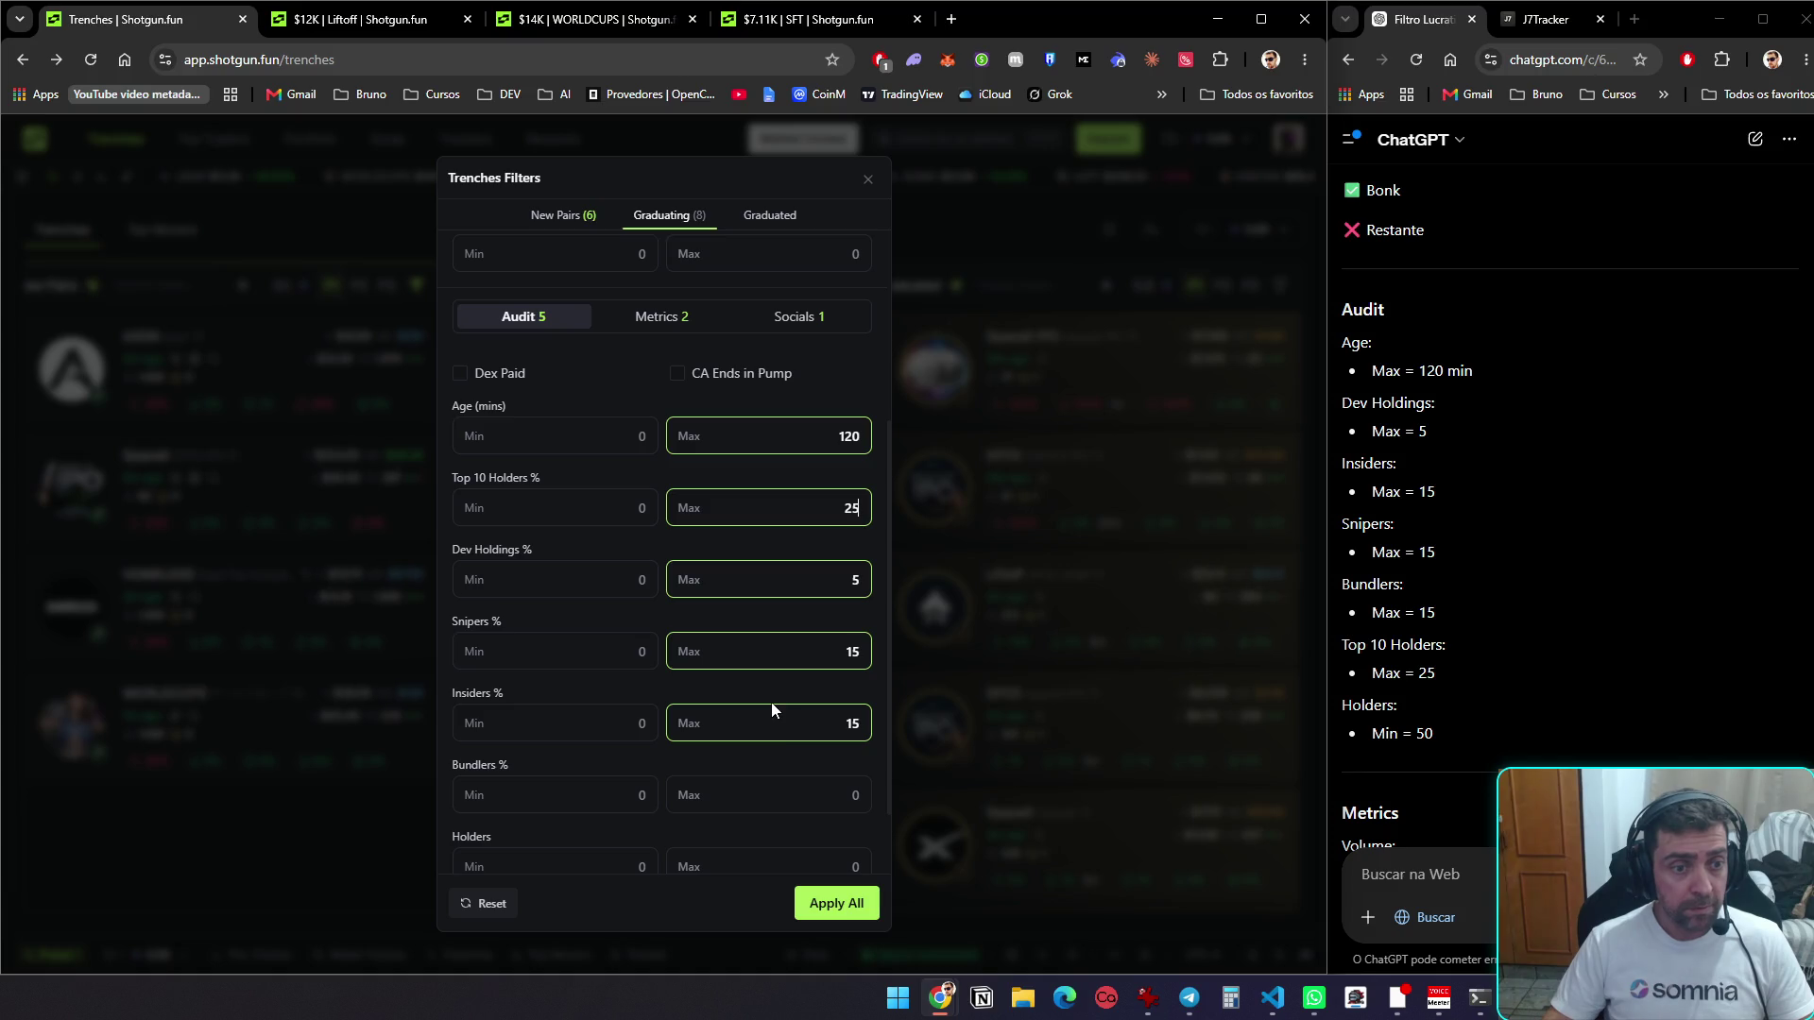
scroll(771, 704, down, 2)
click(845, 781)
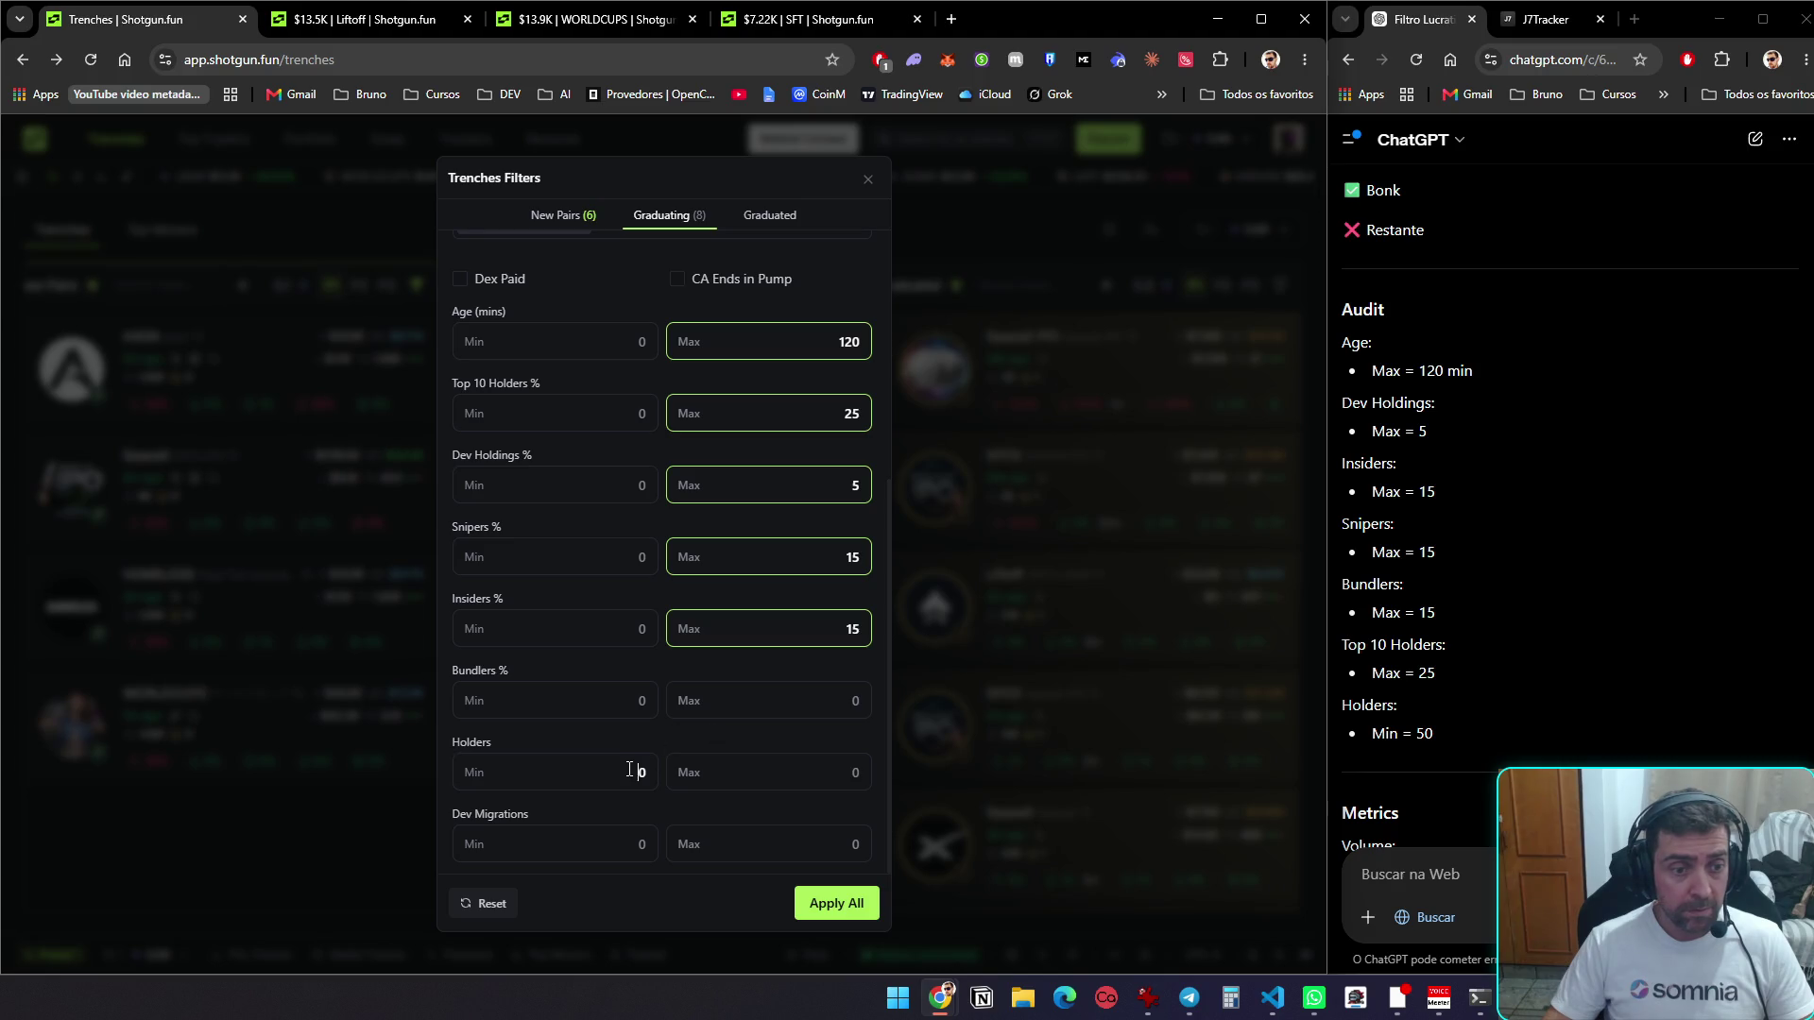
key(shift+Tab)
text(50)
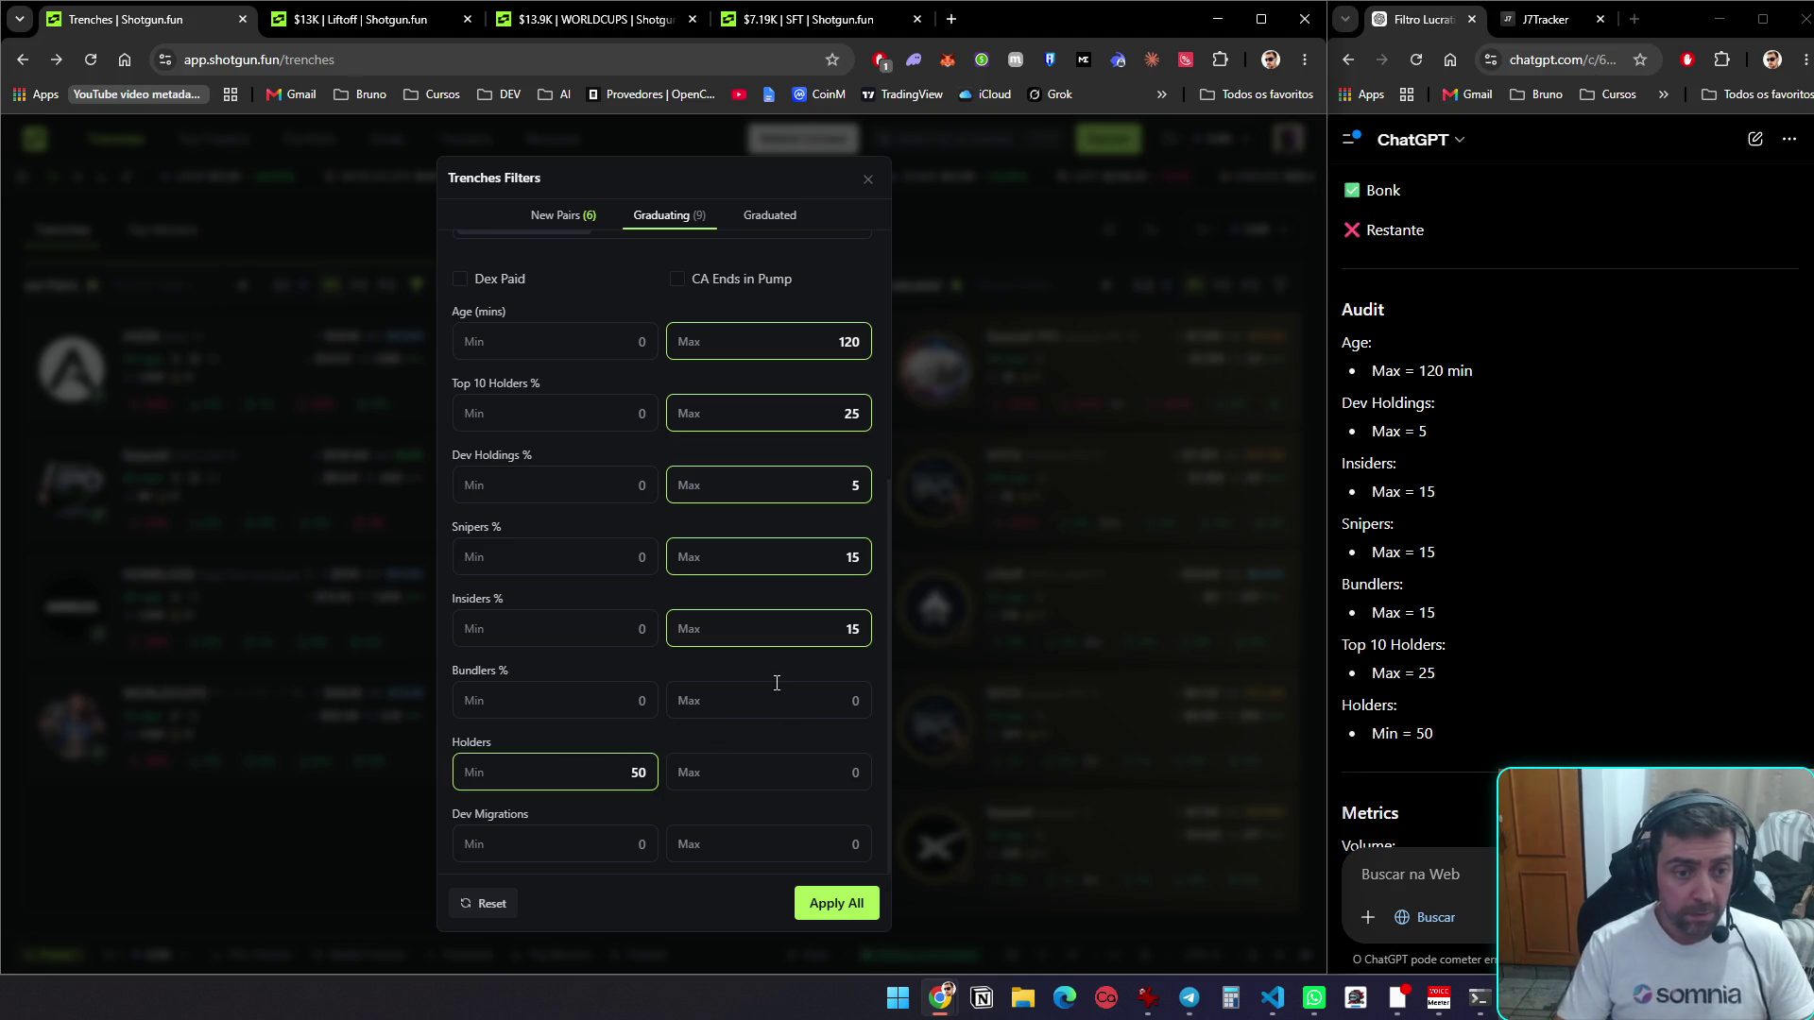
scroll(1386, 661, down, 5)
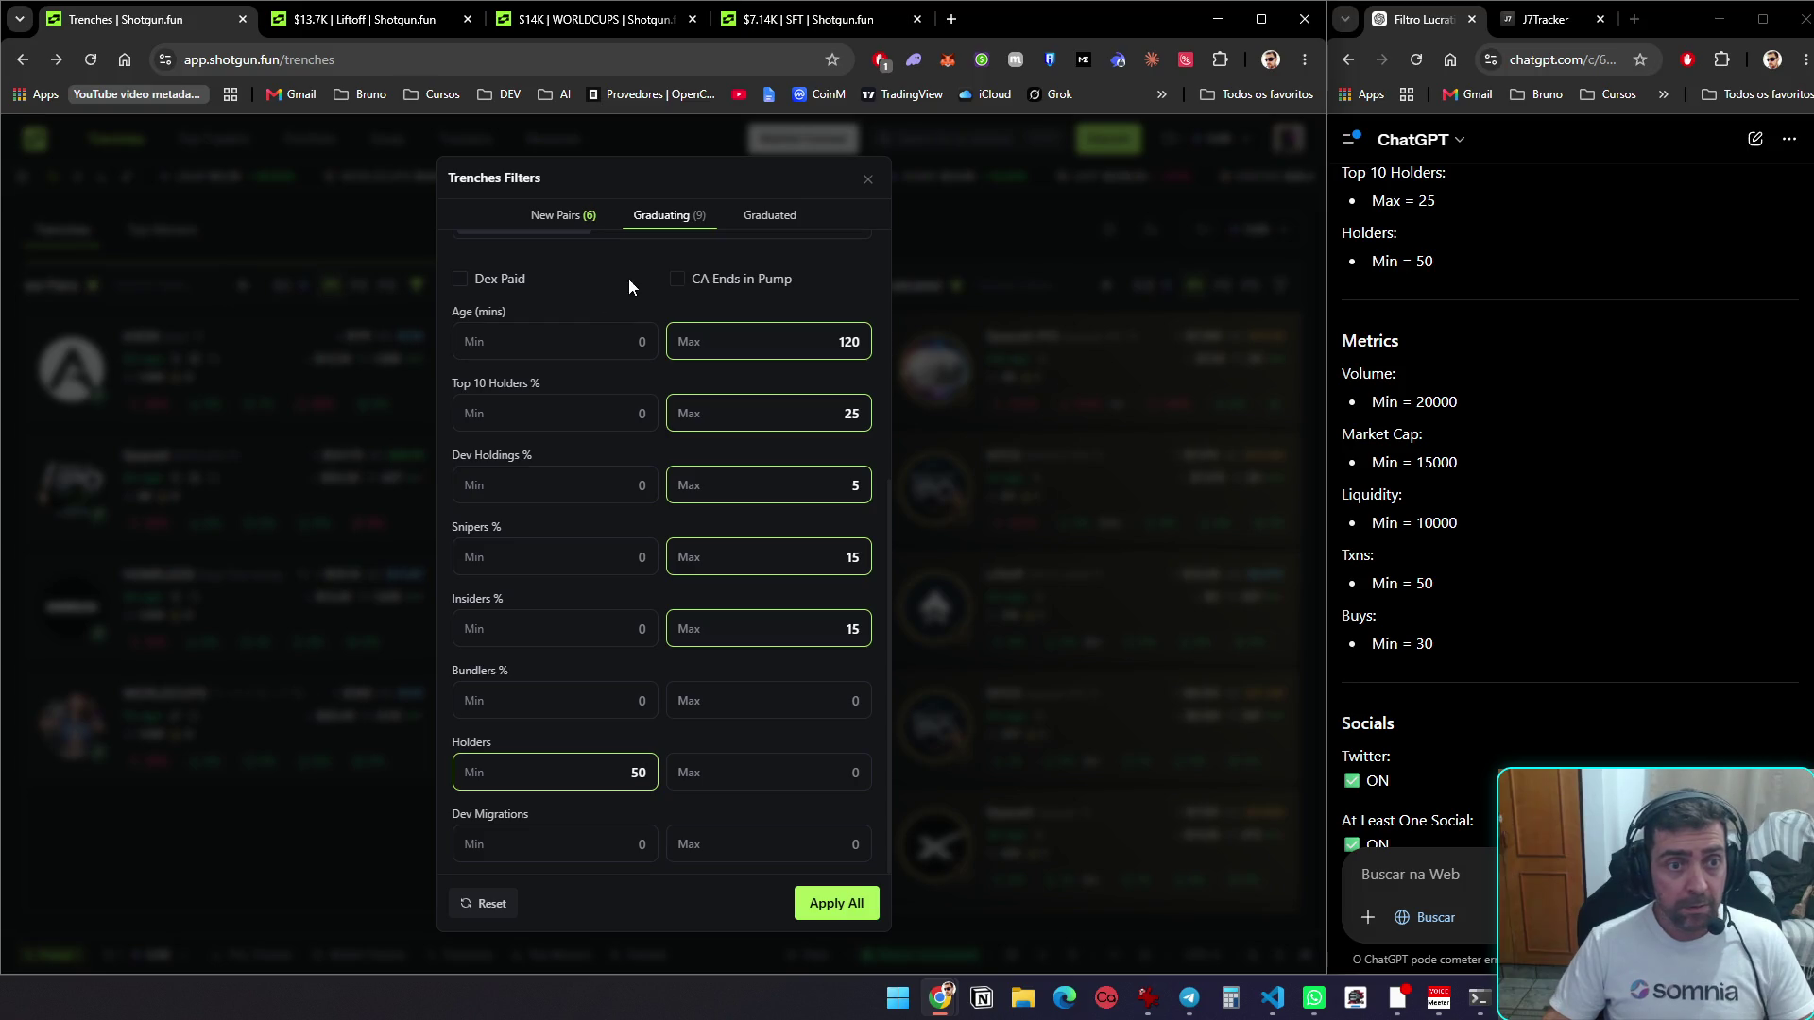
scroll(647, 272, up, 4)
On the Metrics filters, set the market cap minimum and liquidity minimum 10000
click(666, 613)
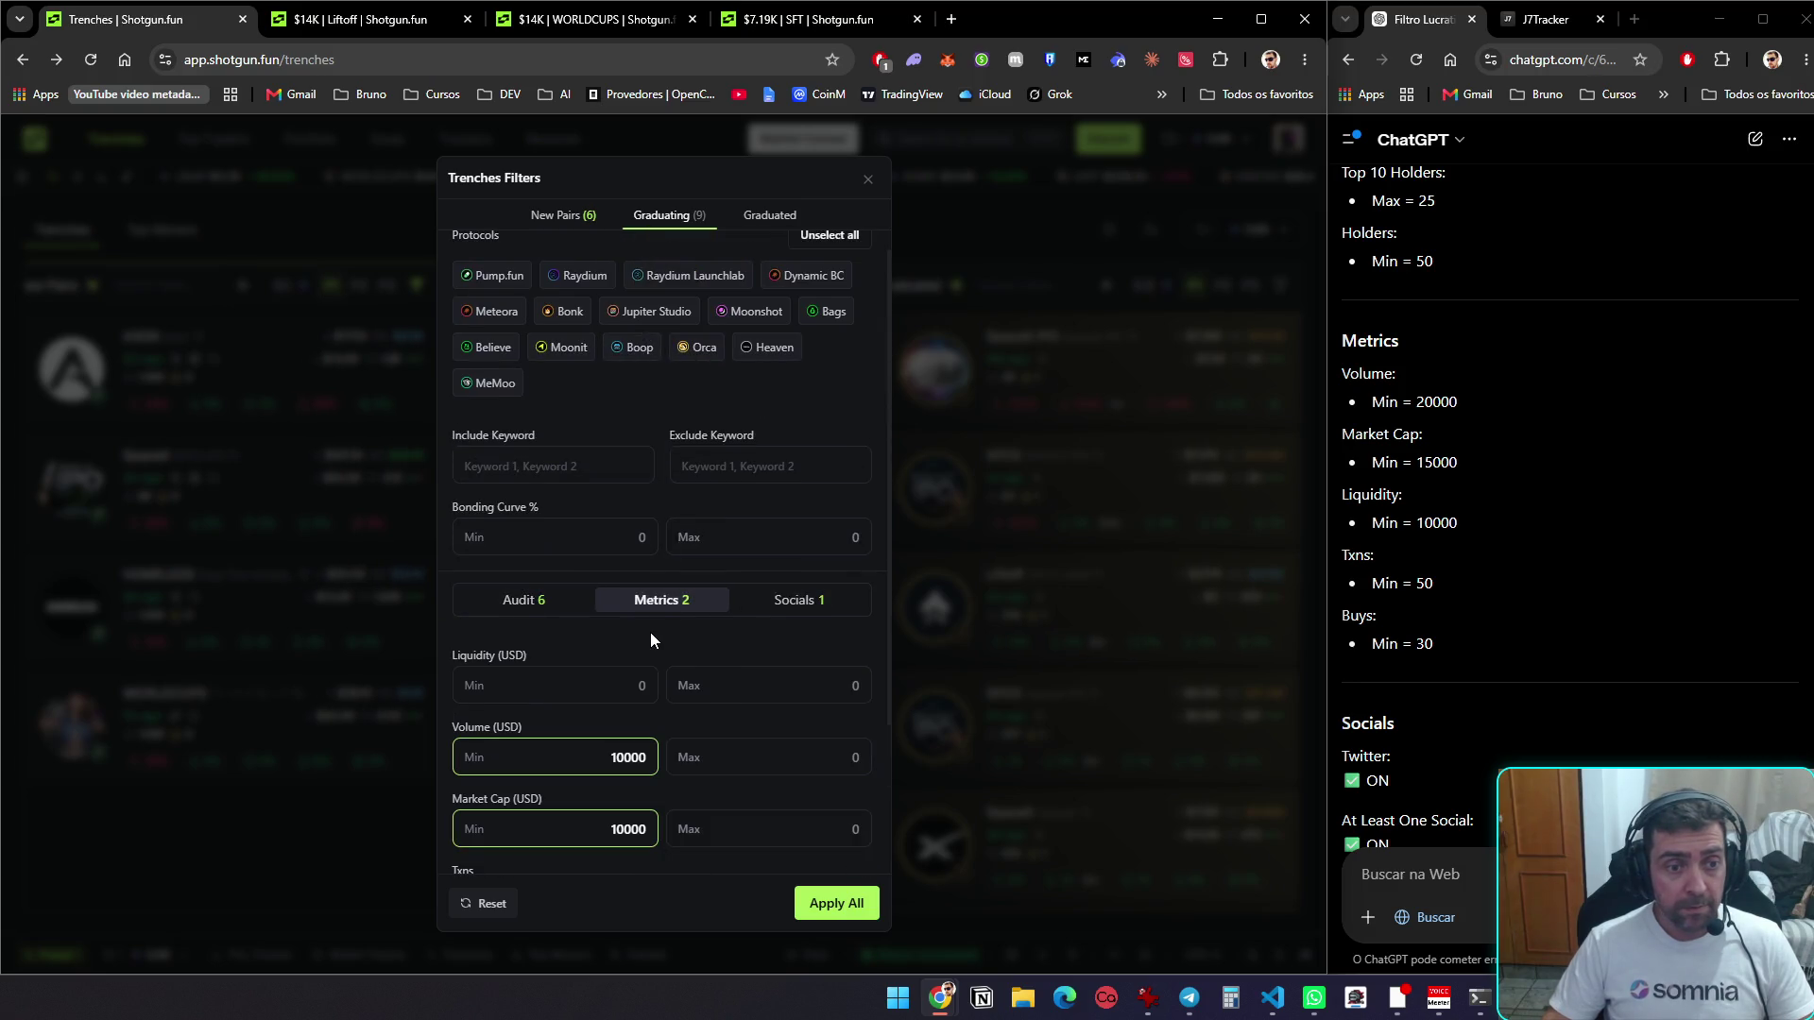
scroll(650, 633, down, 1)
scroll(1522, 560, down, 2)
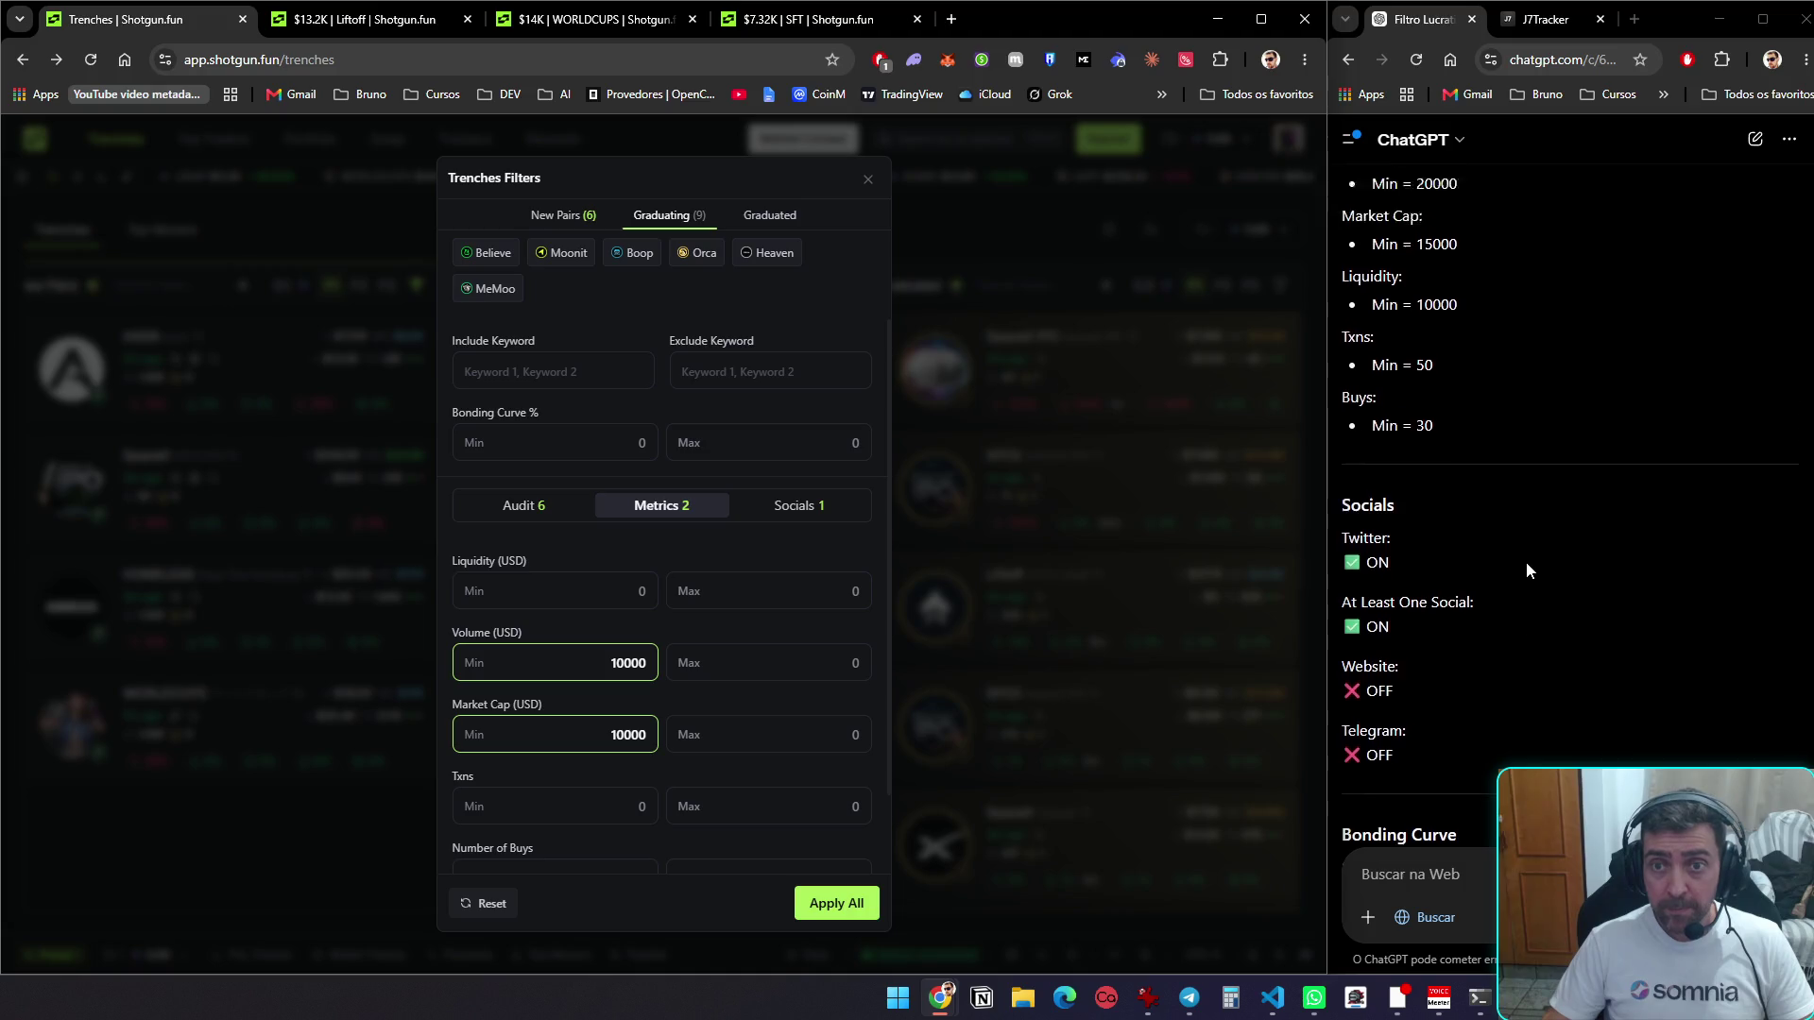
scroll(1512, 567, up, 1)
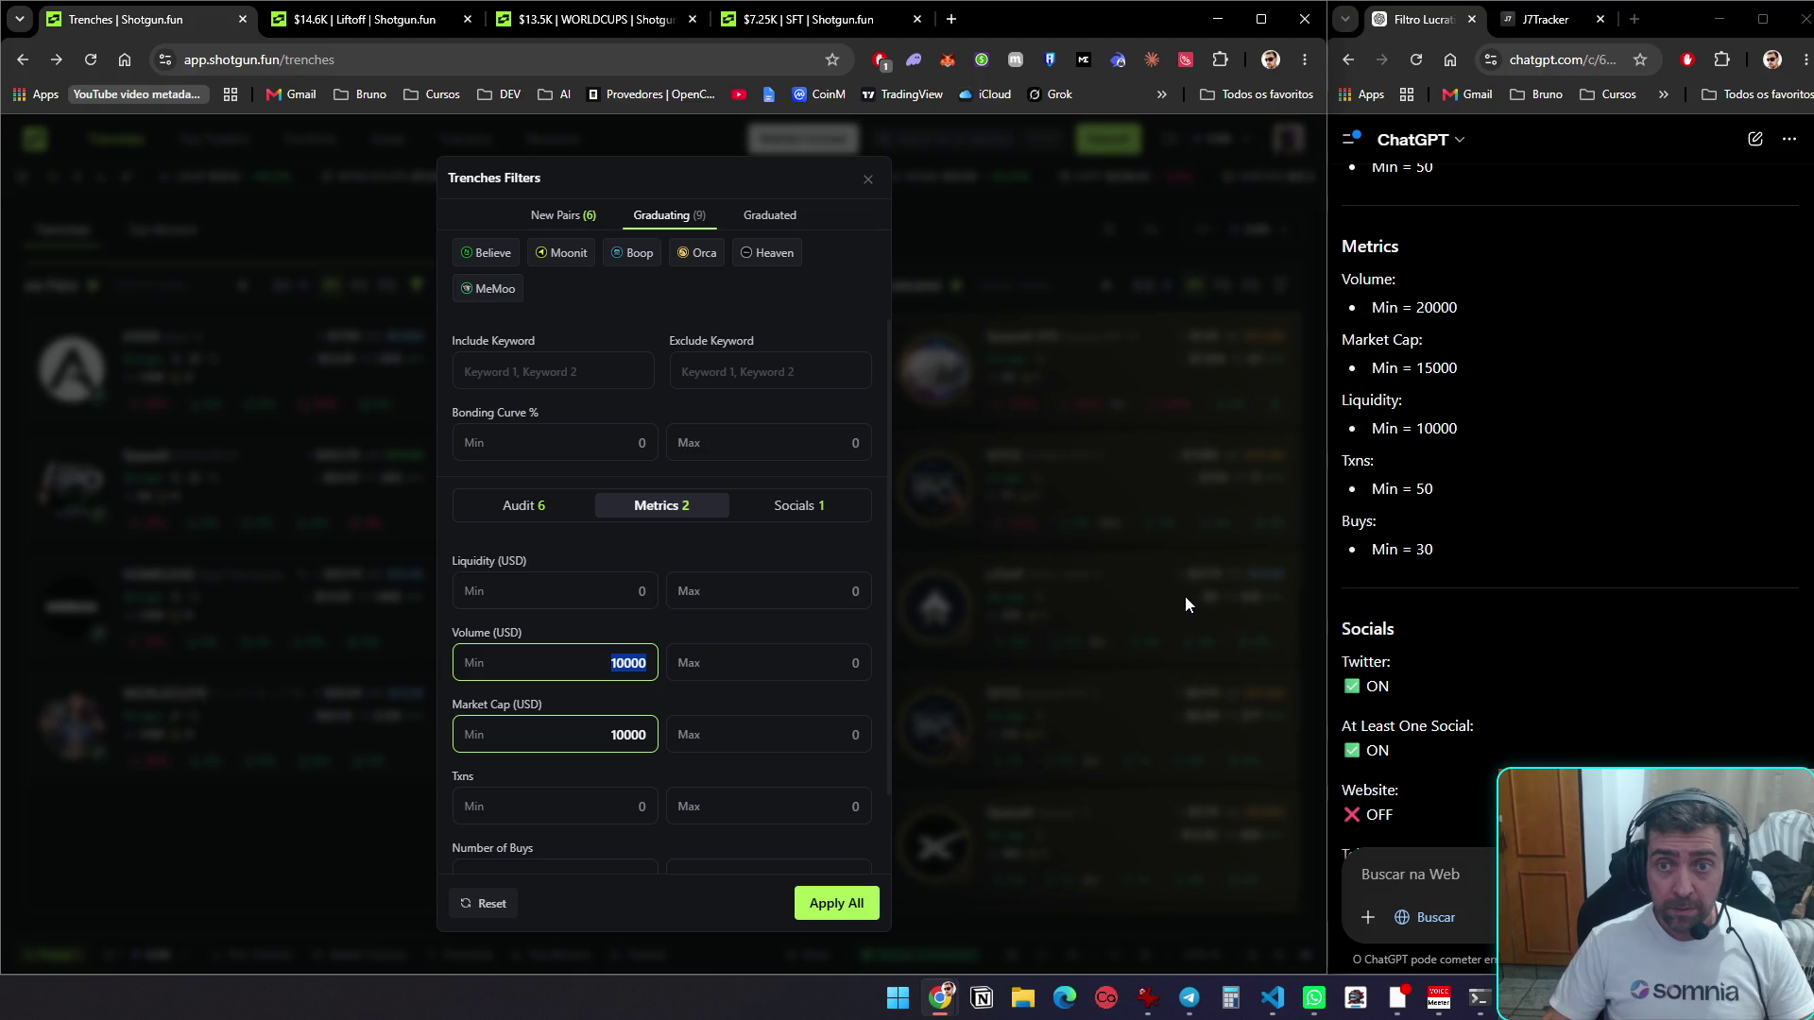
text(20)
key(Tab)
text(15000)
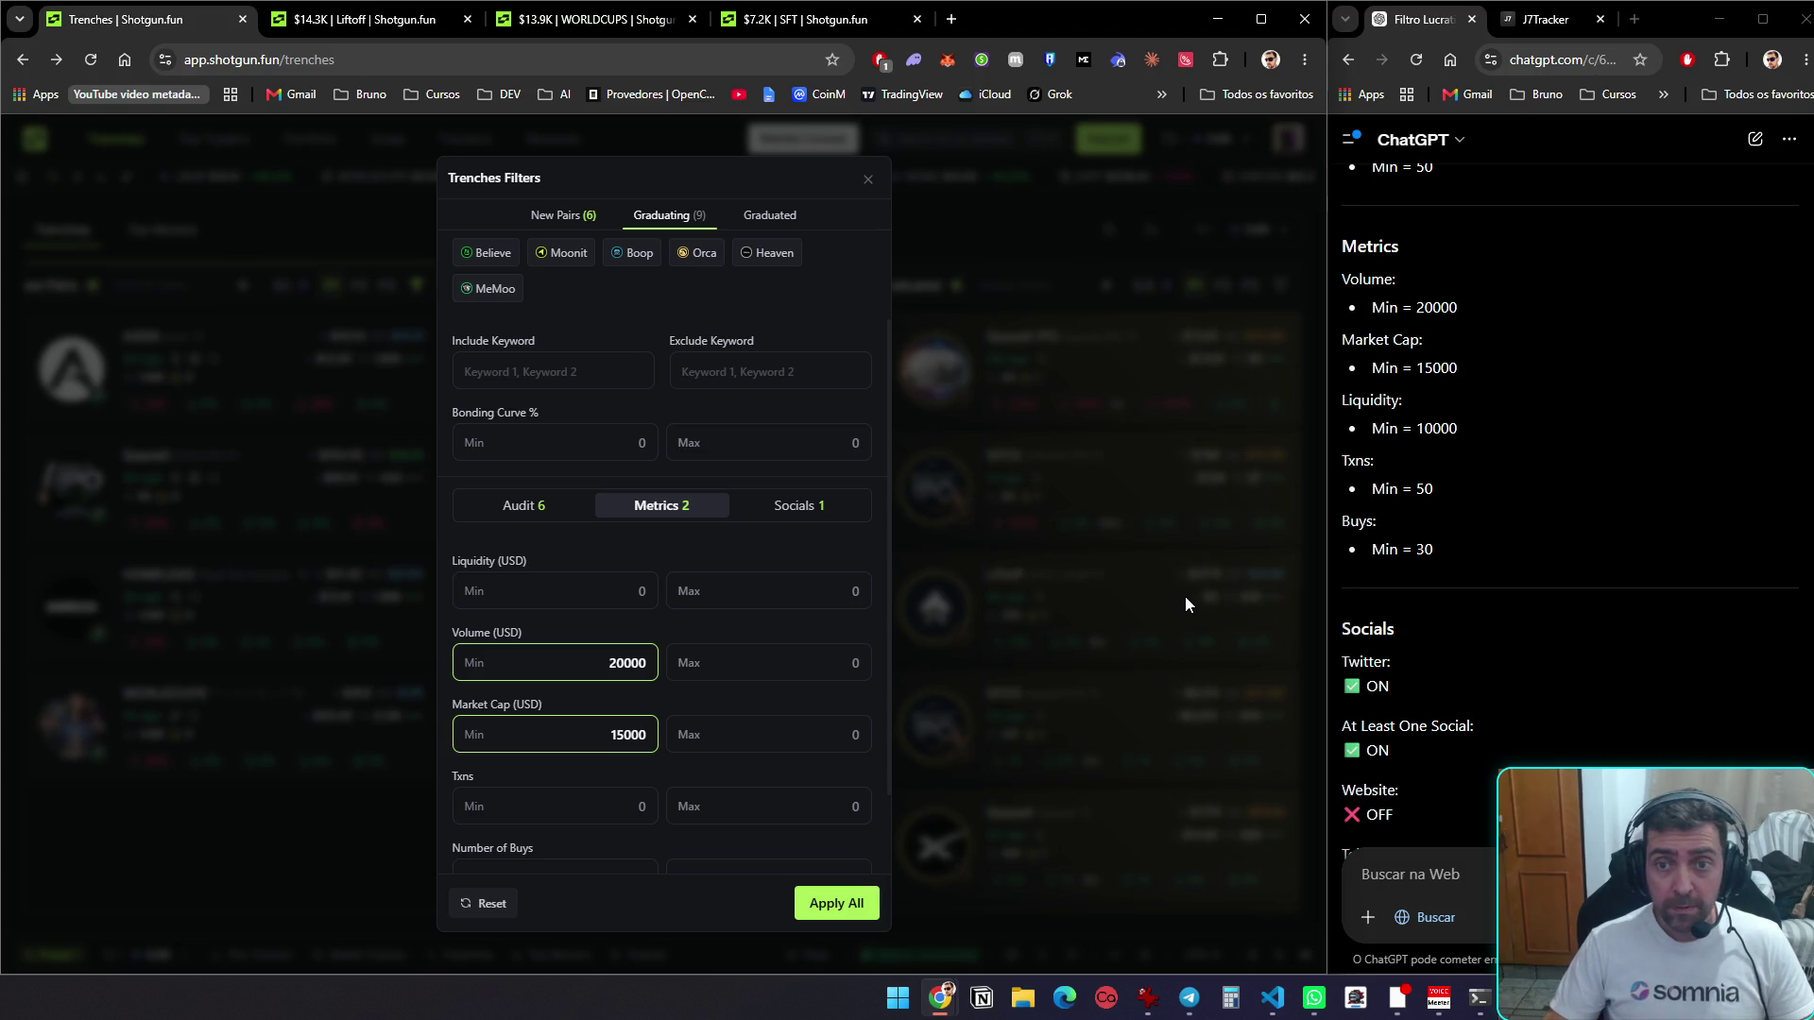
click(601, 619)
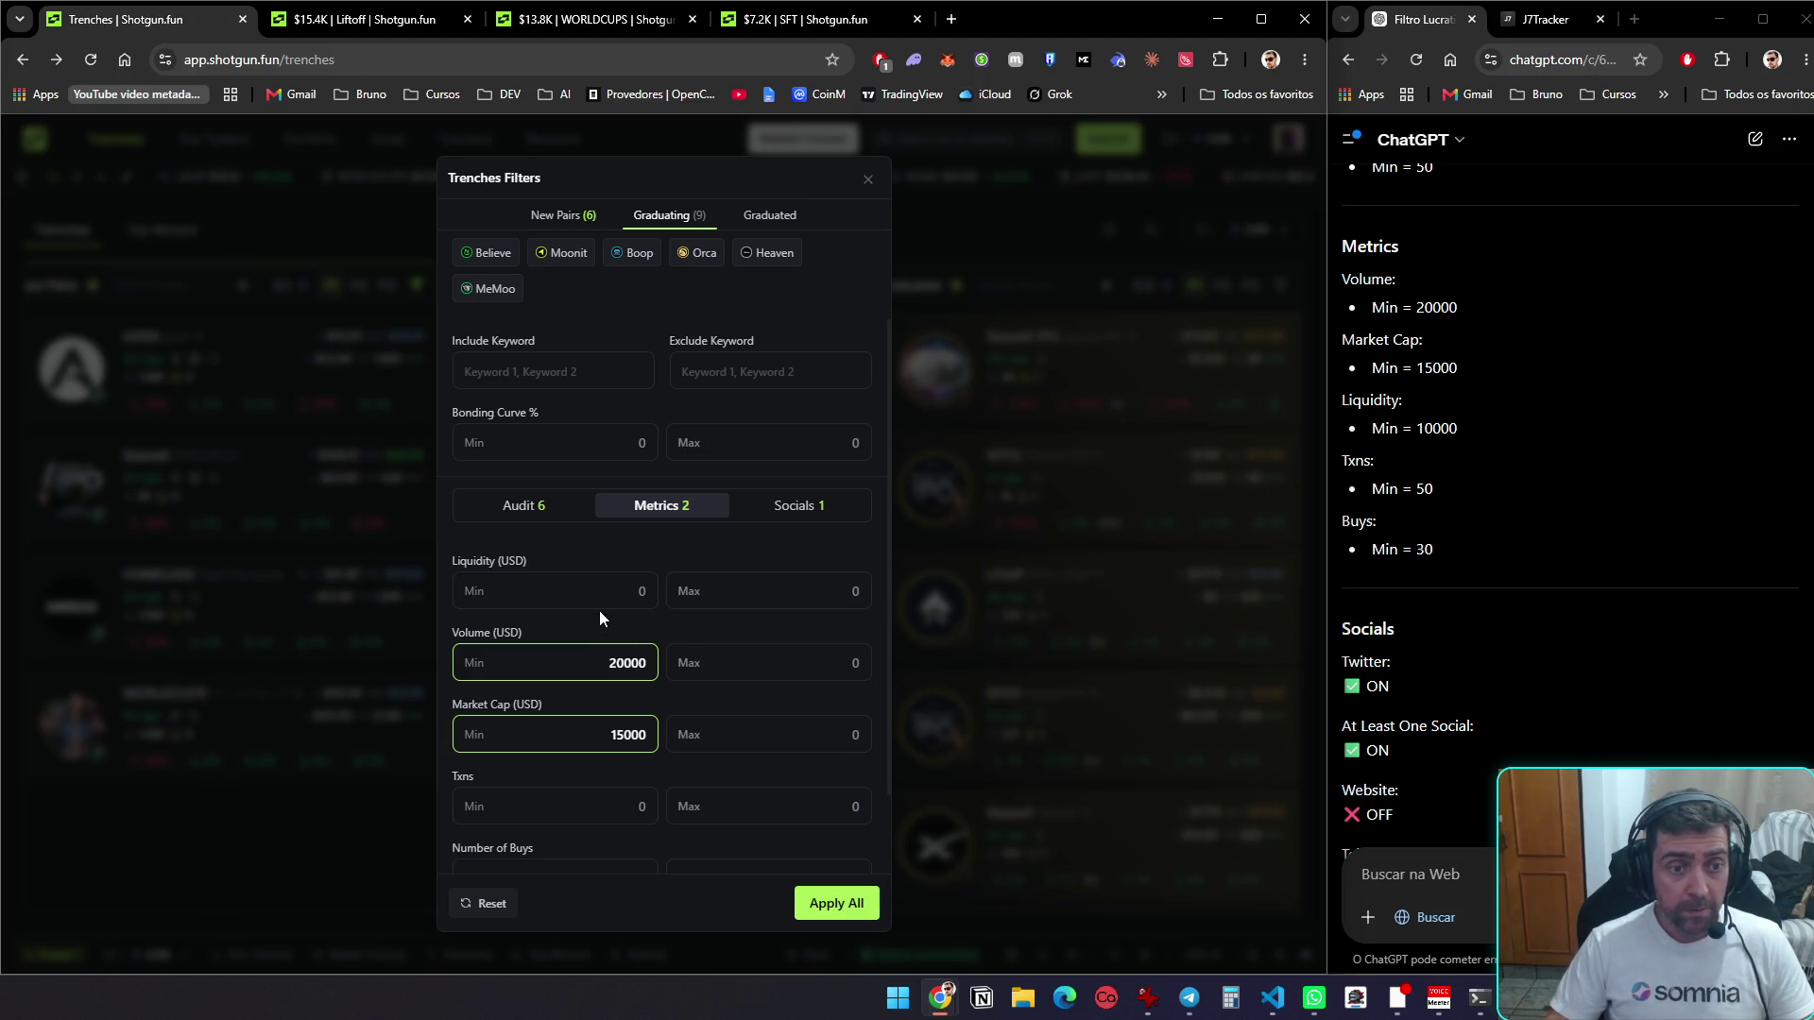
click(618, 593)
text(100)
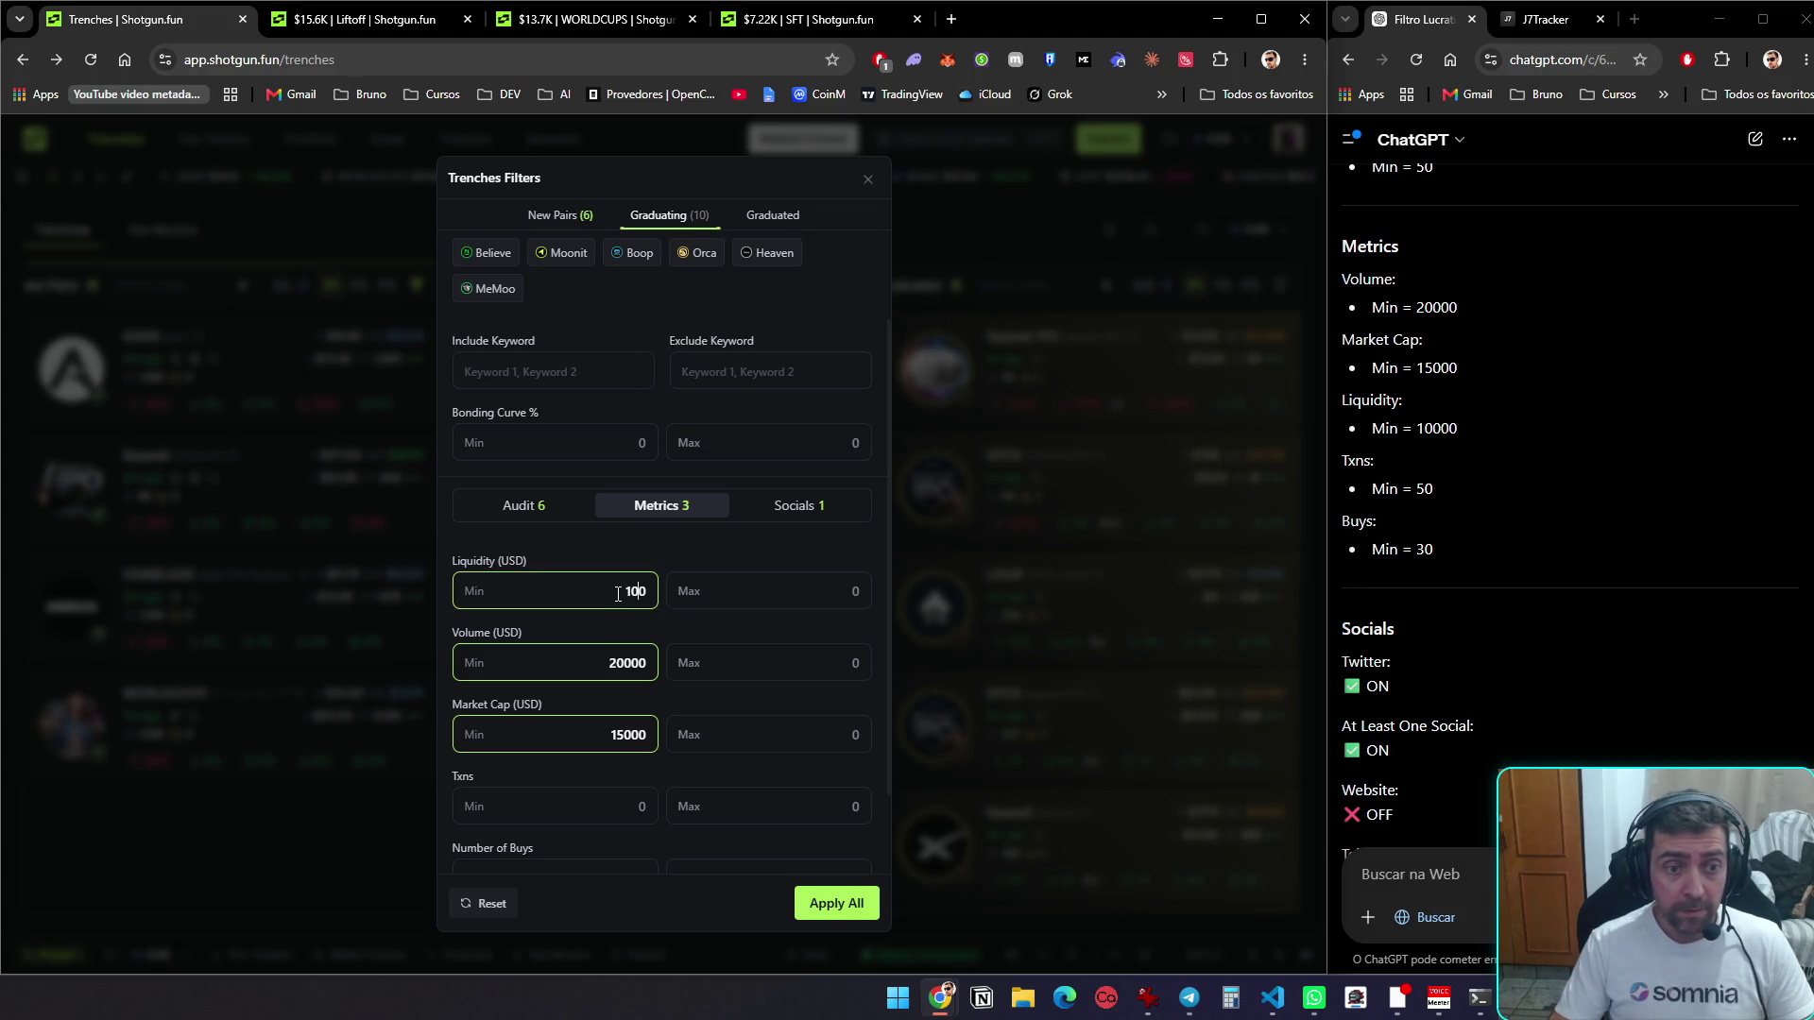
text(00)
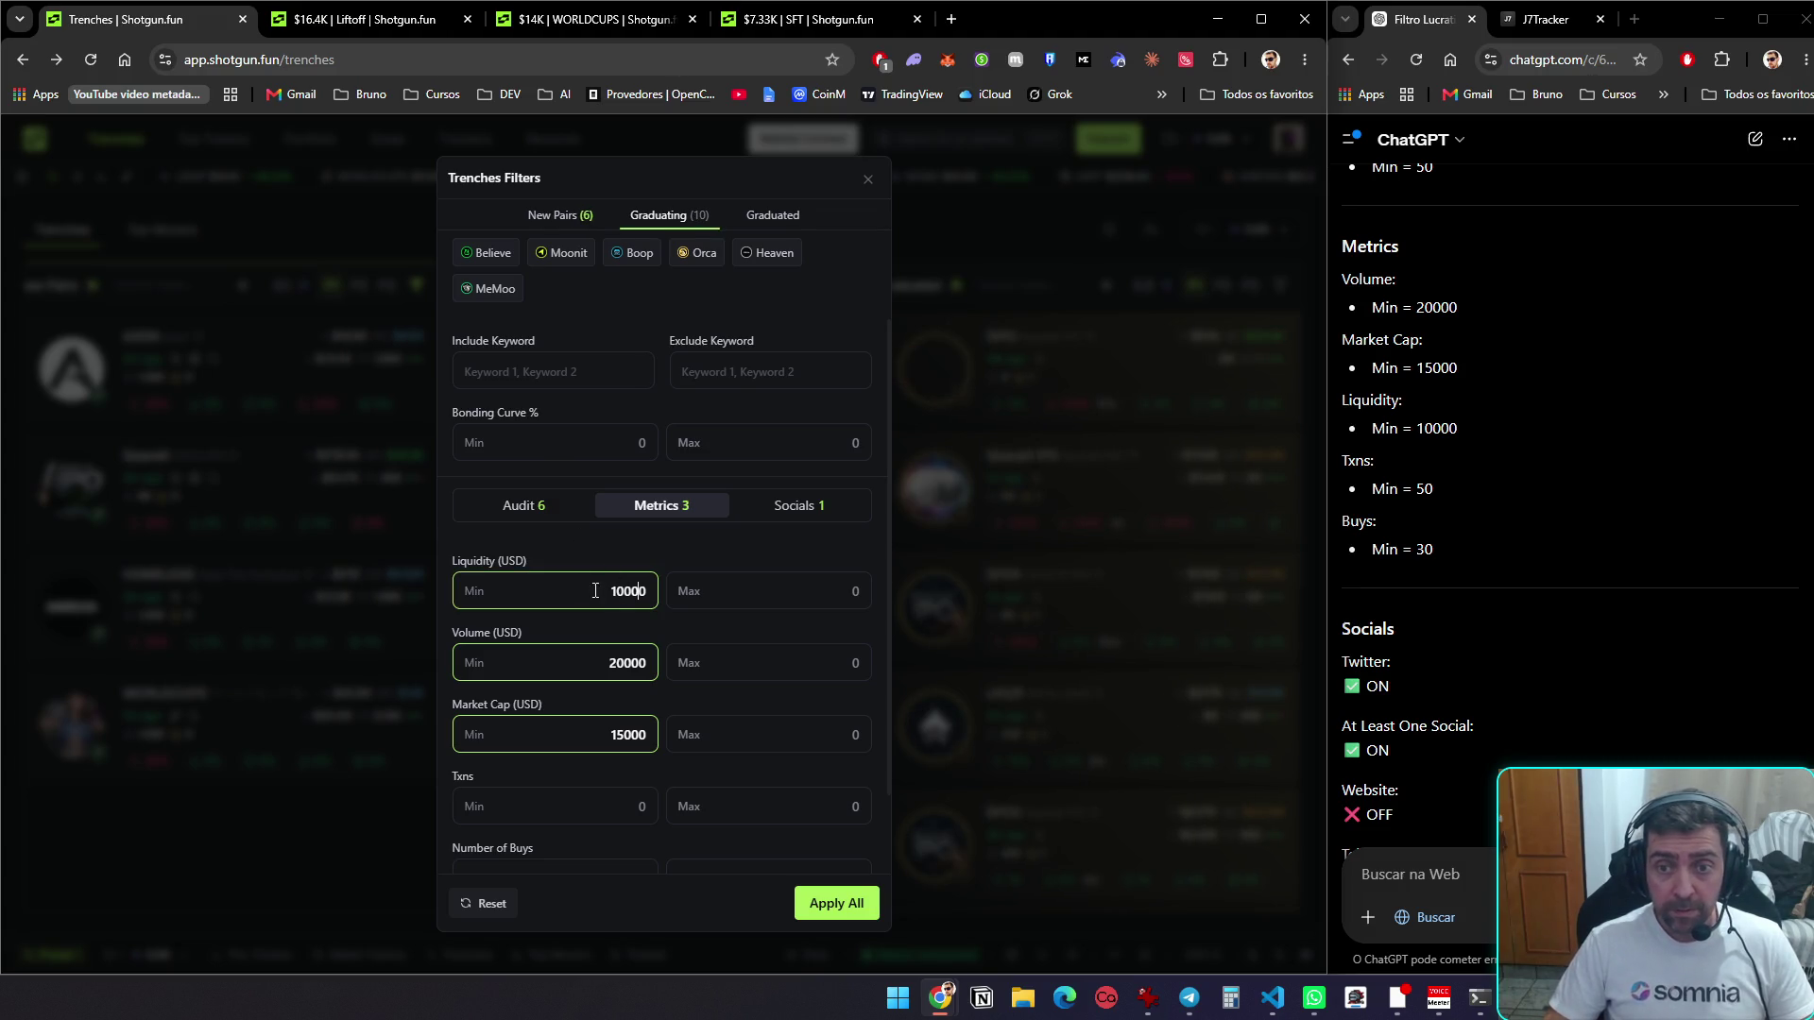
Set Number of Buys minimum to 30 and require at least one social link
scroll(599, 792, down, 1)
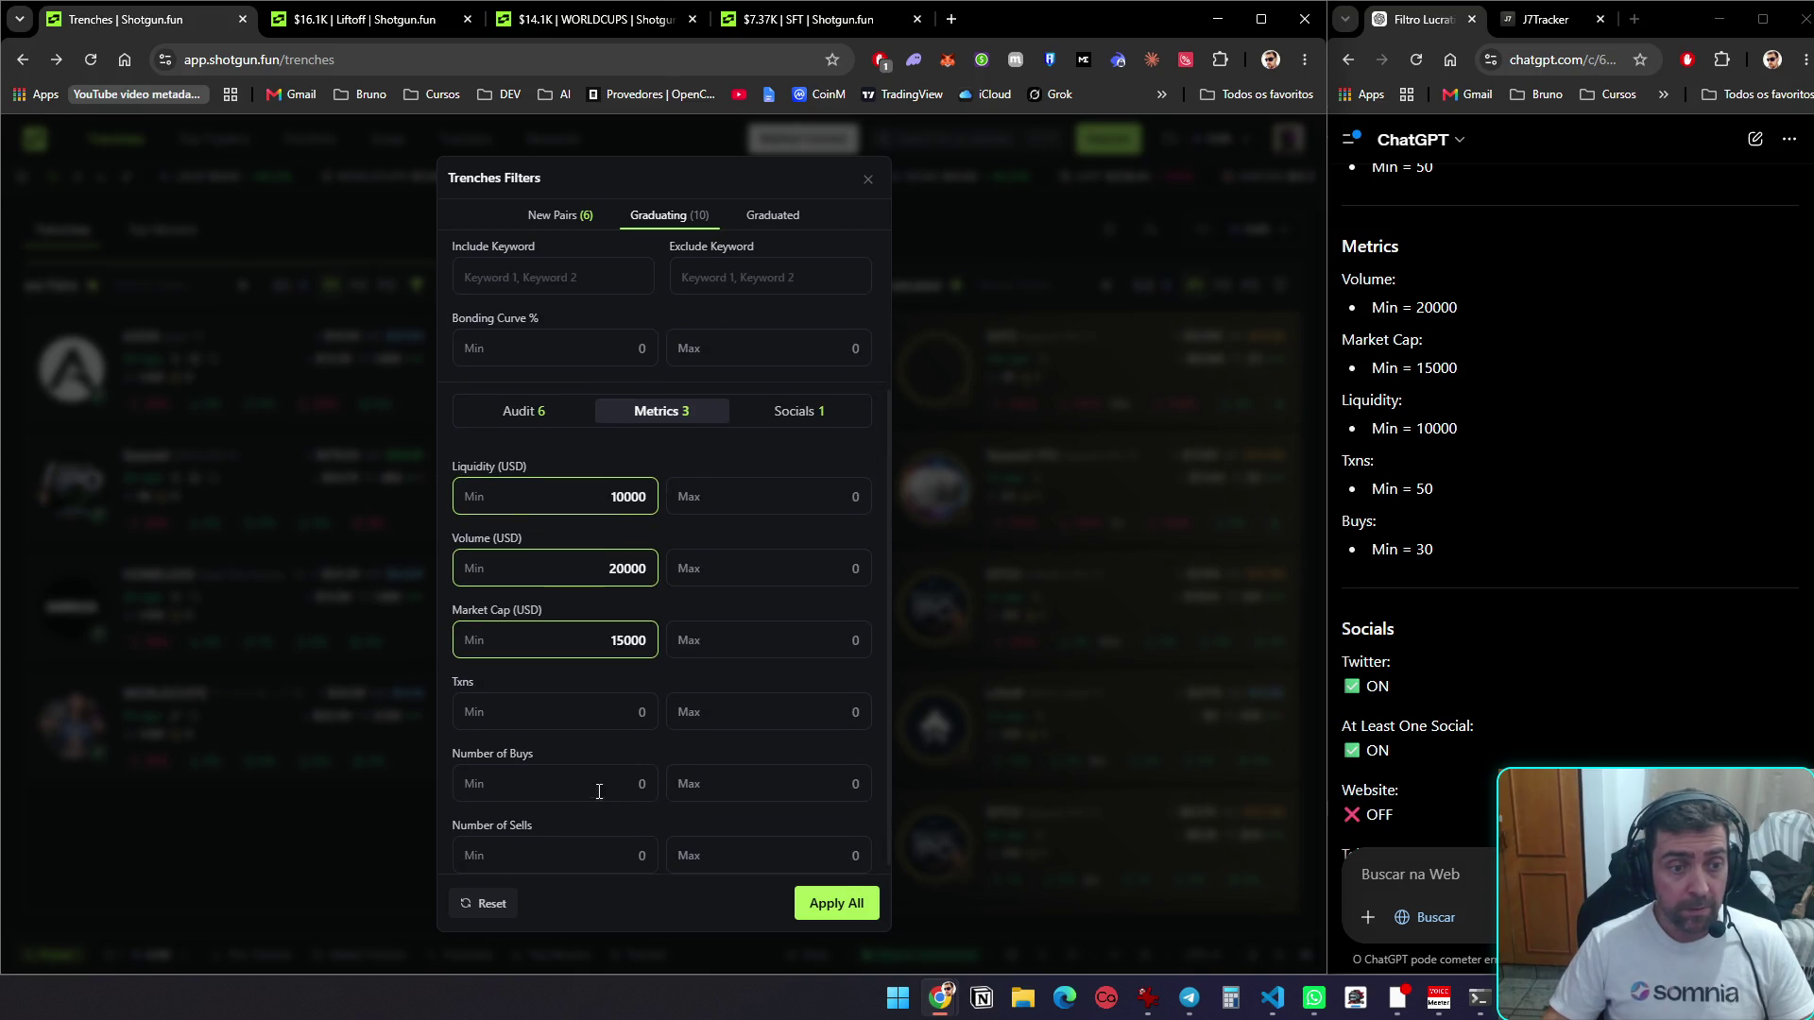
click(588, 789)
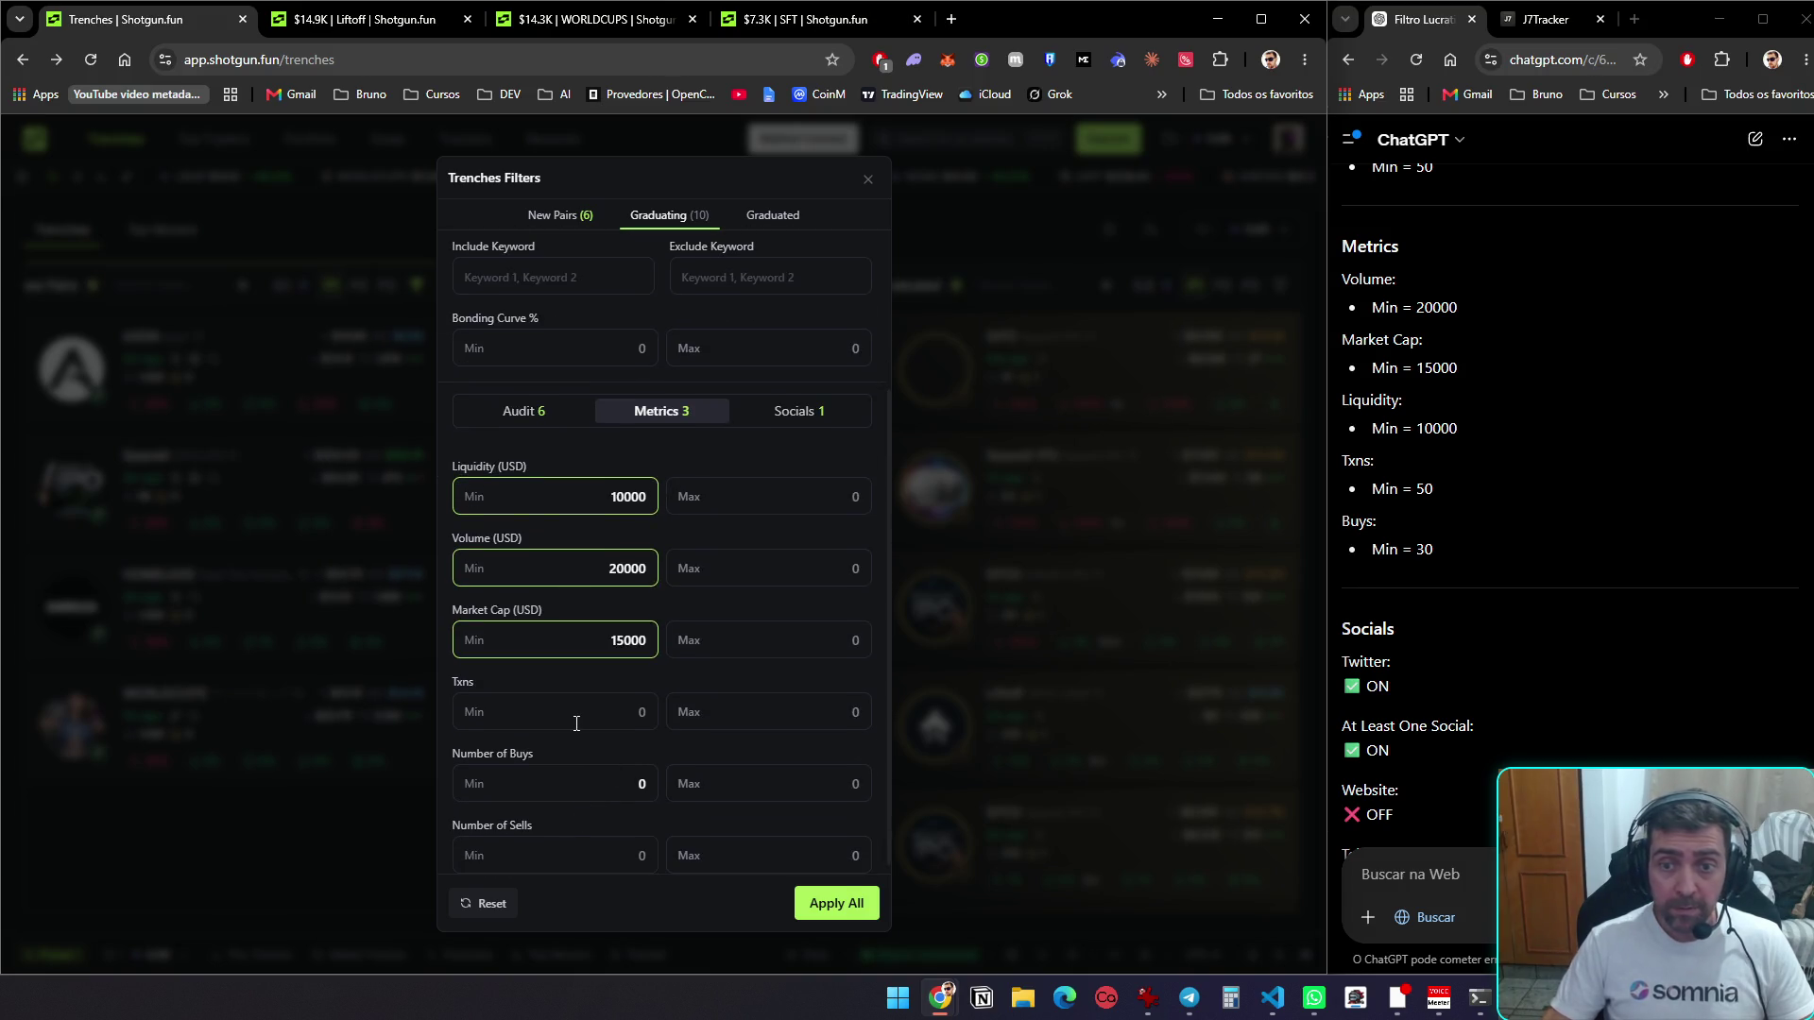
text(30)
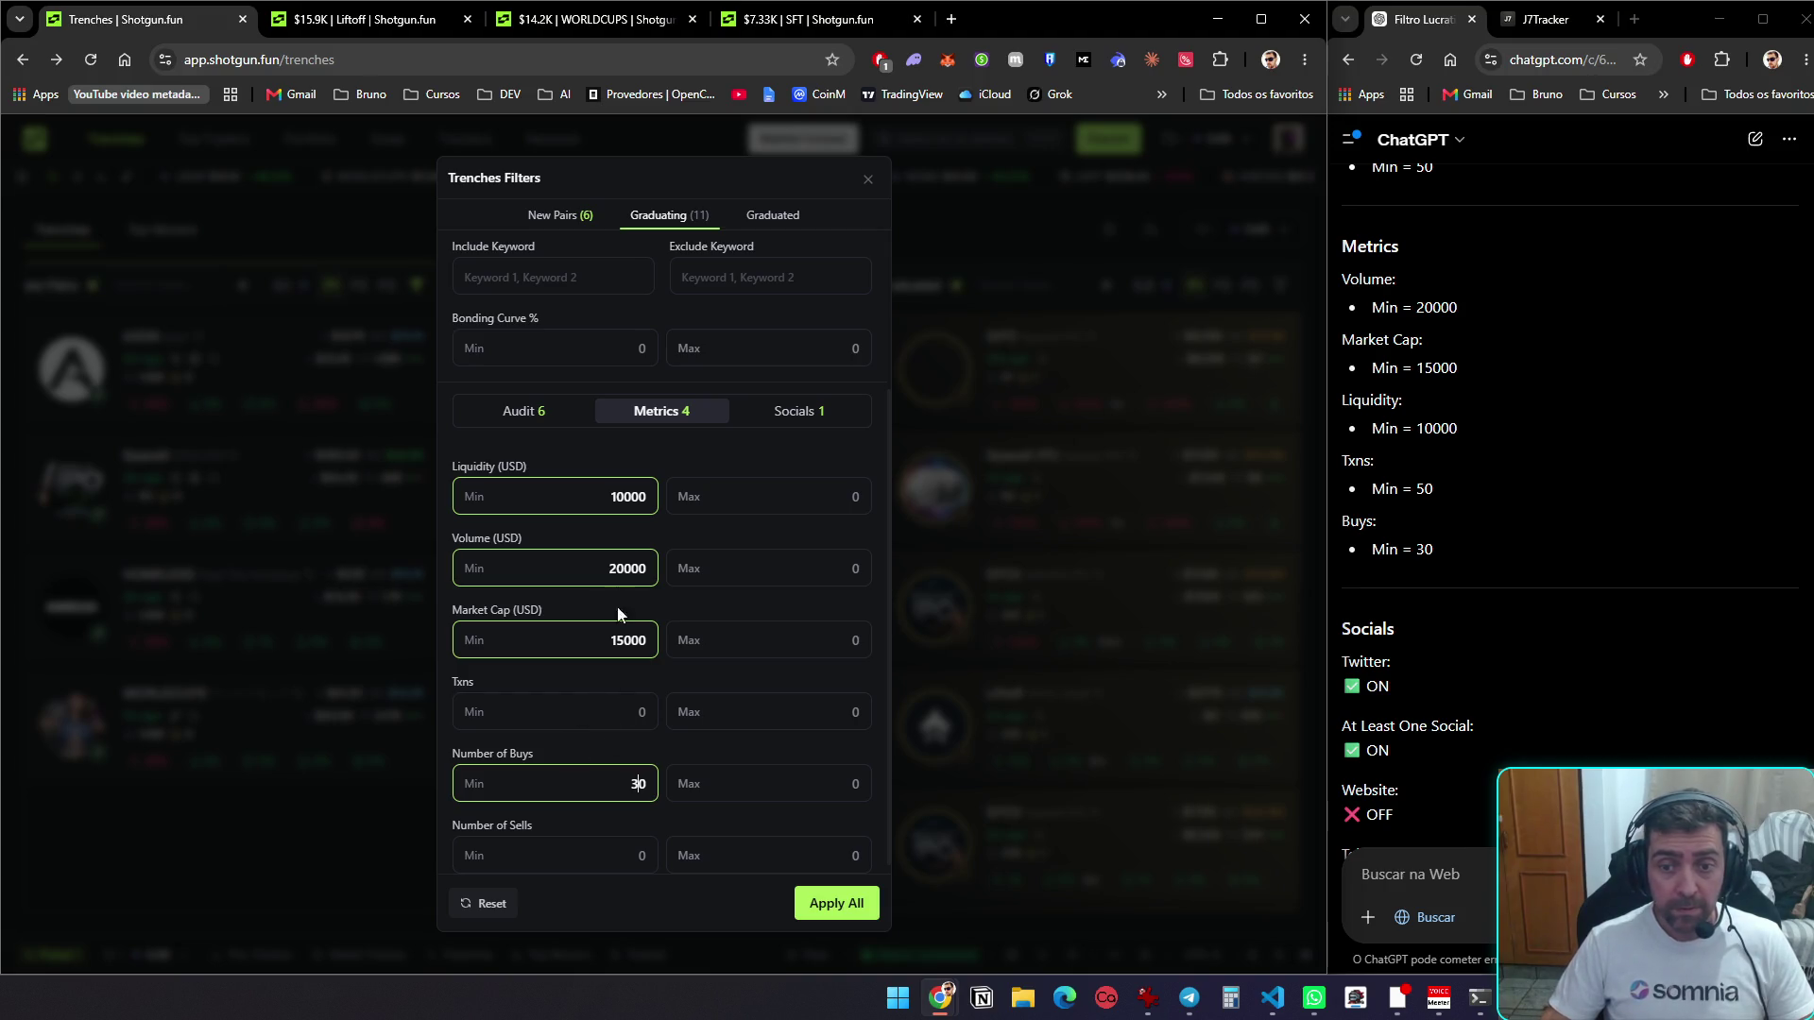
click(786, 413)
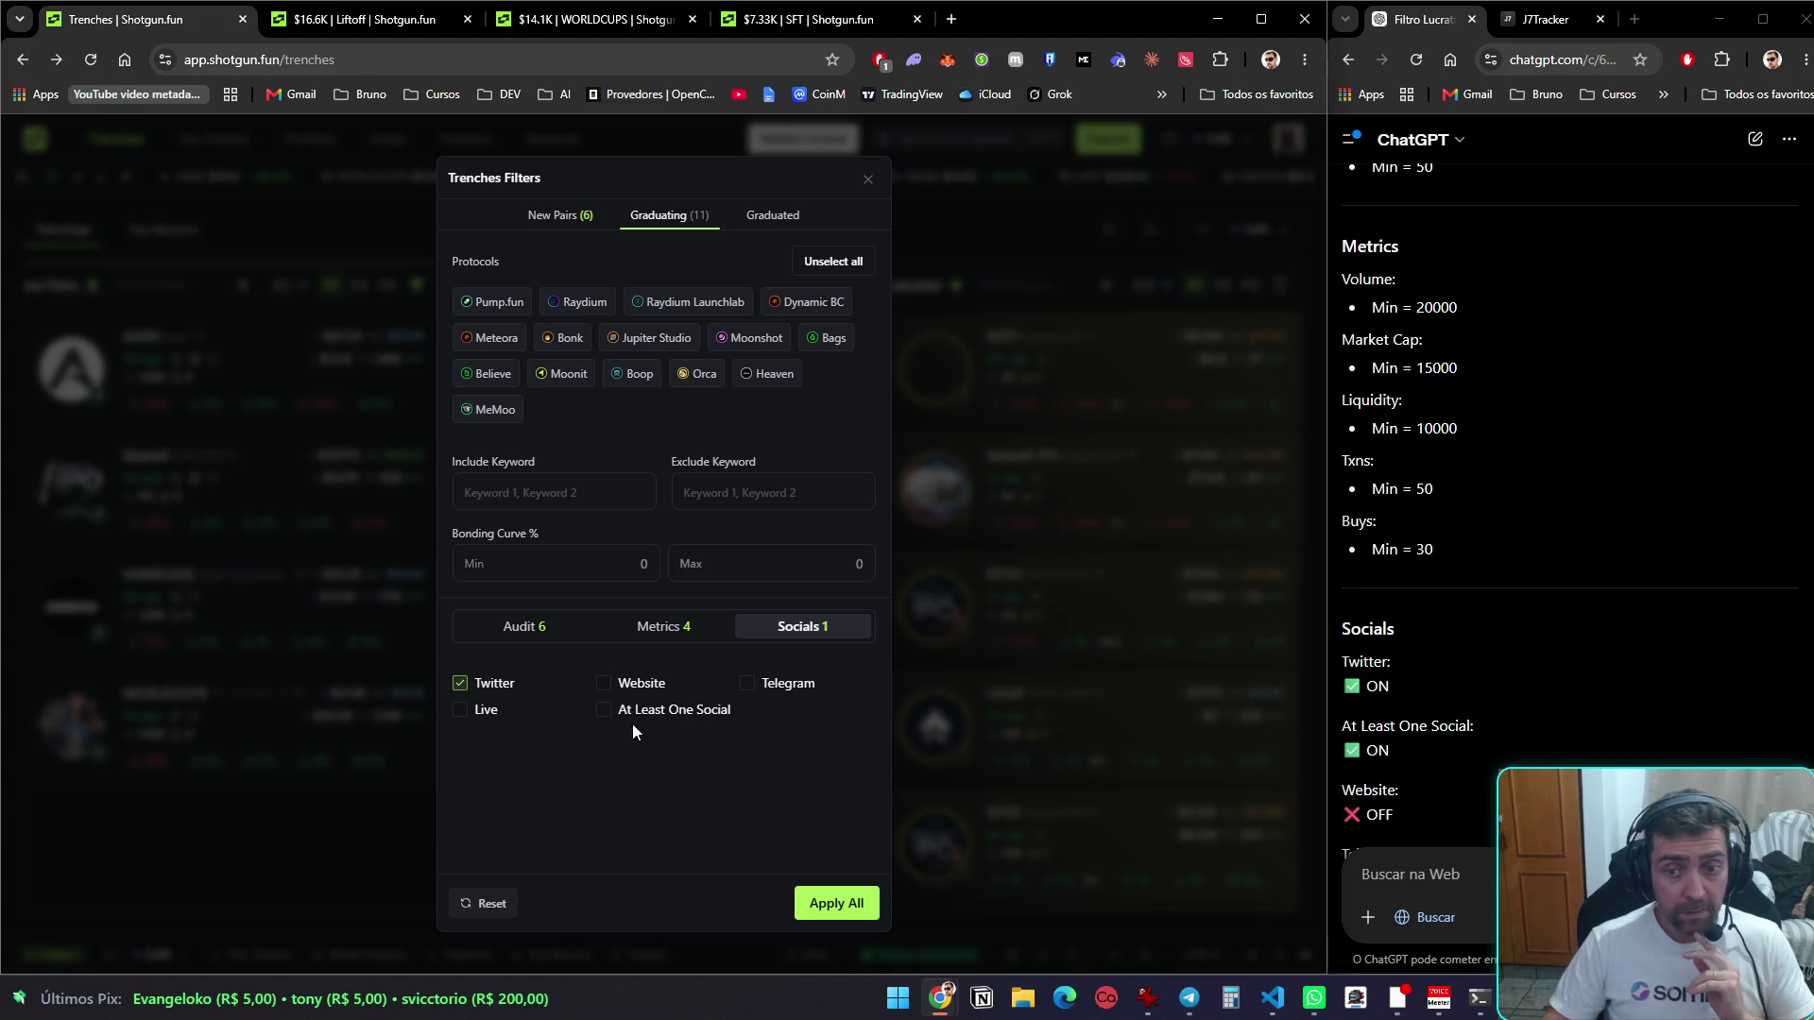
click(612, 710)
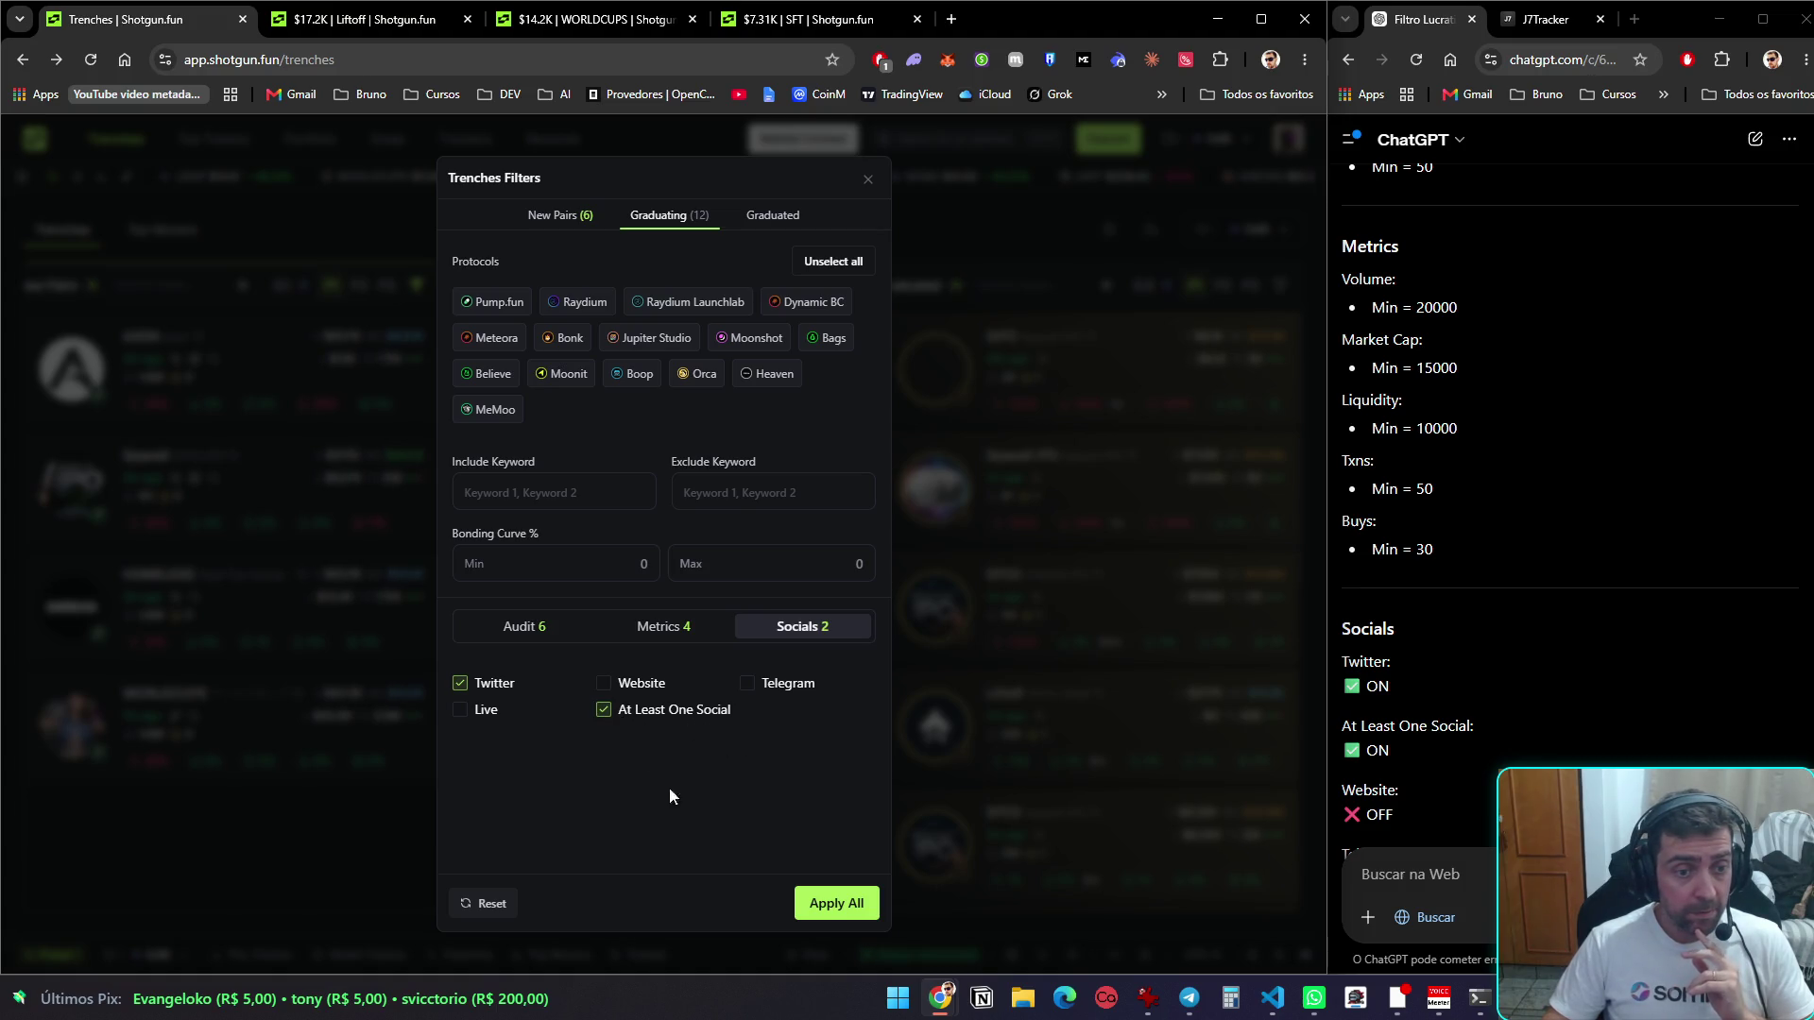
Apply the Graduating filters, then open AXON's trade page in a new tab and review its stats
click(838, 904)
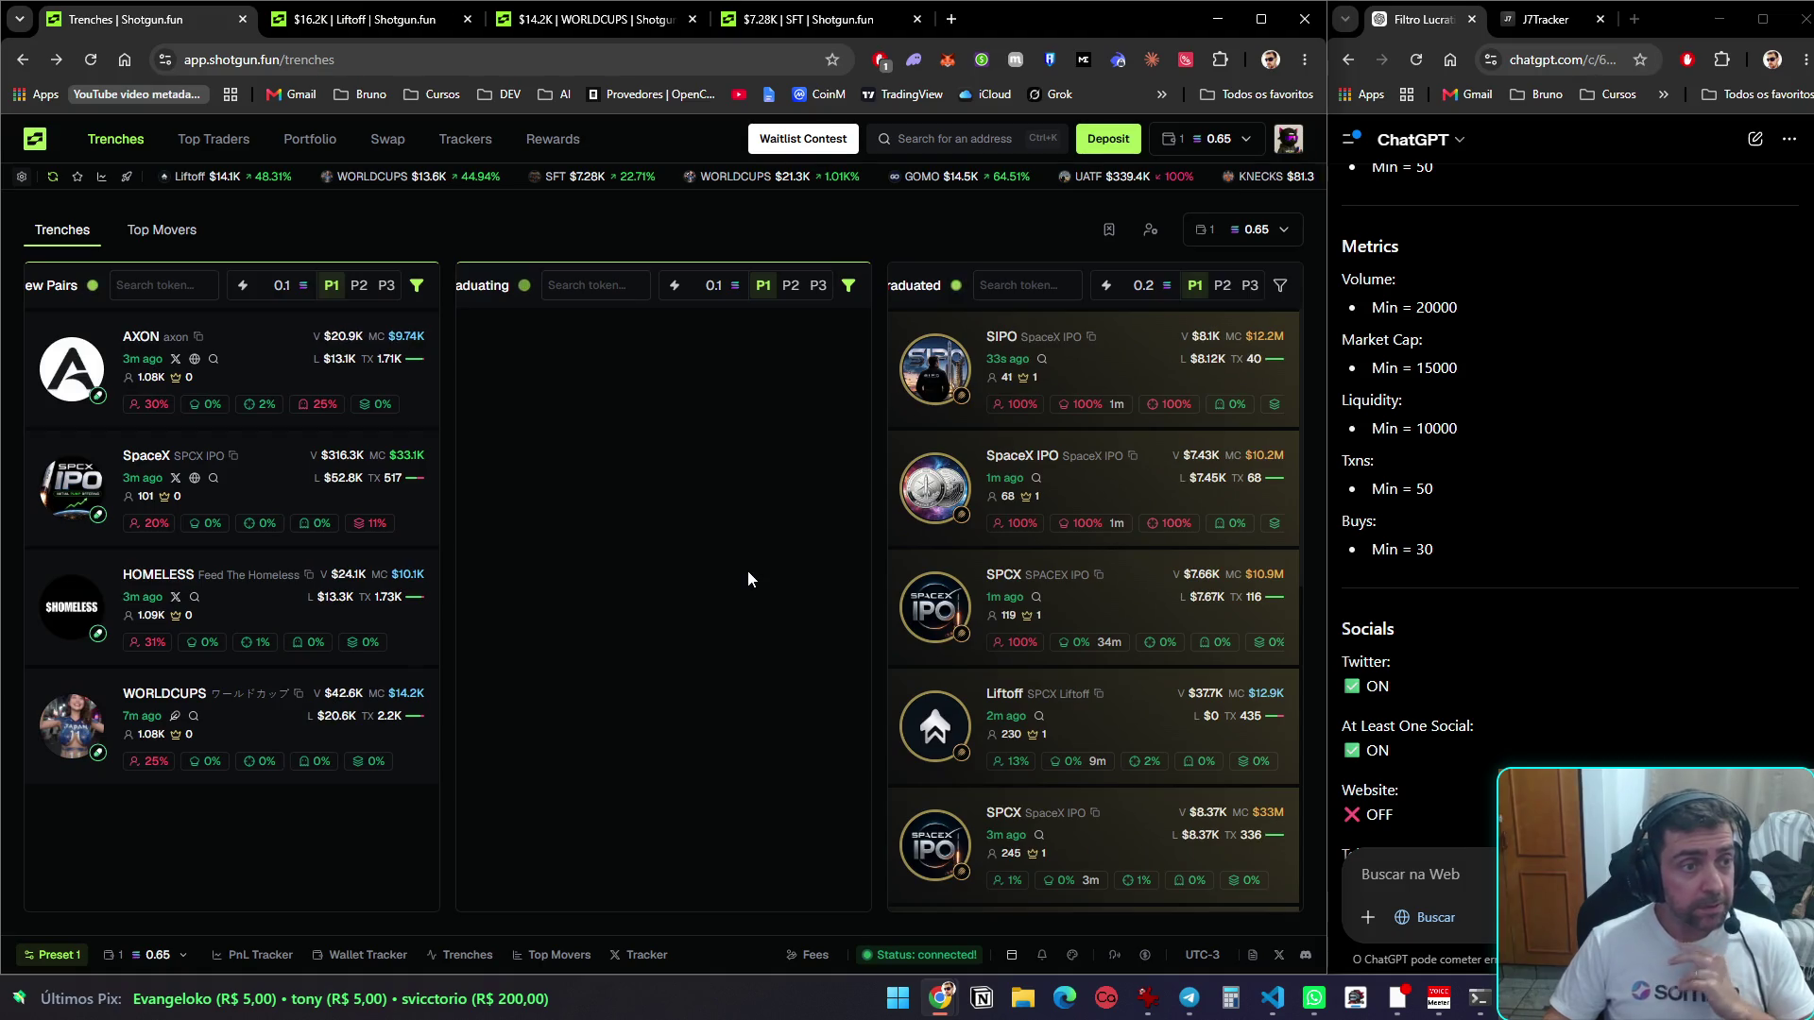
middle_click(272, 355)
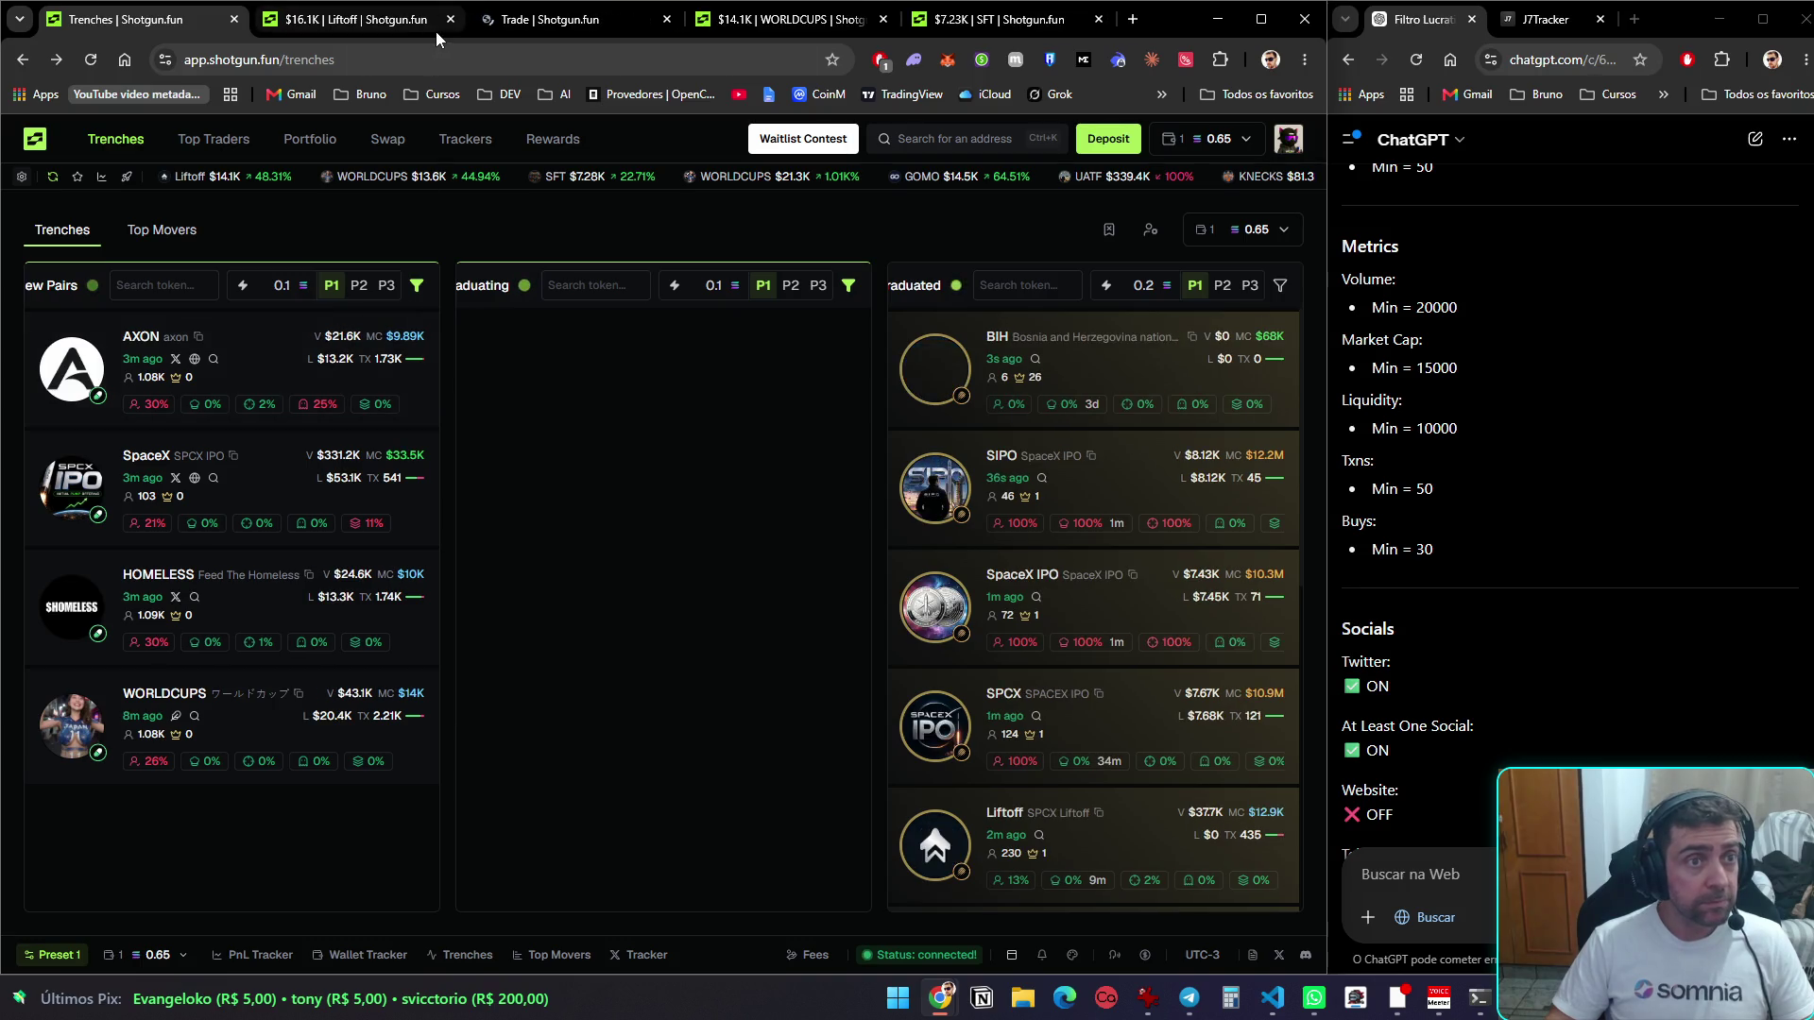
click(556, 18)
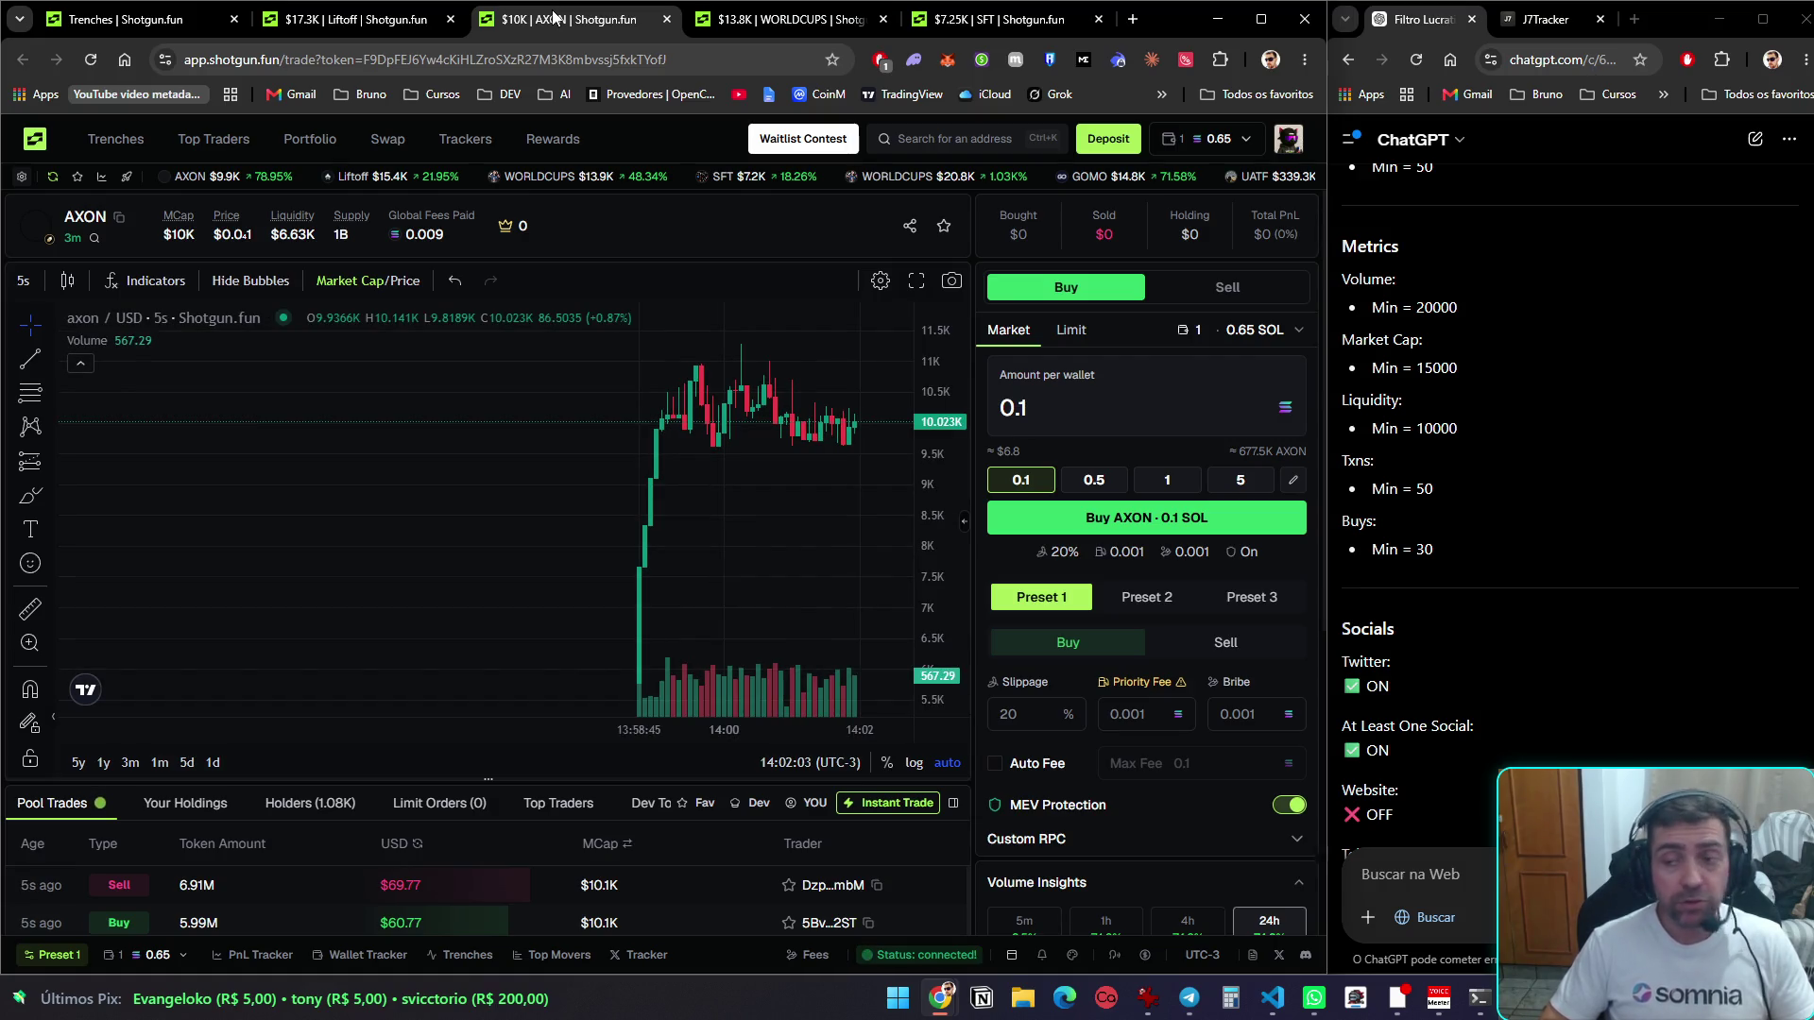
scroll(1203, 408, down, 5)
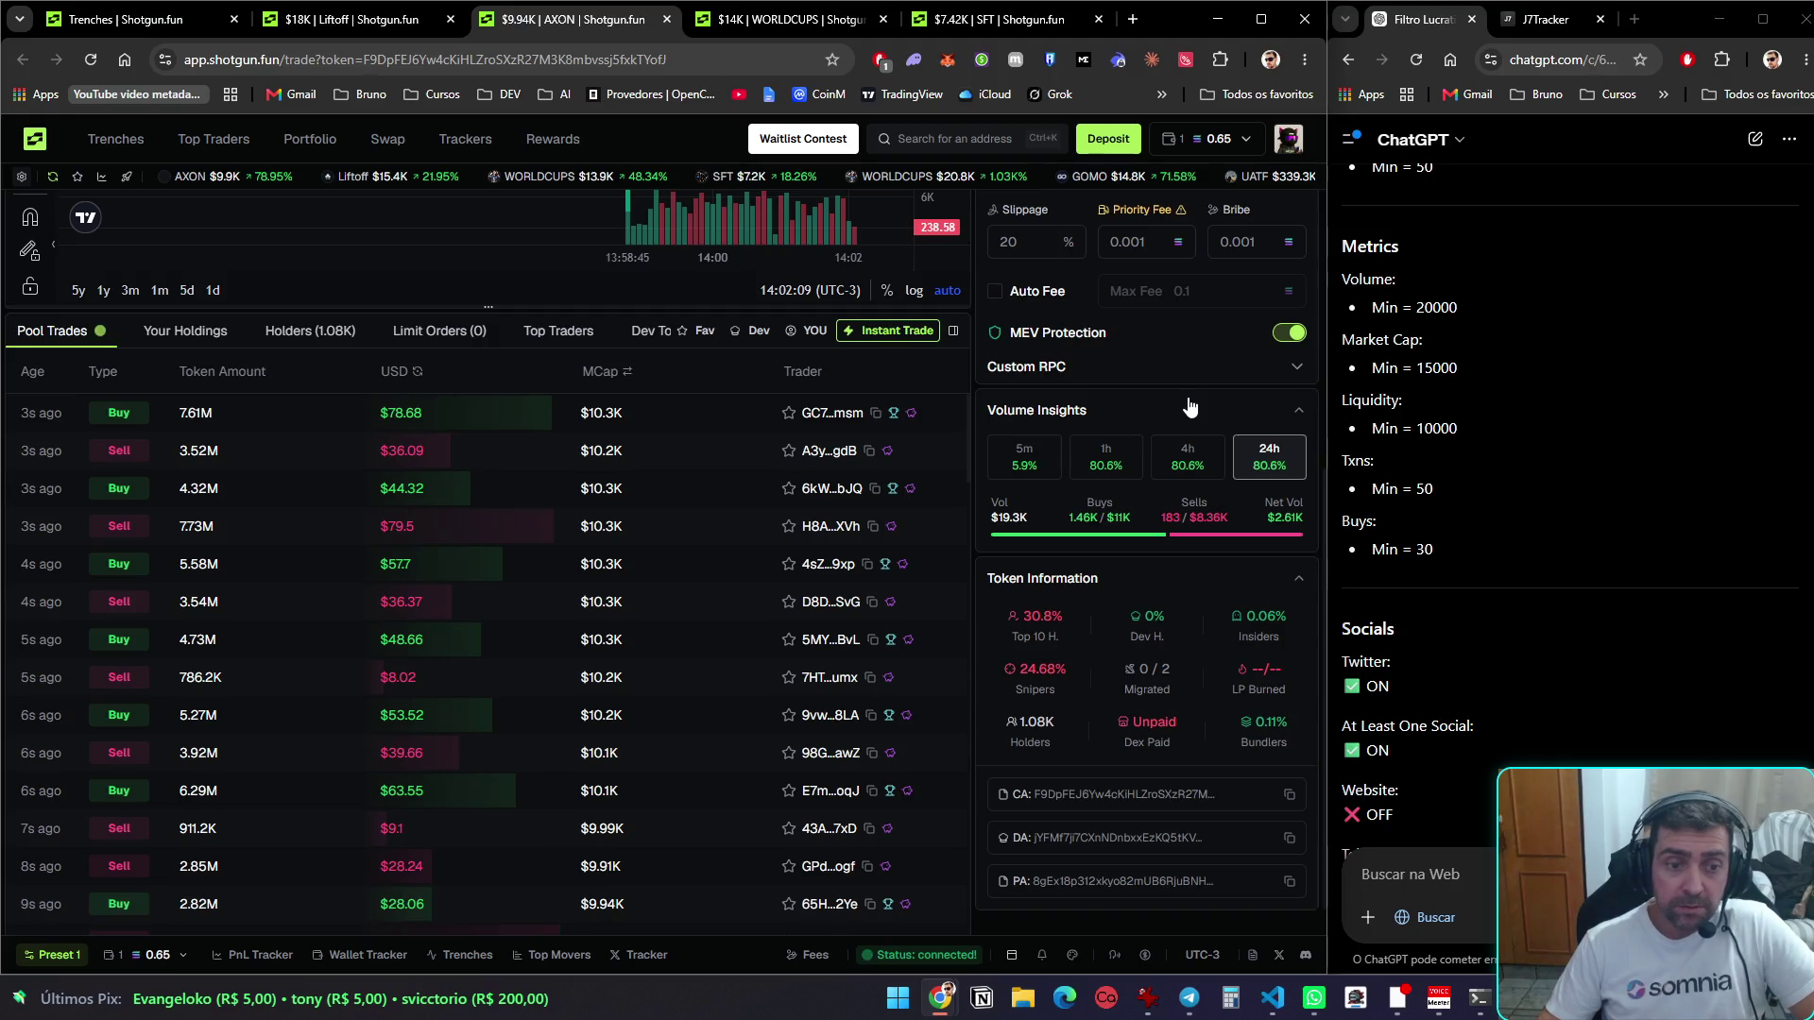
scroll(1188, 407, up, 5)
scroll(1149, 505, down, 4)
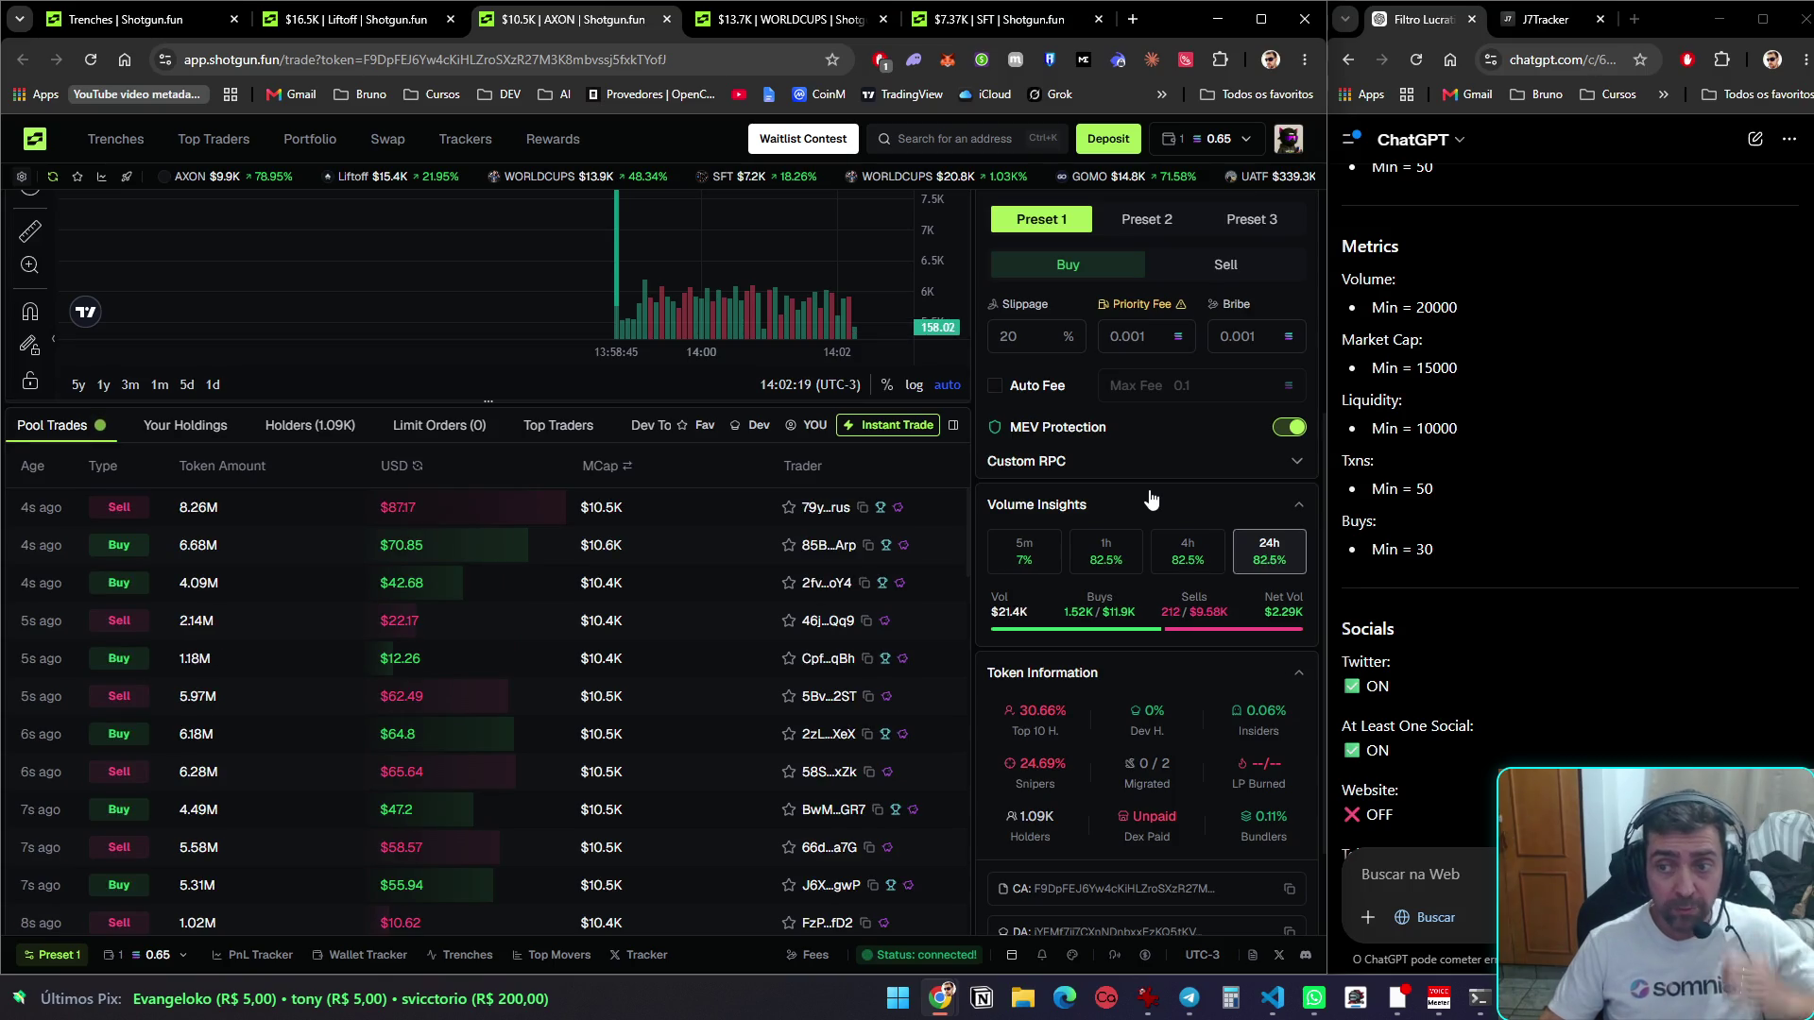
scroll(1151, 499, down, 2)
scroll(1150, 493, up, 5)
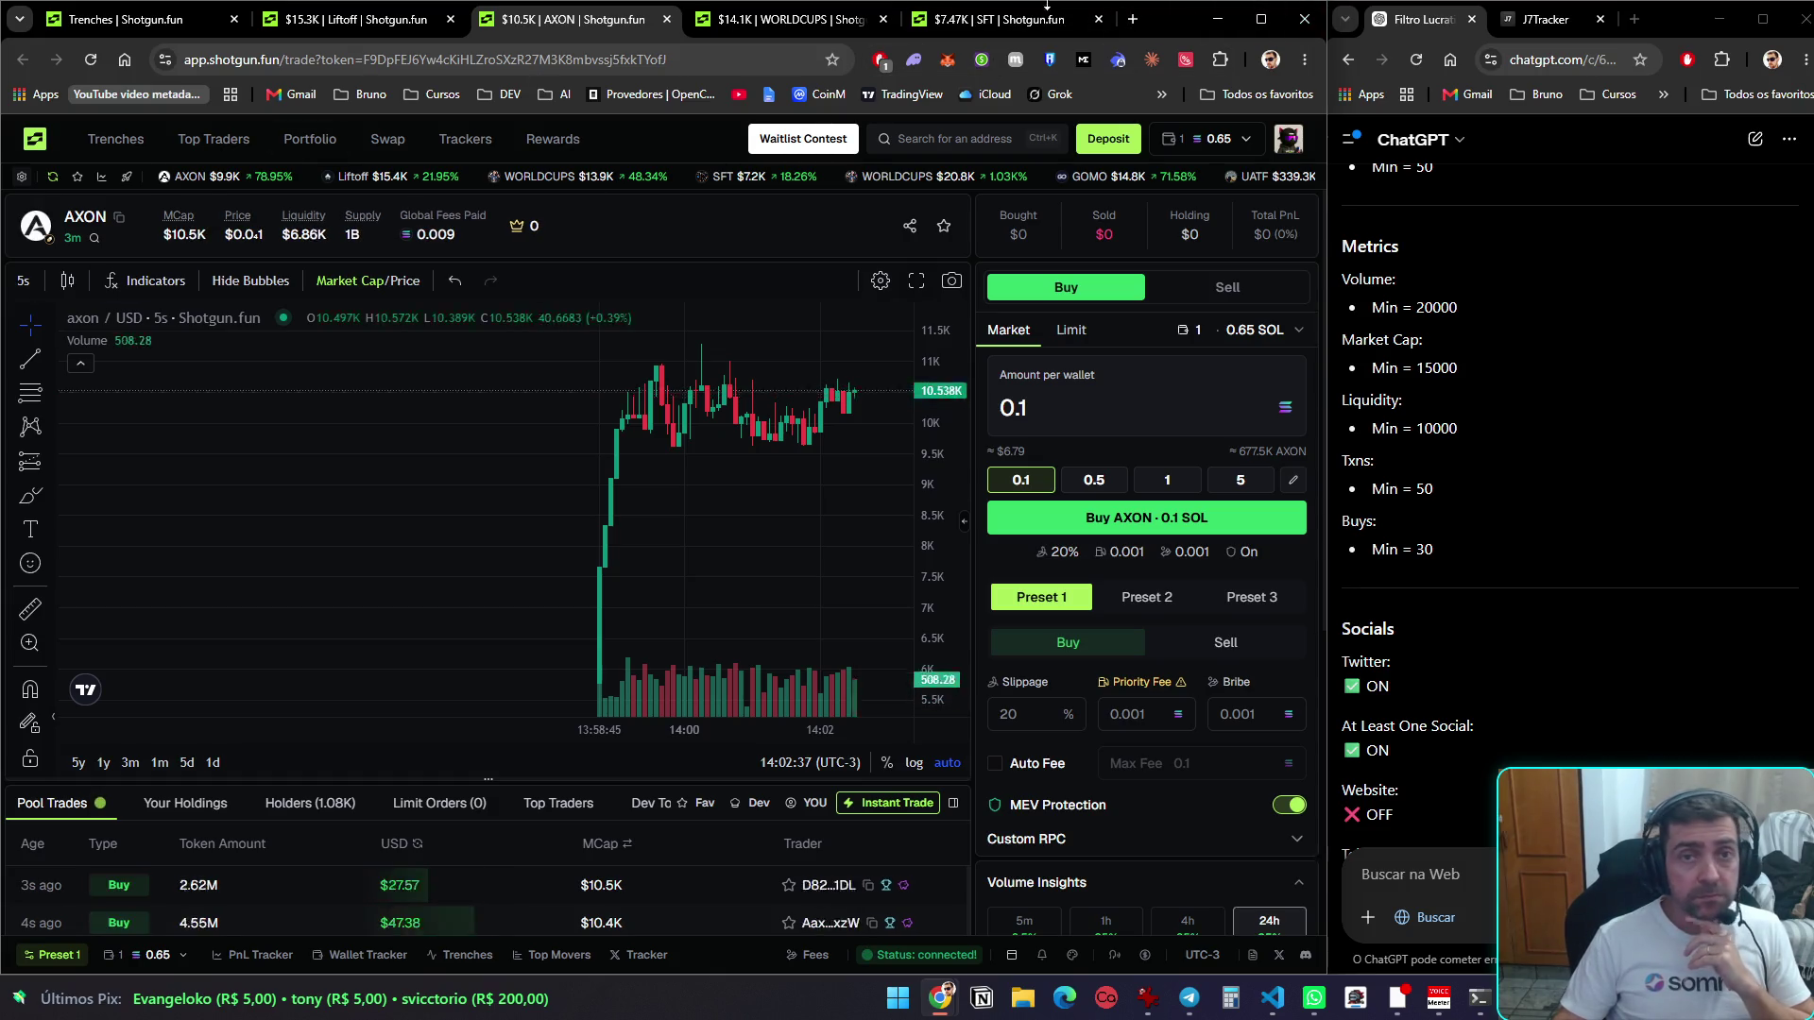
Look over the SFT, WORLDCUPS, AXON and Liftoff token tabs, ending on WORLDCUPS
click(992, 24)
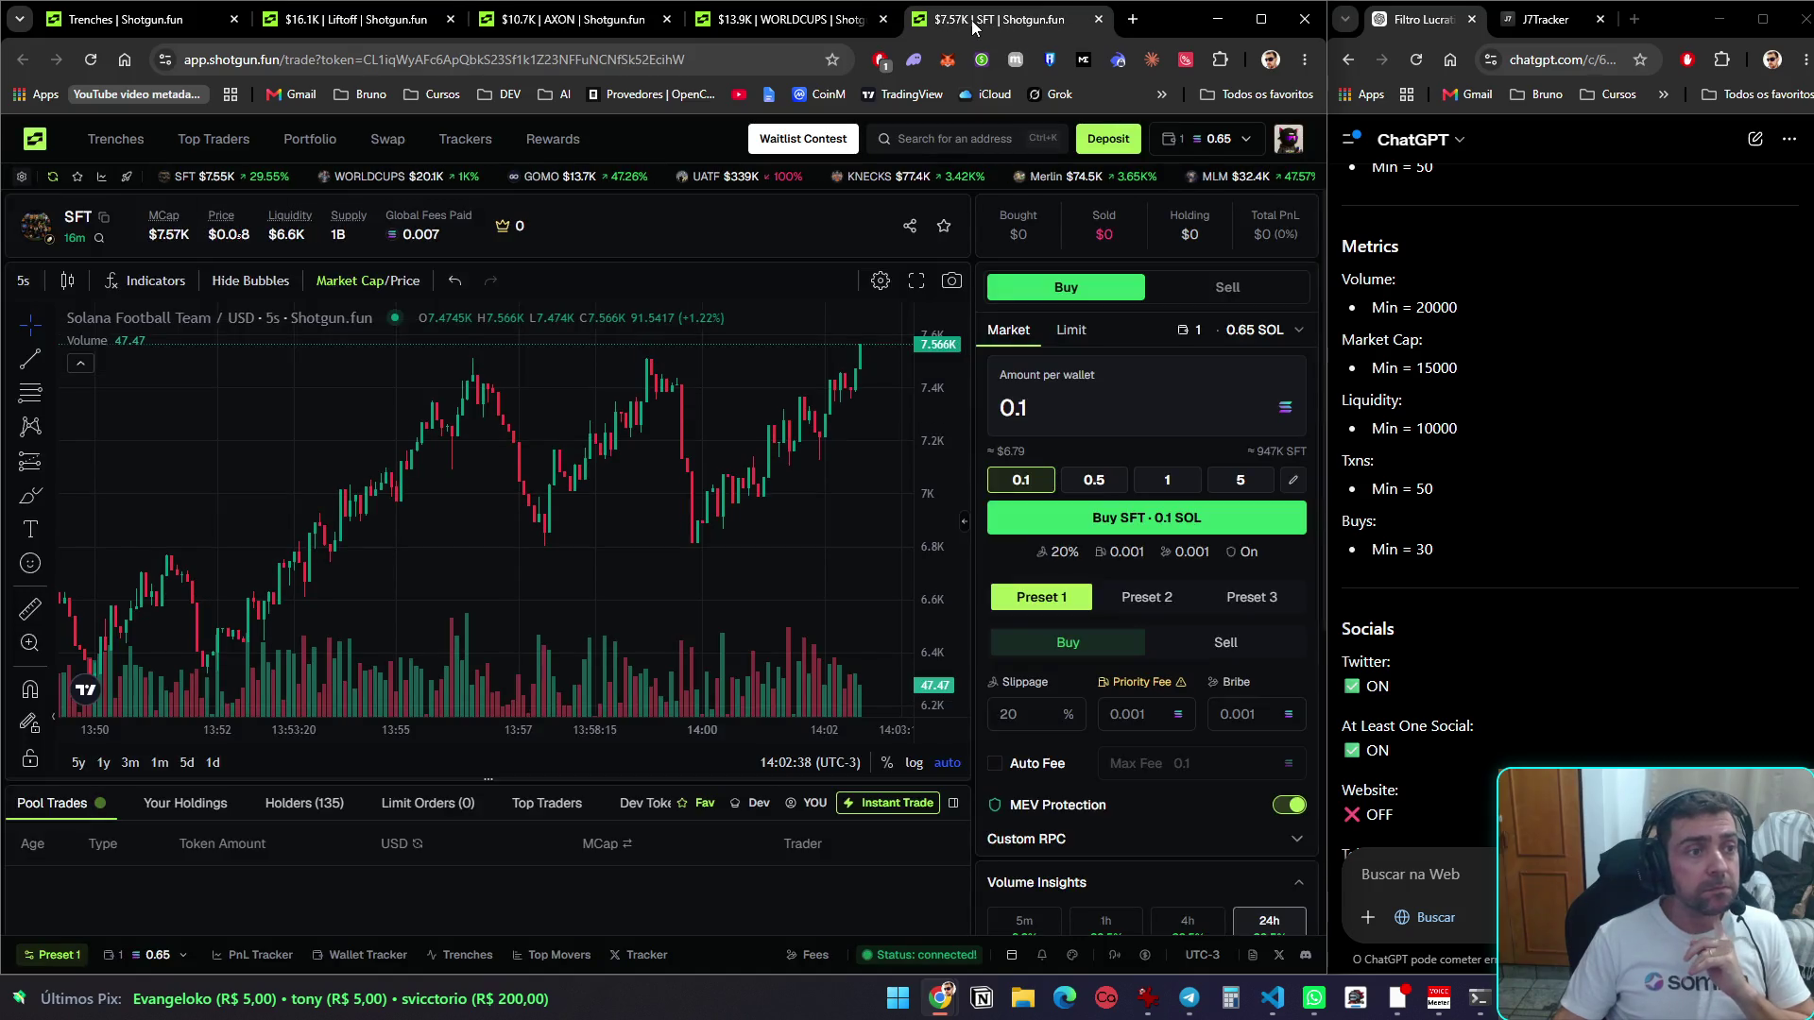
scroll(579, 489, down, 3)
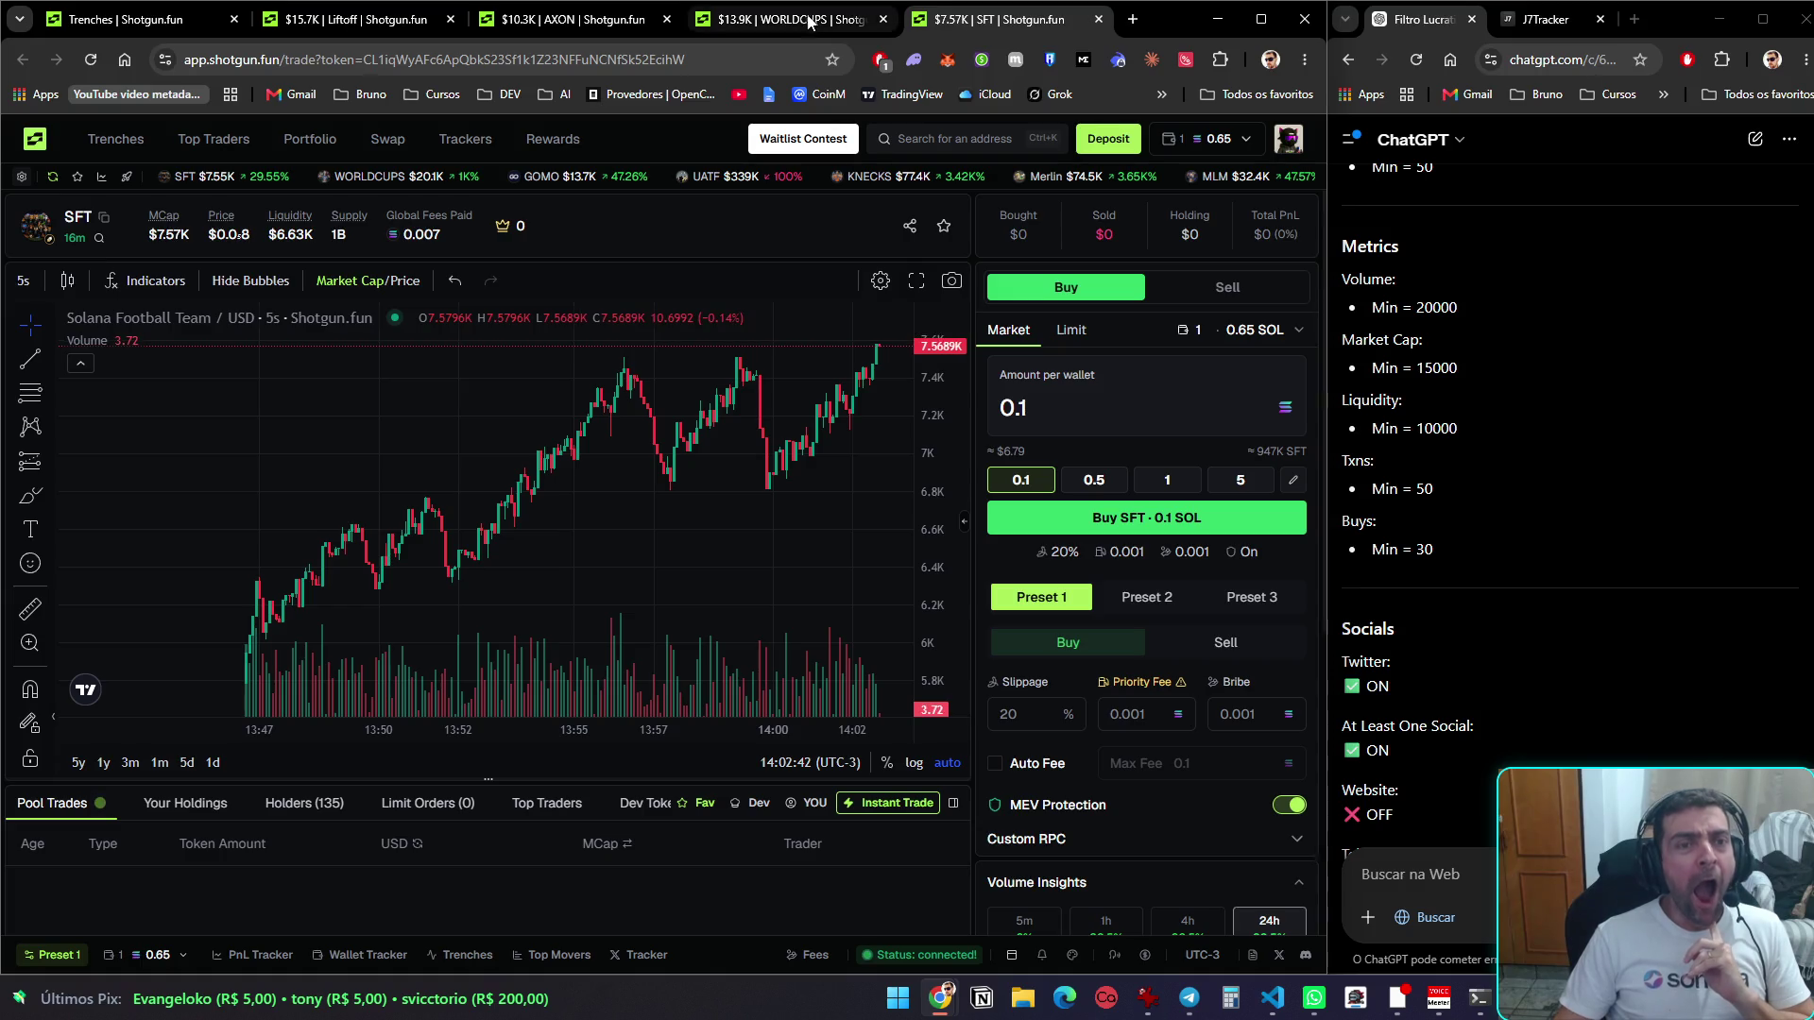
mouse_move(775, 29)
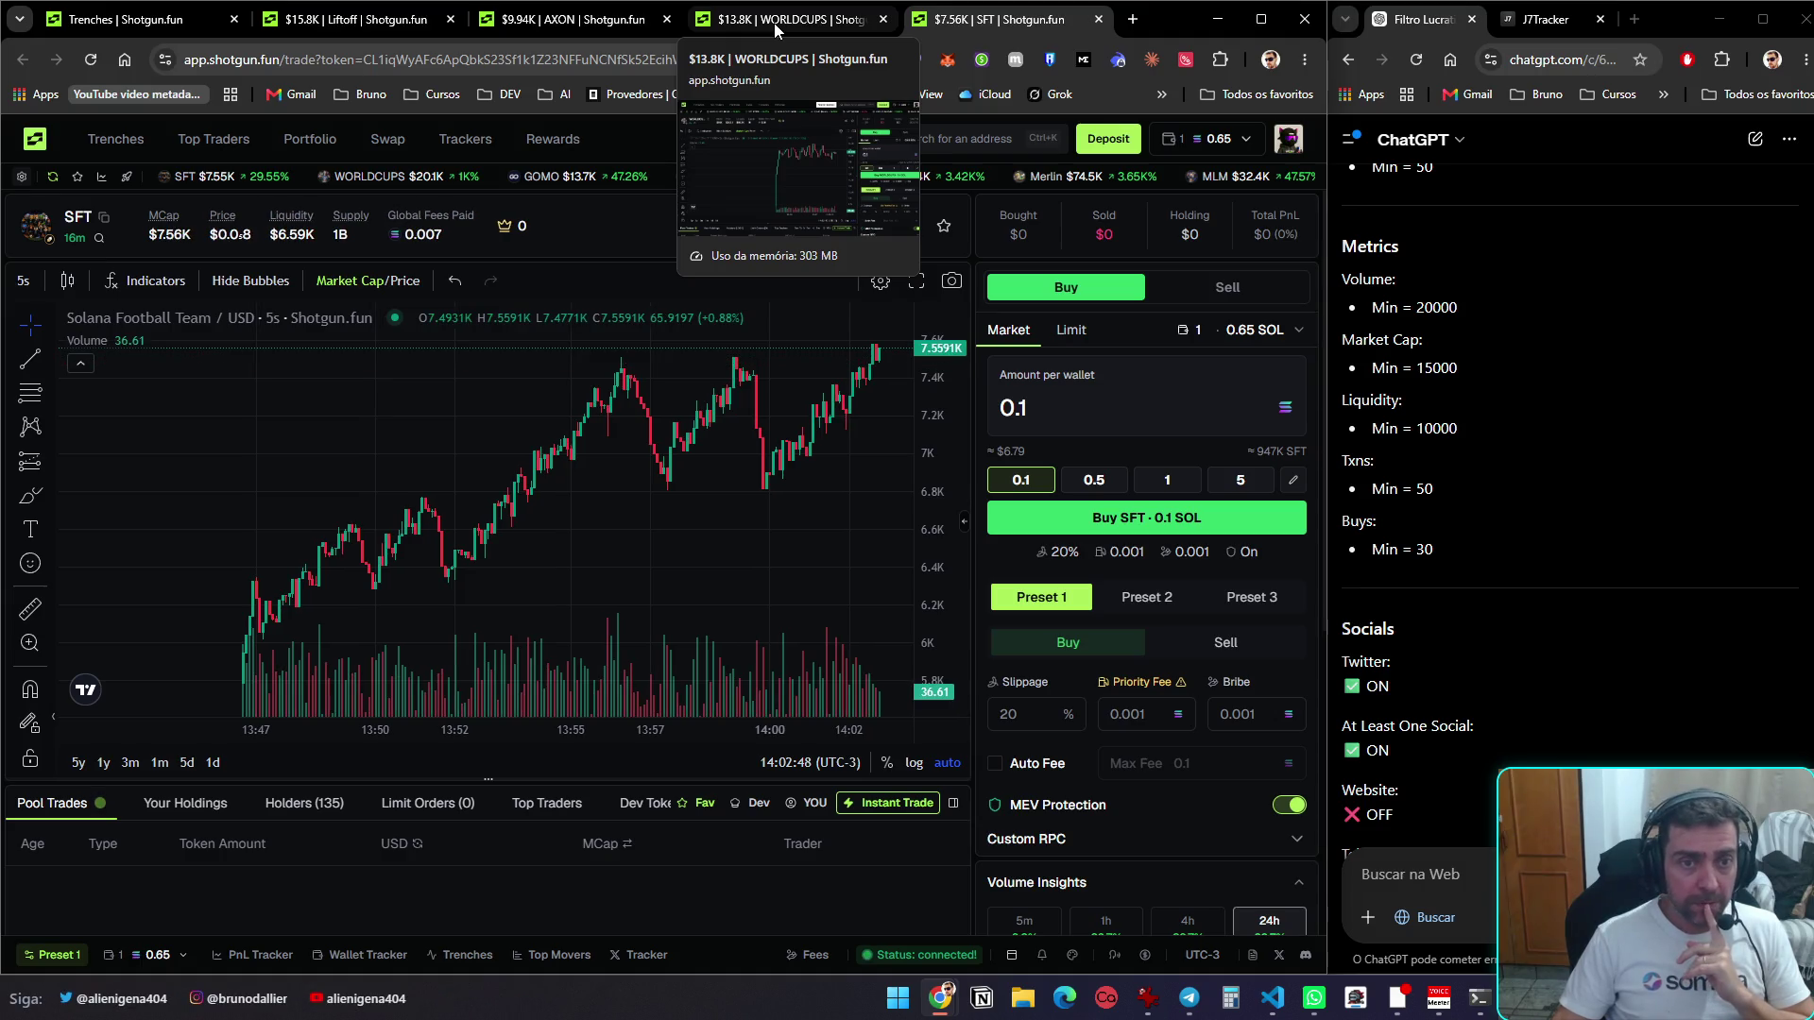
click(774, 24)
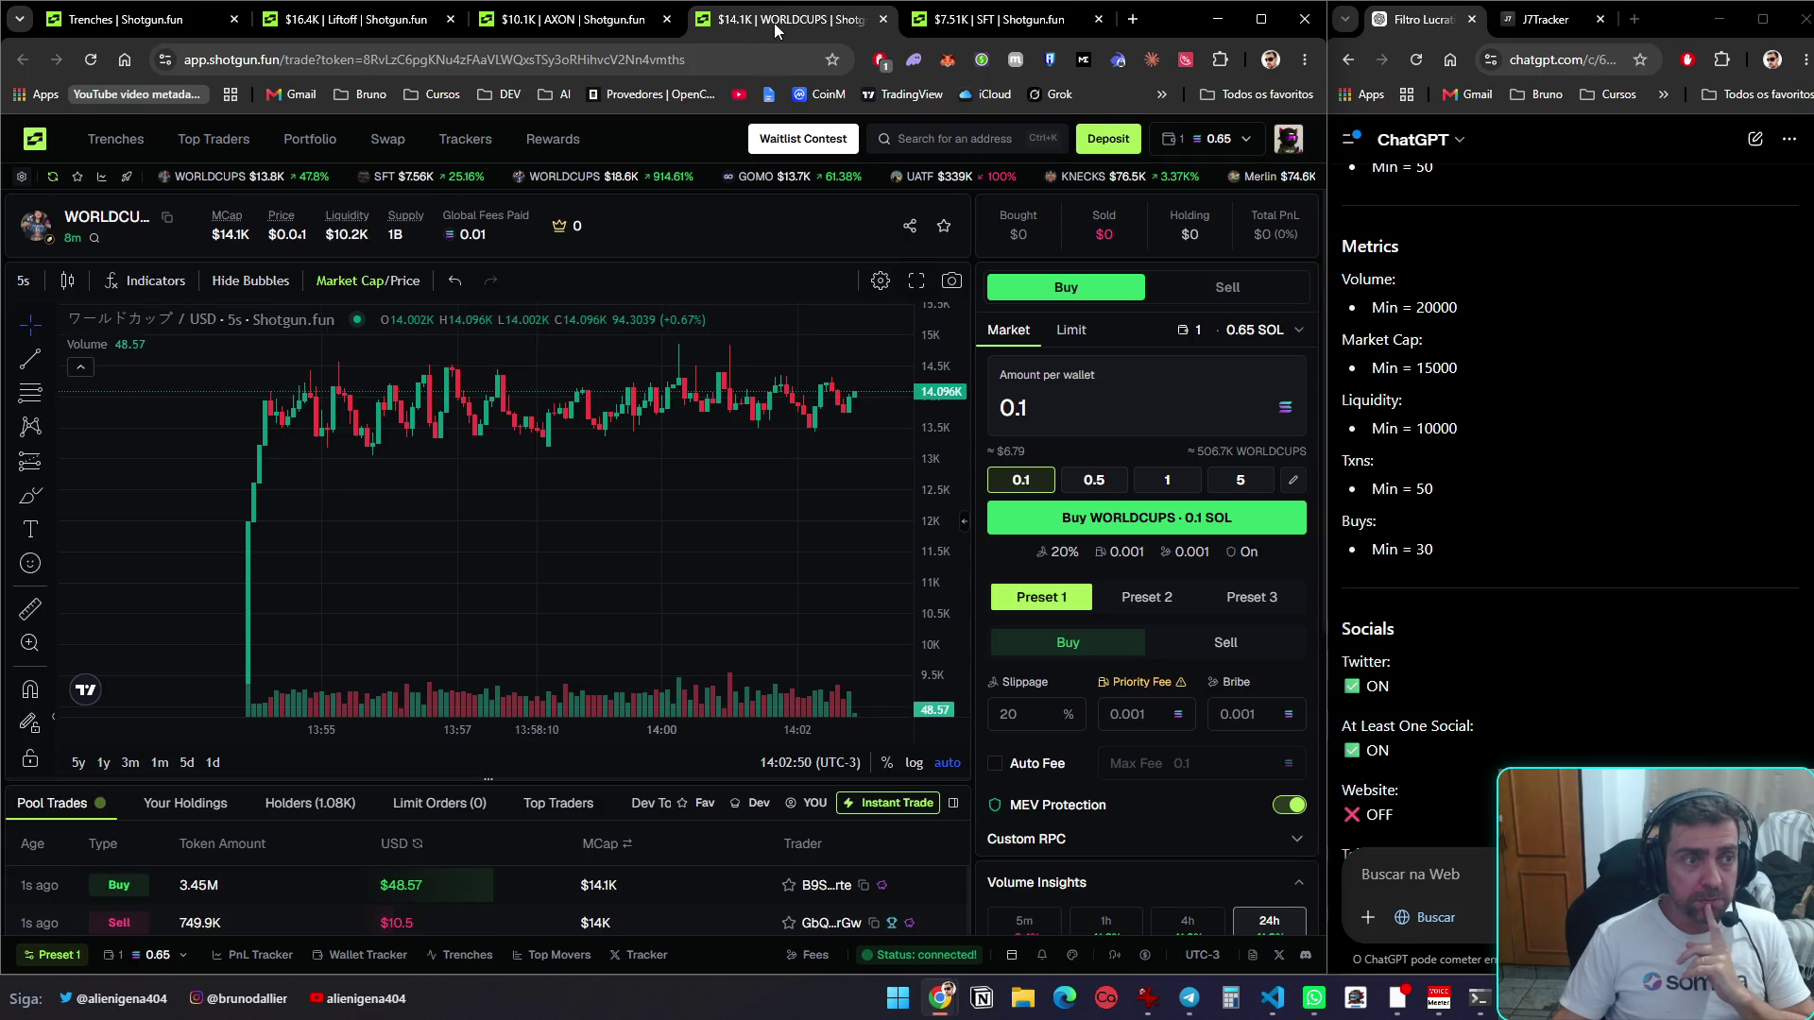
click(607, 27)
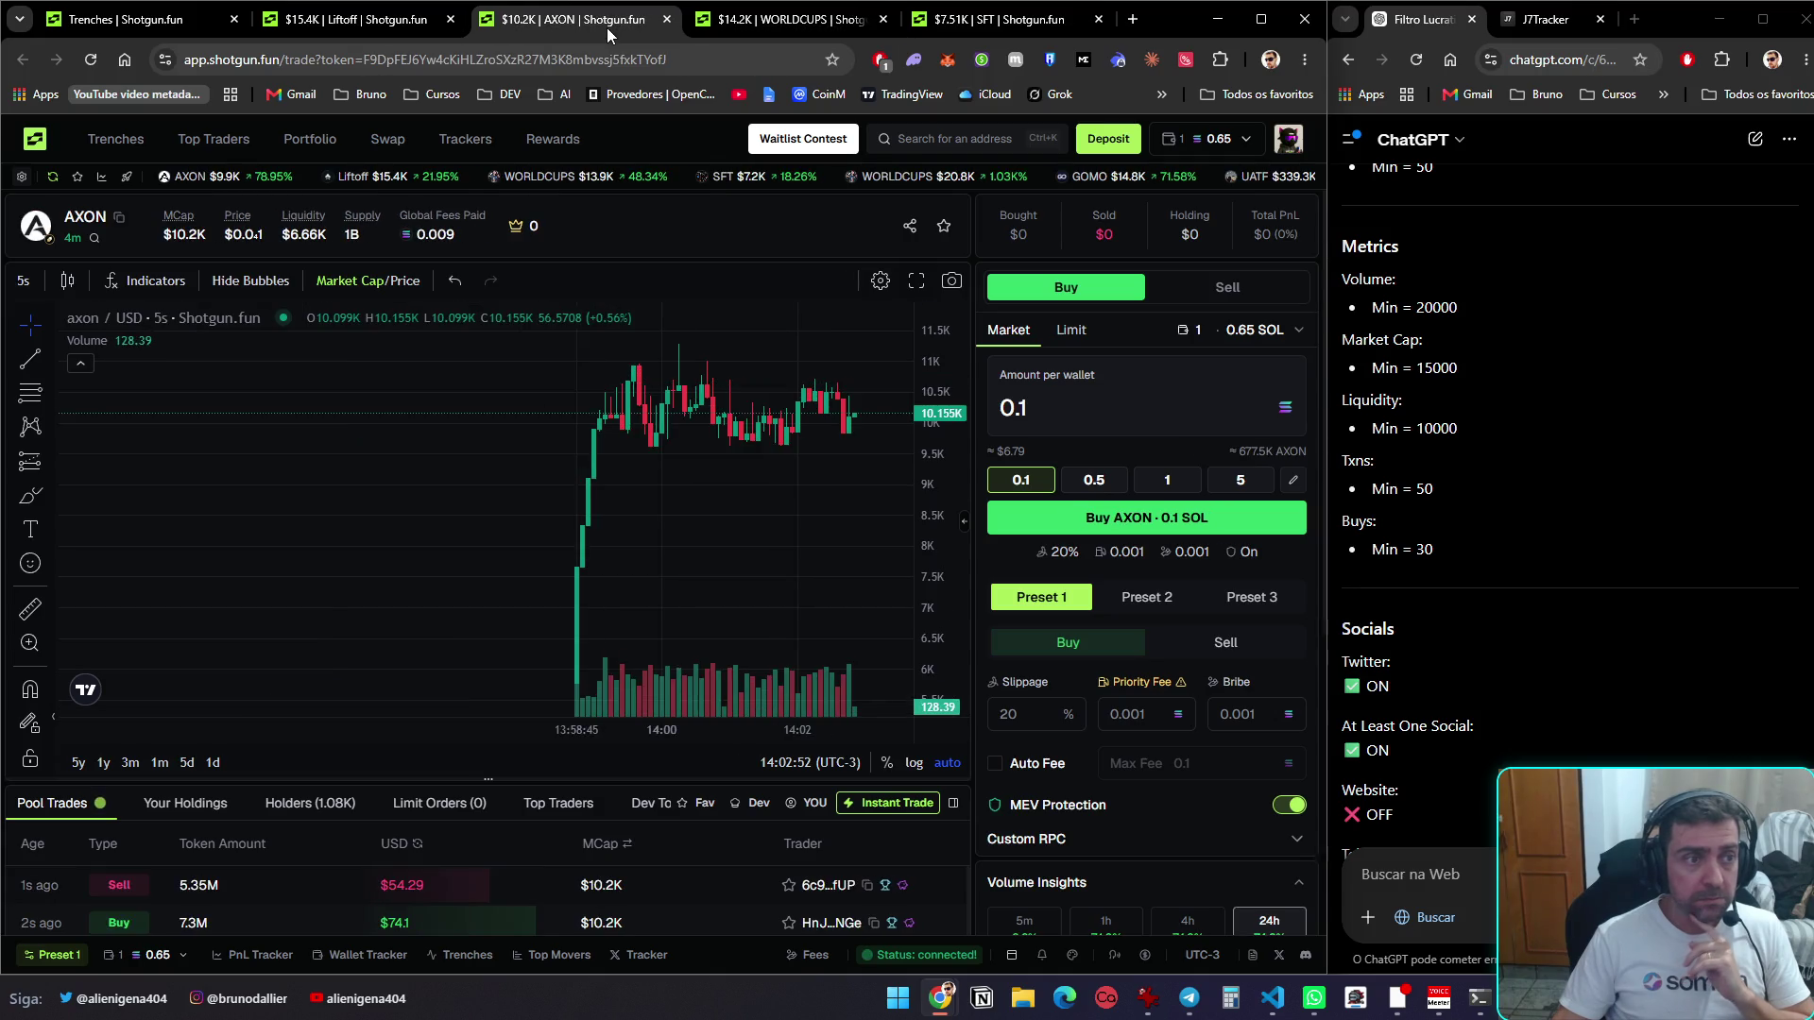
click(385, 24)
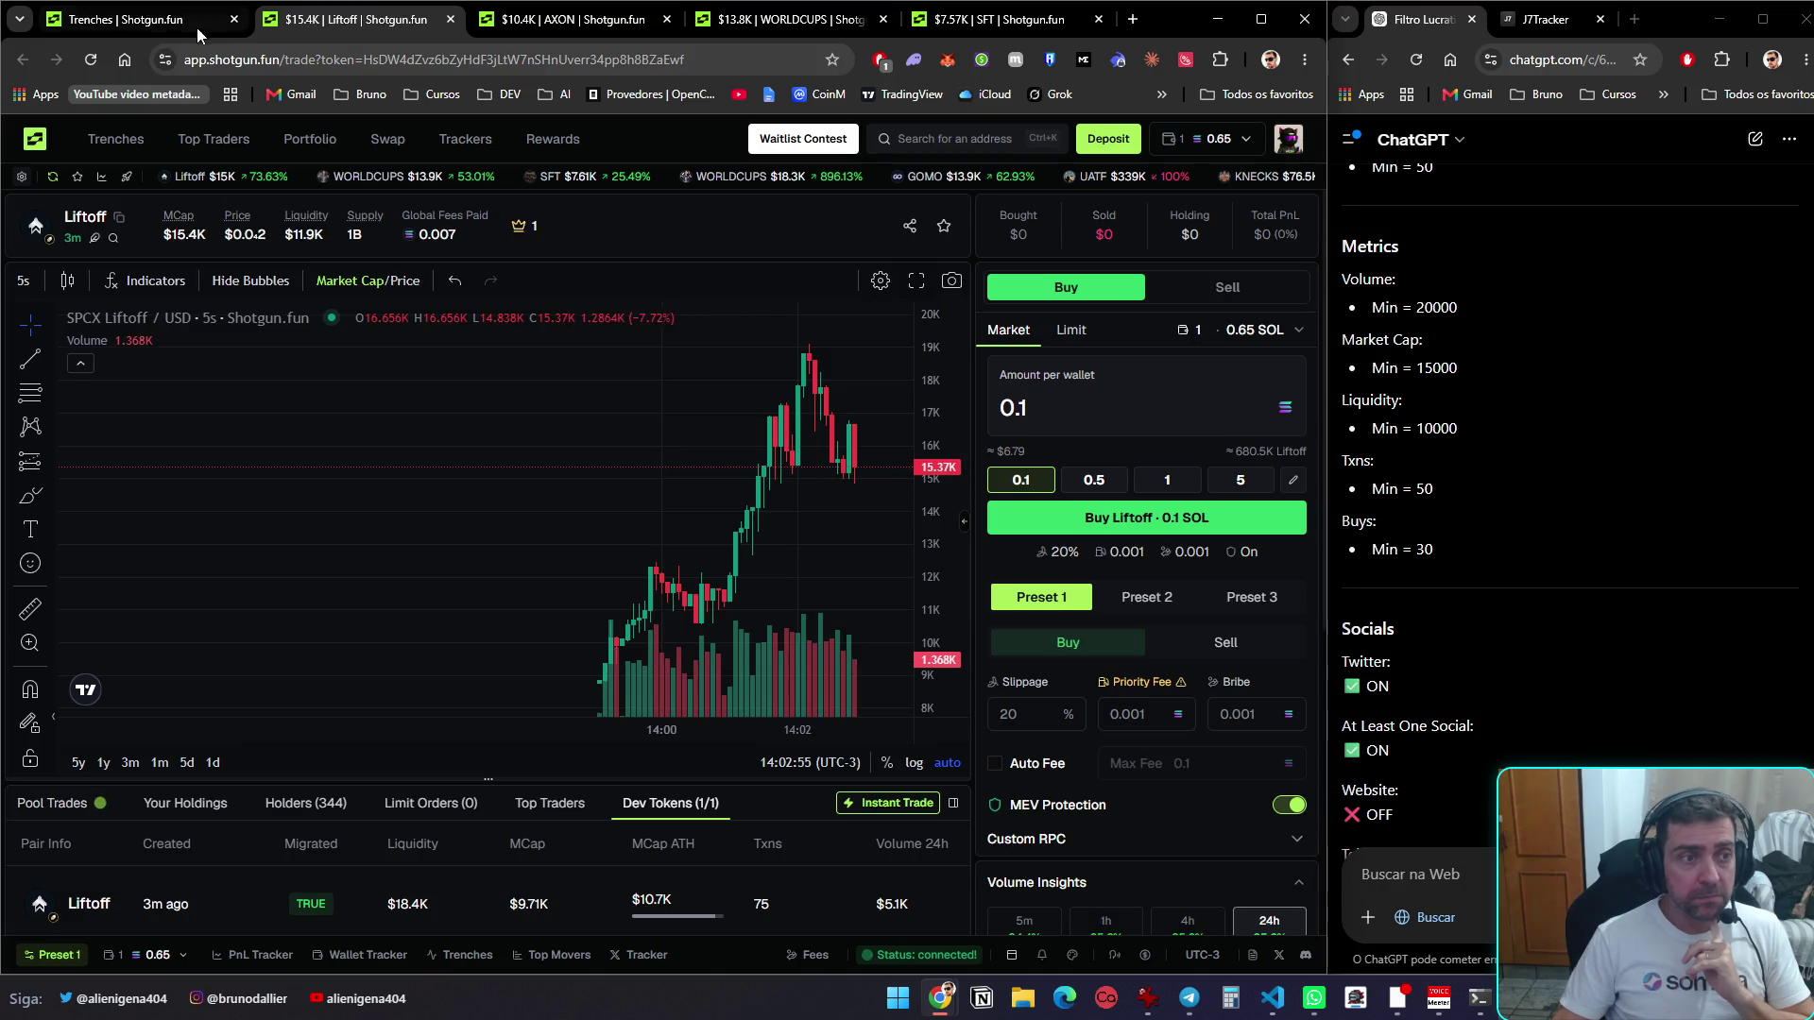
click(567, 21)
click(785, 21)
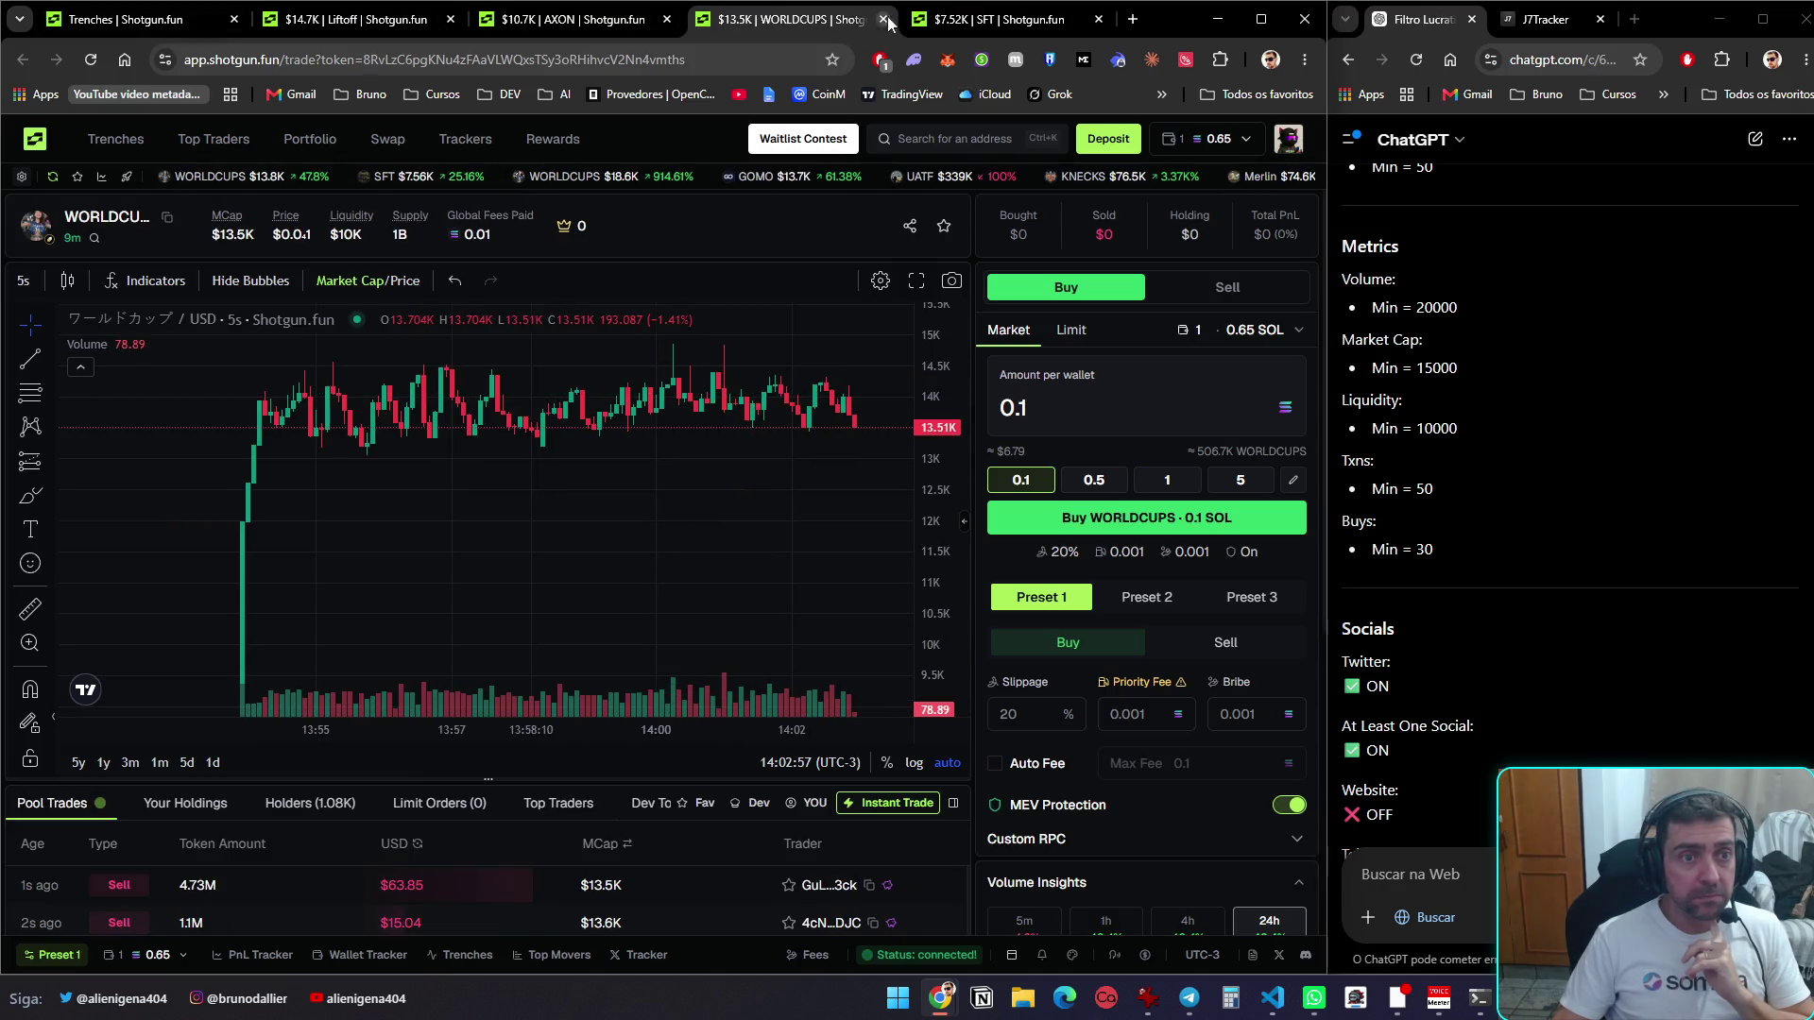
Ask ChatGPT the follow-up 'e pra novos pares?' about filters for new pairs
click(945, 21)
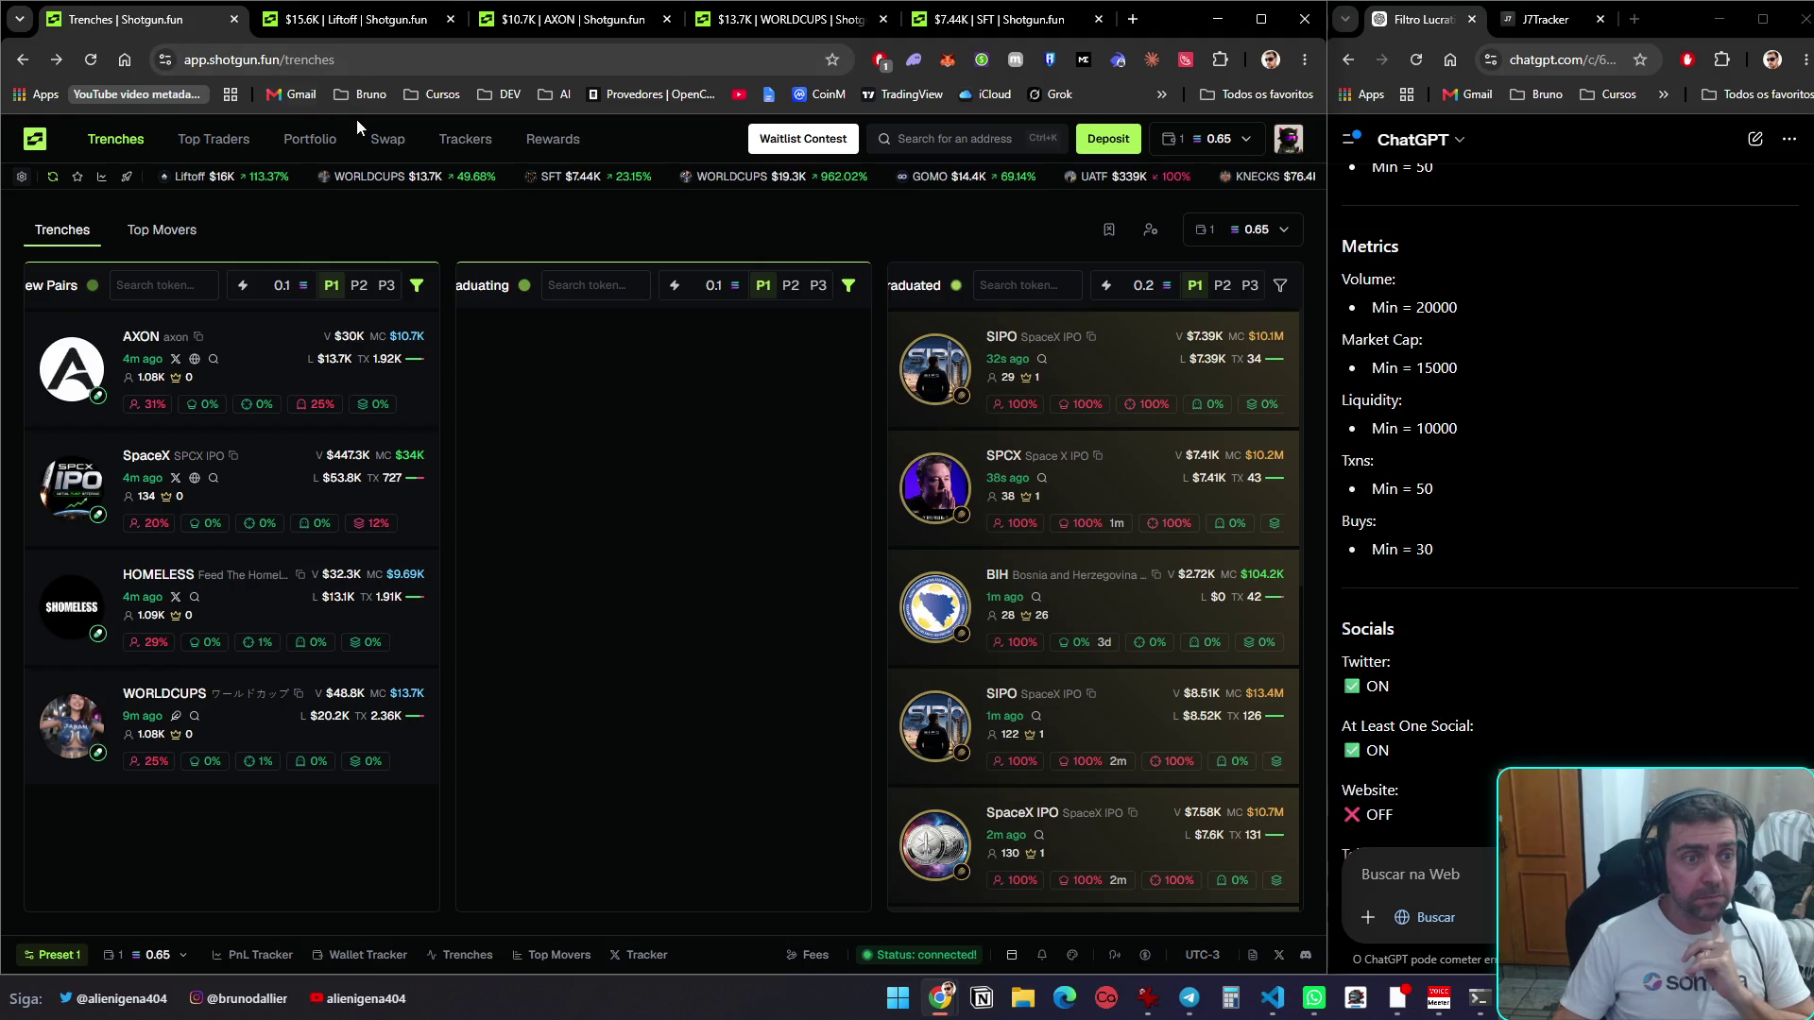
click(1469, 878)
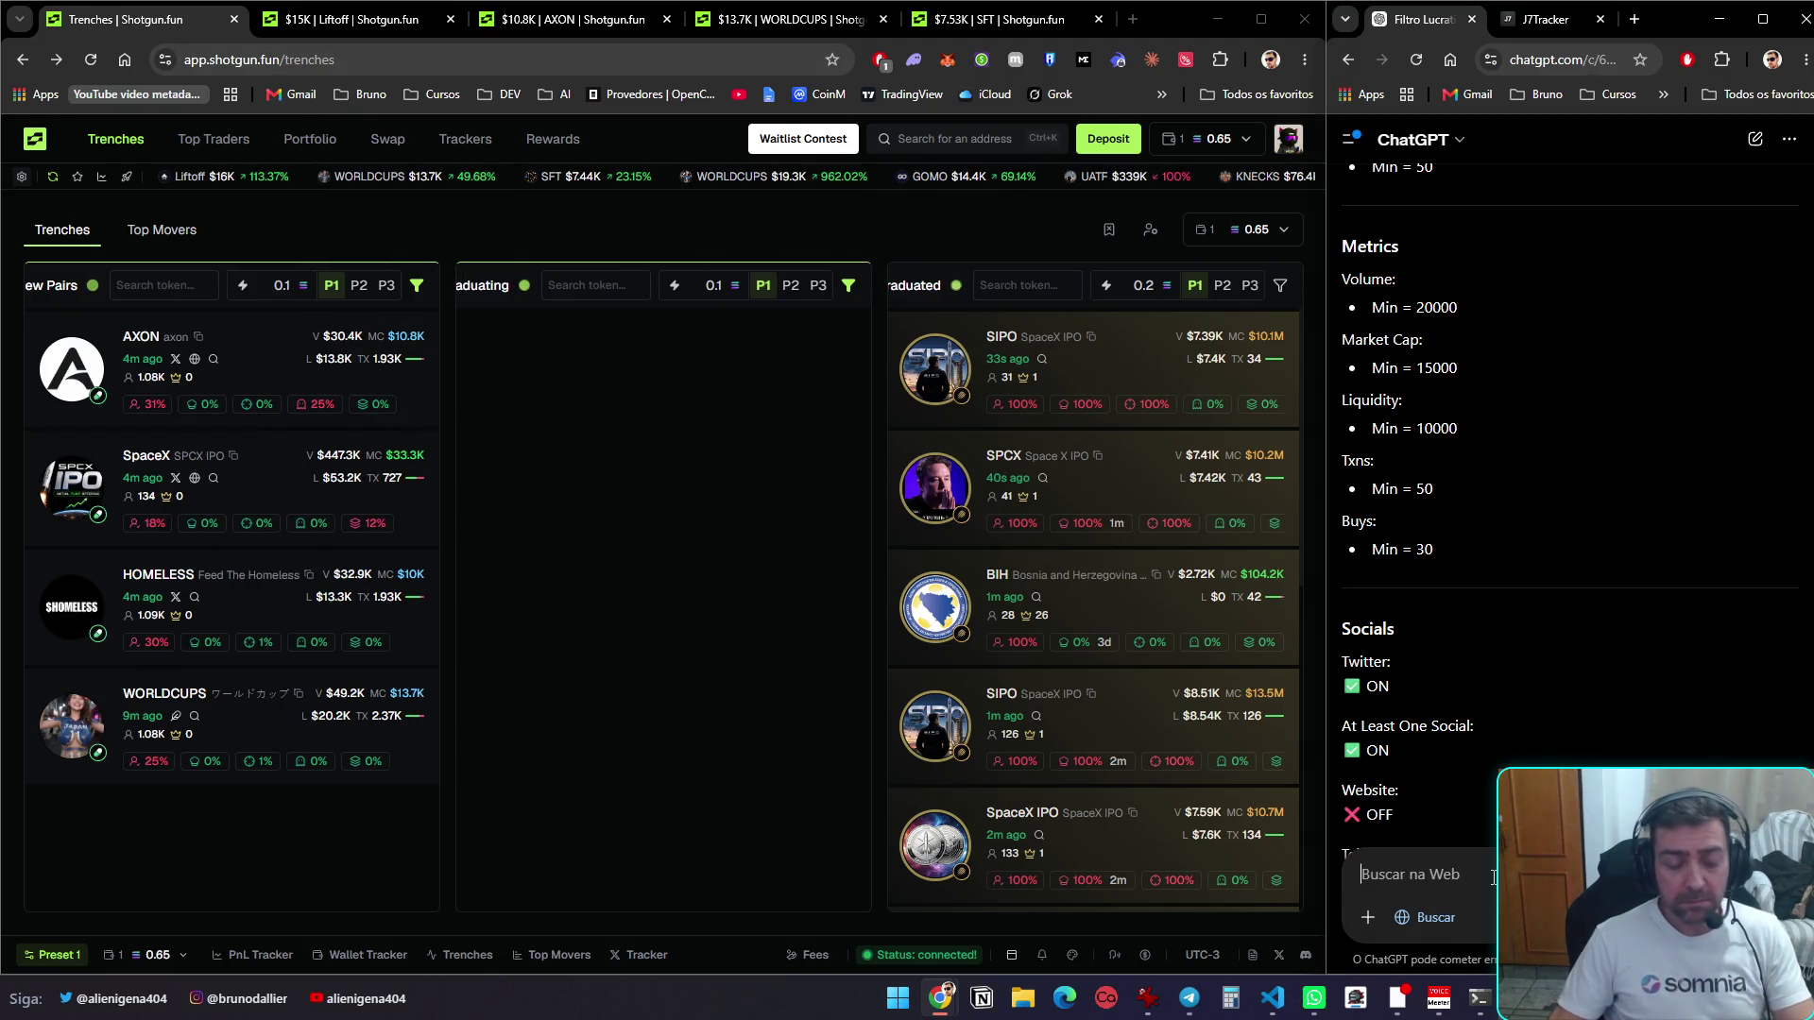
text(e pra novos pares?)
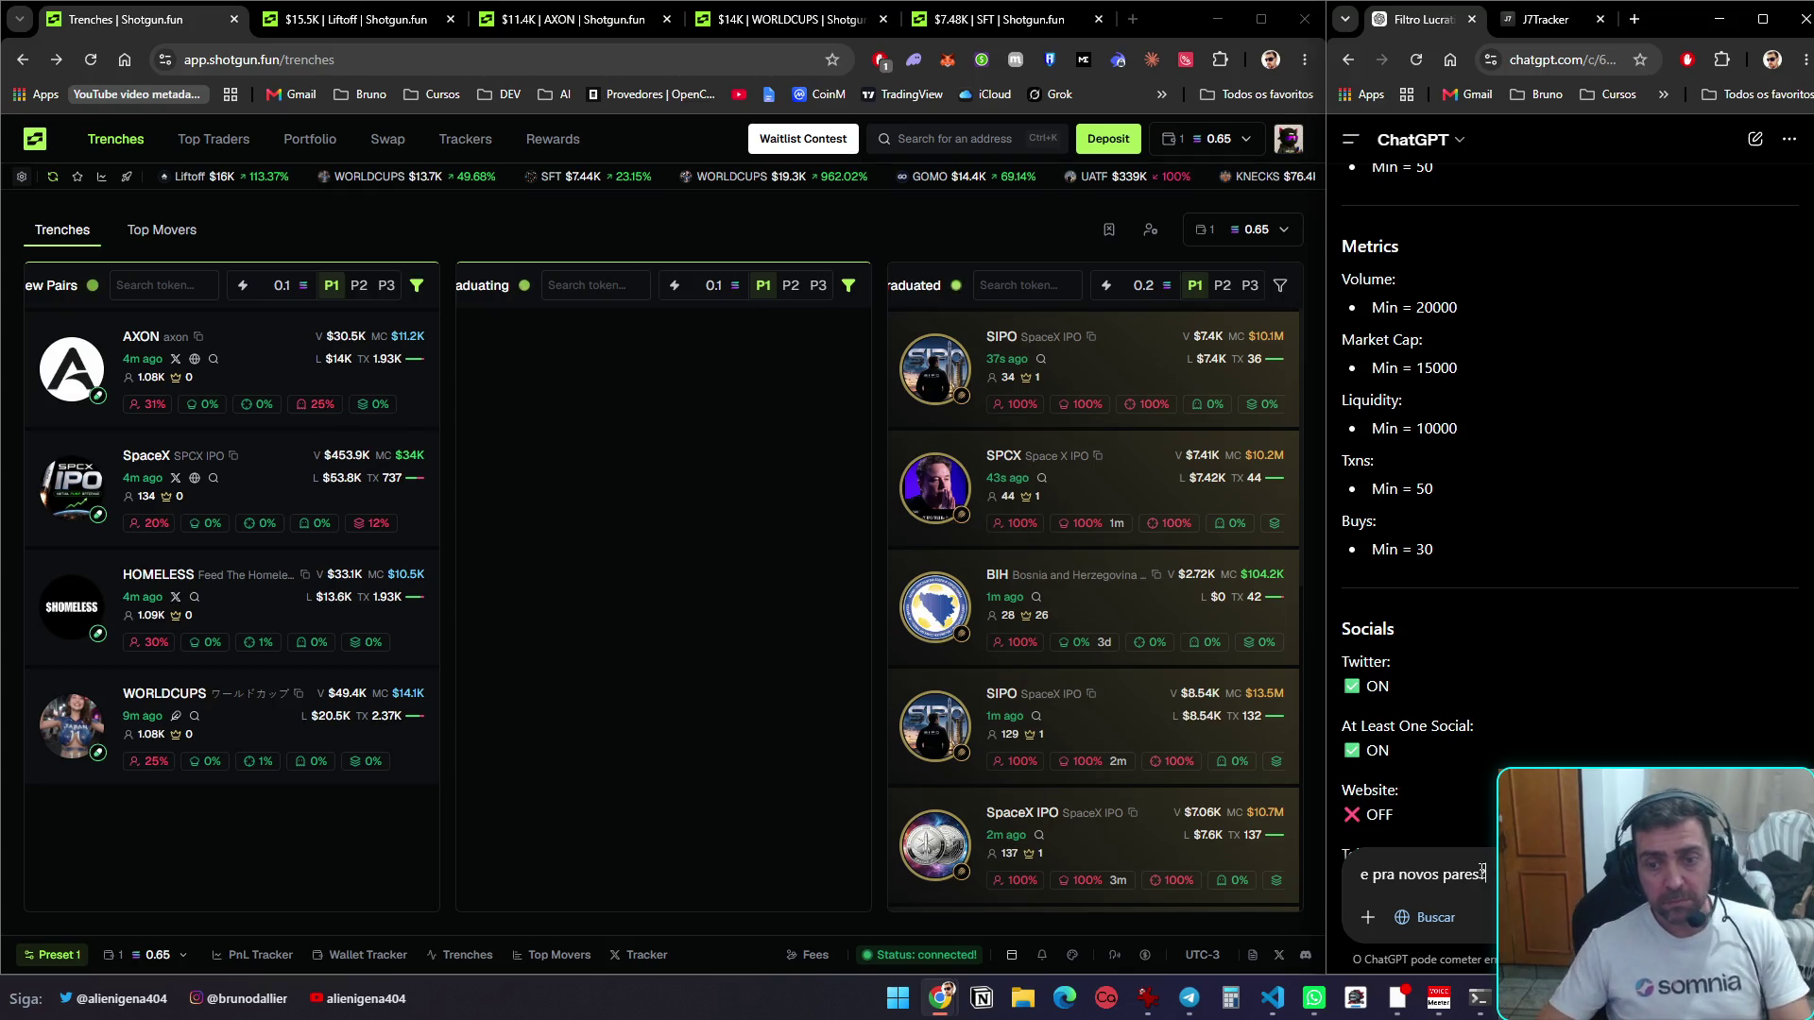
key(Return)
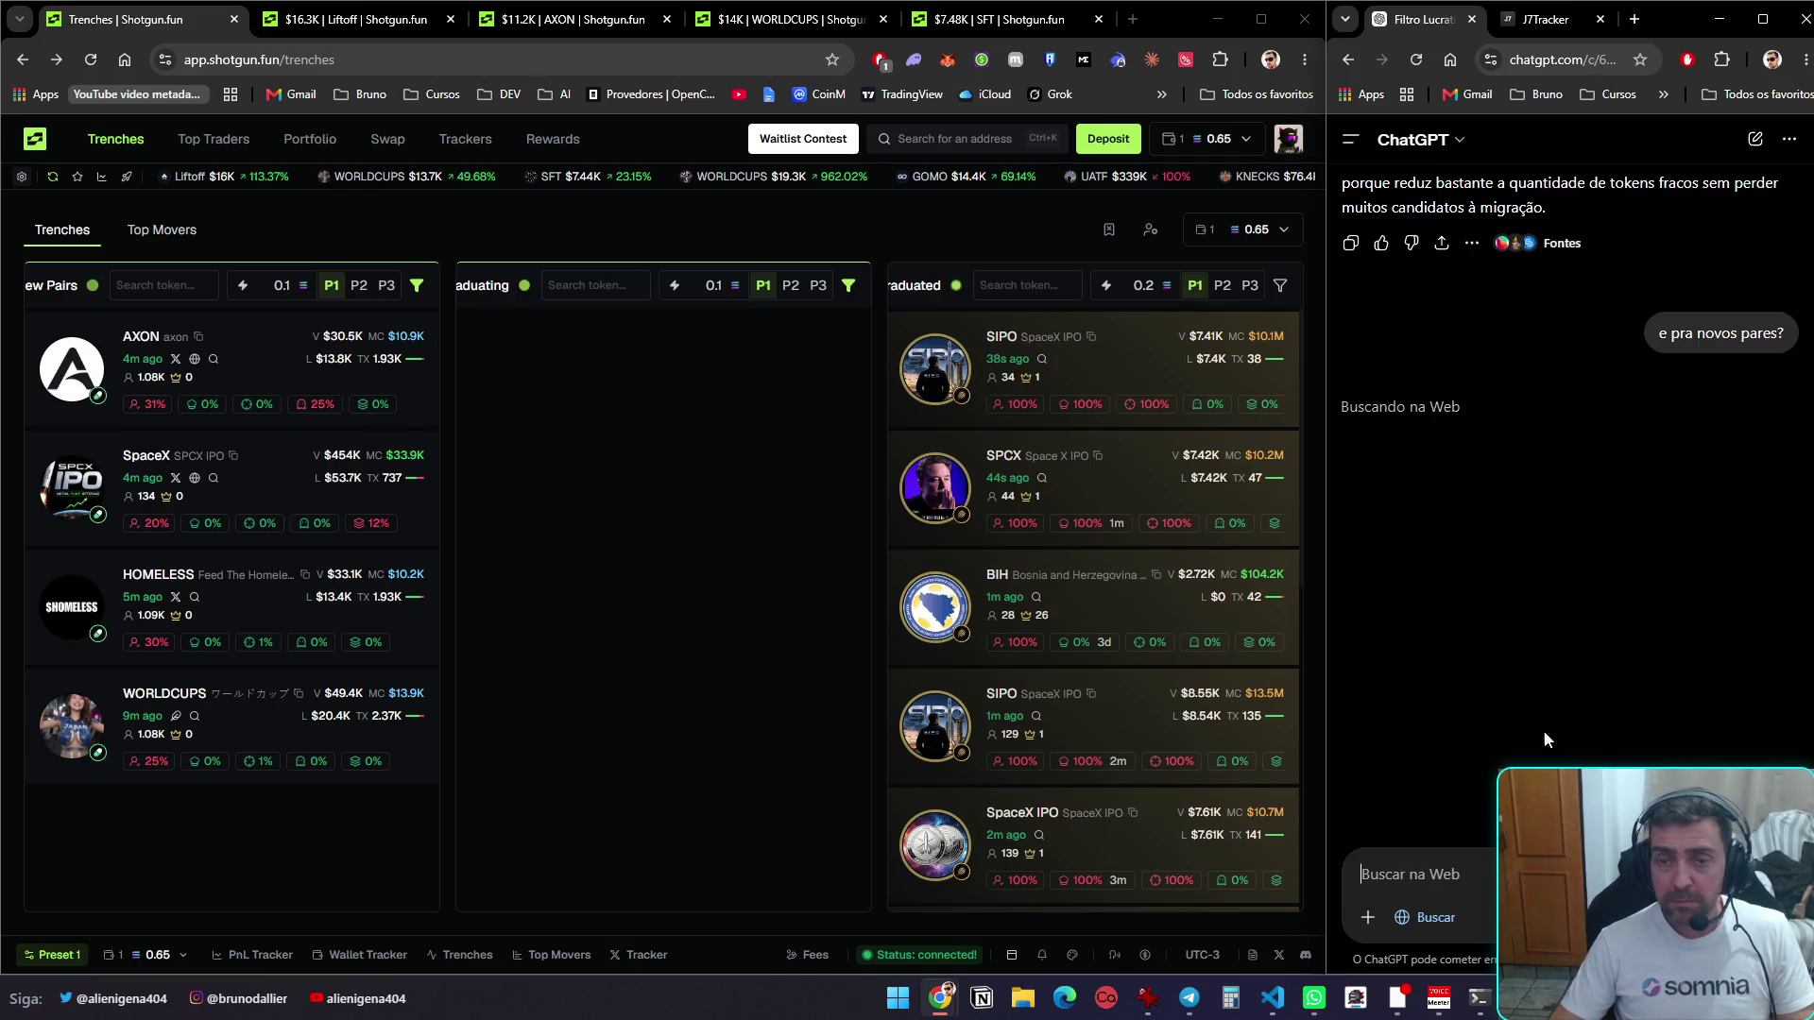
Set New Pairs audit maximums: Dev Holdings 20, Top 10 Holders 30, Snipers/Insiders 15, Bundlers 20
click(417, 286)
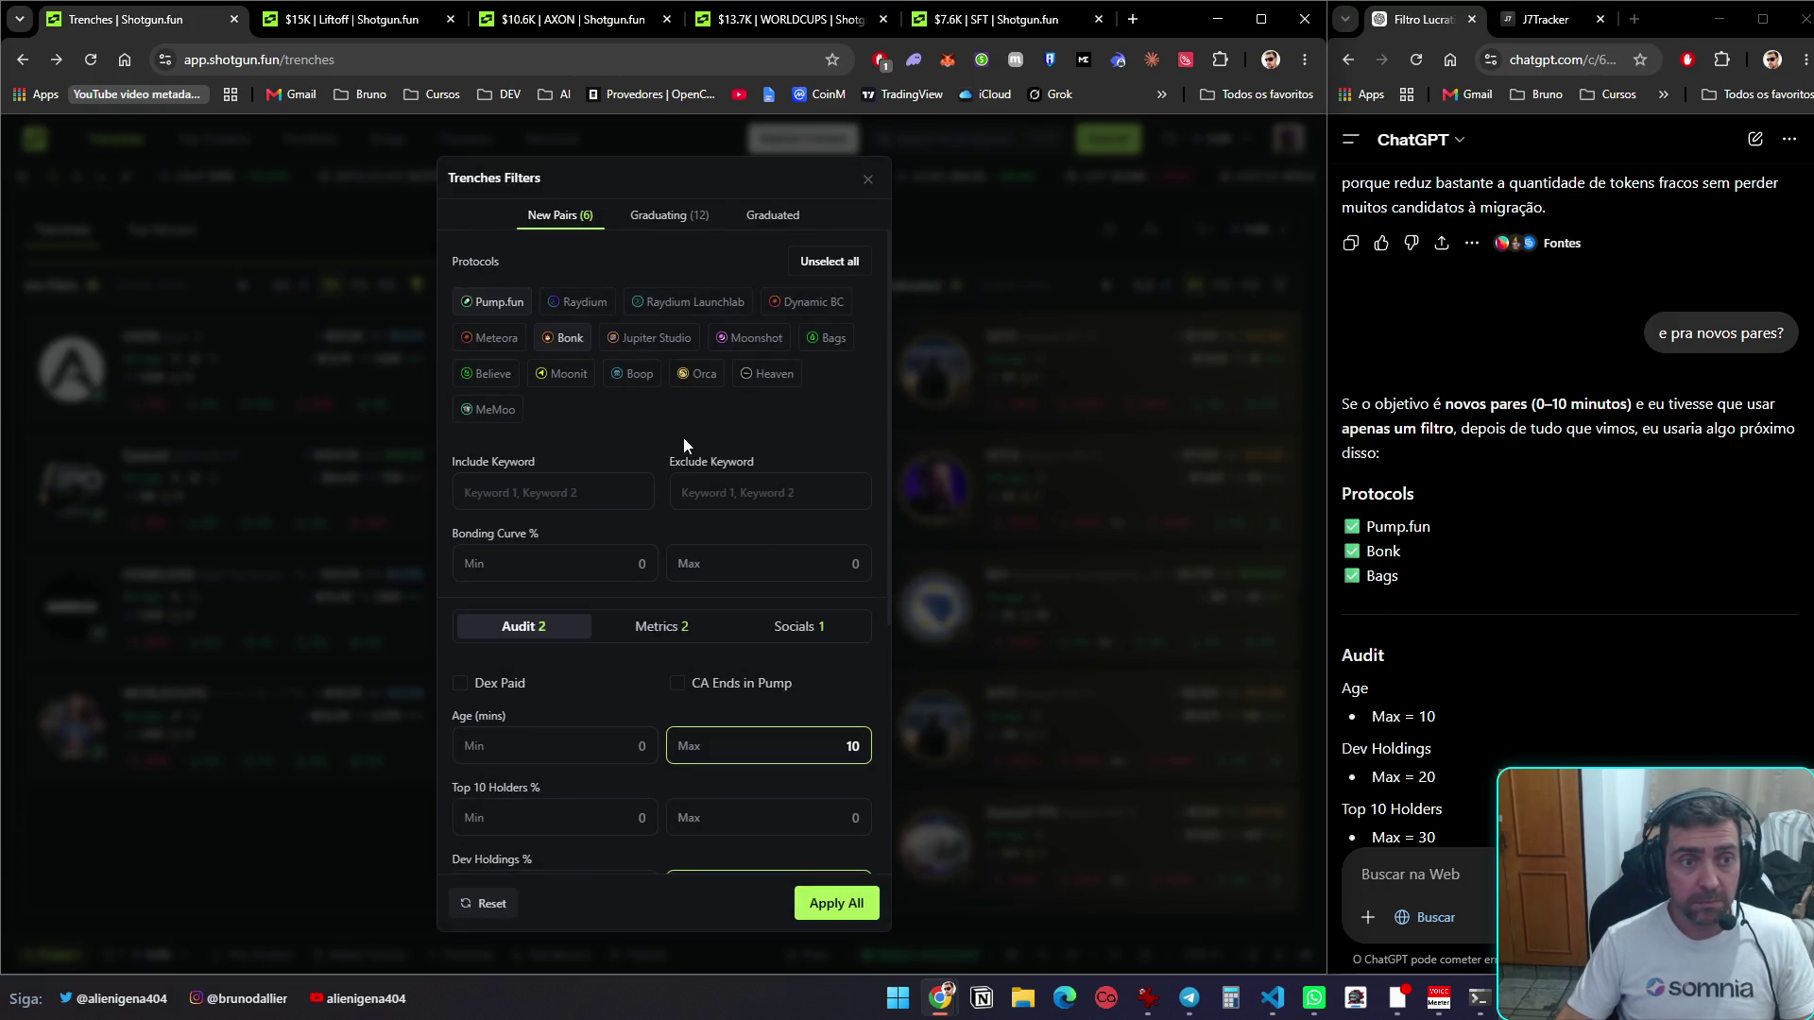
scroll(781, 433, down, 3)
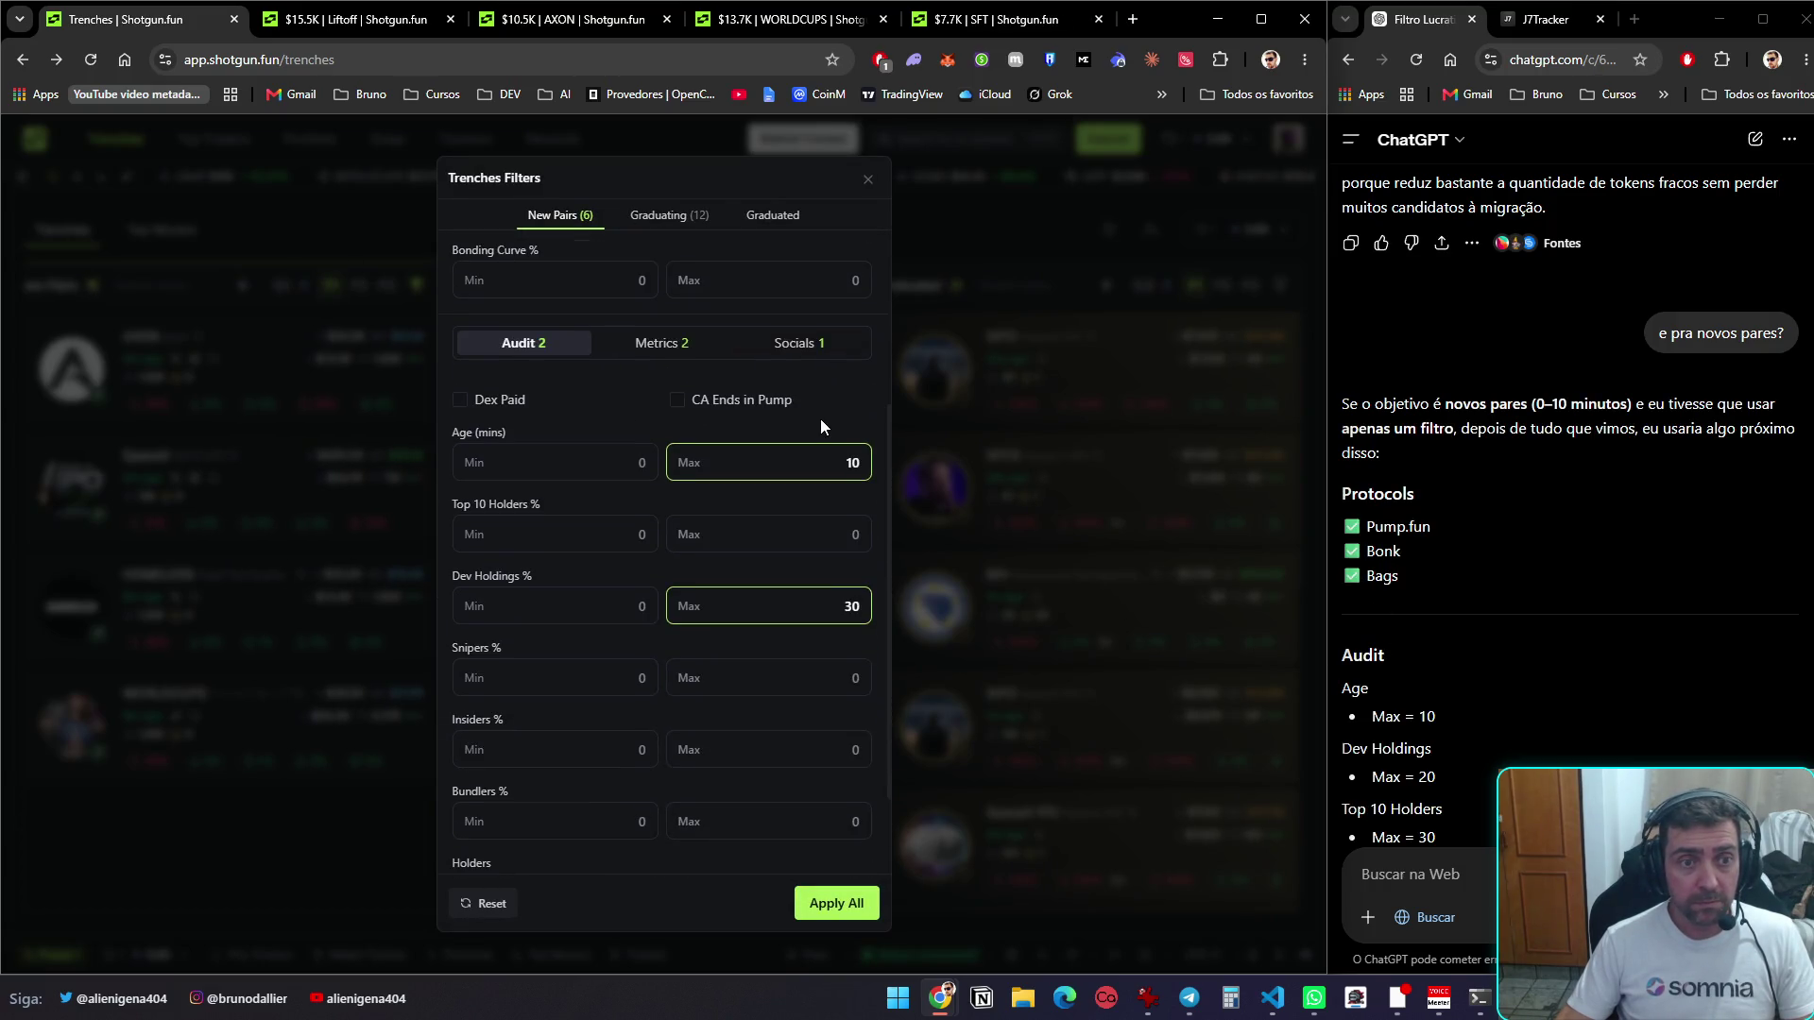
scroll(1381, 584, down, 3)
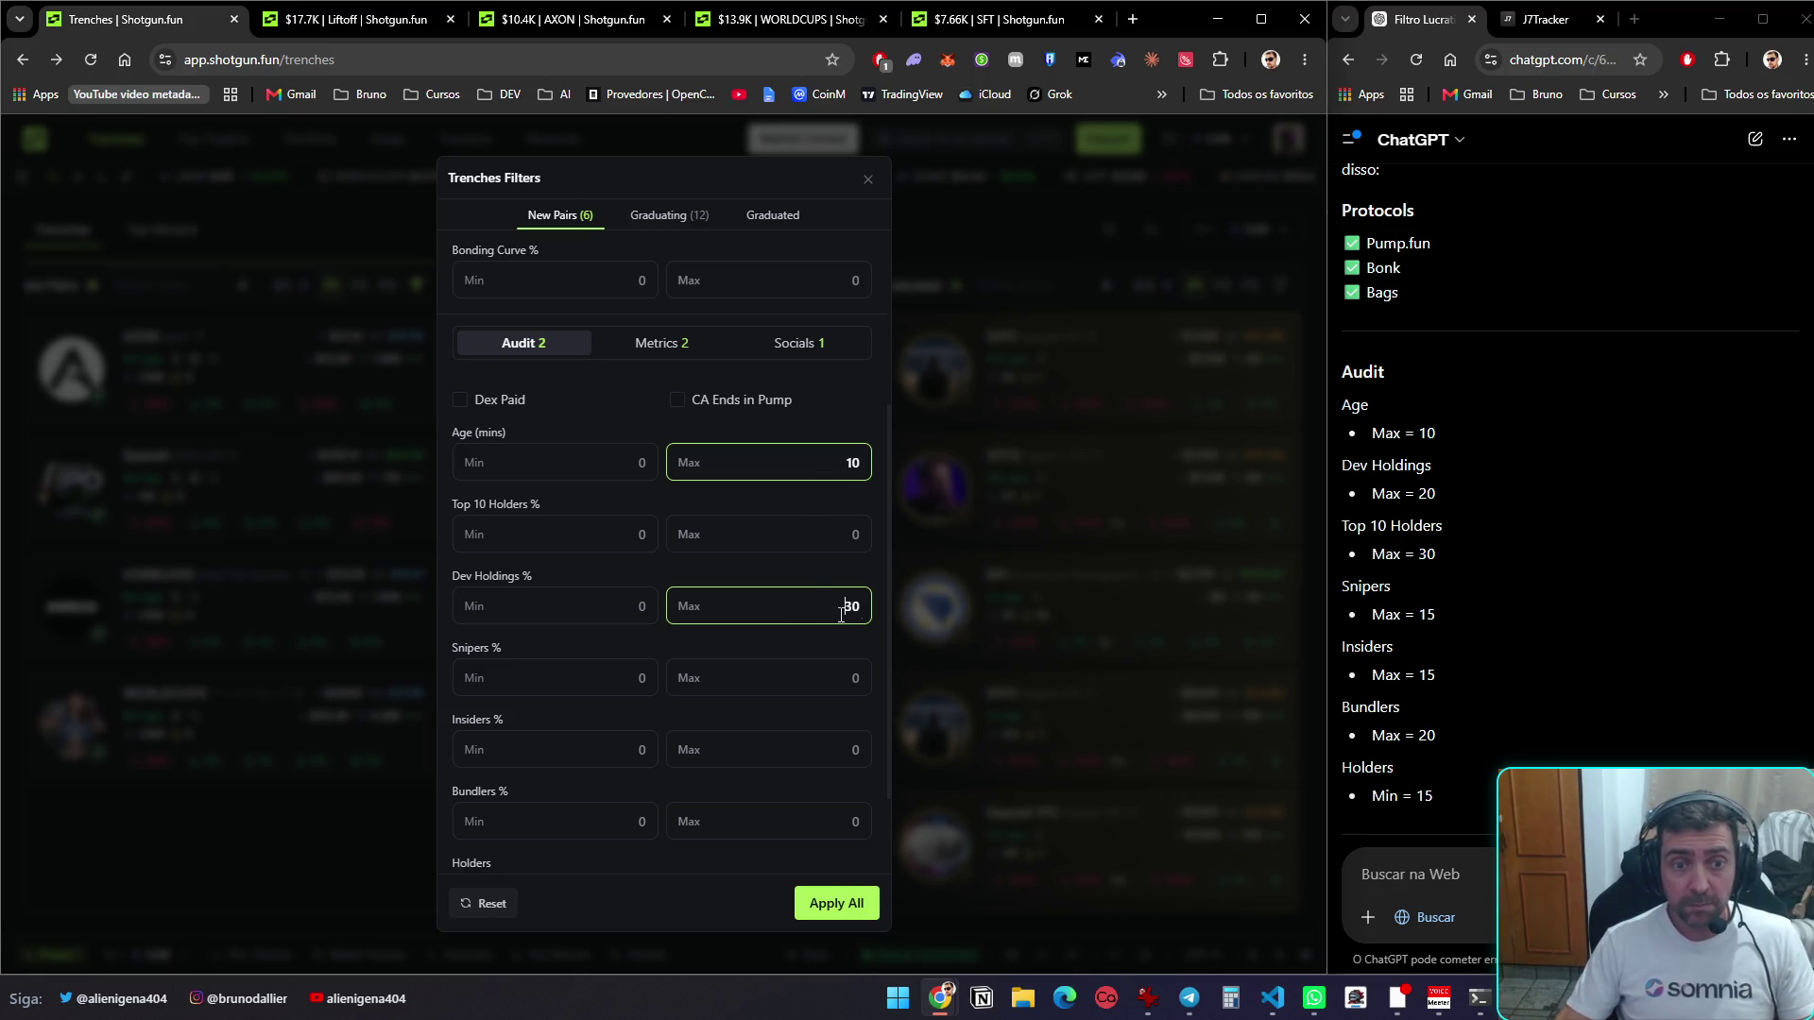
key(BackSpace)
key(BackSpace)
text(20)
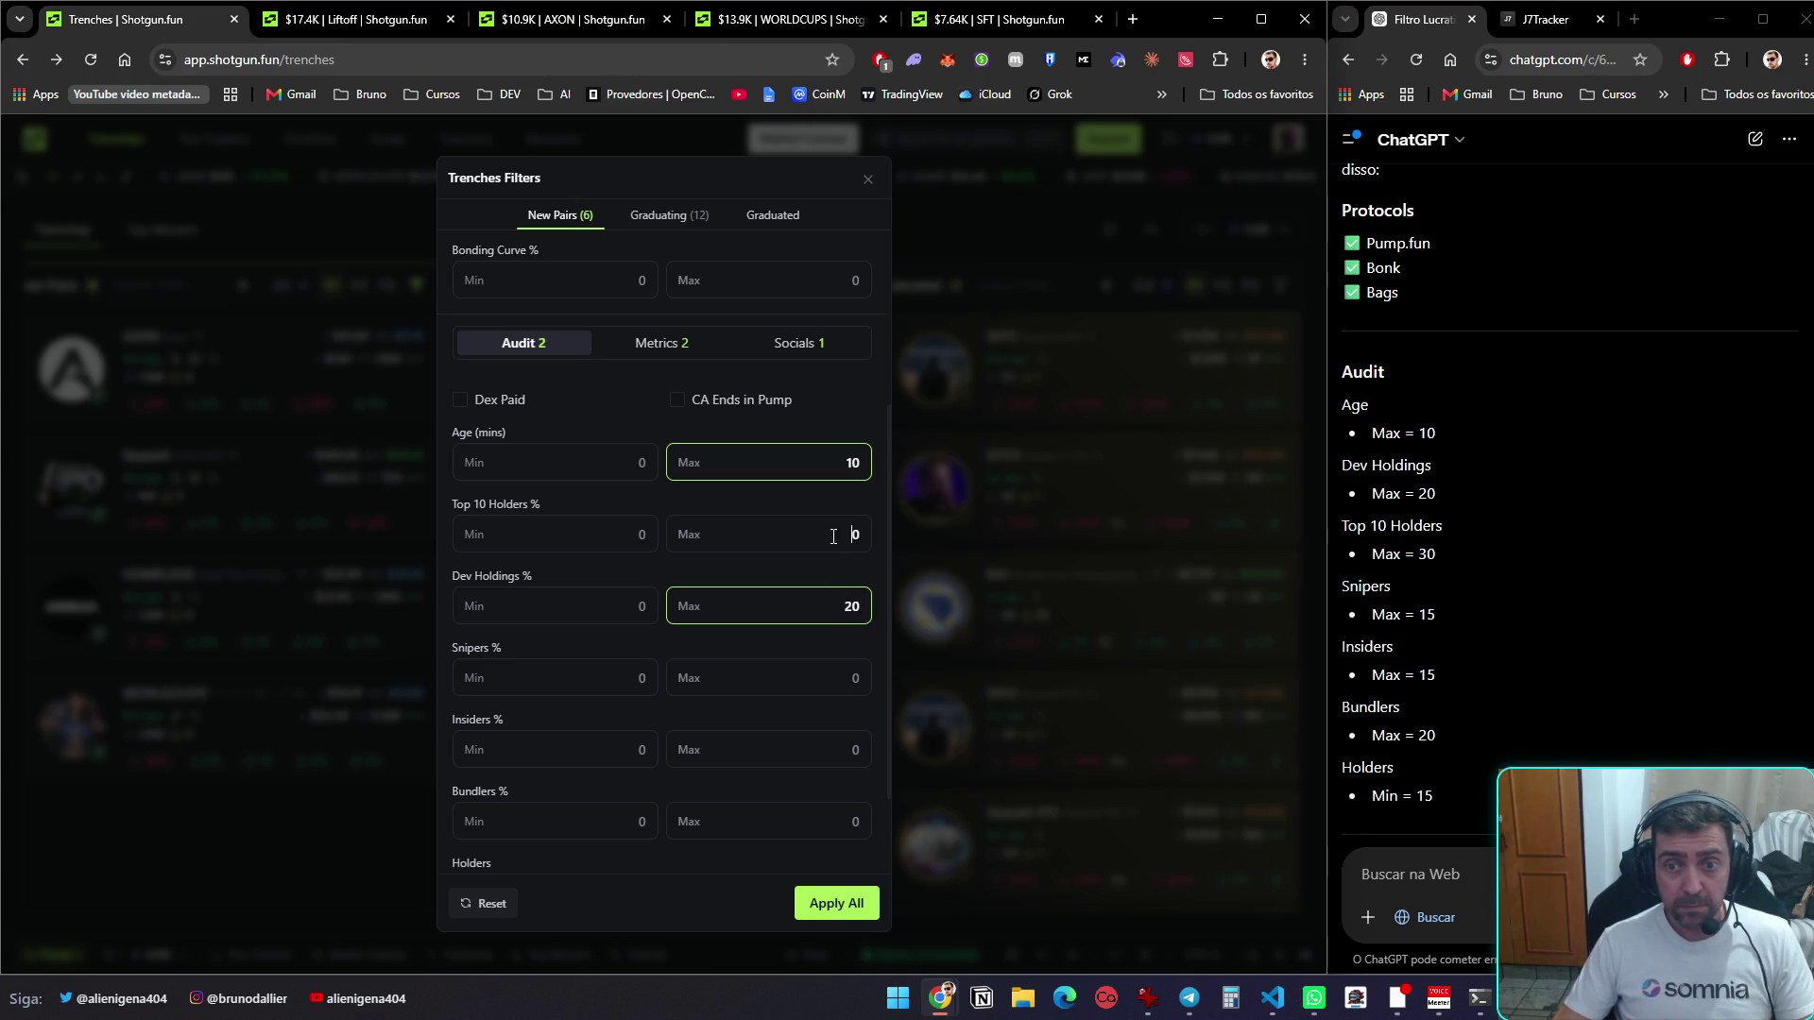
text(3)
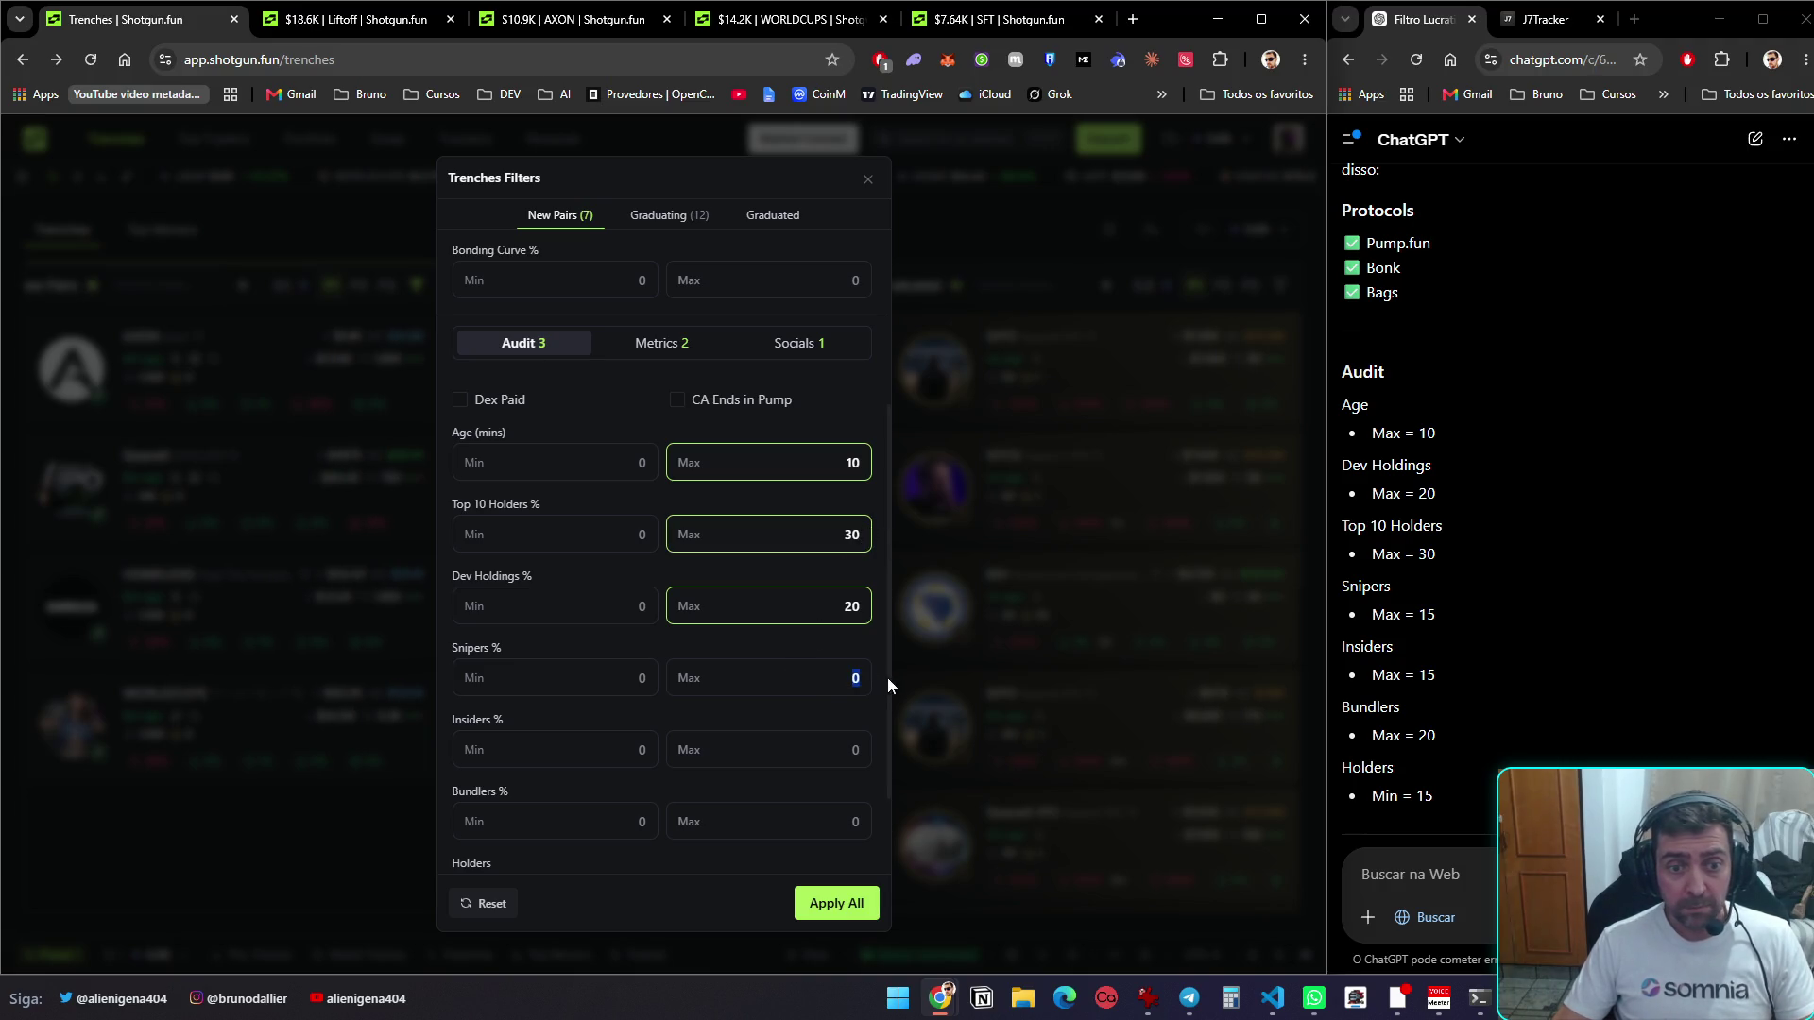
text(15)
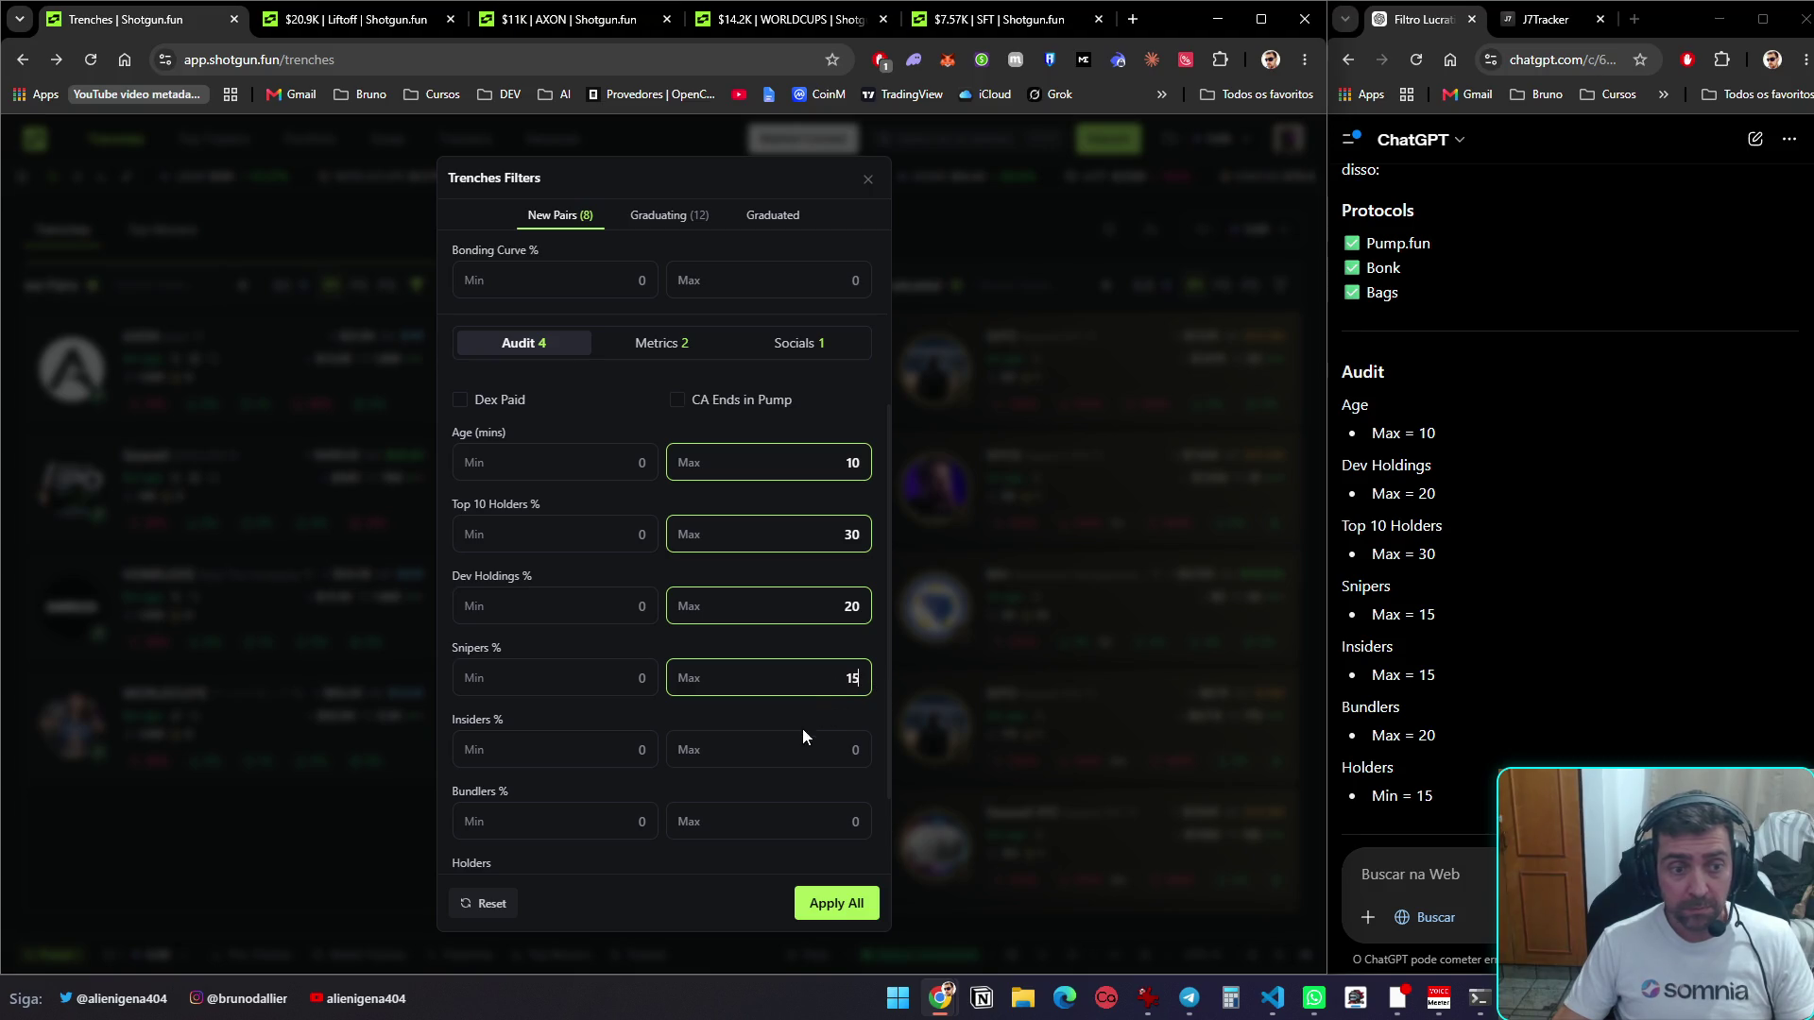
click(868, 821)
text(20)
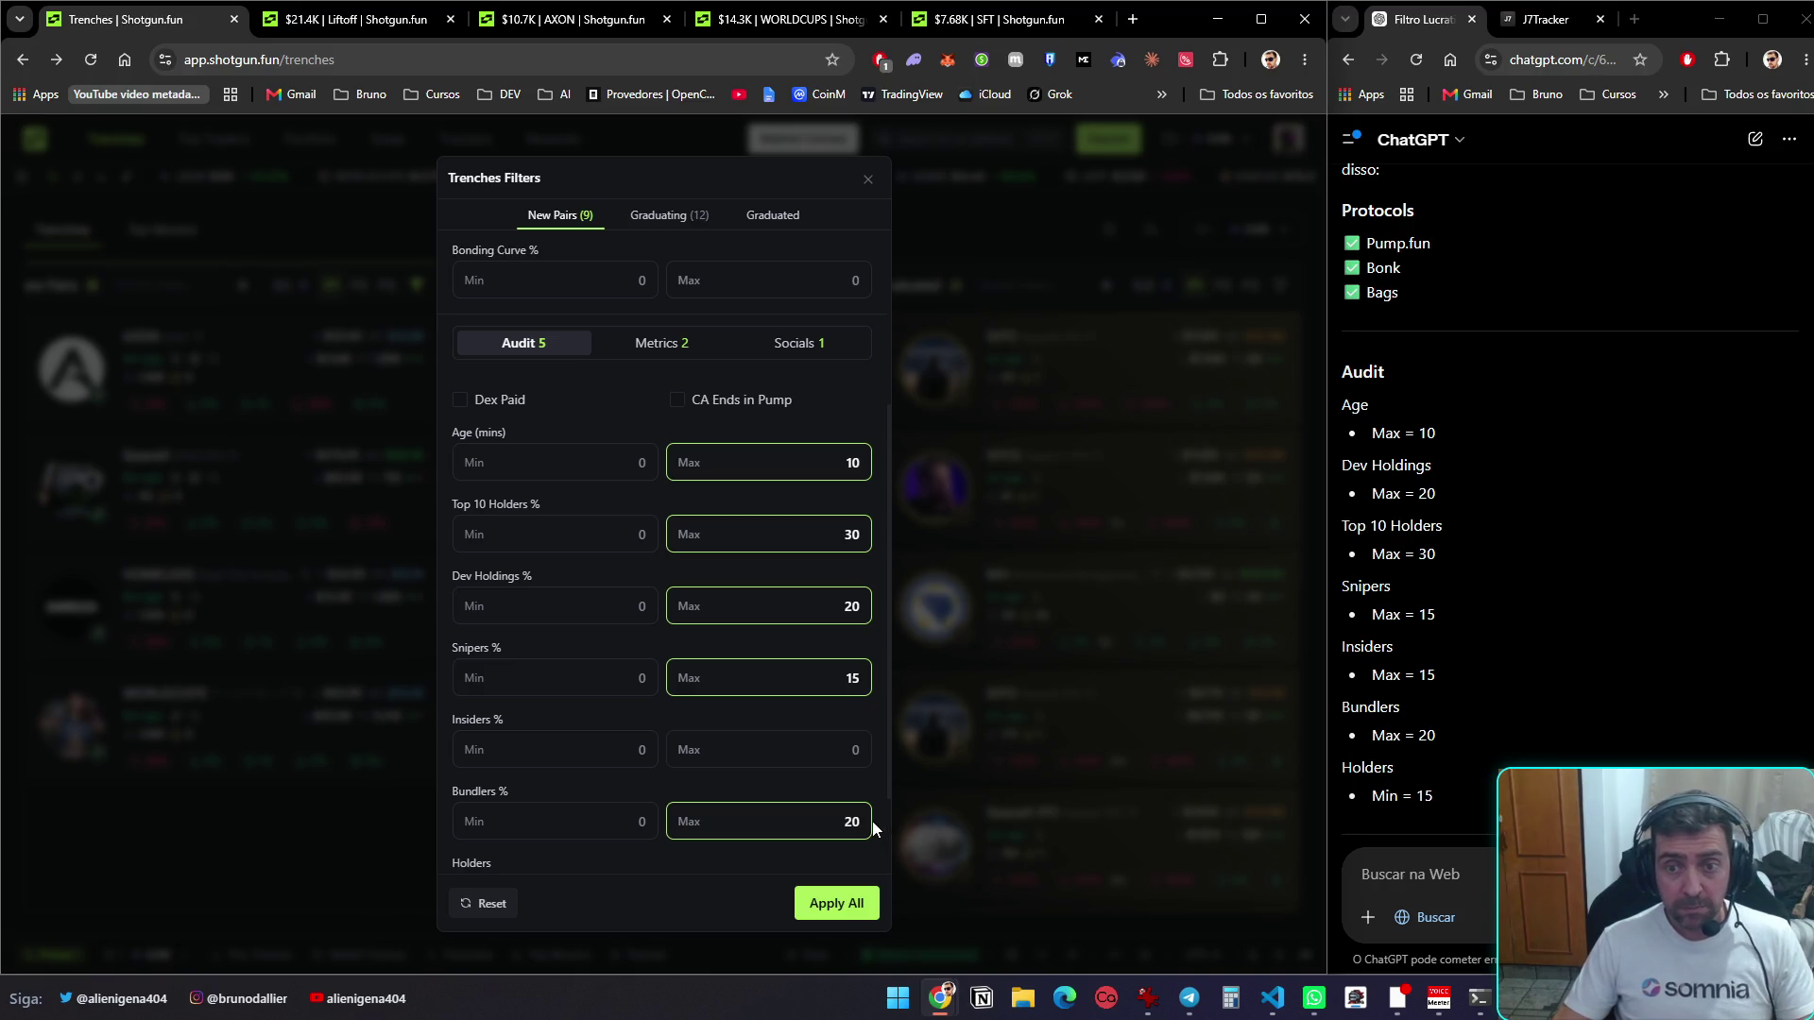
text(15)
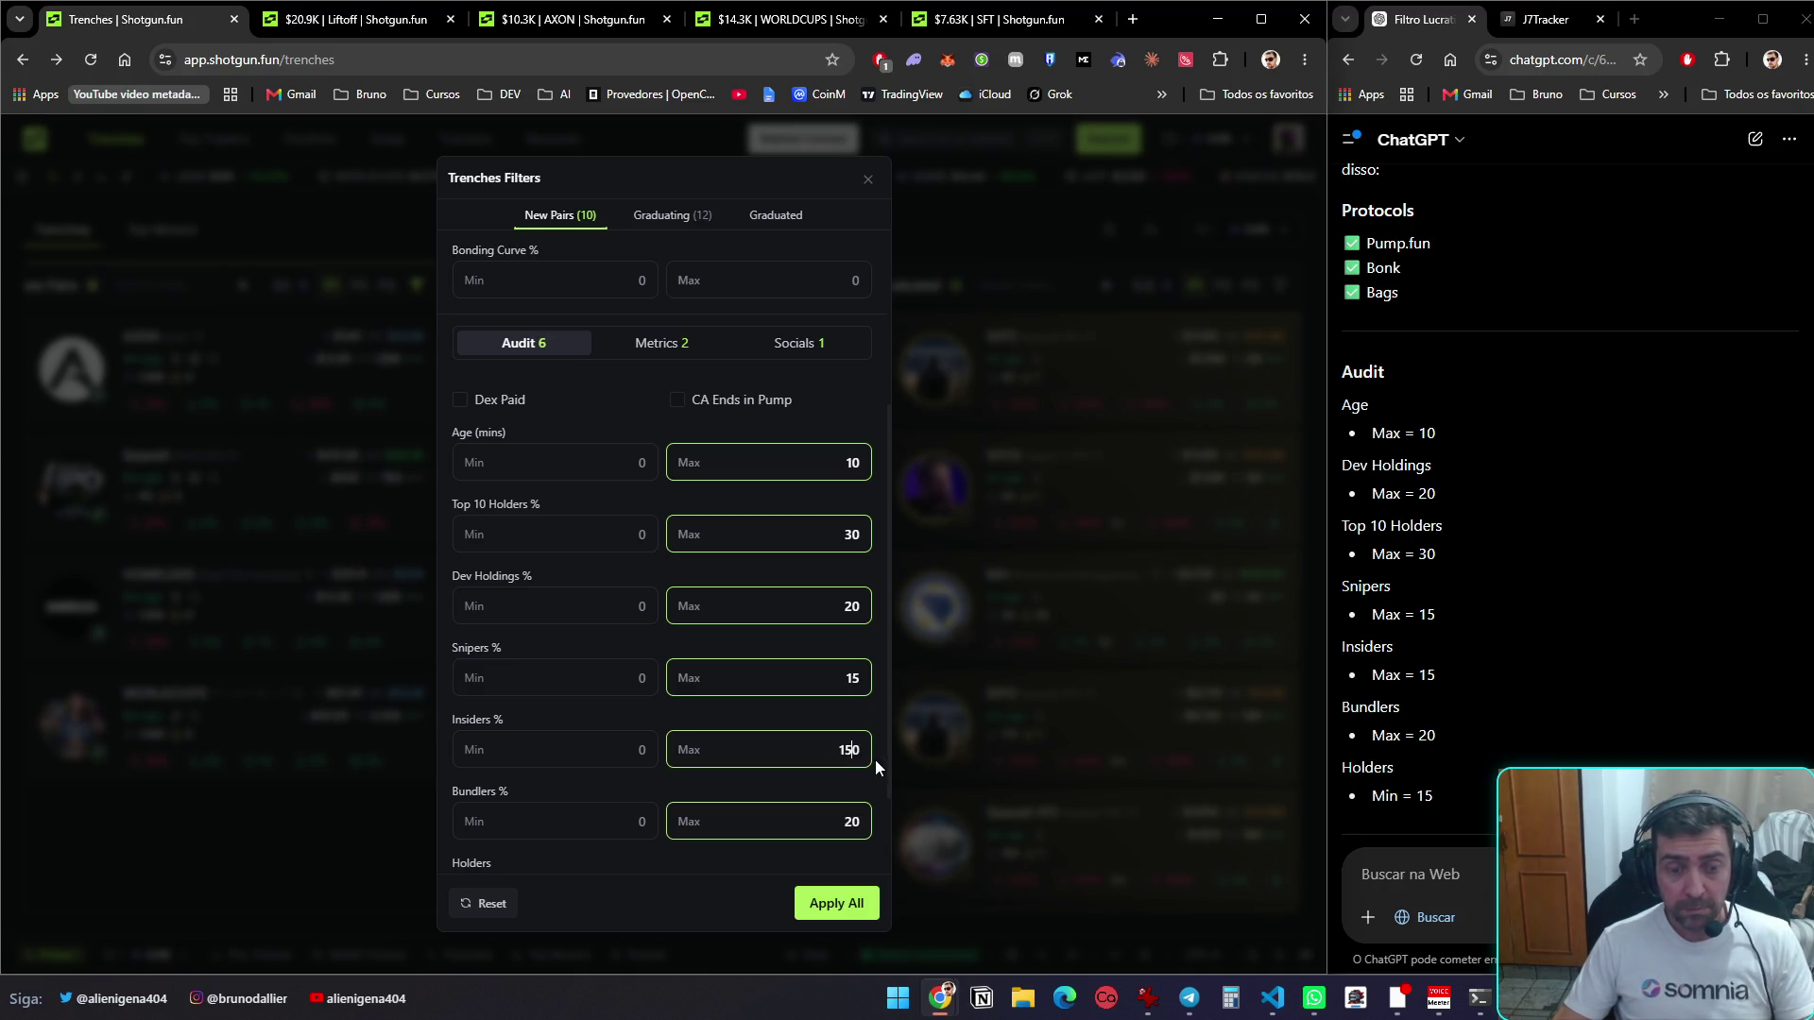
scroll(1440, 703, down, 3)
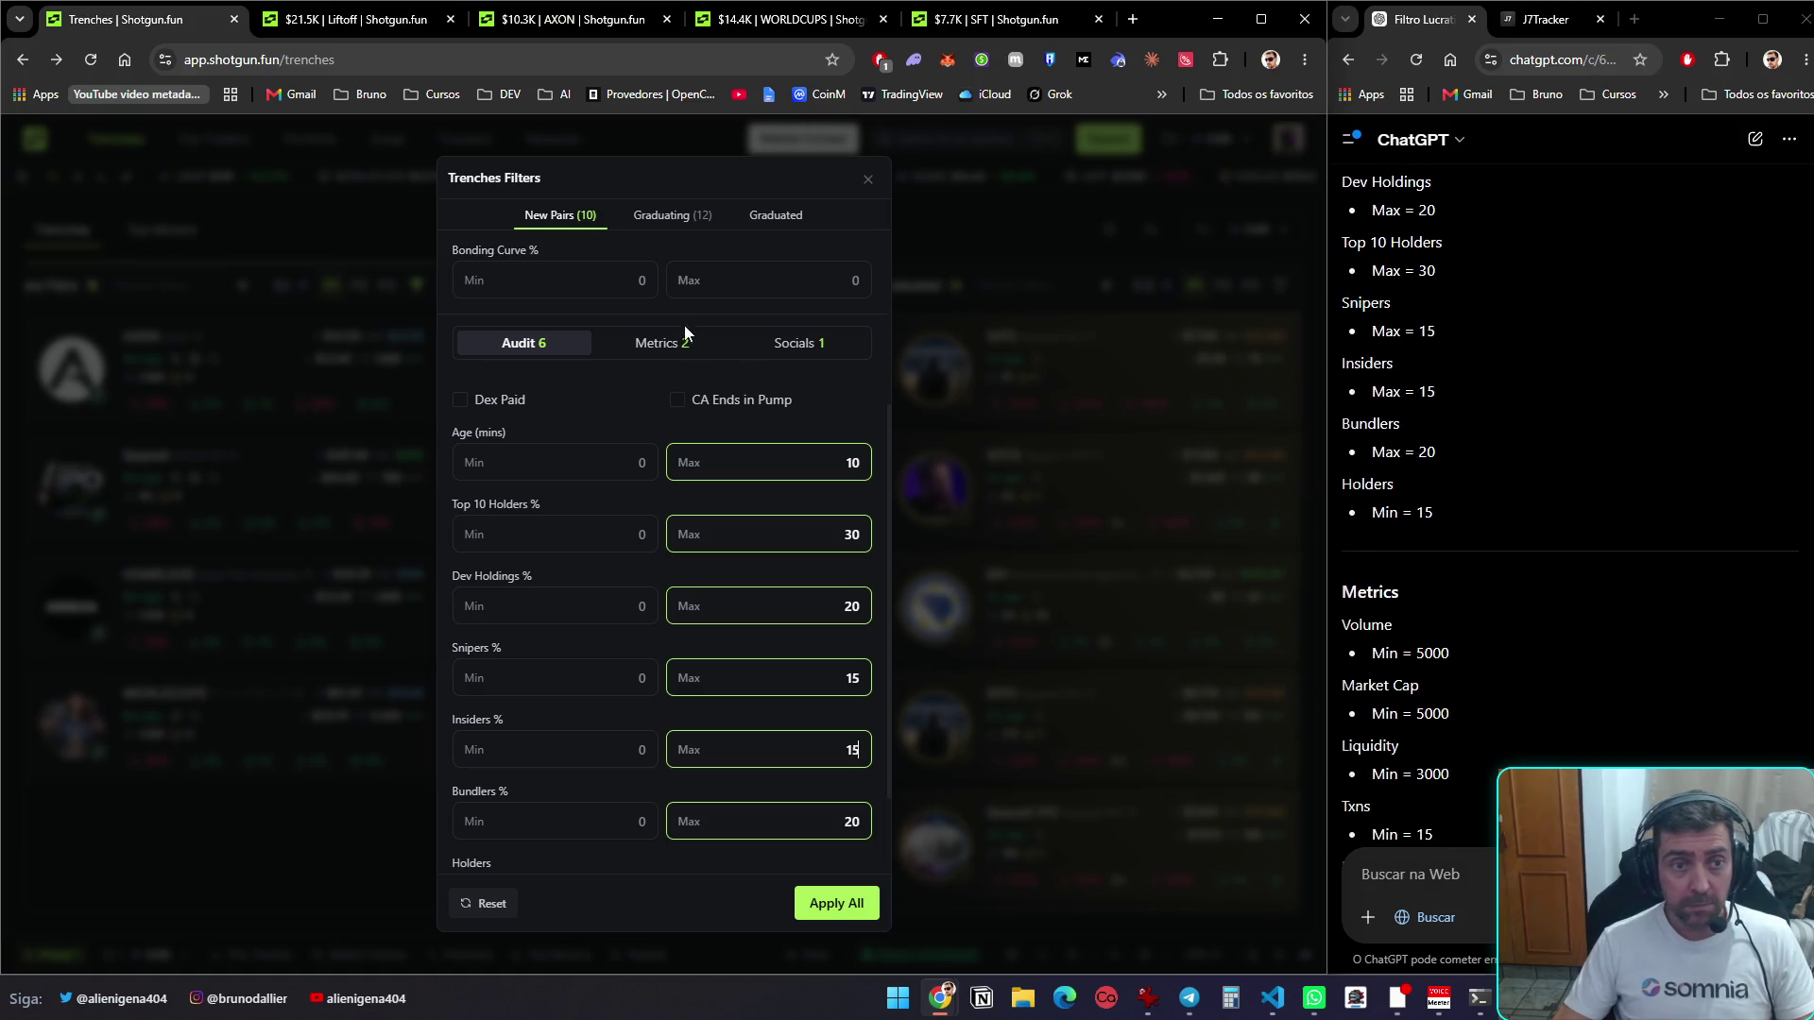
scroll(777, 688, down, 1)
text(15)
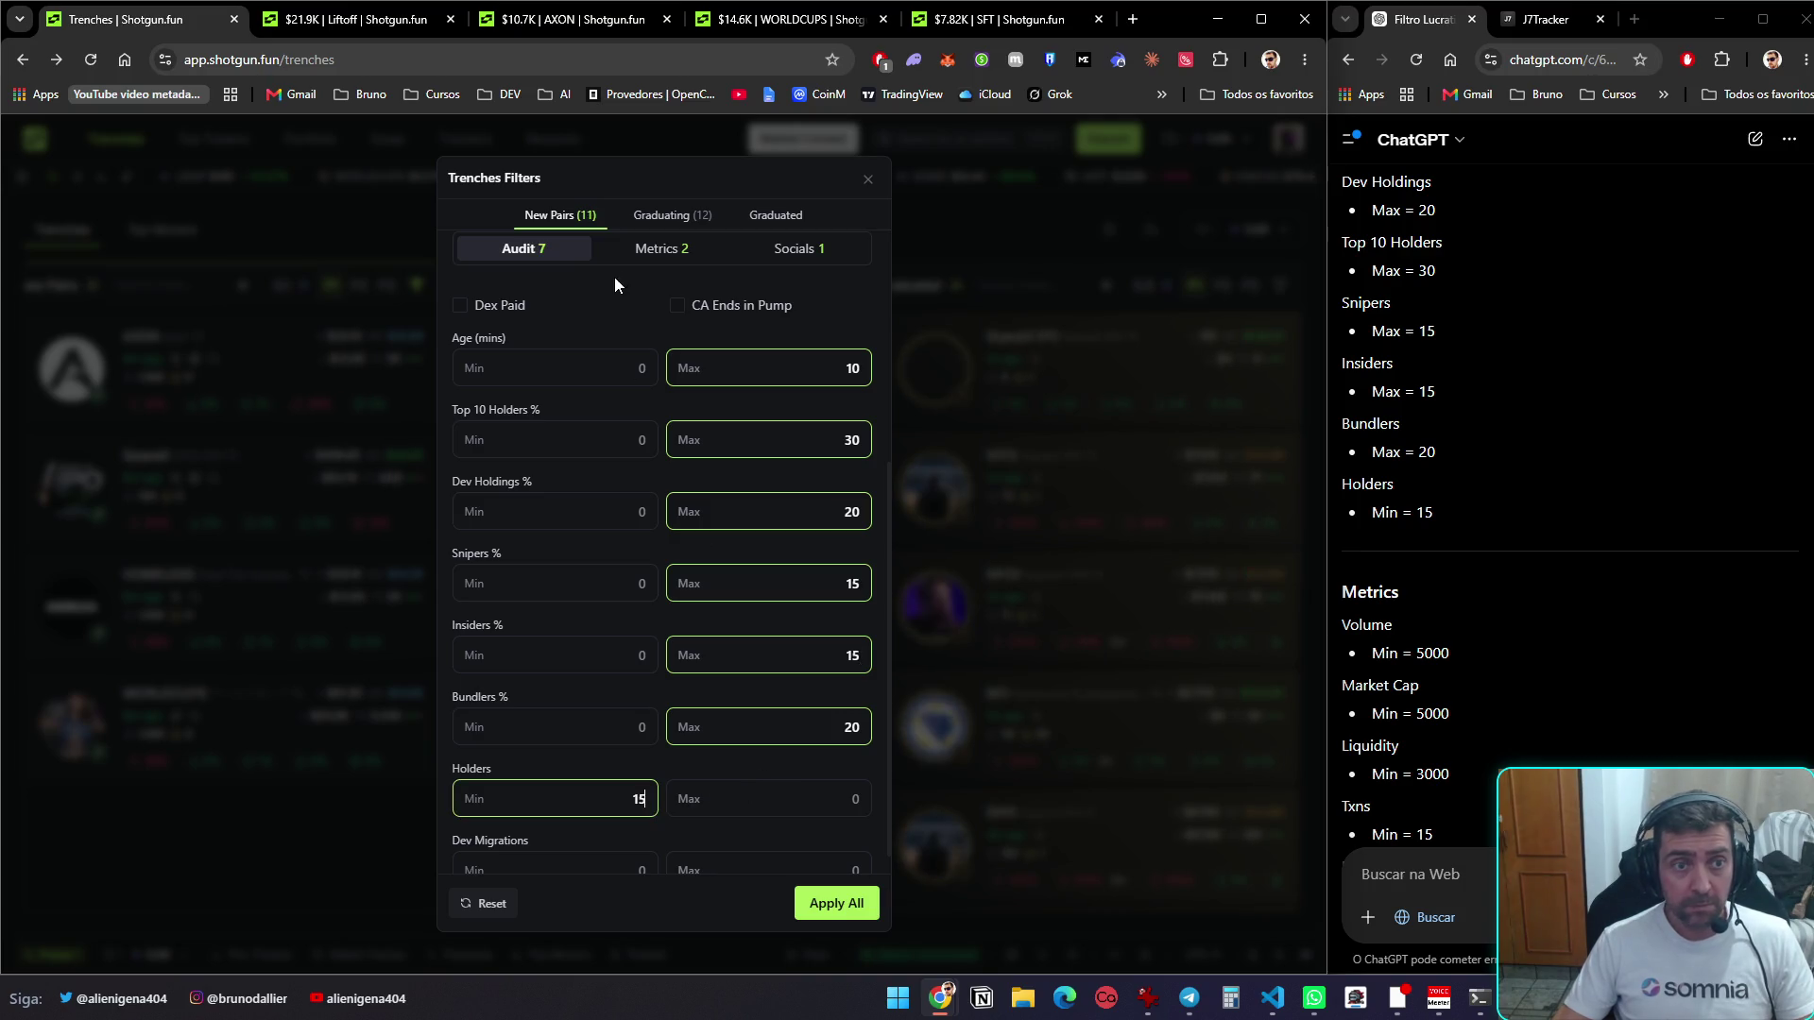
click(652, 250)
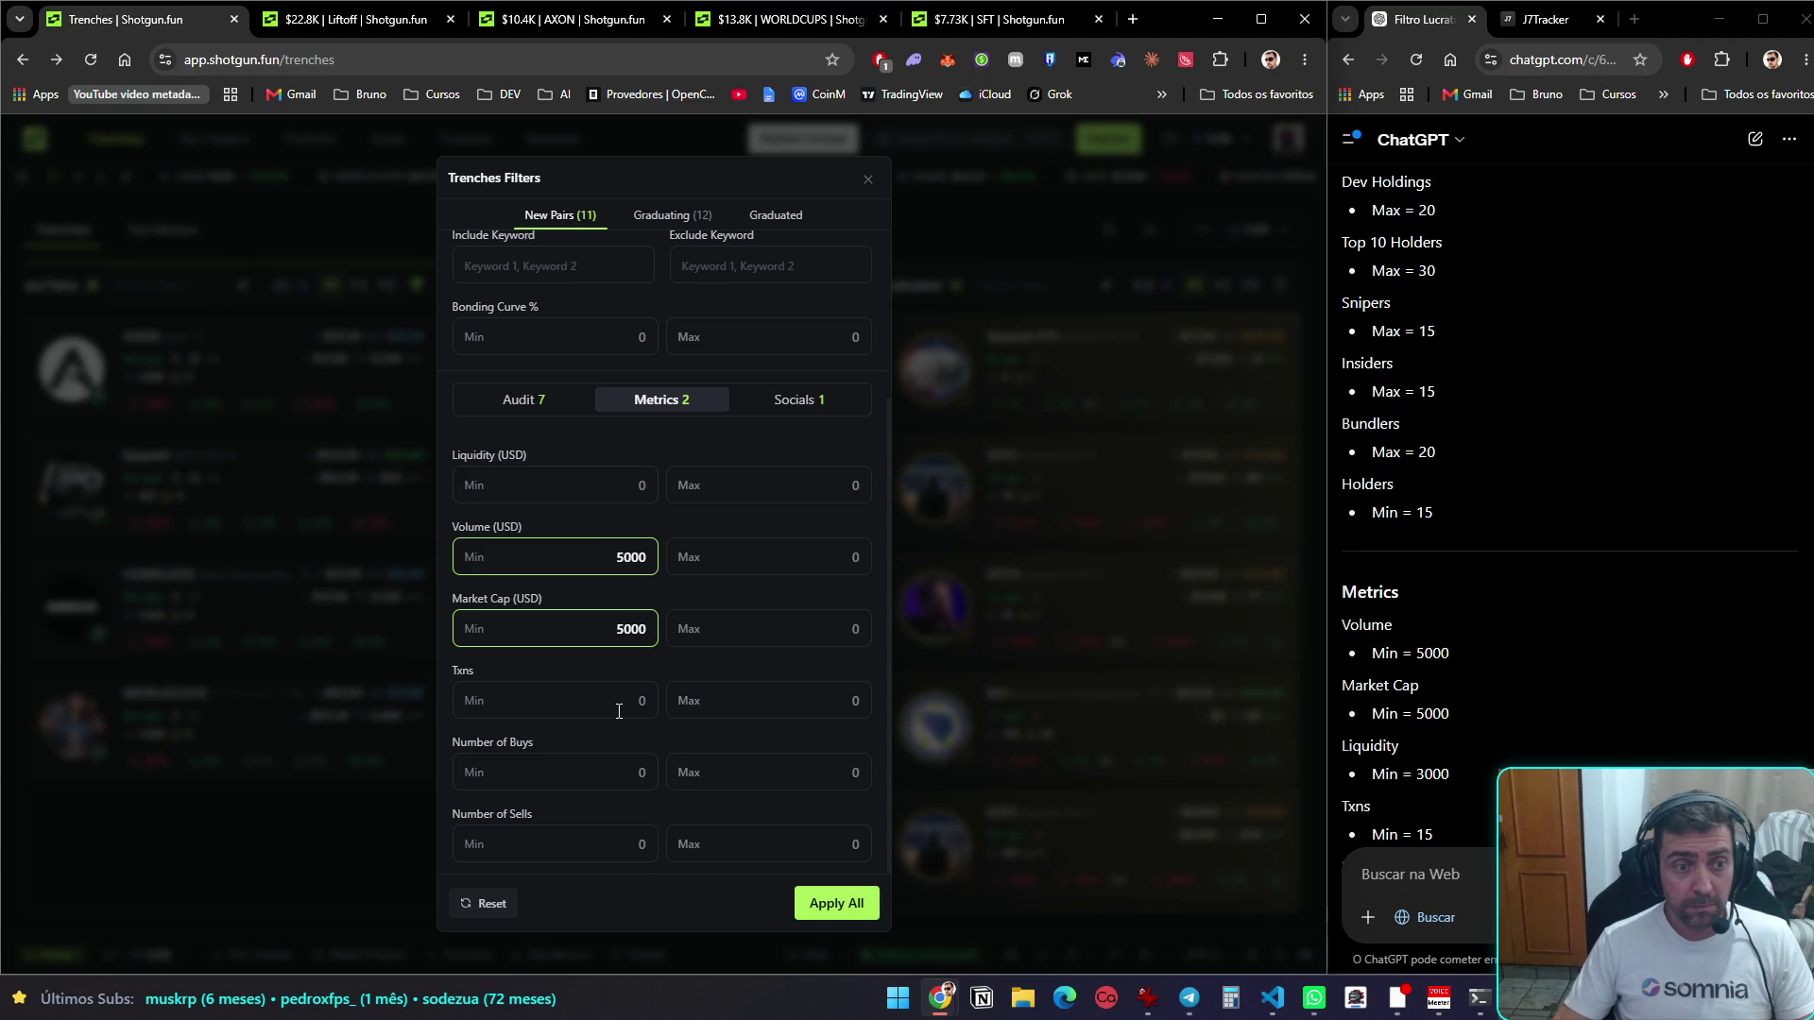
Set New Pairs metric minimums: Liquidity 3000, Txns 15 and Number of Buys 10
click(625, 486)
text(3000)
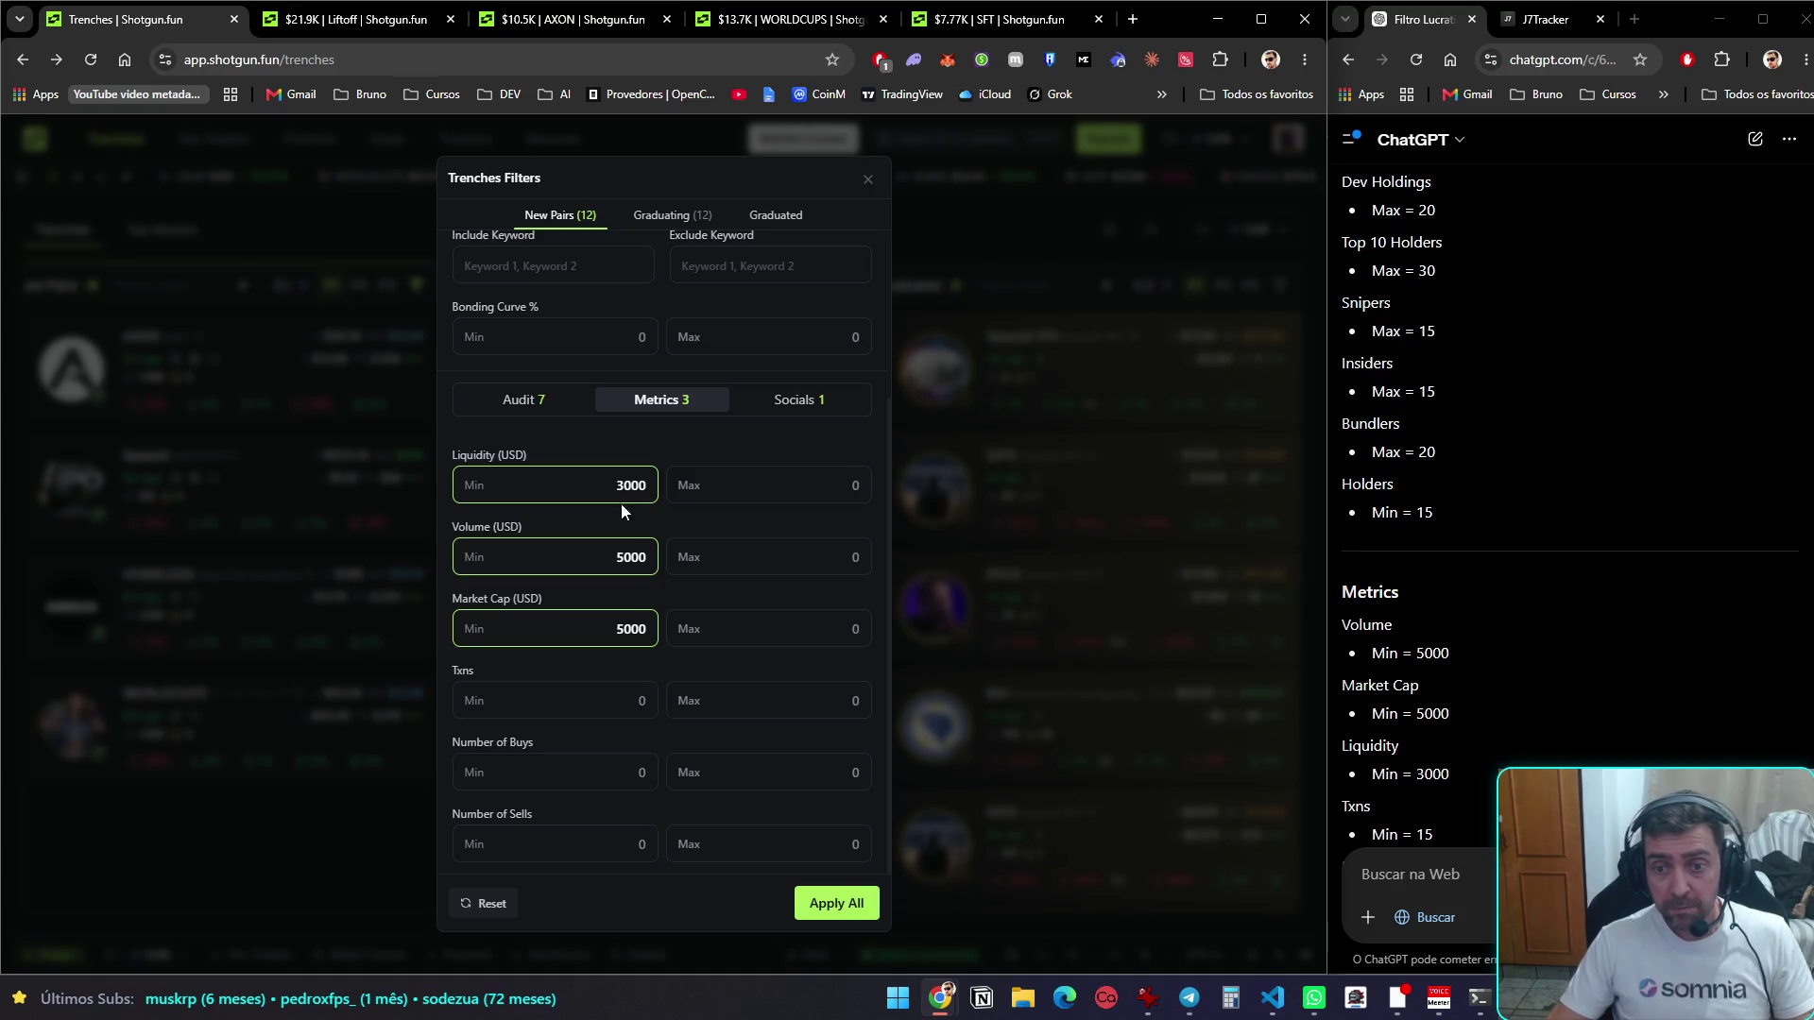
scroll(1454, 533, down, 3)
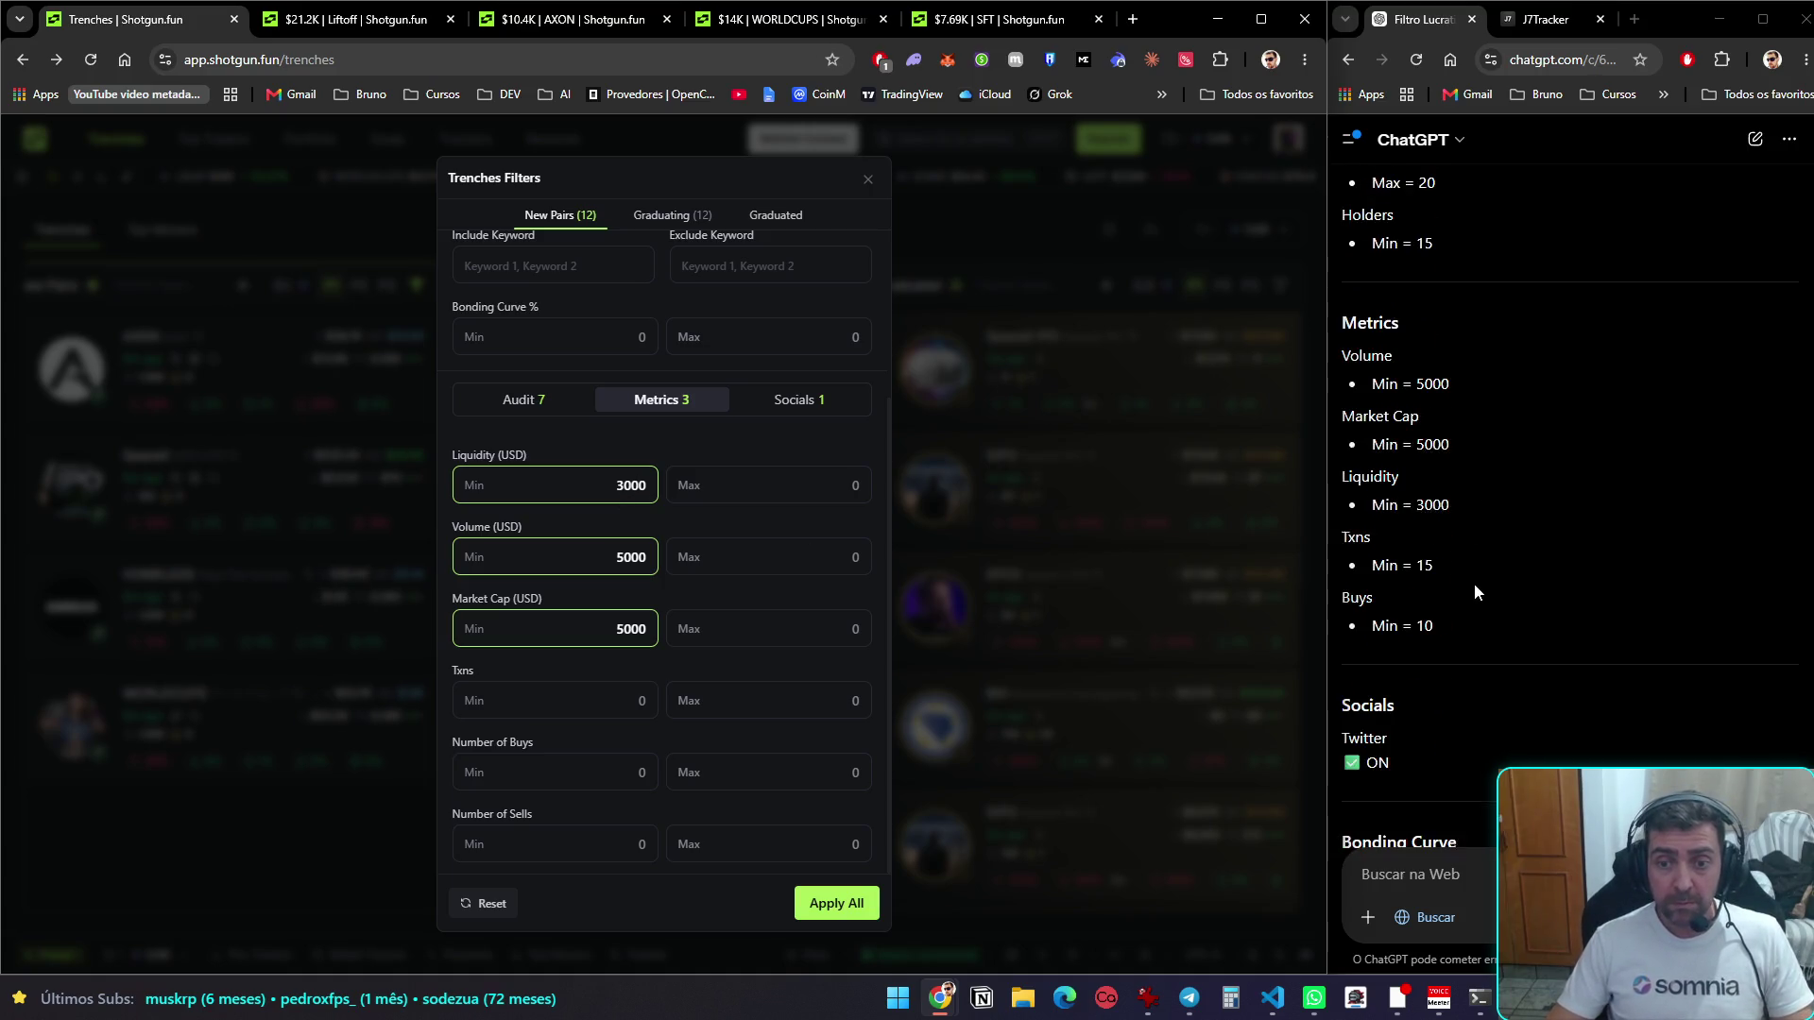
click(622, 704)
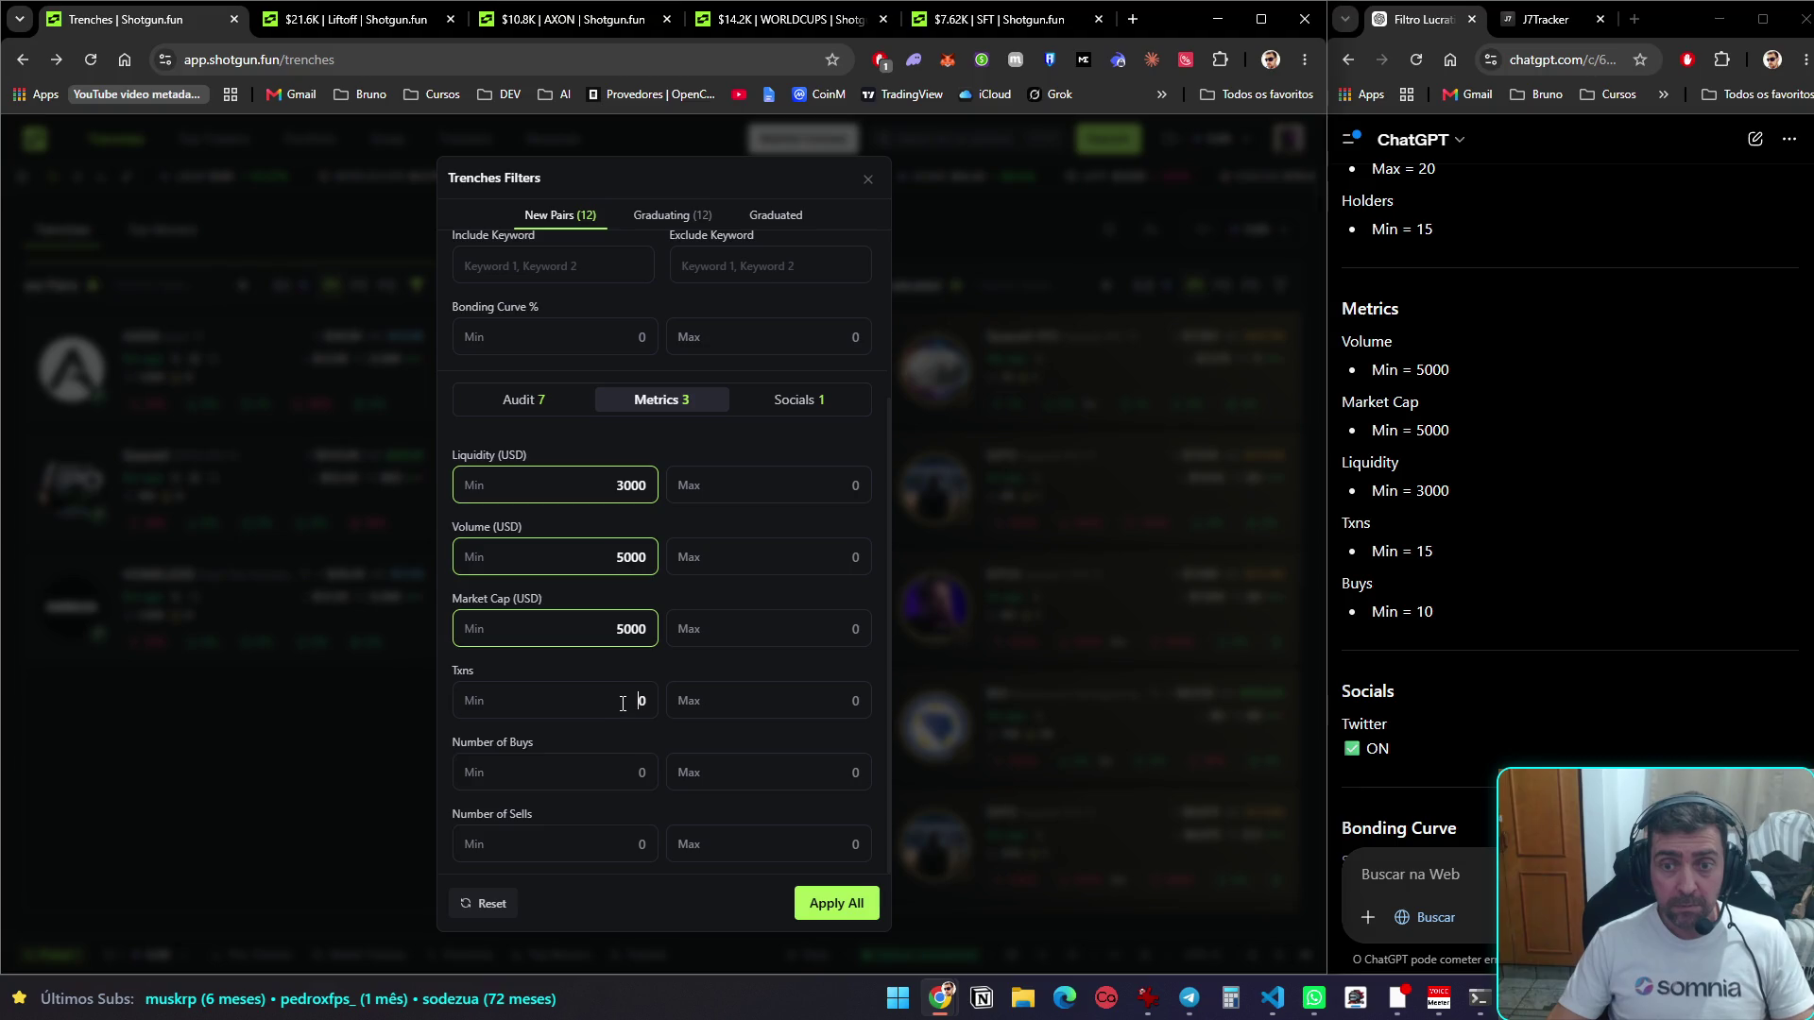
text(15)
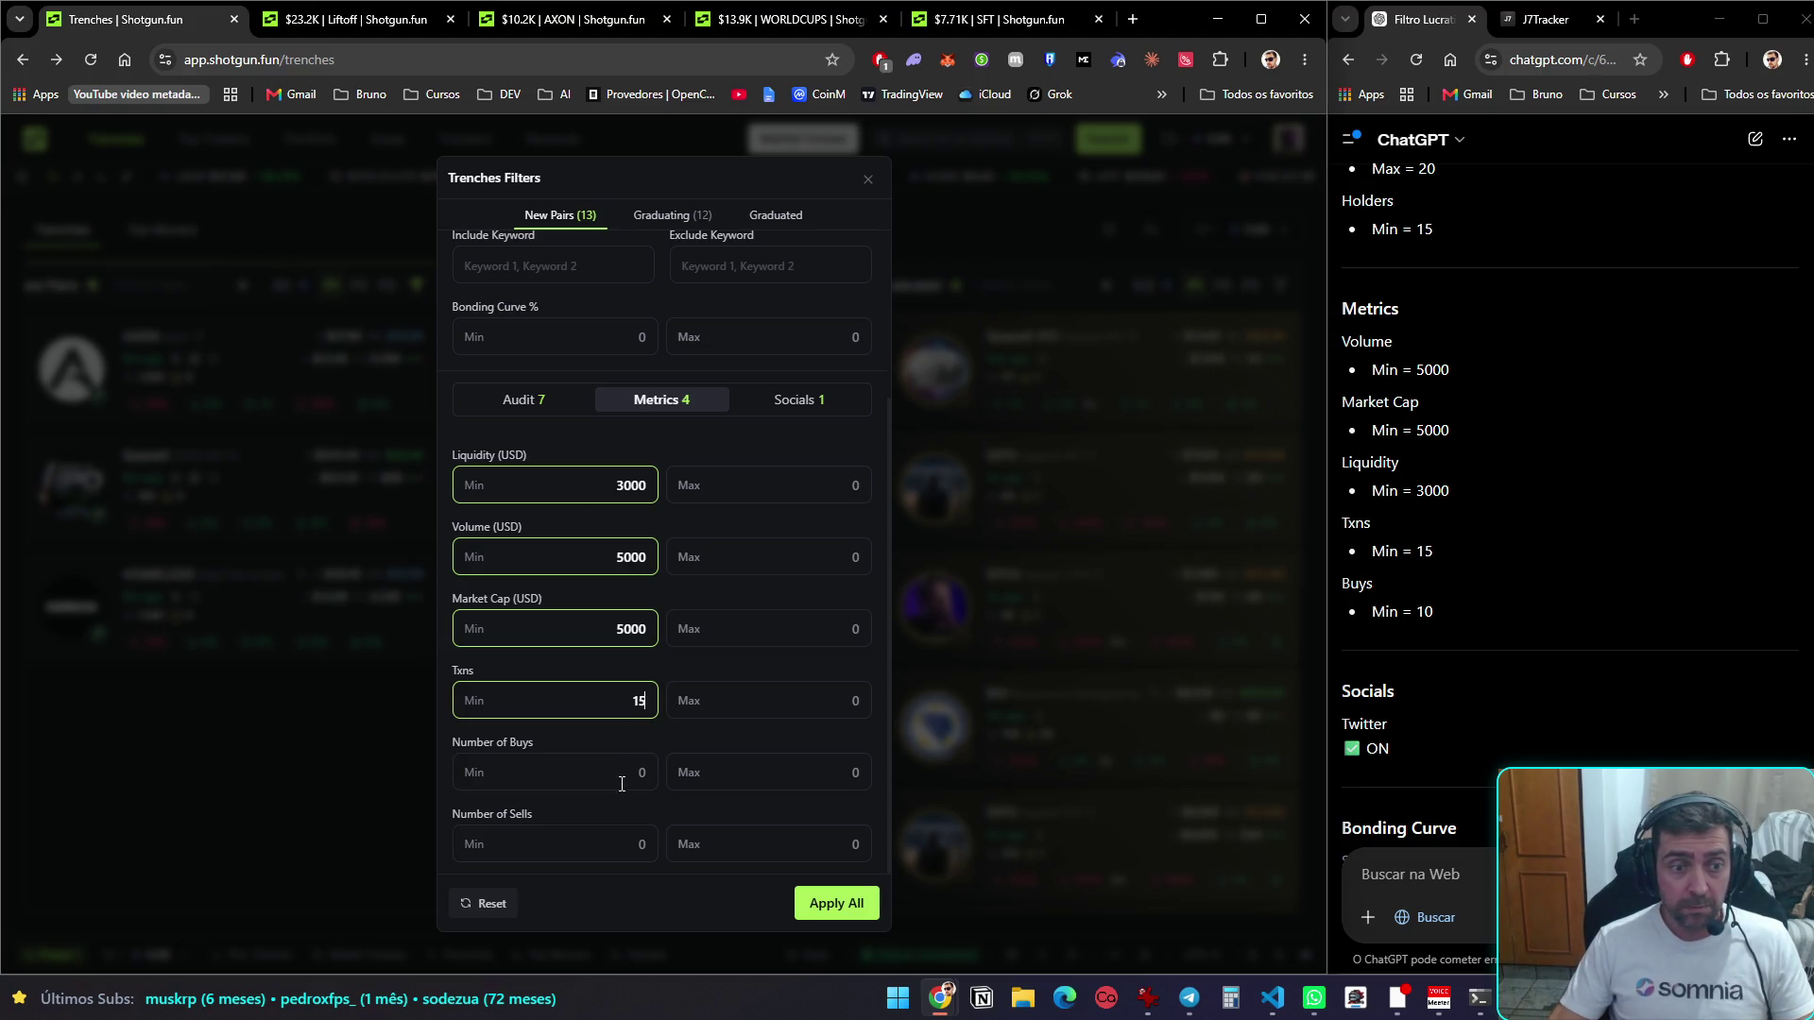
text(10)
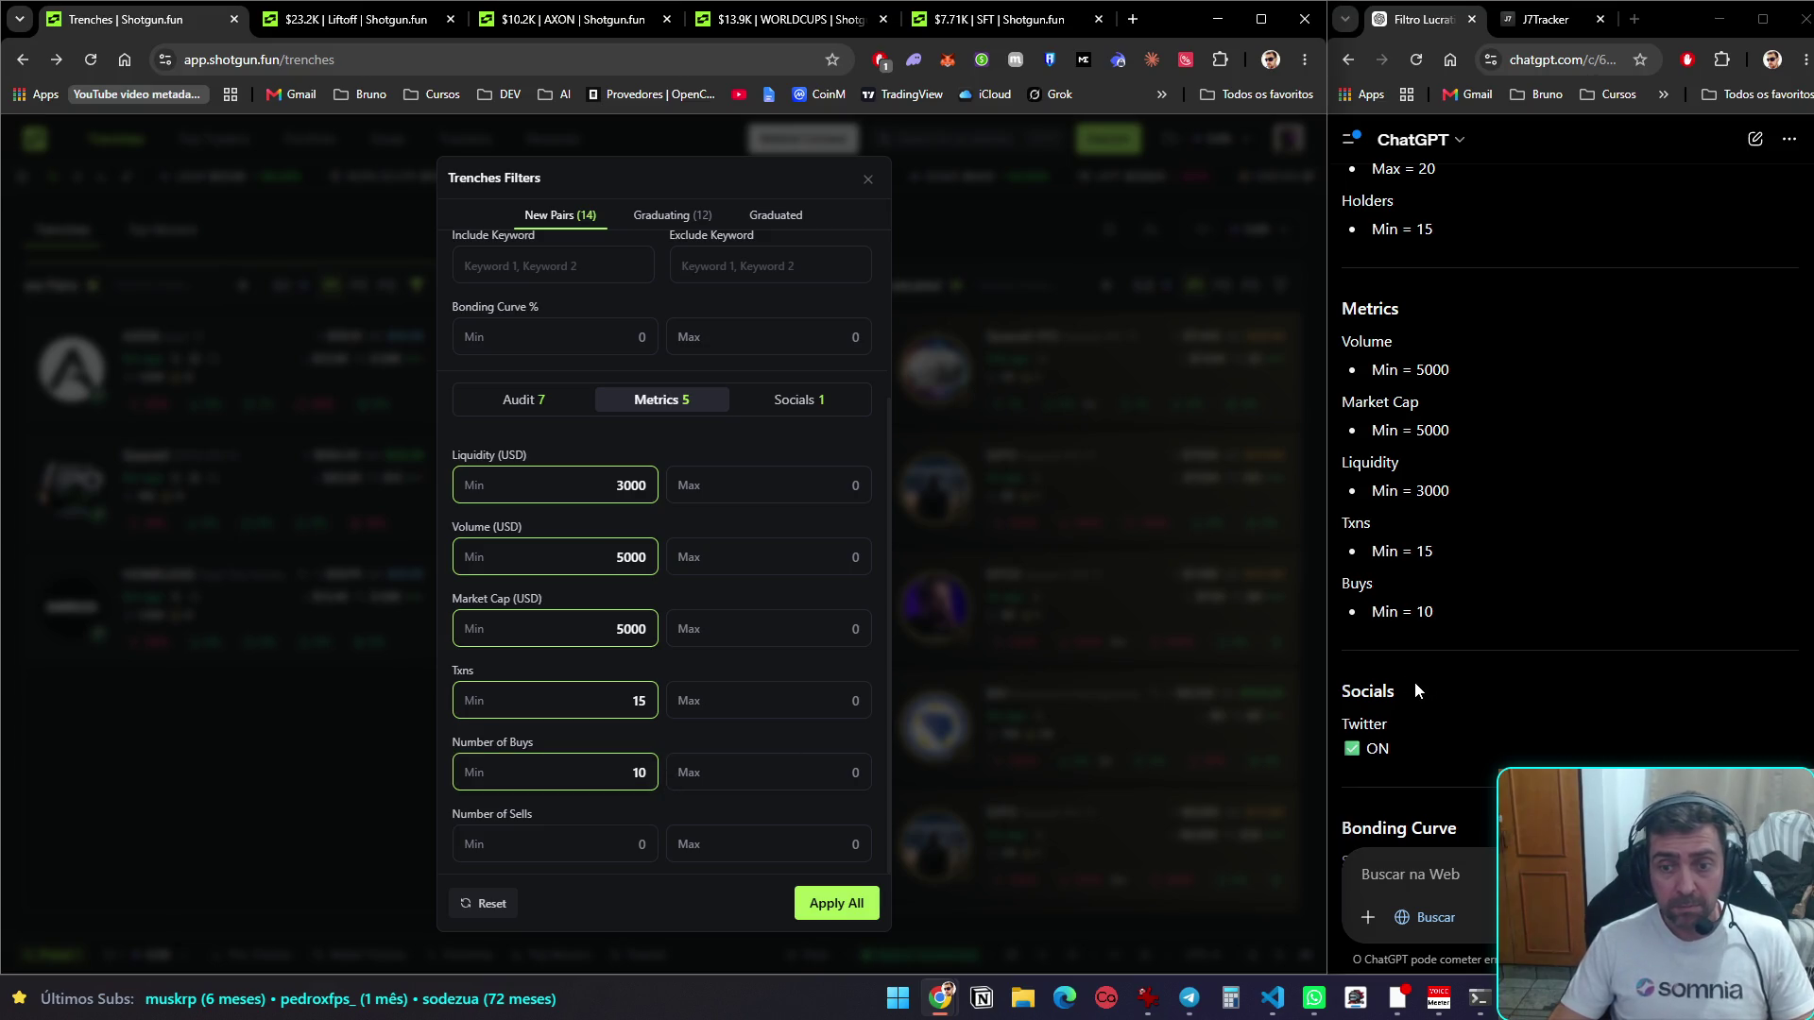
scroll(1417, 685, down, 2)
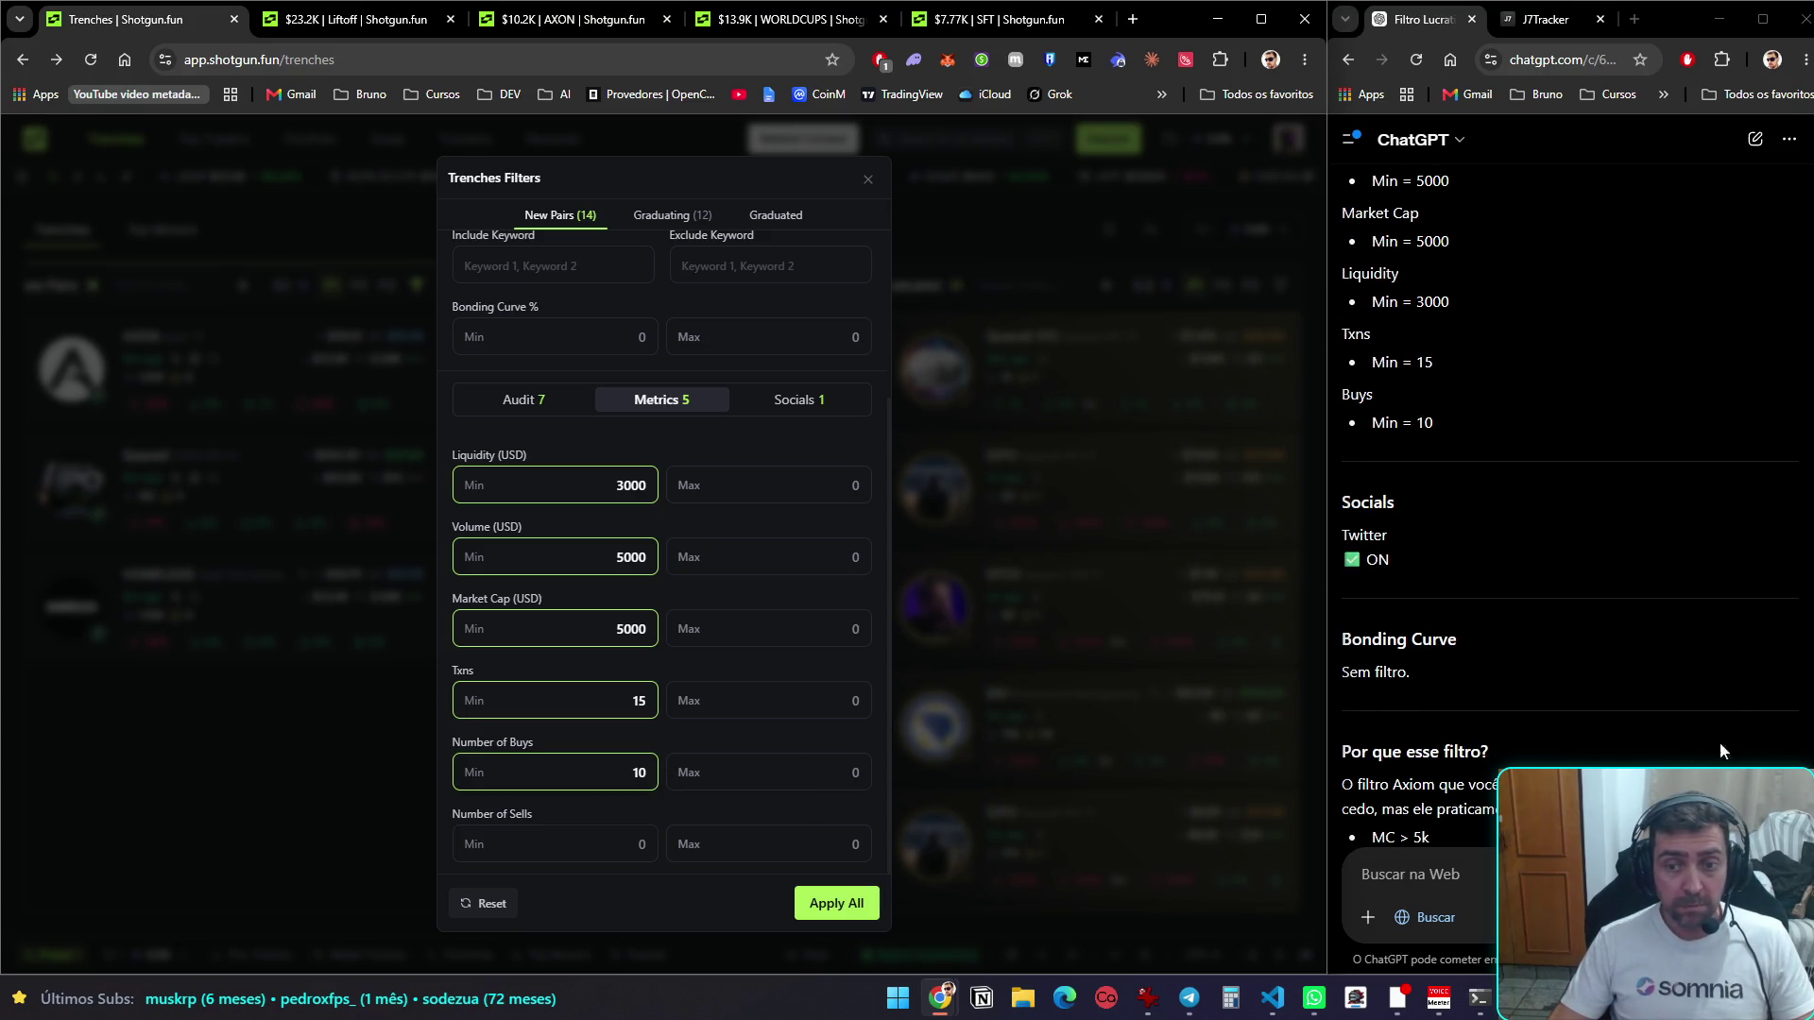
scroll(1720, 750, down, 4)
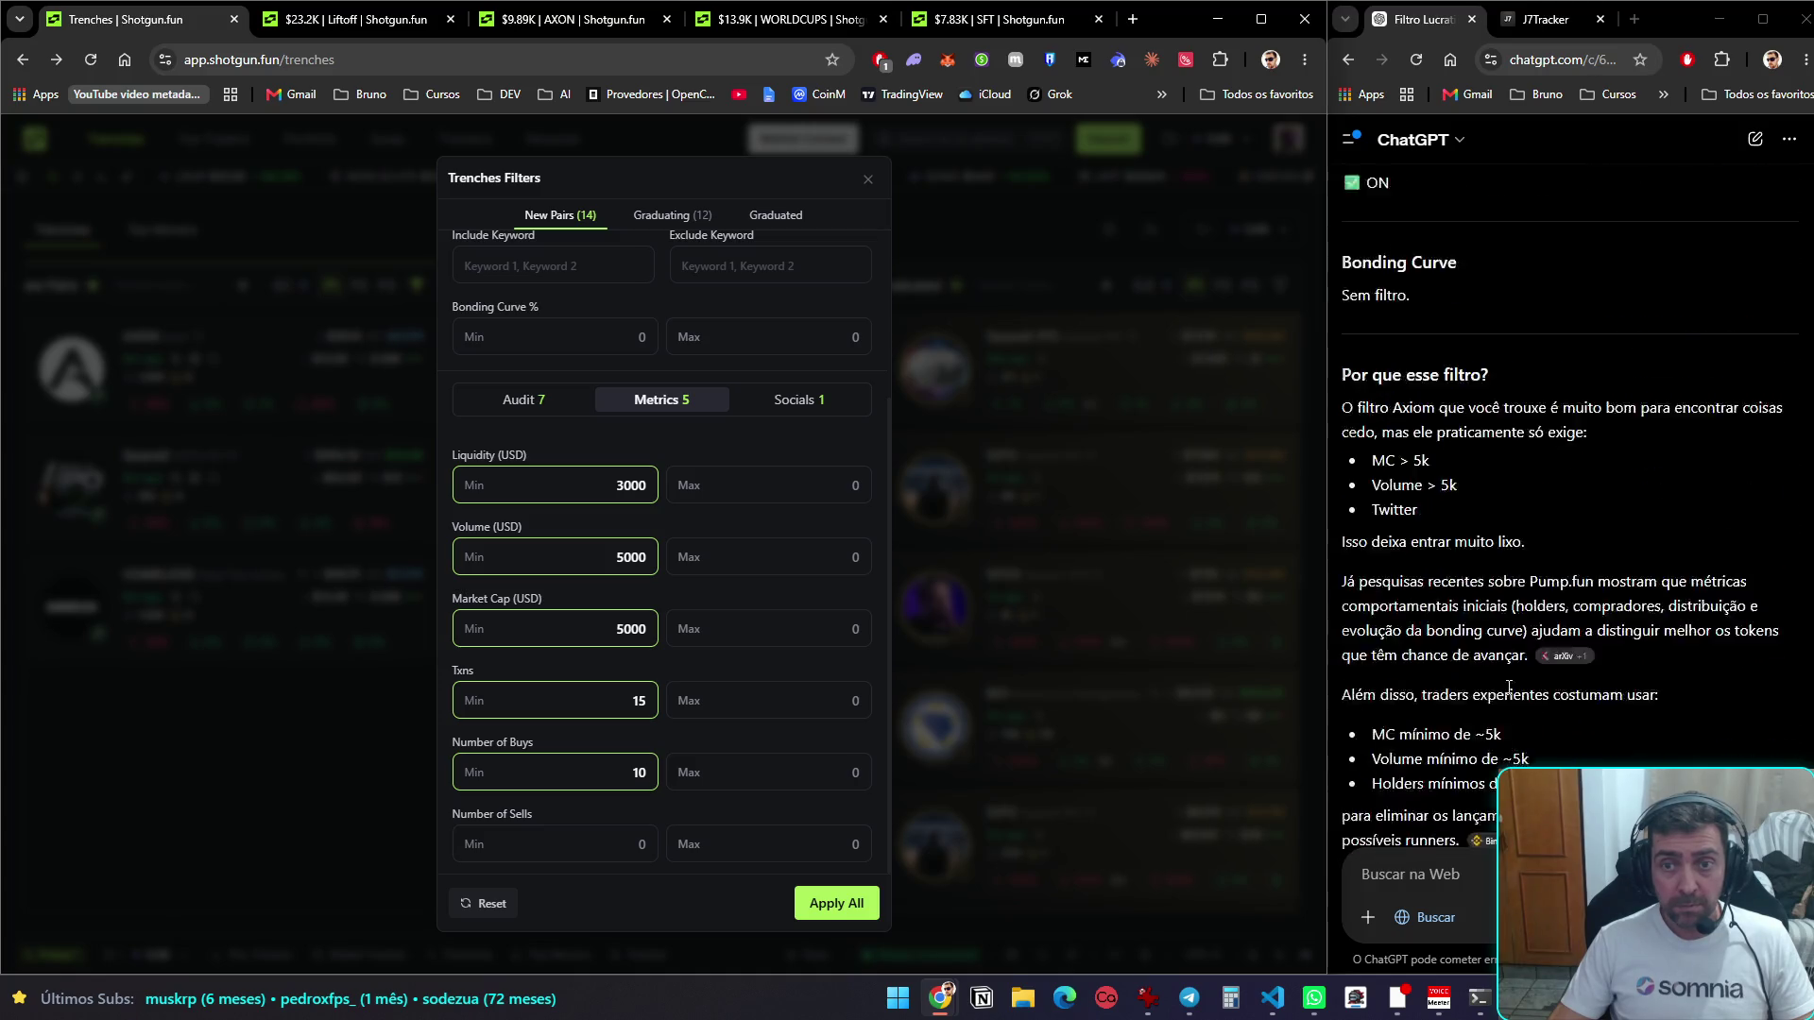
scroll(1509, 687, up, 1)
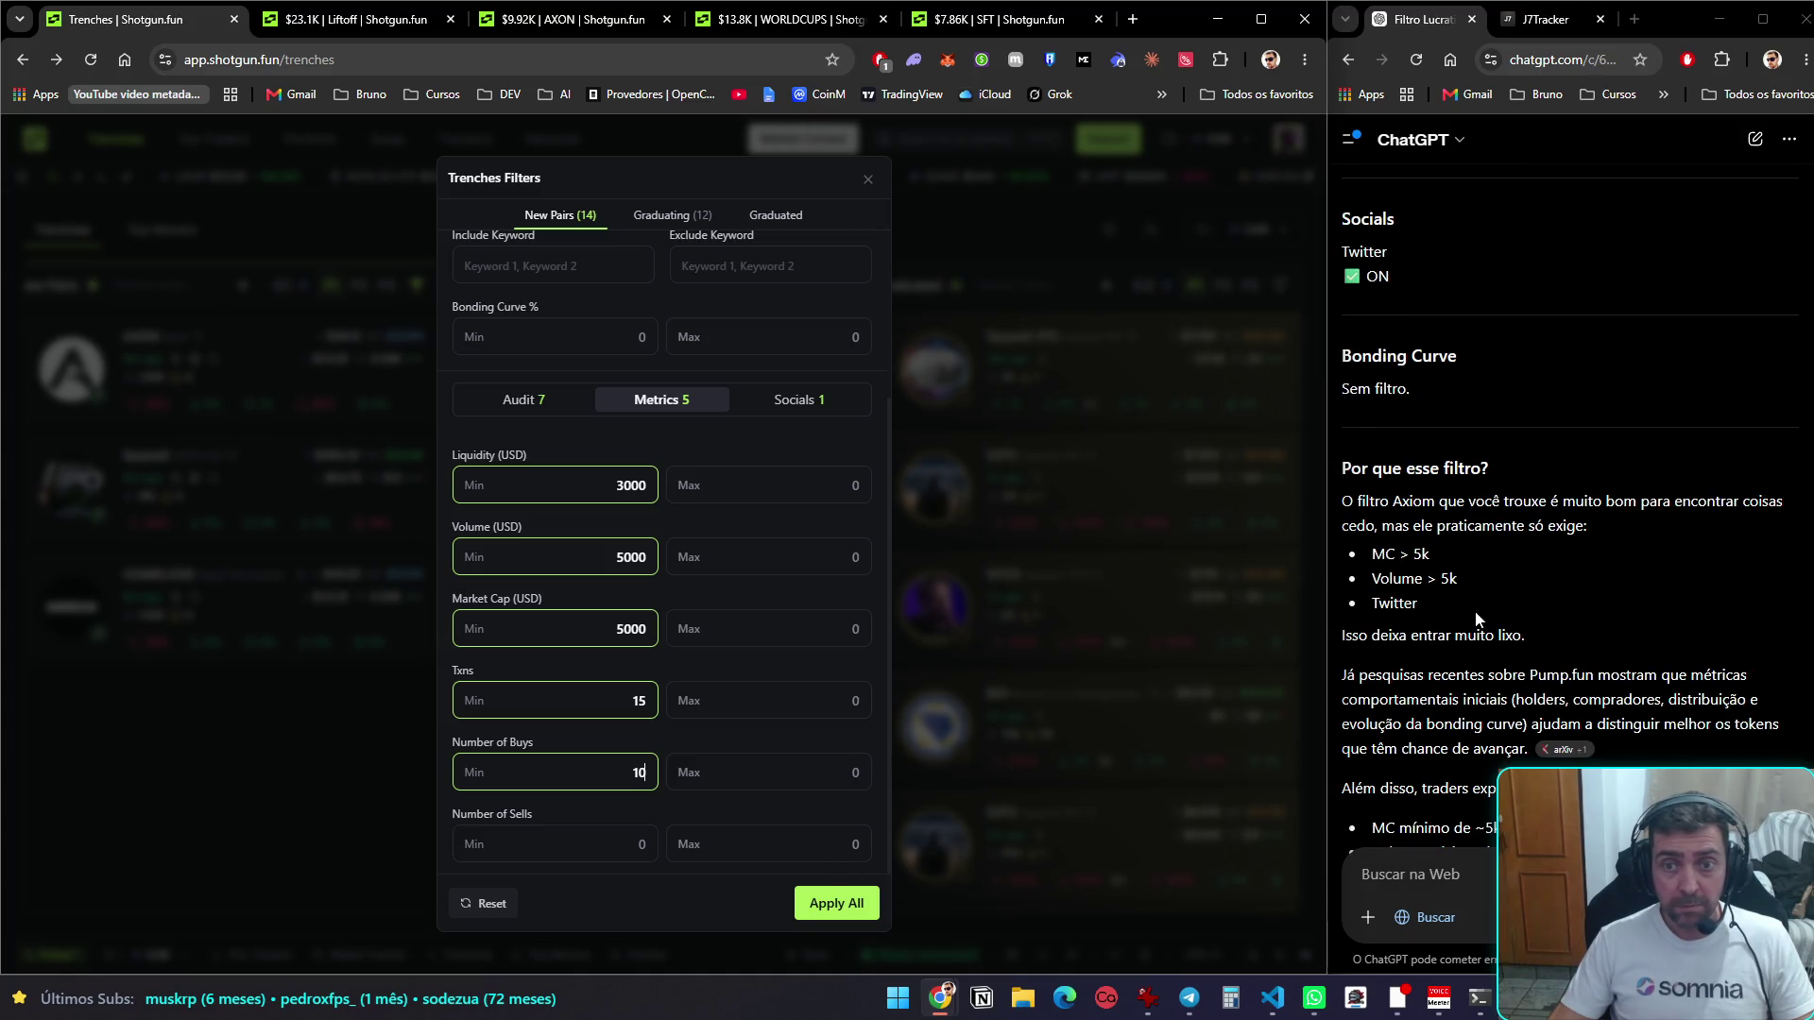
scroll(1484, 591, up, 2)
Check the social filters, apply them, and open SpaceX and HOMELESS in new tabs
click(784, 401)
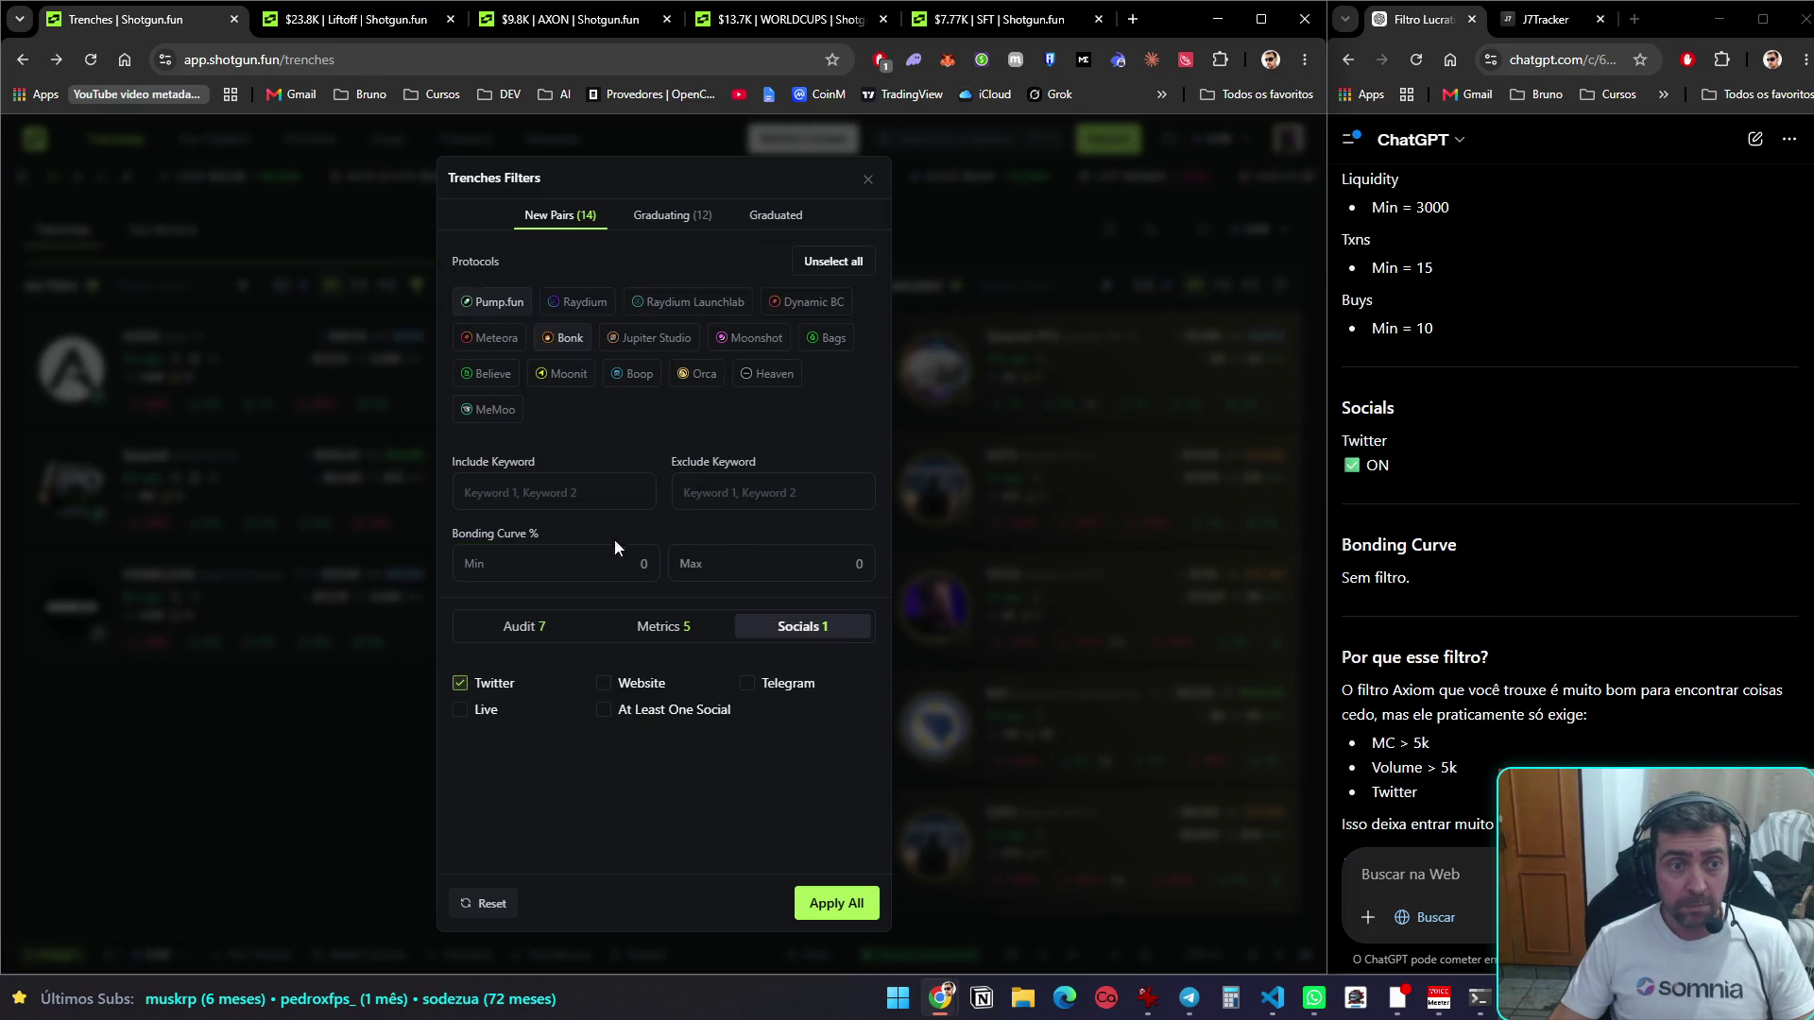
click(836, 905)
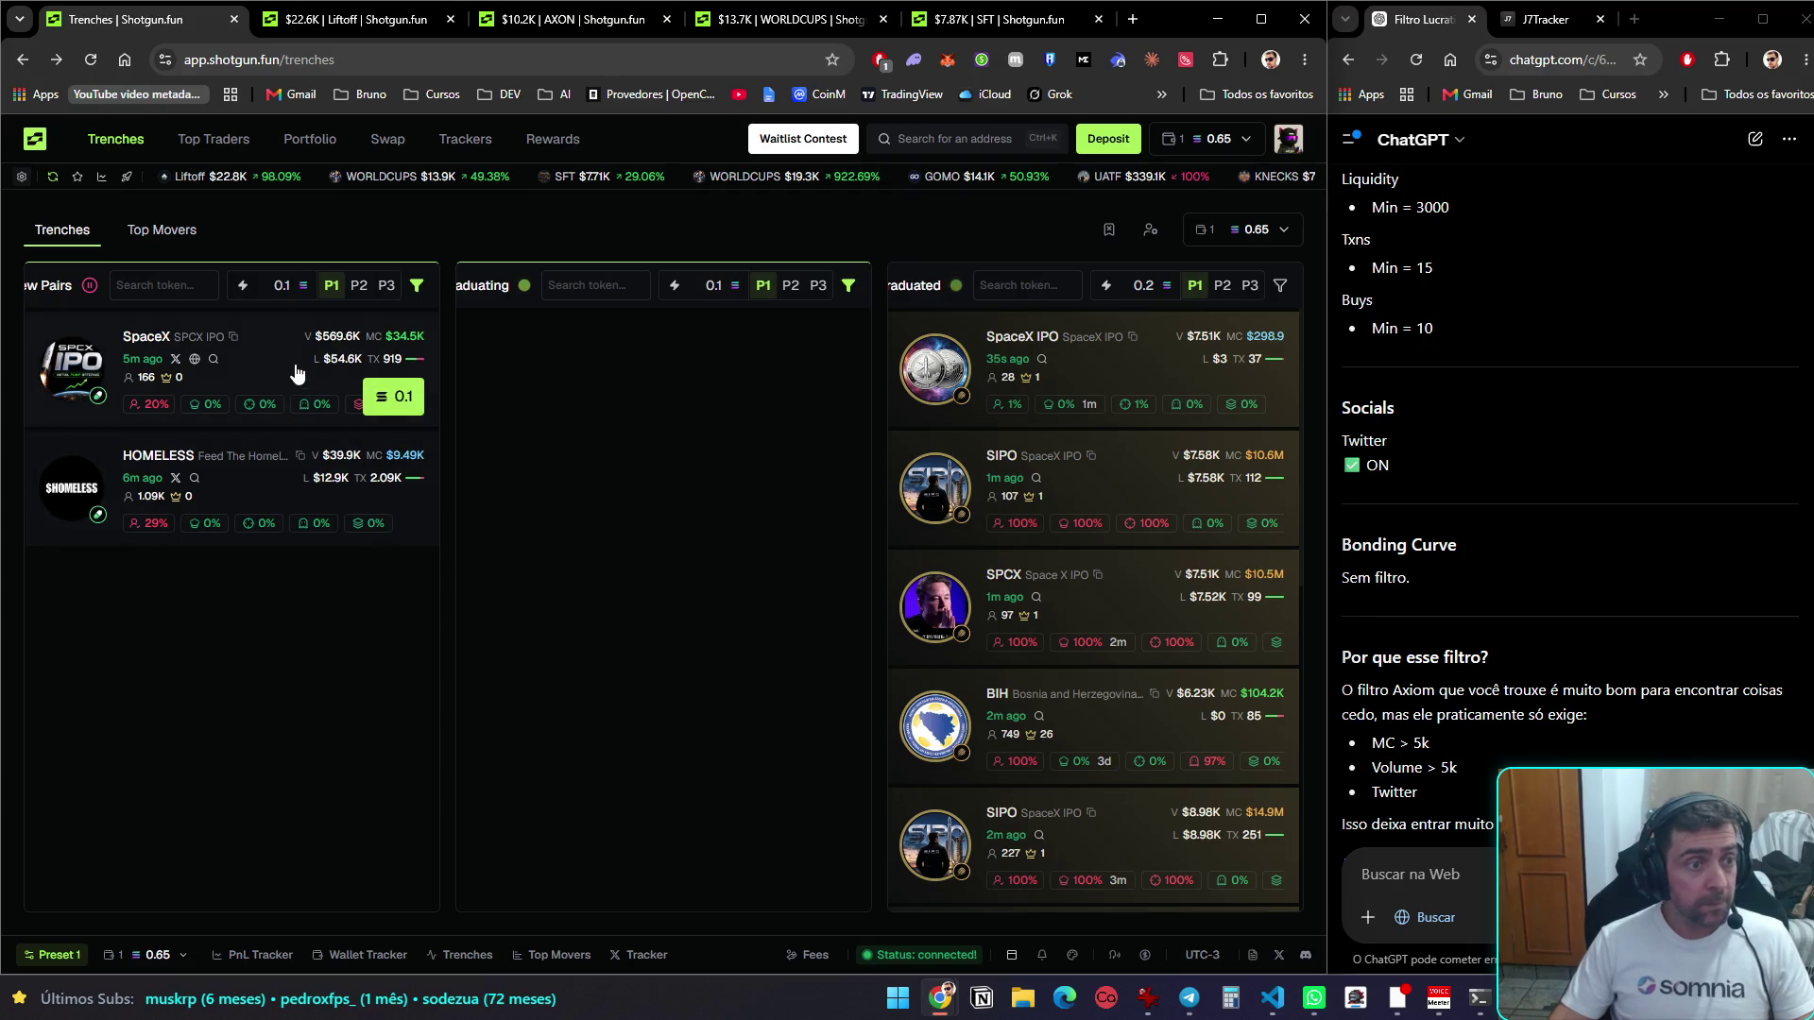
middle_click(278, 482)
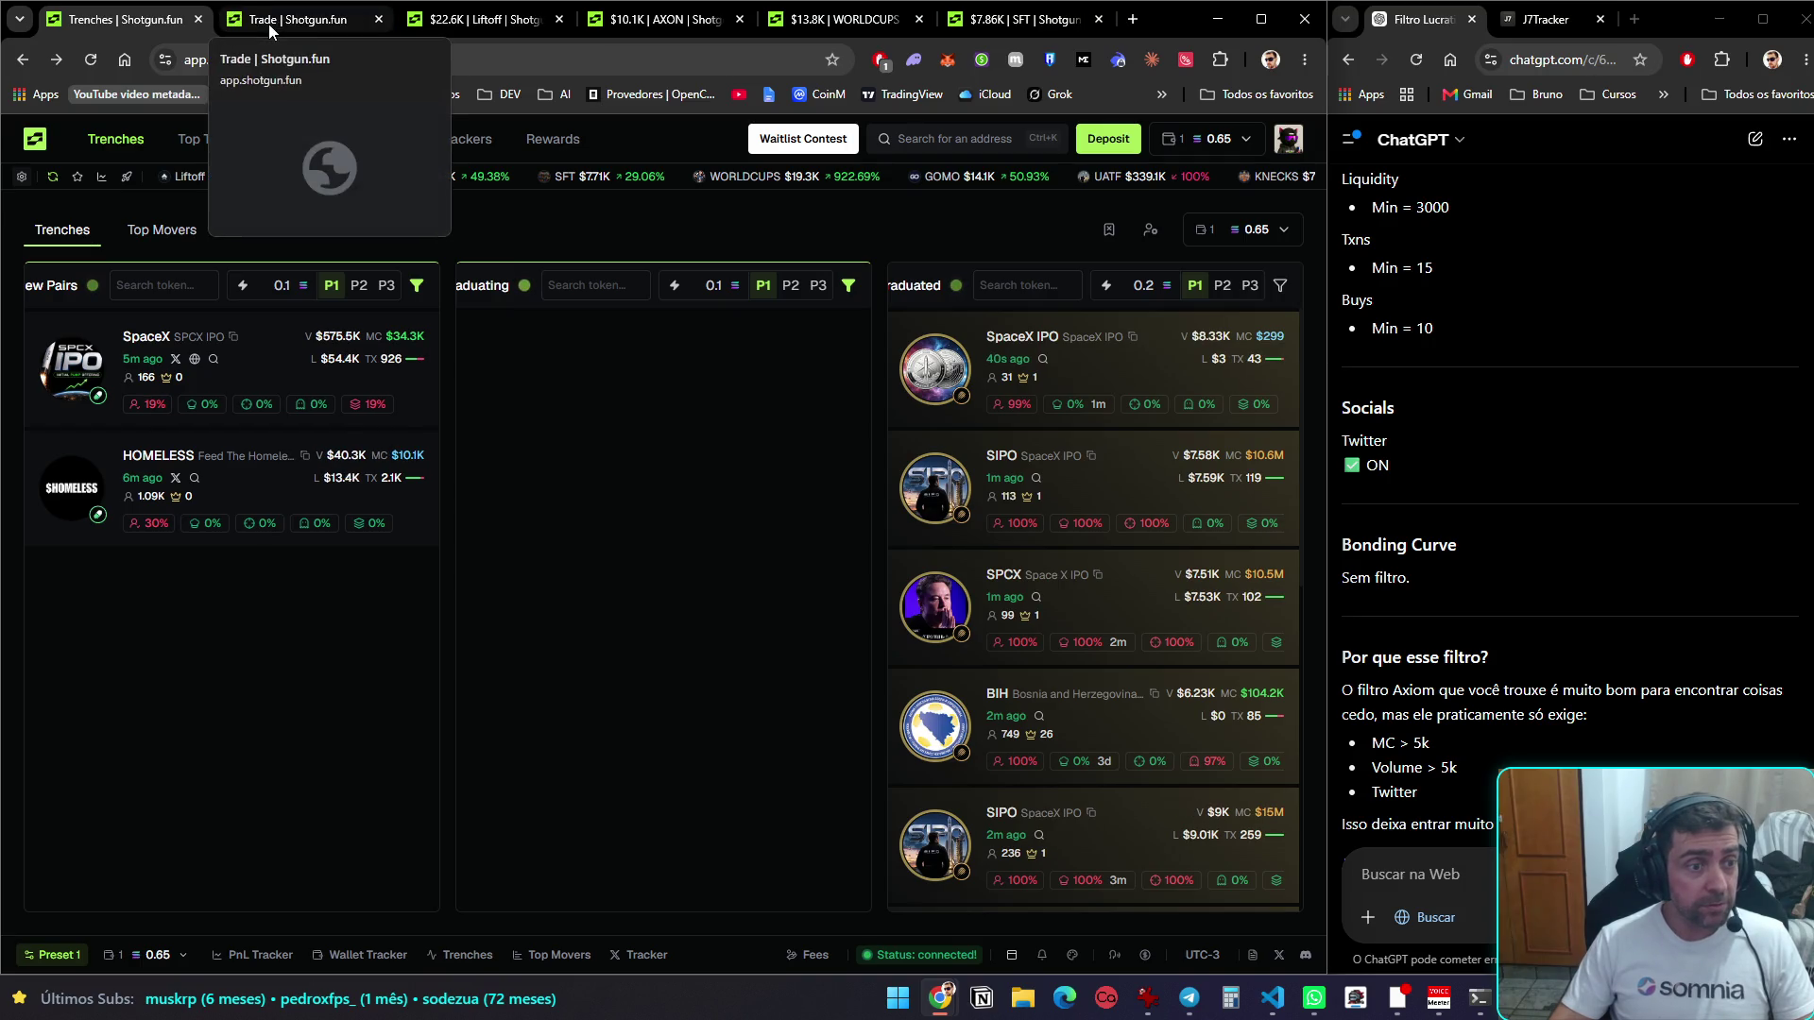
middle_click(259, 376)
Cycle through the HOMELESS, SpaceX, Liftoff, AXON and SFT token charts
key(ctrl+Tab)
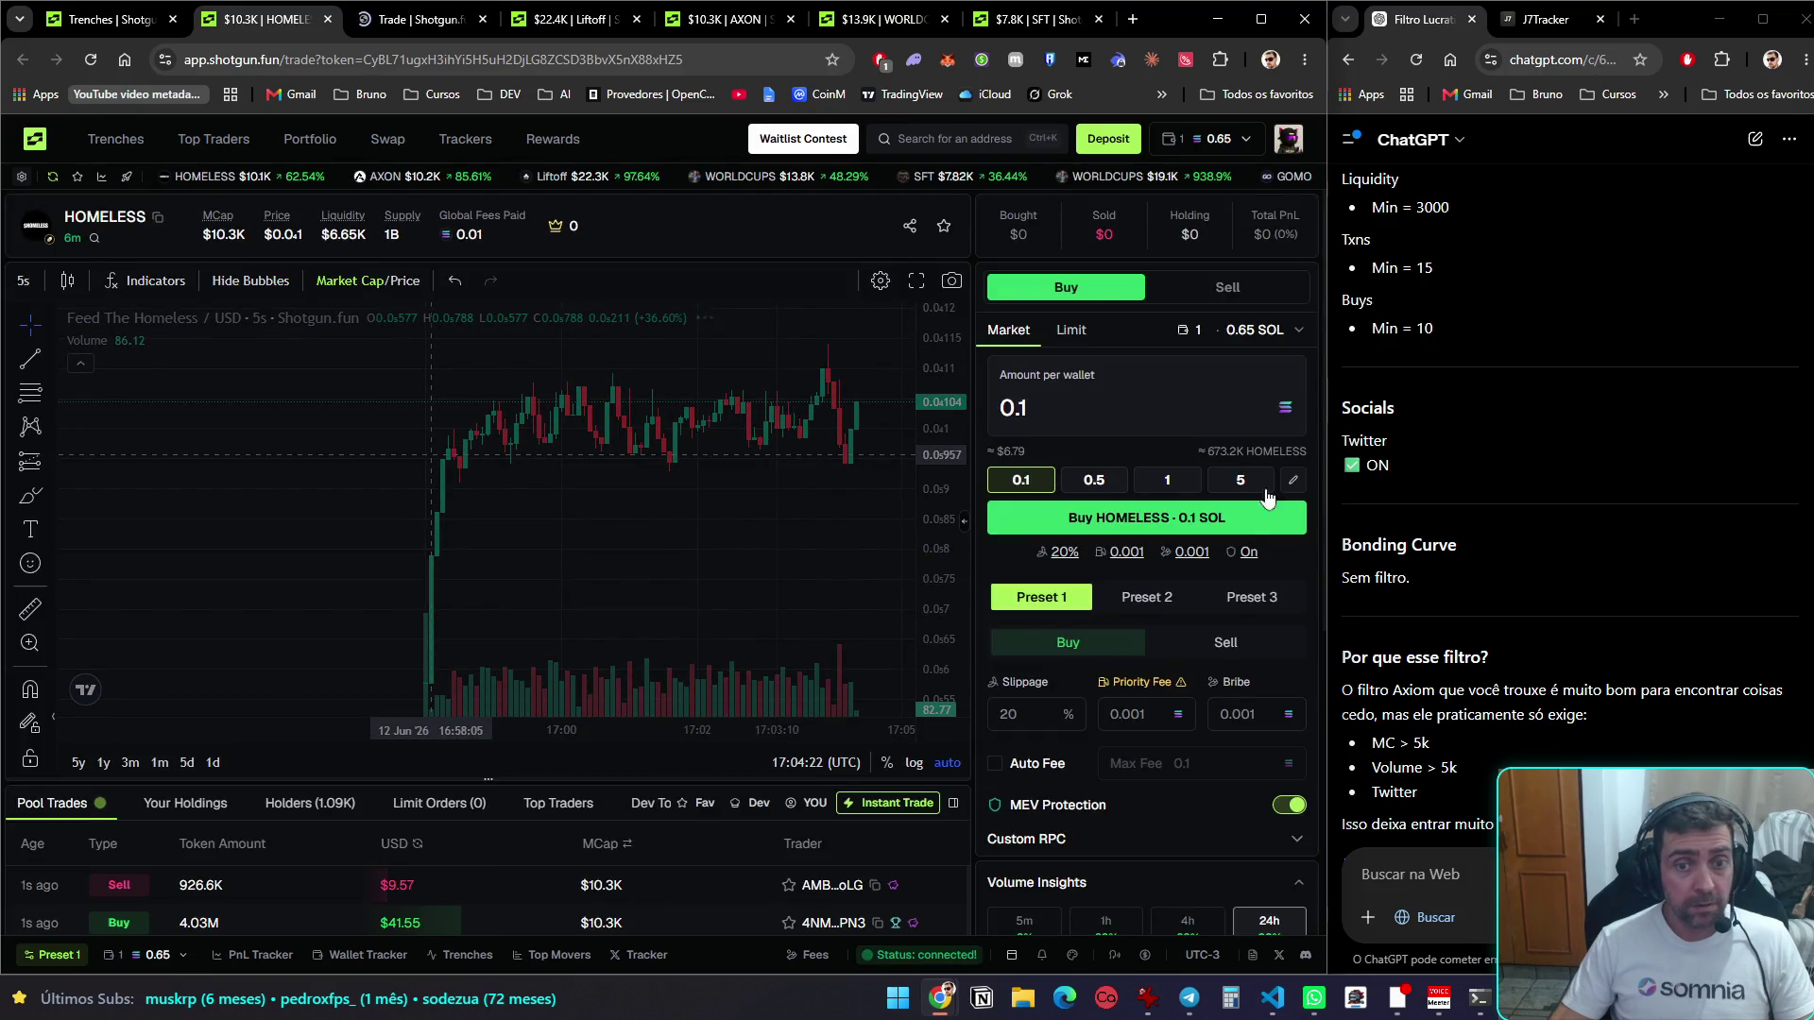
scroll(1199, 387, down, 5)
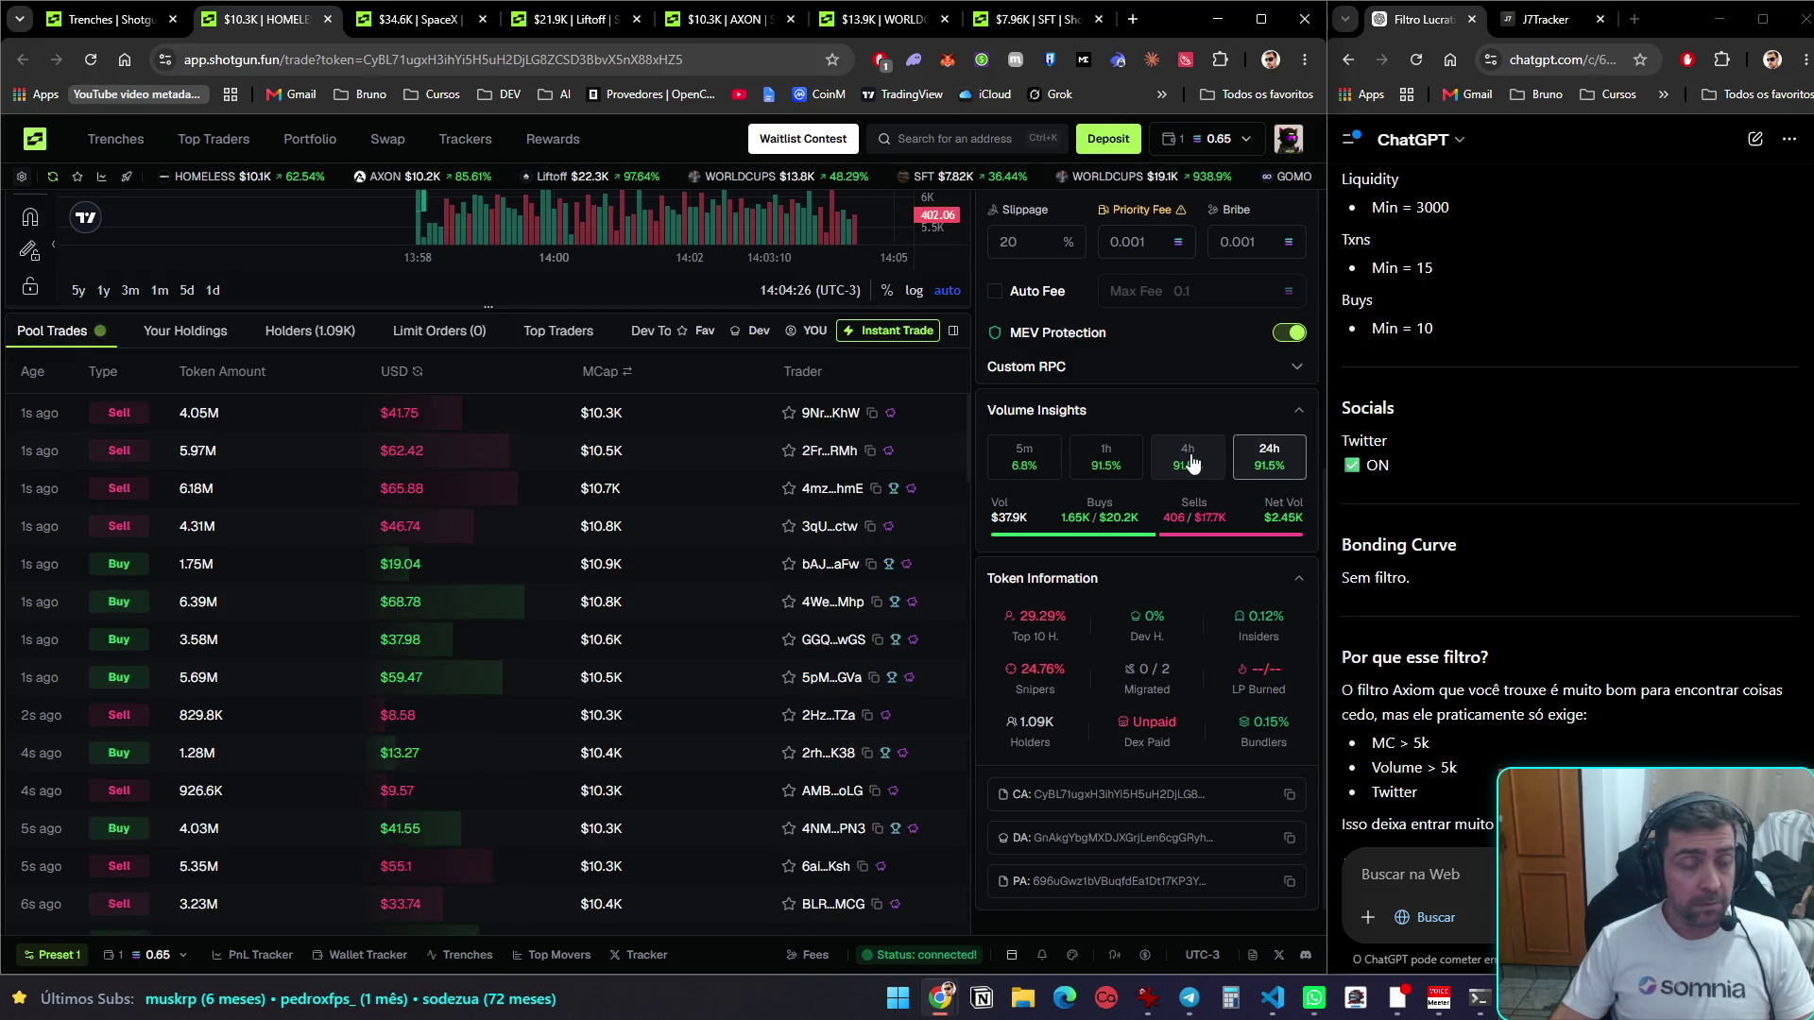
scroll(1190, 461, up, 5)
key(ctrl+Tab)
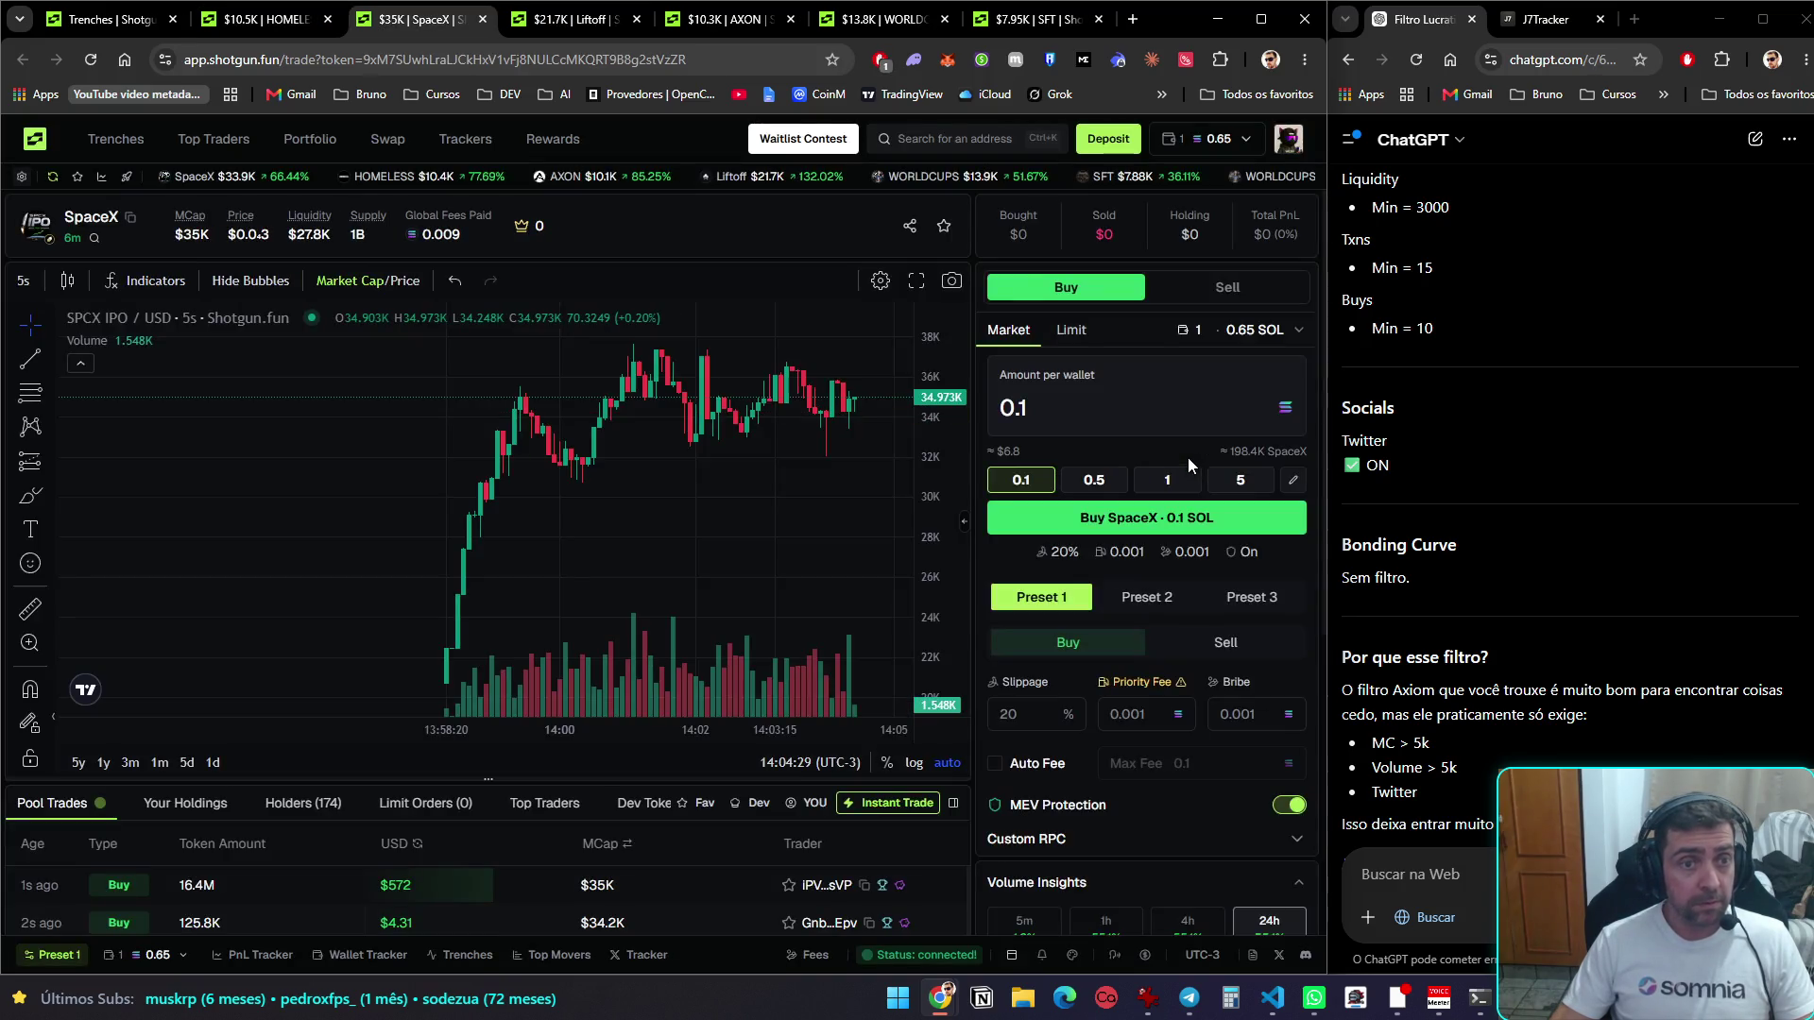
key(ctrl+Tab)
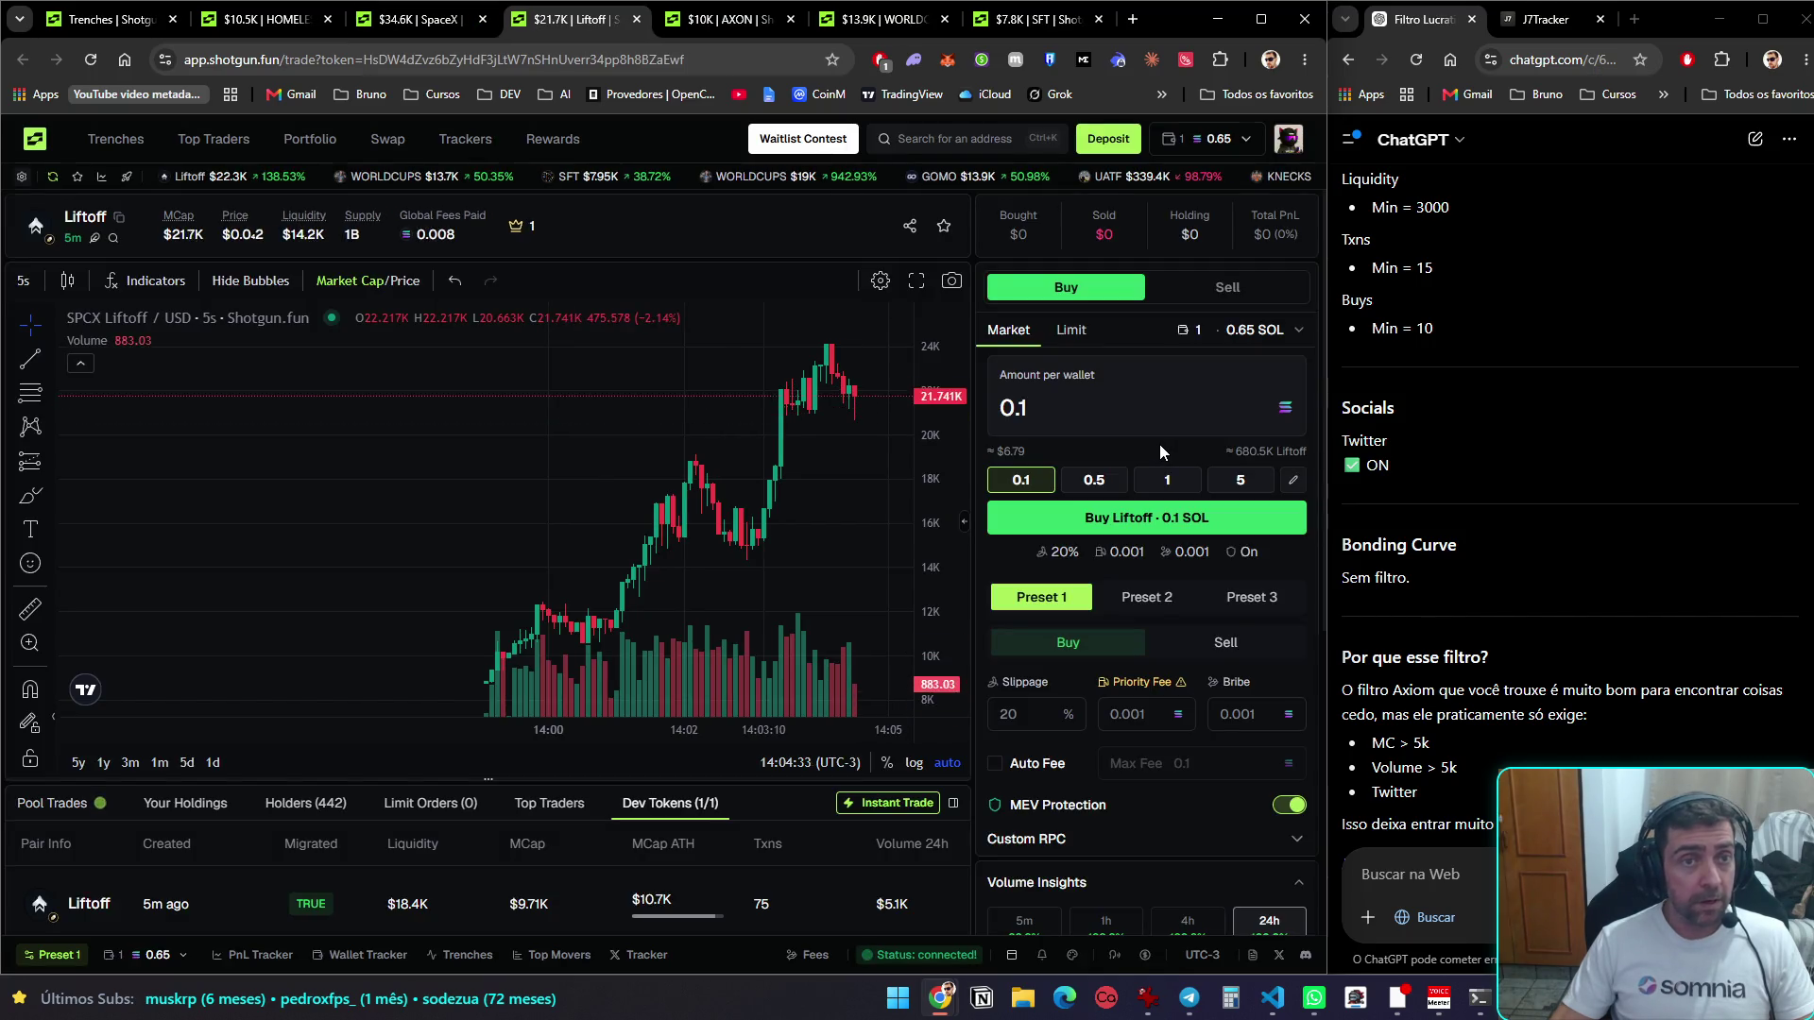
key(ctrl+Tab)
key(ctrl+Tab)
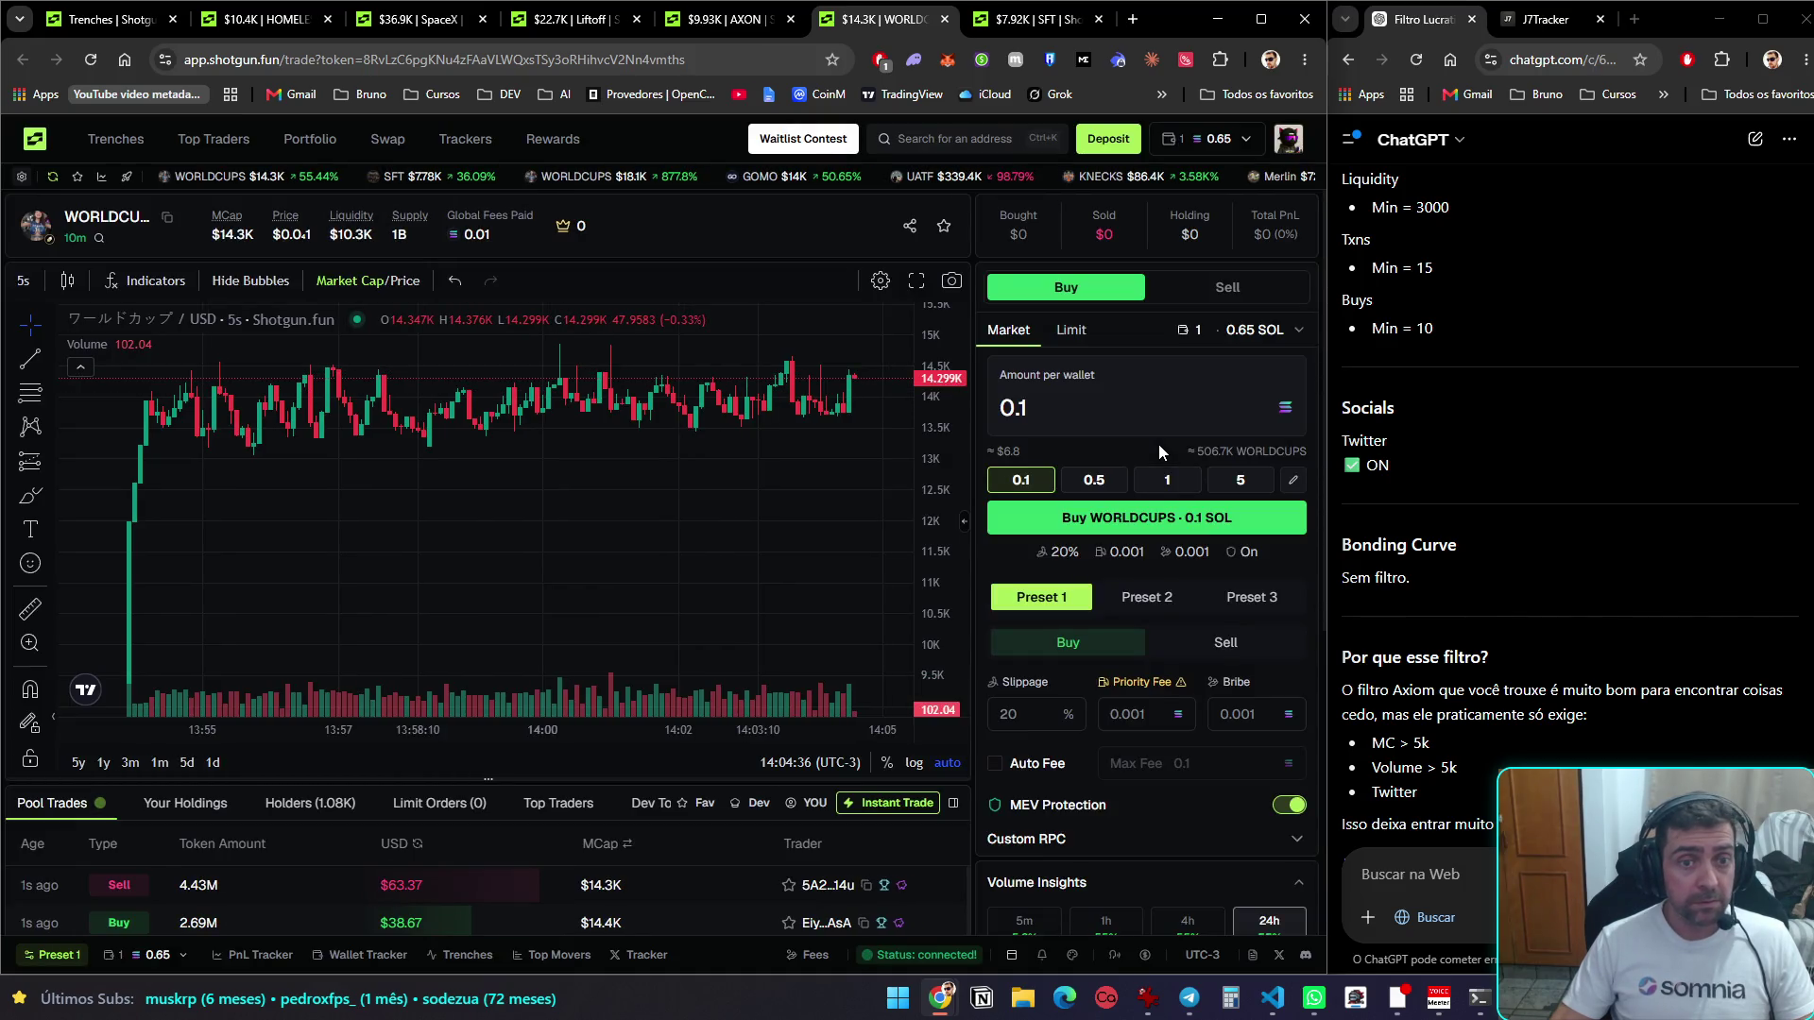
key(ctrl+Tab)
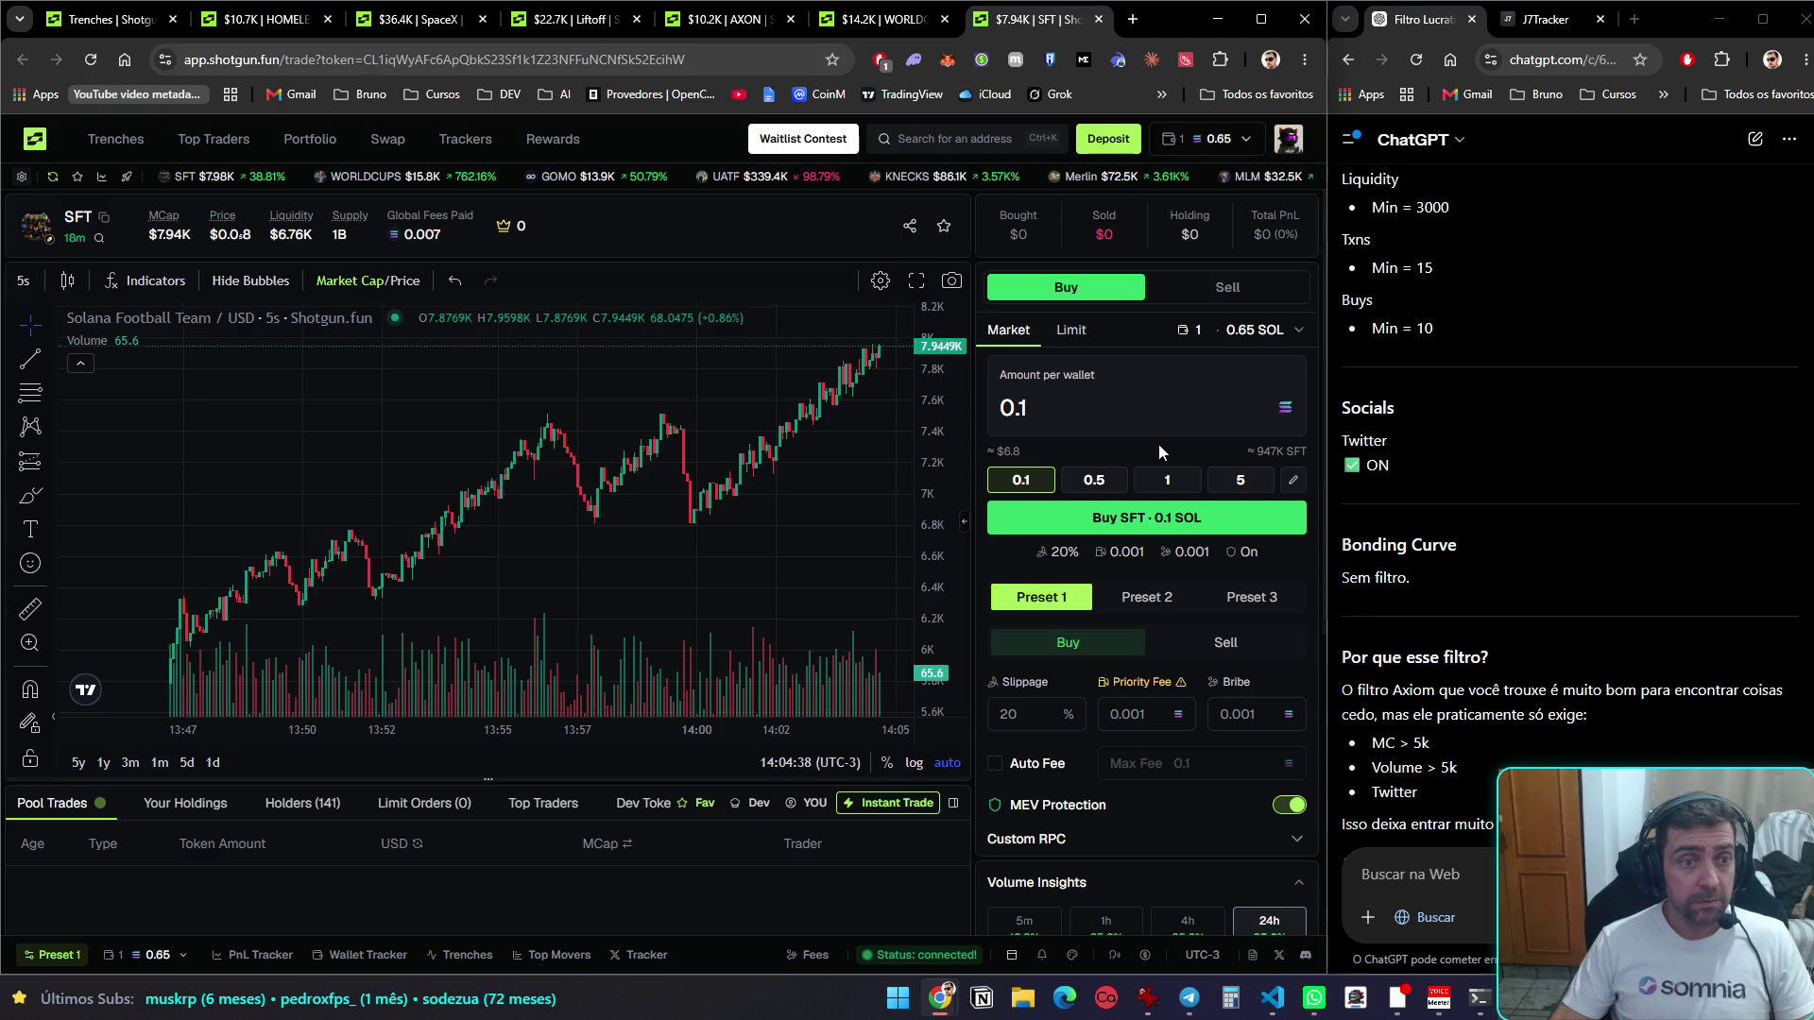
key(ctrl+Tab)
key(ctrl+Tab)
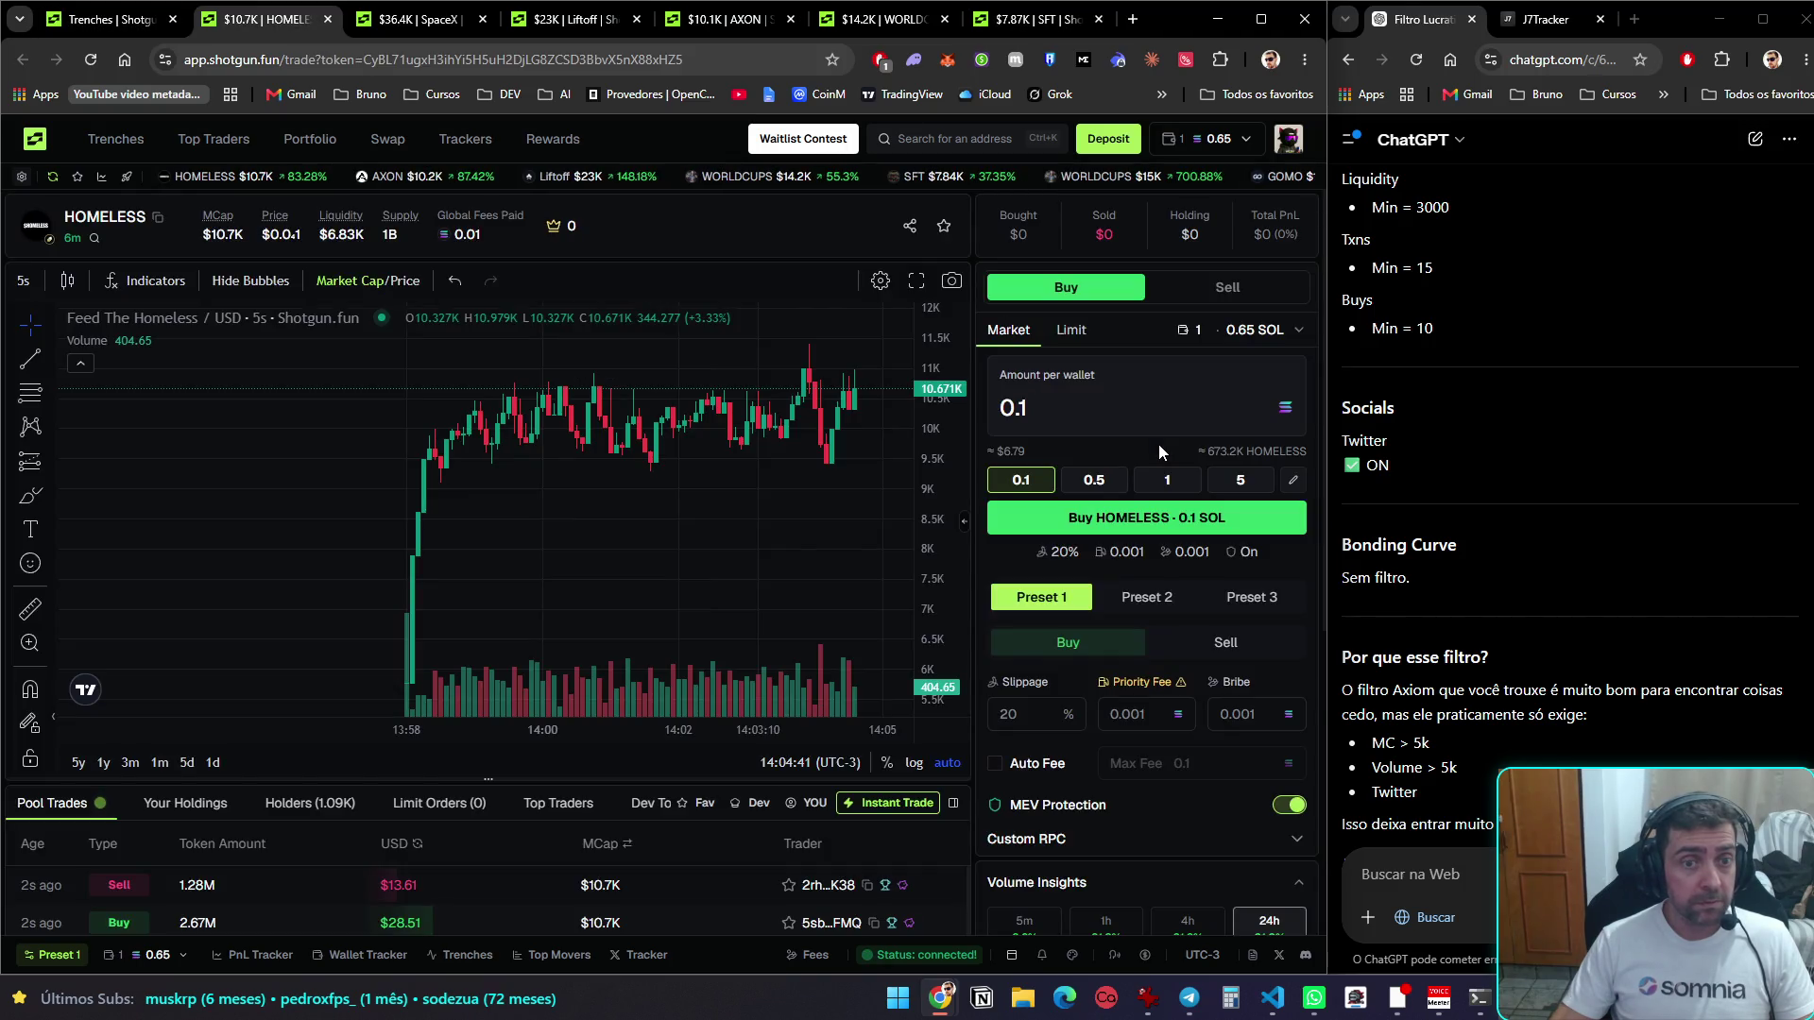
key(ctrl+Tab)
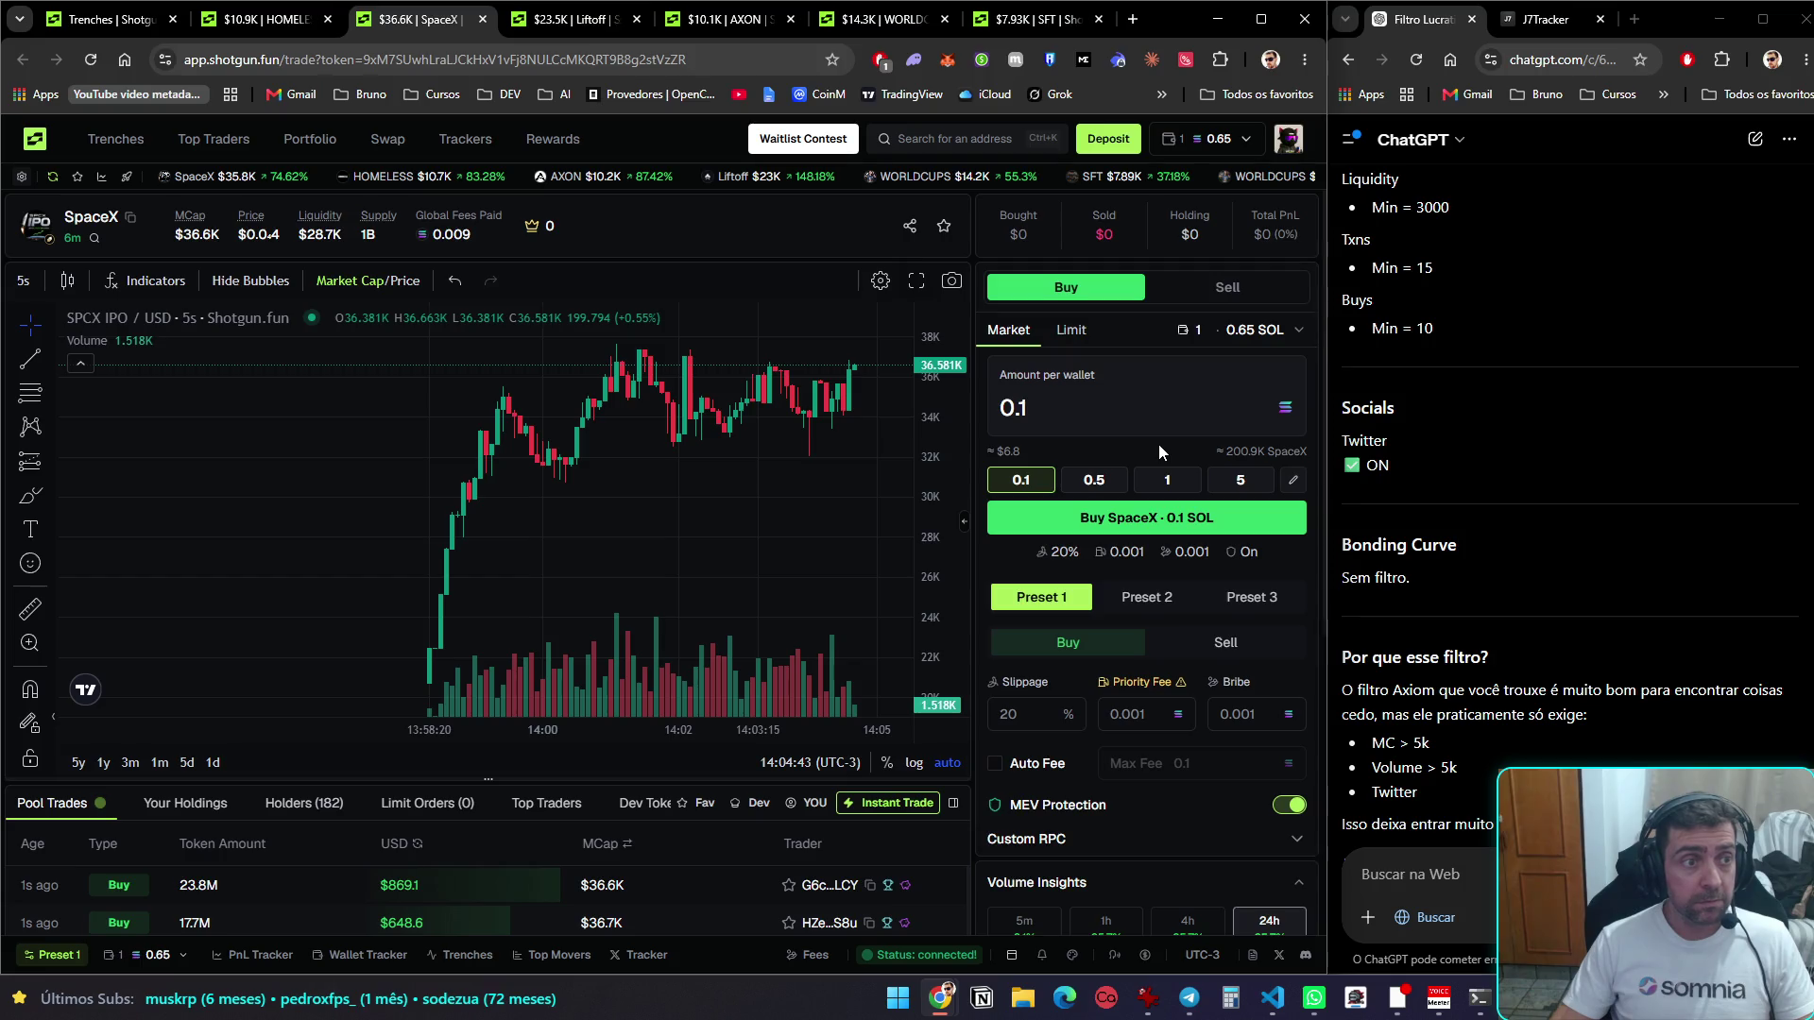
click(271, 16)
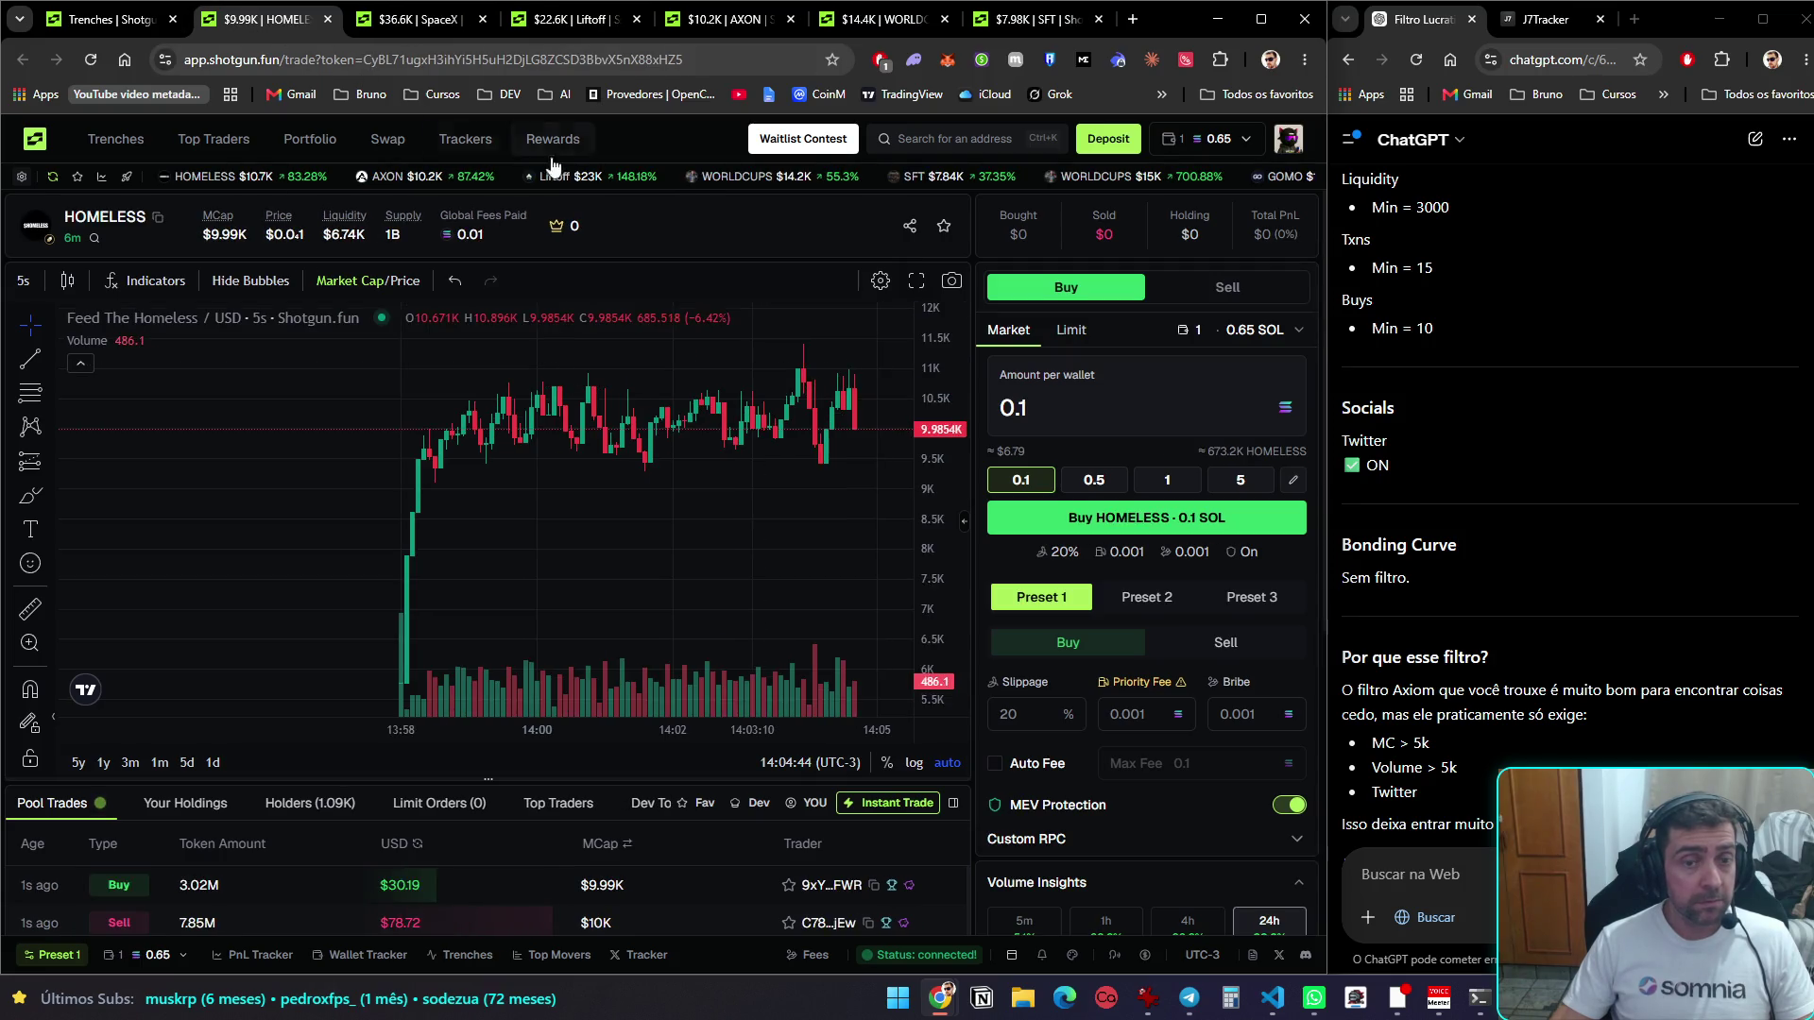
key(ctrl+Tab)
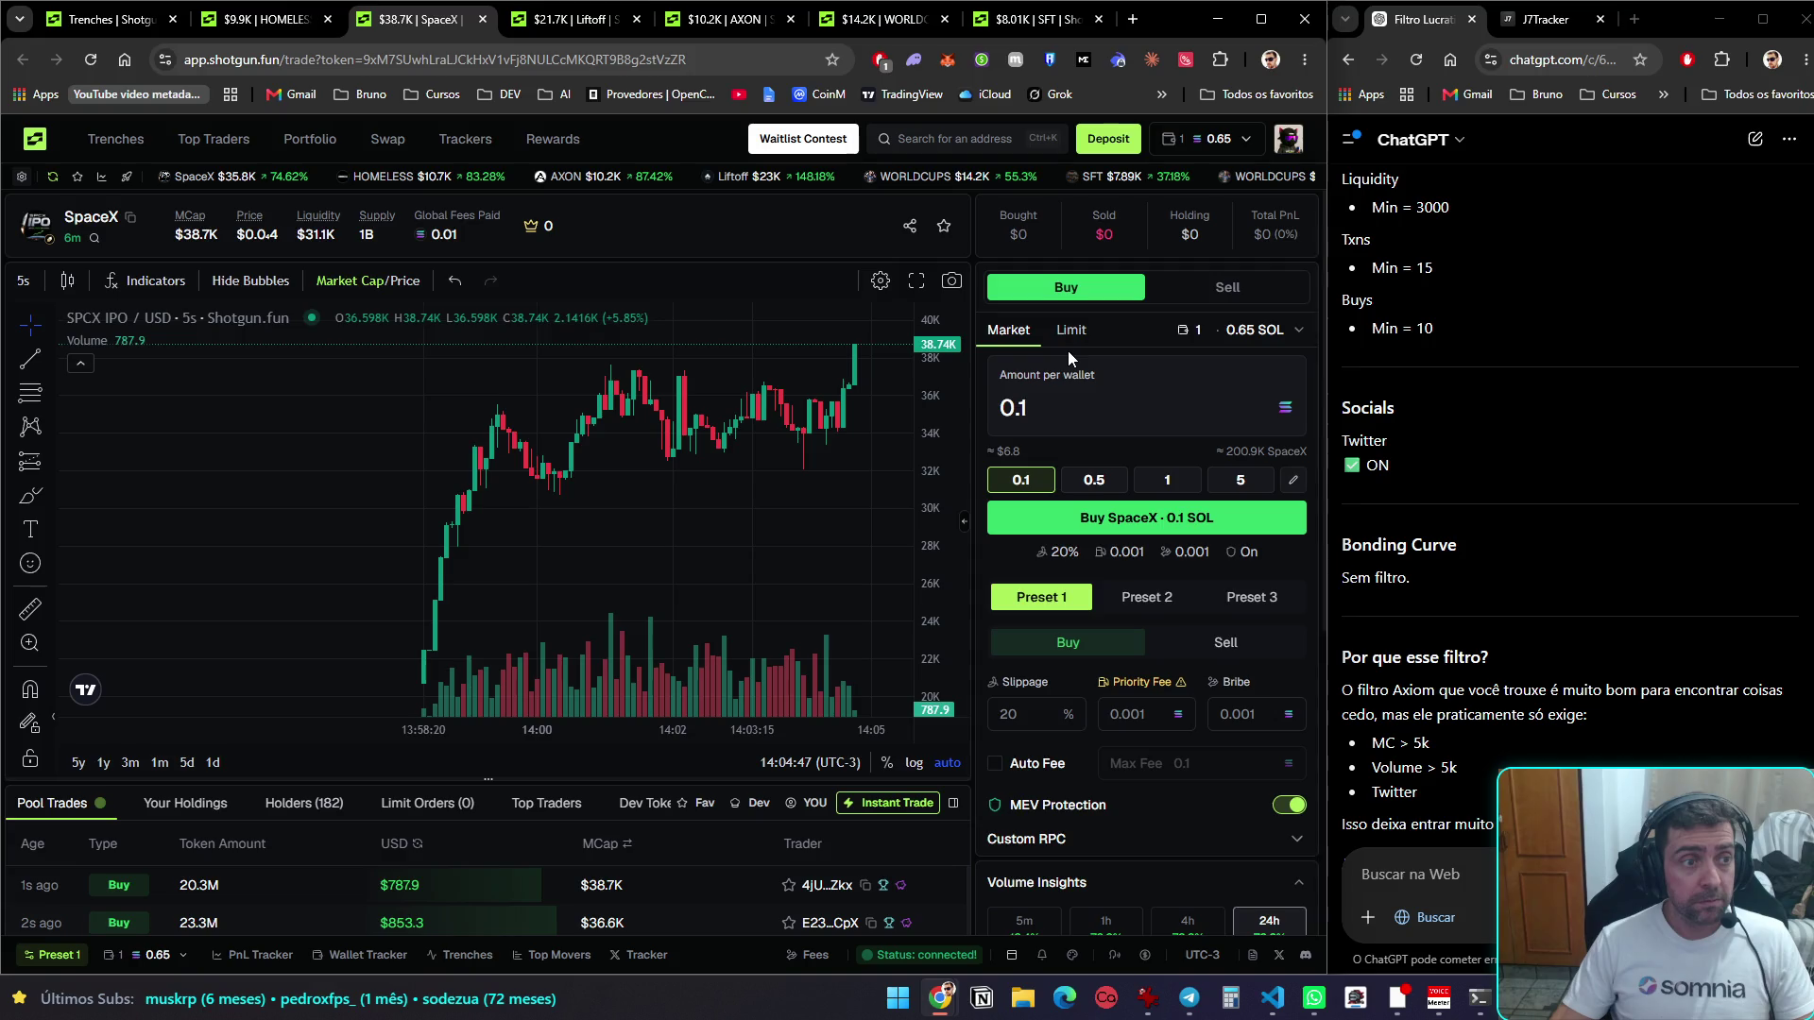
Close the SpaceX tab, recheck the remaining charts, and visit Trenches before the HOMELESS chart
key(ctrl+w)
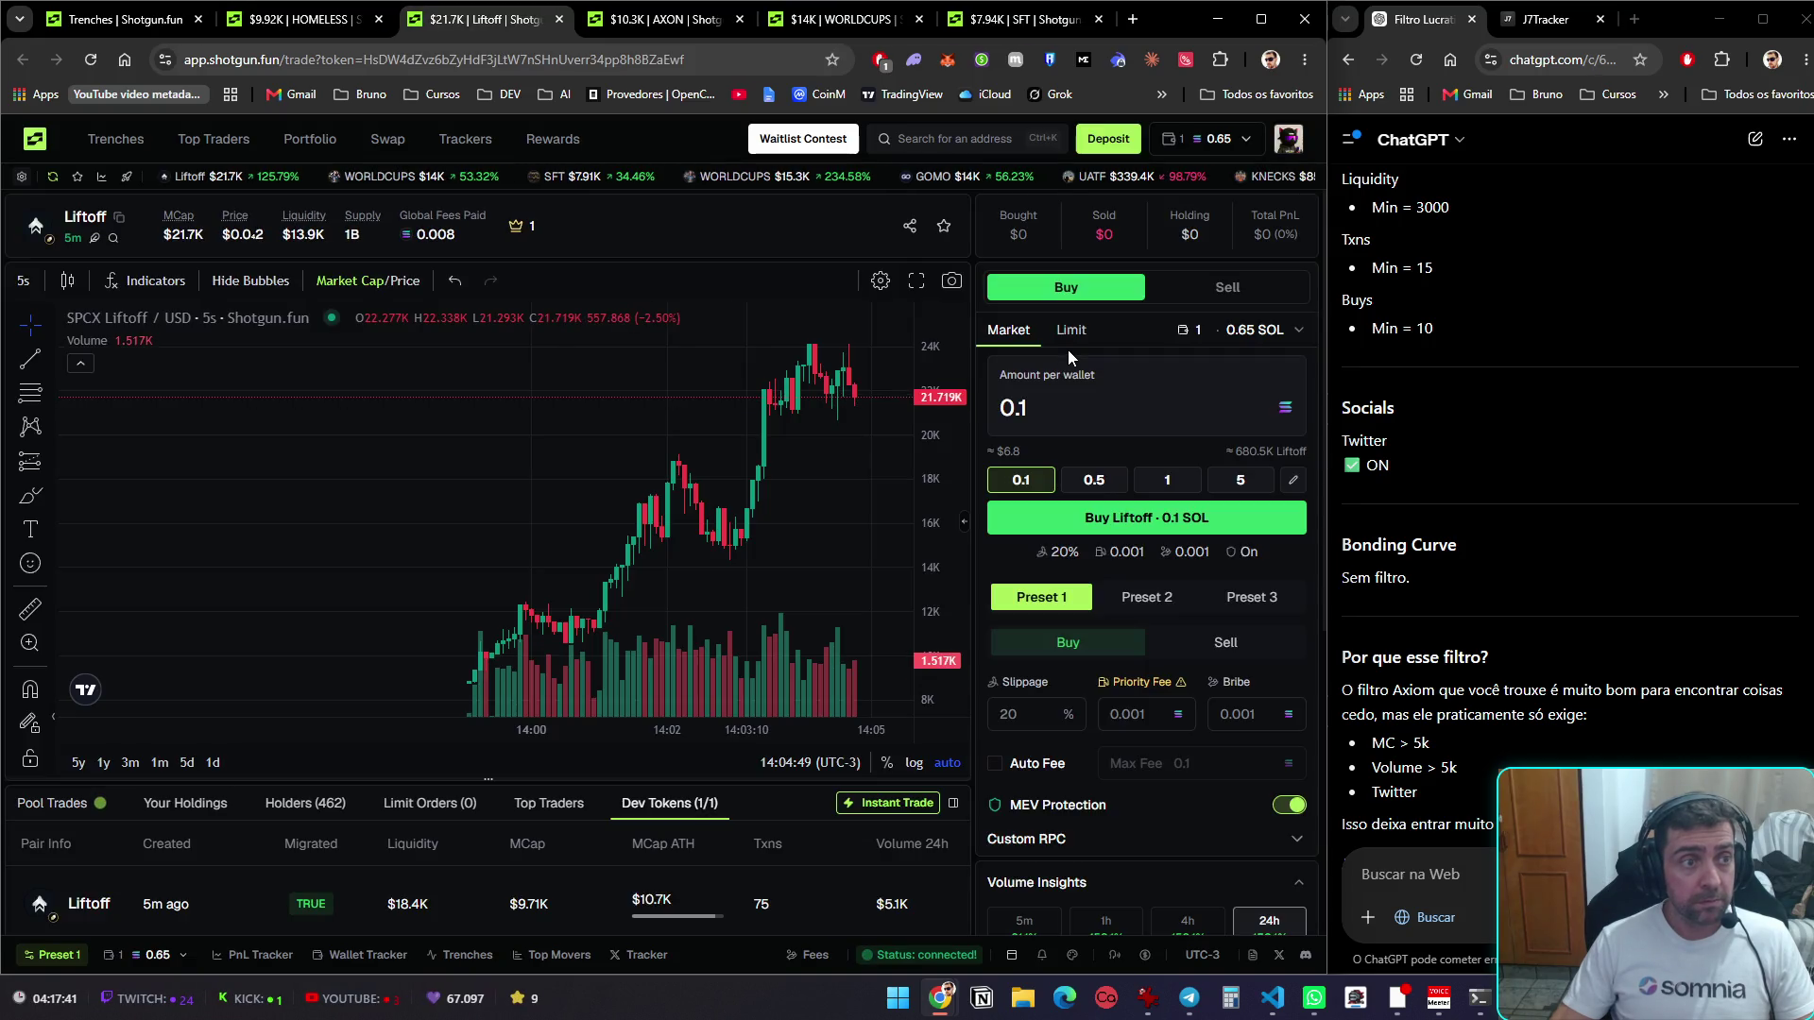
click(315, 21)
key(ctrl+Tab)
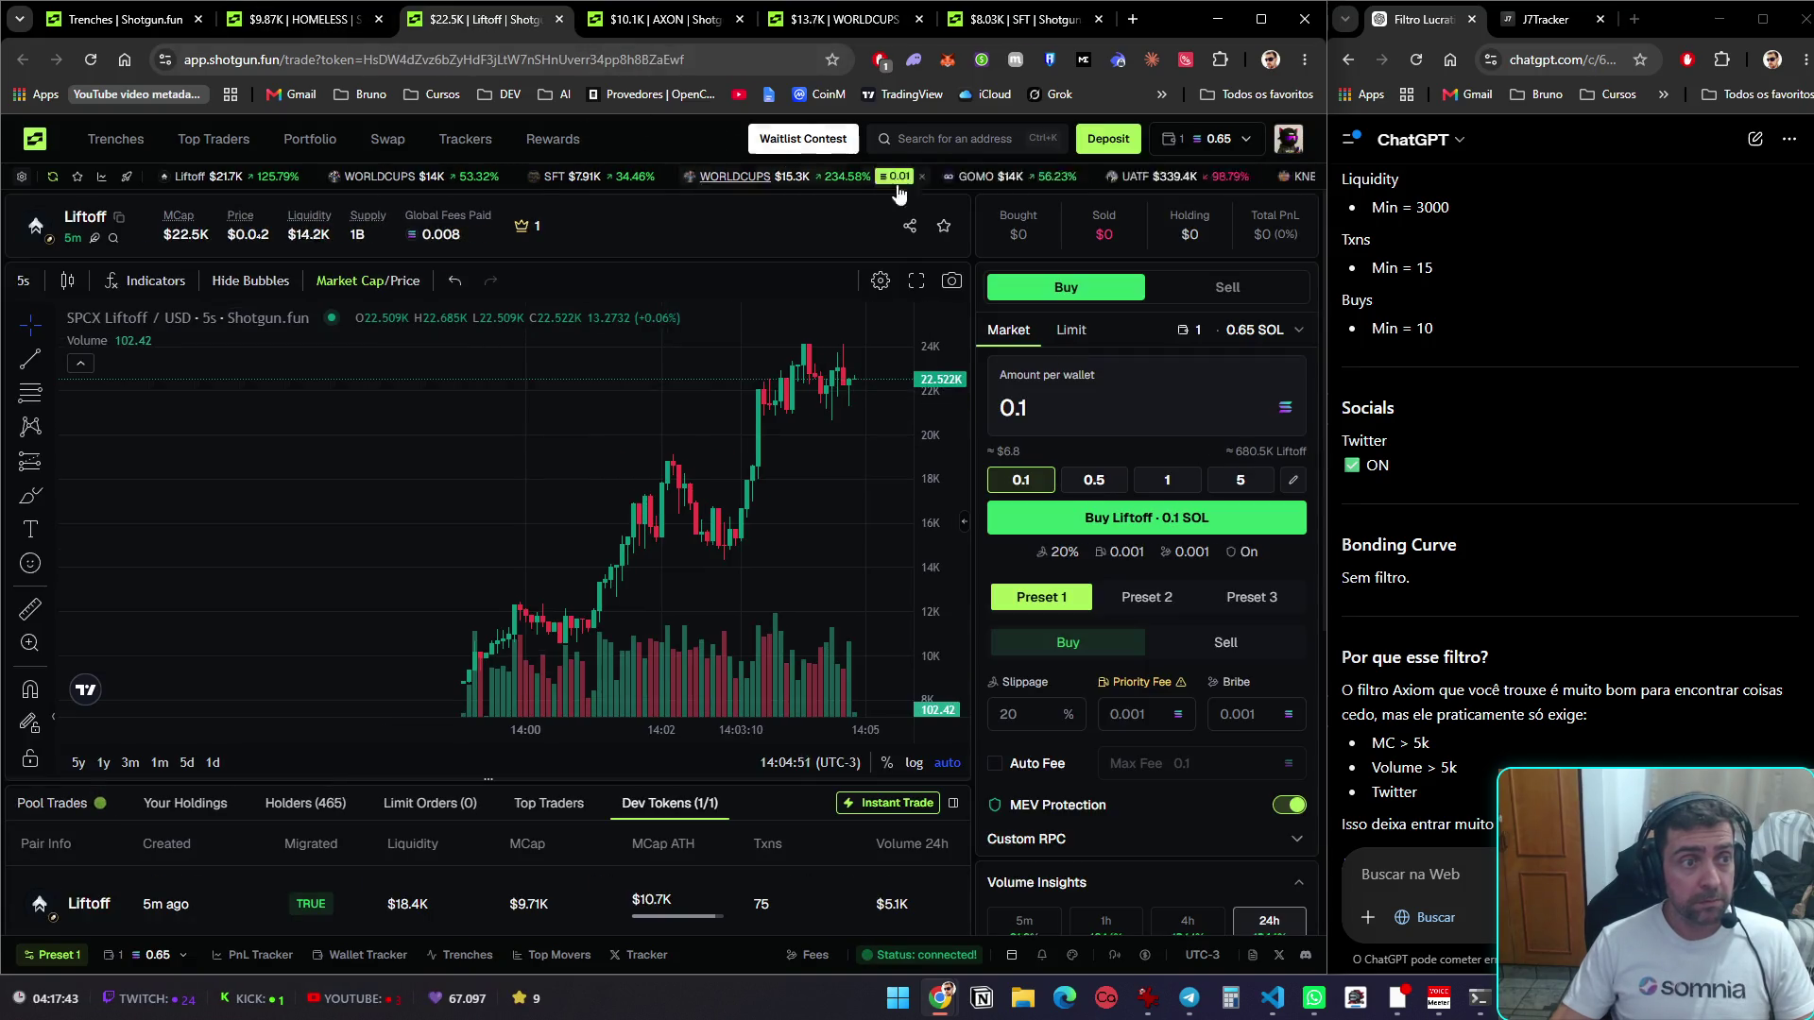
key(ctrl+Tab)
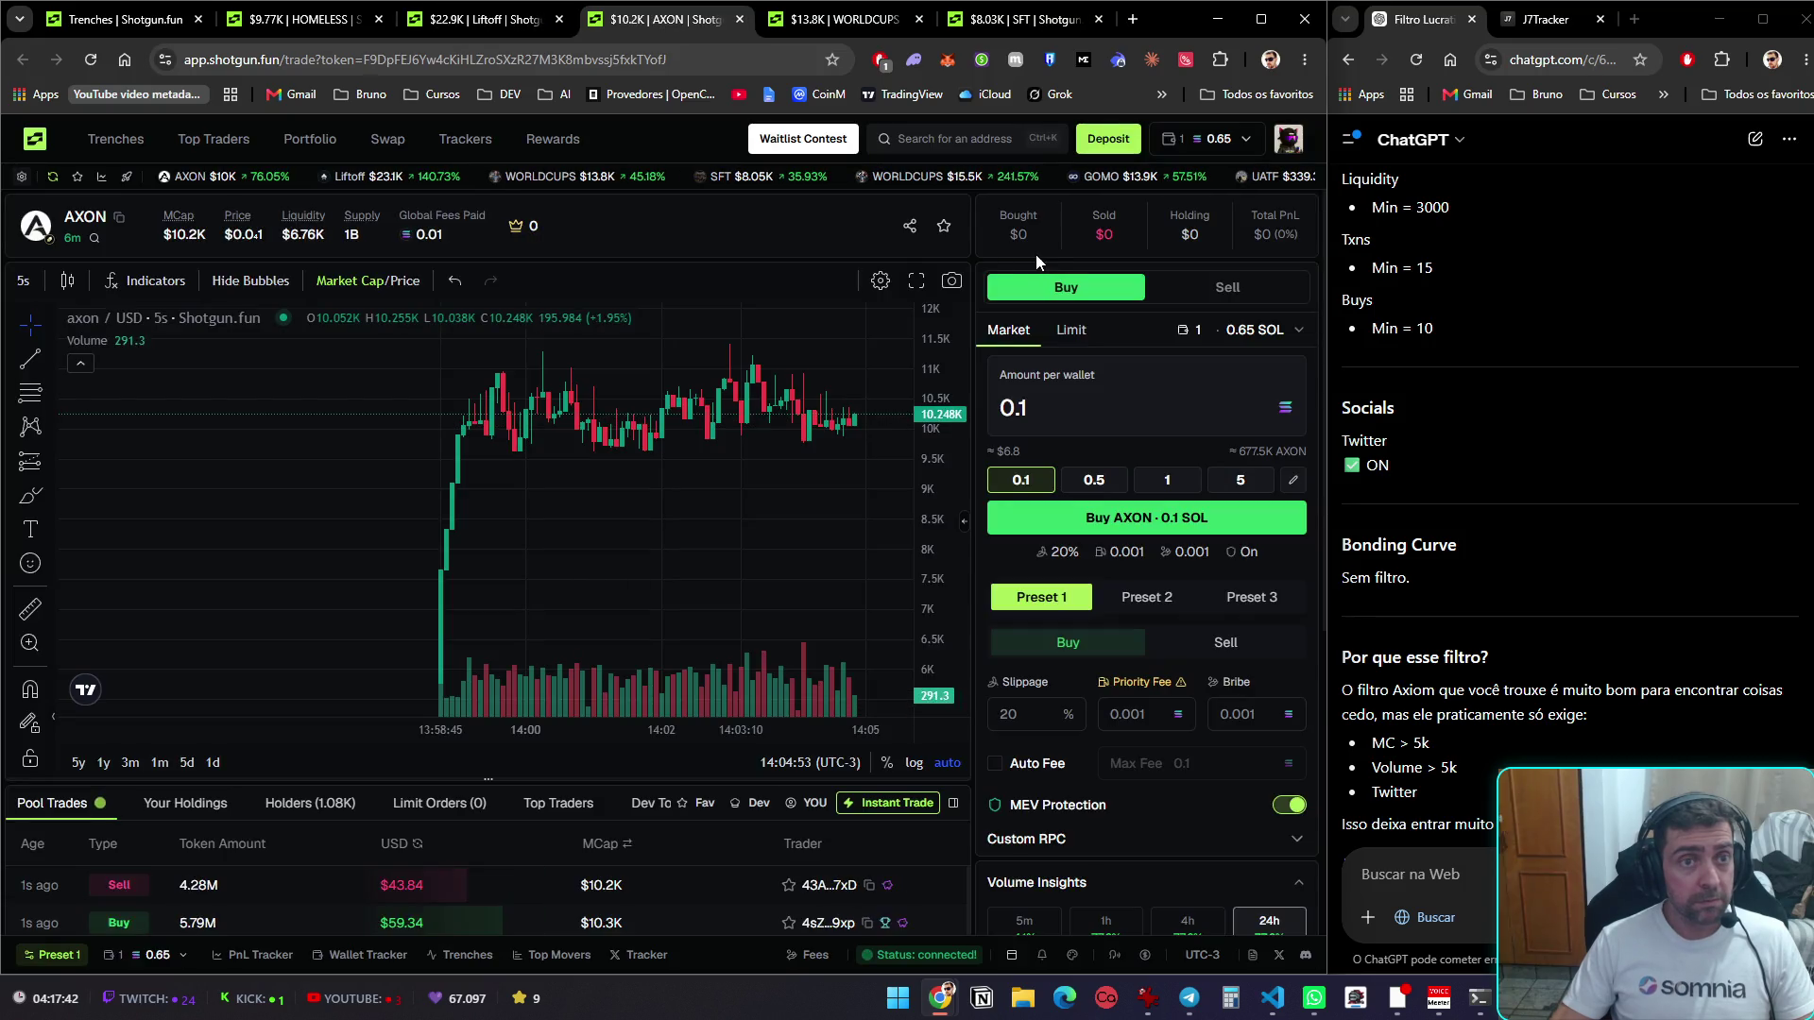
key(ctrl+Tab)
key(ctrl+Tab)
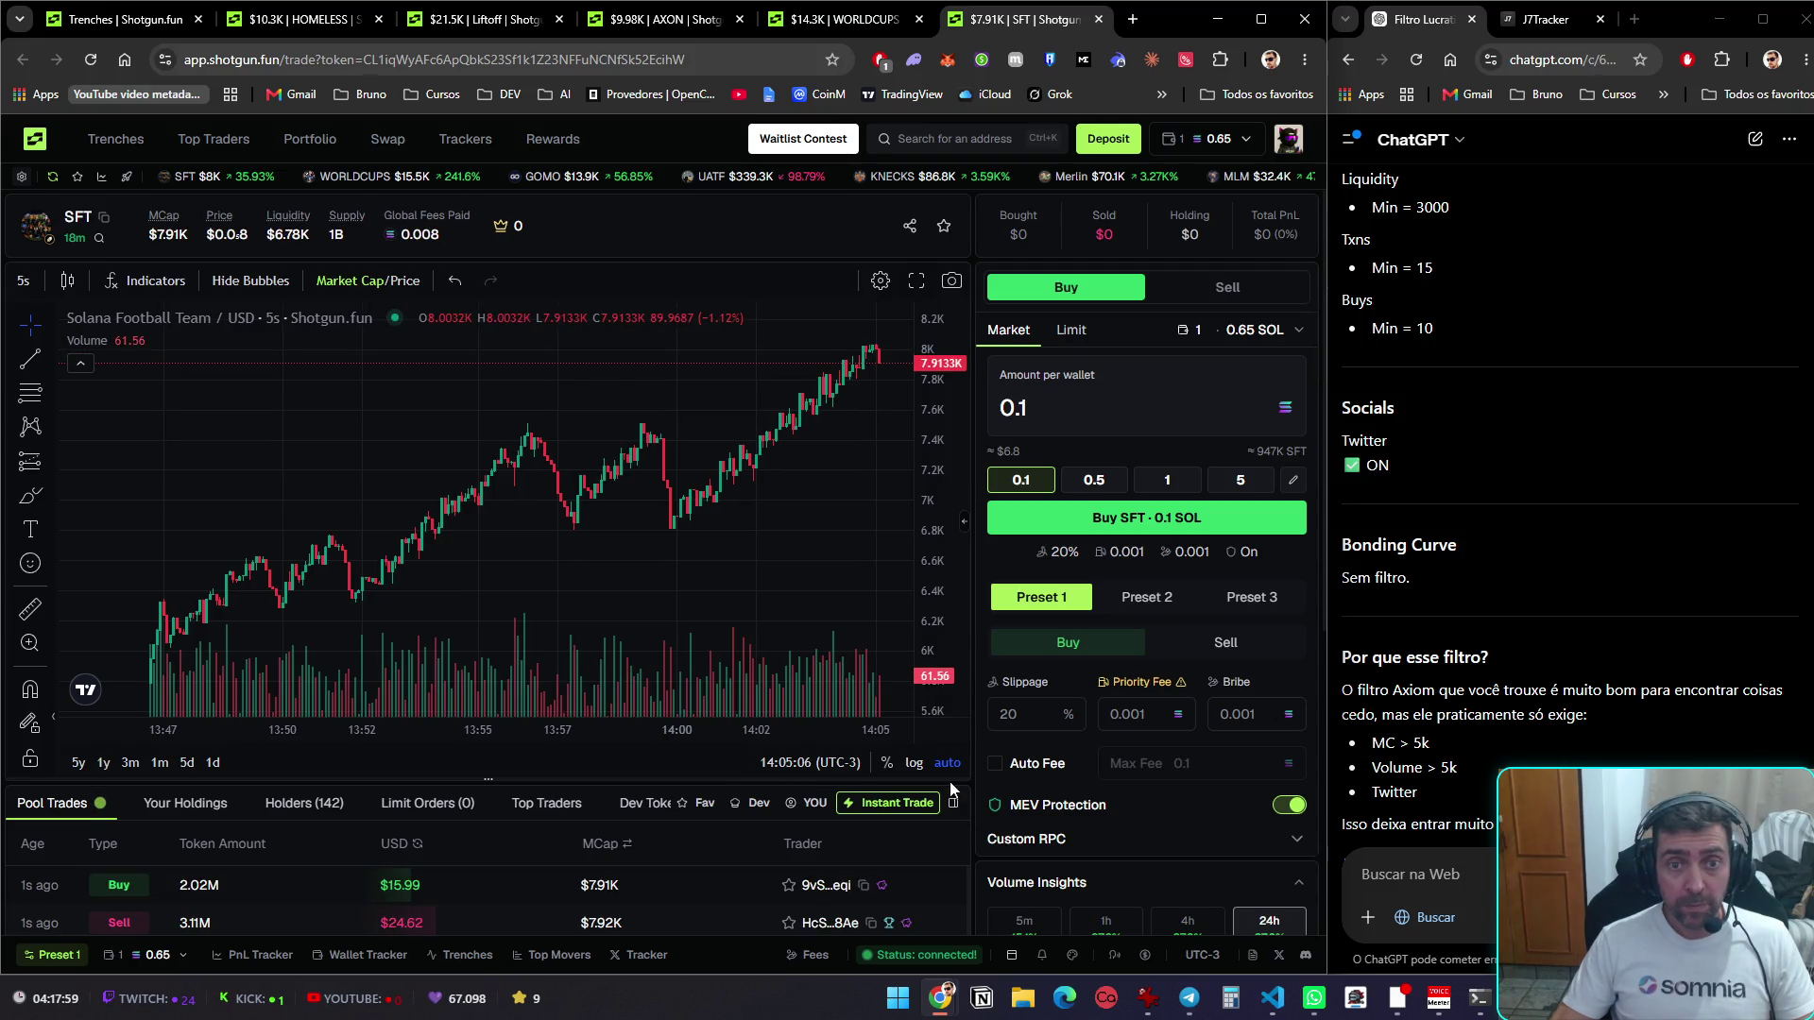
key(ctrl+1)
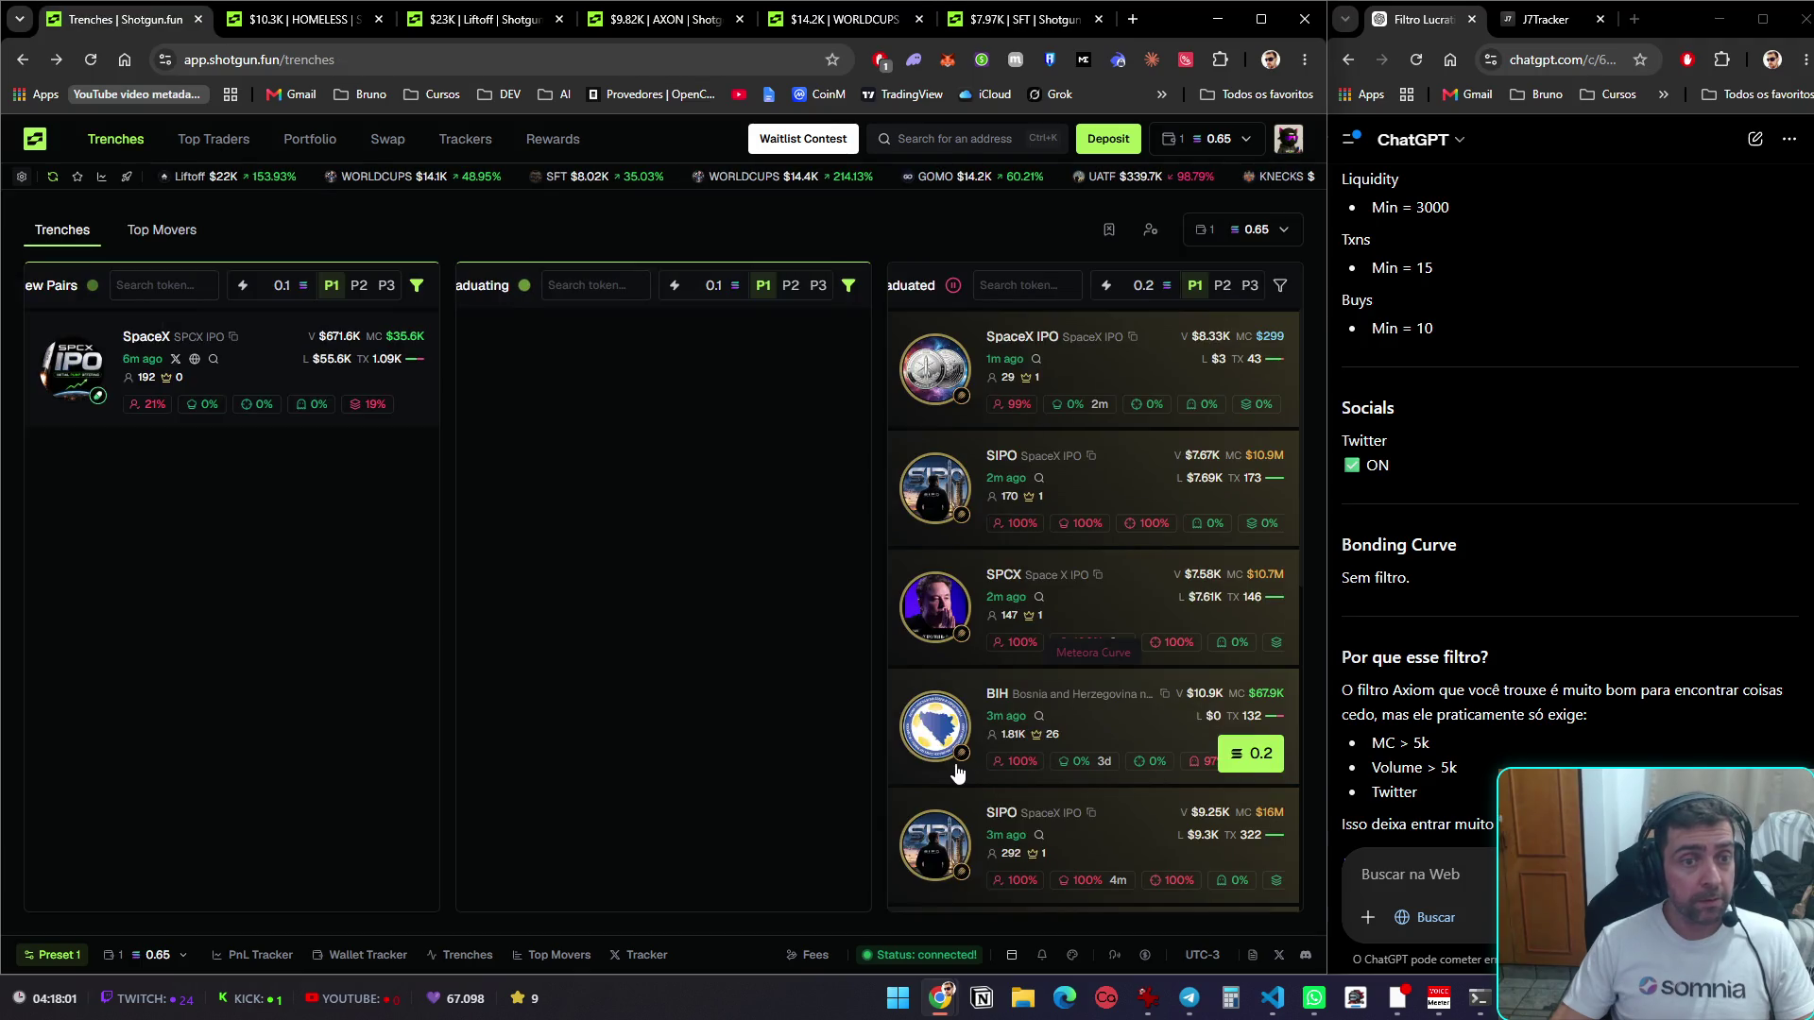
key(ctrl+2)
Look up $HOMELESS on X, read the most recent posts, and close that search tab
click(301, 382)
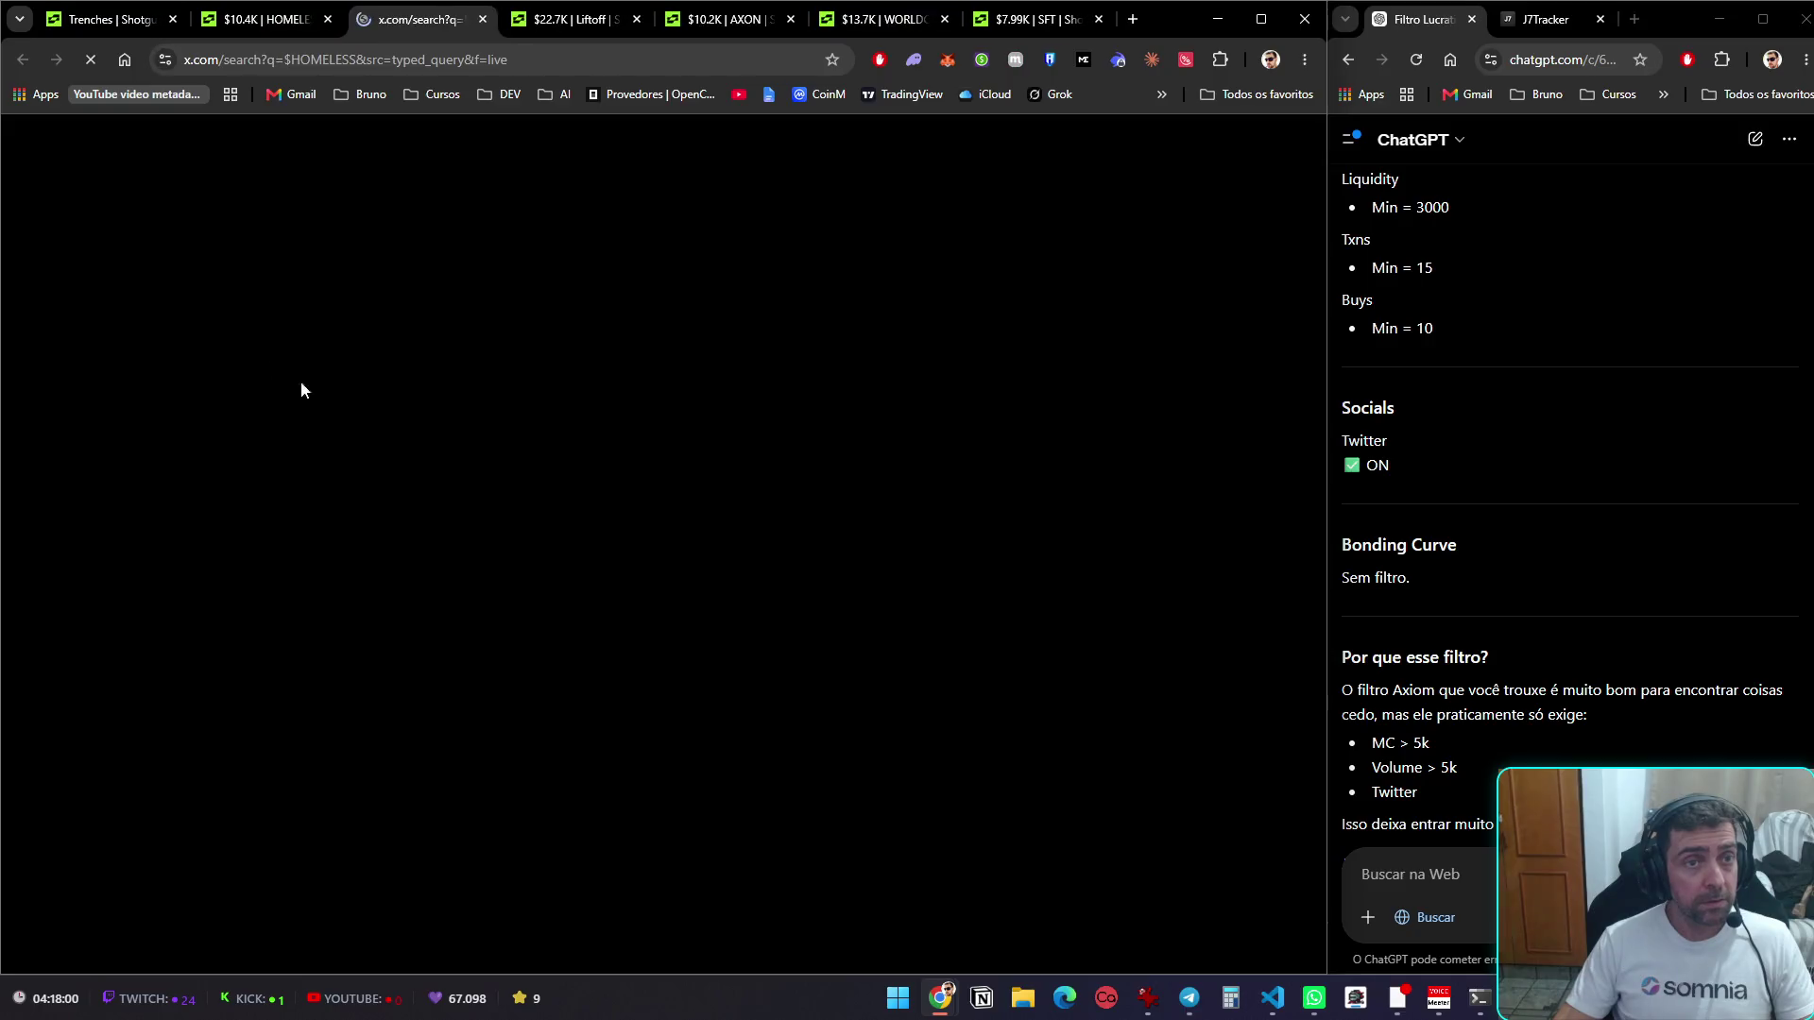
click(1536, 23)
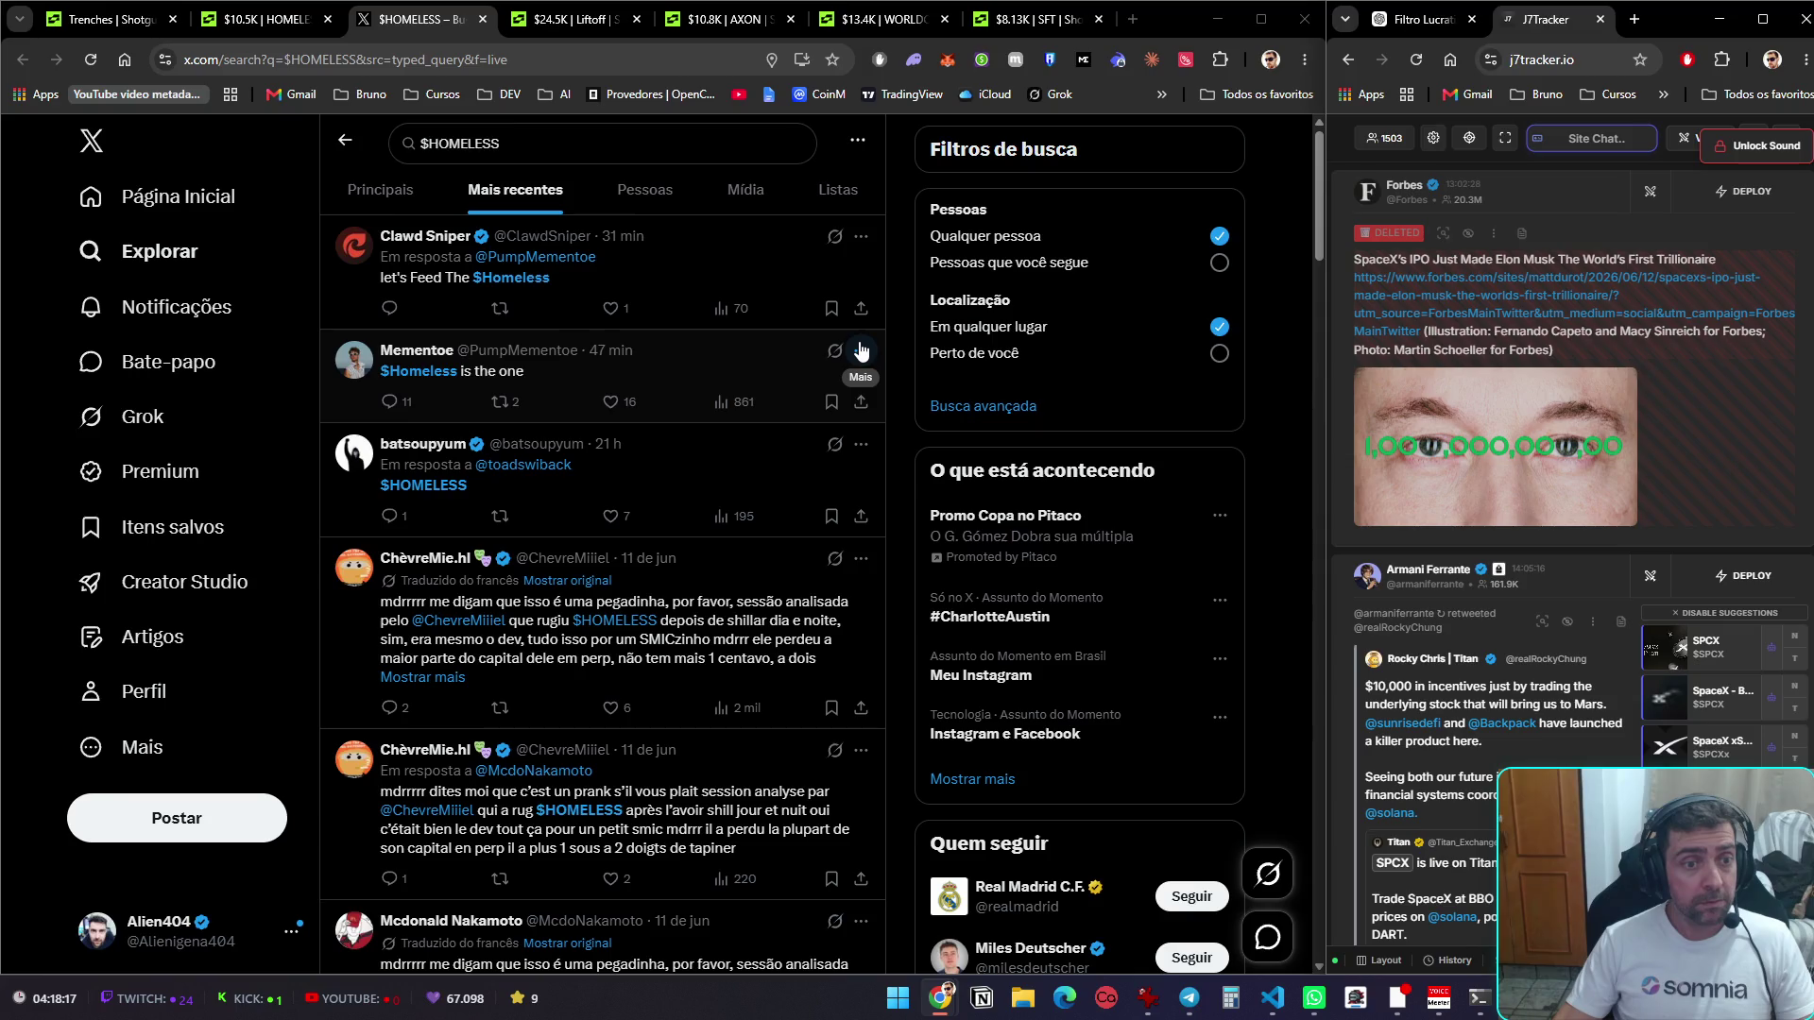
key(ctrl+w)
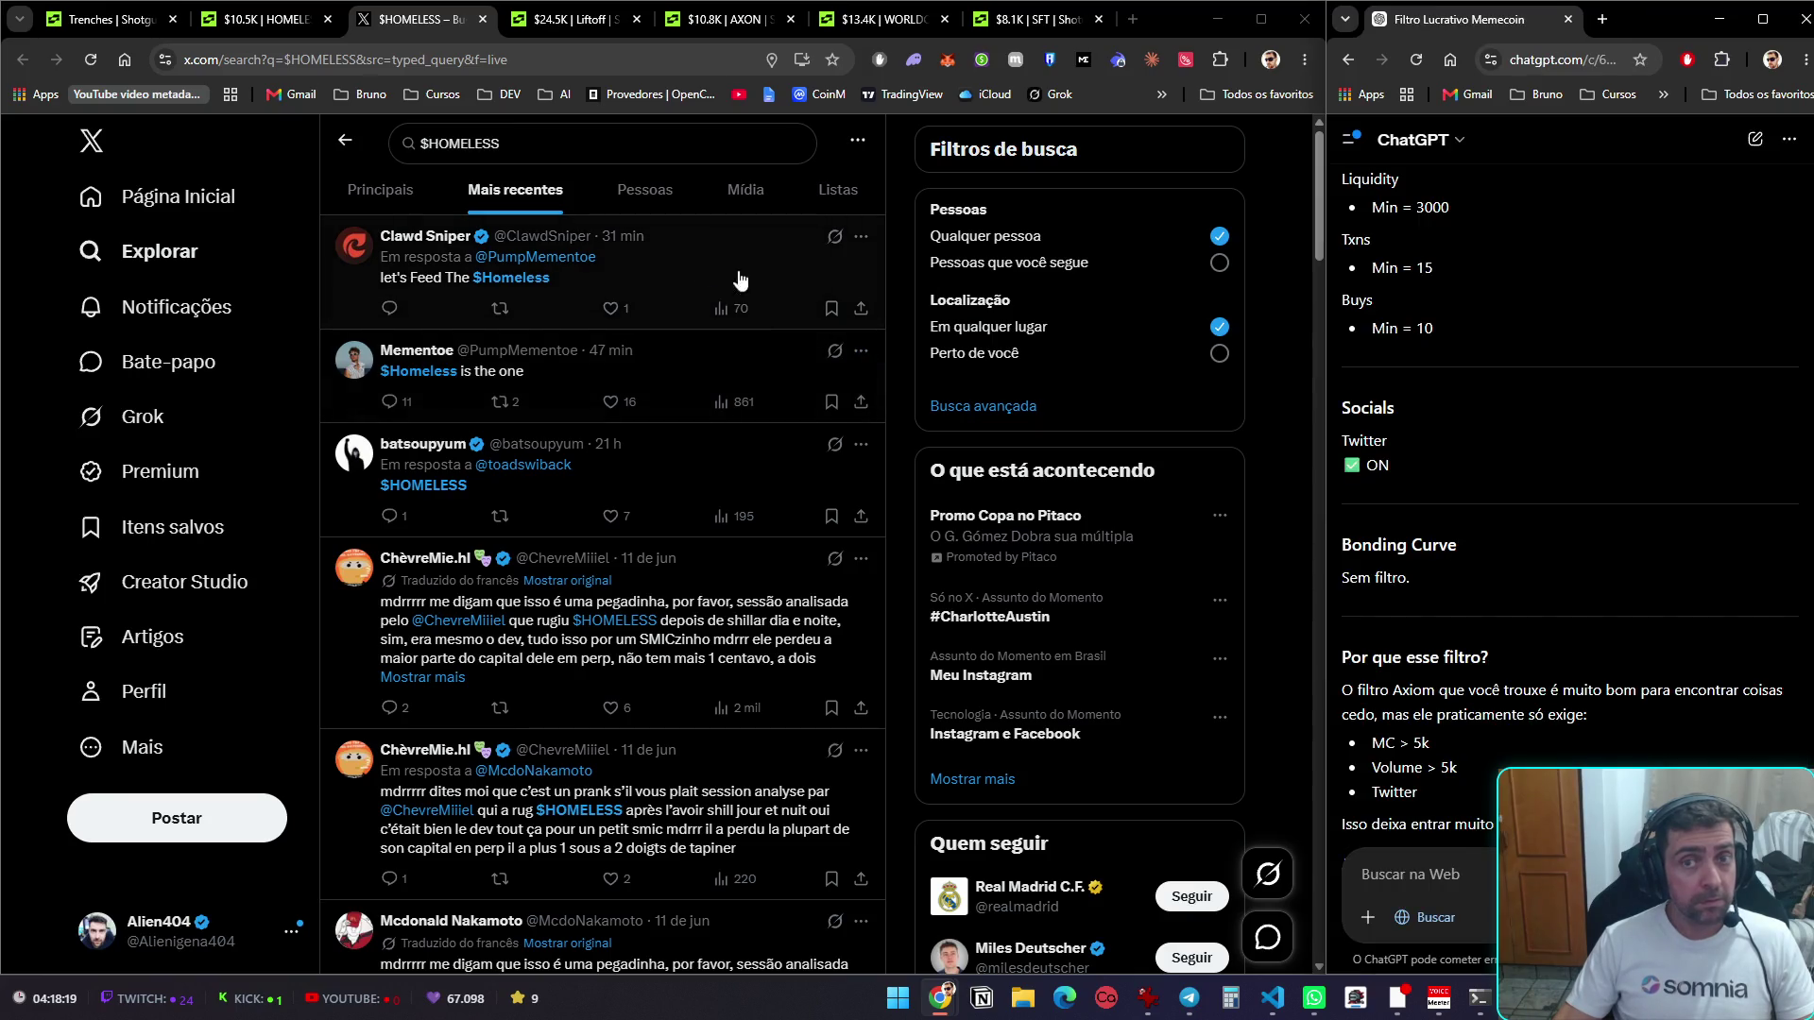
key(ctrl+shift+t)
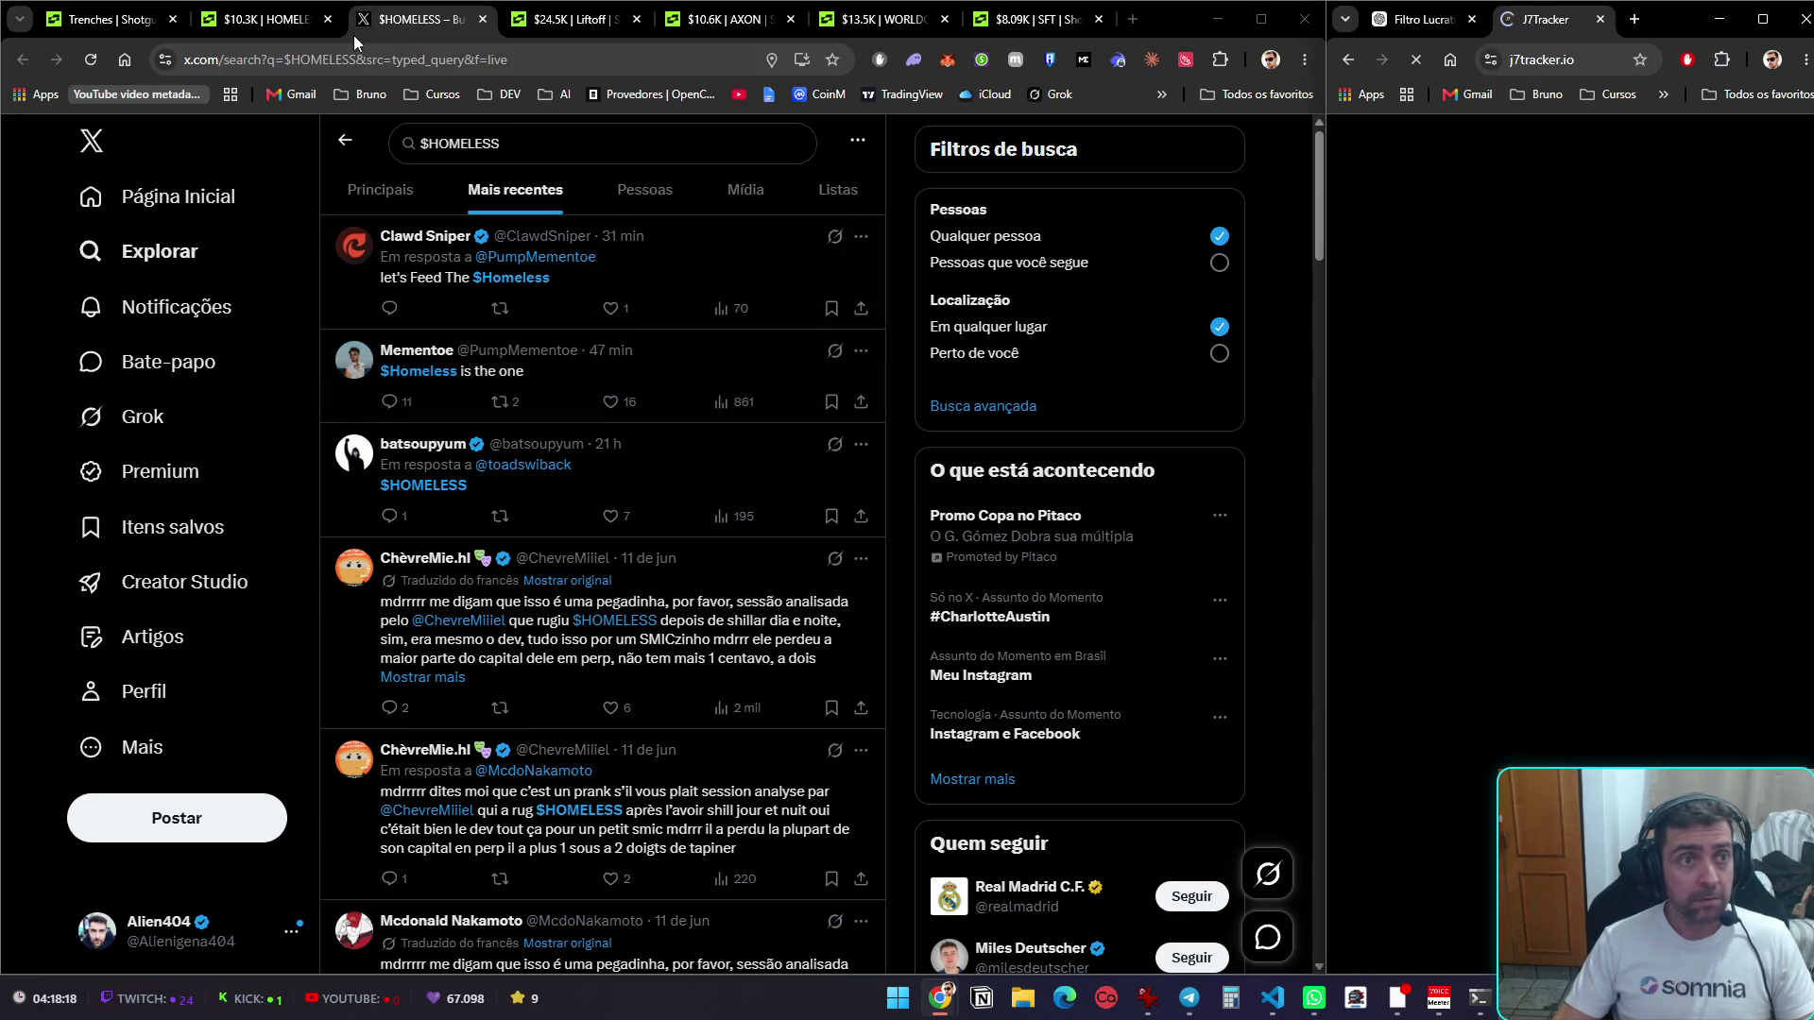
key(ctrl+w)
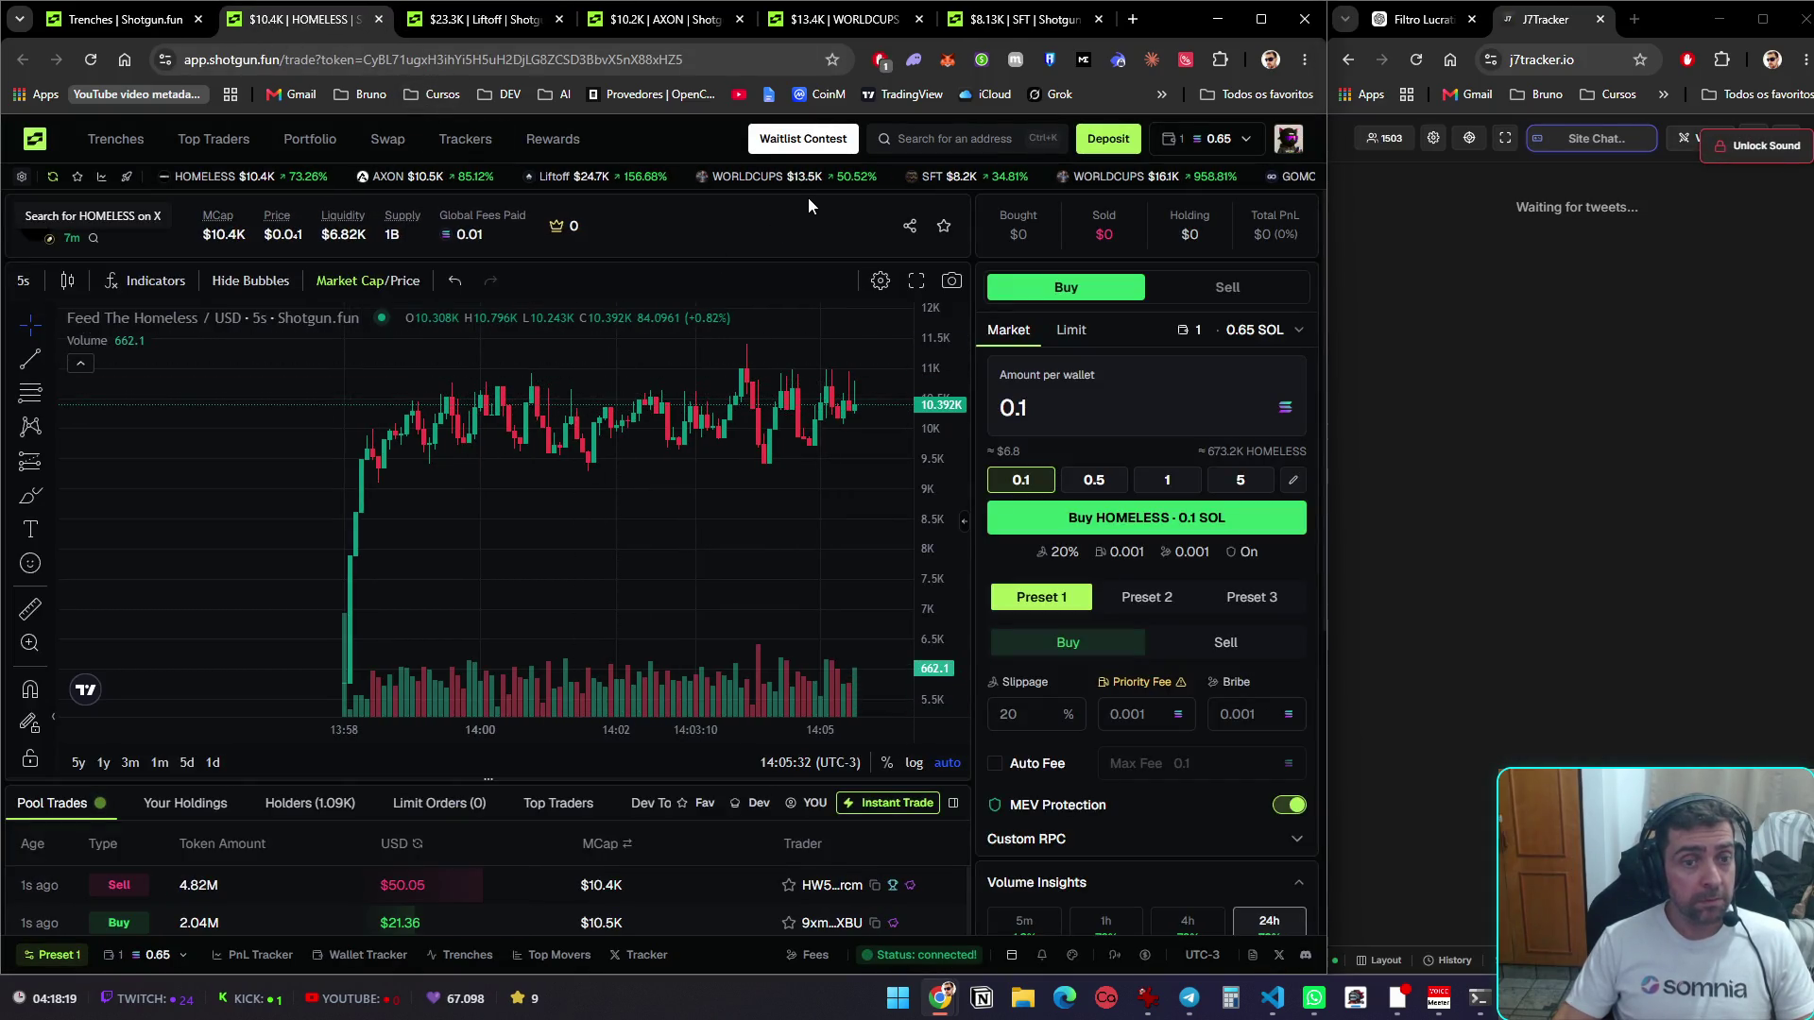
Close the HOMELESS and AXON token tabs
key(ctrl+w)
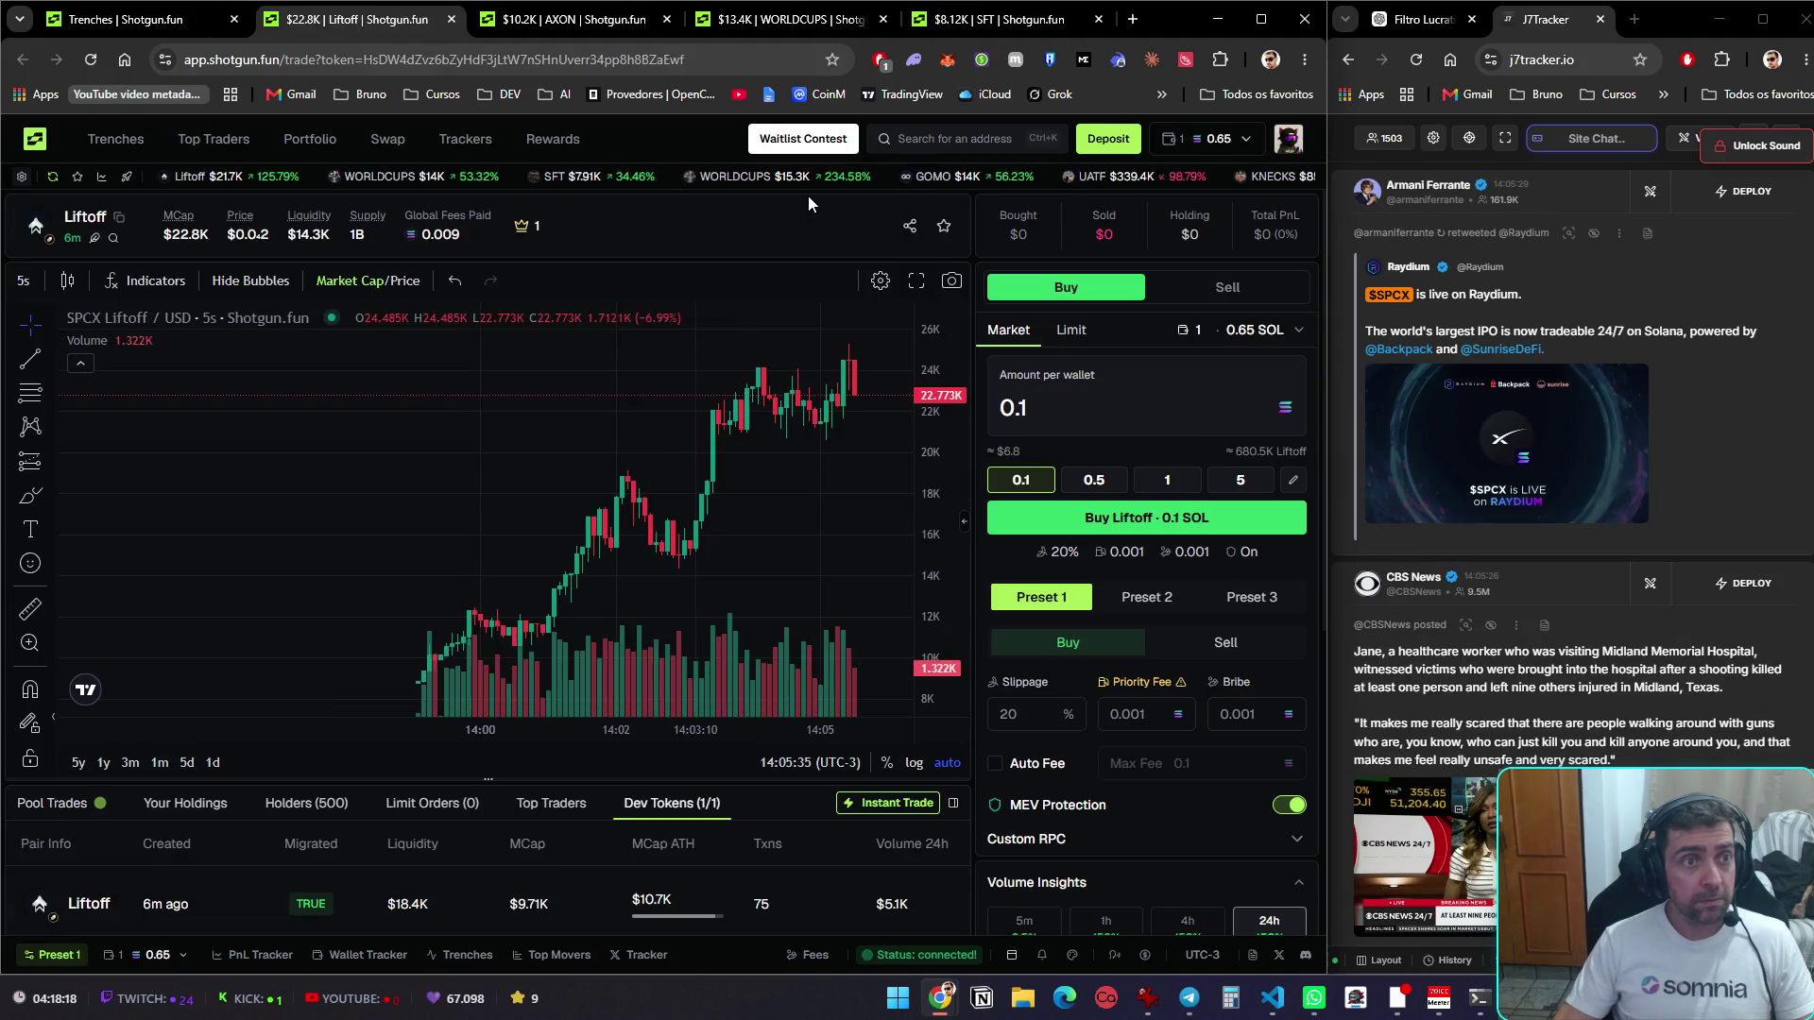
mouse_move(95, 244)
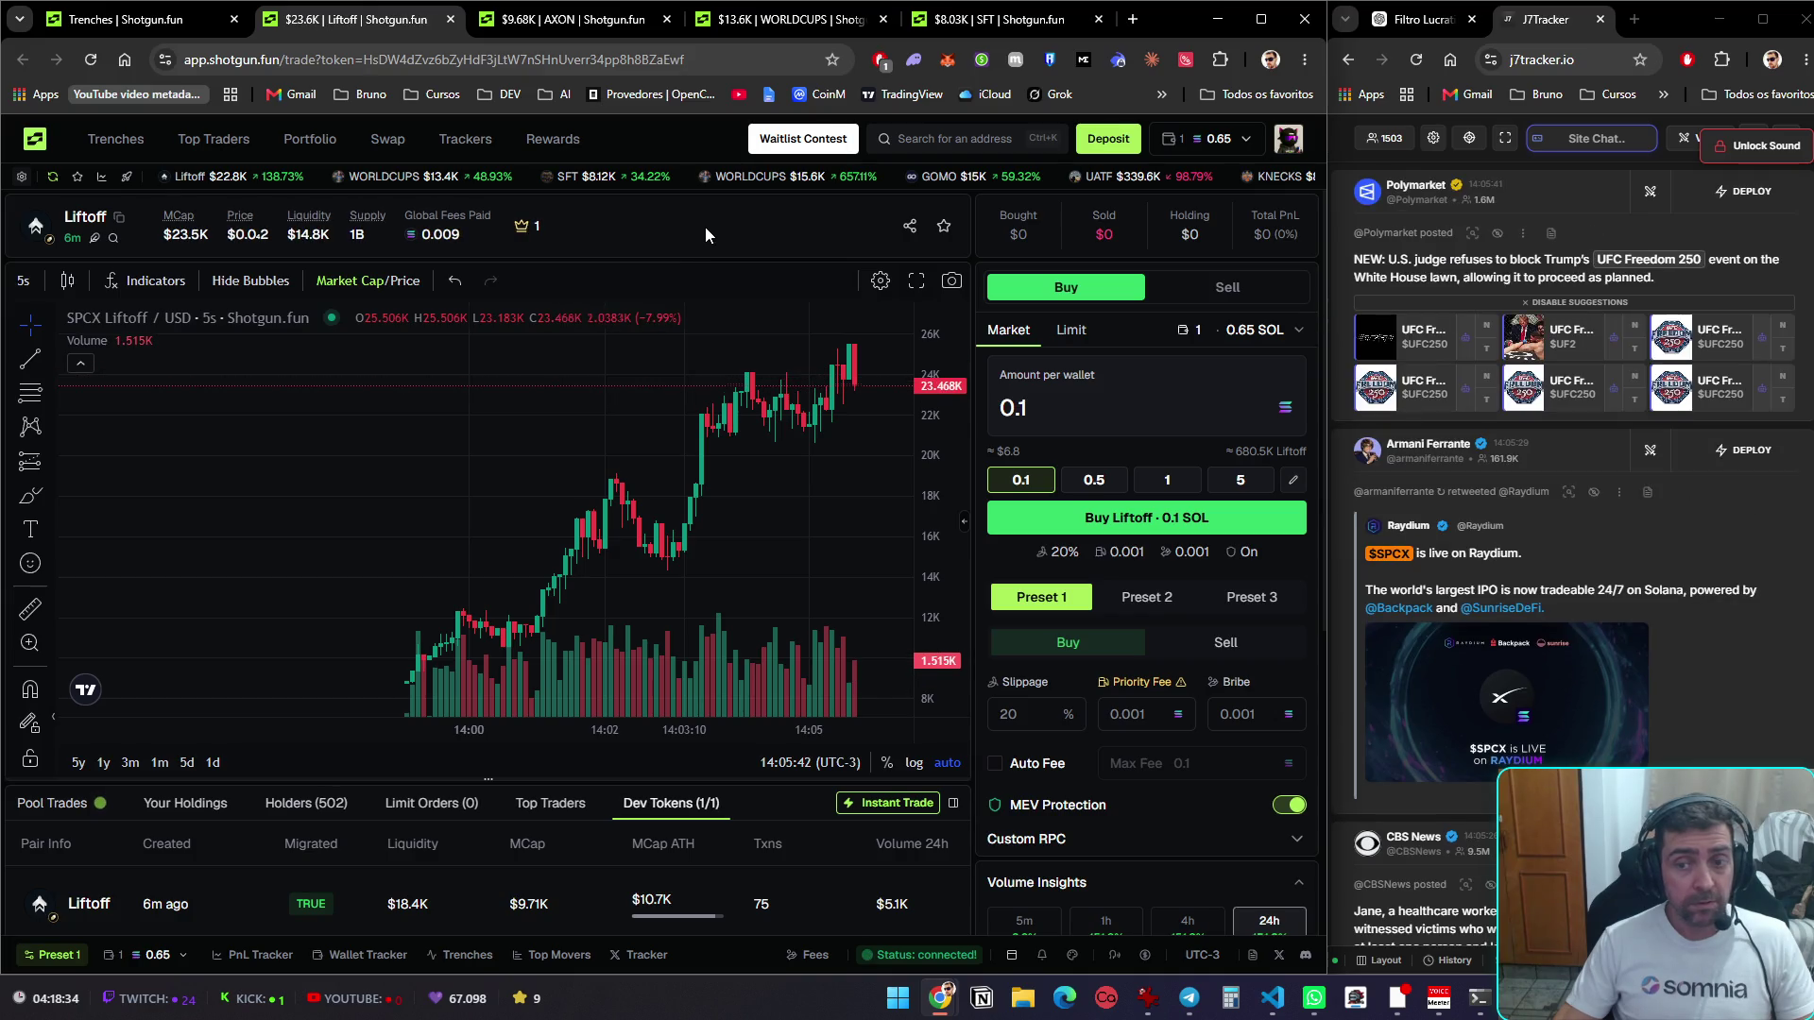
key(ctrl+Tab)
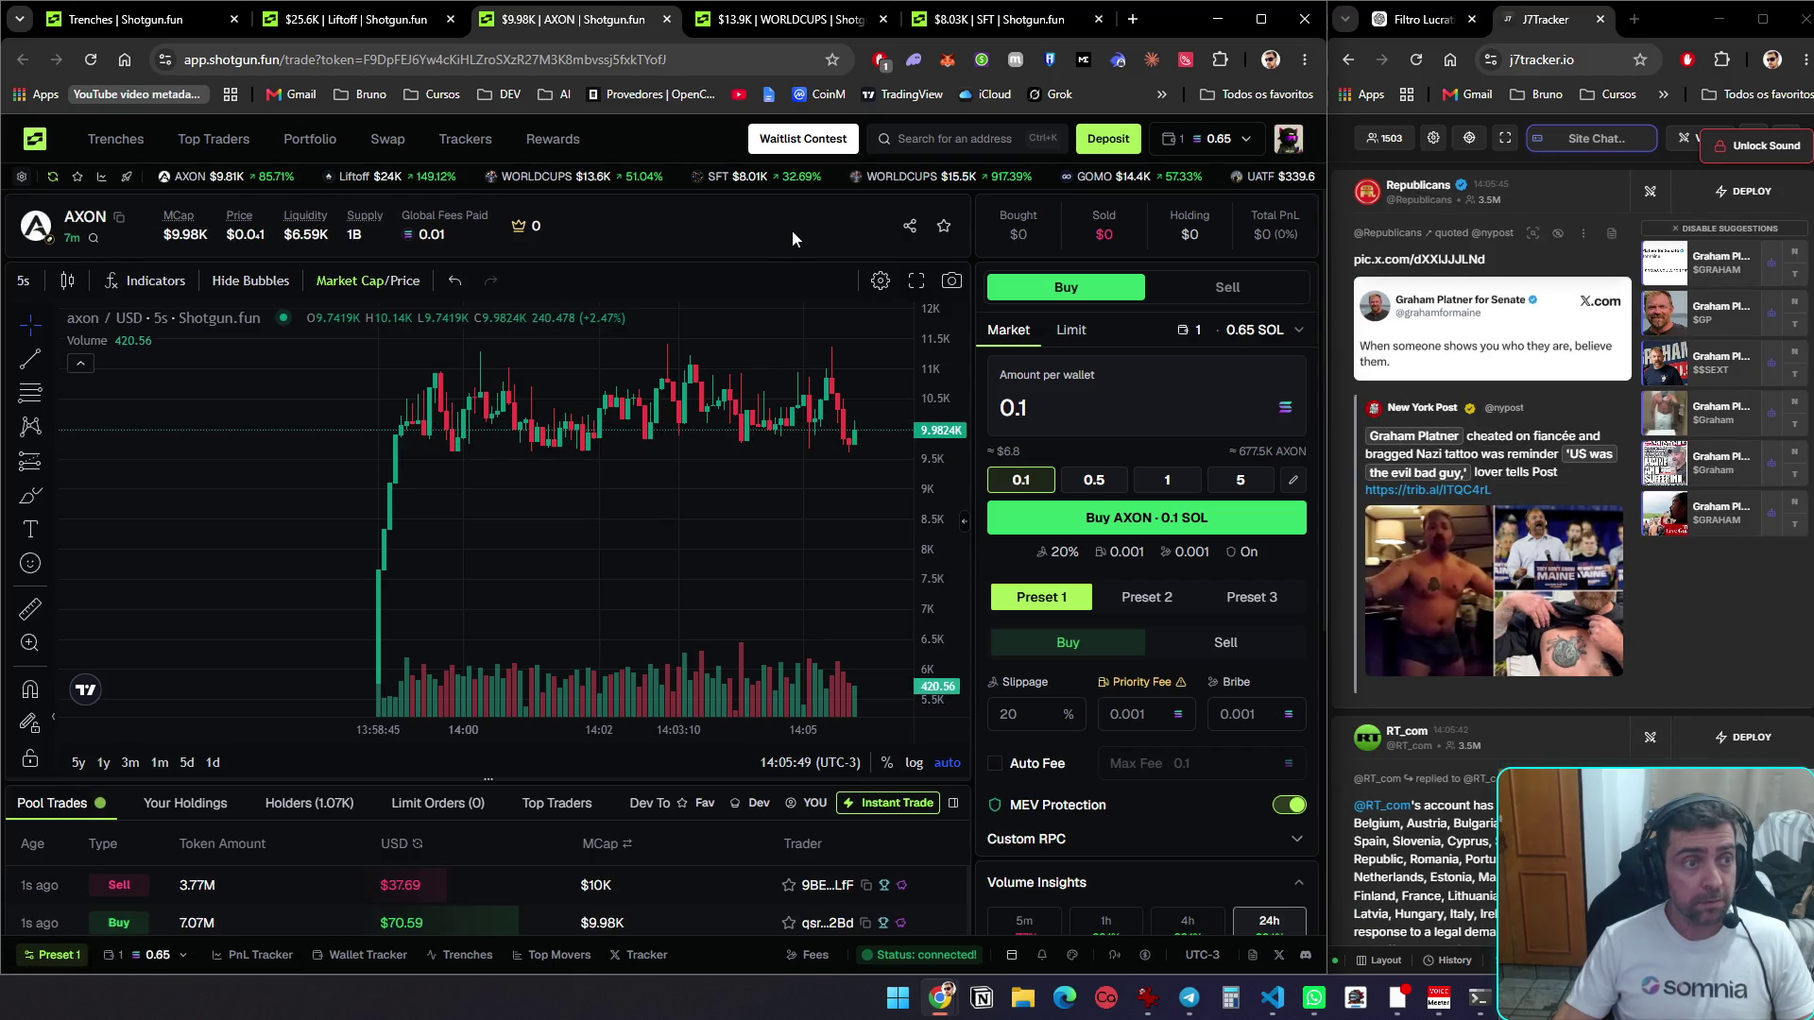
key(ctrl+w)
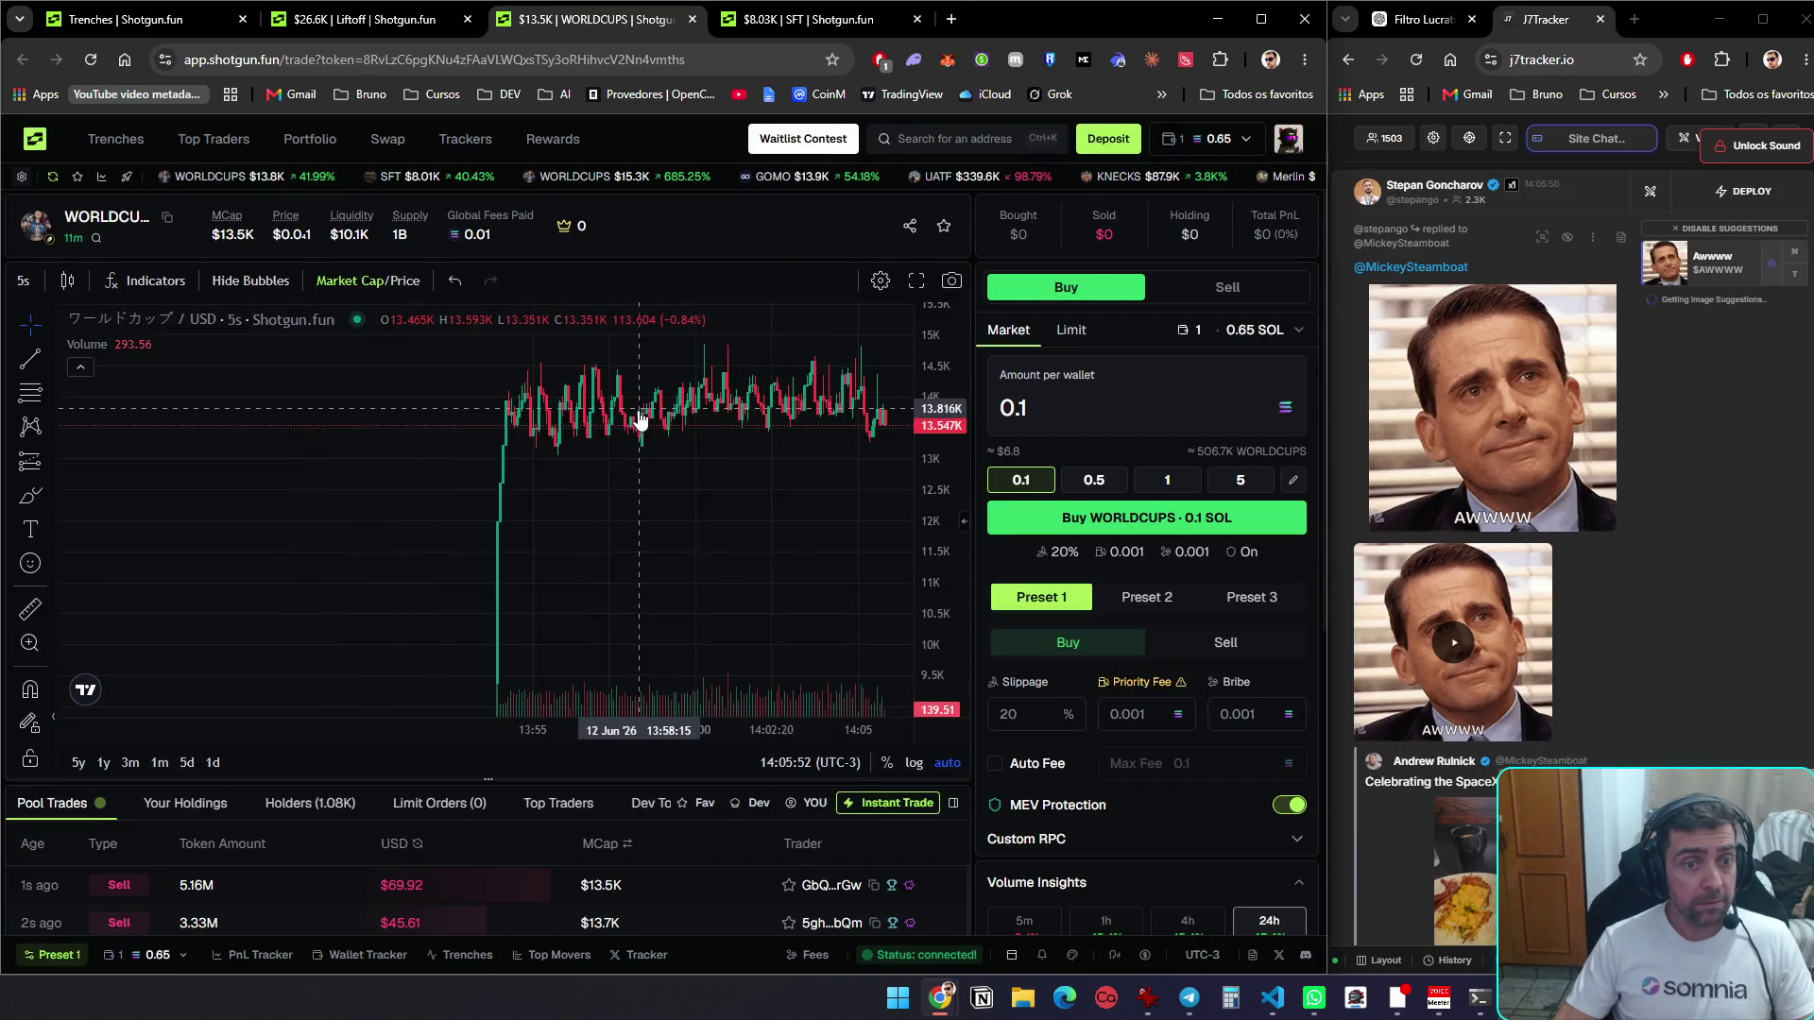
Review the SFT token, hide its developer, and close the SFT tab
scroll(652, 472, up, 1)
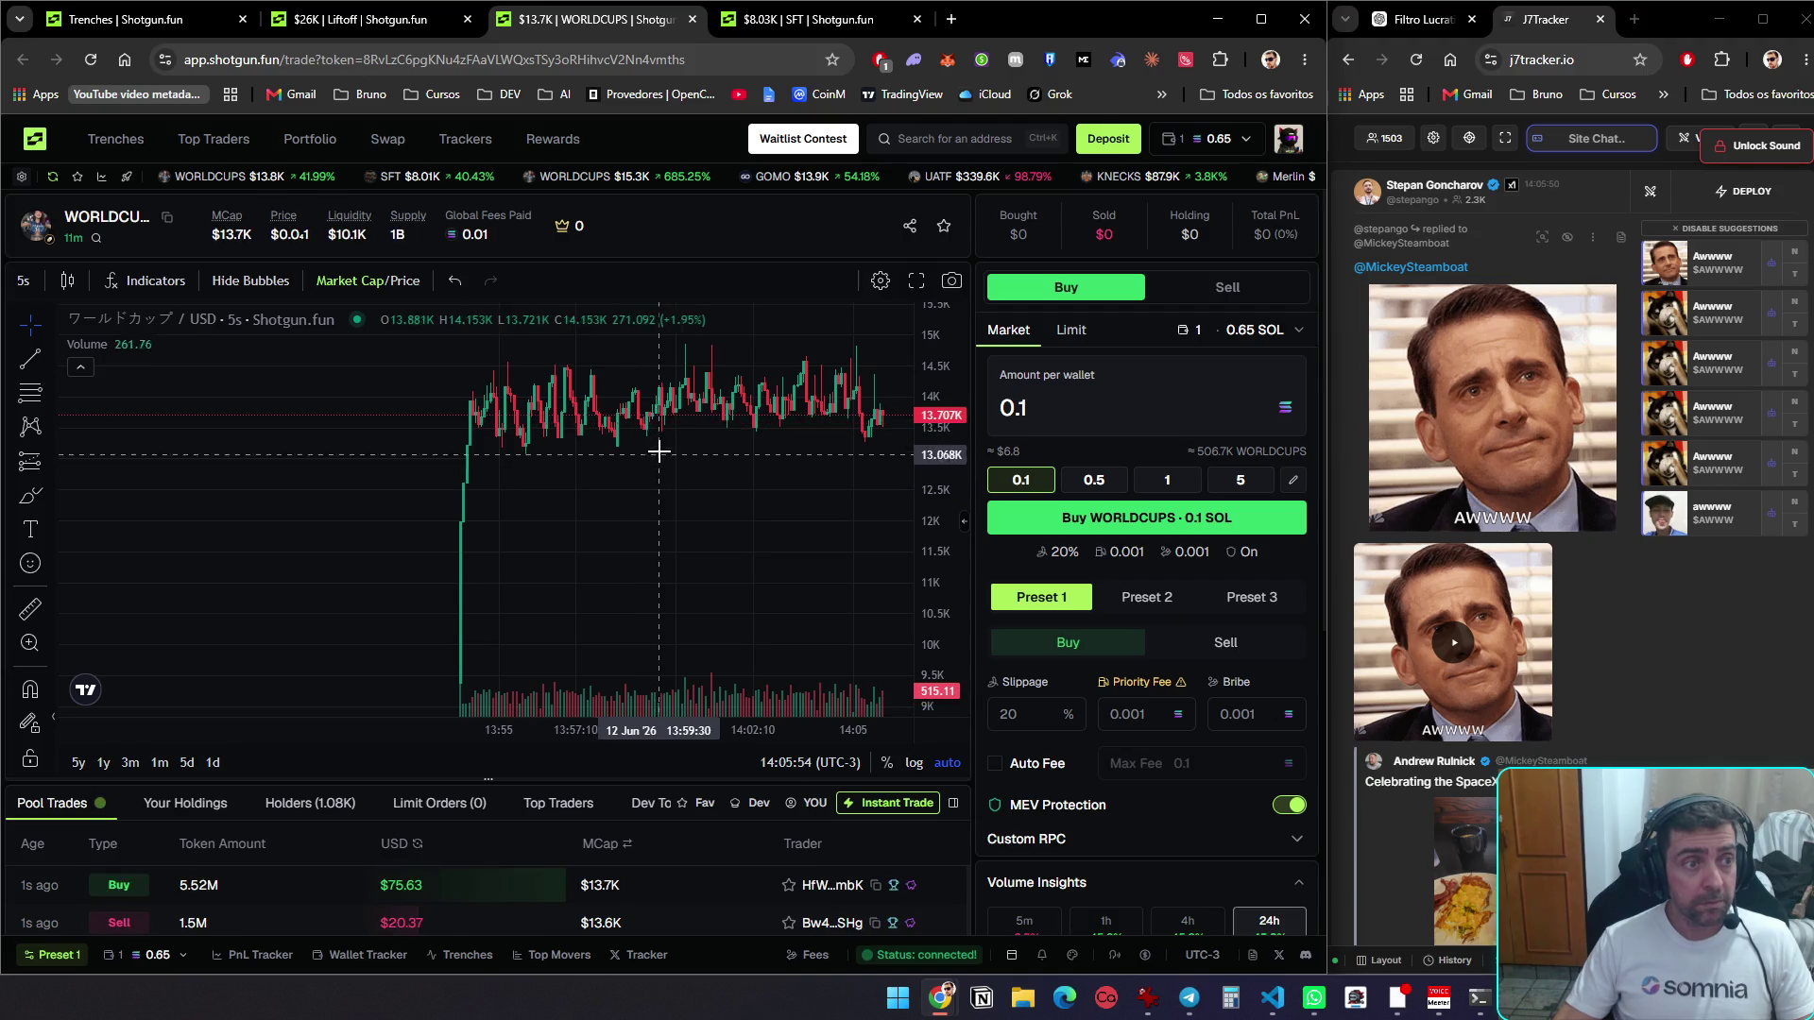
key(ctrl+Tab)
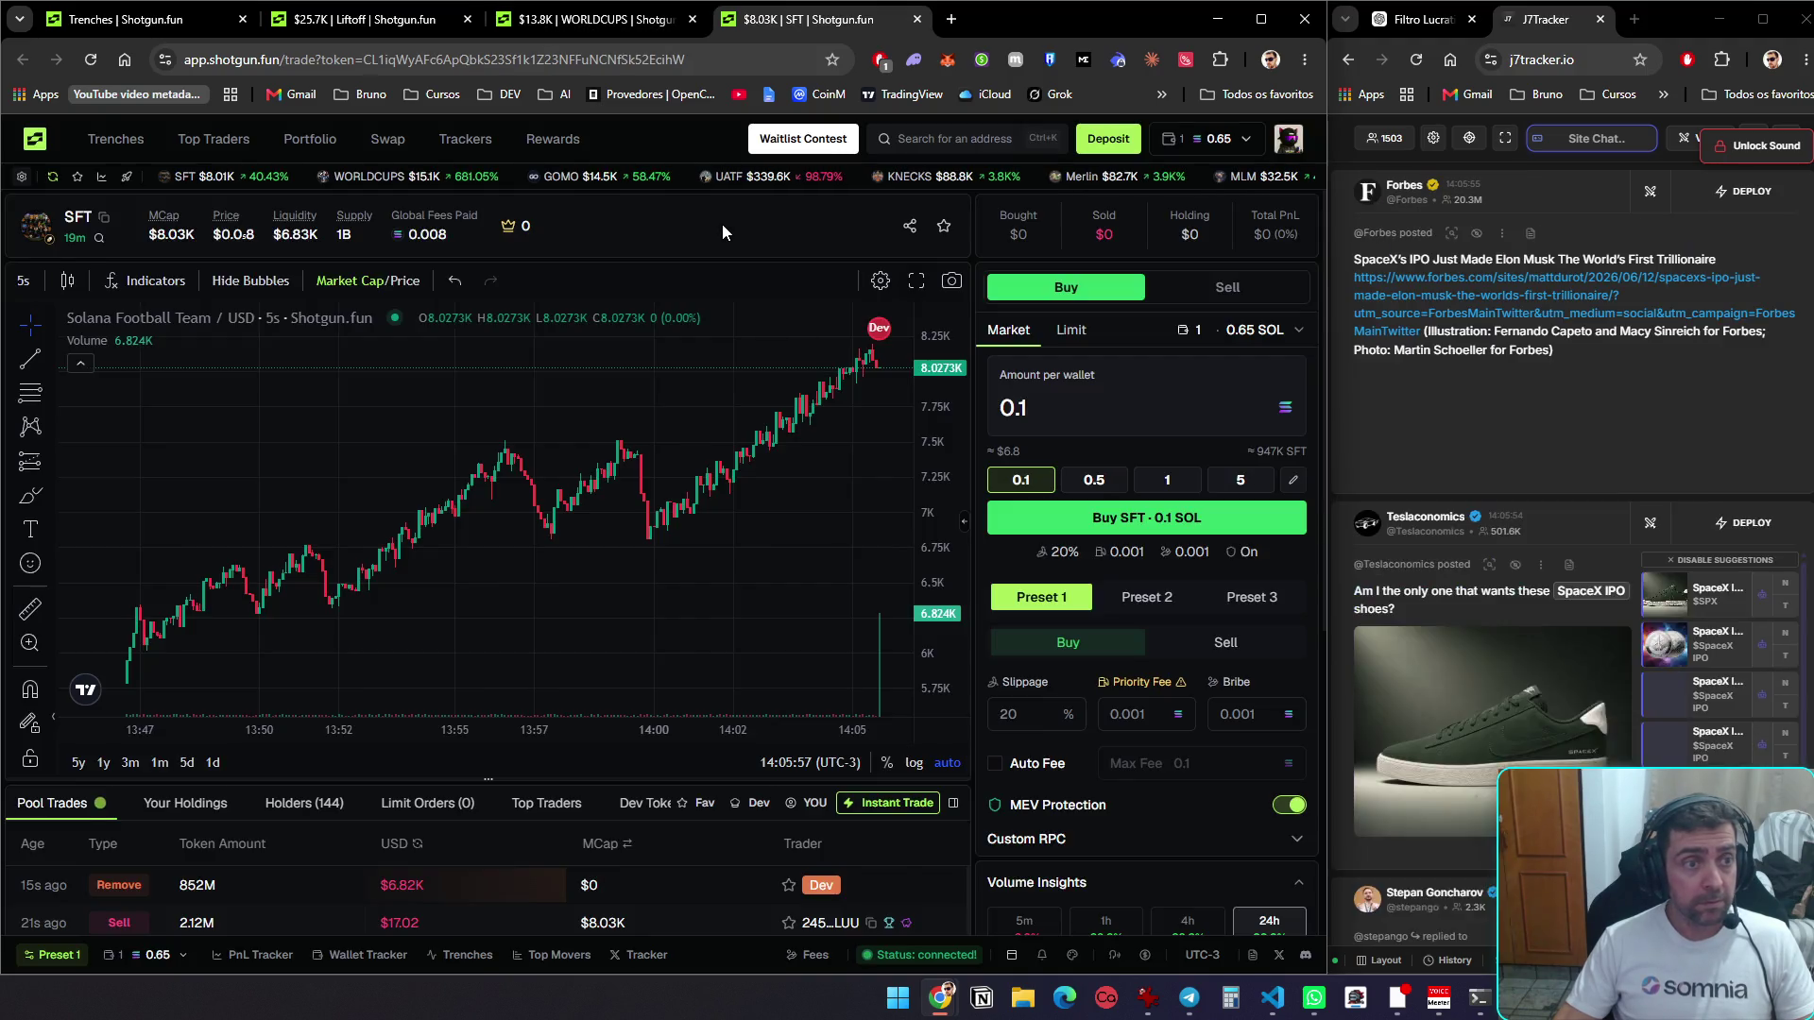
scroll(705, 369, down, 2)
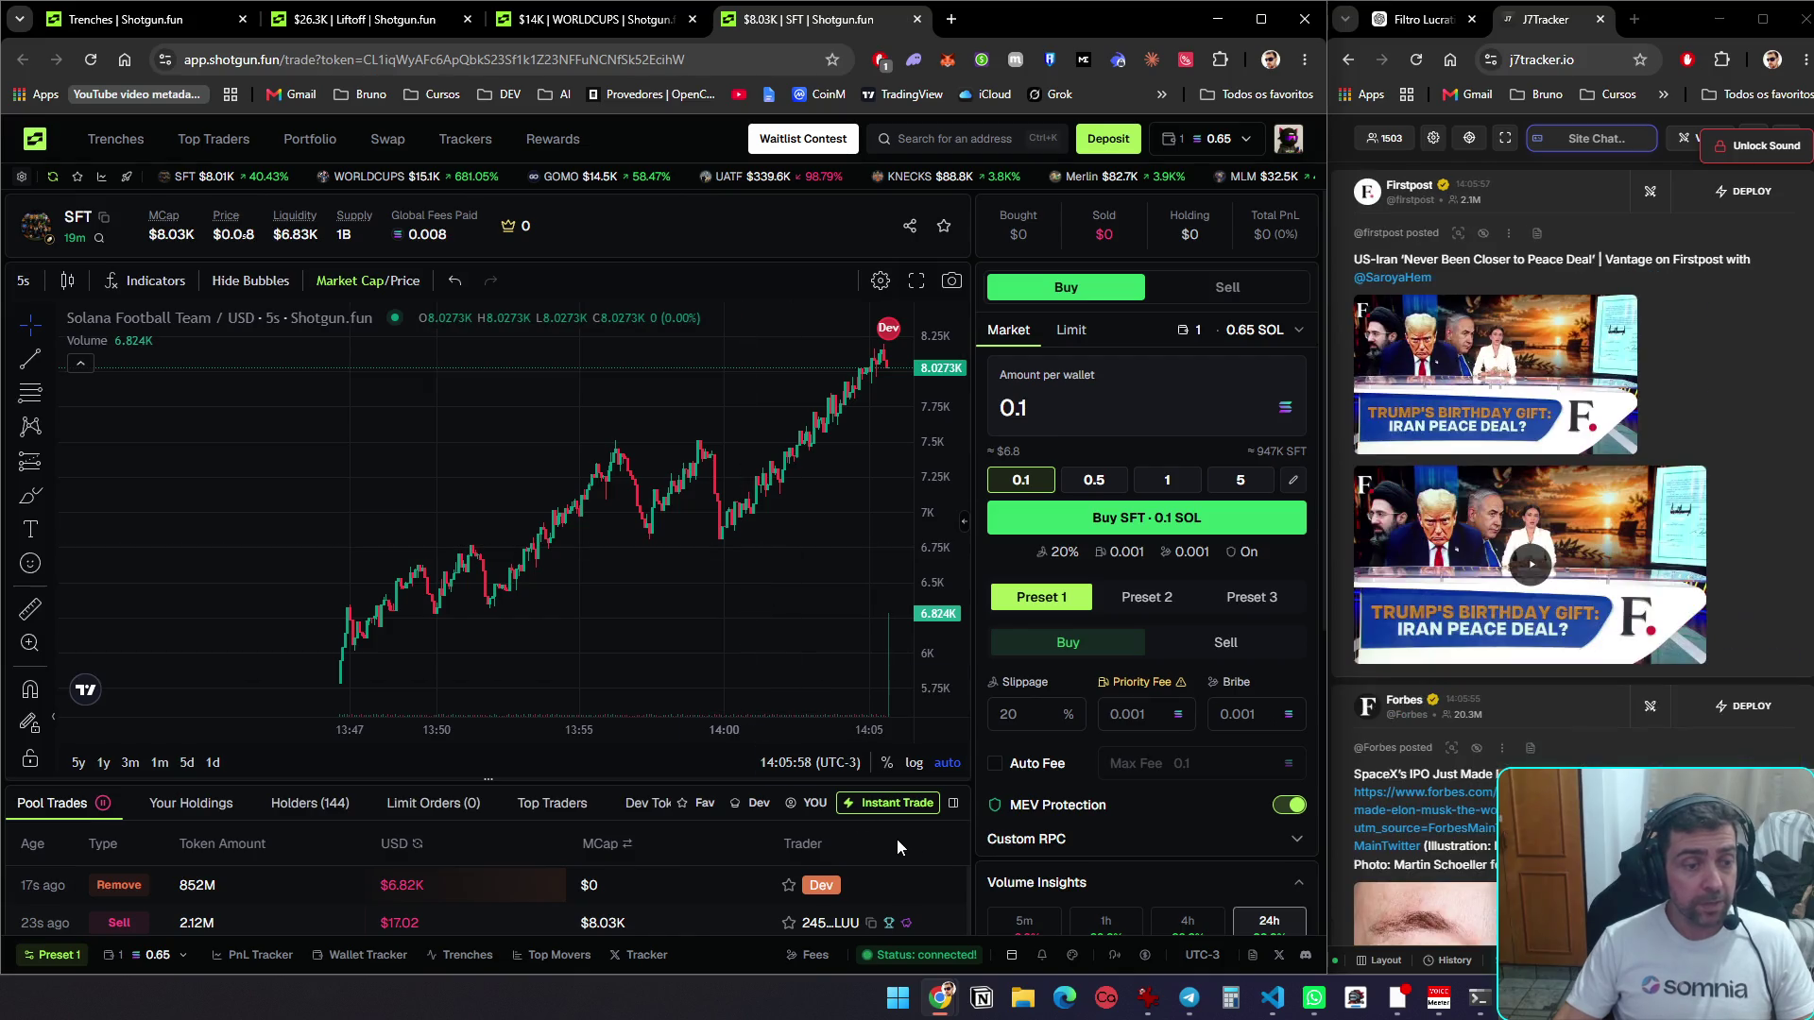
scroll(892, 824, down, 2)
scroll(903, 824, up, 2)
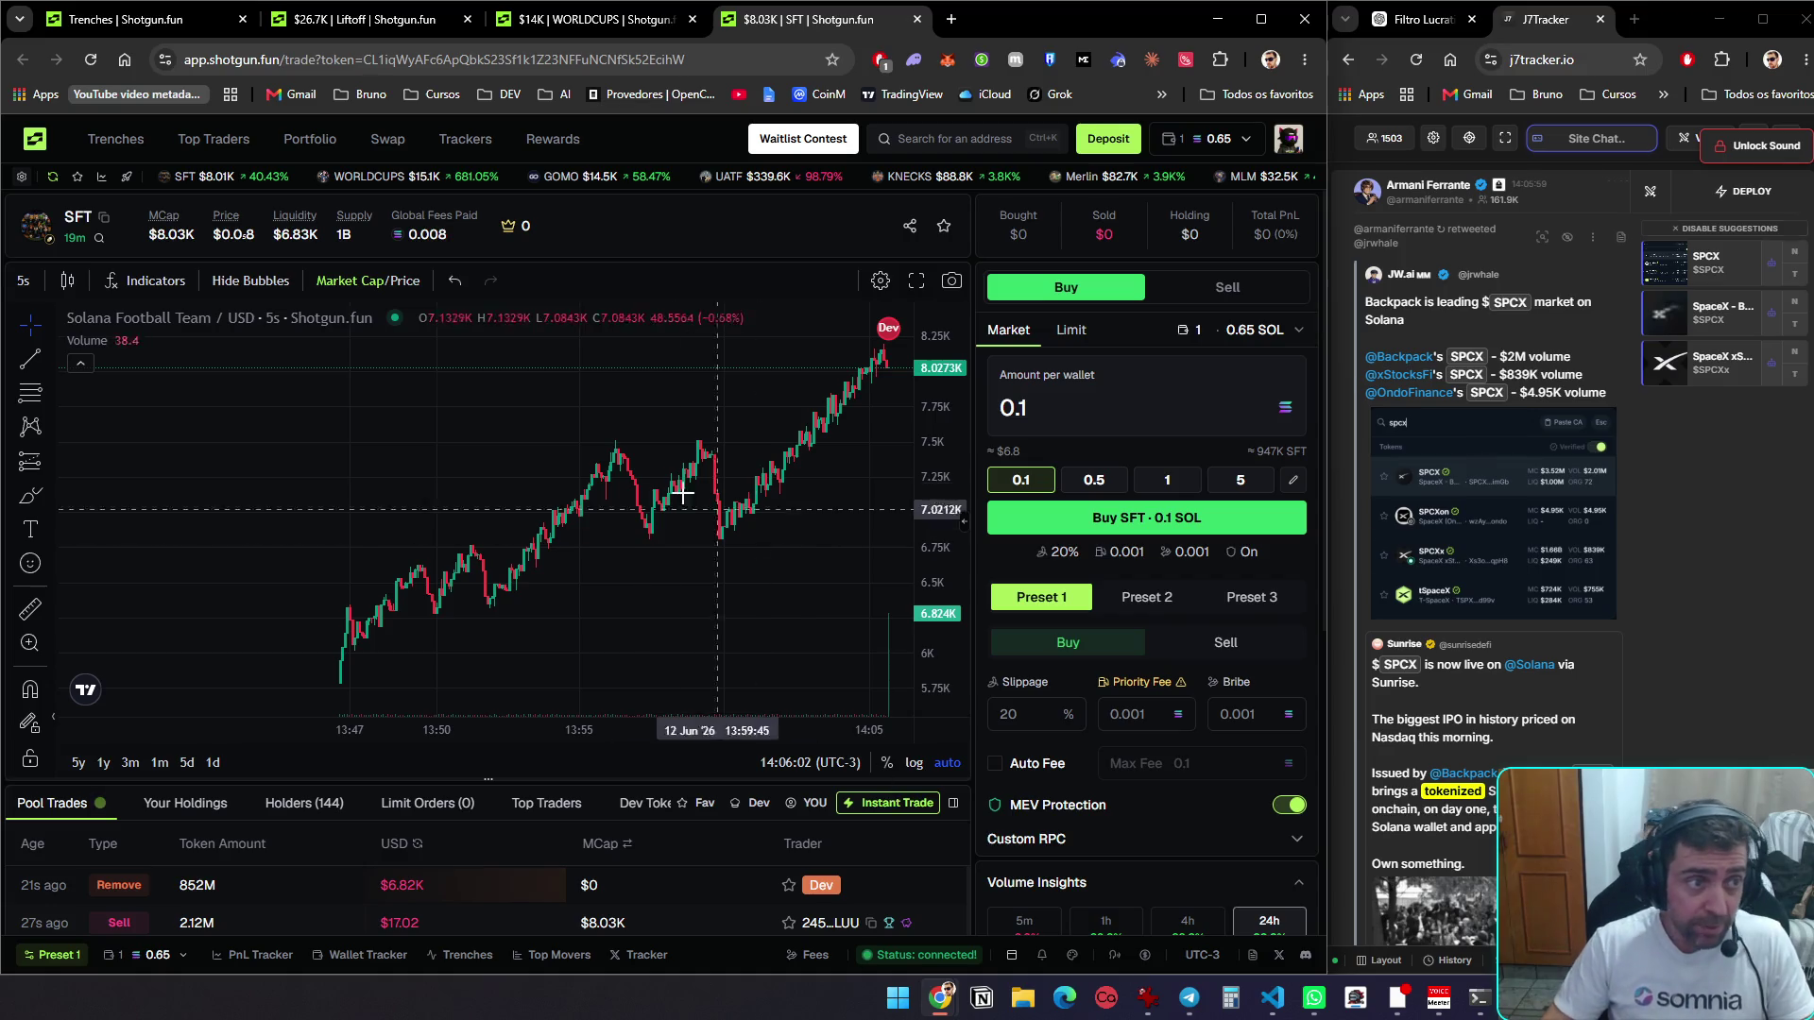
click(35, 251)
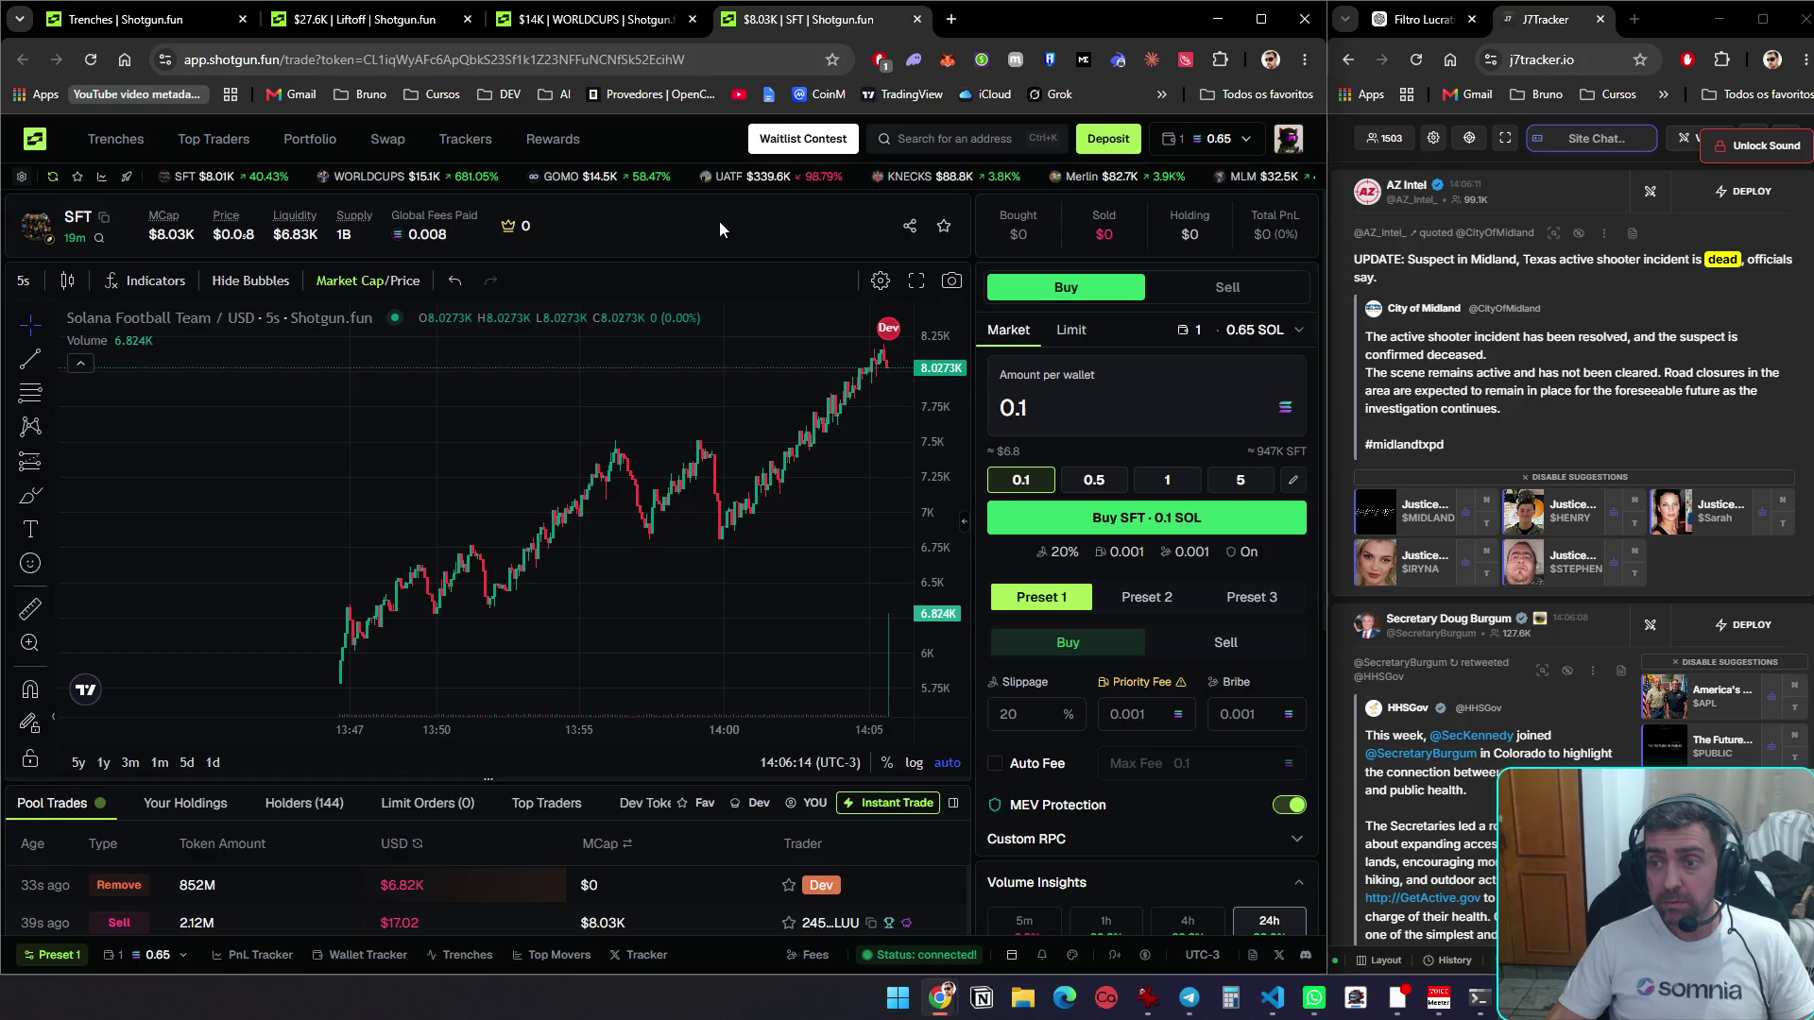
key(ctrl+w)
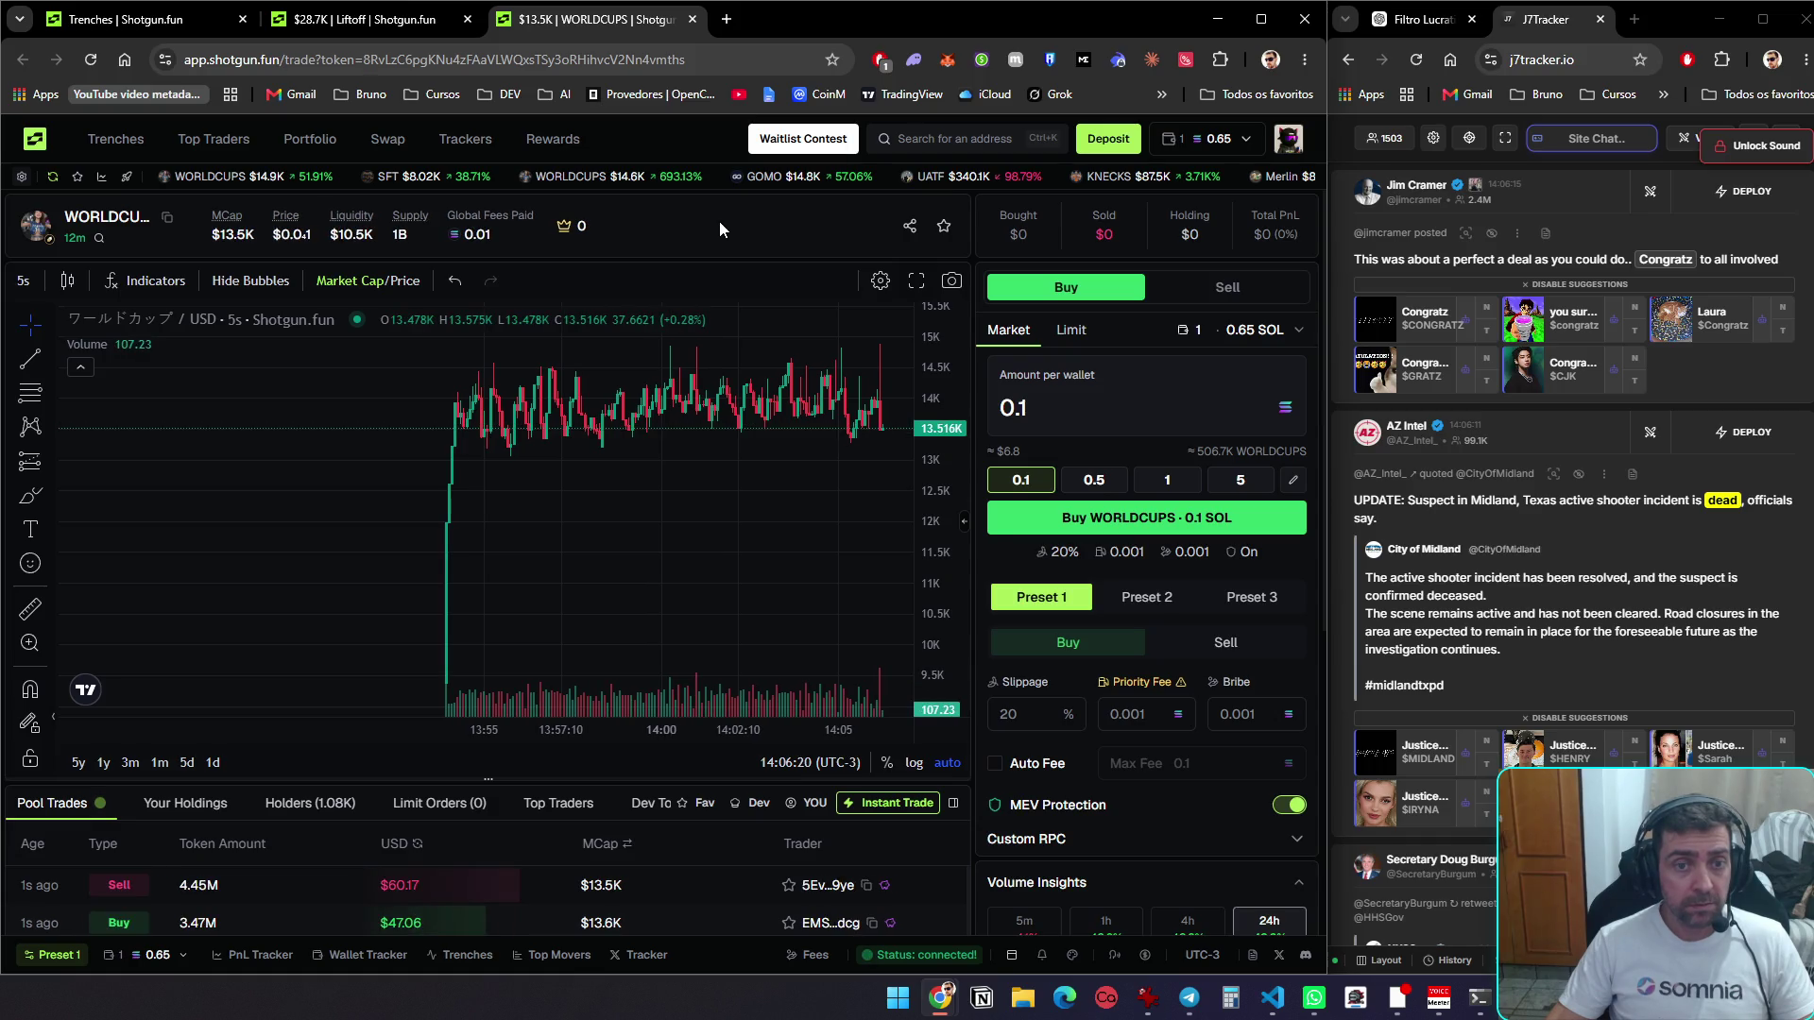
click(1101, 413)
key(BackSpace)
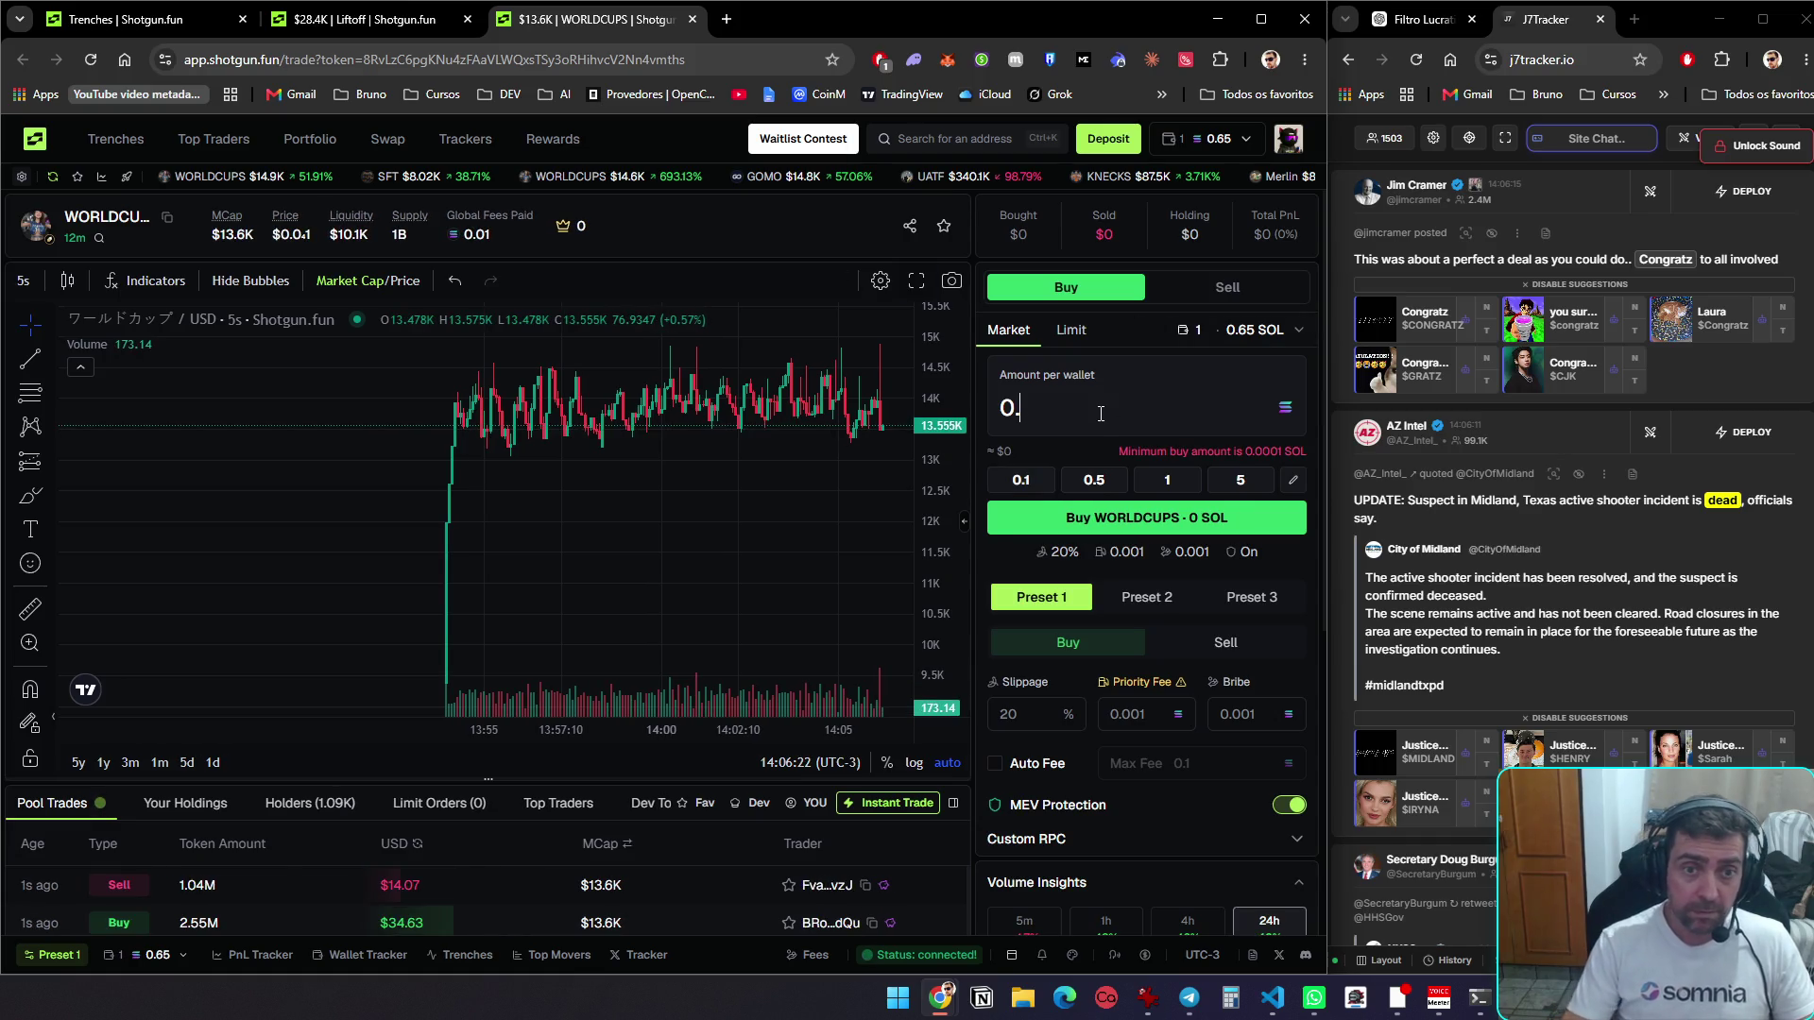
text(05)
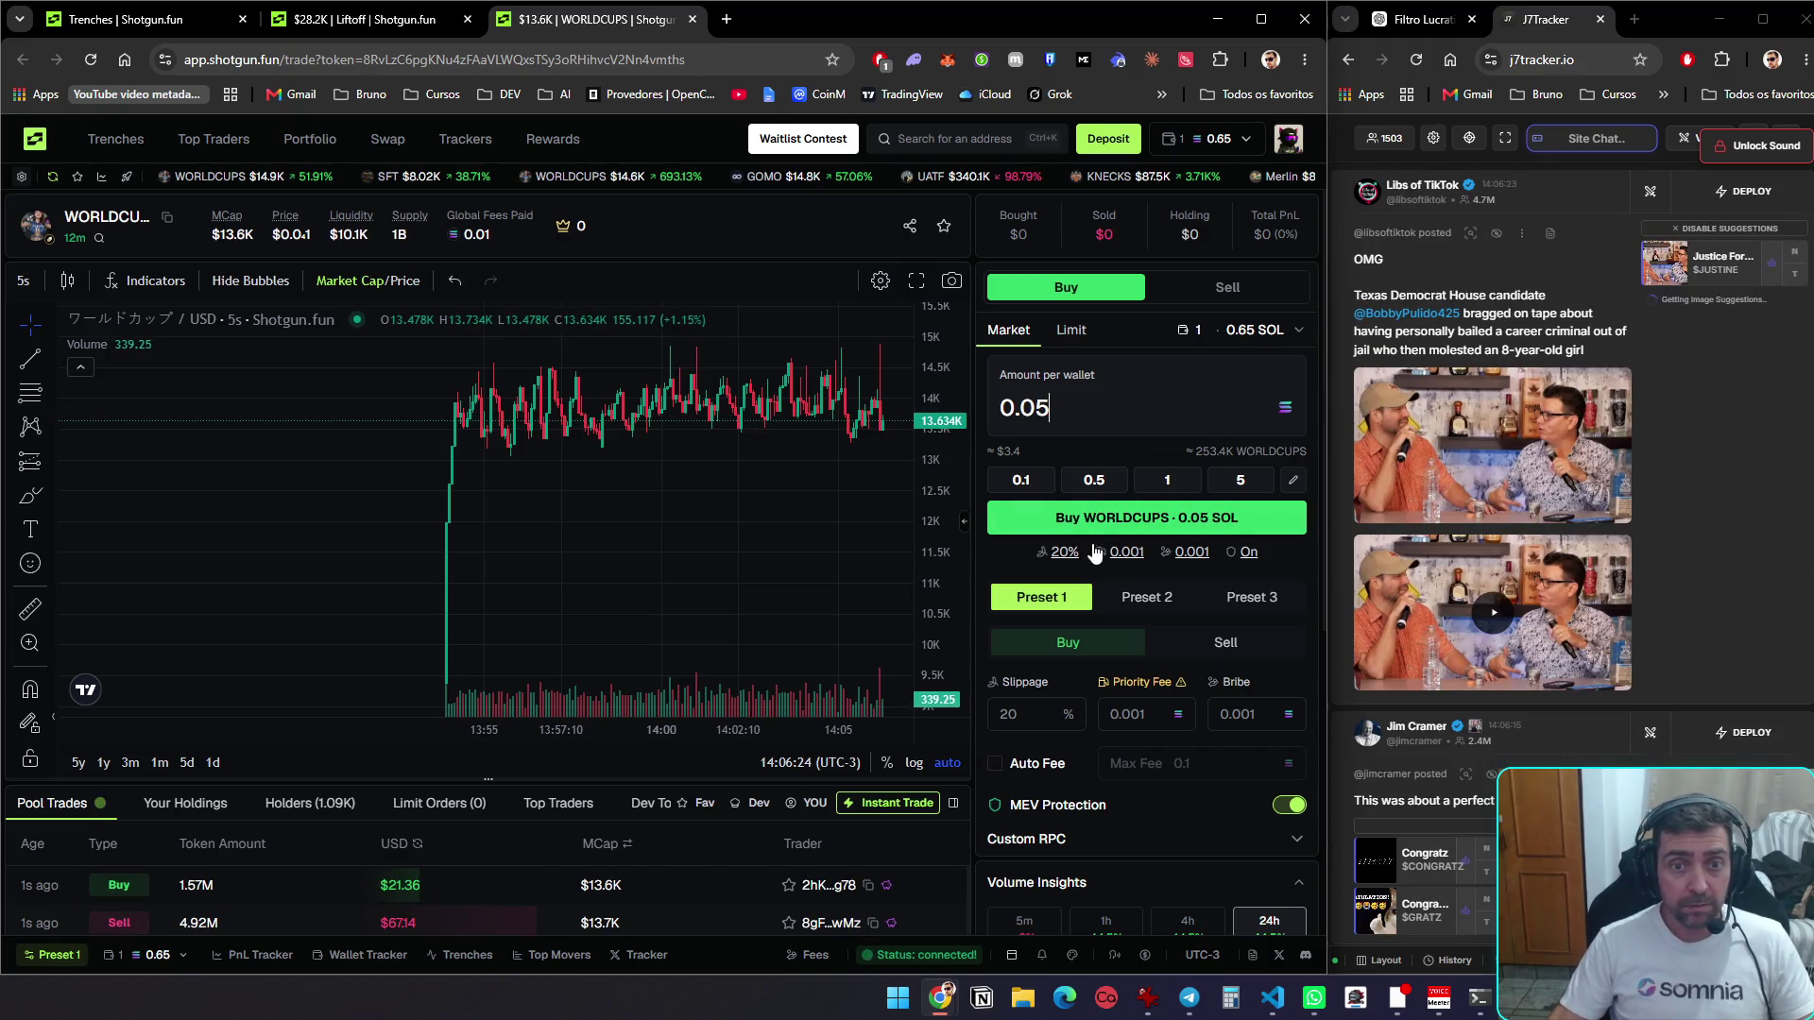
mouse_move(1155, 685)
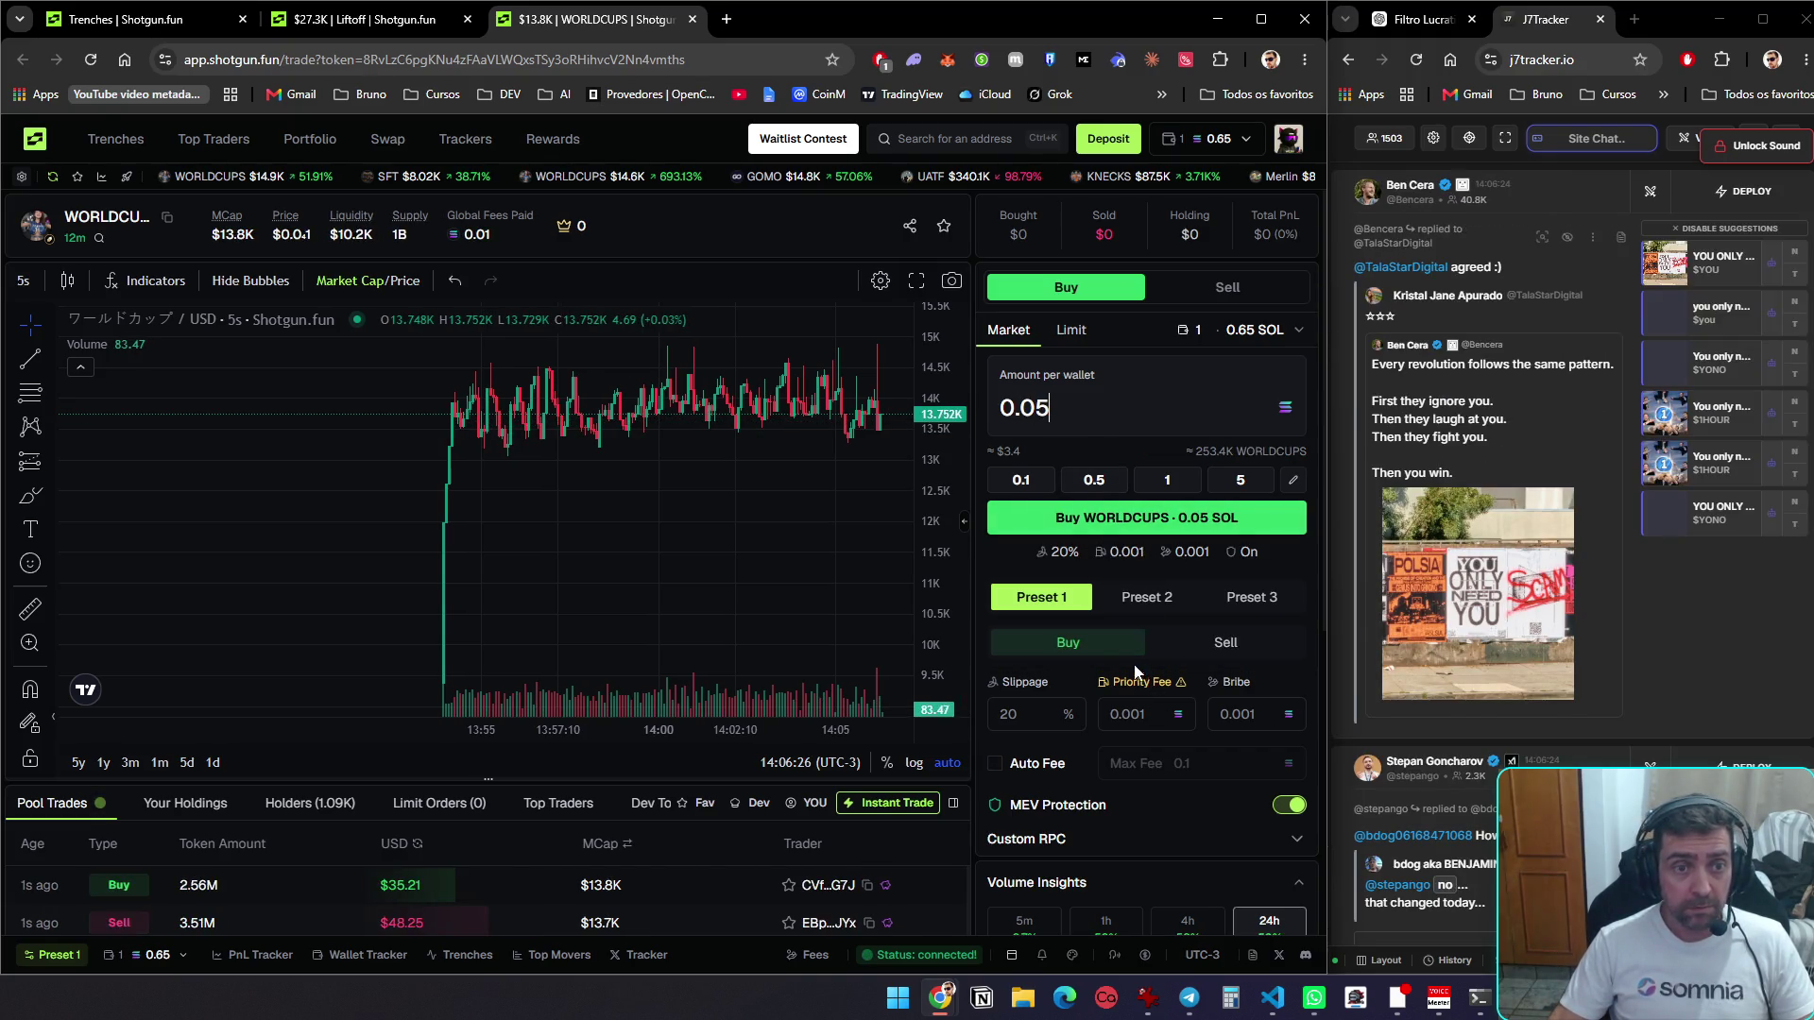
scroll(1125, 661, down, 5)
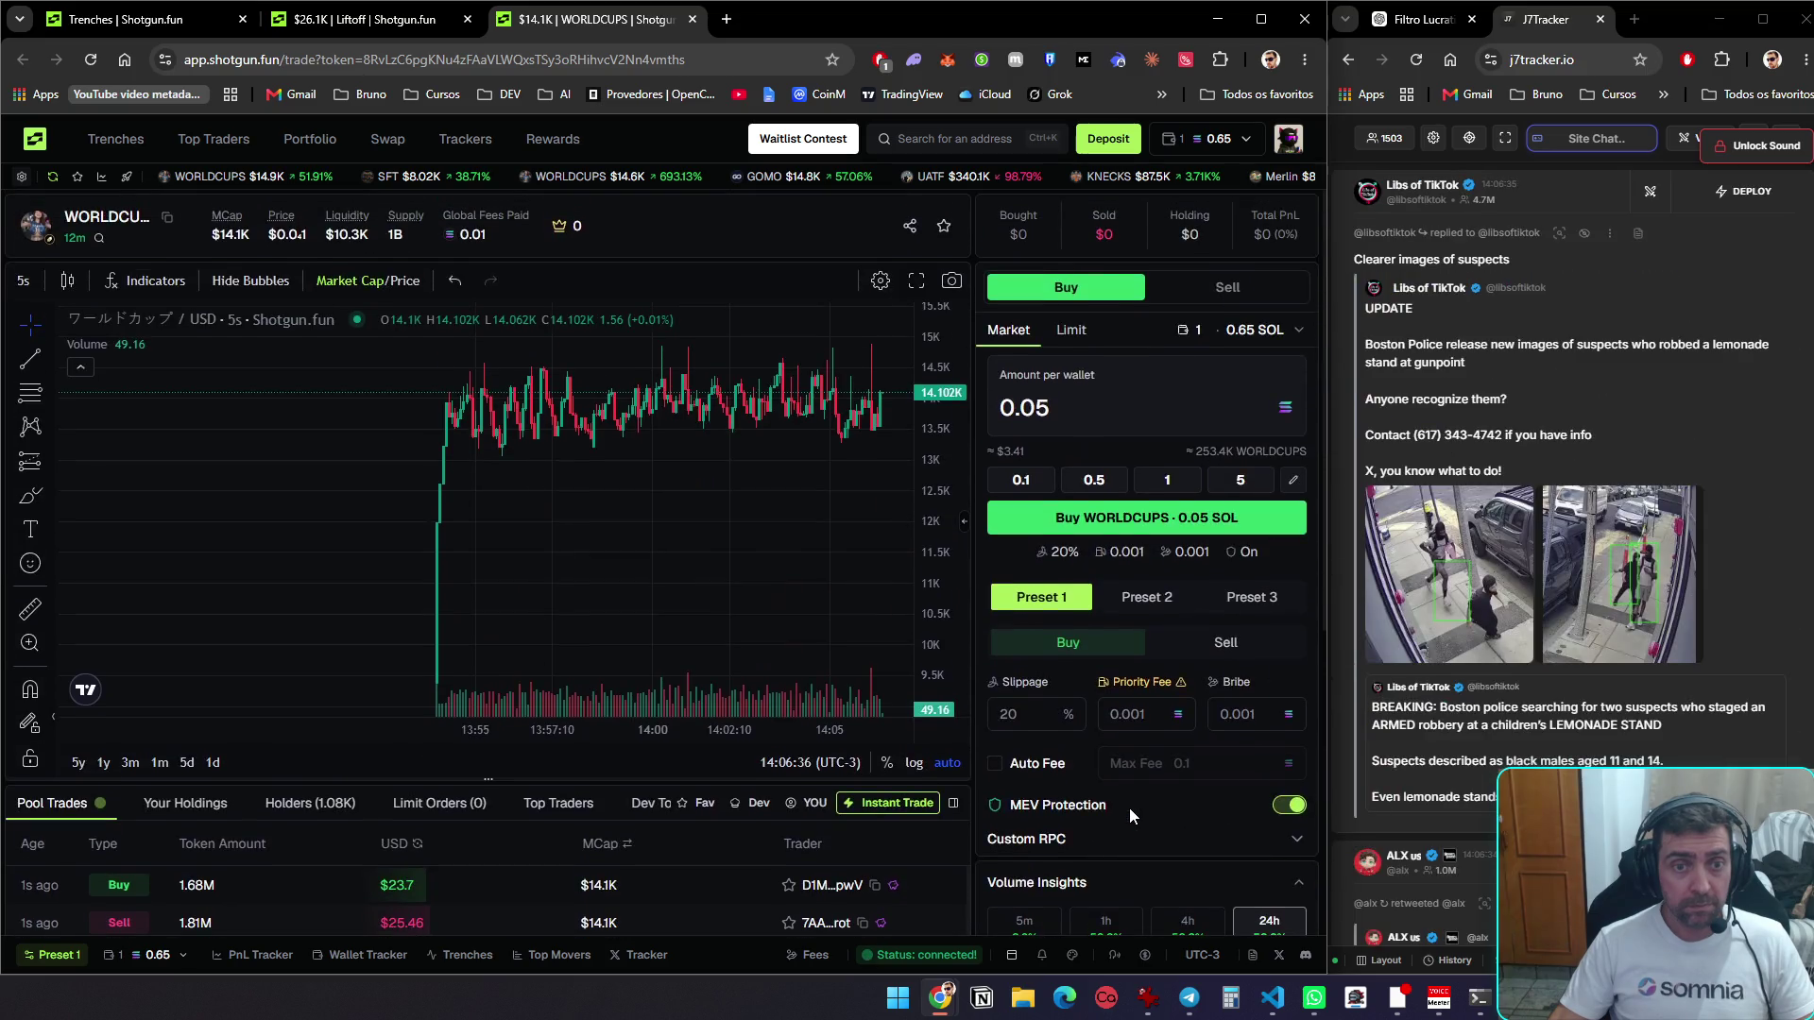
key(ctrl+1)
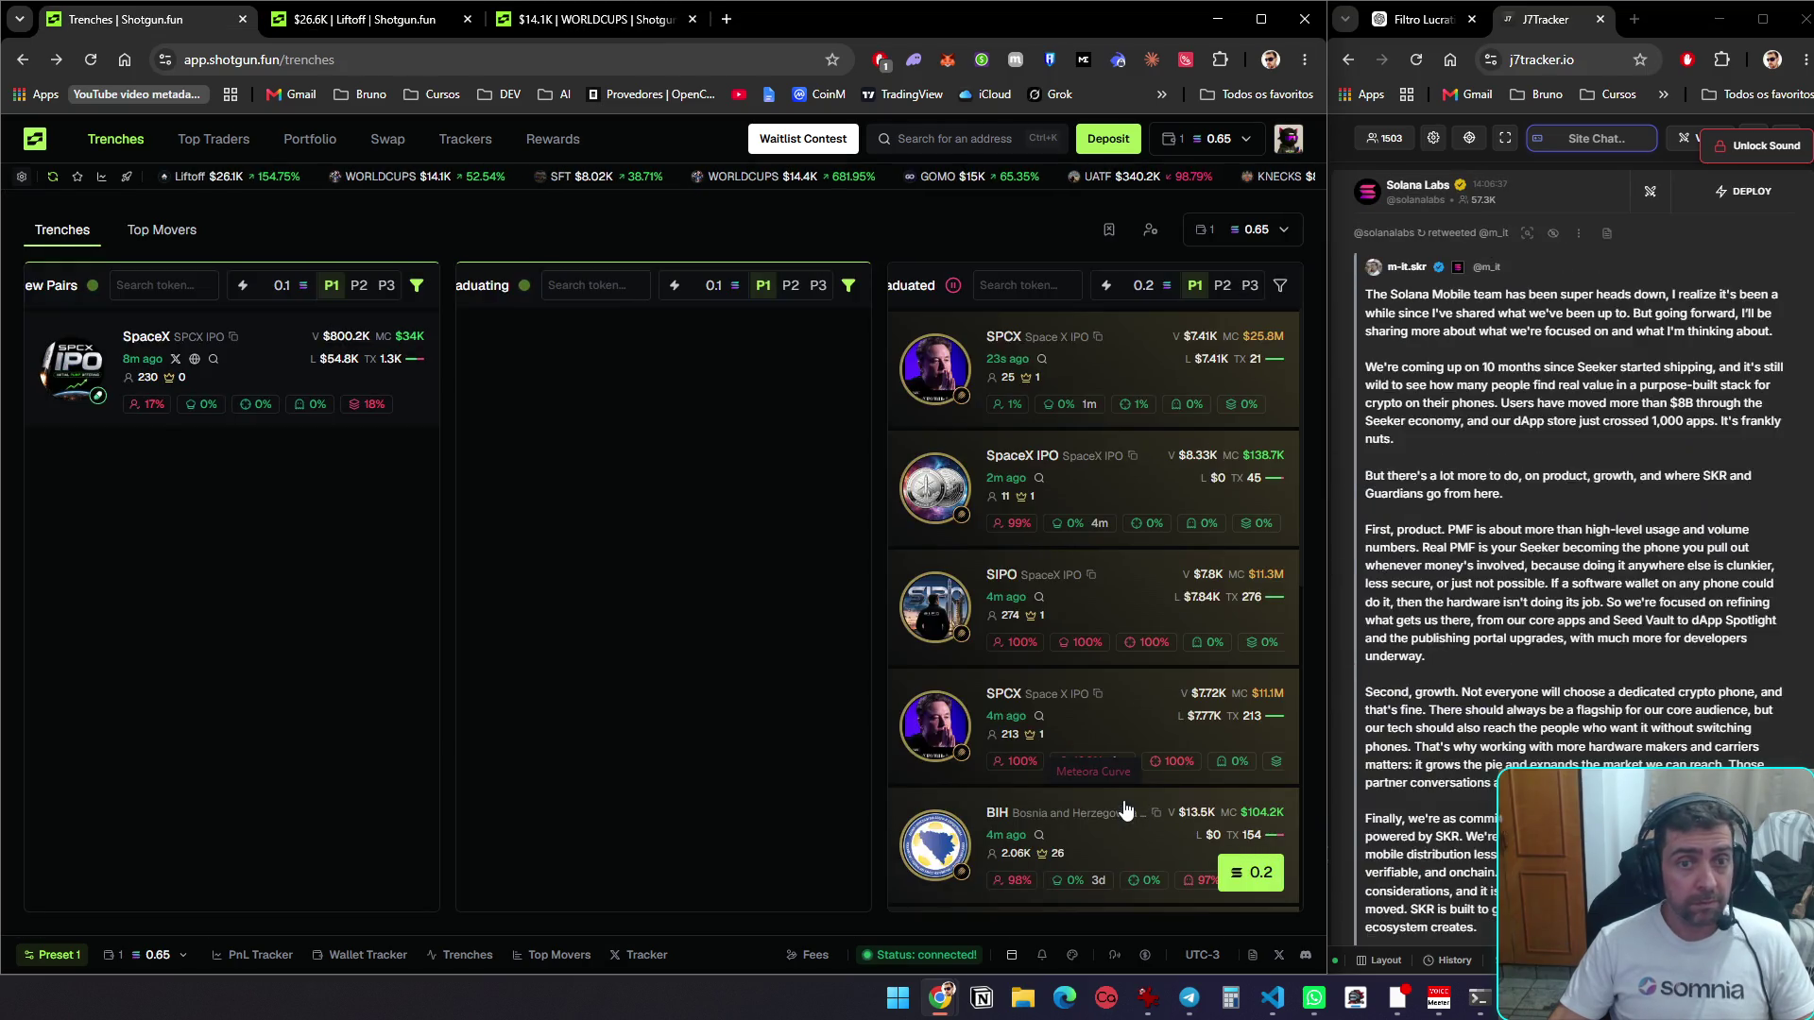
key(ctrl+2)
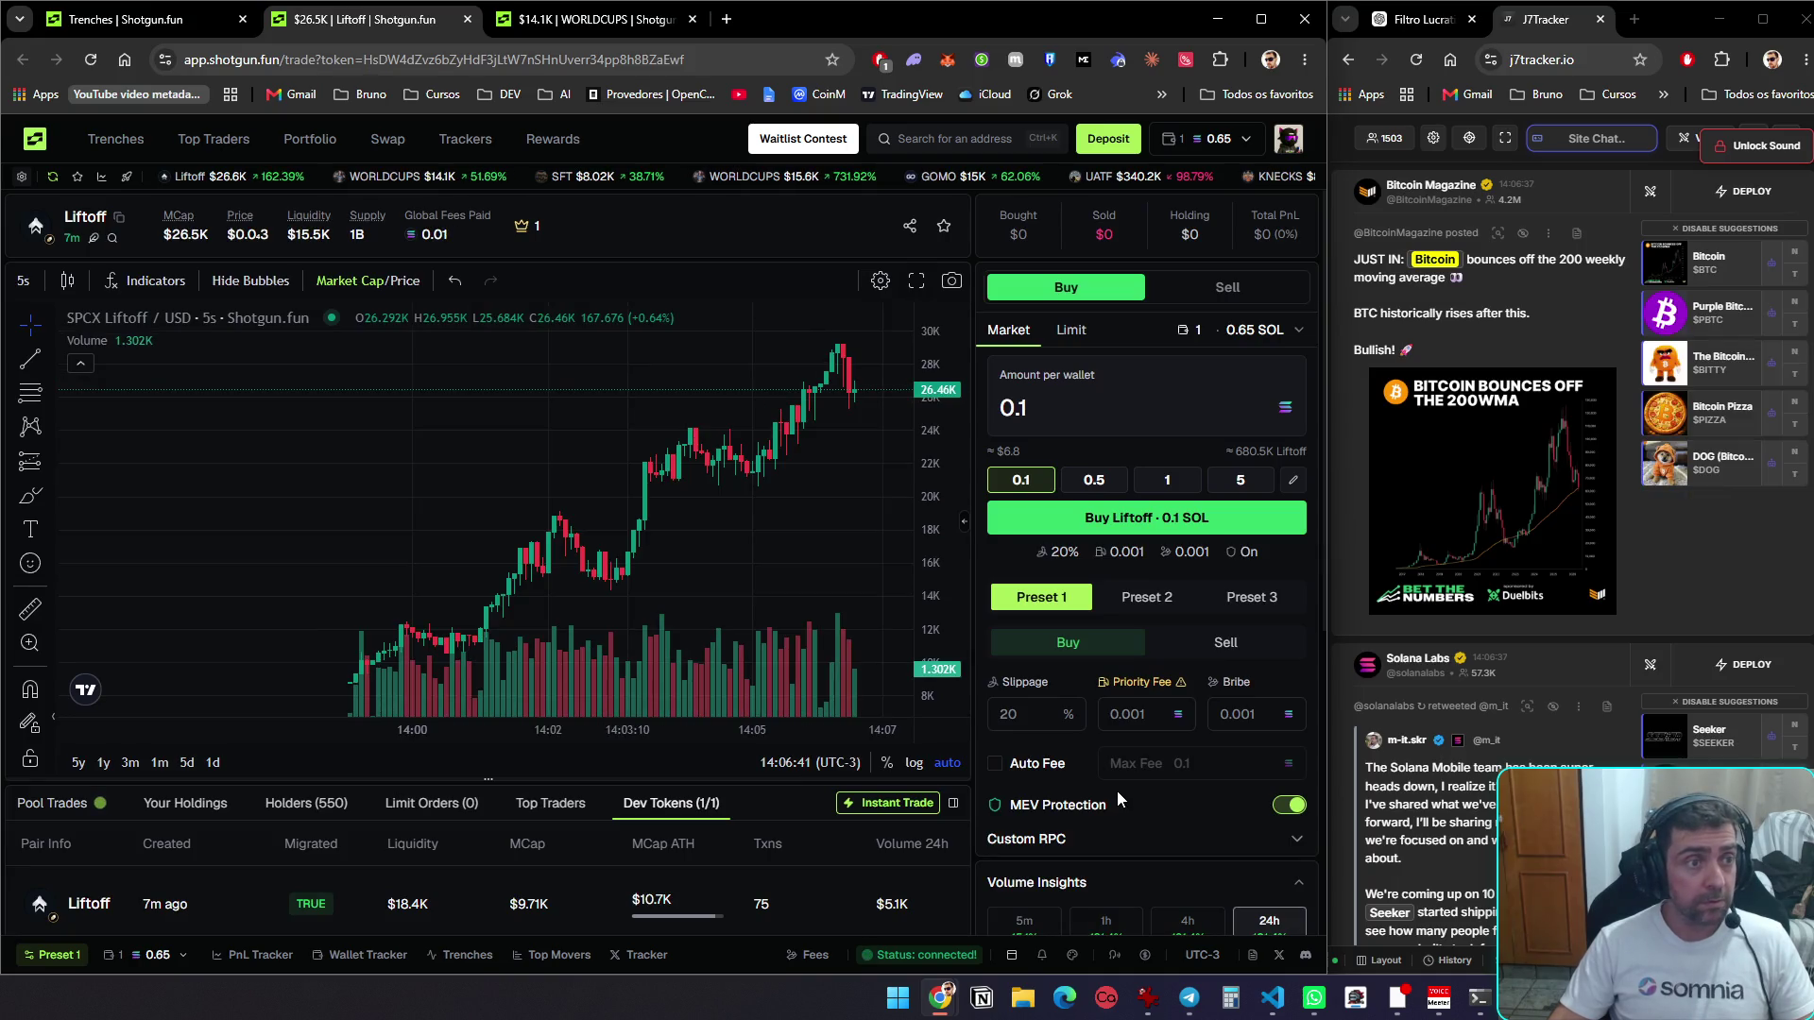
key(ctrl+3)
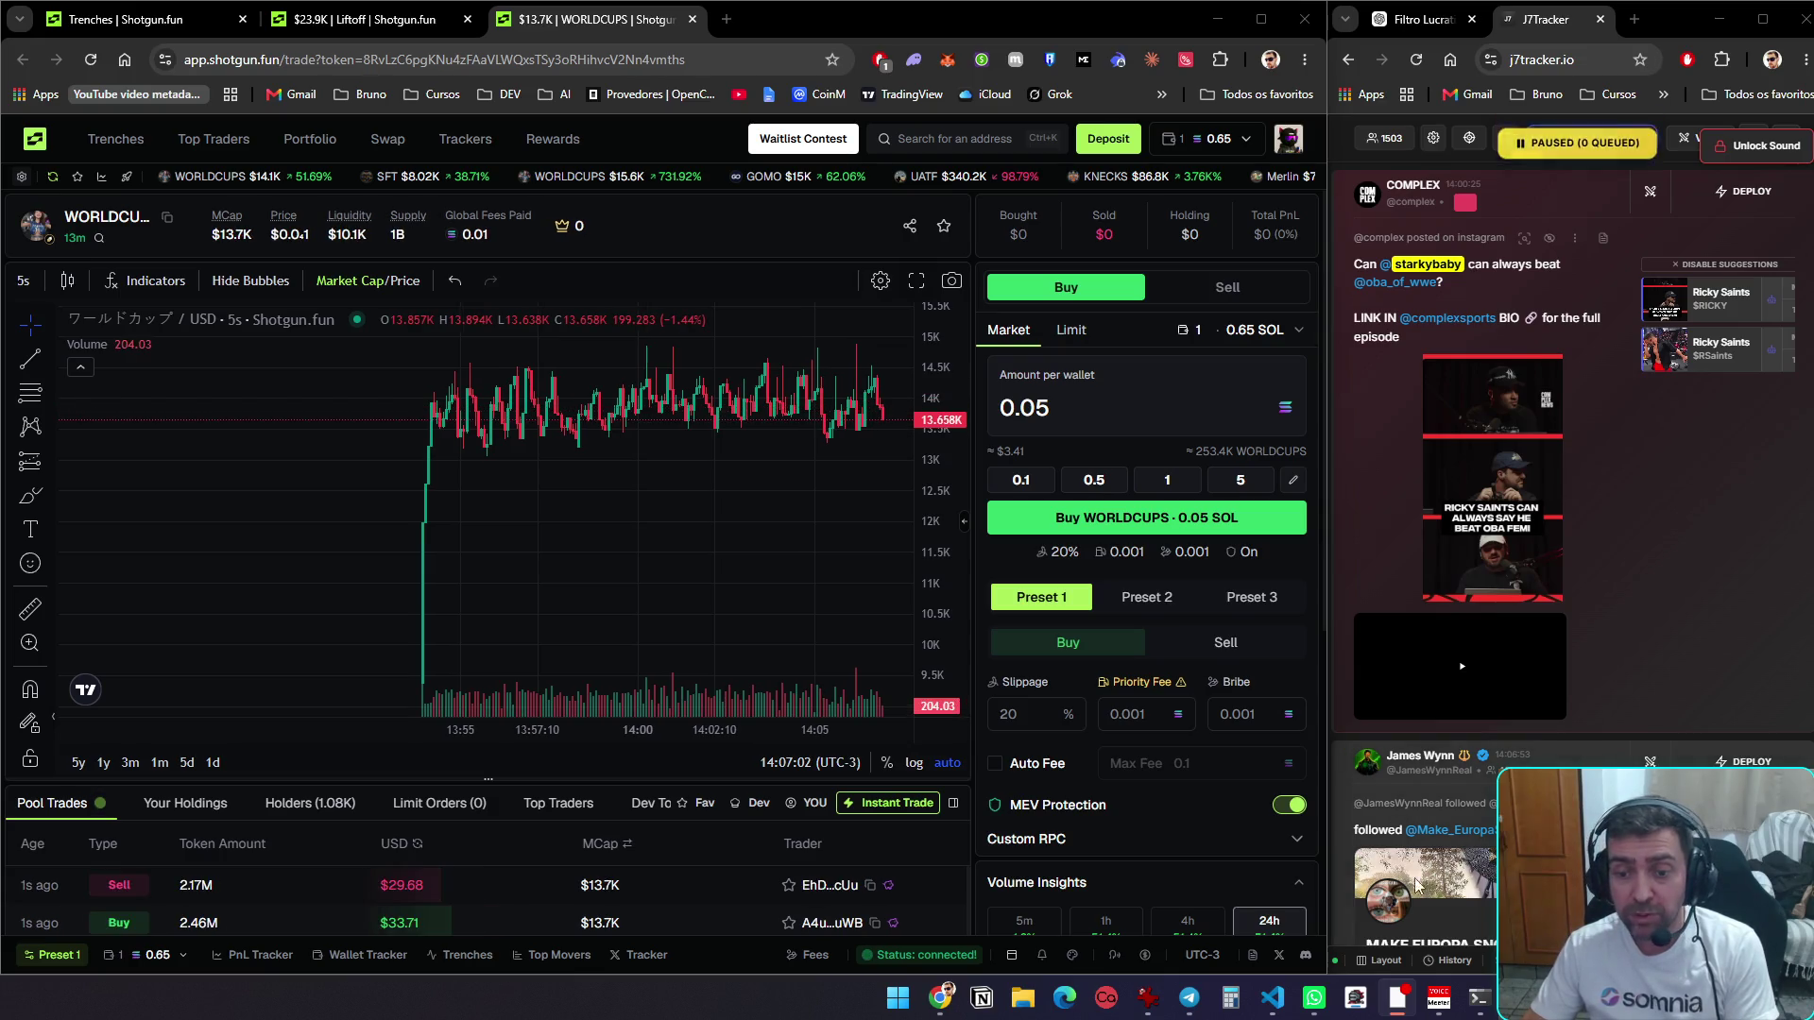
Send 'fiz isso, e agora:' to the Hermes assistant in PowerShell and minimize the install window
mouse_move(1271, 998)
click(1335, 903)
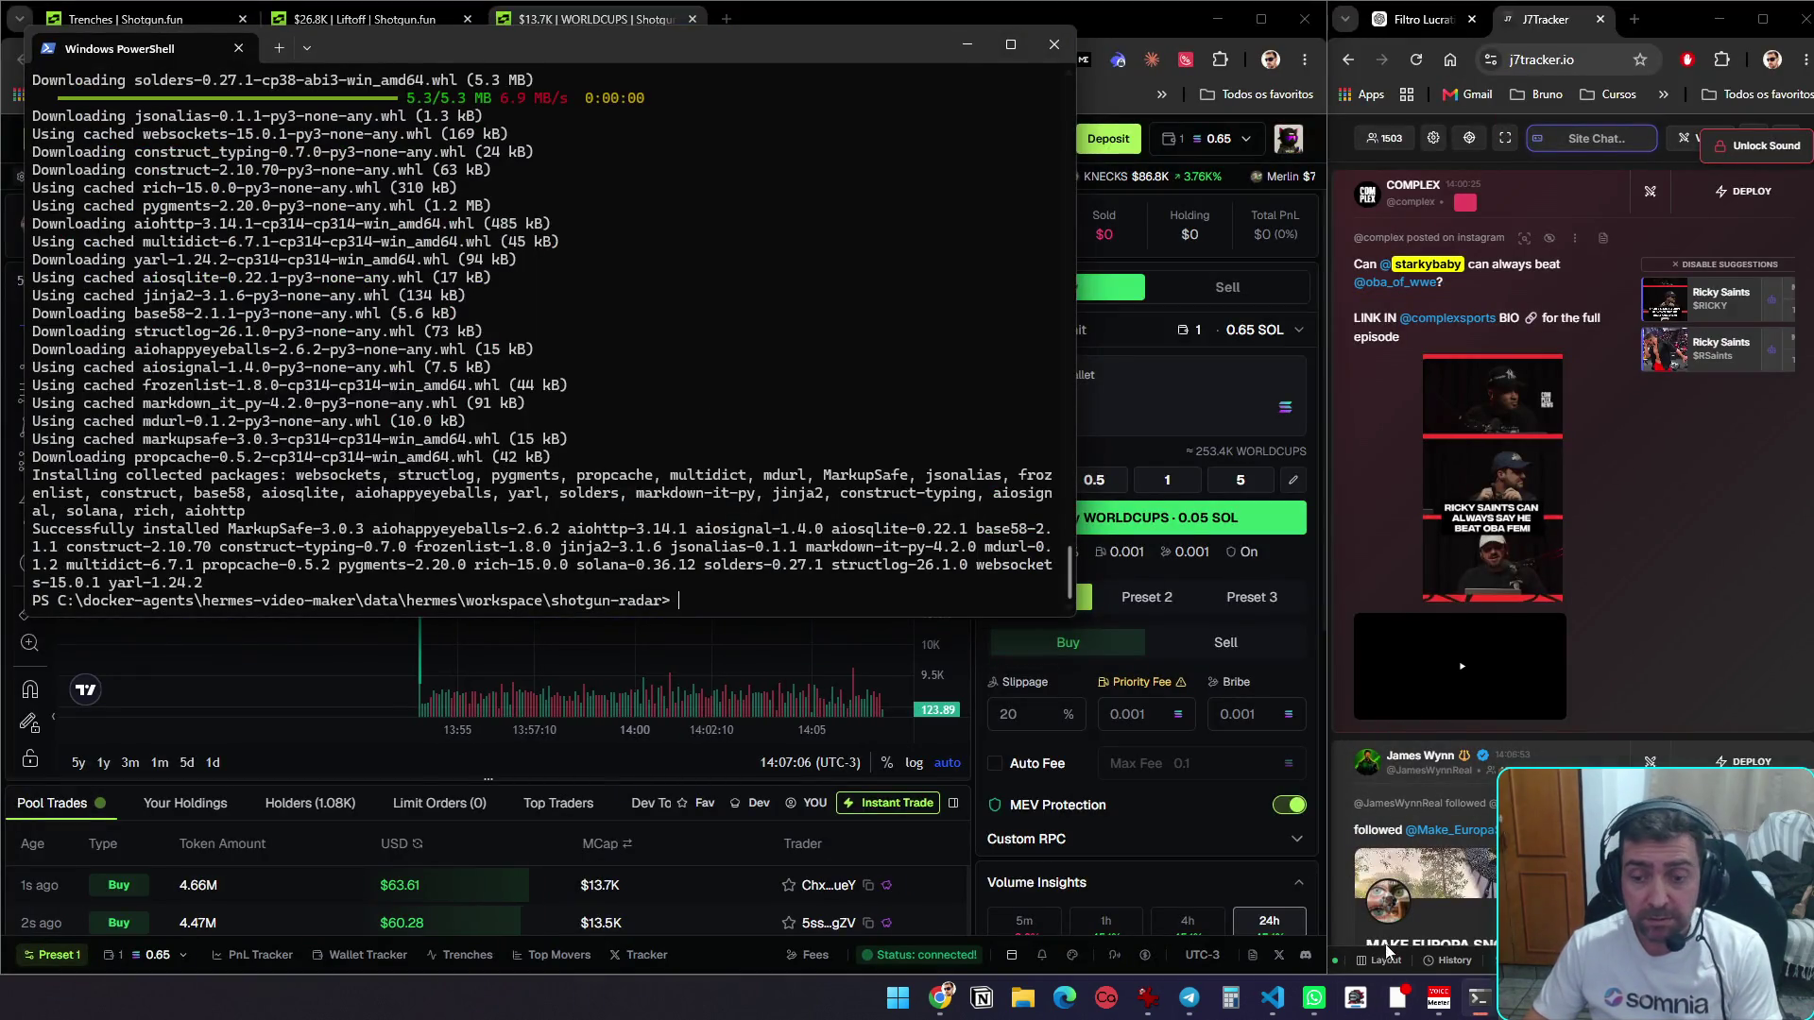
mouse_move(1479, 998)
click(1467, 917)
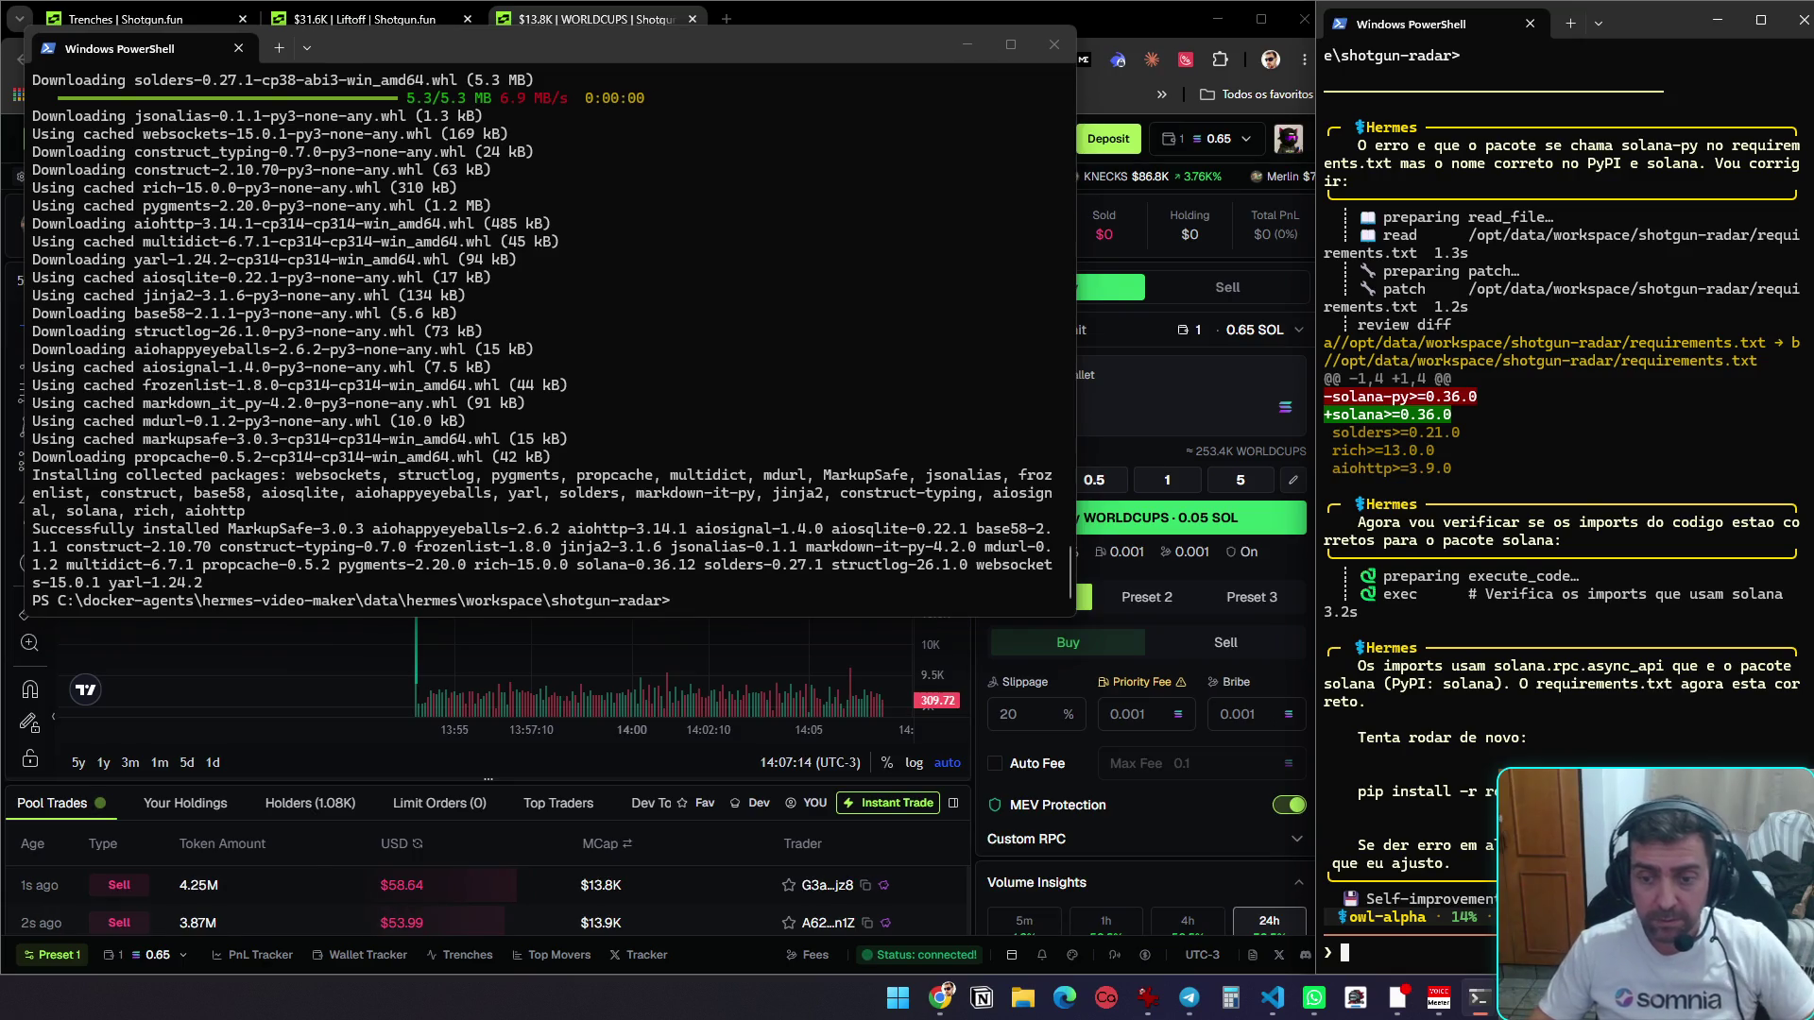
key(alt+Tab)
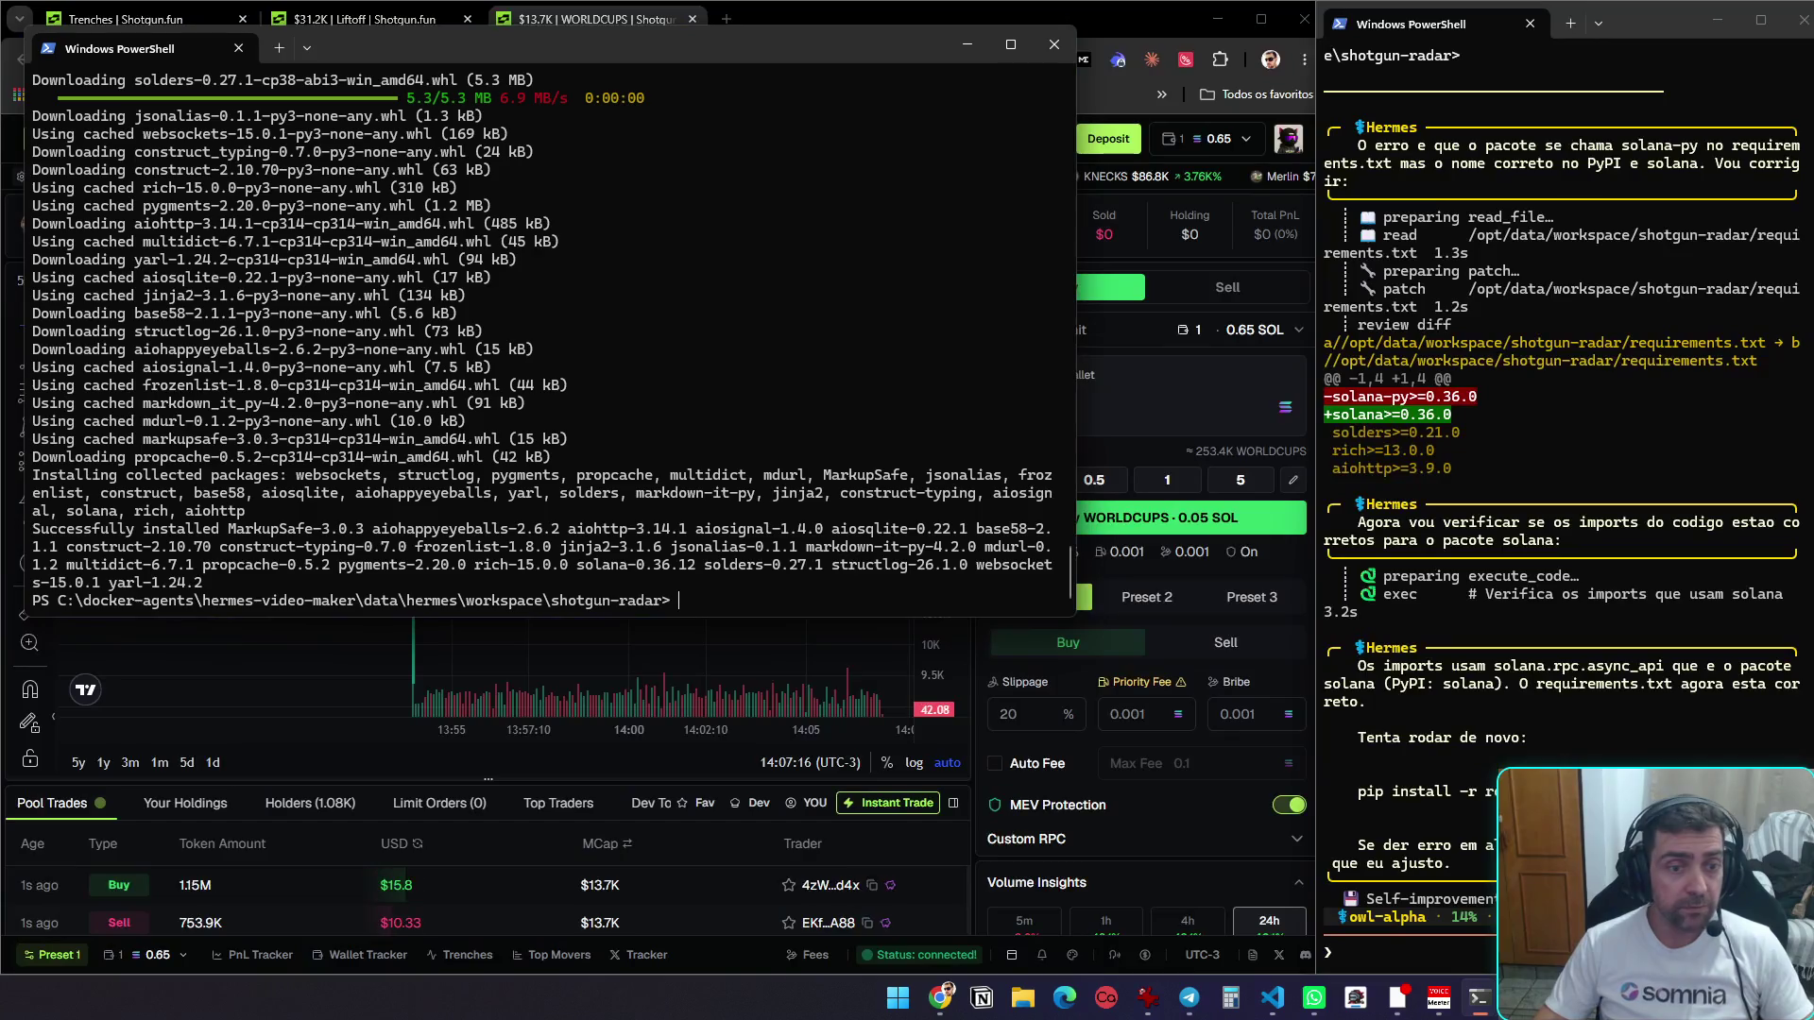
click(1424, 951)
text(fi)
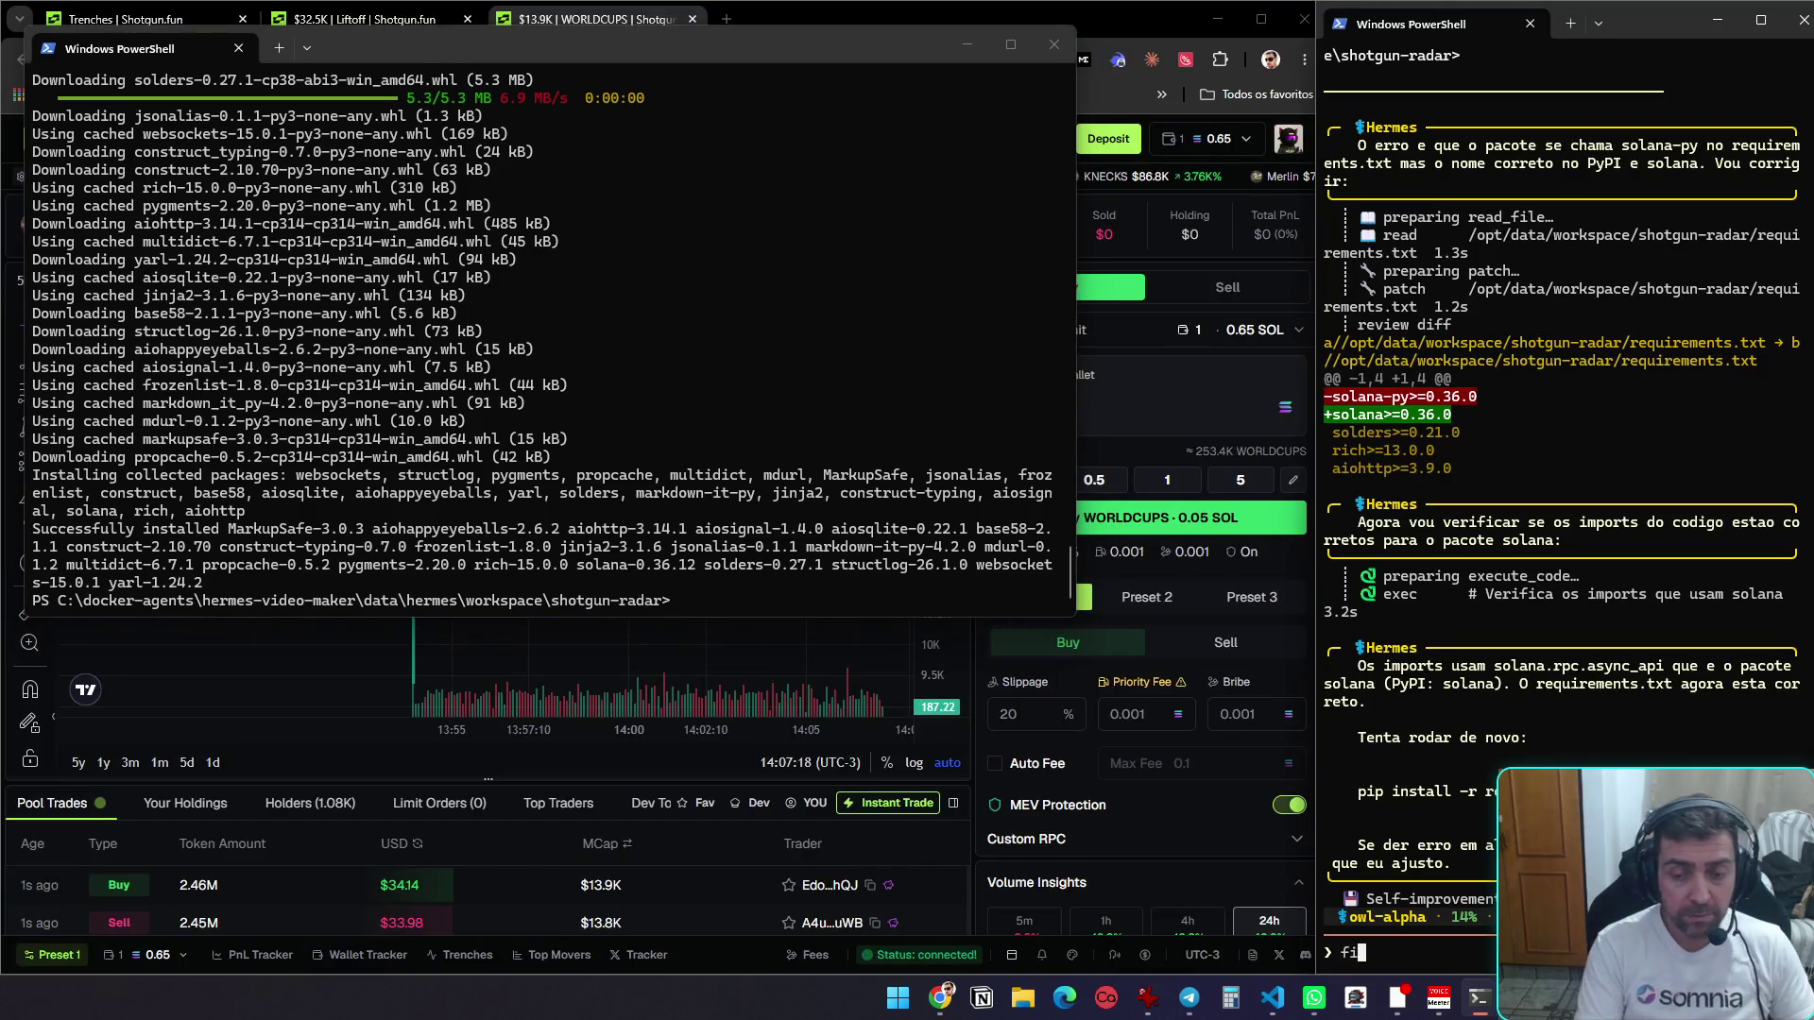
text(z isso, e agora)
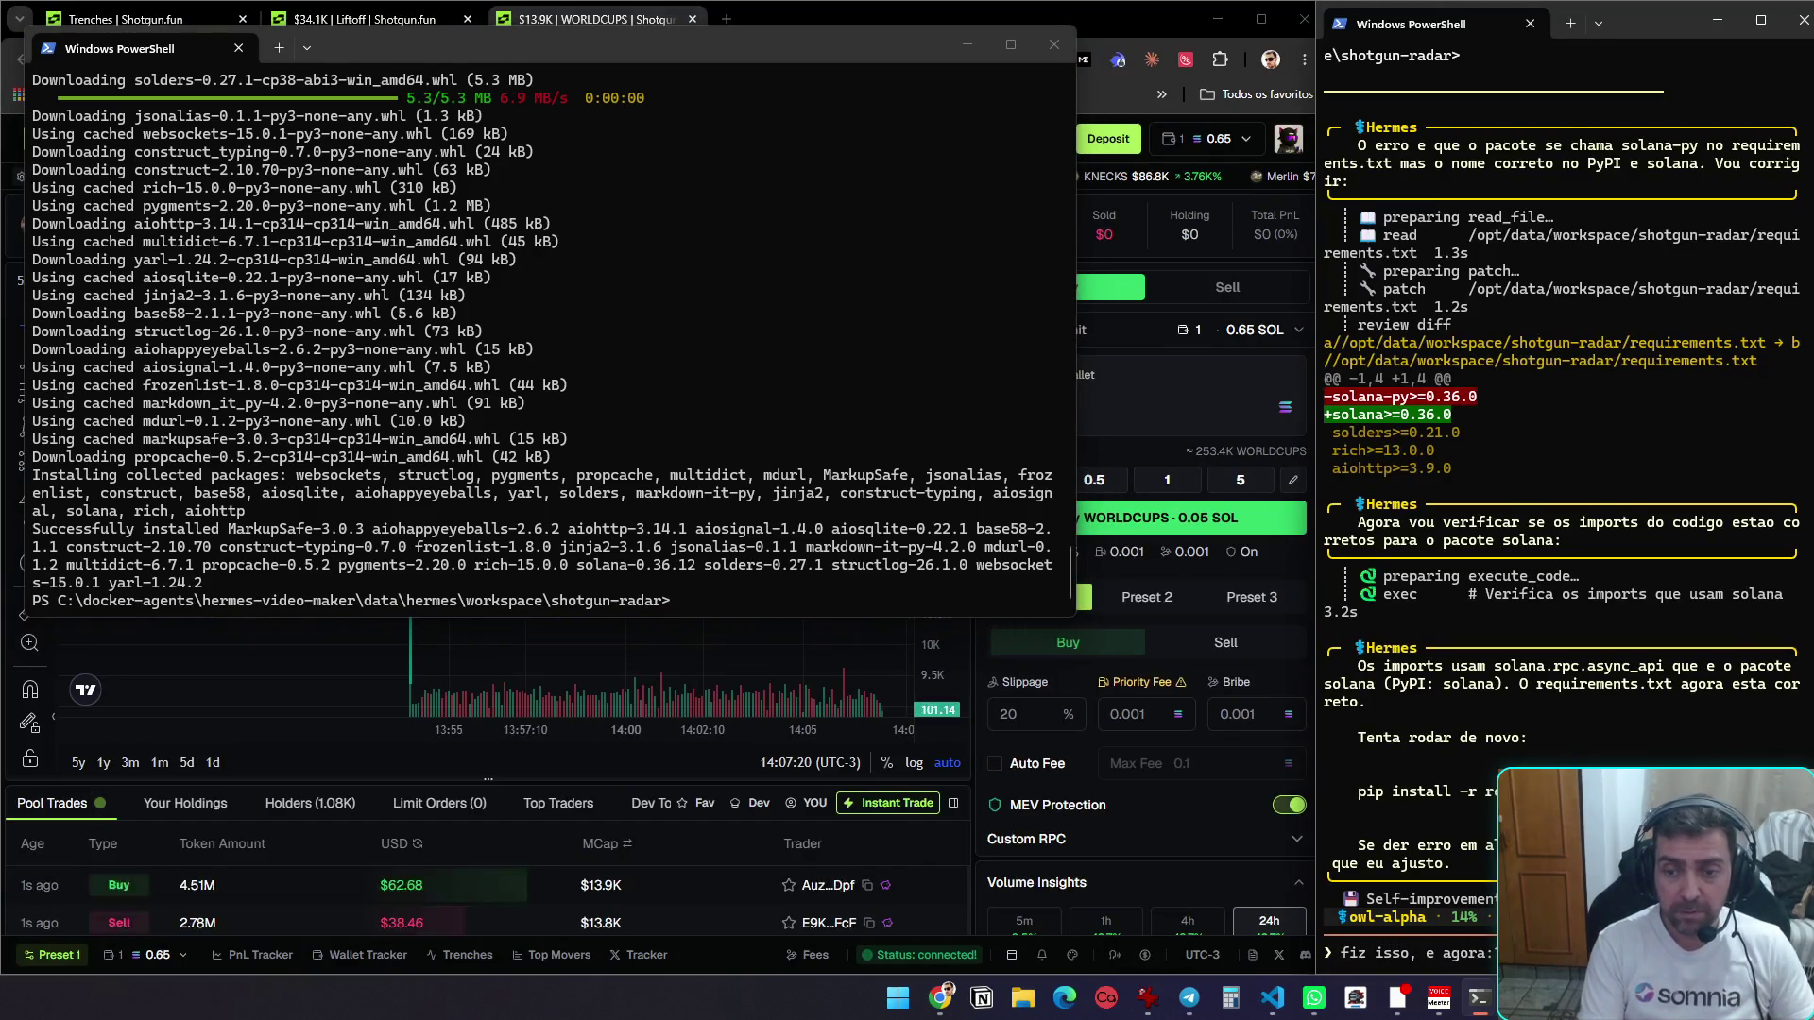
text(:)
key(Return)
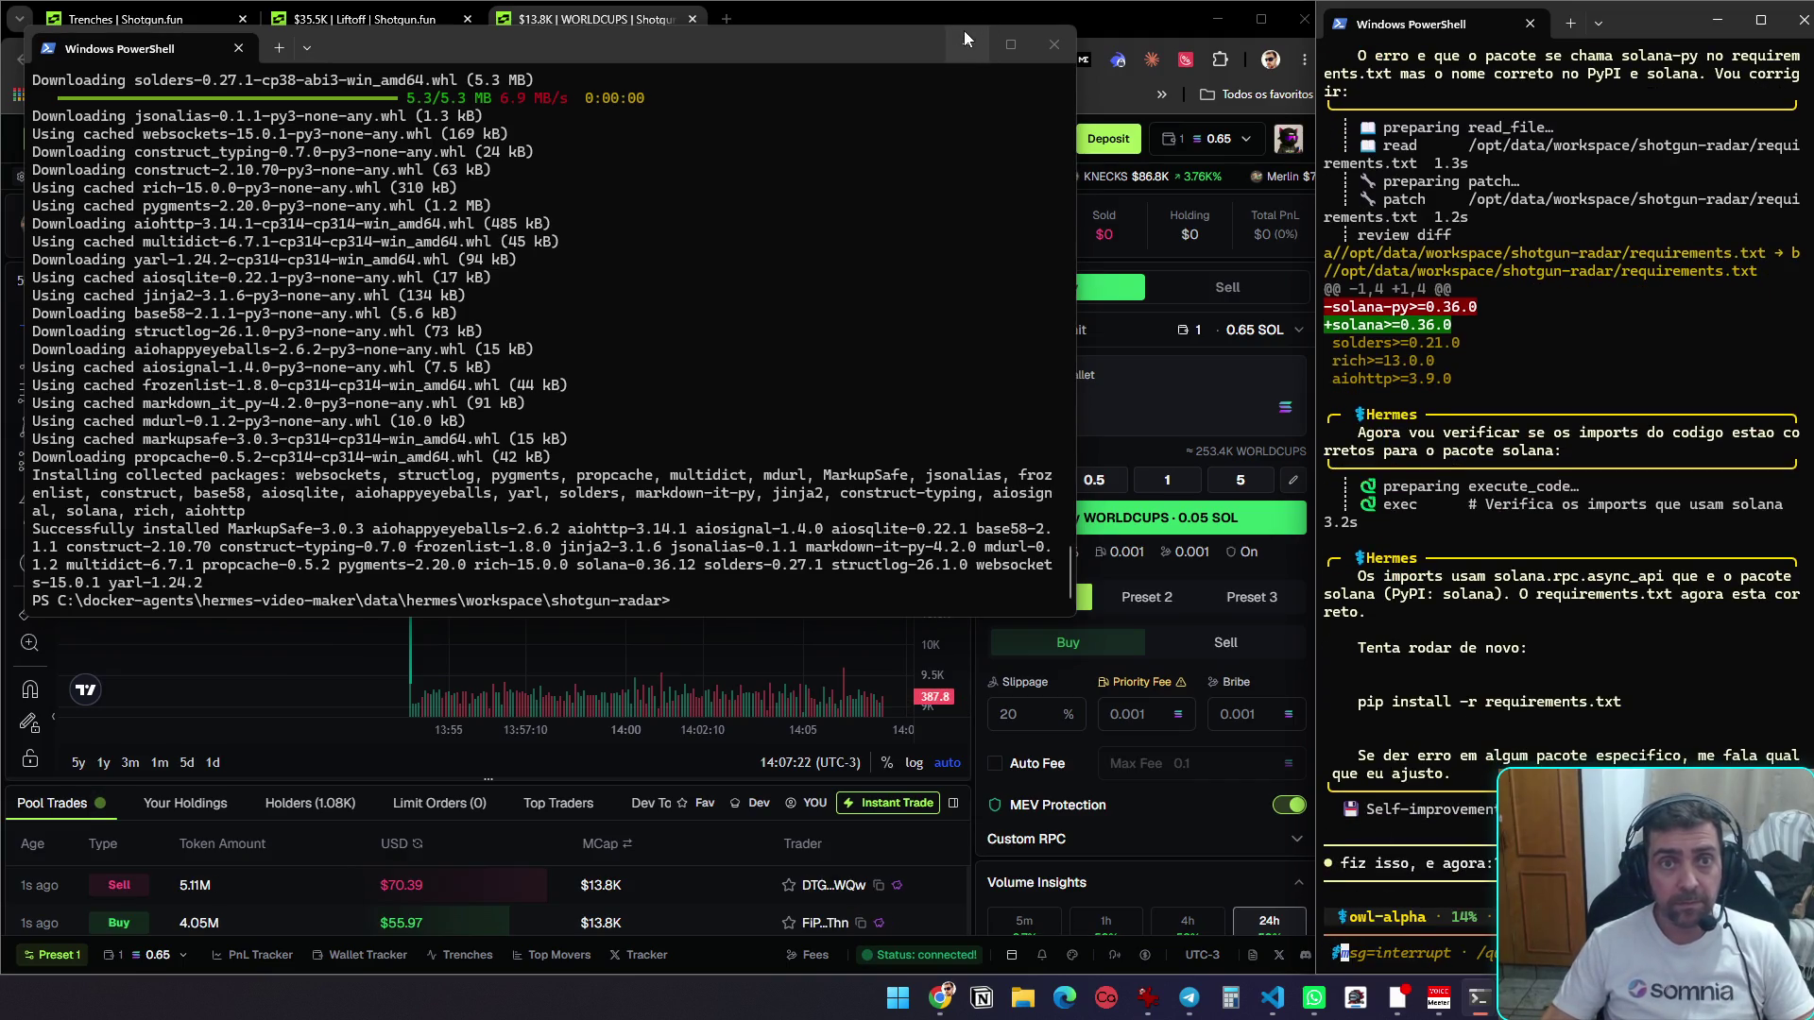
click(967, 45)
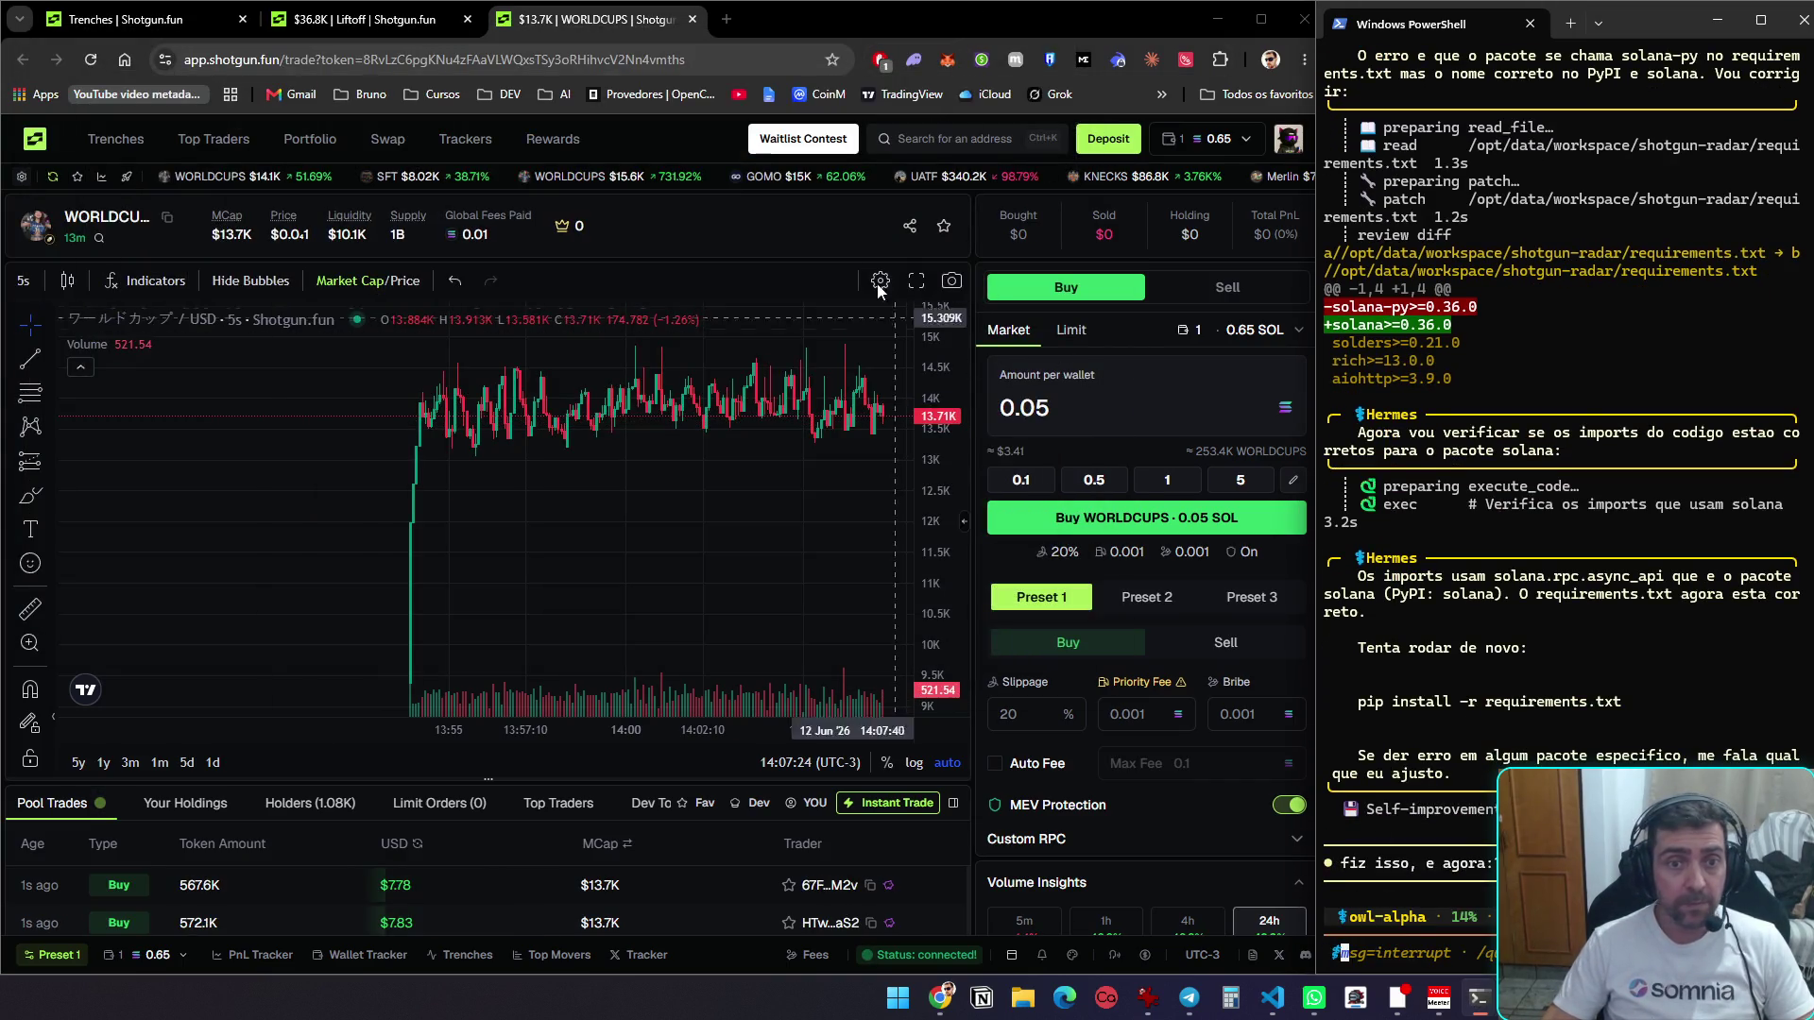
Flip through the Liftoff, WORLDCUPS and Trenches tabs, ending on Liftoff's trade page
click(366, 20)
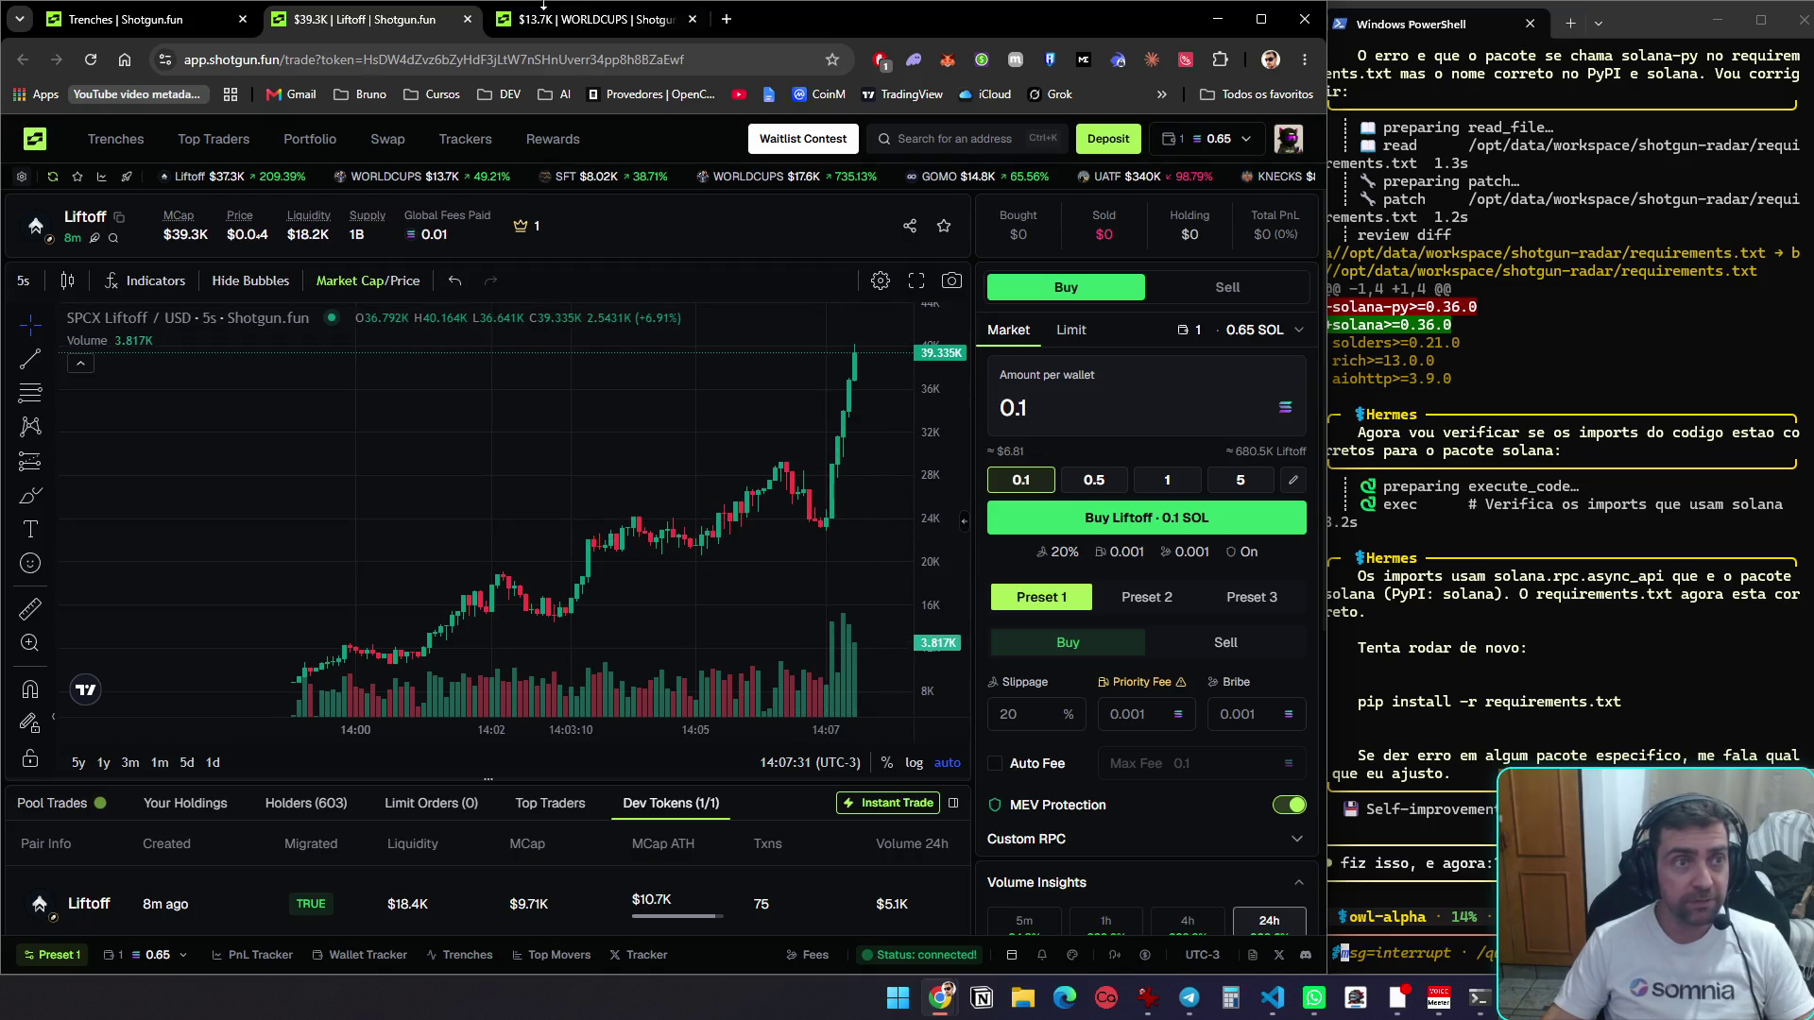
click(537, 24)
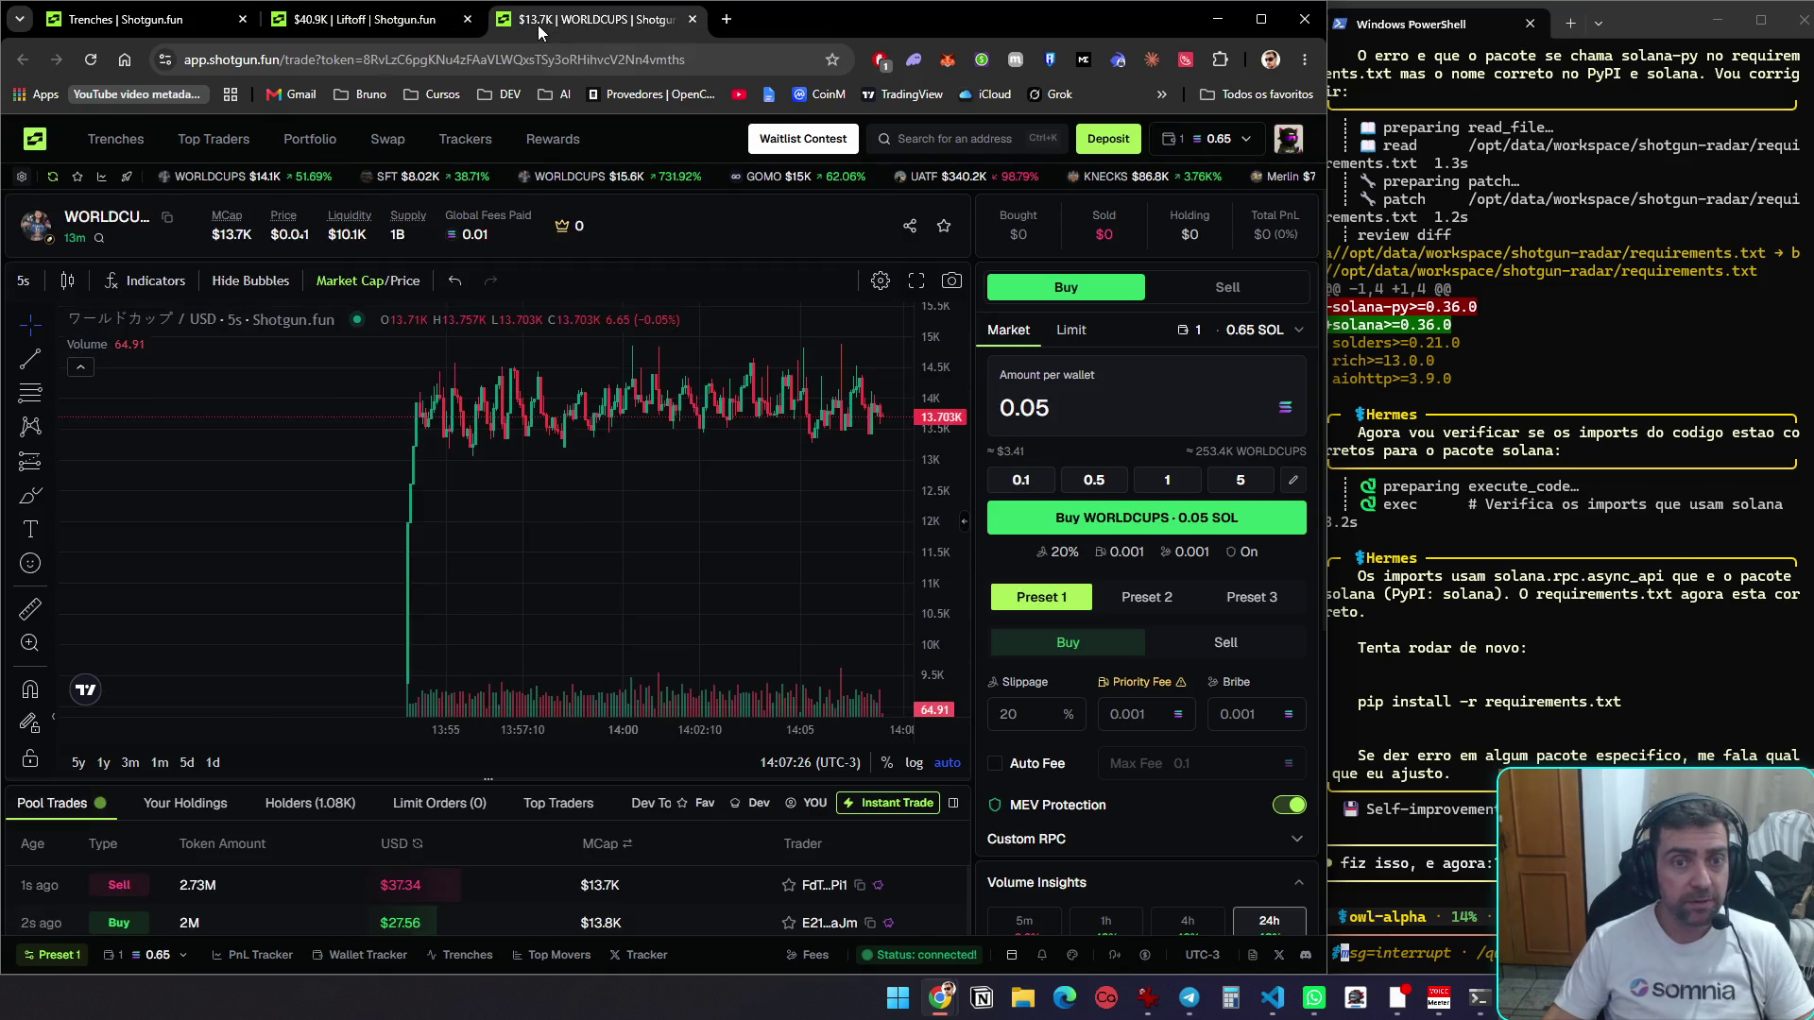
click(340, 30)
click(122, 26)
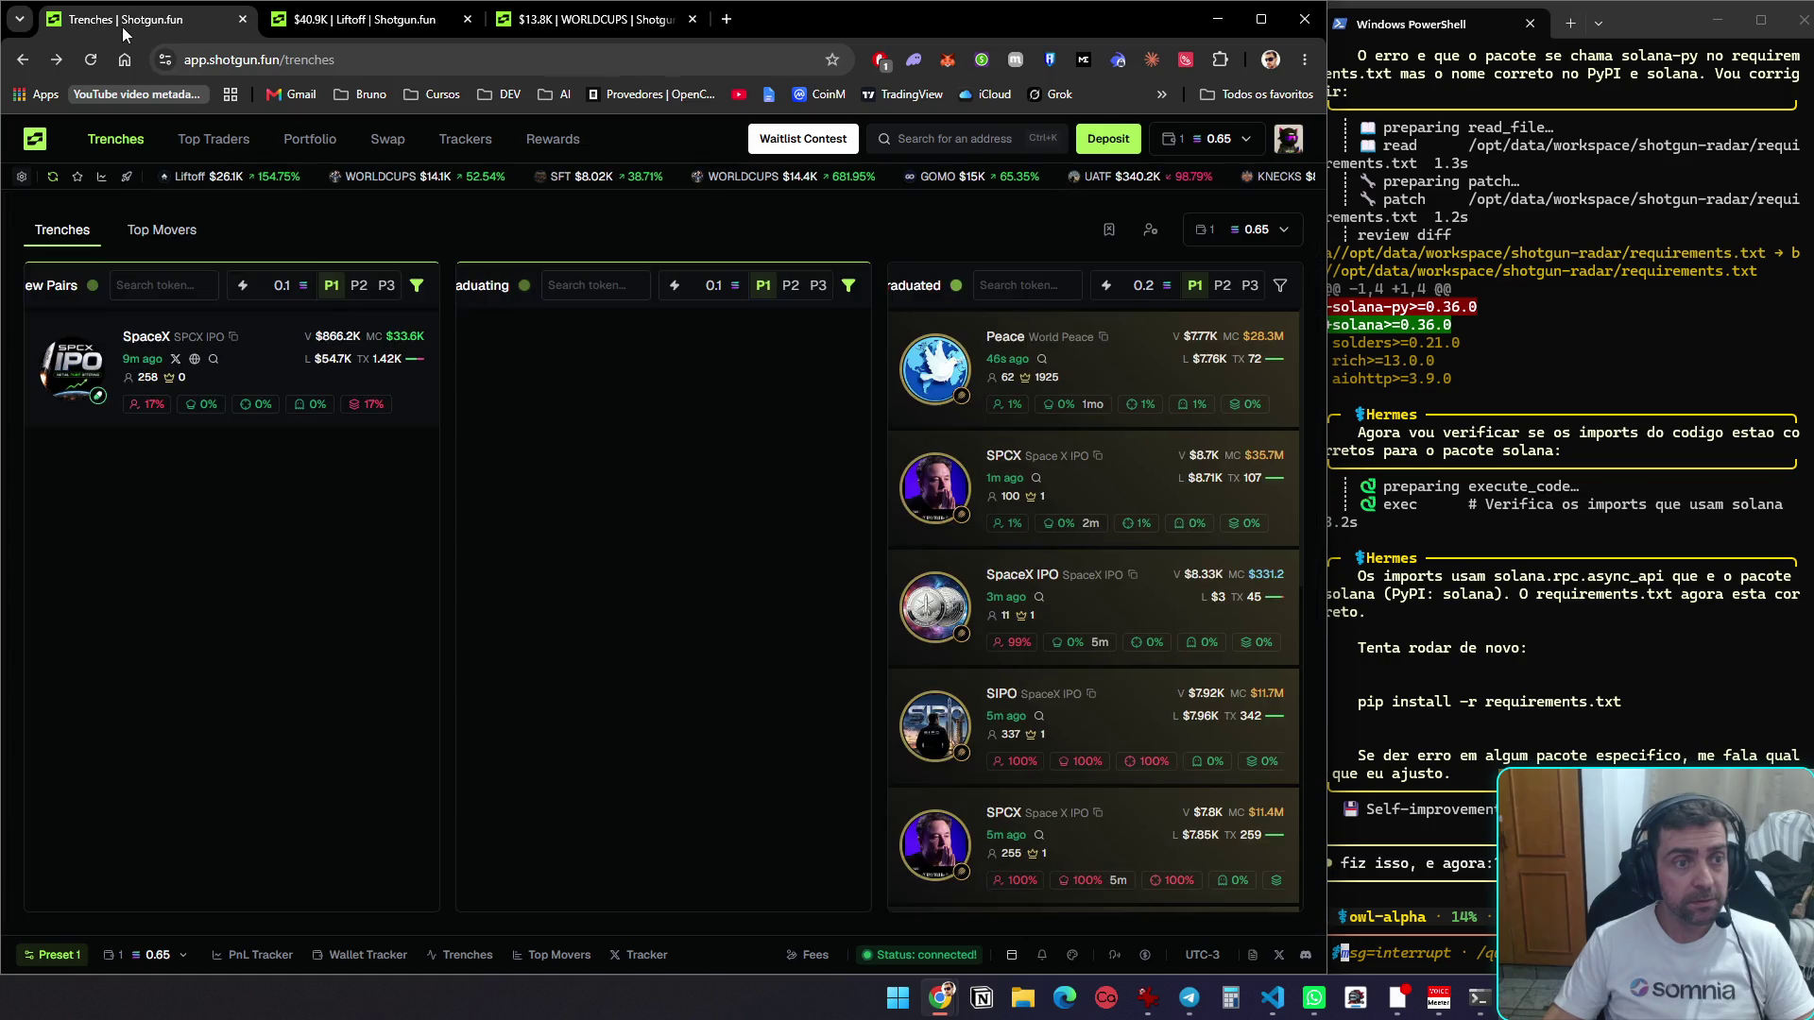
click(384, 15)
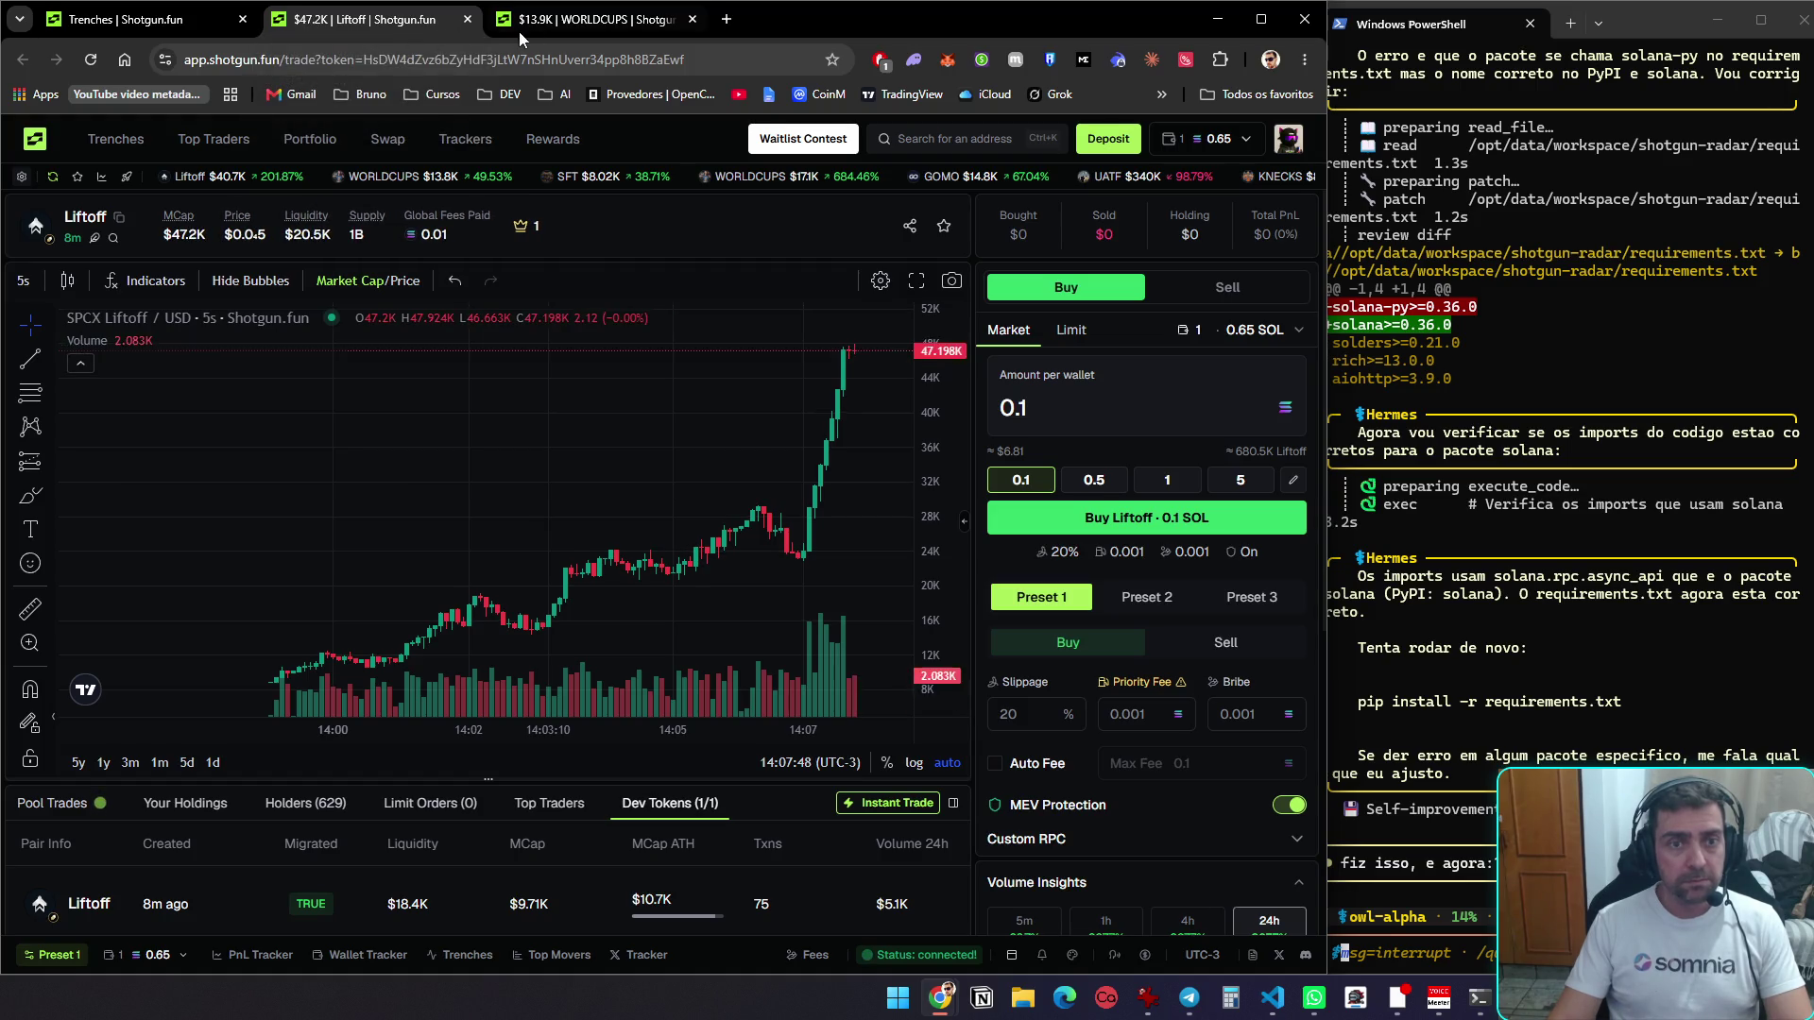
click(581, 23)
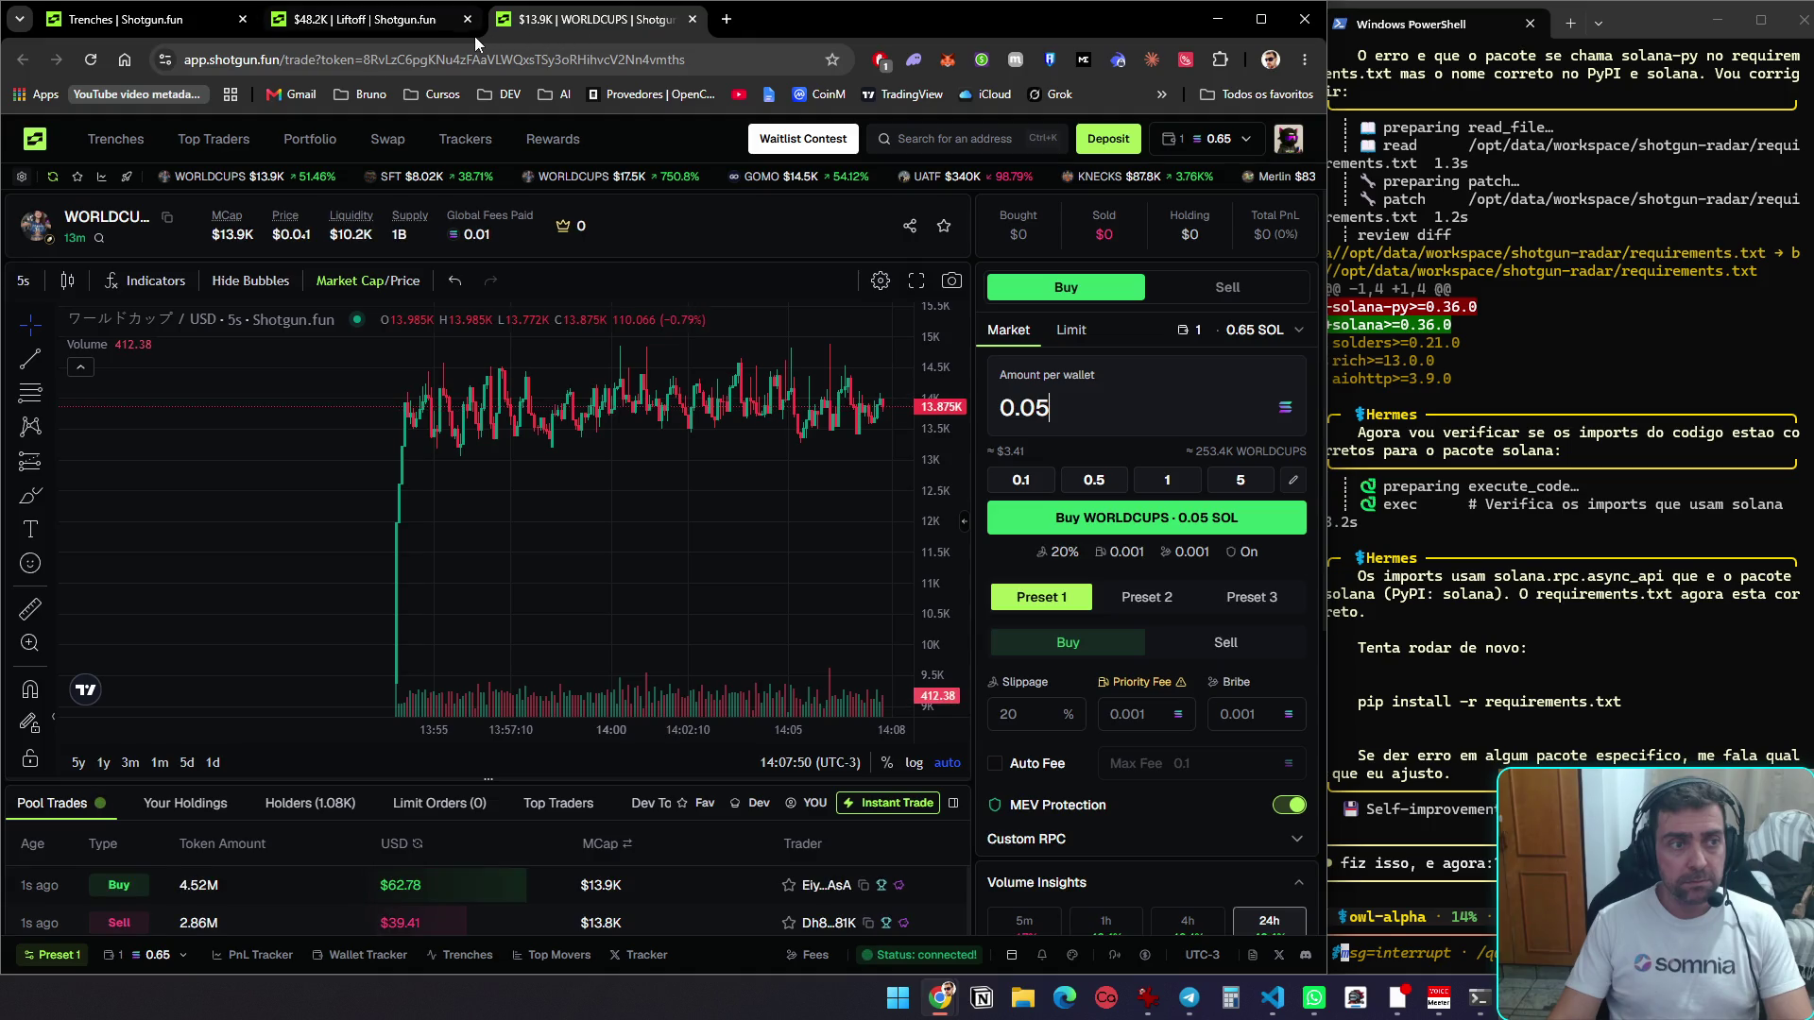
click(354, 23)
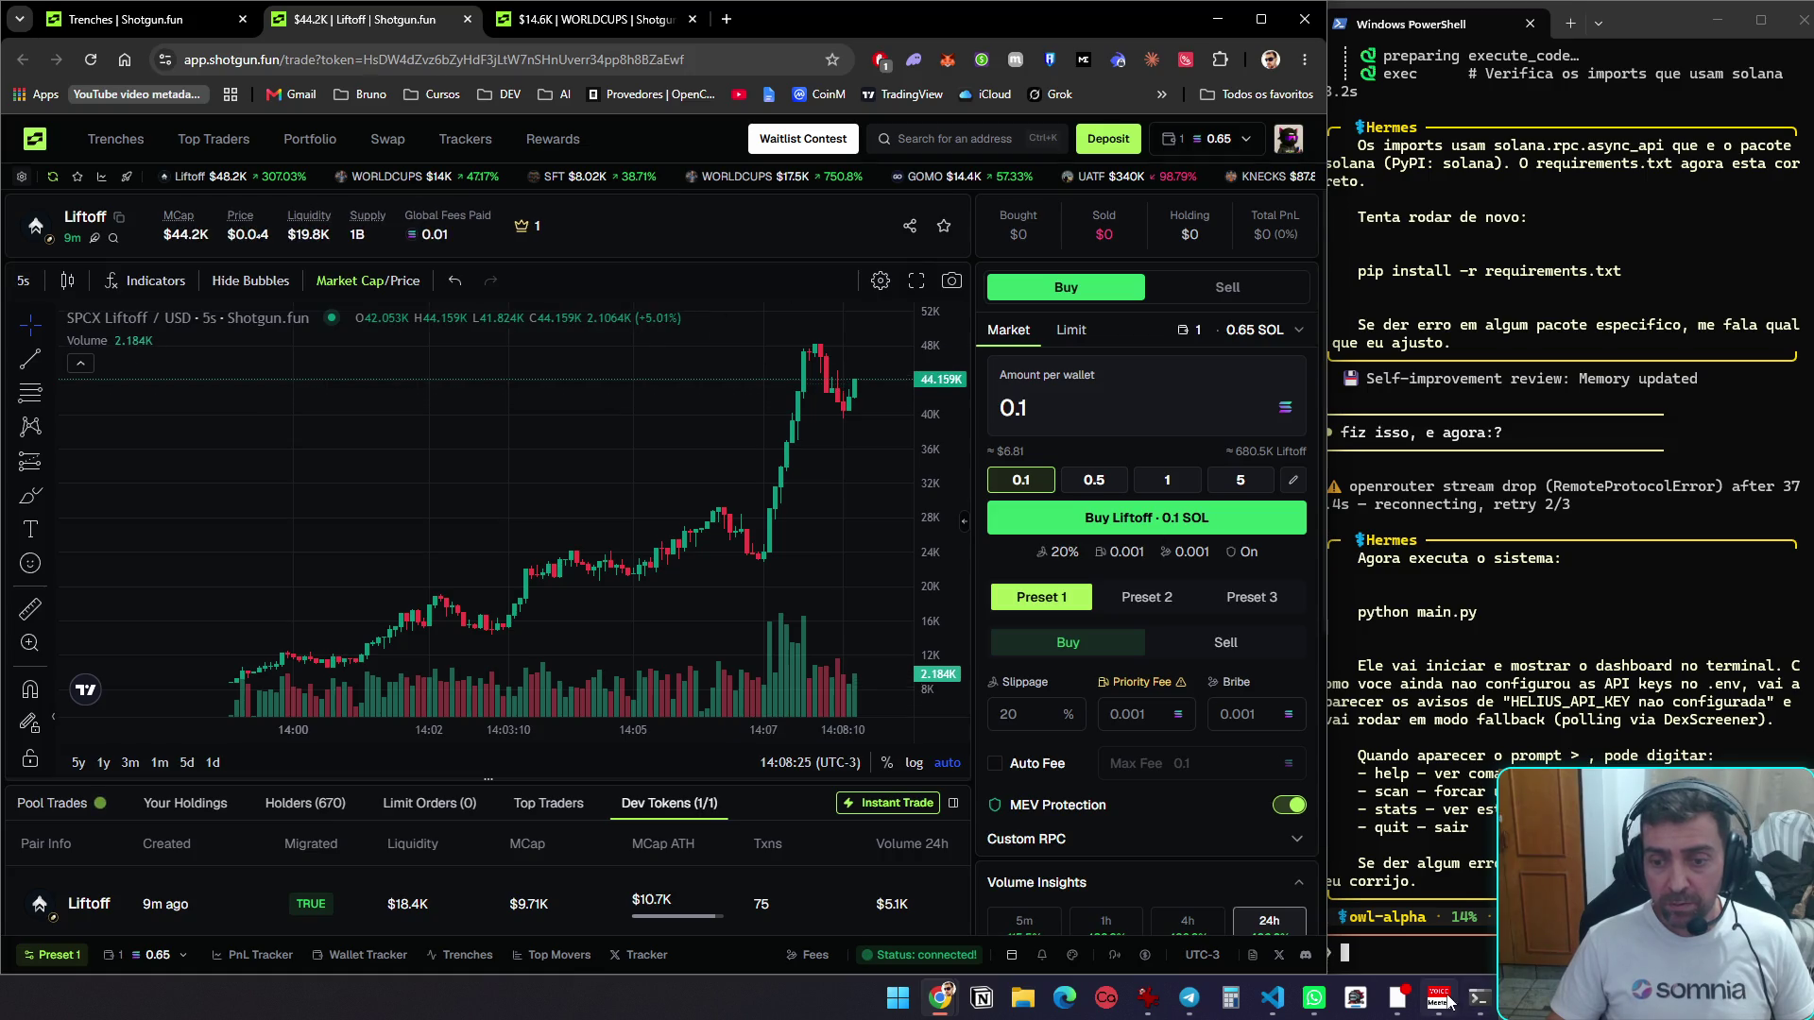
Run 'python main.py' in the PowerShell terminal
mouse_move(1480, 1000)
click(1294, 879)
text(python mai)
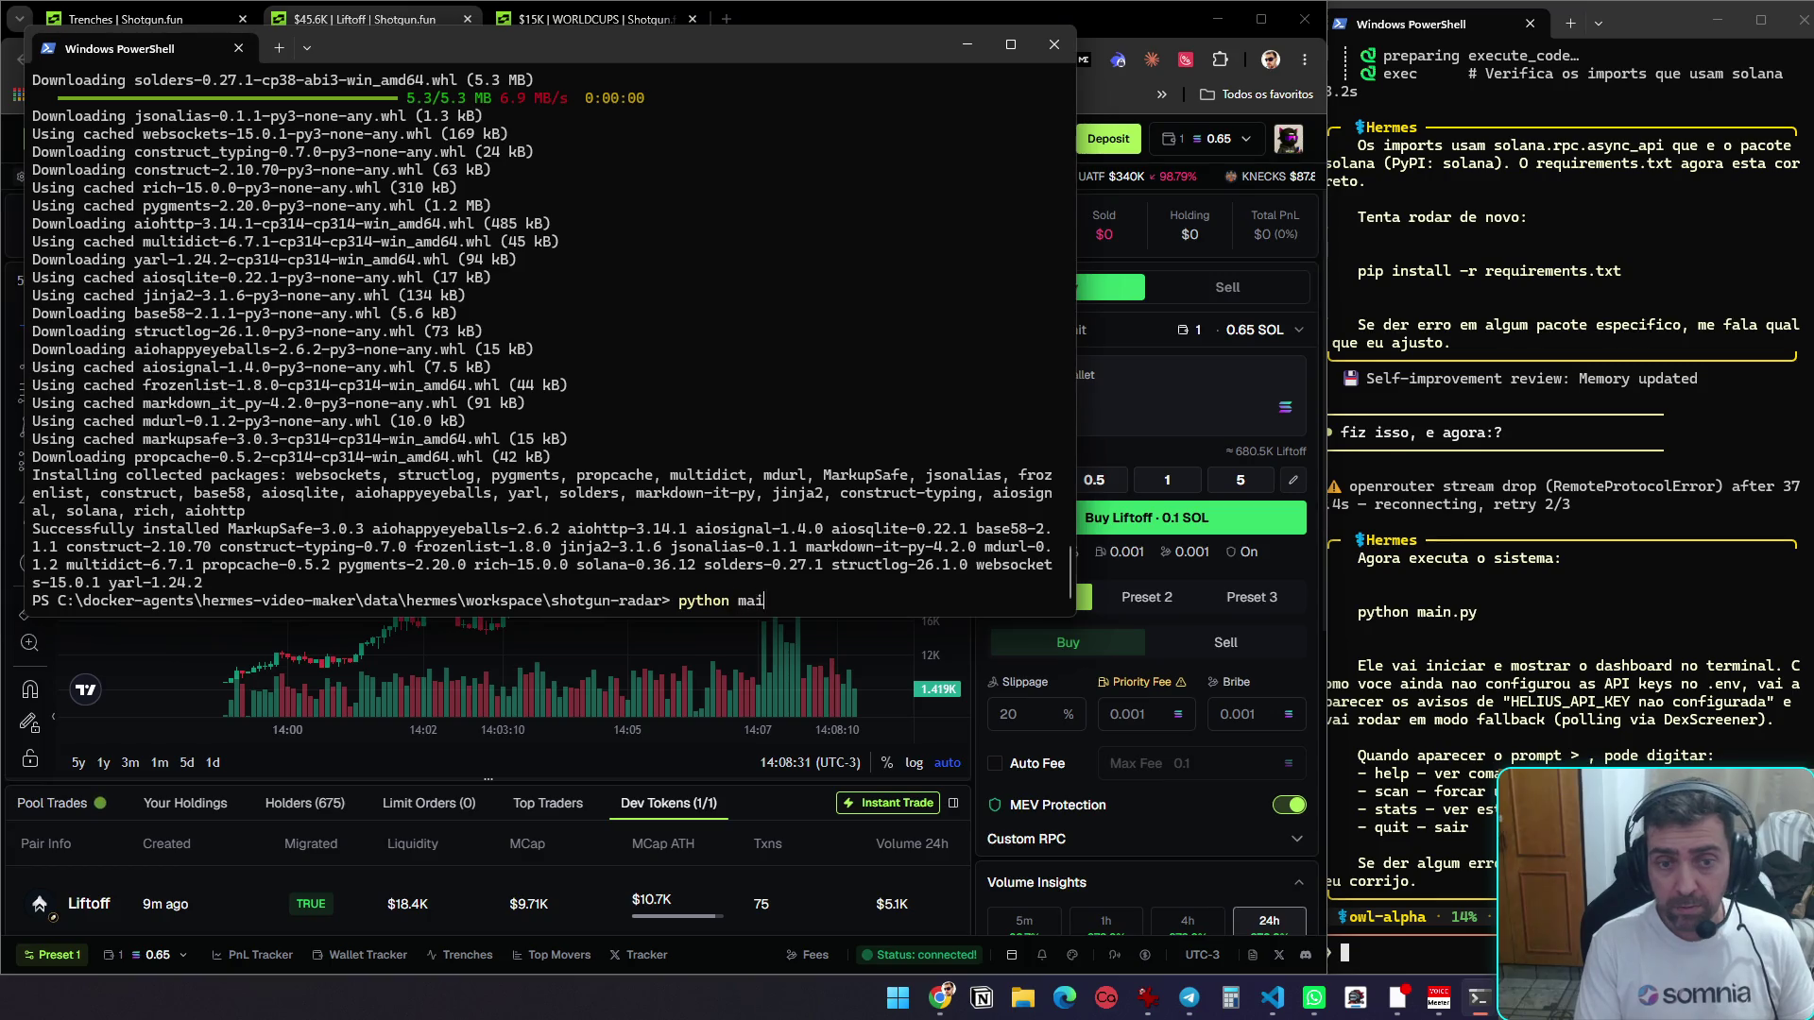
text(n.py)
key(Return)
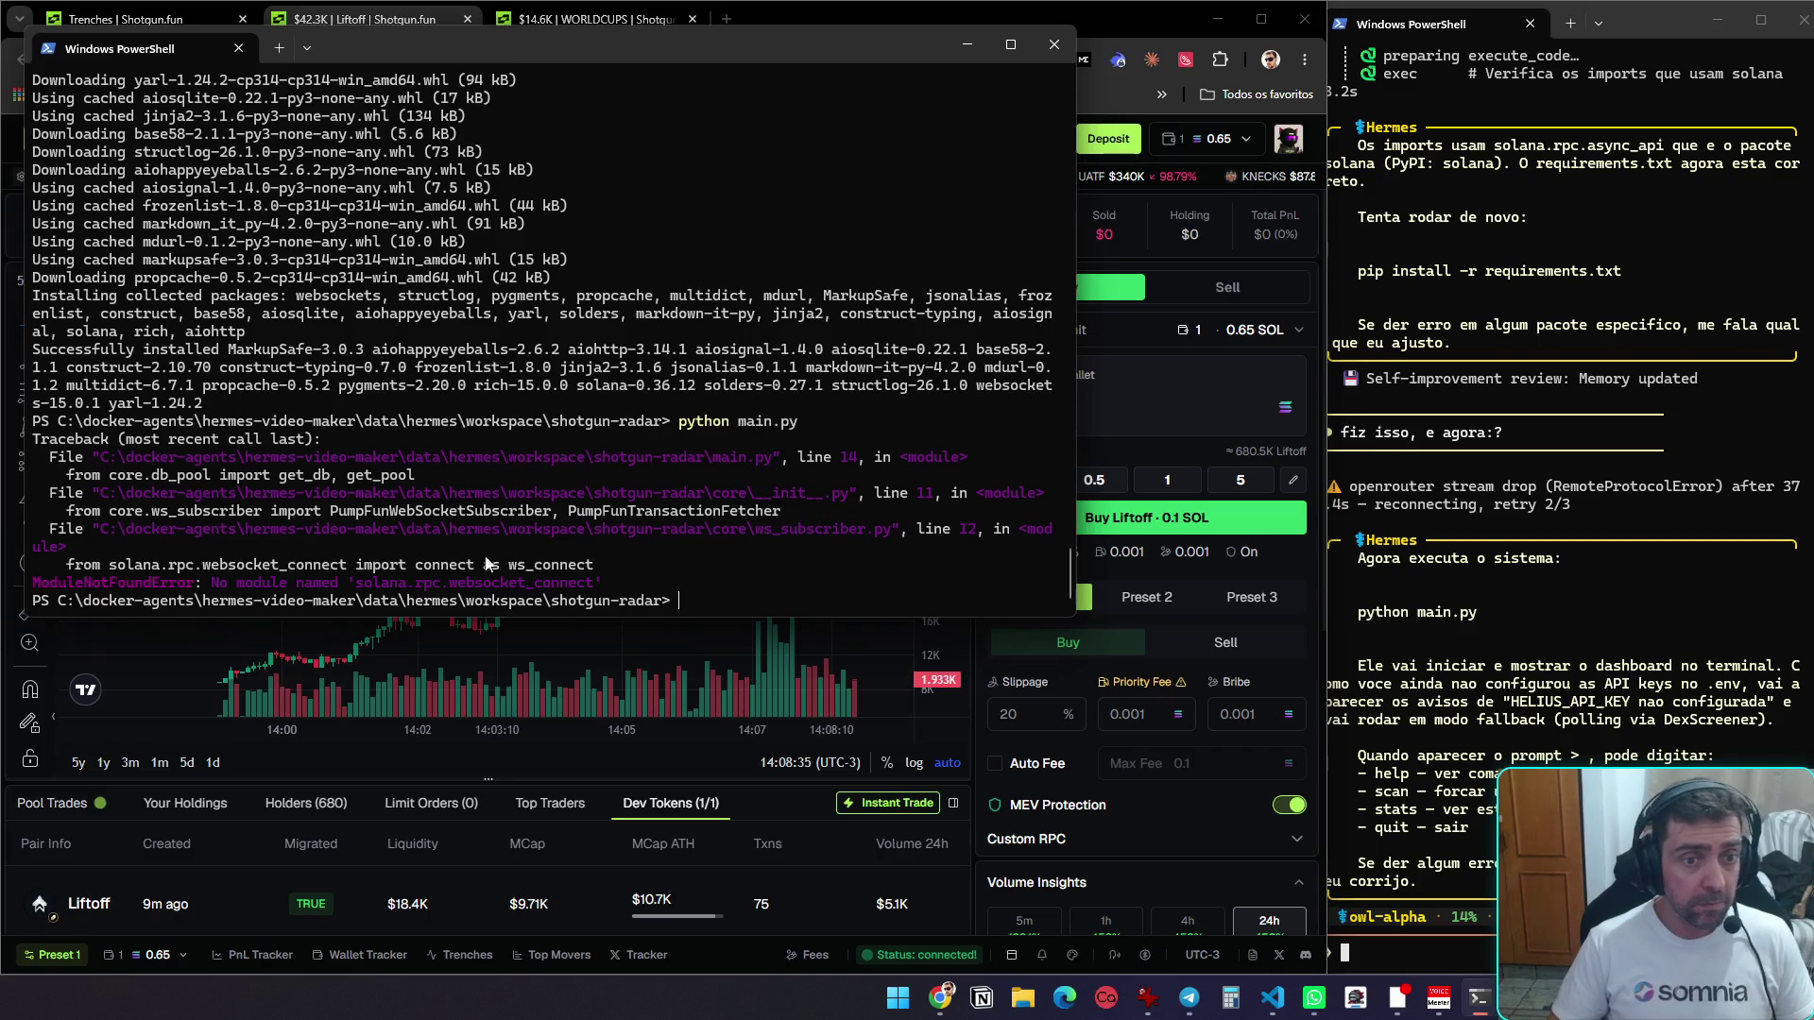
Paste the ModuleNotFoundError traceback into the Hermes chat and minimize the terminal
mouse_move(719, 601)
mouse_down()
mouse_move(444, 583)
mouse_move(88, 430)
mouse_up()
key(ctrl+c)
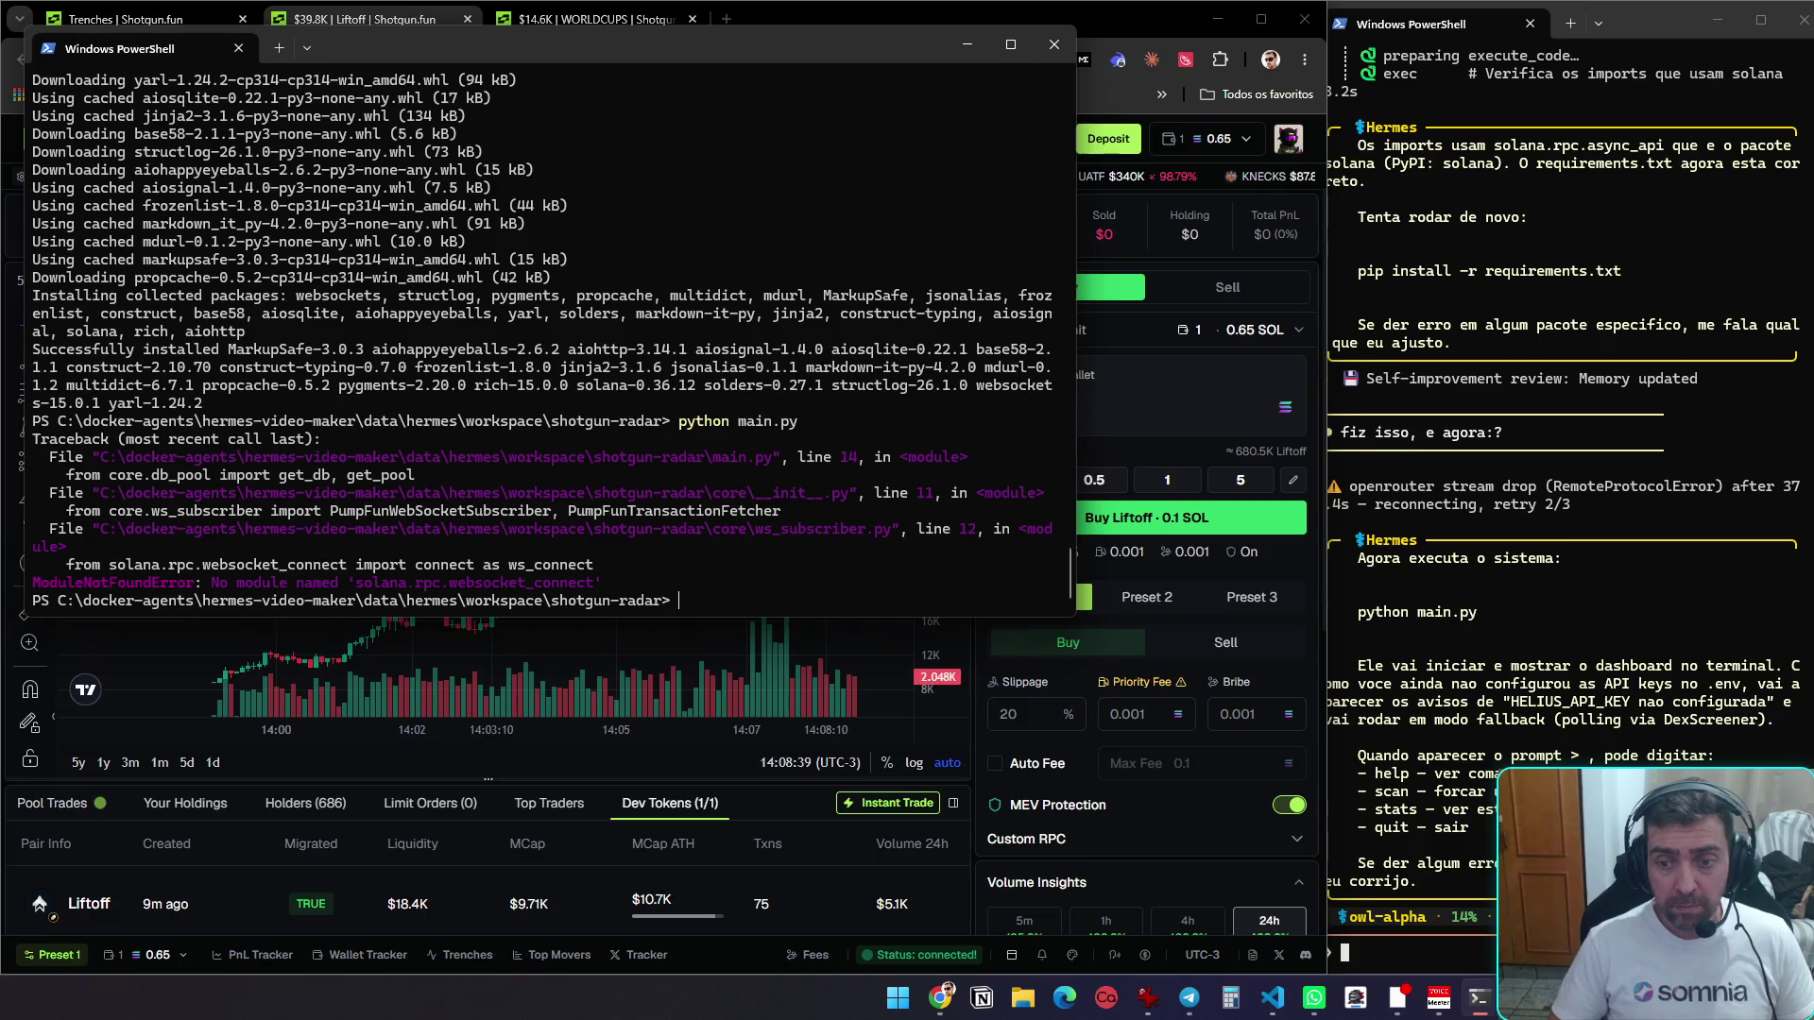
click(1418, 953)
key(ctrl+v)
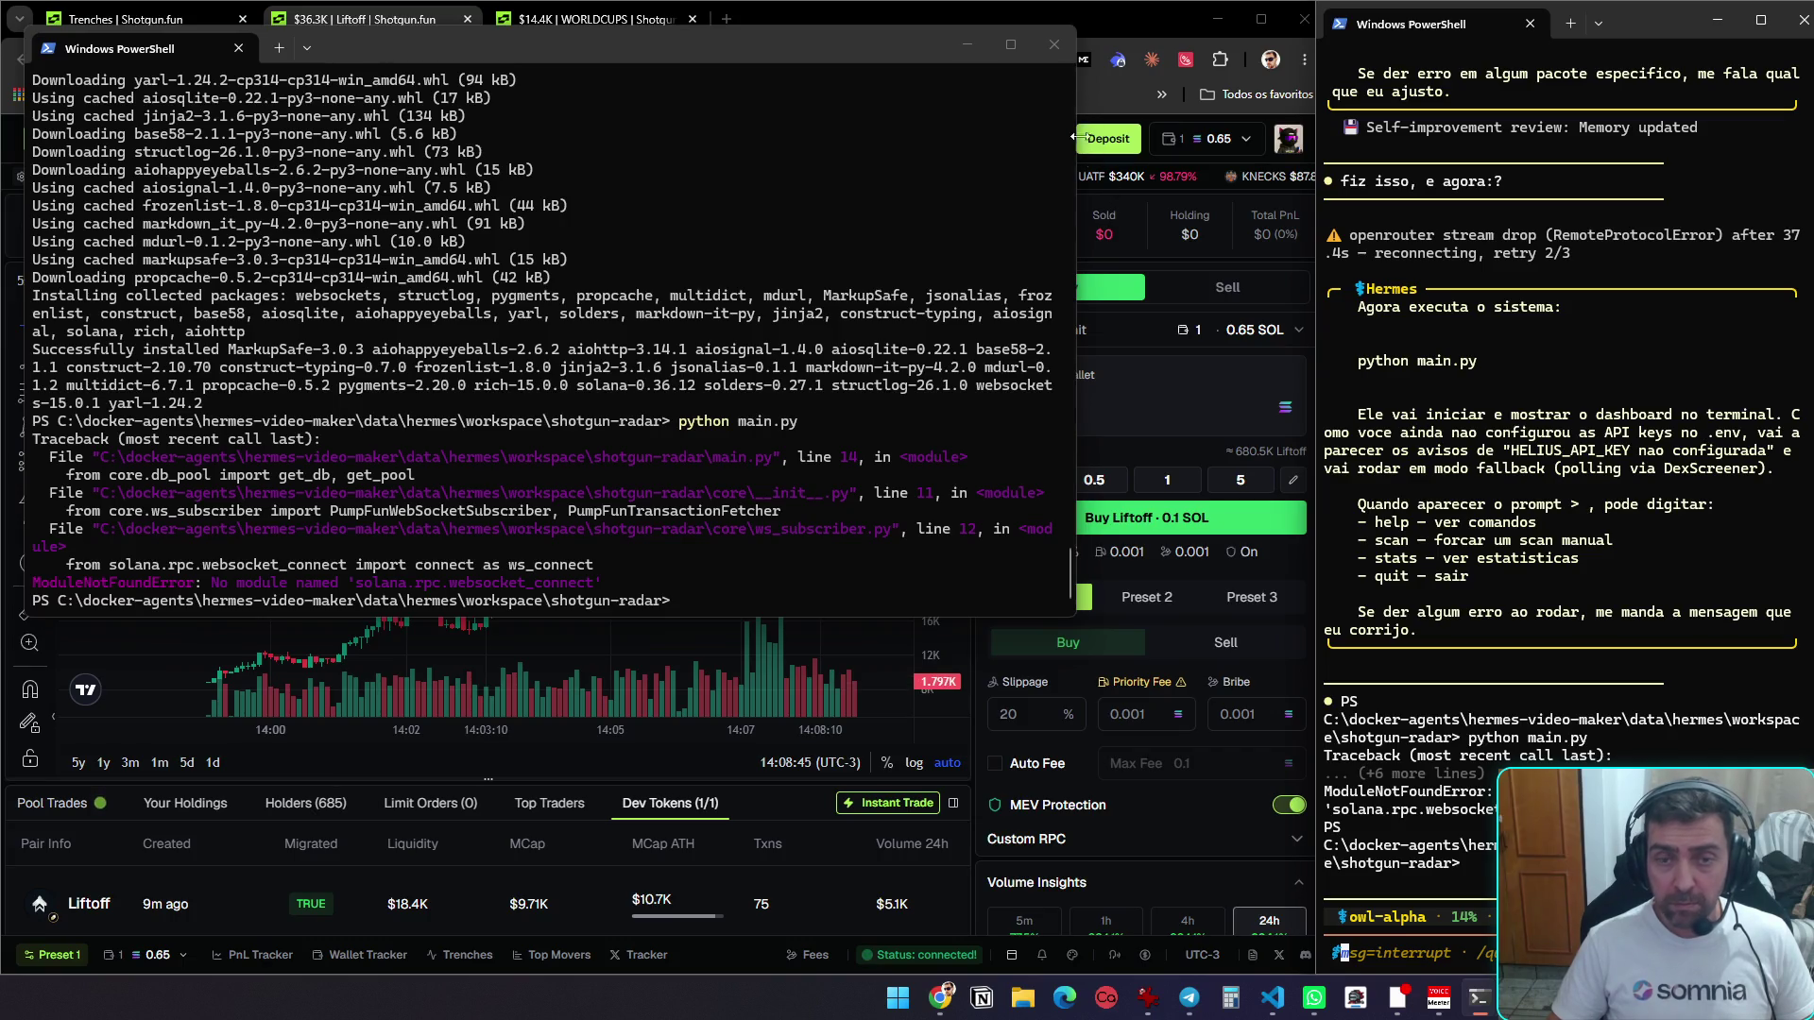
click(966, 45)
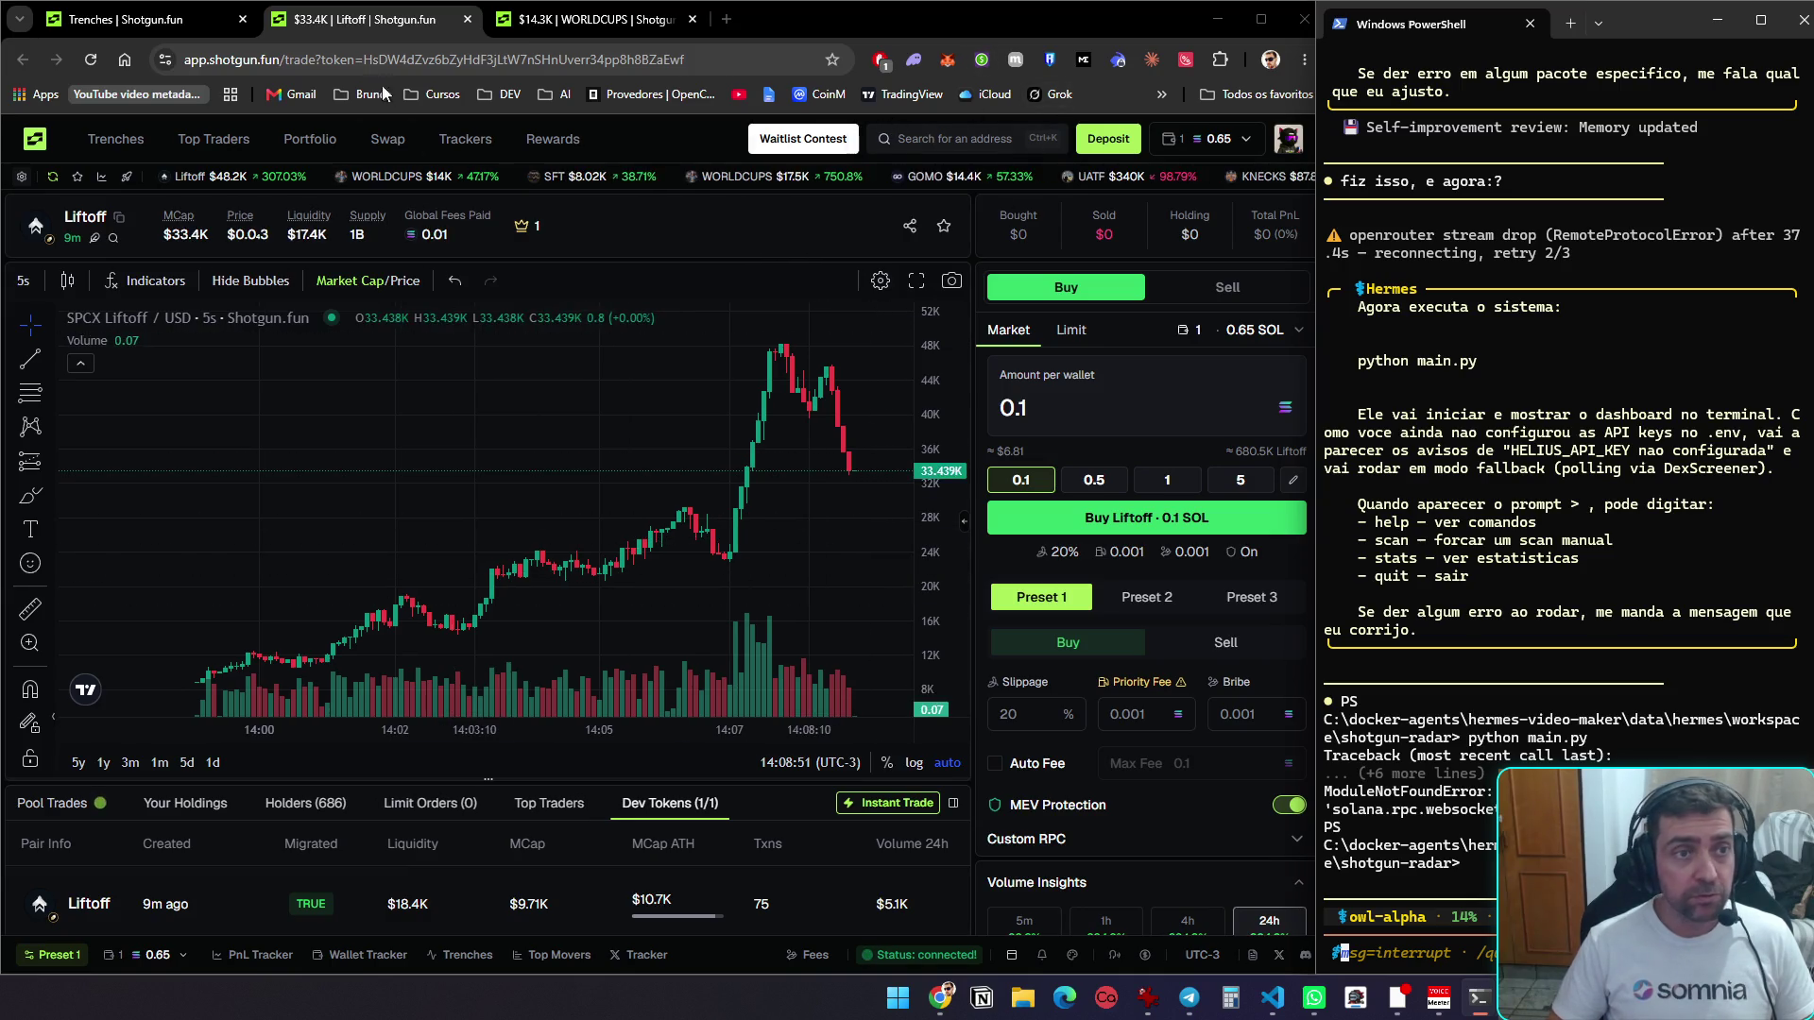
Change Liftoff's amount per wallet from 0.1 to 0.05 SOL, then go to the Trenches board
click(529, 23)
click(413, 19)
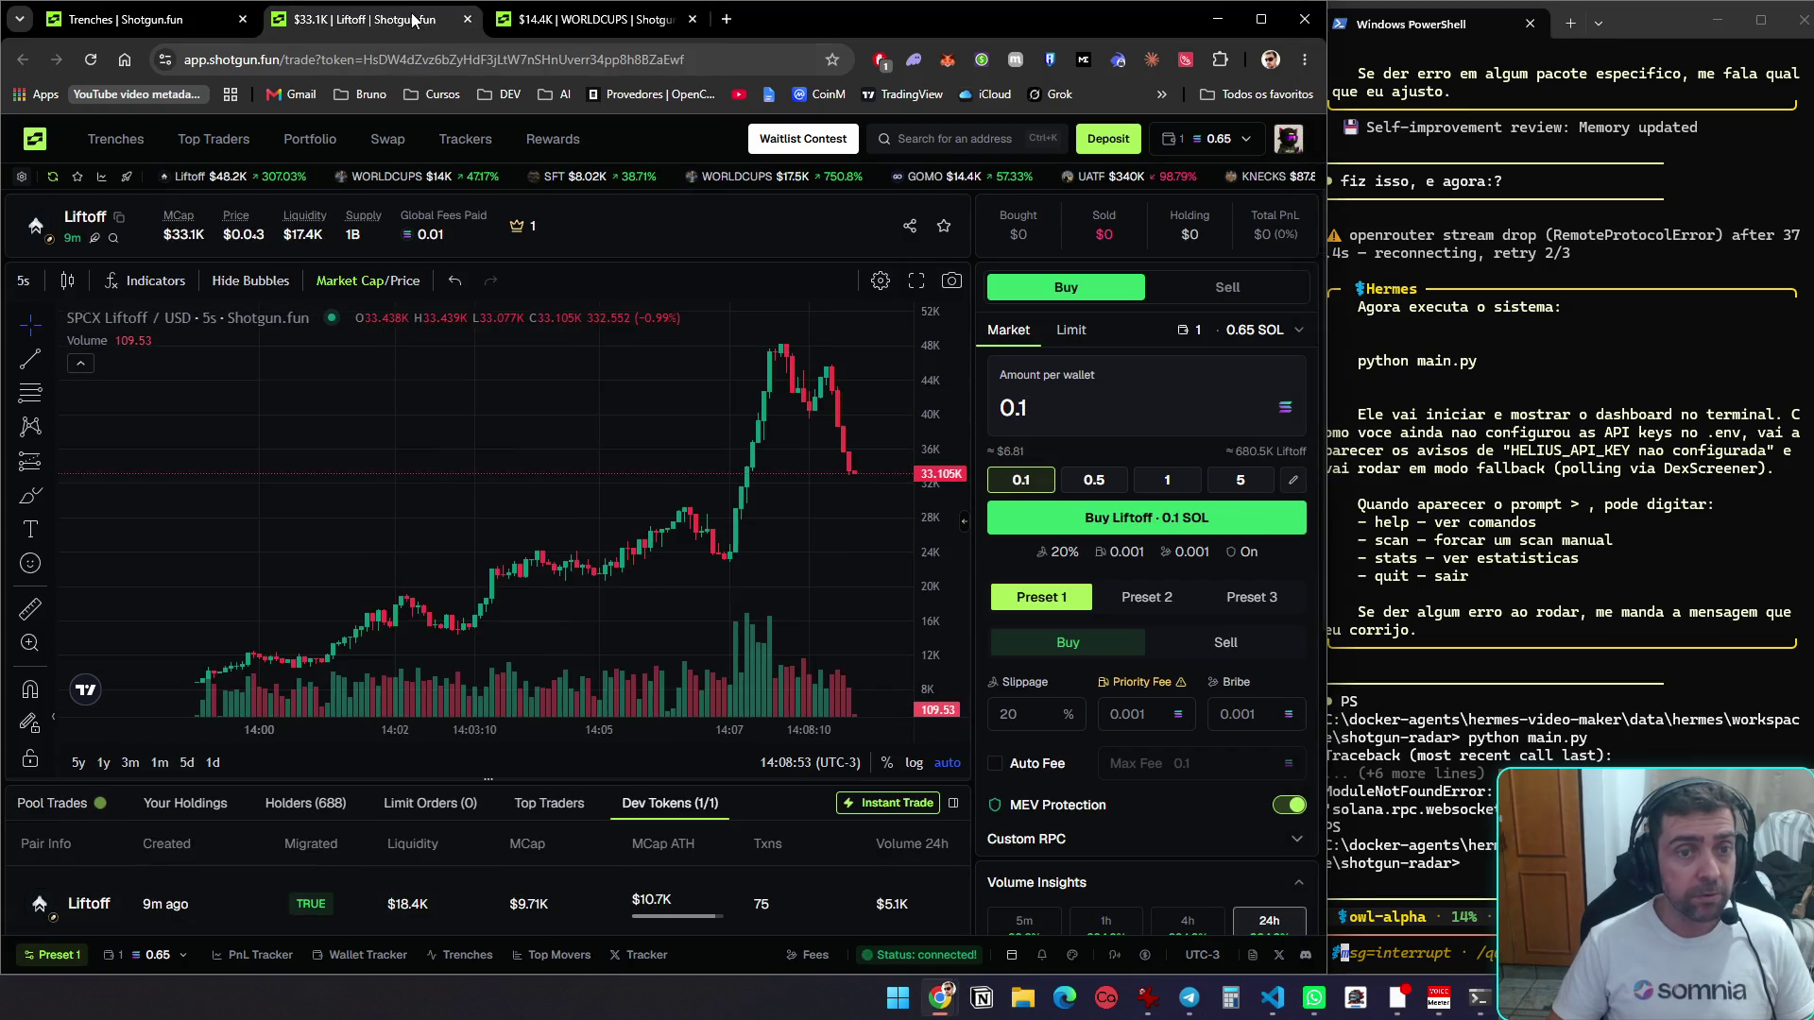
click(1101, 401)
key(BackSpace)
text(05)
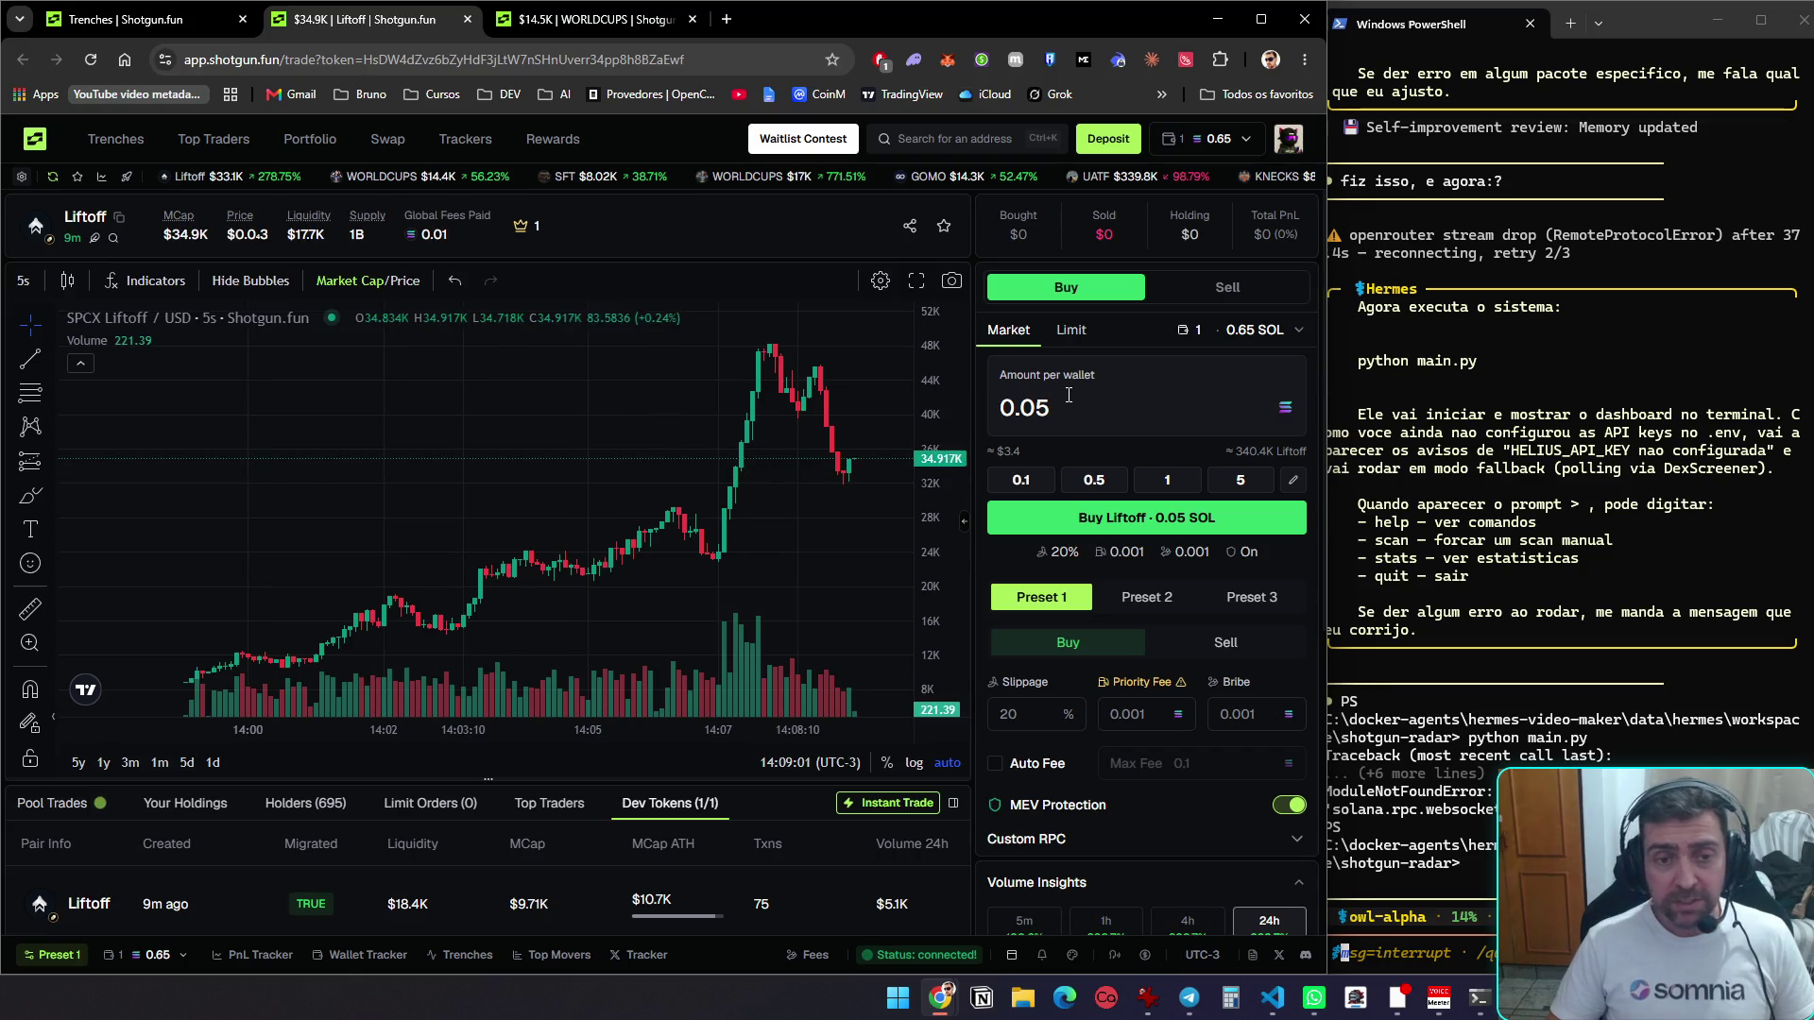
mouse_move(598, 178)
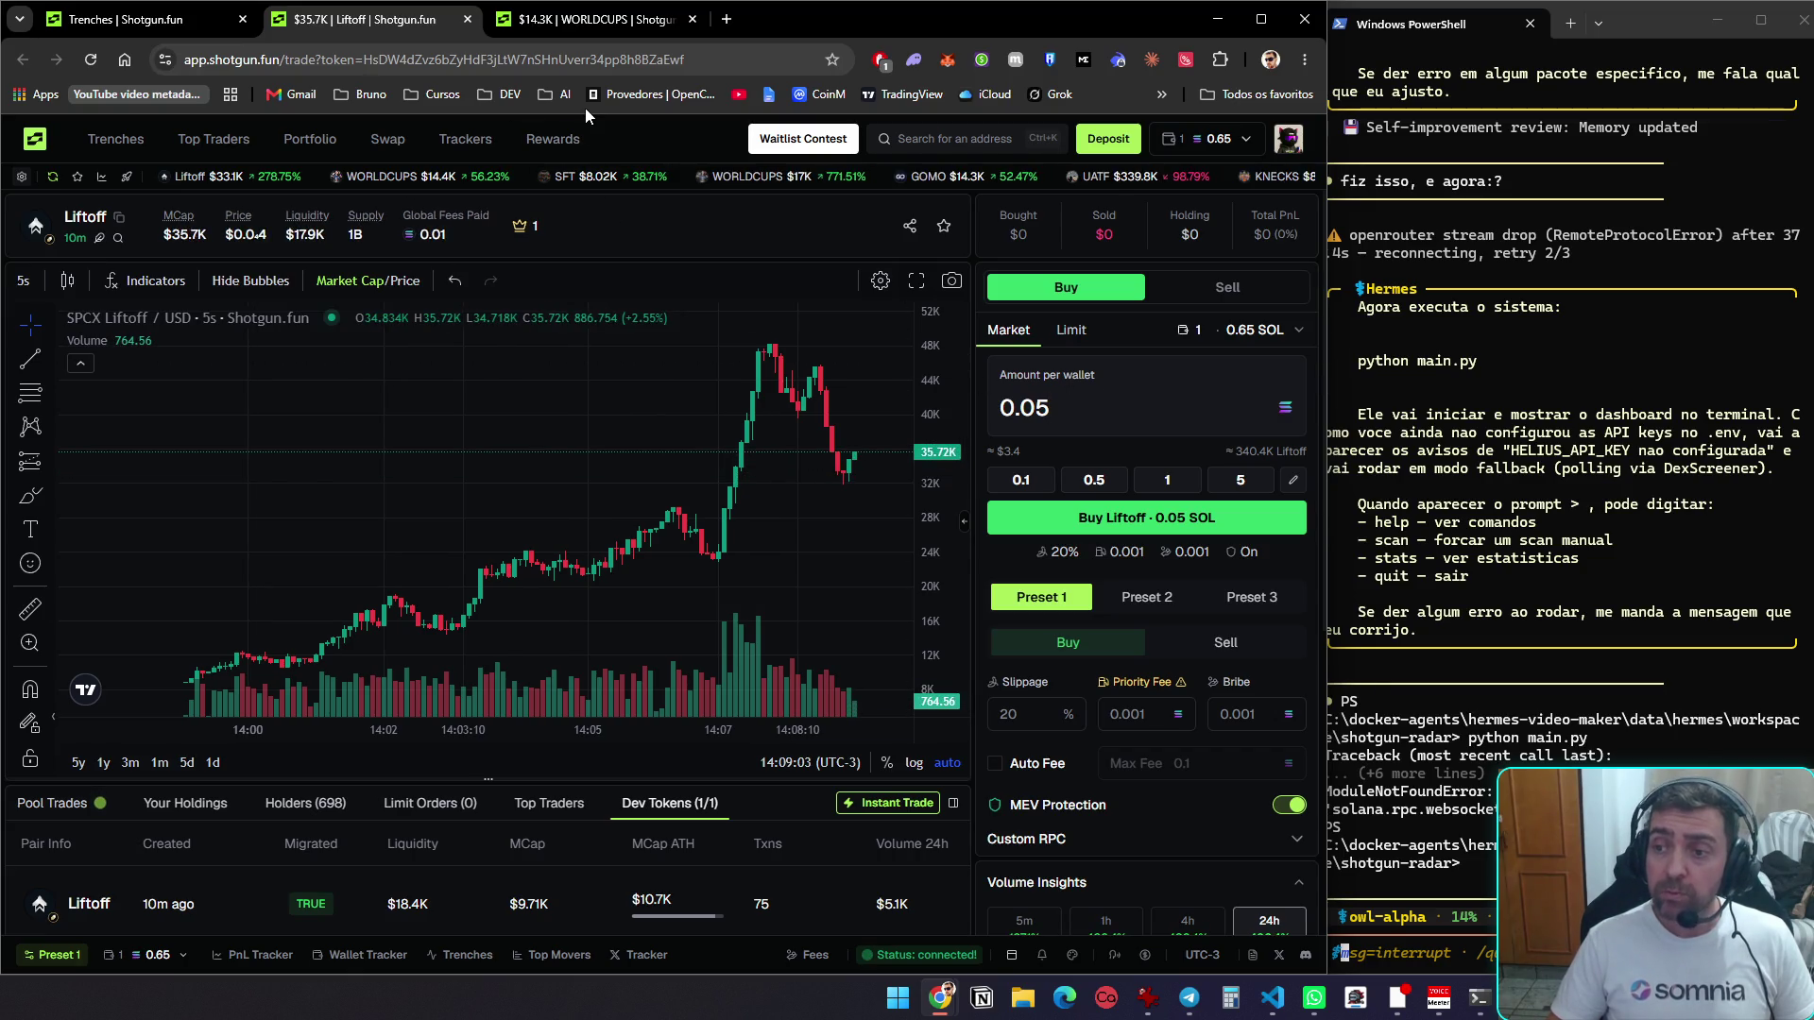
click(597, 35)
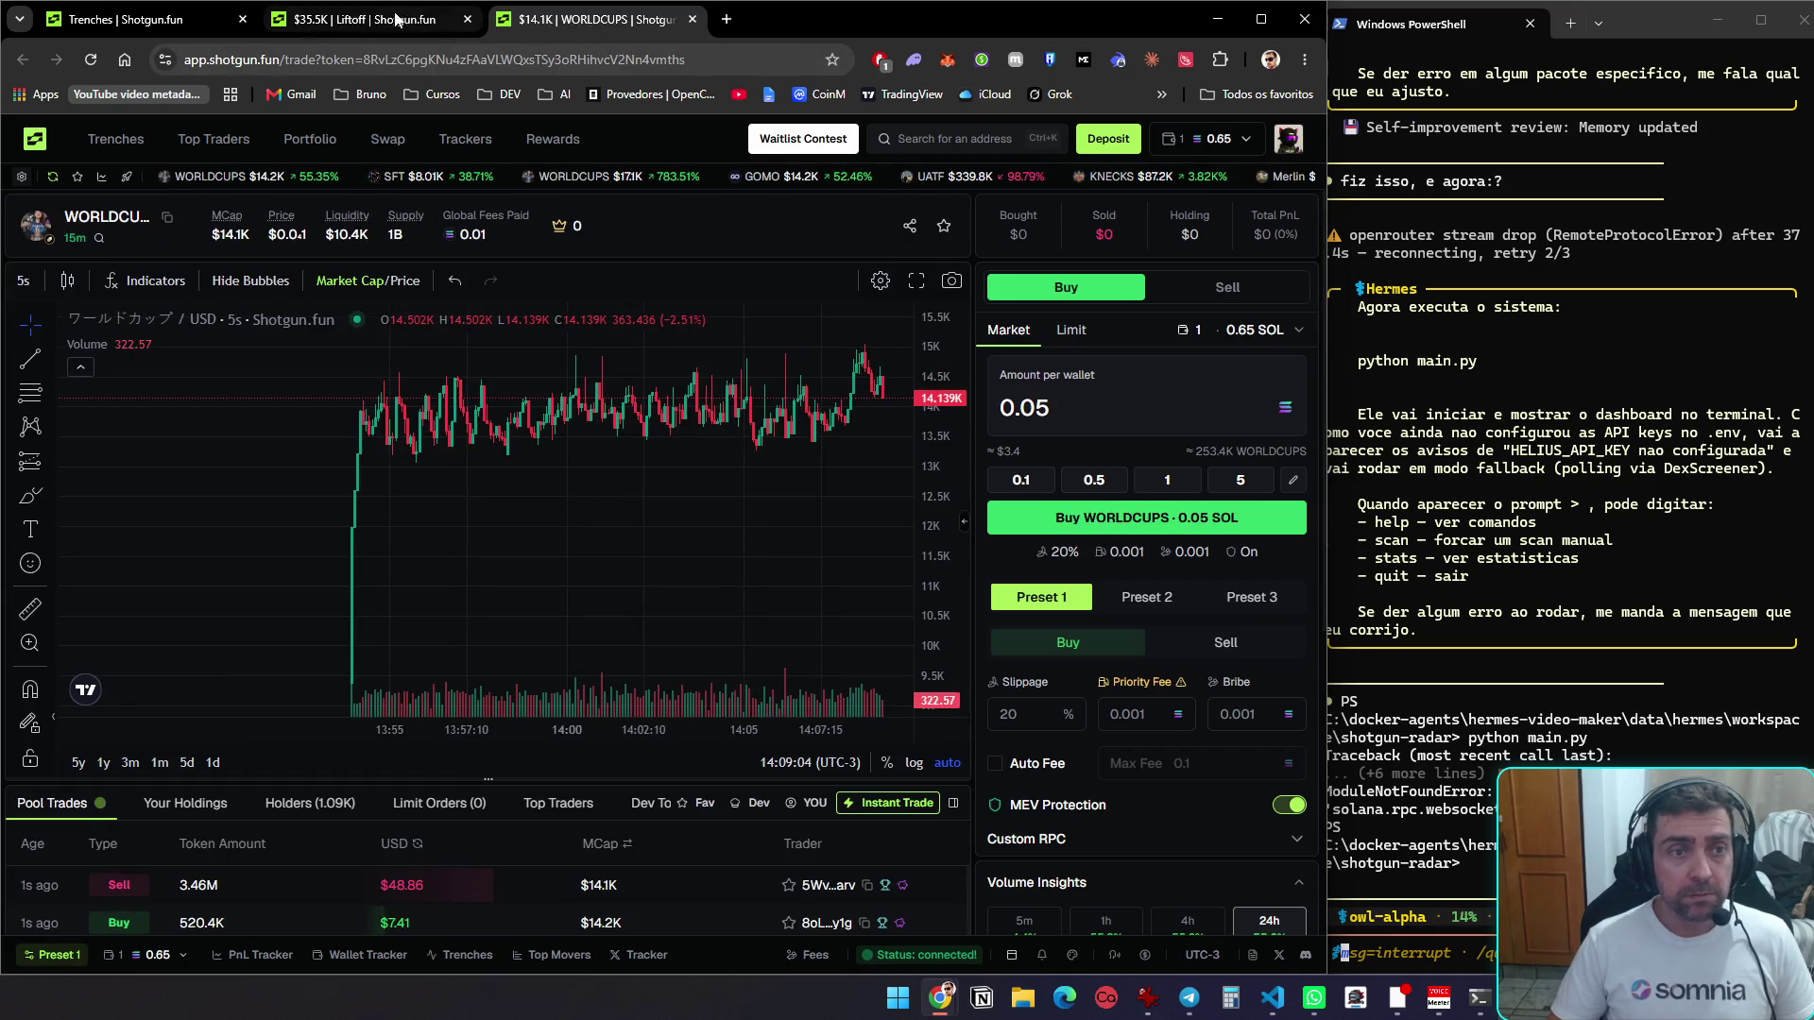
click(364, 20)
click(163, 26)
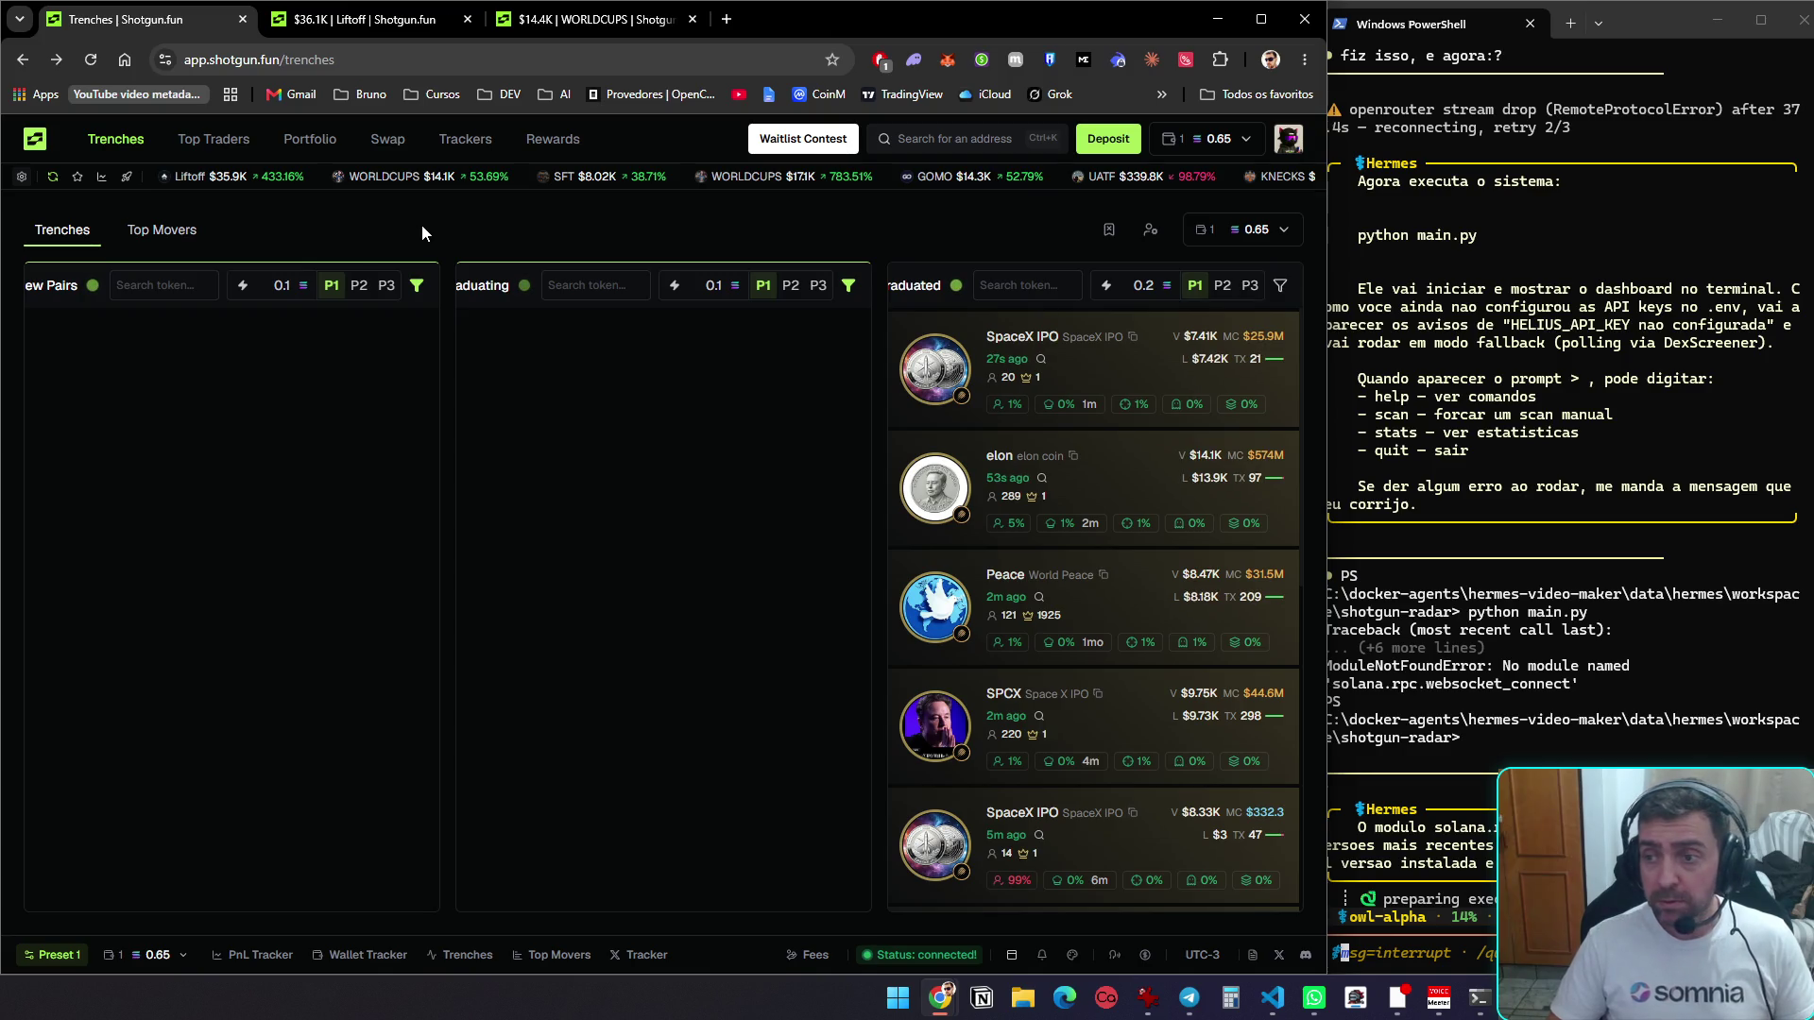
Reload Trenches, open Speedrun To 1B in a new tab, and scroll through its trades and token info
key(F5)
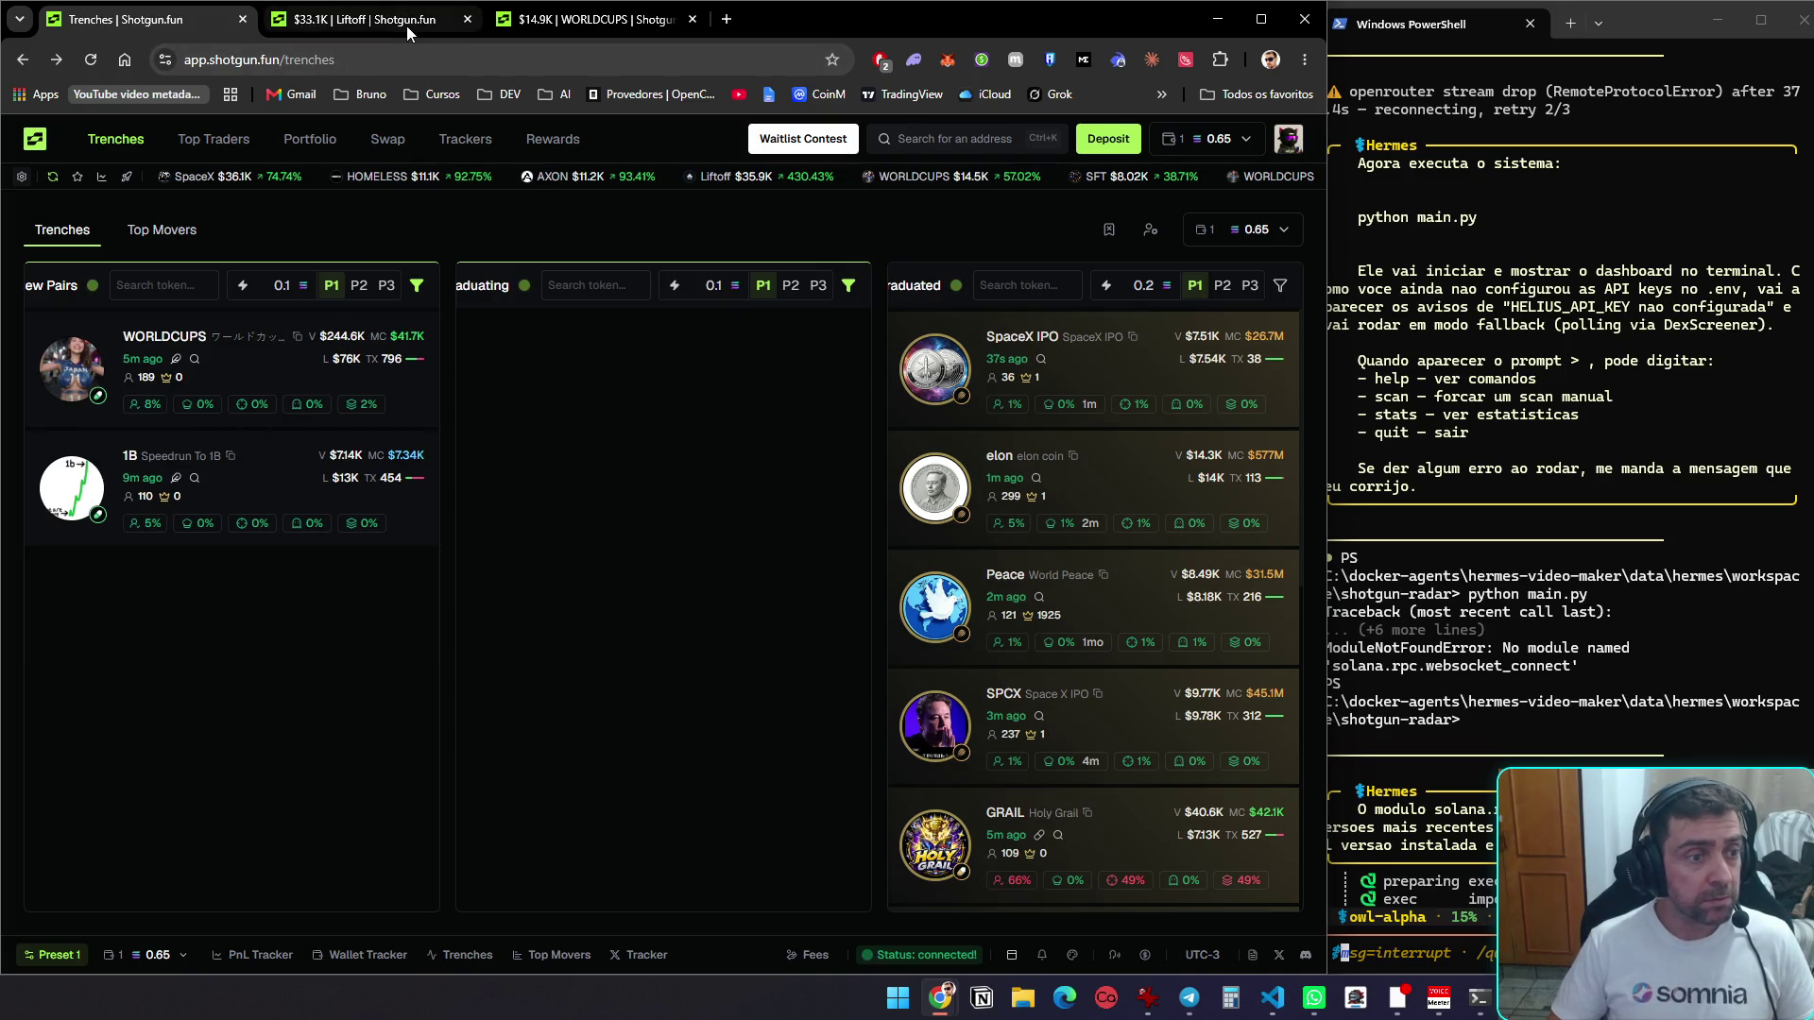
middle_click(271, 494)
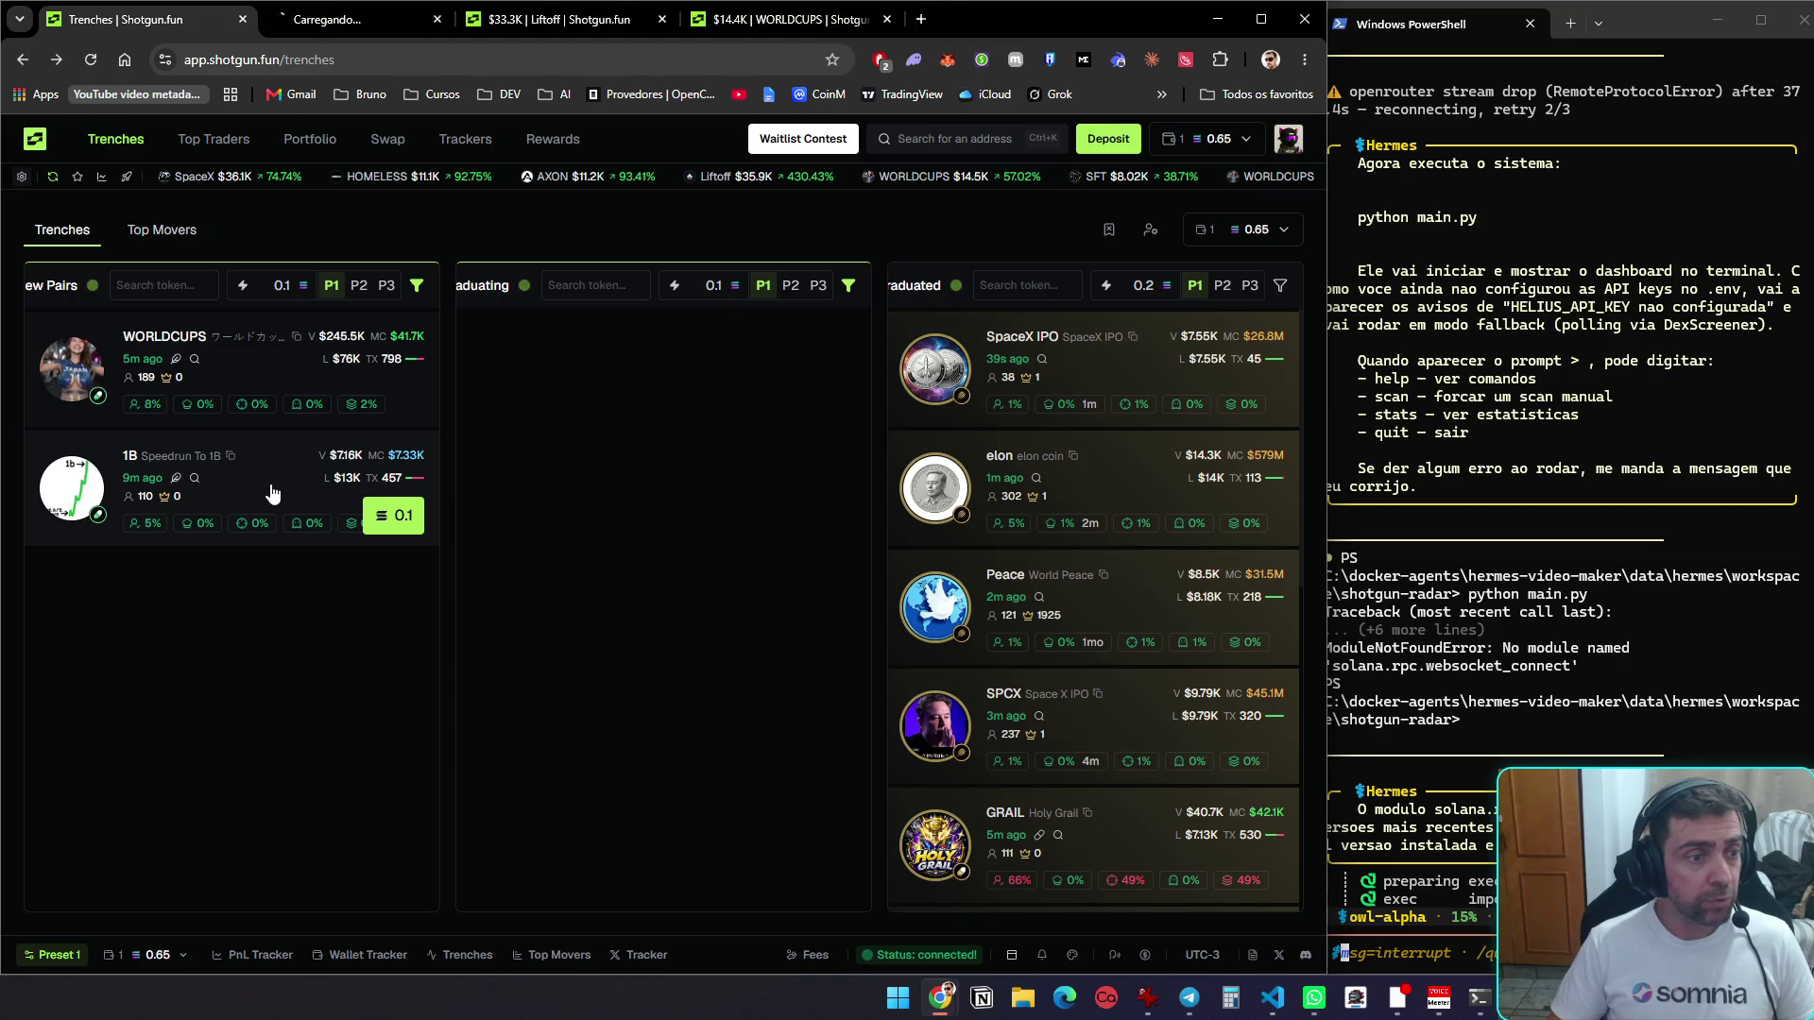
click(336, 21)
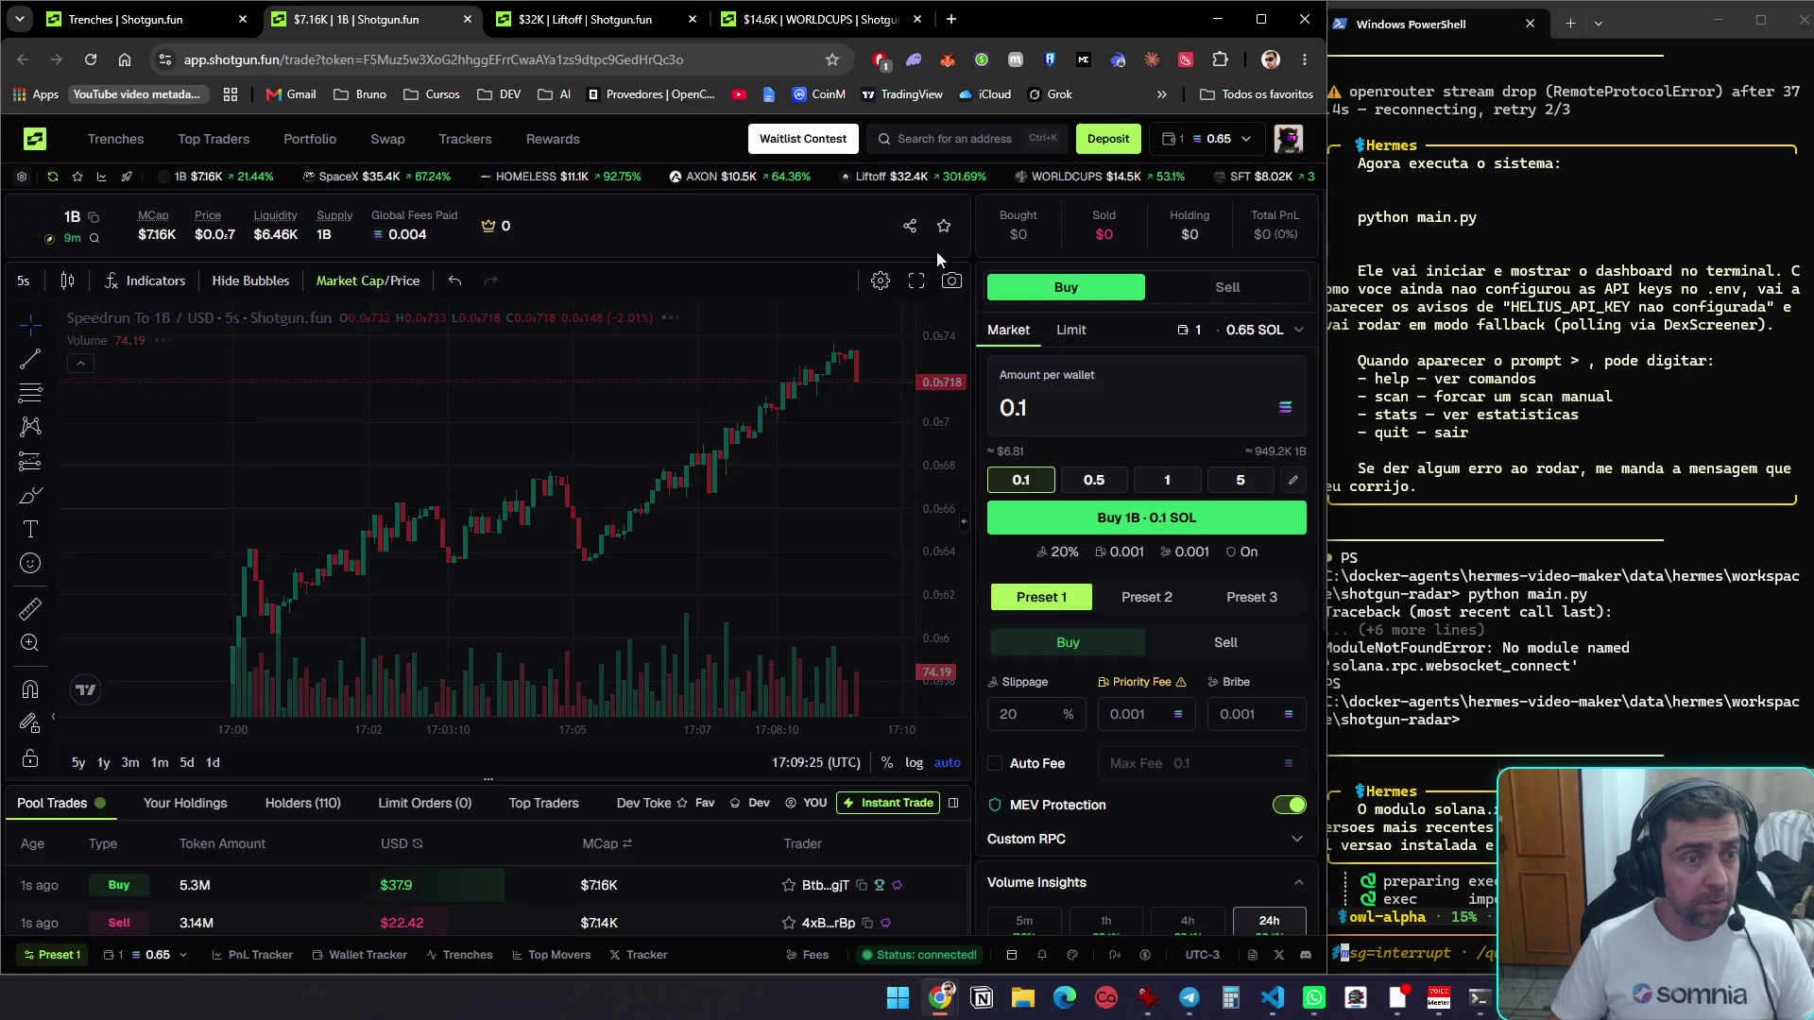
scroll(1091, 377, down, 5)
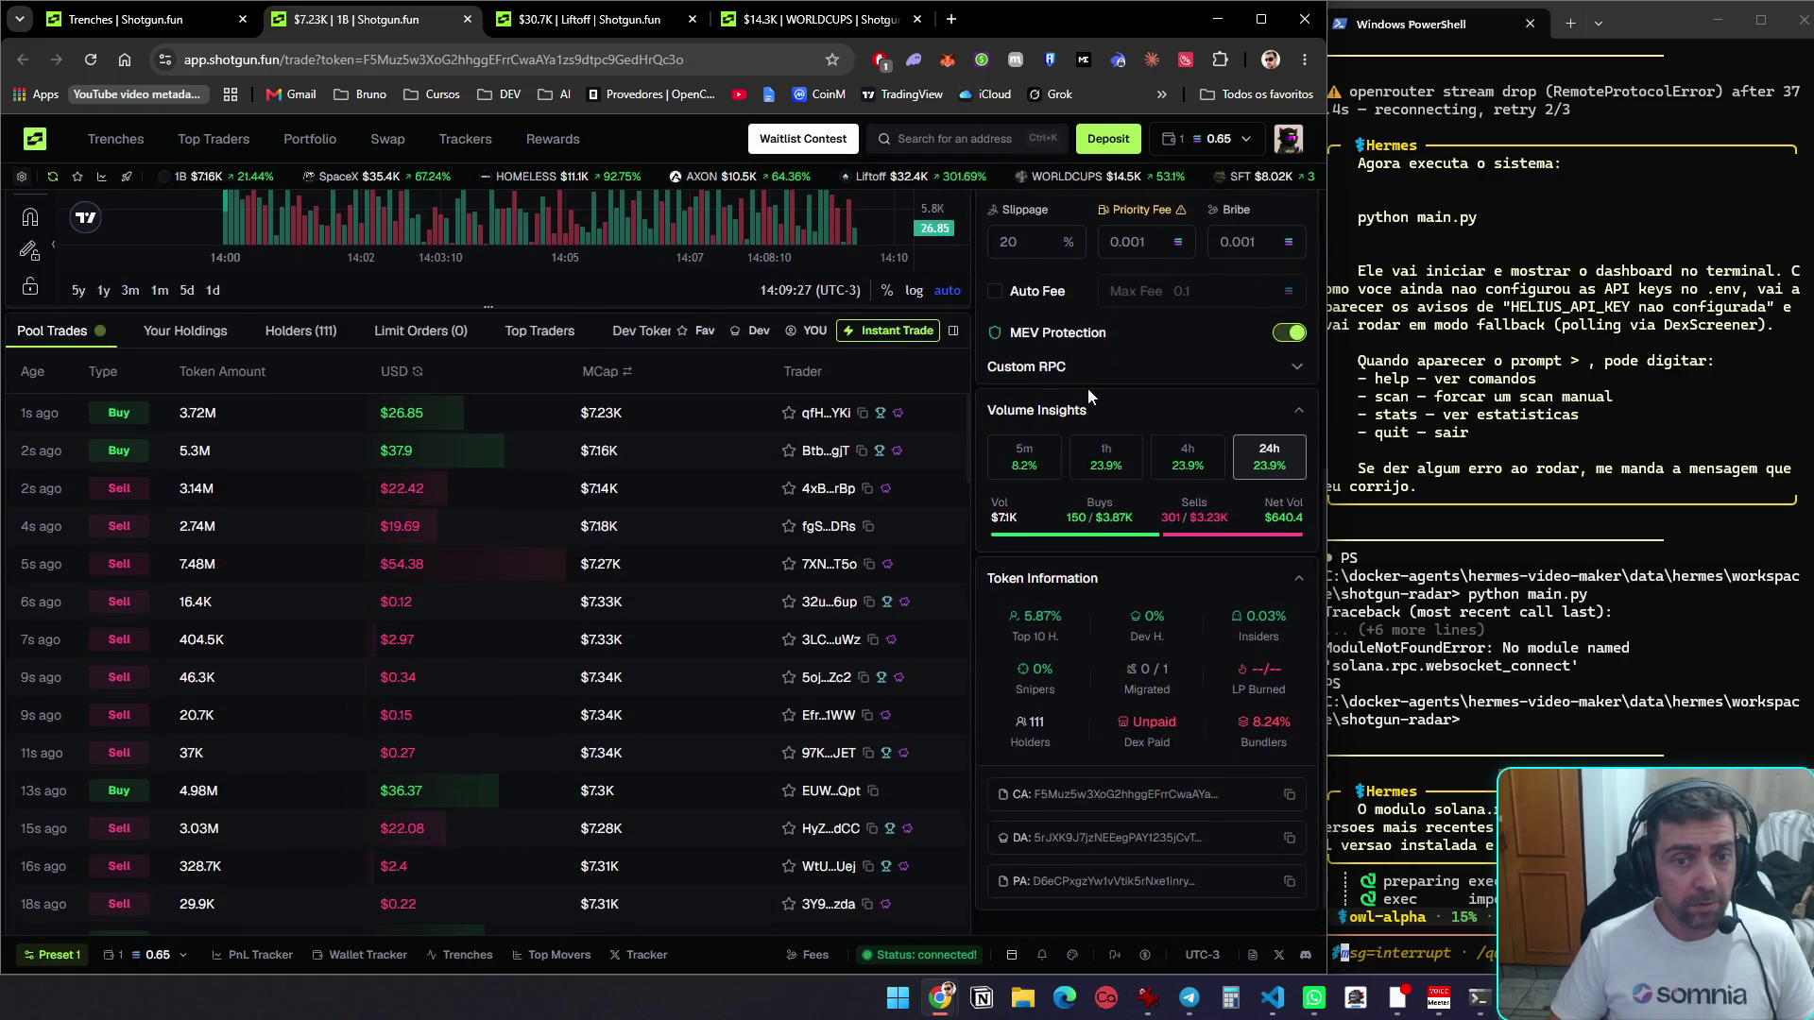
scroll(1123, 377, up, 5)
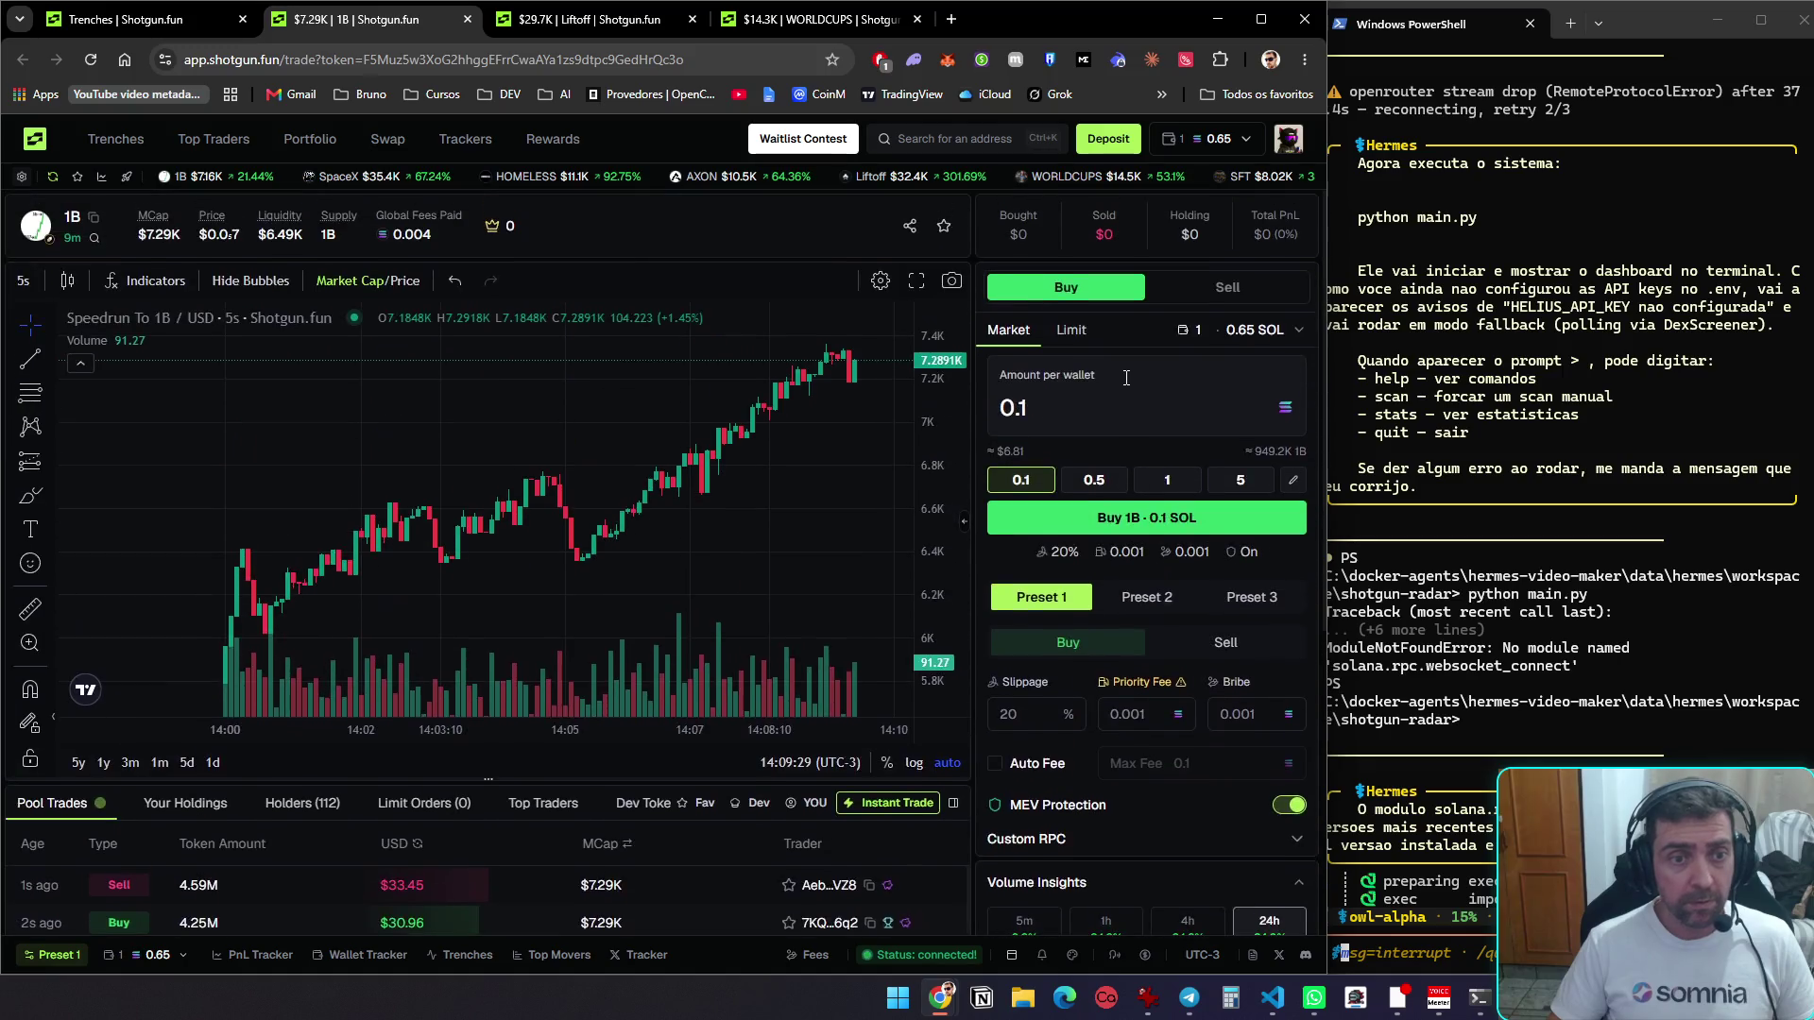
key(ctrl+Tab)
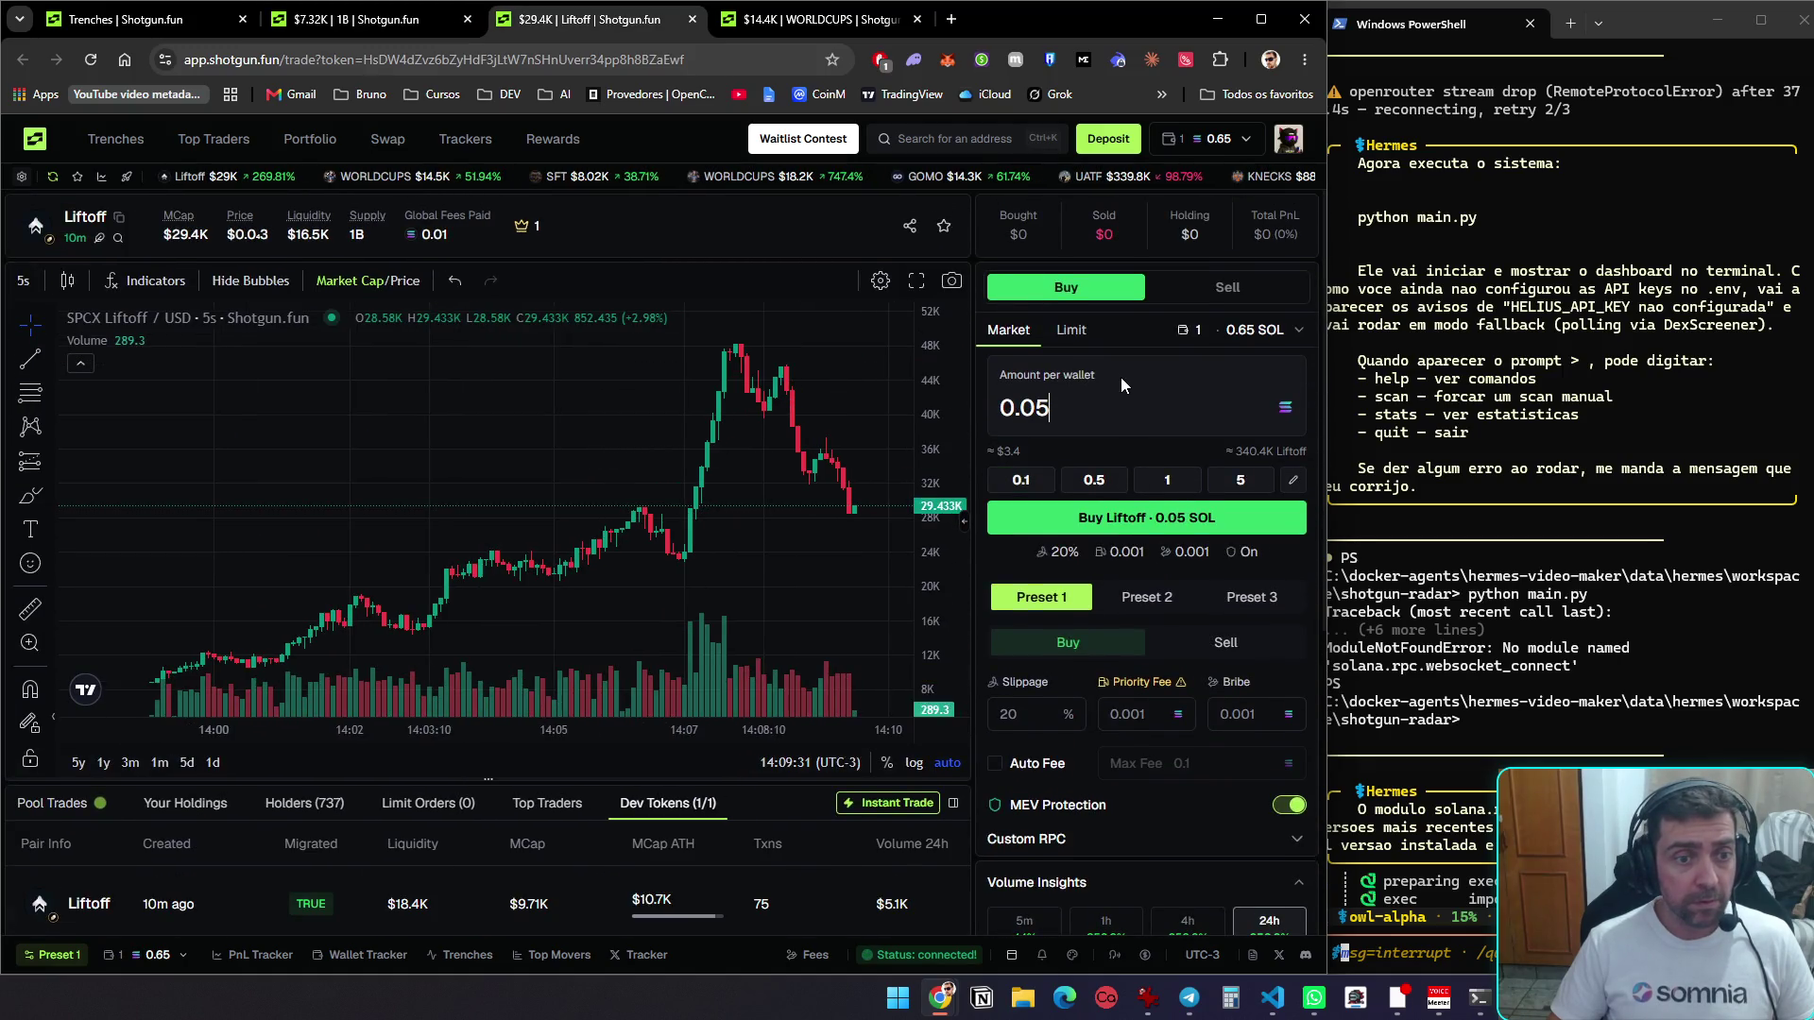
Buy 0.05 SOL of Liftoff, then move to the WORLDCUPS trade page
click(1118, 528)
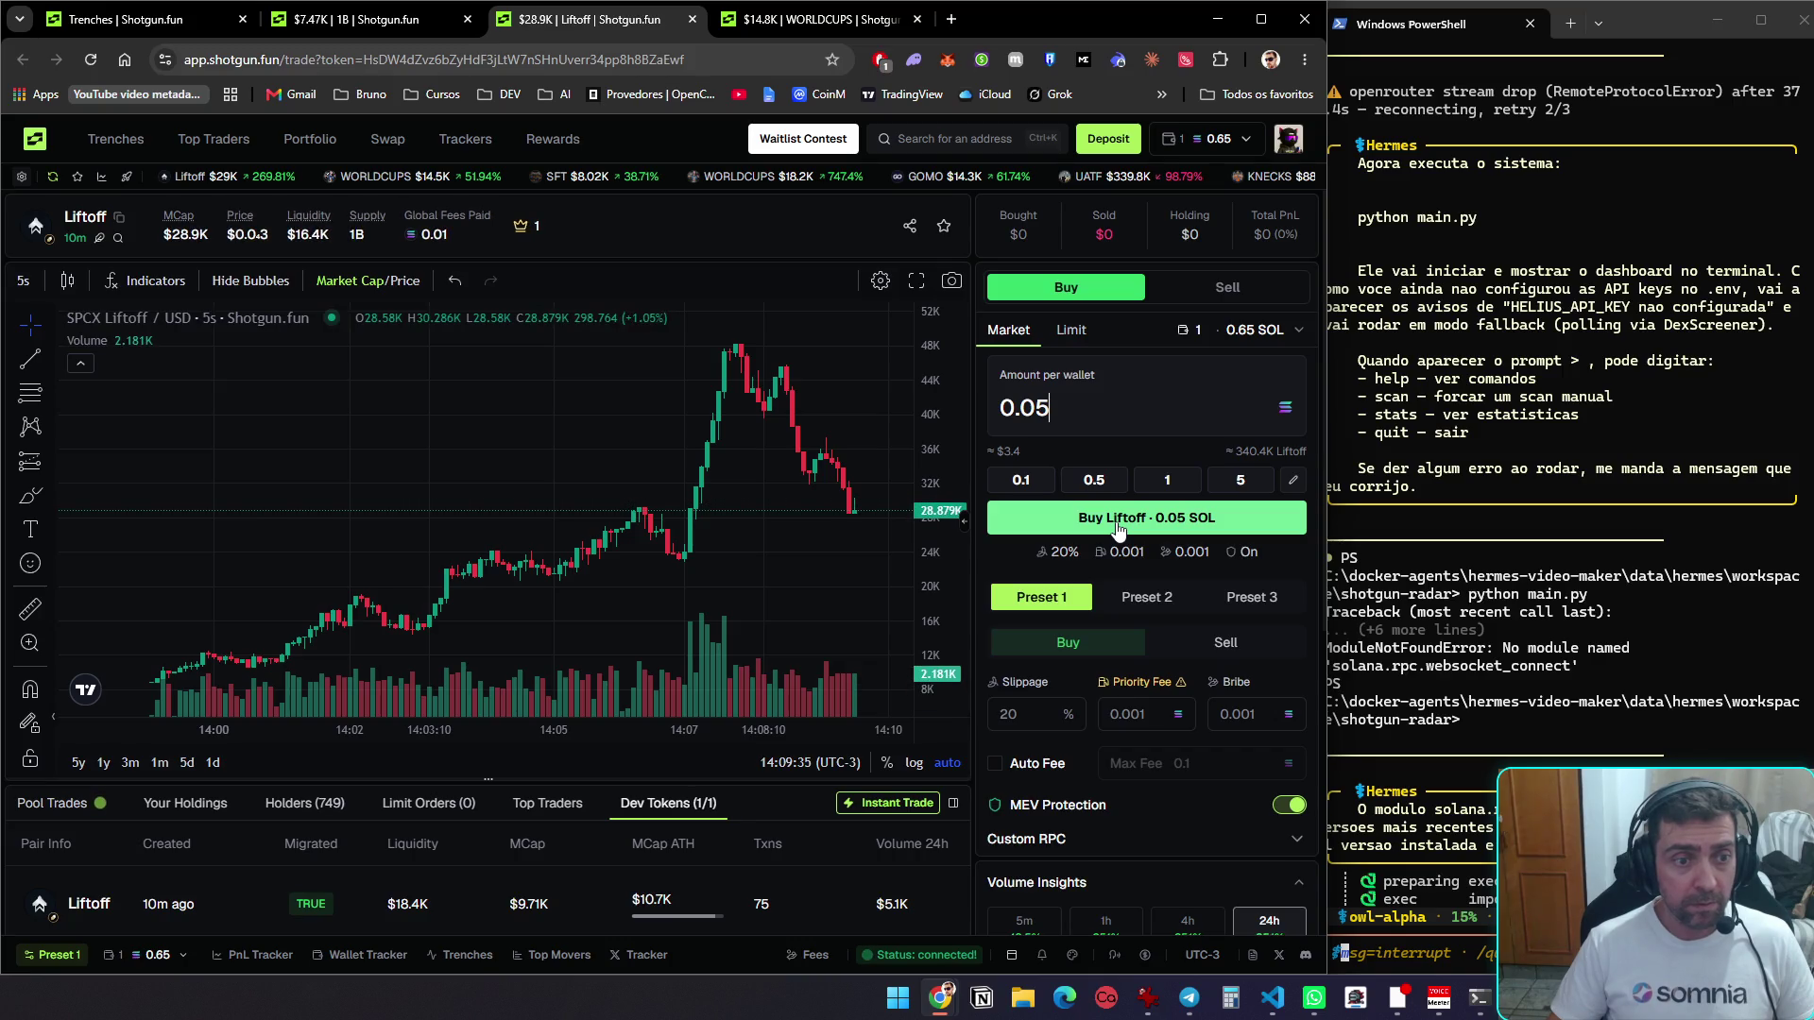
click(1118, 529)
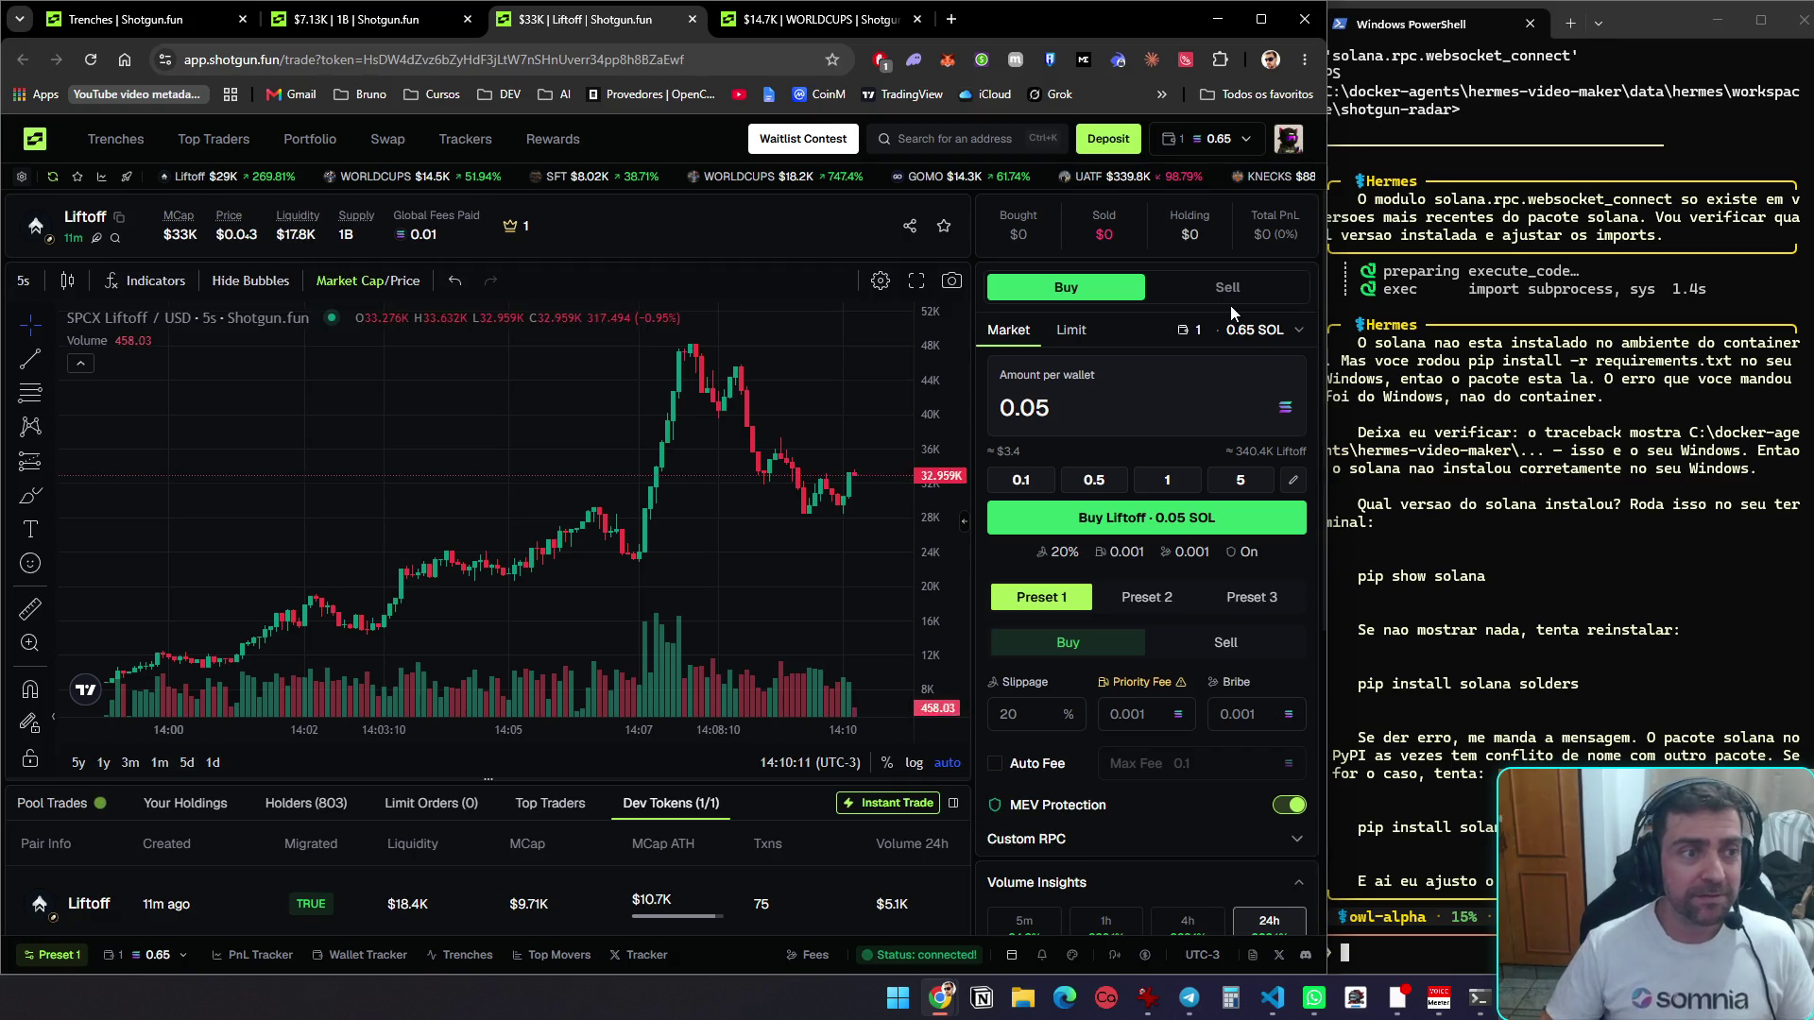
click(808, 26)
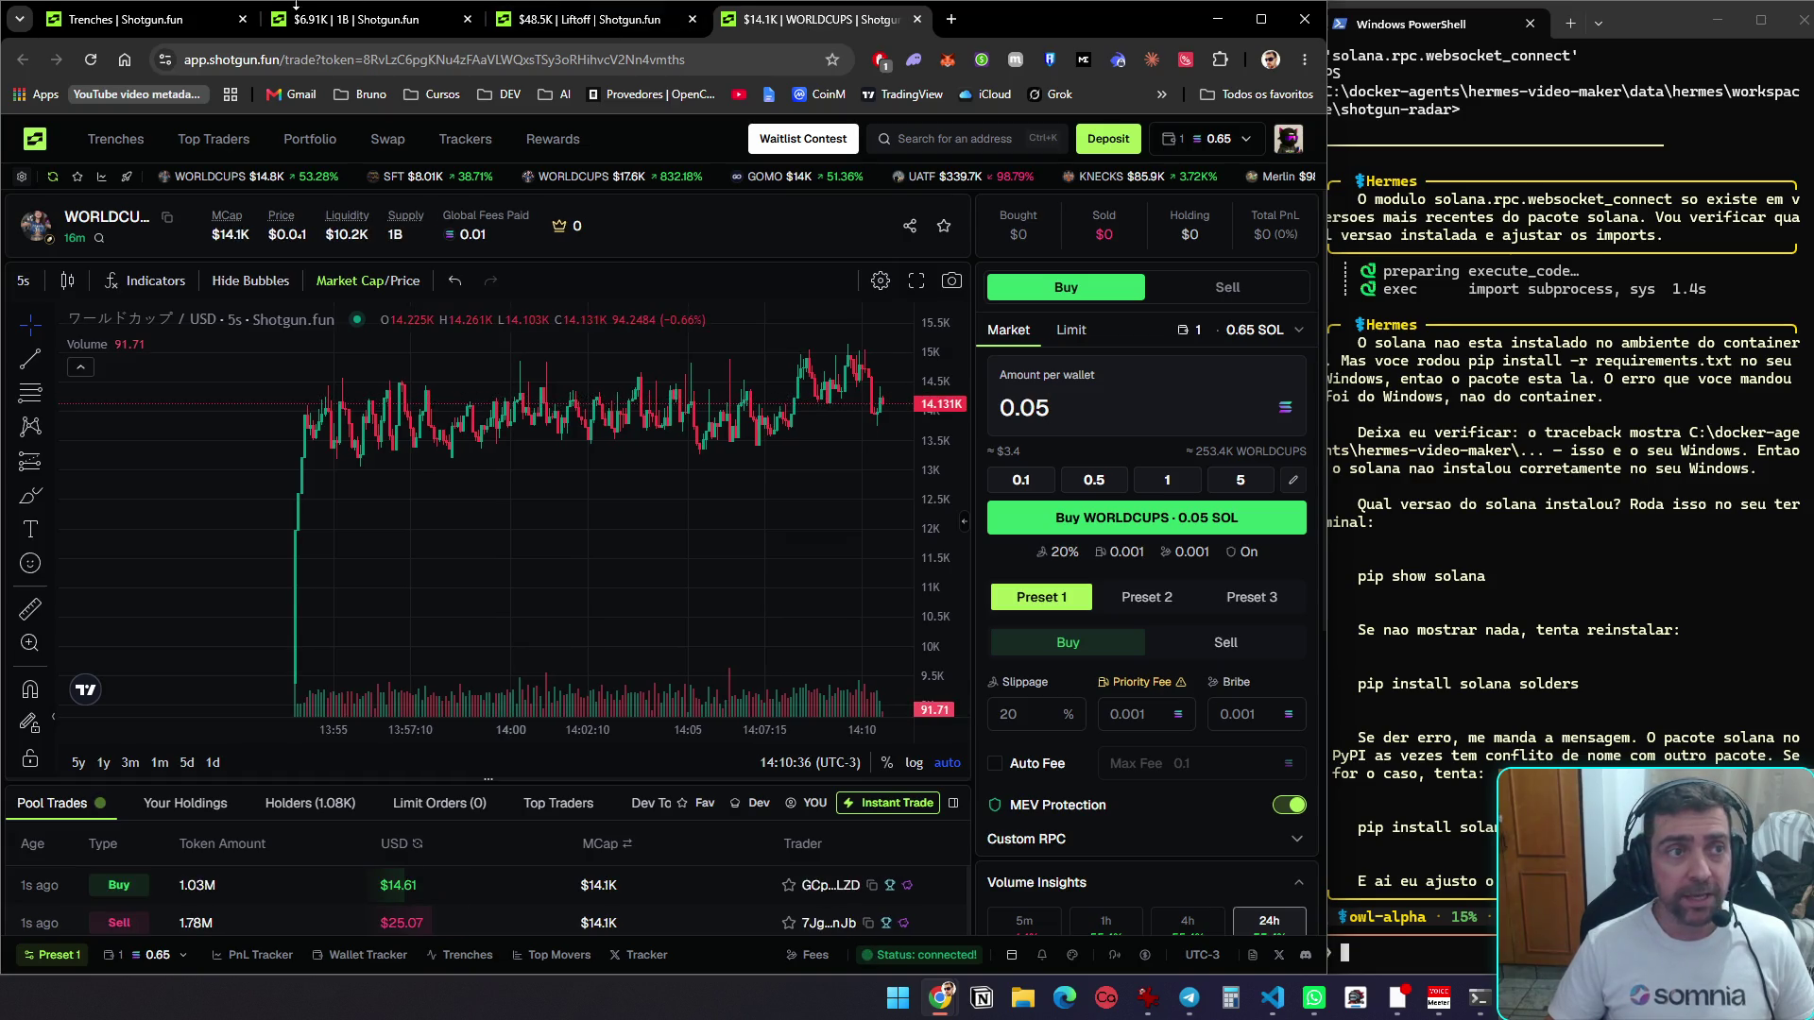
Glance at Trenches, return to Speedrun To 1B, and select its 0.1 SOL amount-per-wallet field
click(141, 28)
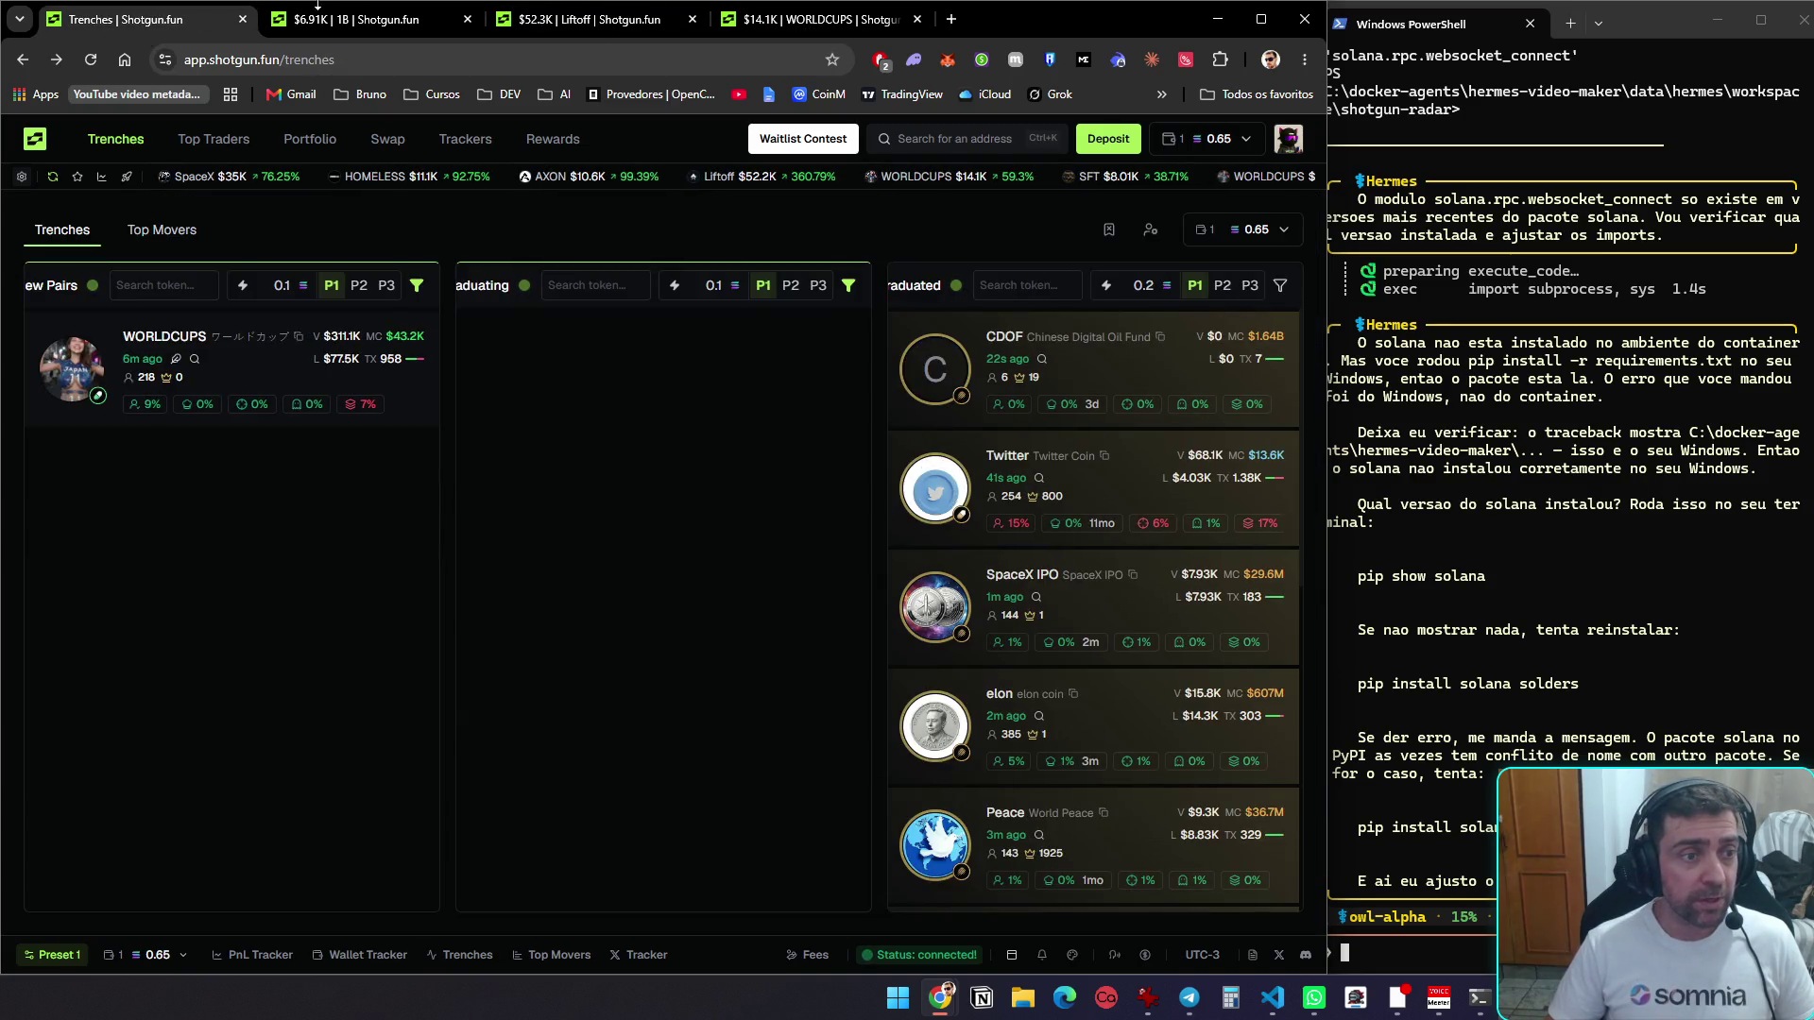
click(397, 21)
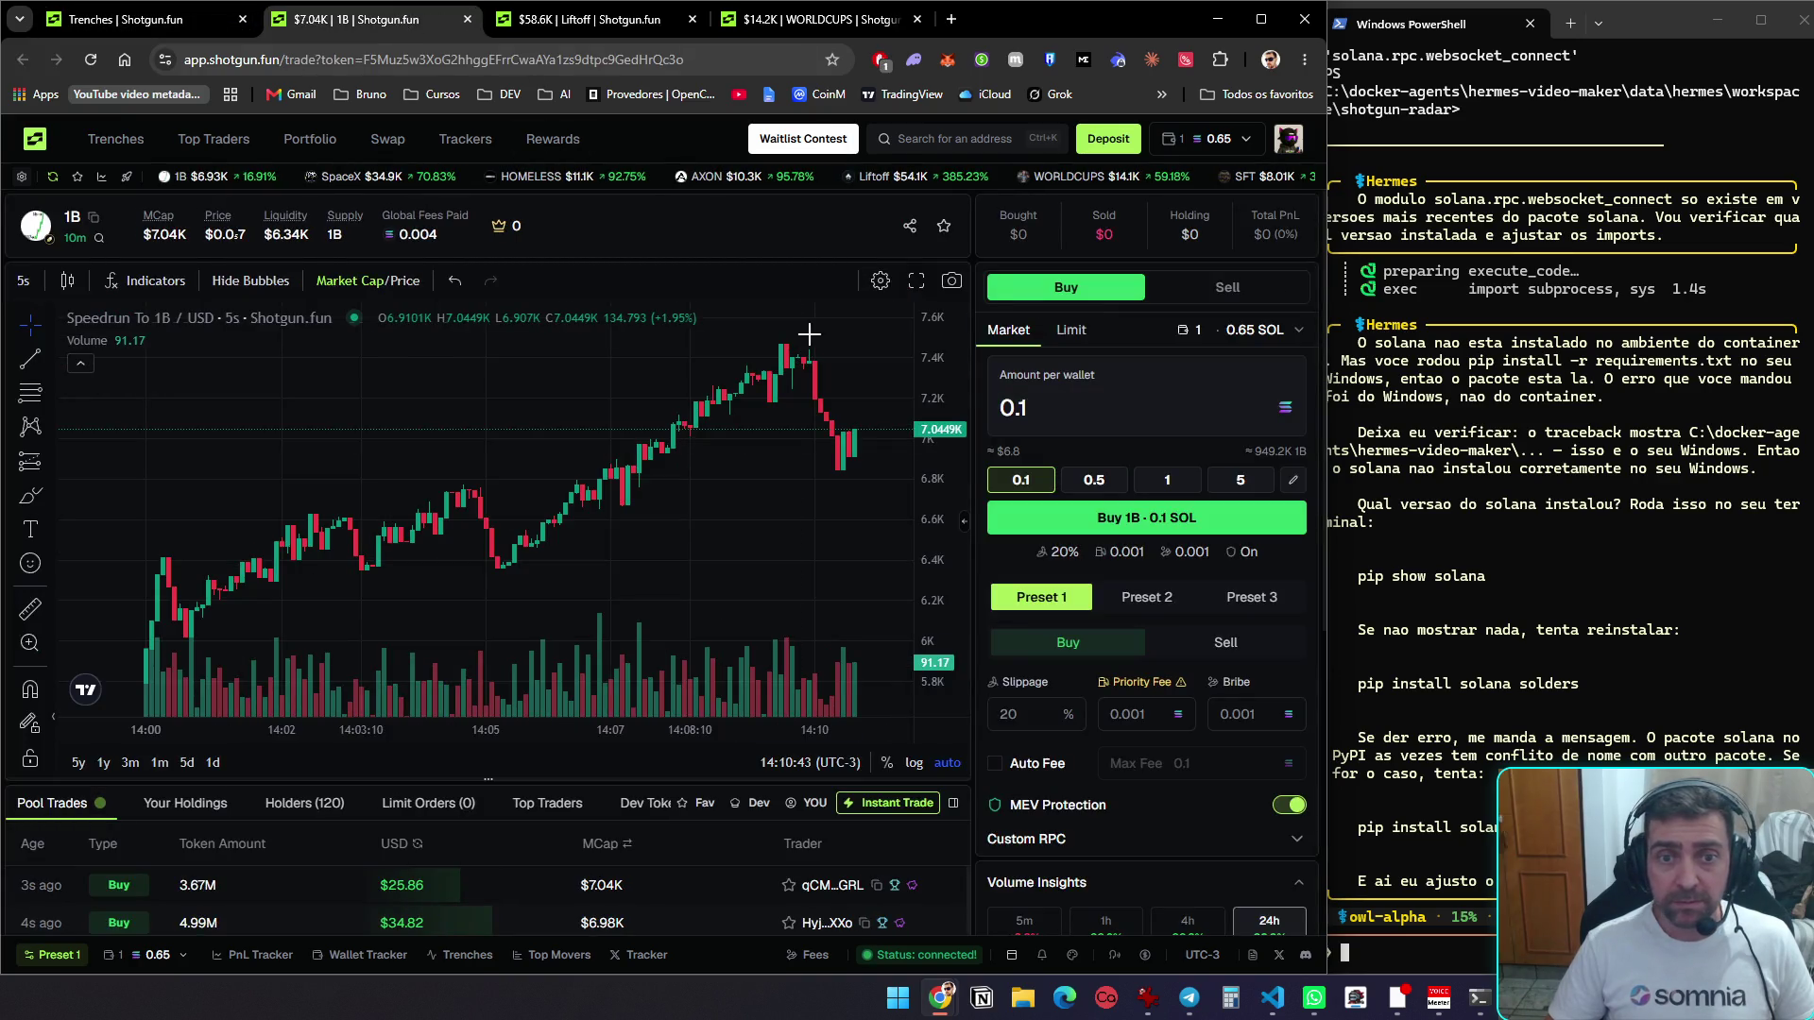
click(1098, 404)
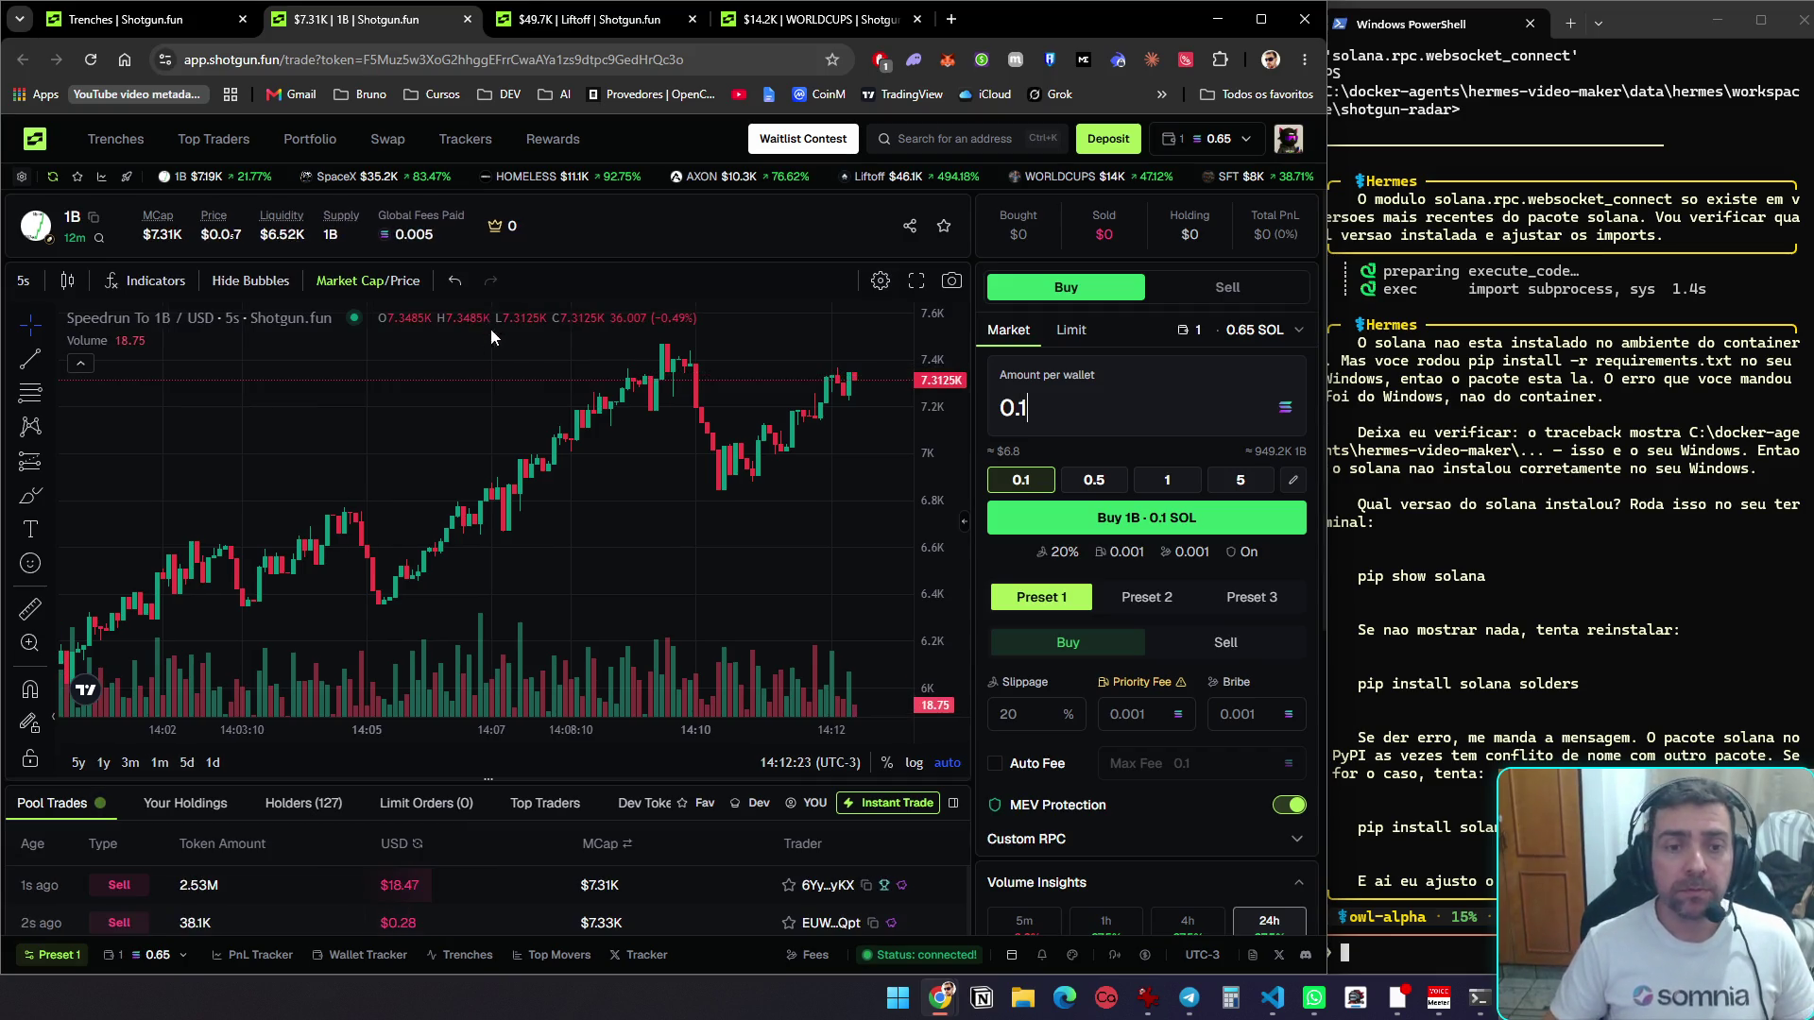
Check Discord's suggested Preset 1 settings (10% slippage, MEV off), then return to Shotgun.fun
key(alt+Tab)
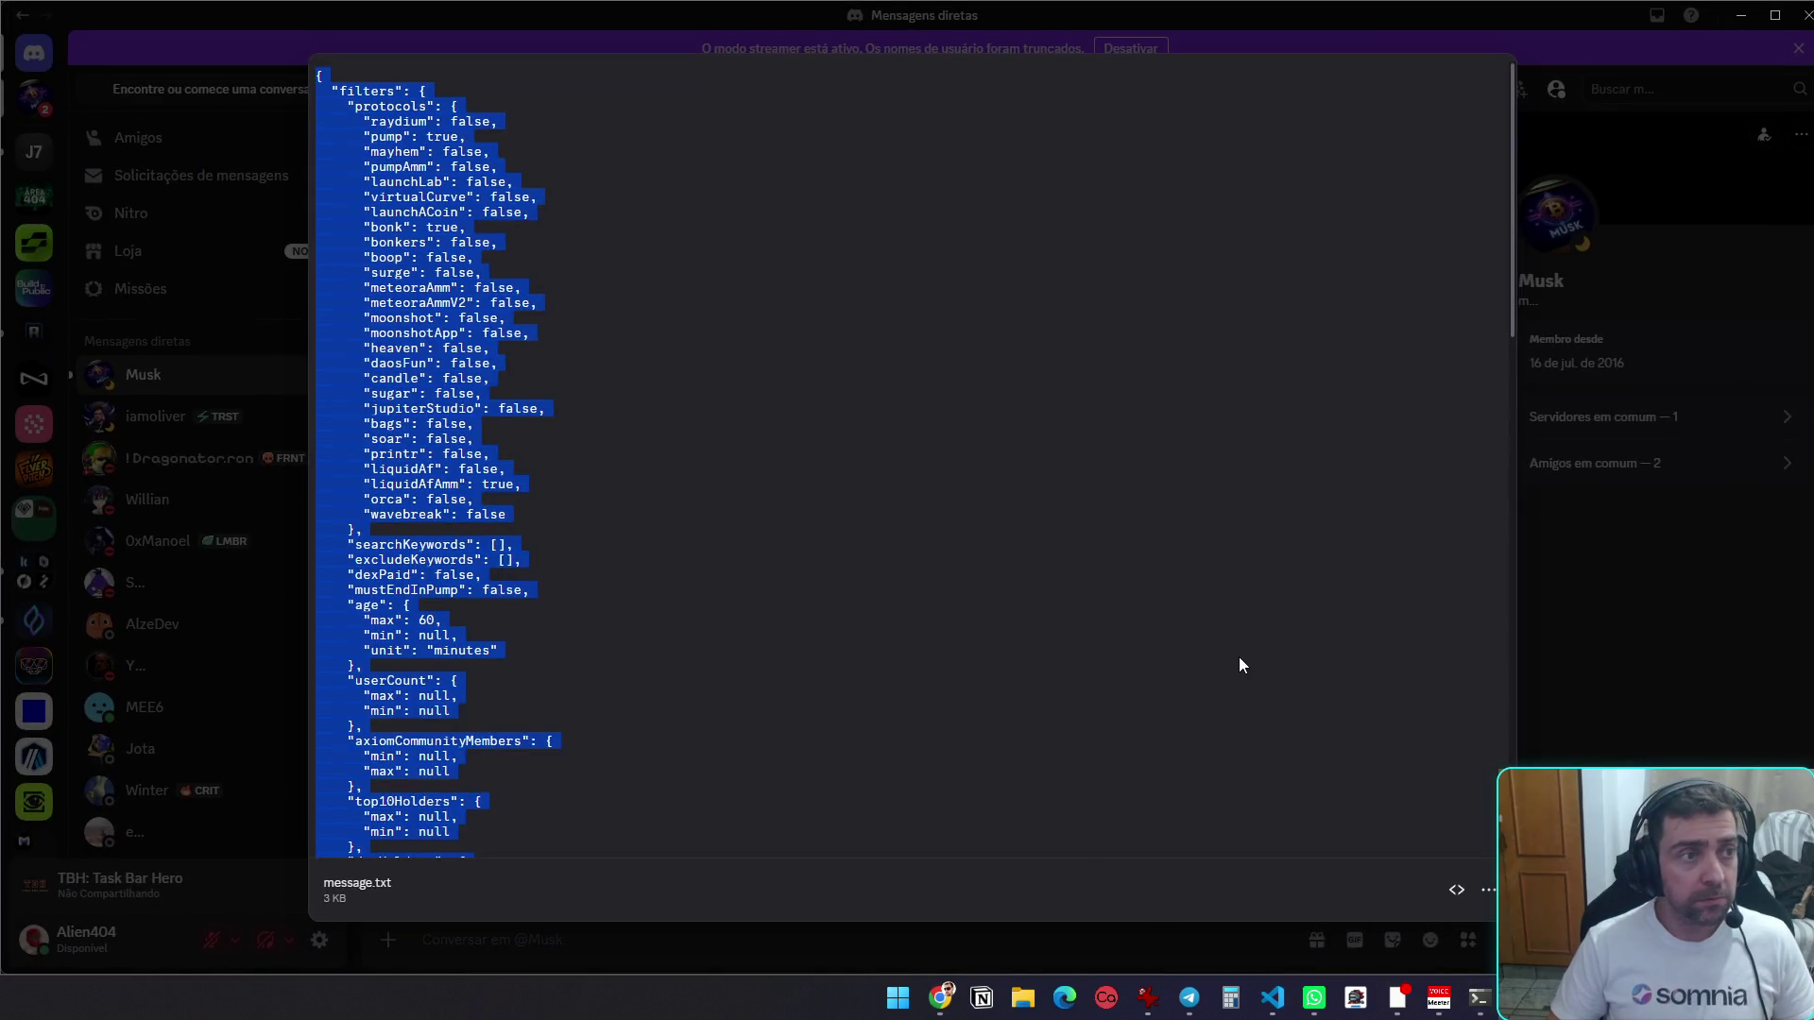
key(Escape)
scroll(888, 756, down, 10)
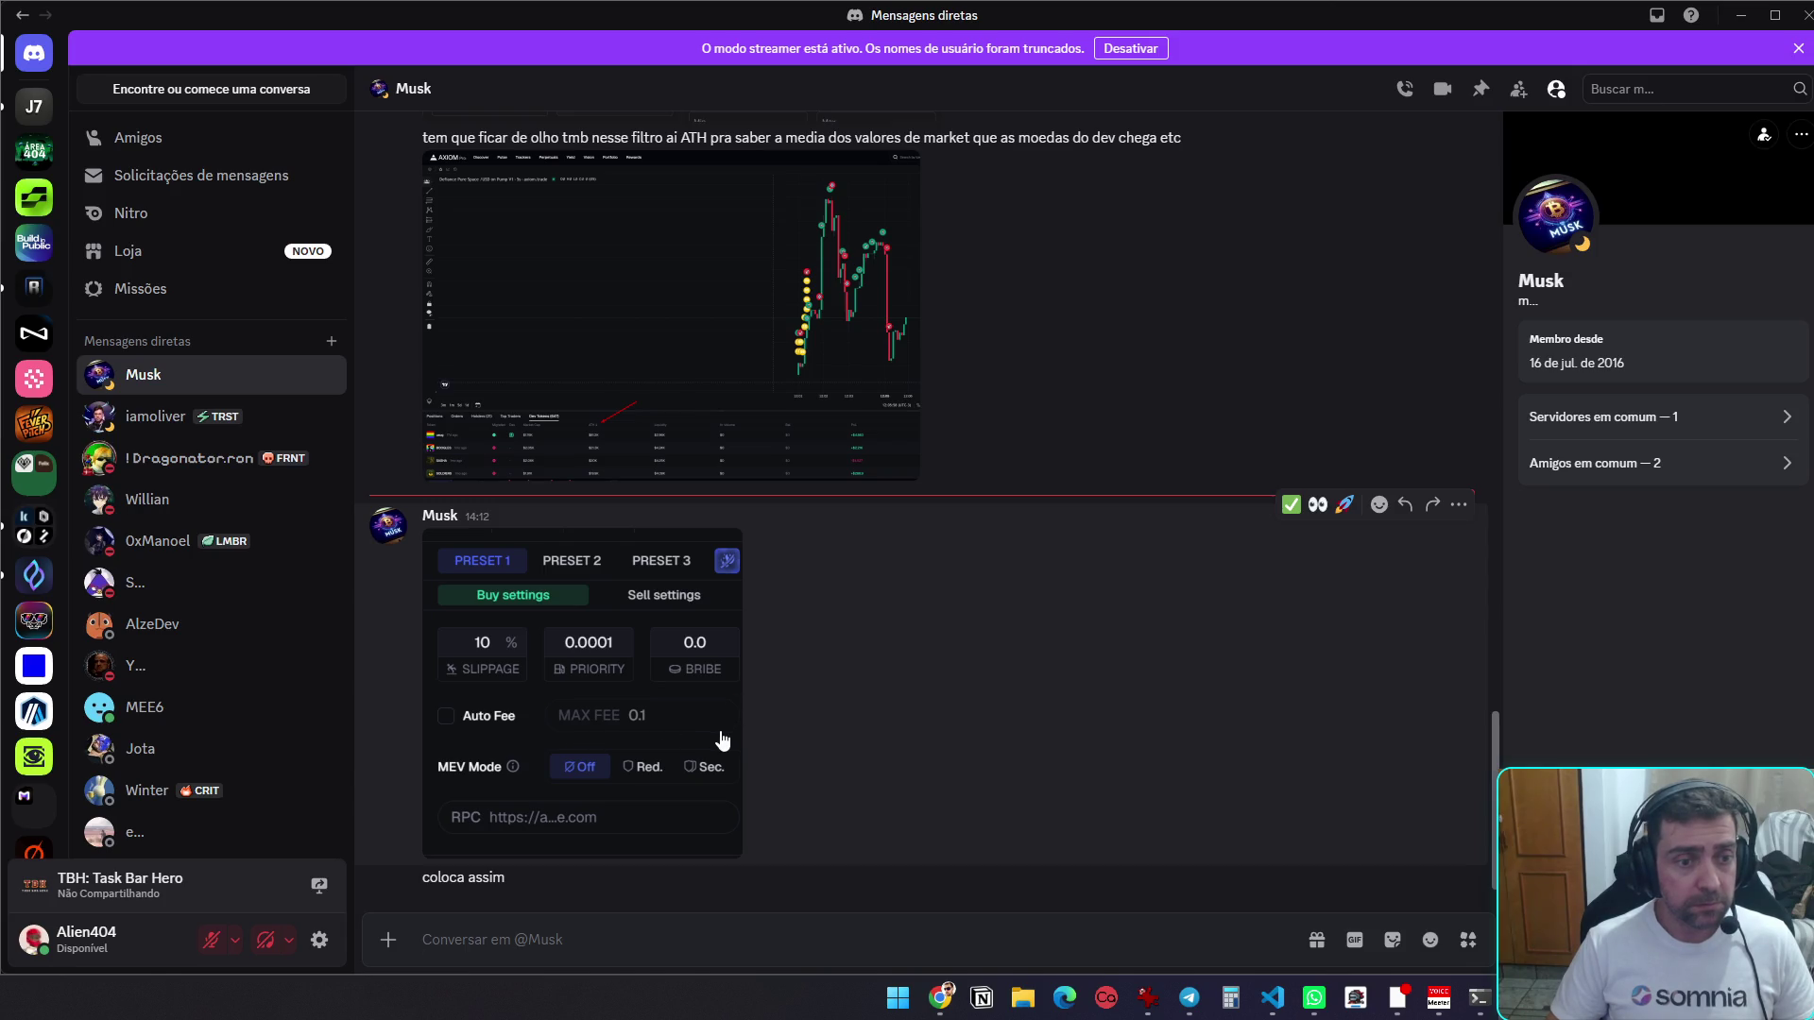
key(alt+Tab)
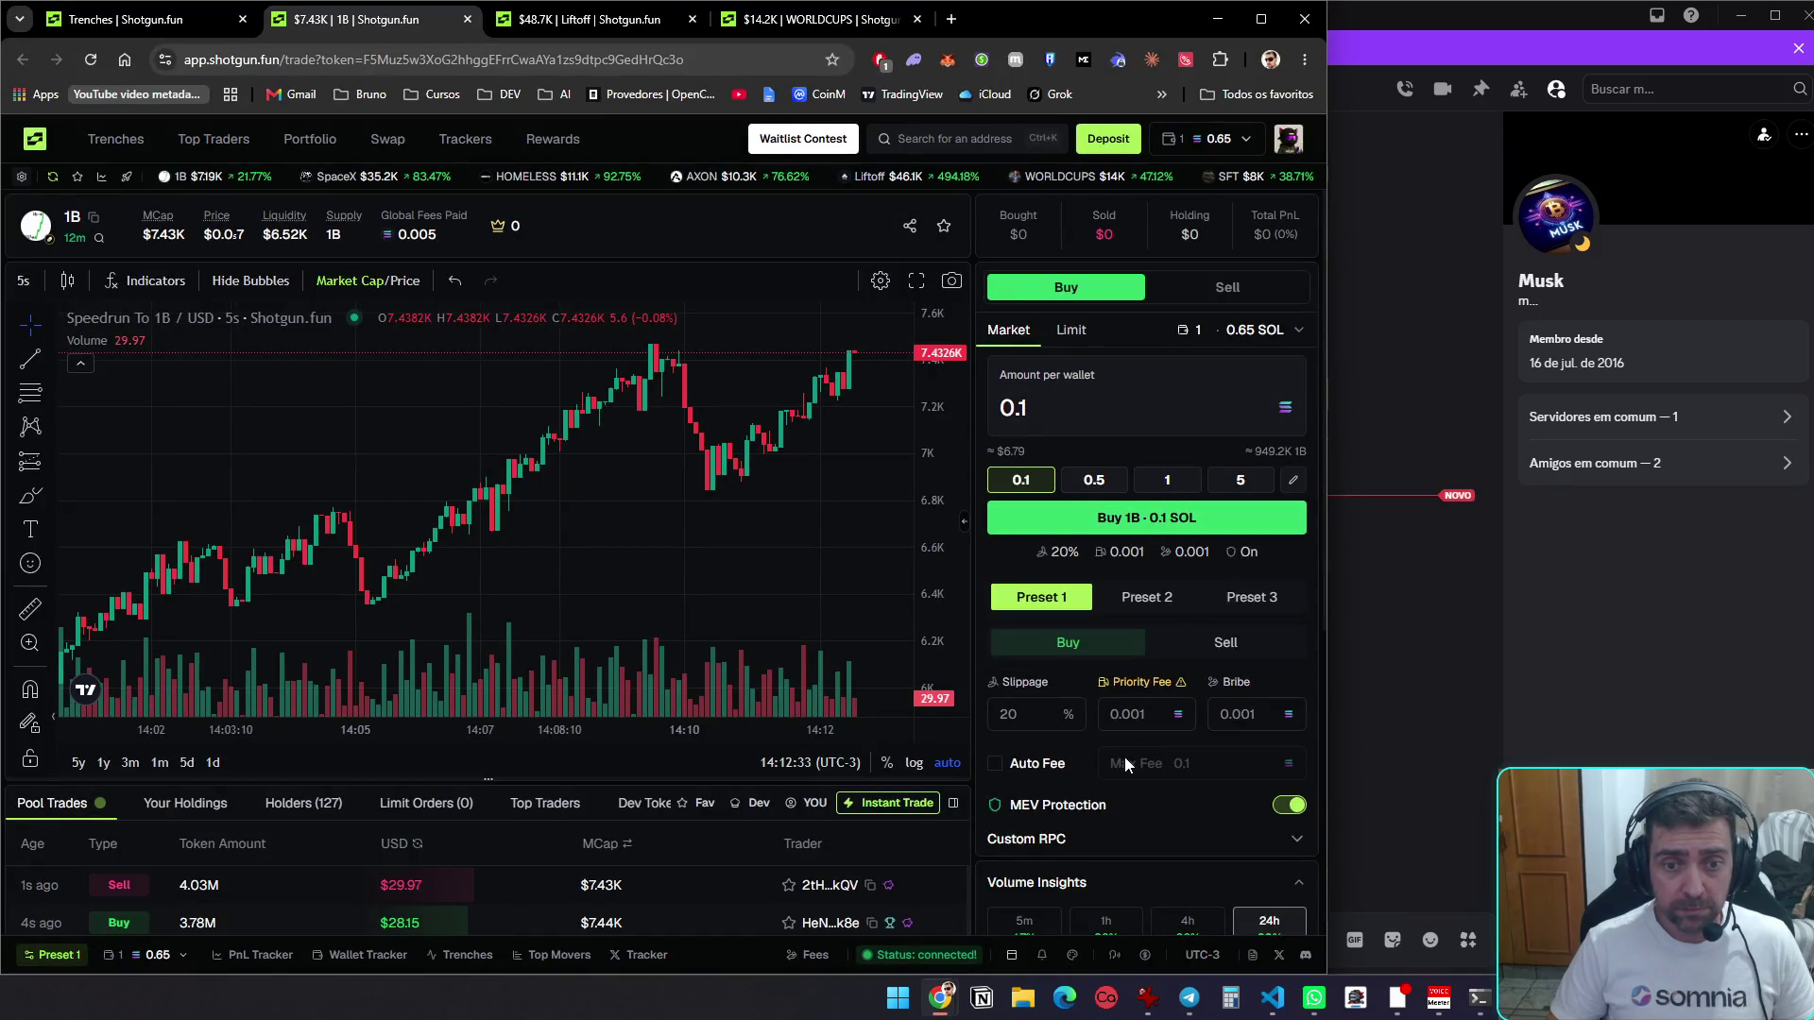
Set Preset 1's slippage to 10, comparing it against the settings shared in Discord
double_click(1009, 715)
text(10)
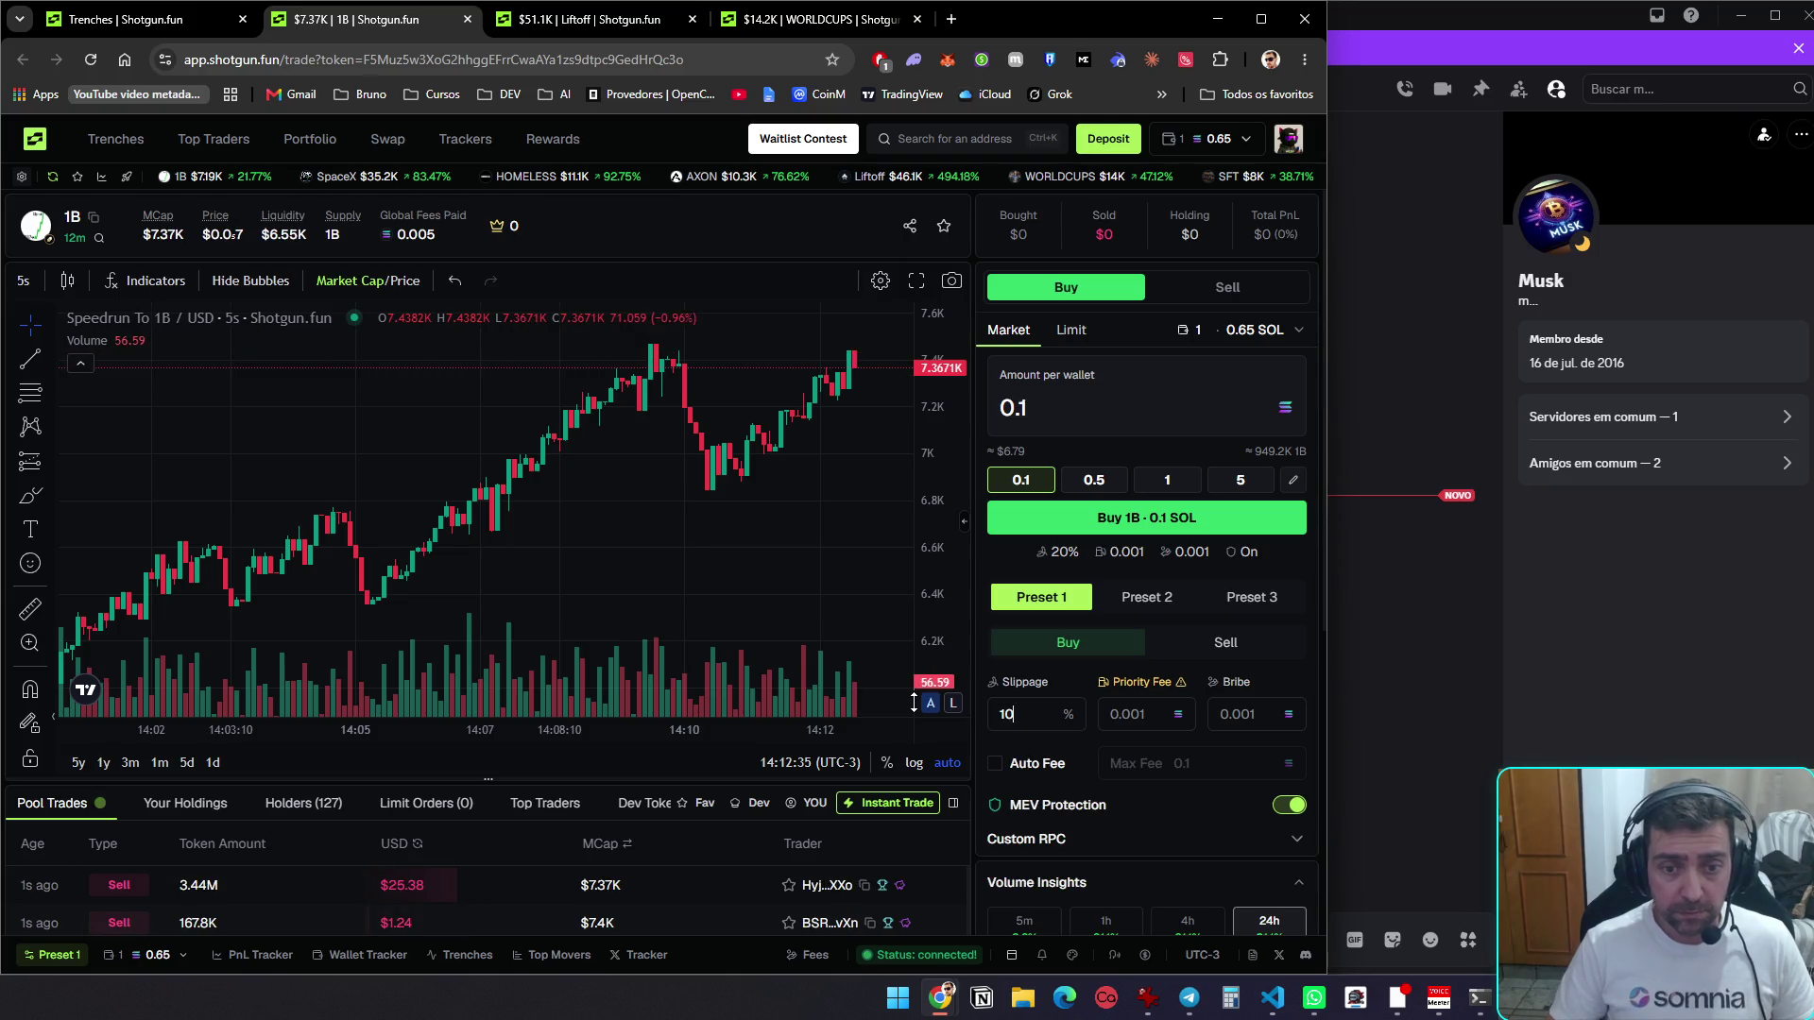
key(alt+Tab)
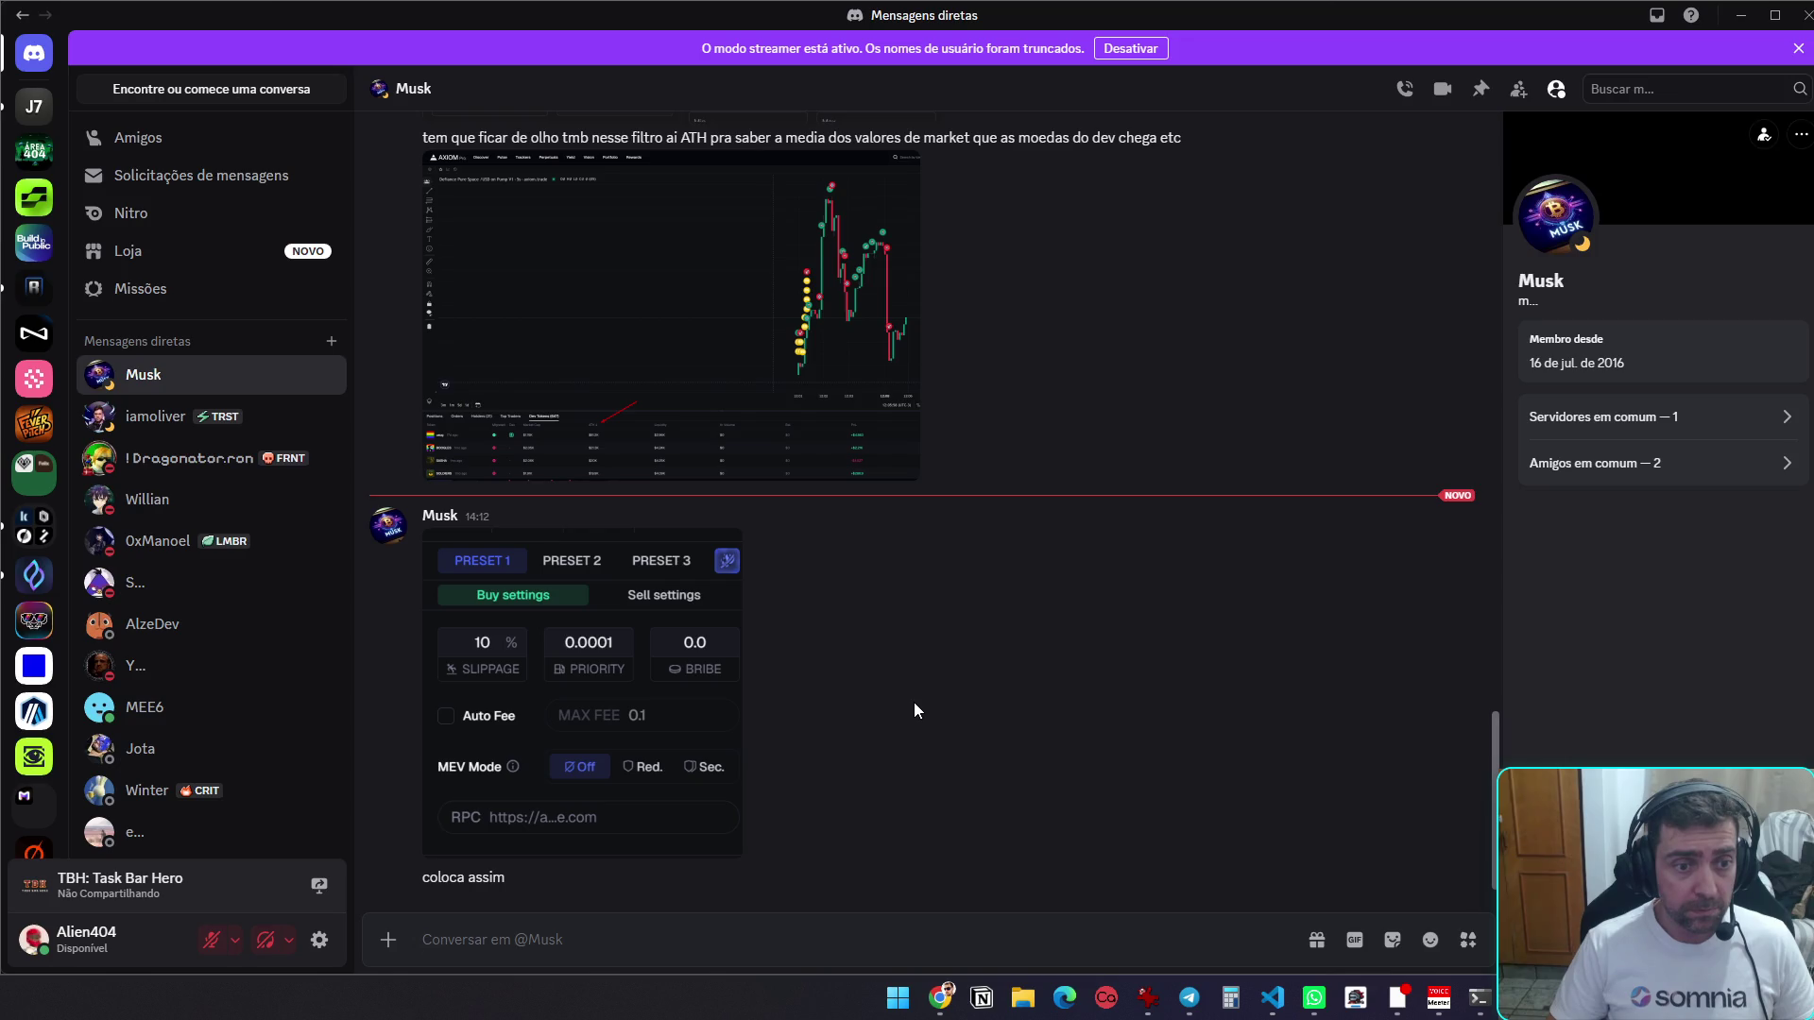
key(alt+Tab)
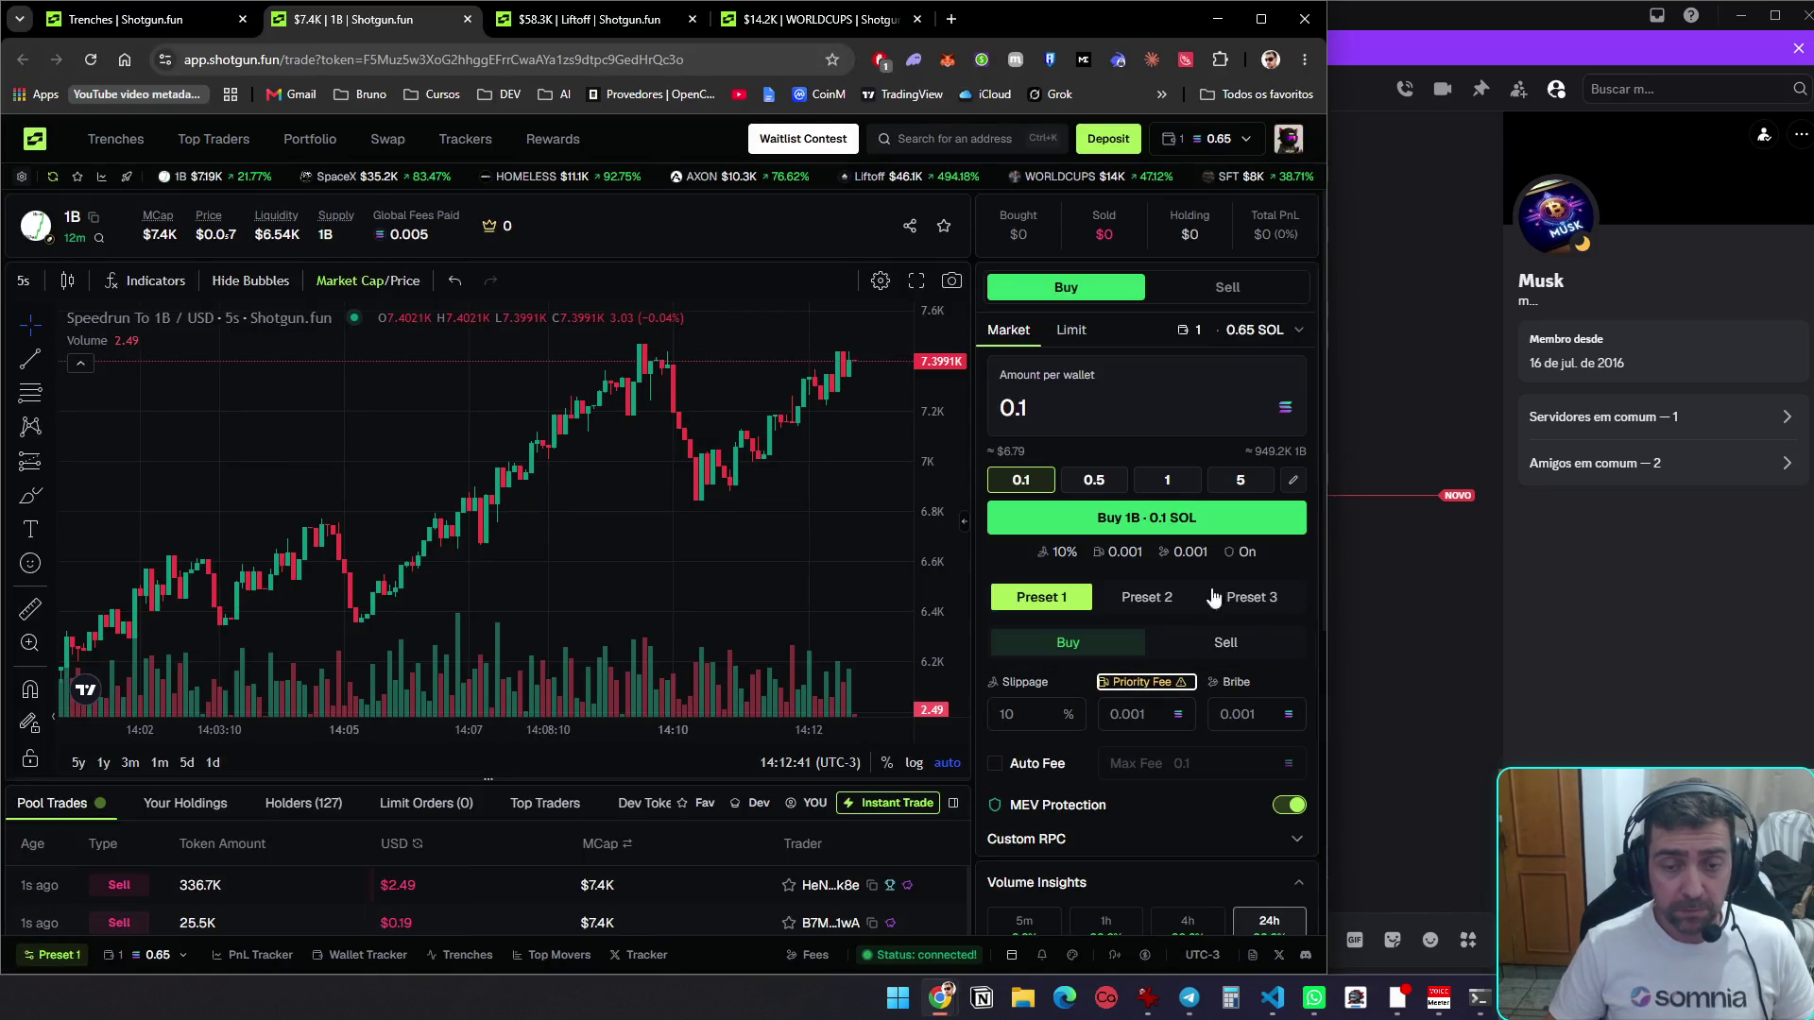
click(1146, 597)
click(1042, 597)
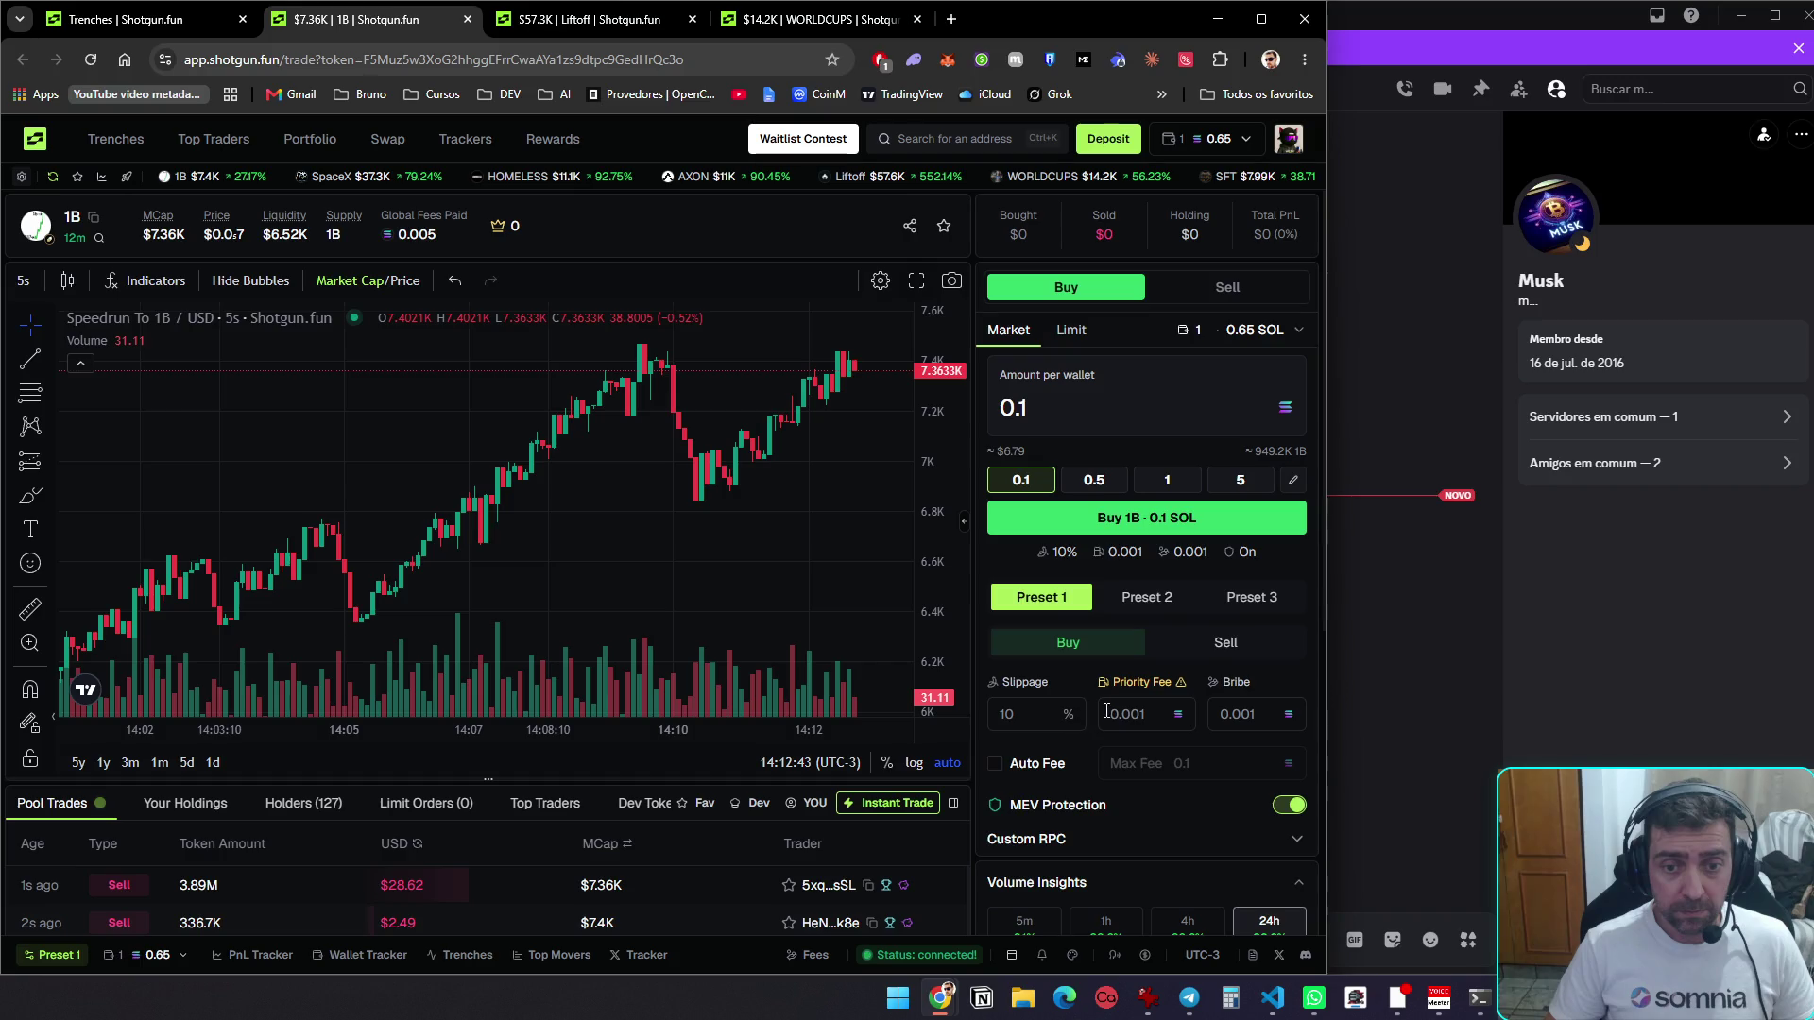
key(alt+Tab)
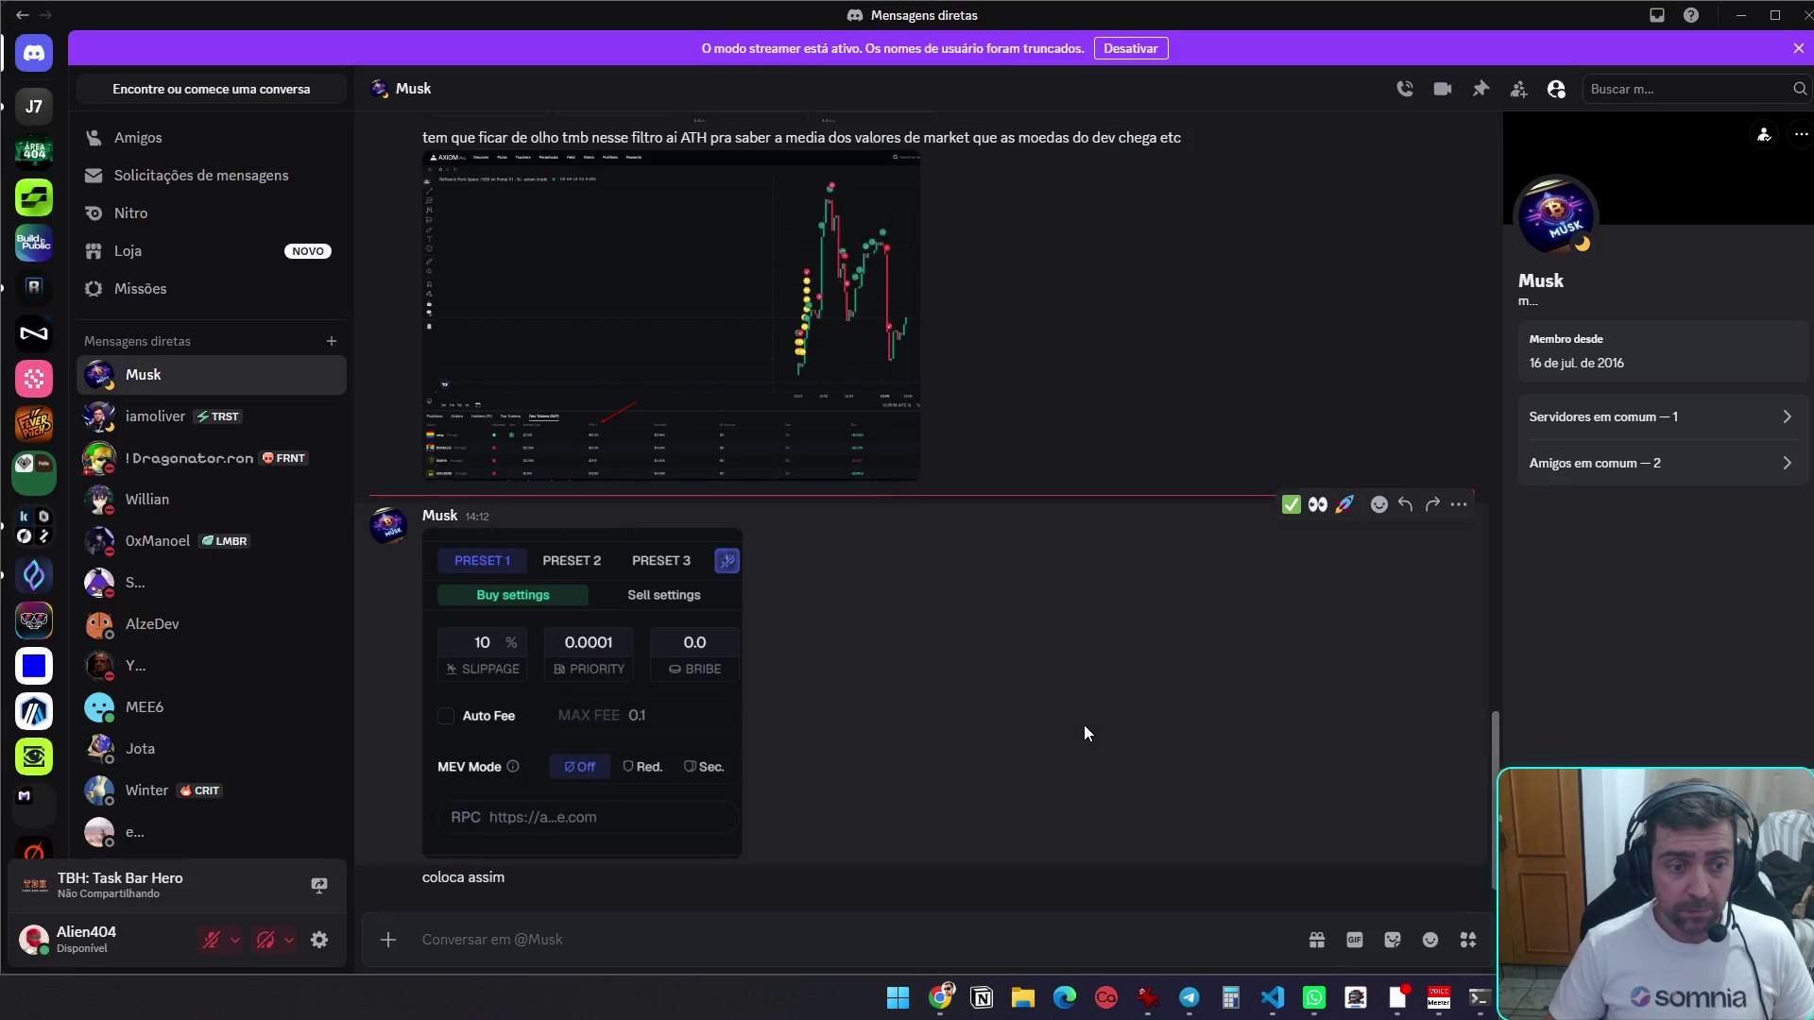
key(alt+Tab)
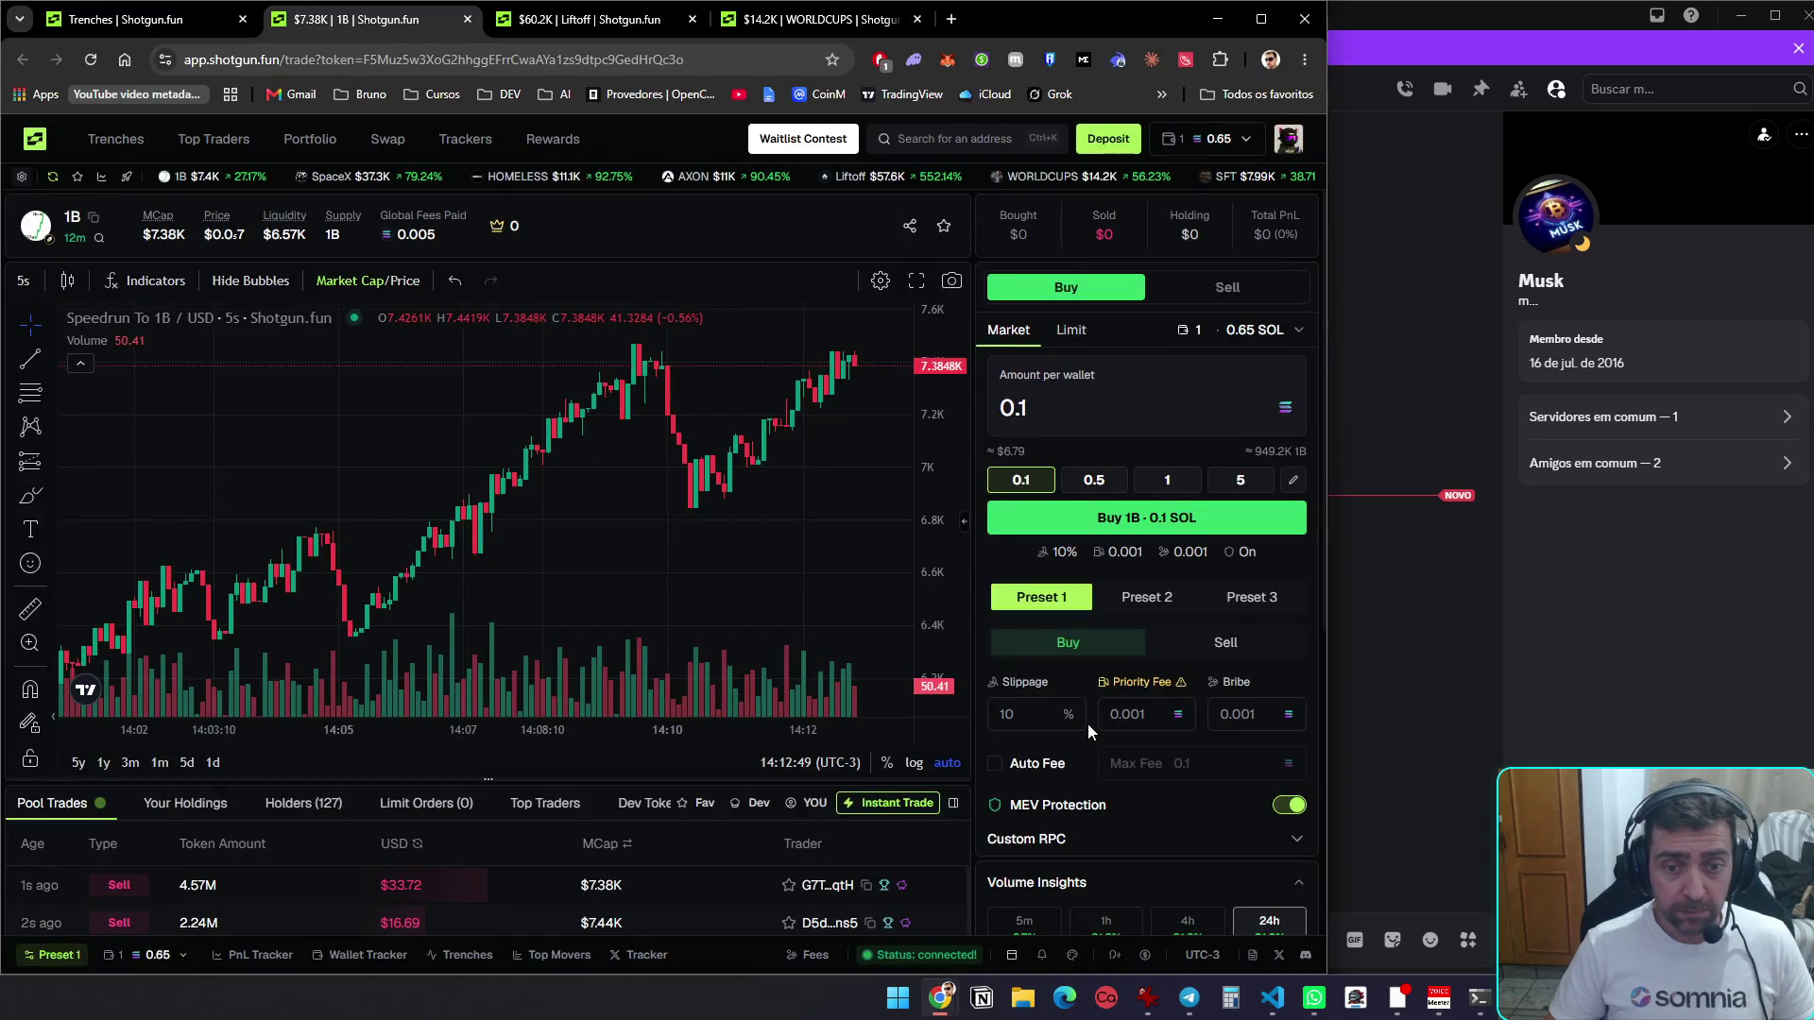
key(alt+Tab)
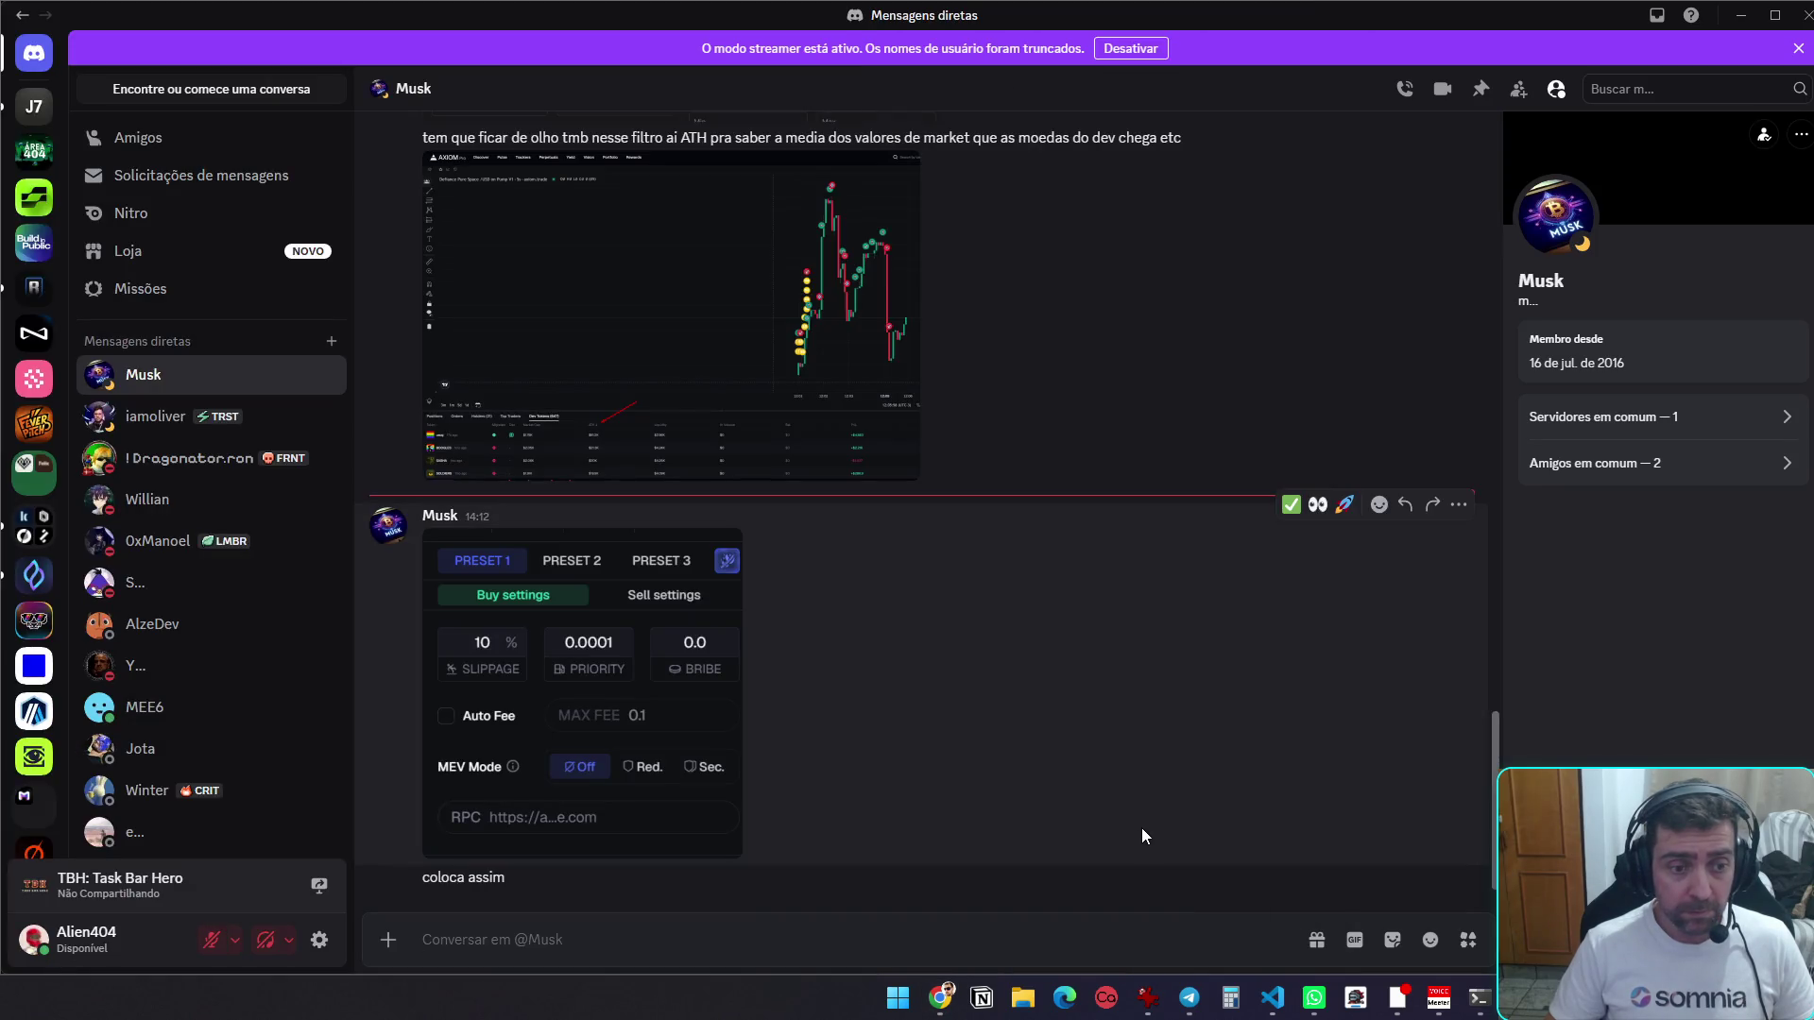
key(alt+Tab)
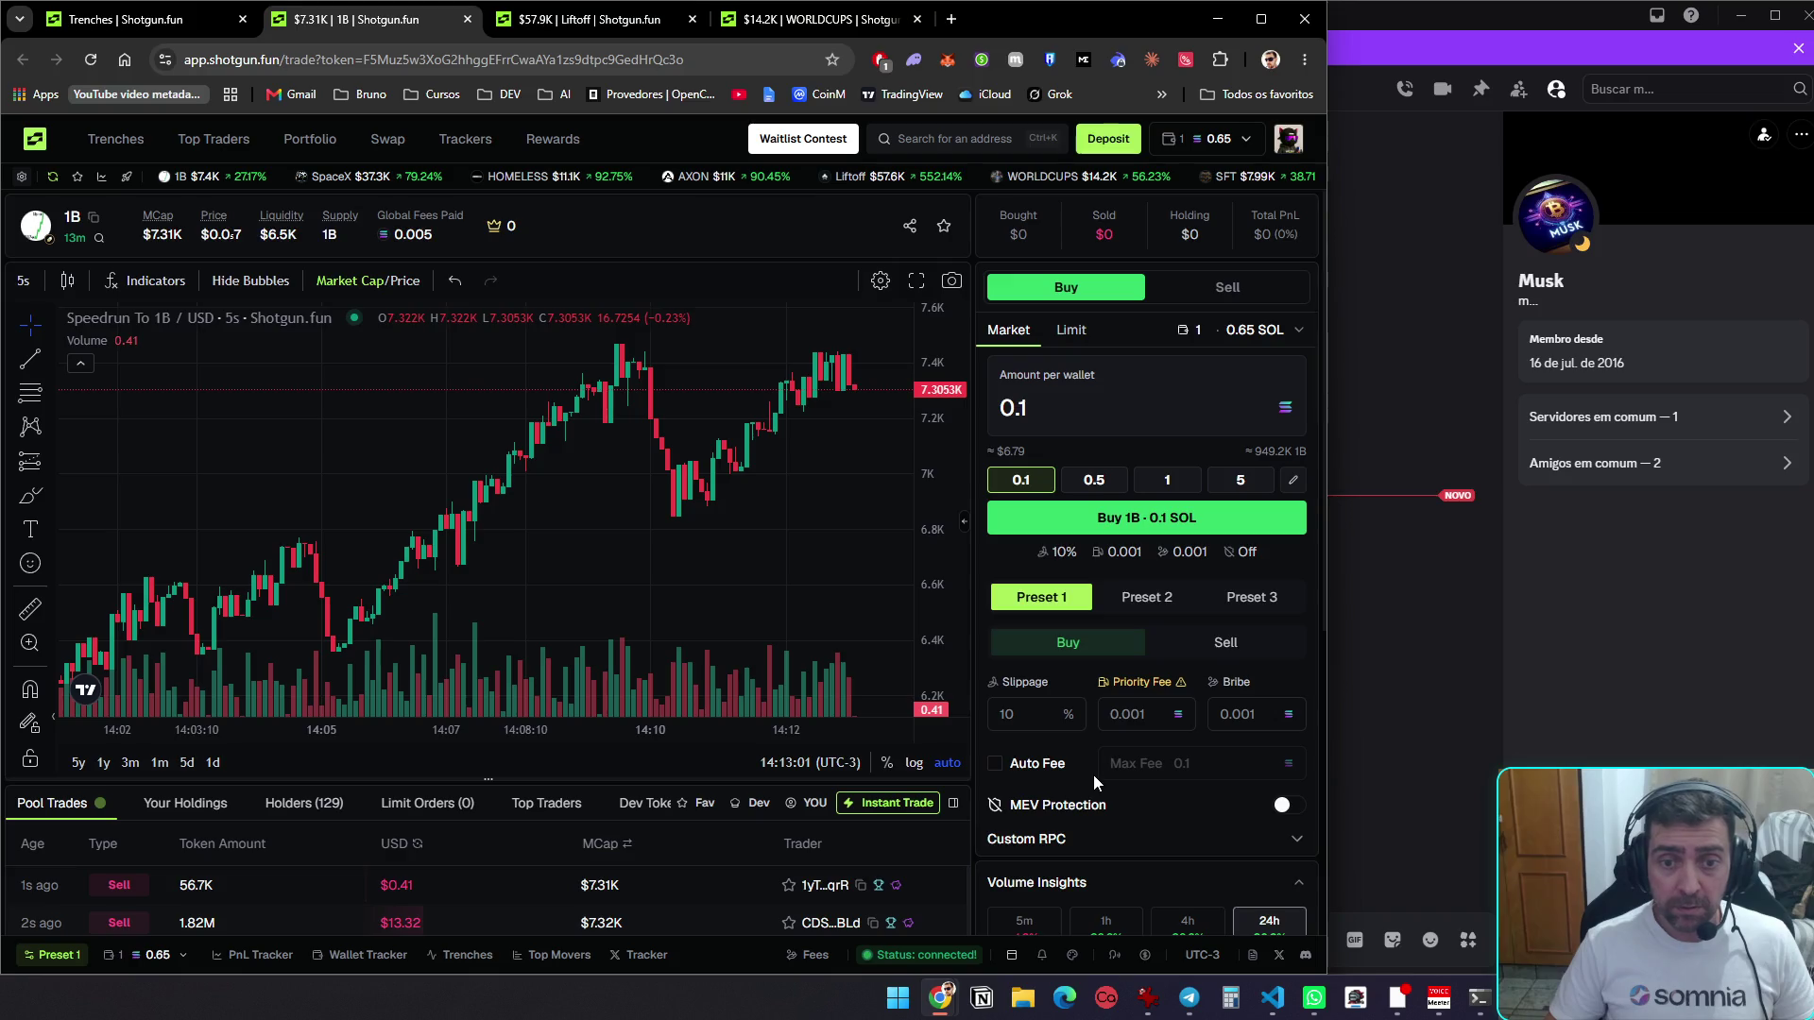
Turn off MEV protection on Preset 1's sell side, then return to the Liftoff trade page
click(1209, 641)
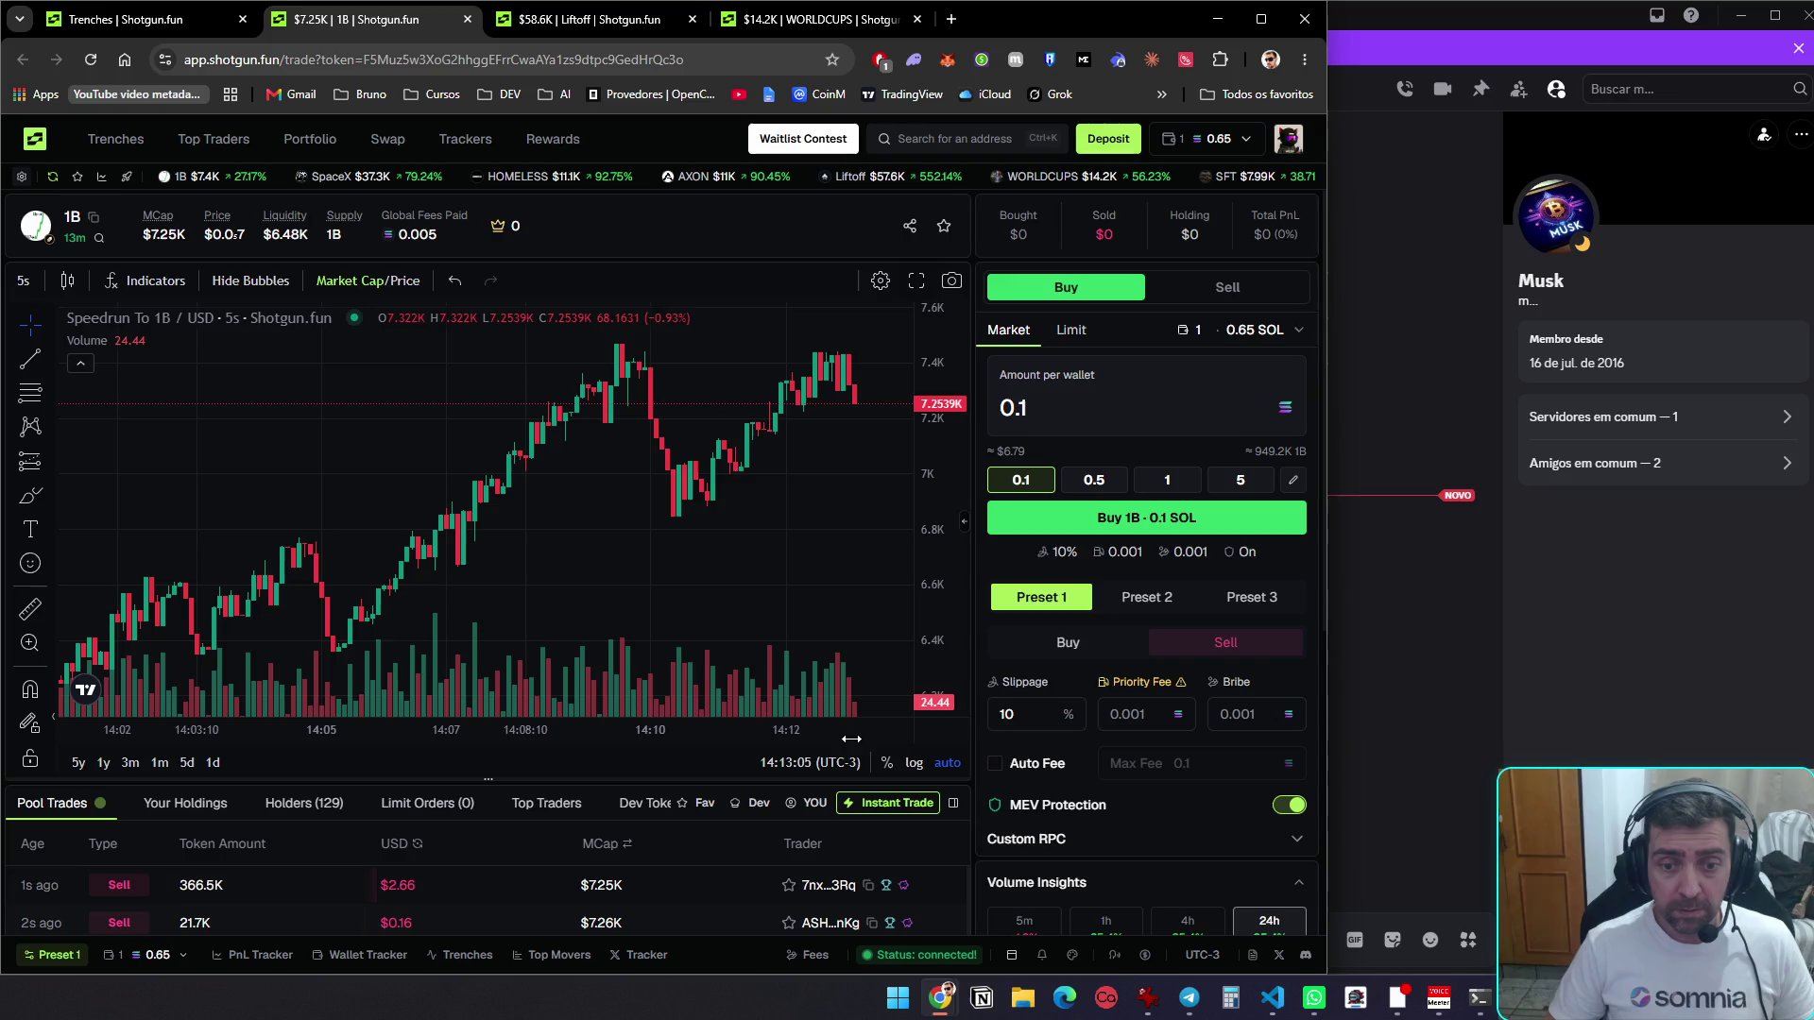
click(1288, 805)
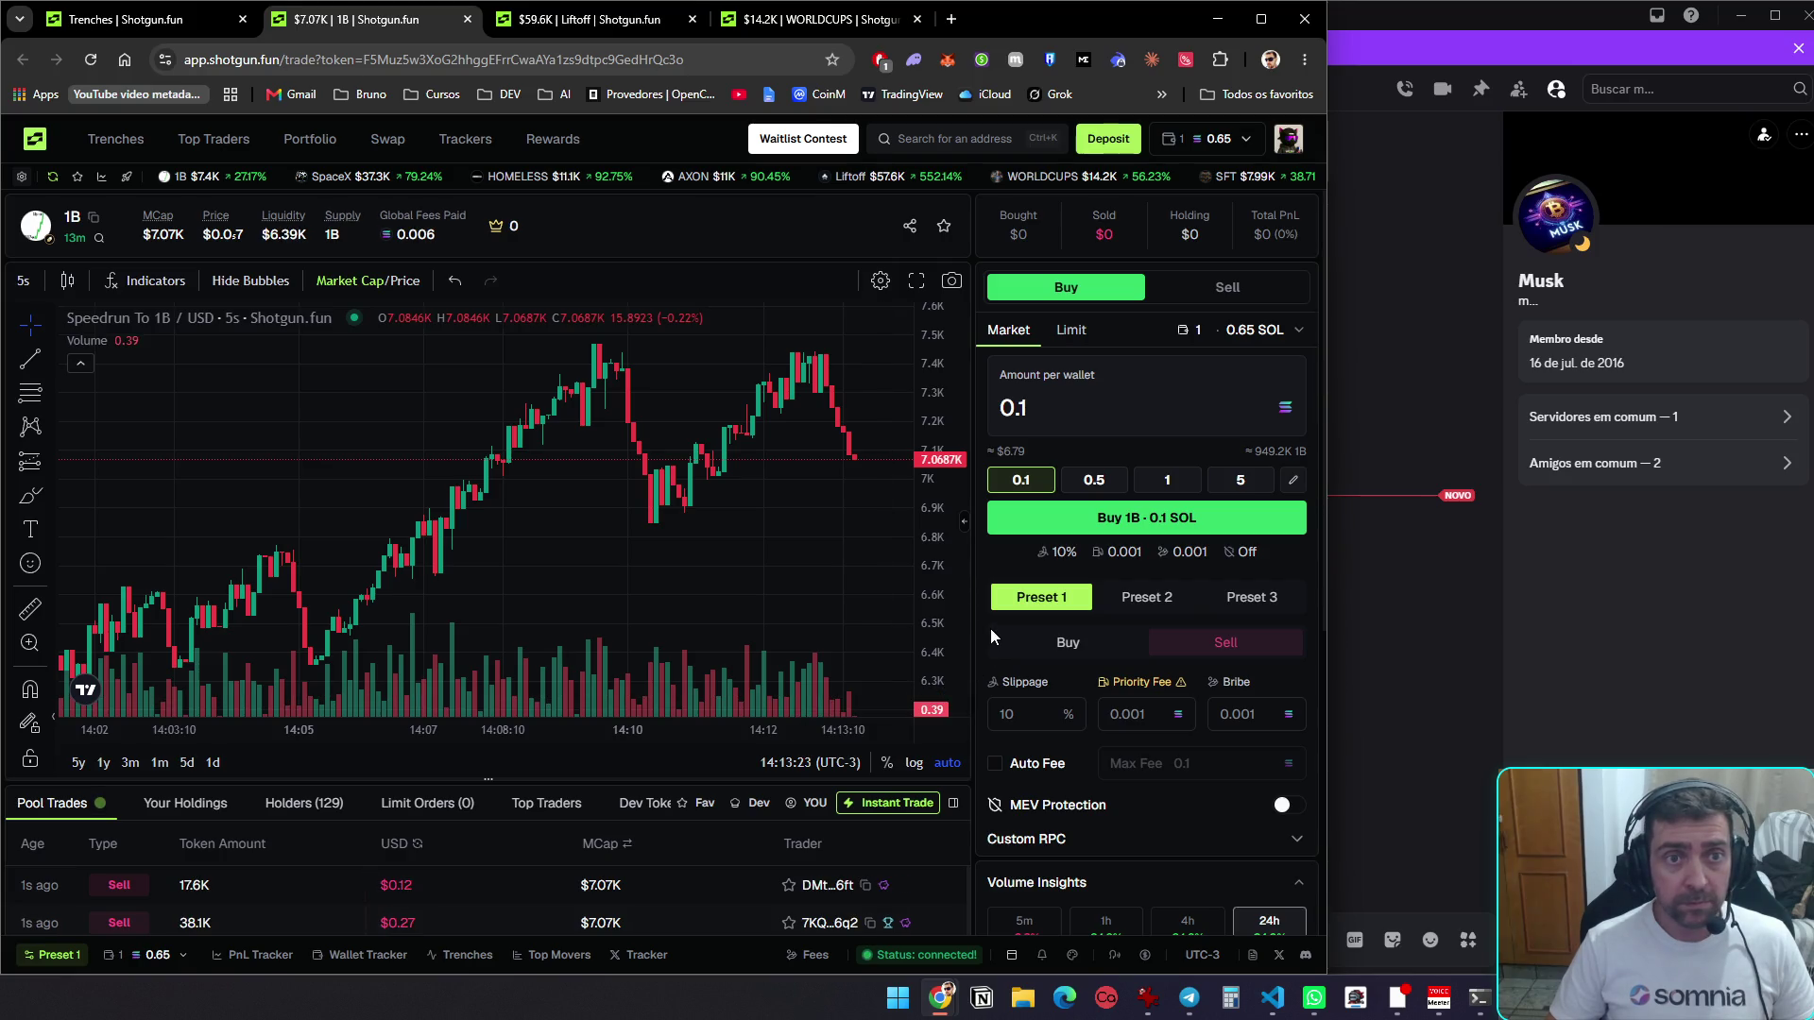
key(alt+Tab)
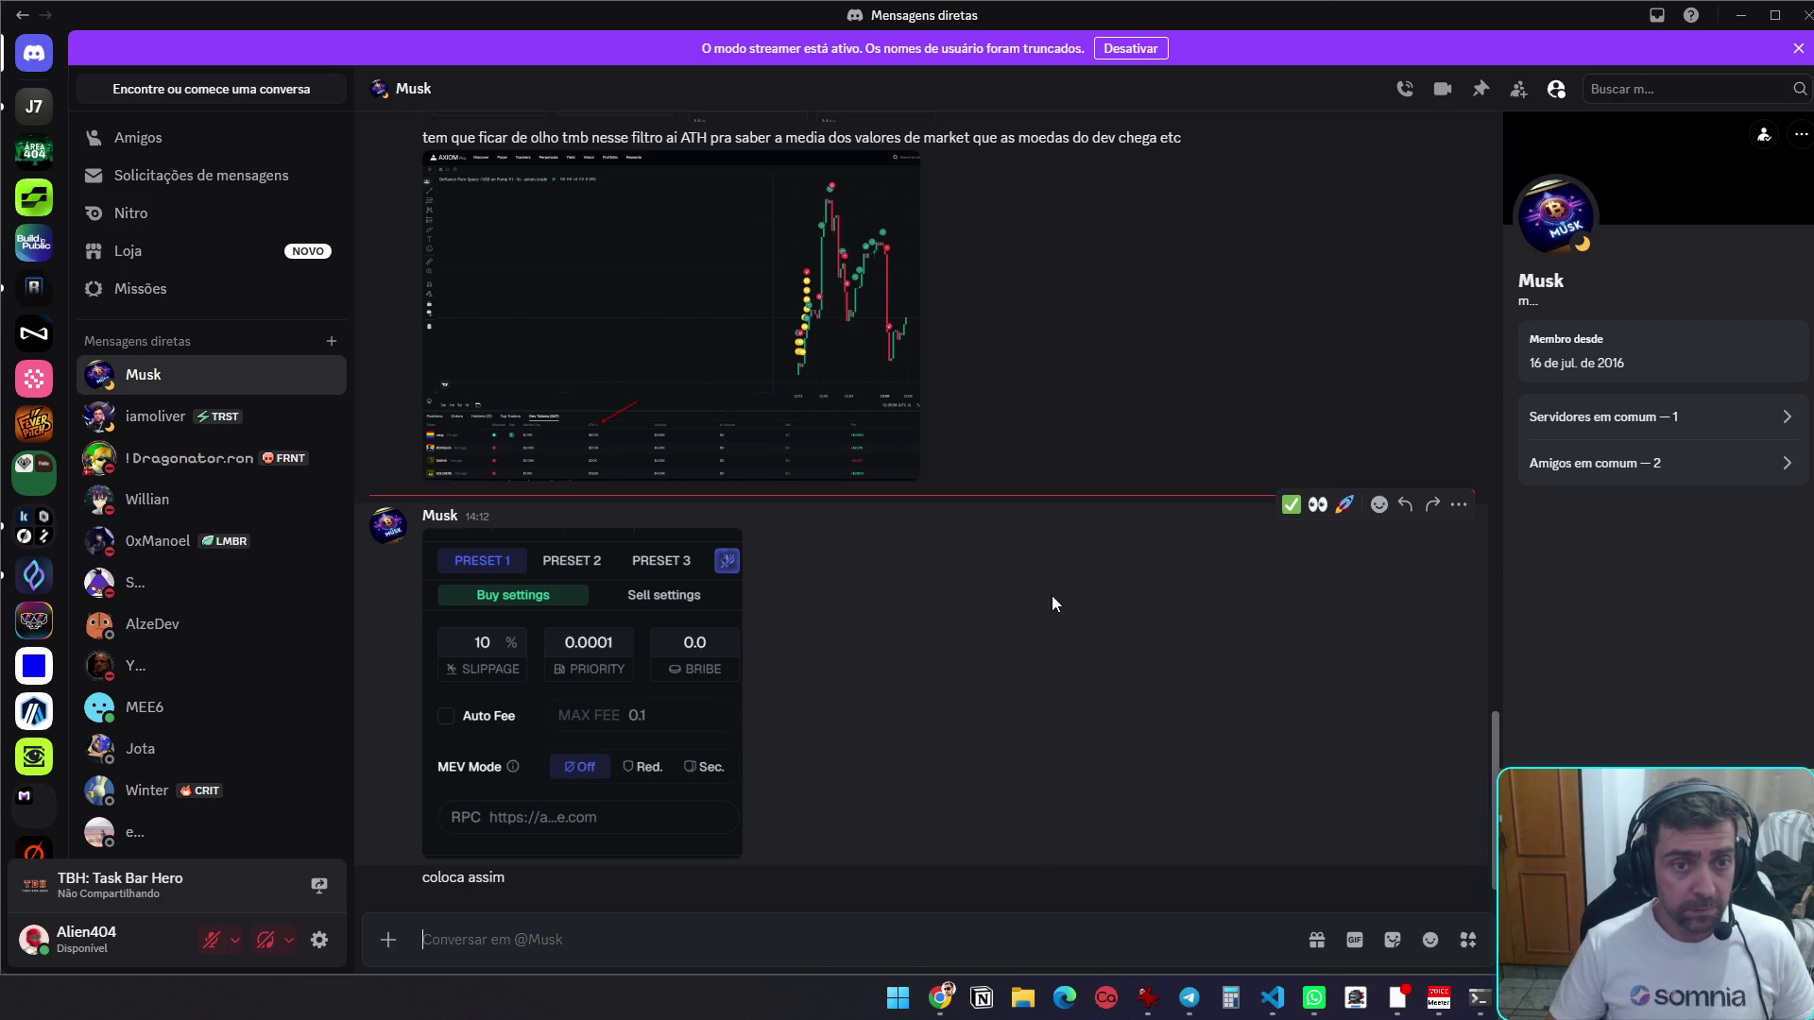
key(alt+Tab)
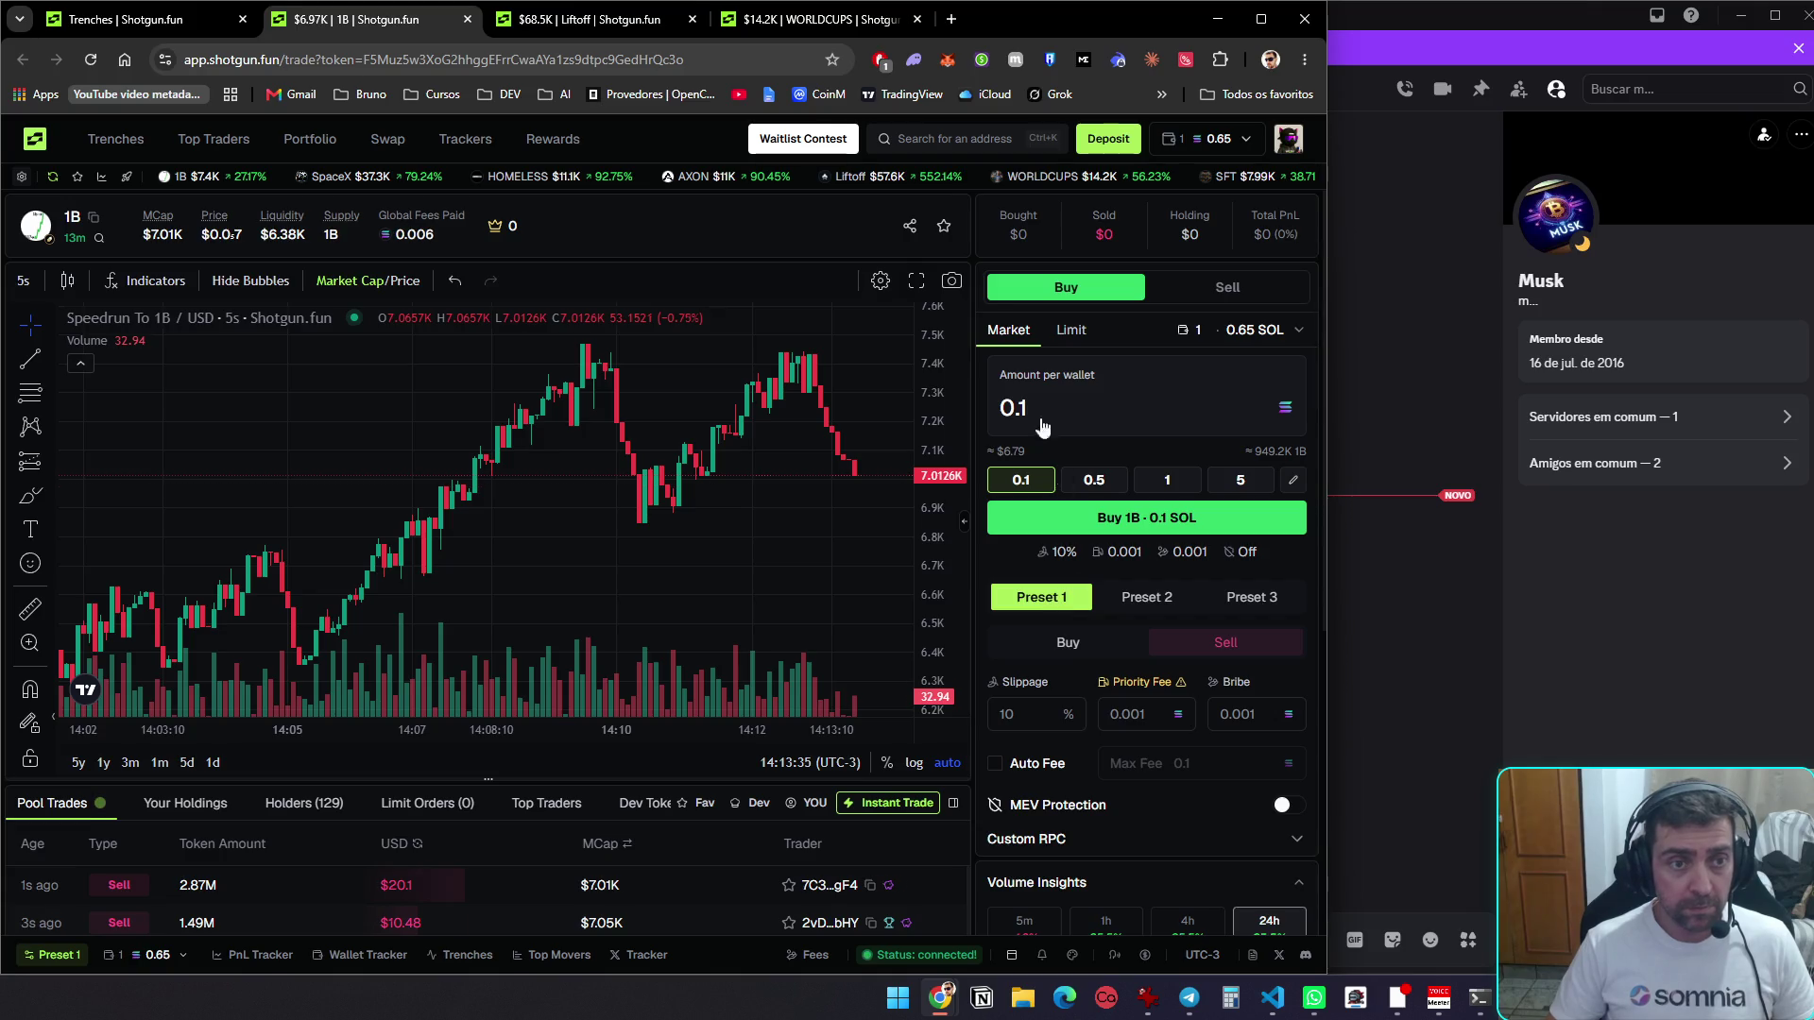
click(643, 25)
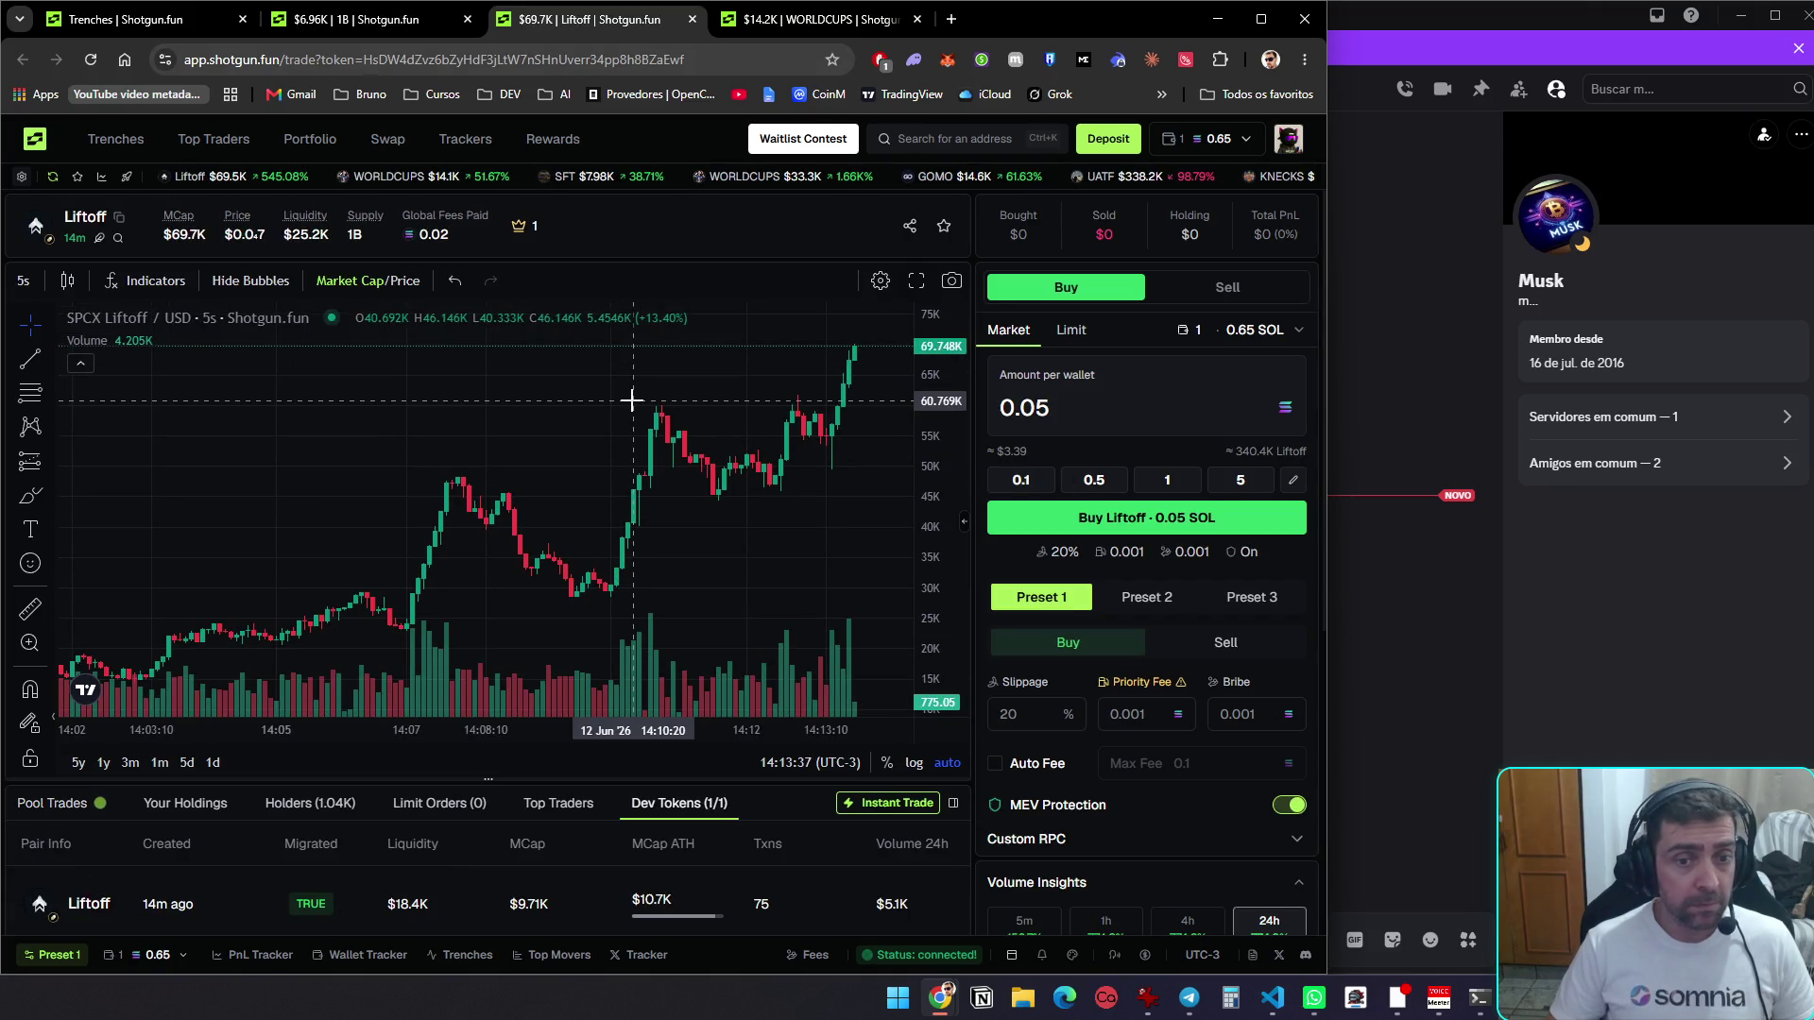